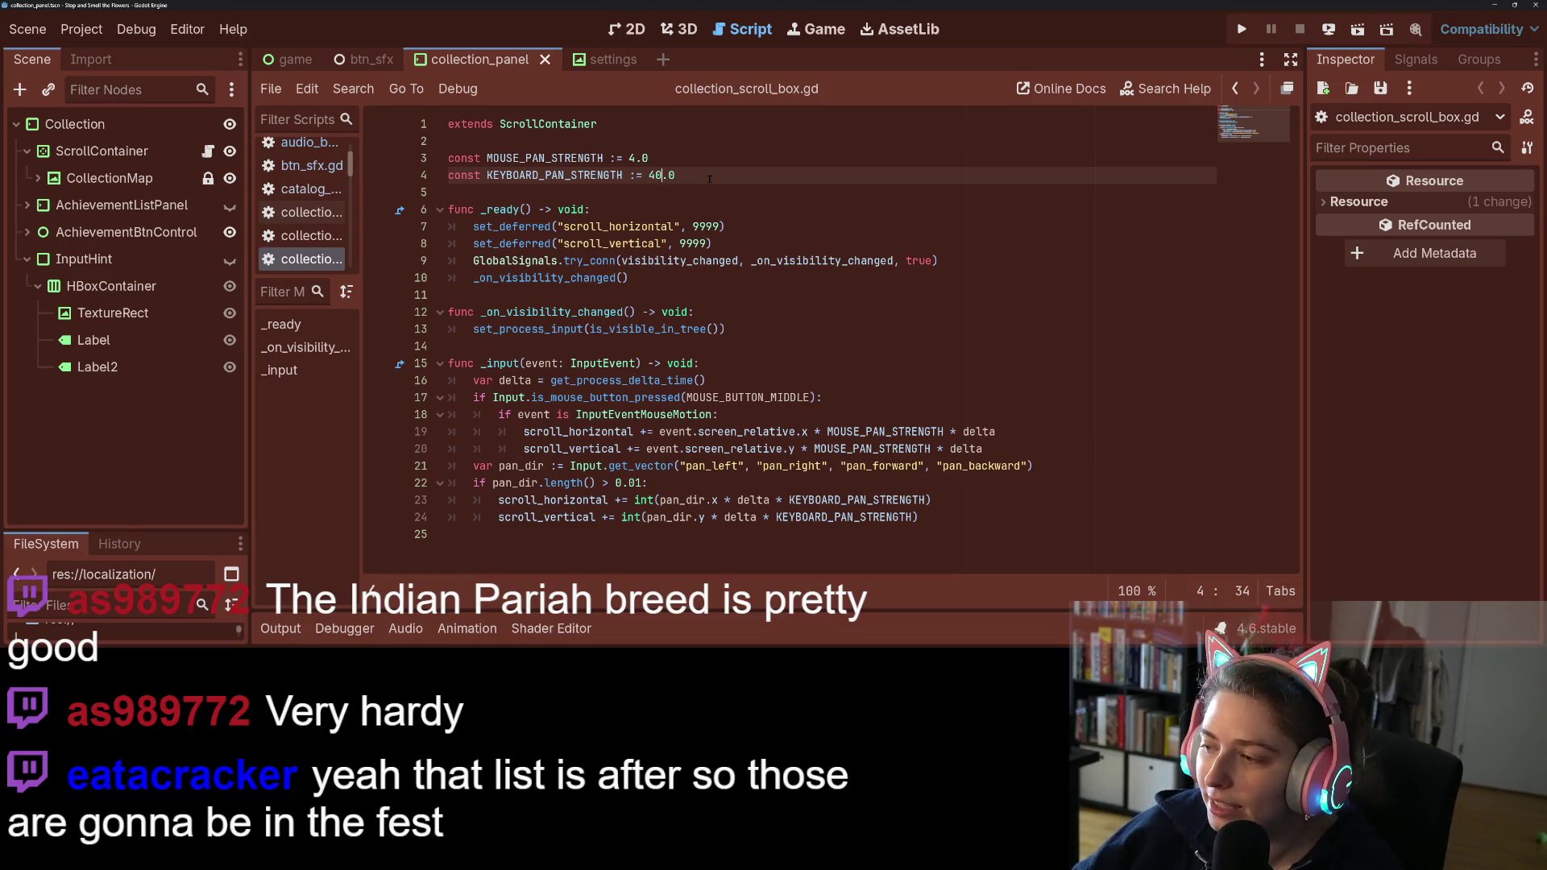
Step: Review lines 14, 13 and 9 of collection_scroll_box.gd, then run the game and open Collection
click(857, 351)
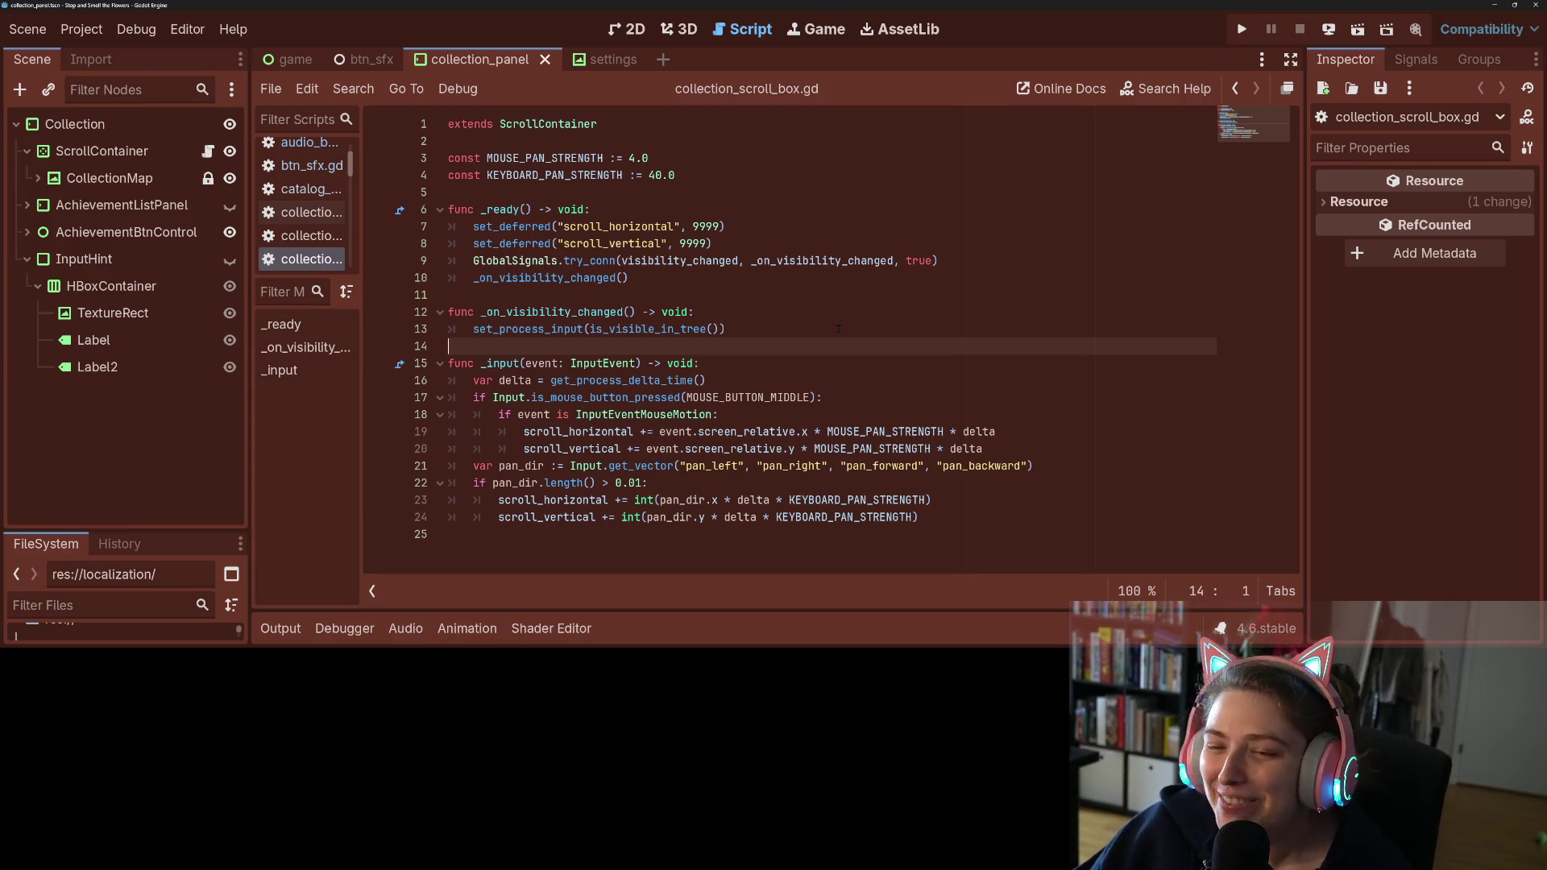
click(835, 324)
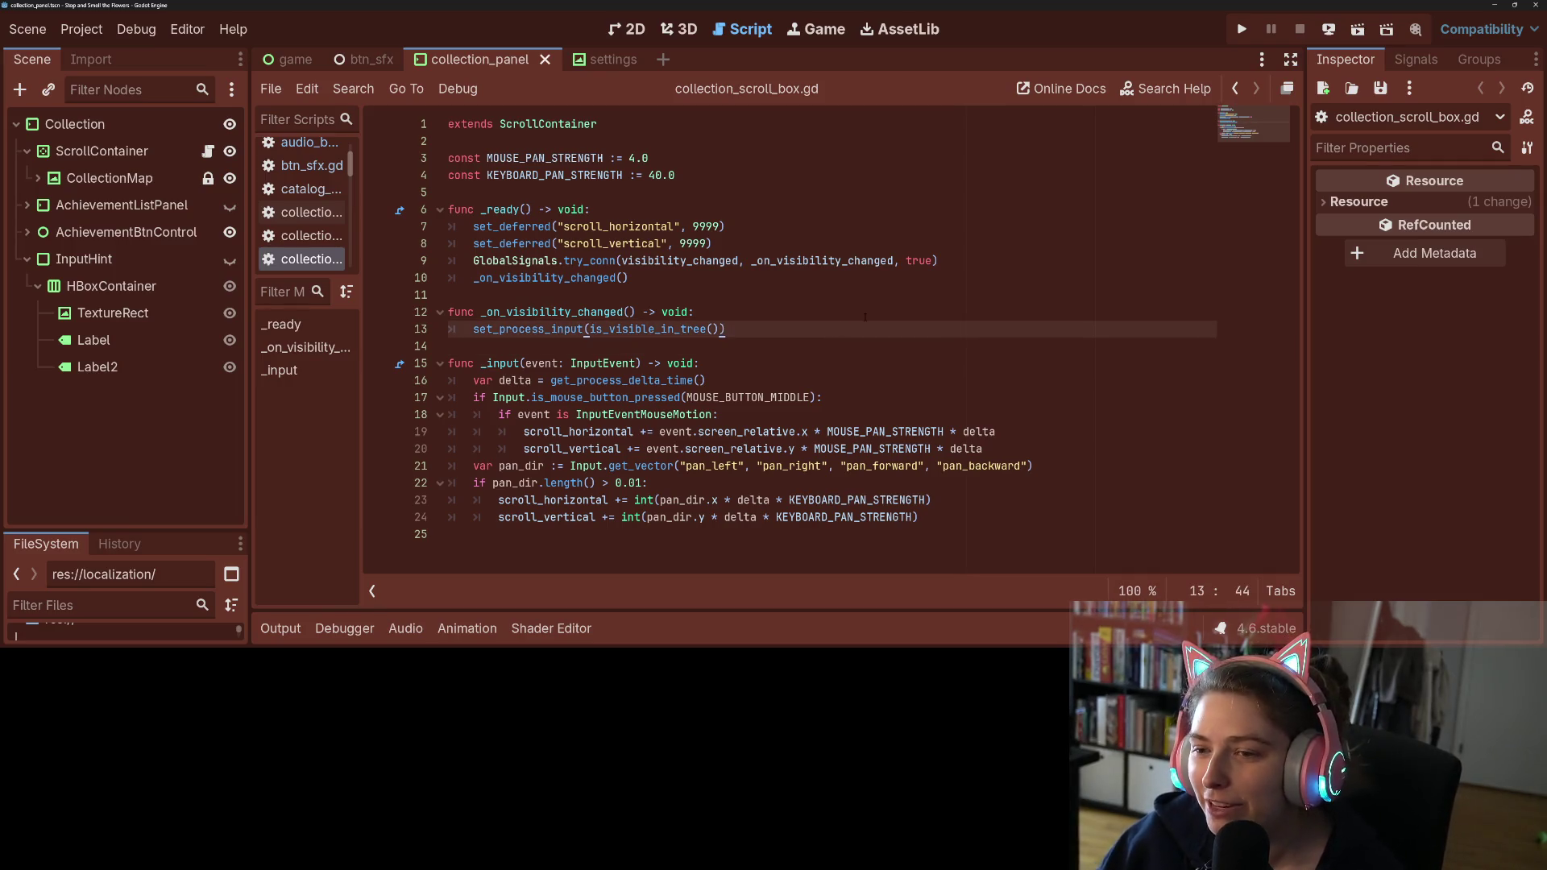
click(956, 262)
click(1241, 29)
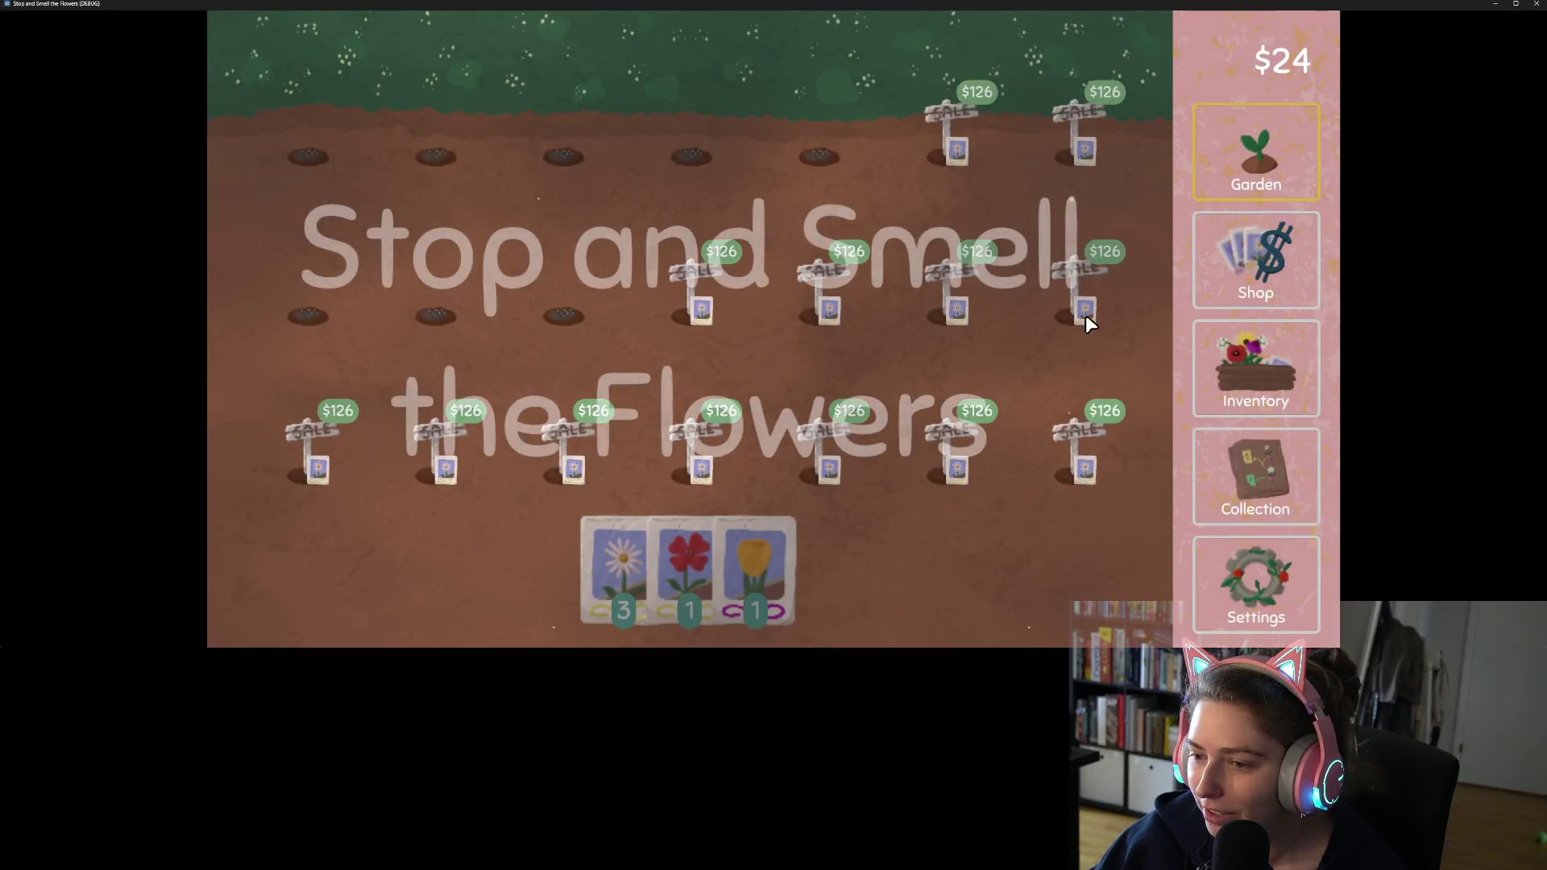
click(1276, 475)
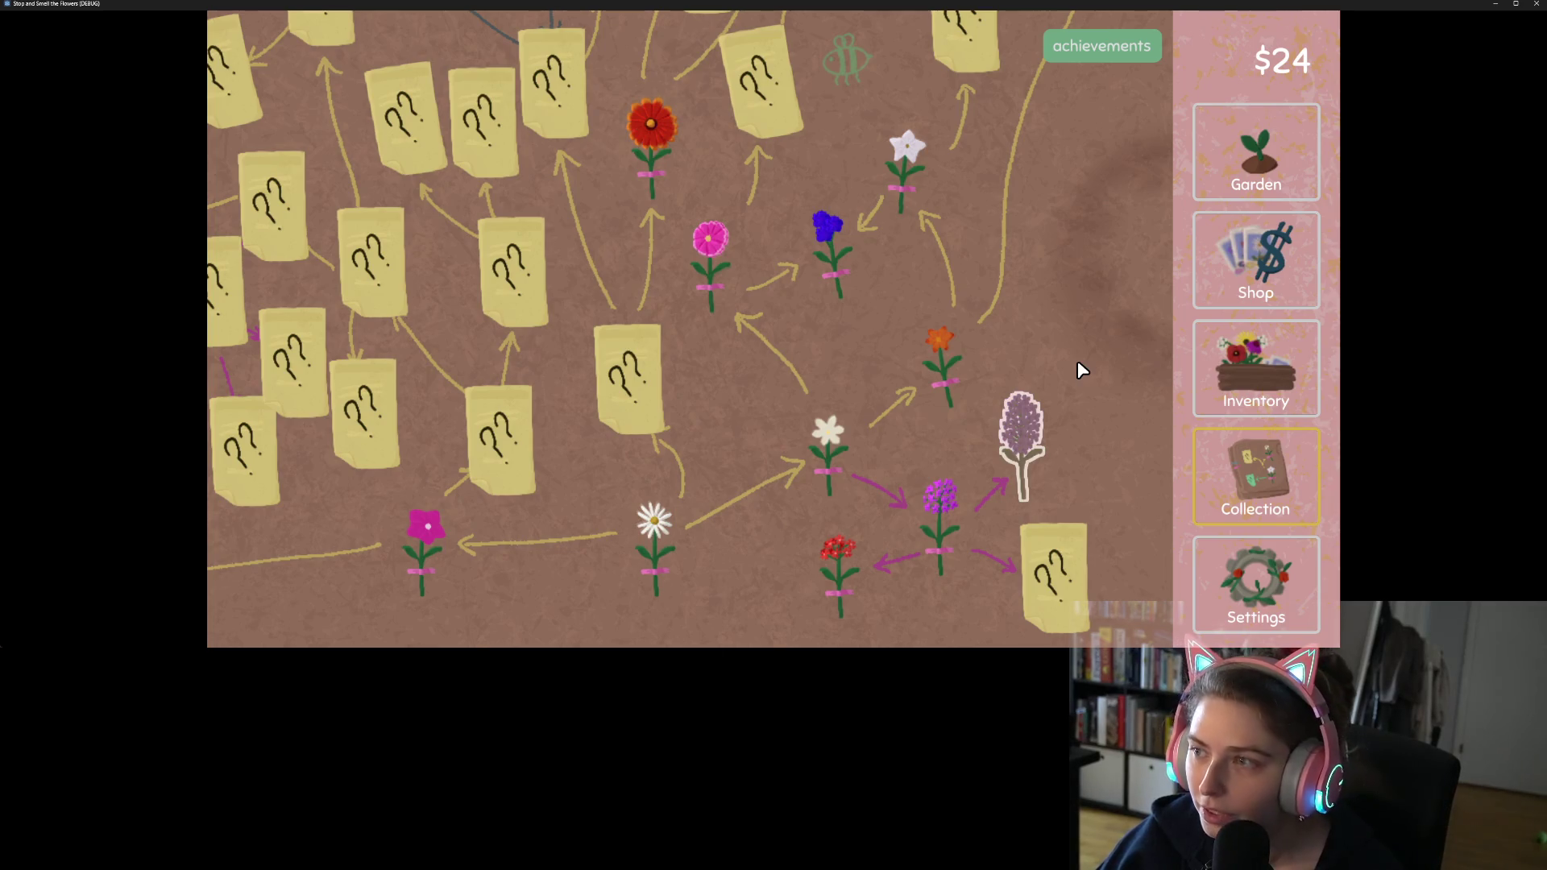
Step: Close the running game window and choose Just Quit to return to the script
click(1533, 6)
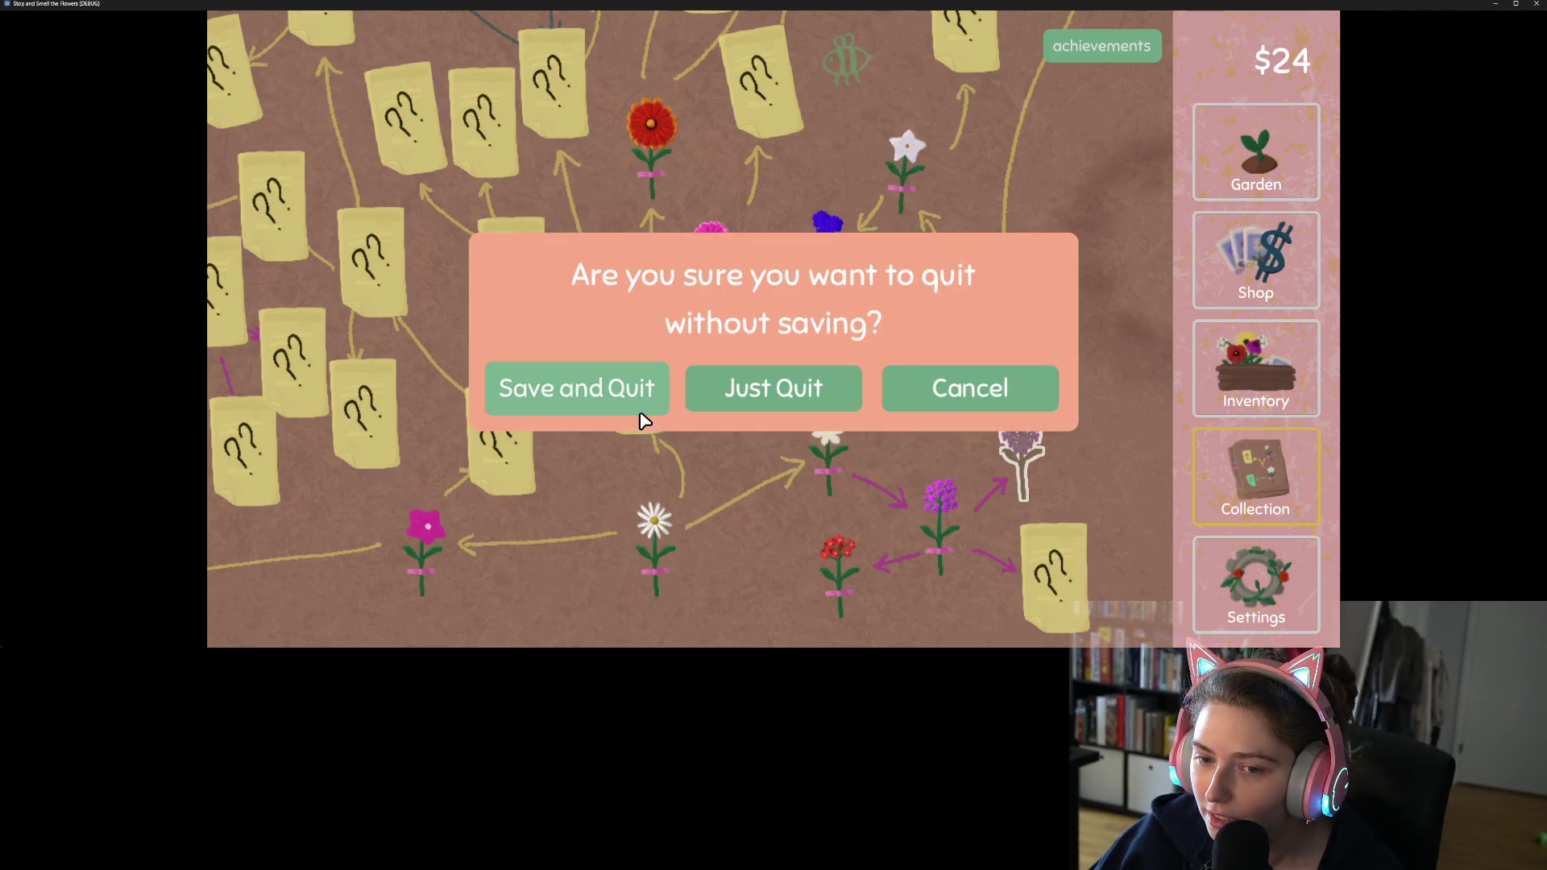
click(725, 410)
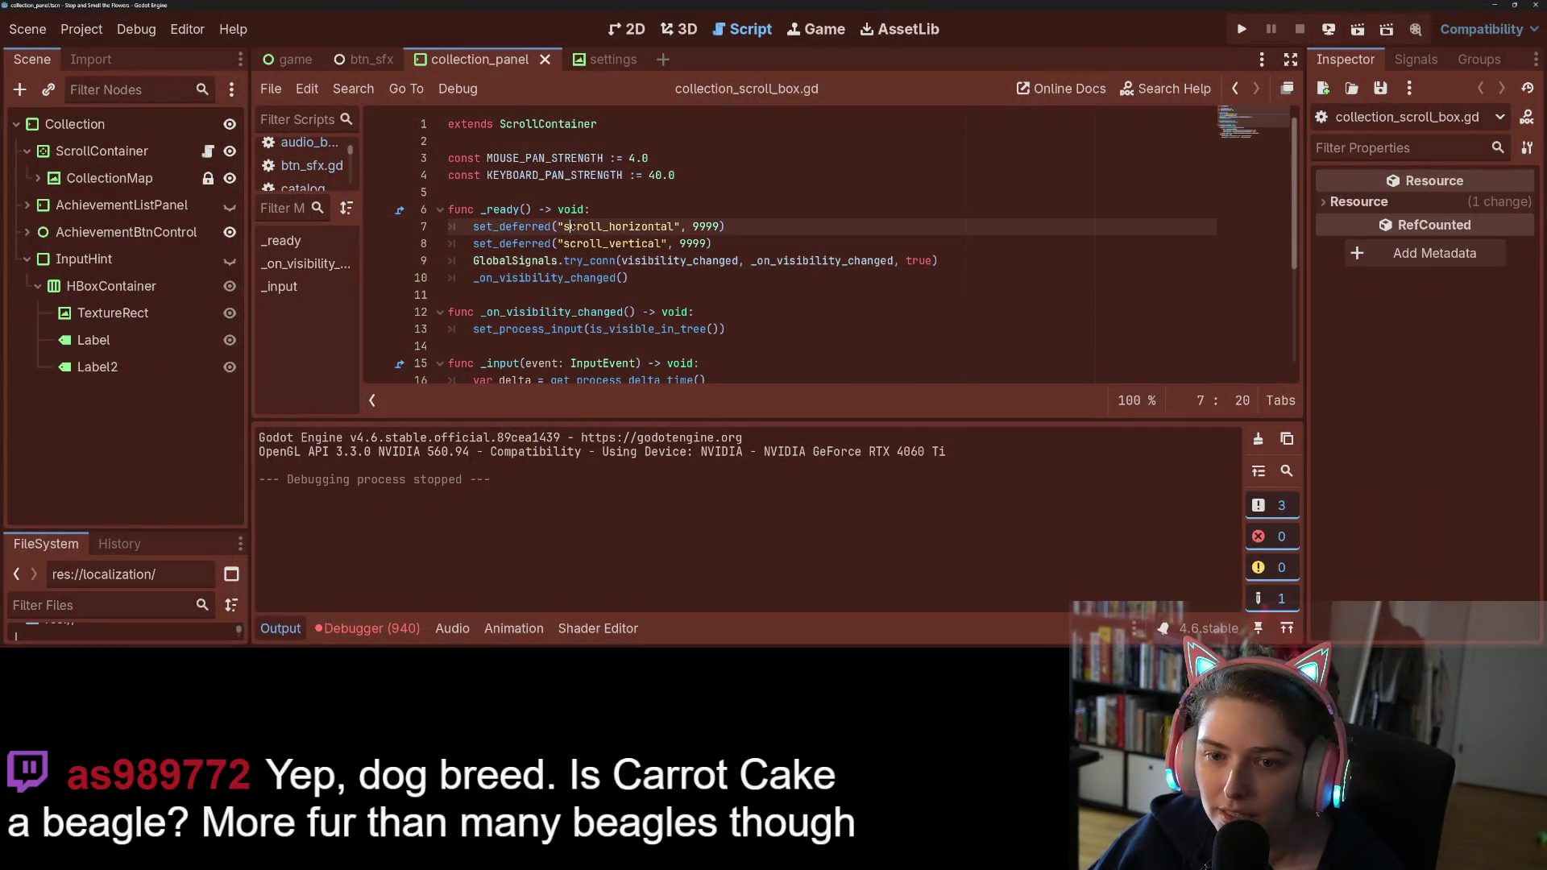
Step: Change line 22's pan_dir threshold from 0.01 to 0.001, breakpoint line 23, and relaunch the game
scroll(577, 315, down, 3)
click(578, 315)
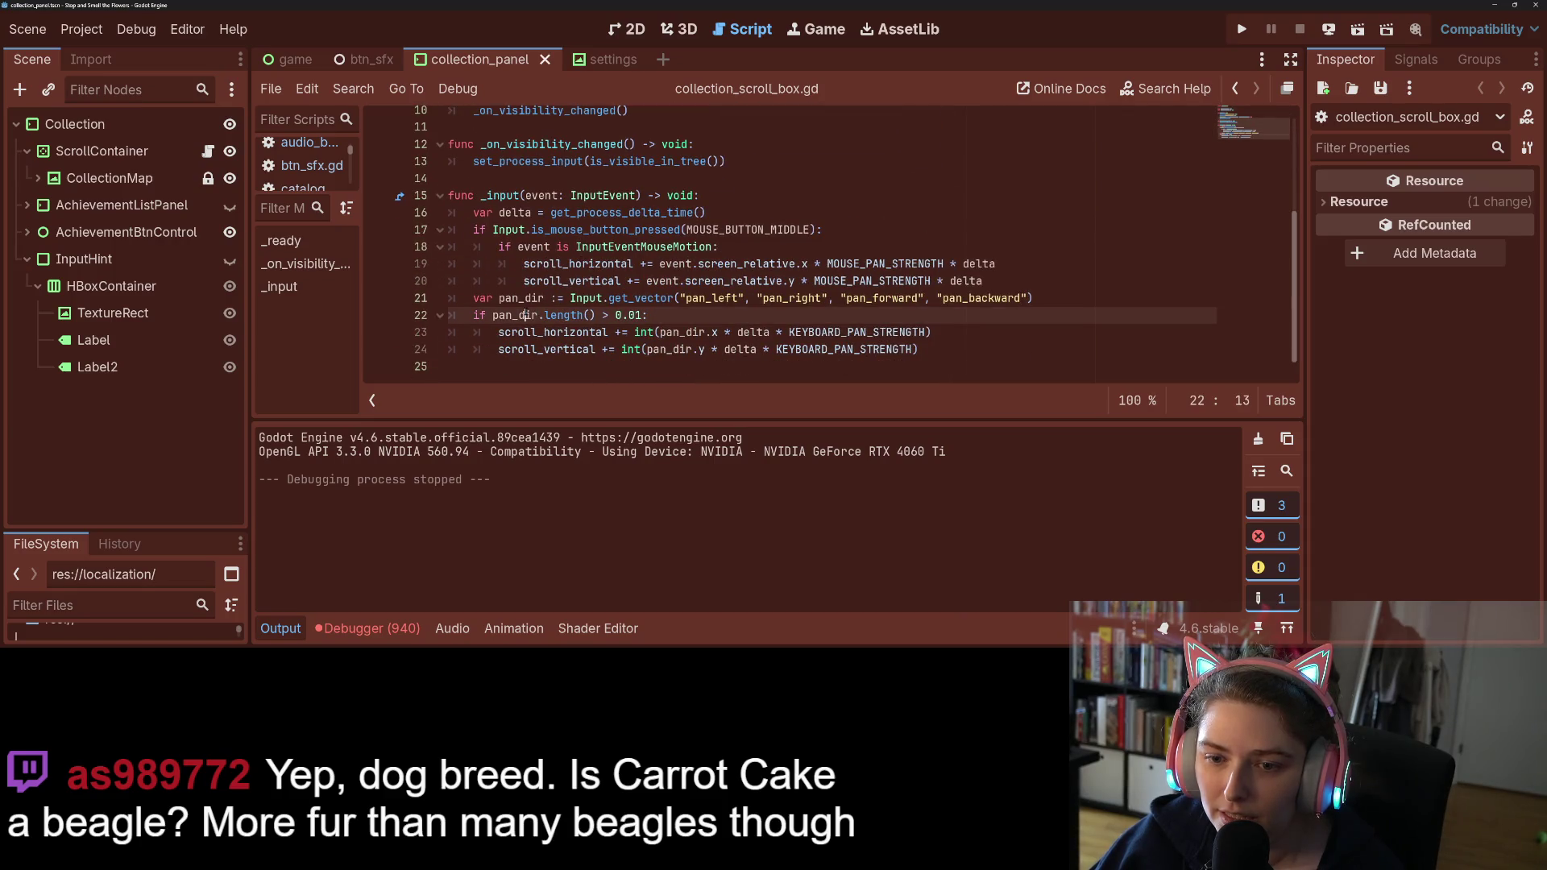
click(634, 315)
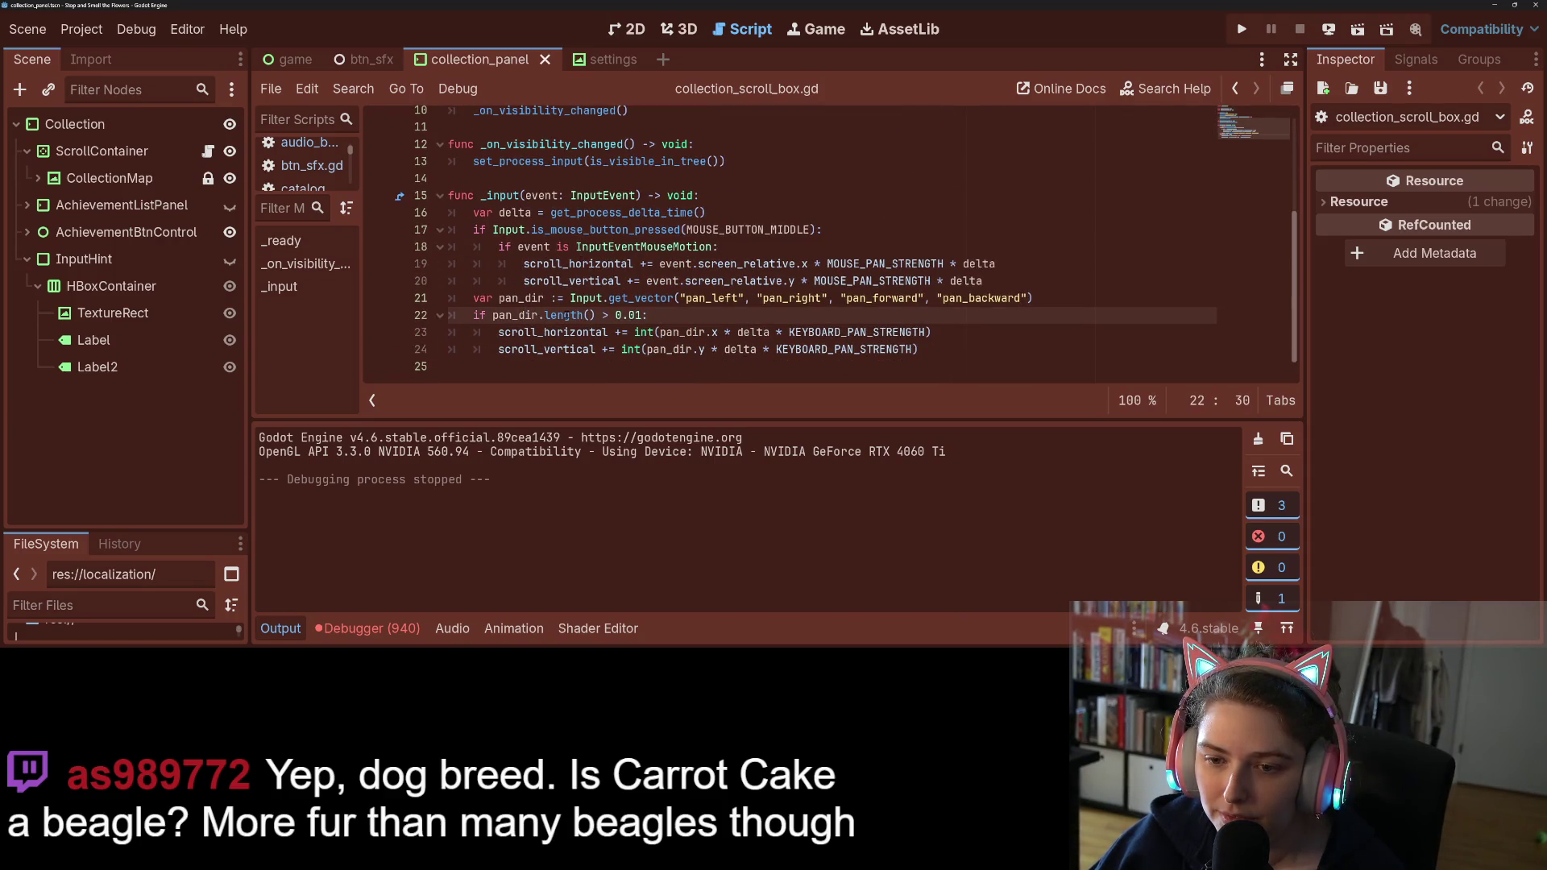
text(0)
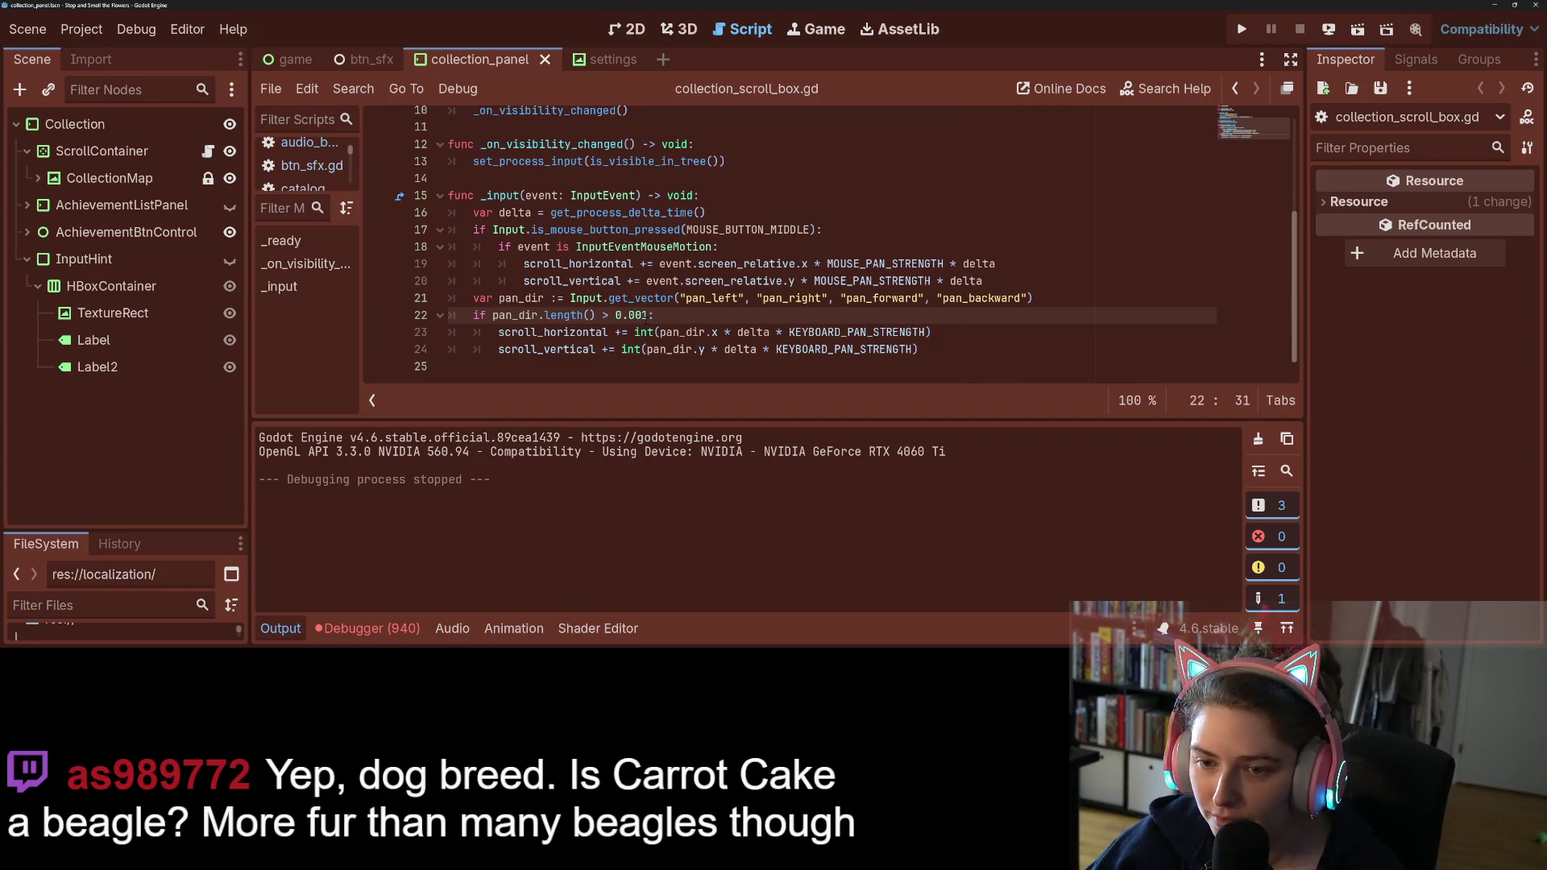
click(382, 332)
click(1242, 29)
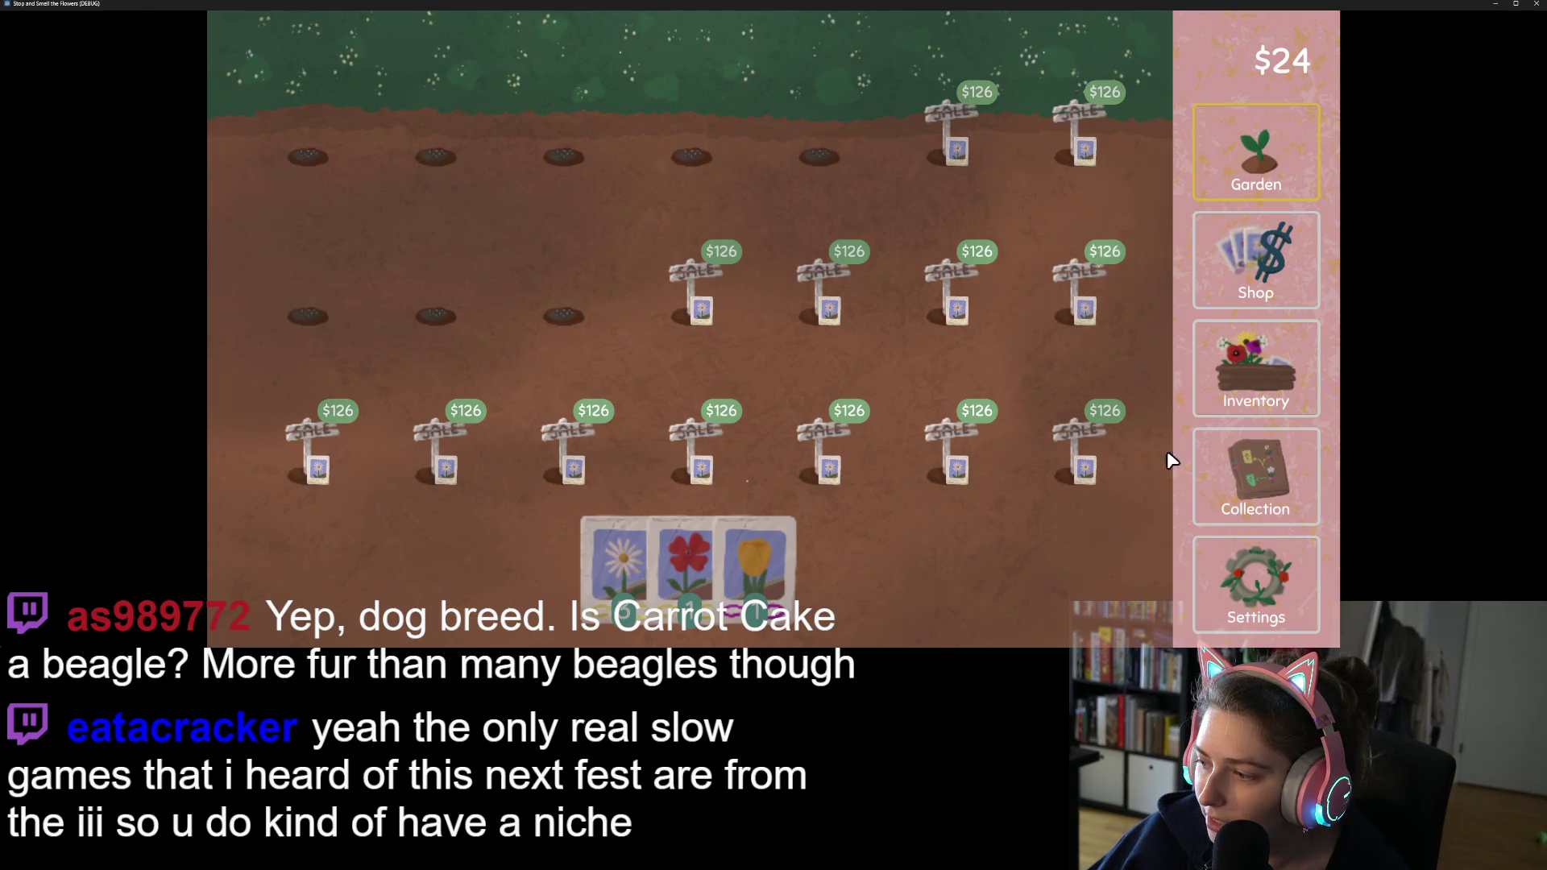
Step: Open the Collection map in the game and shrink its window to reveal the script
click(1274, 472)
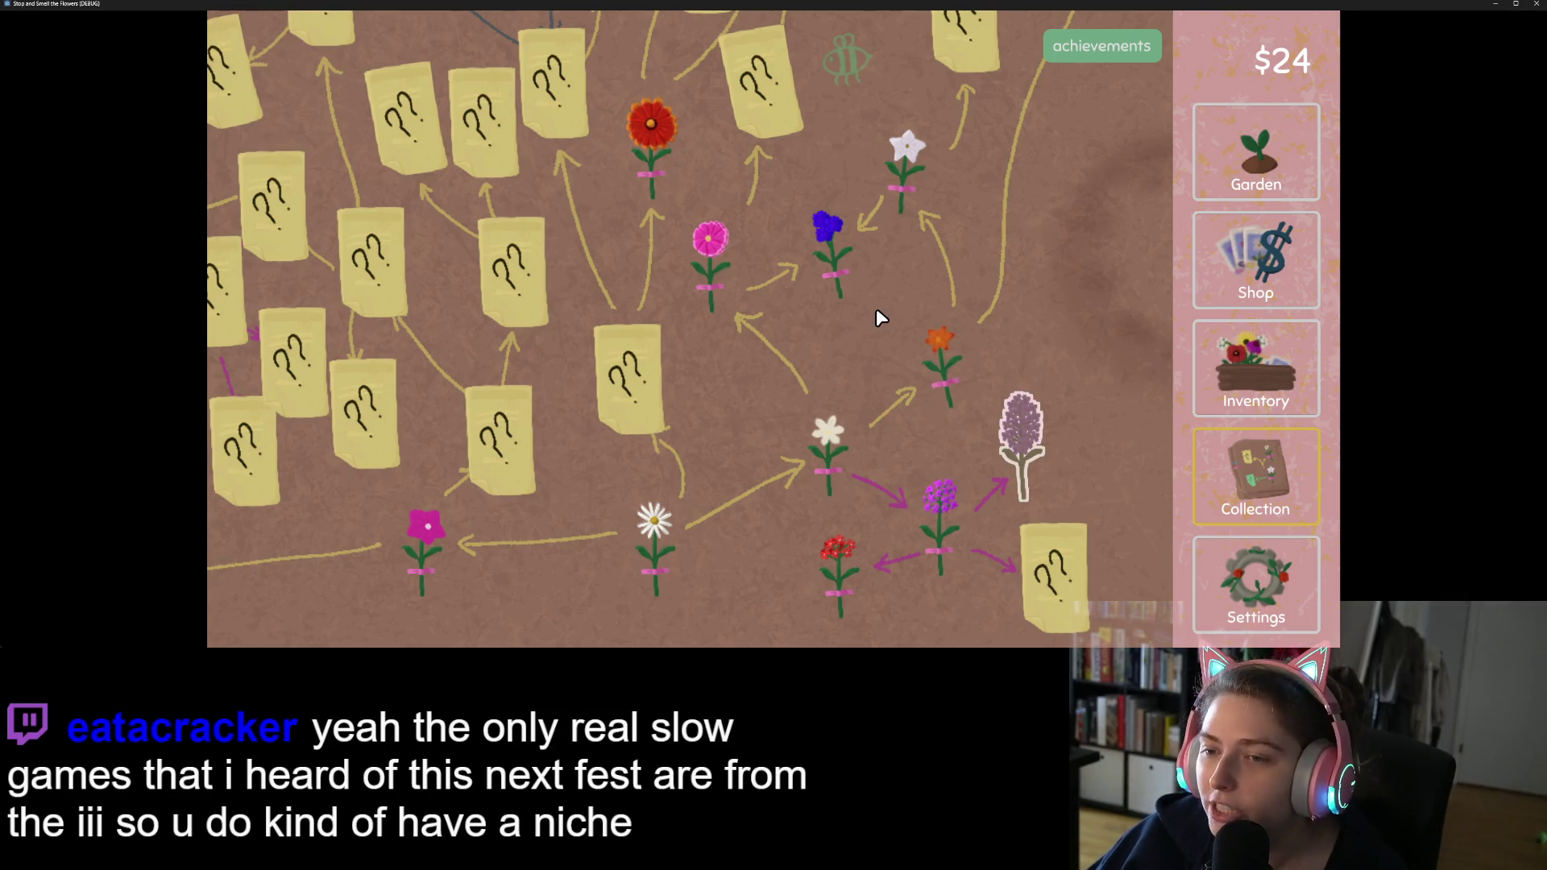
mouse_move(857, 311)
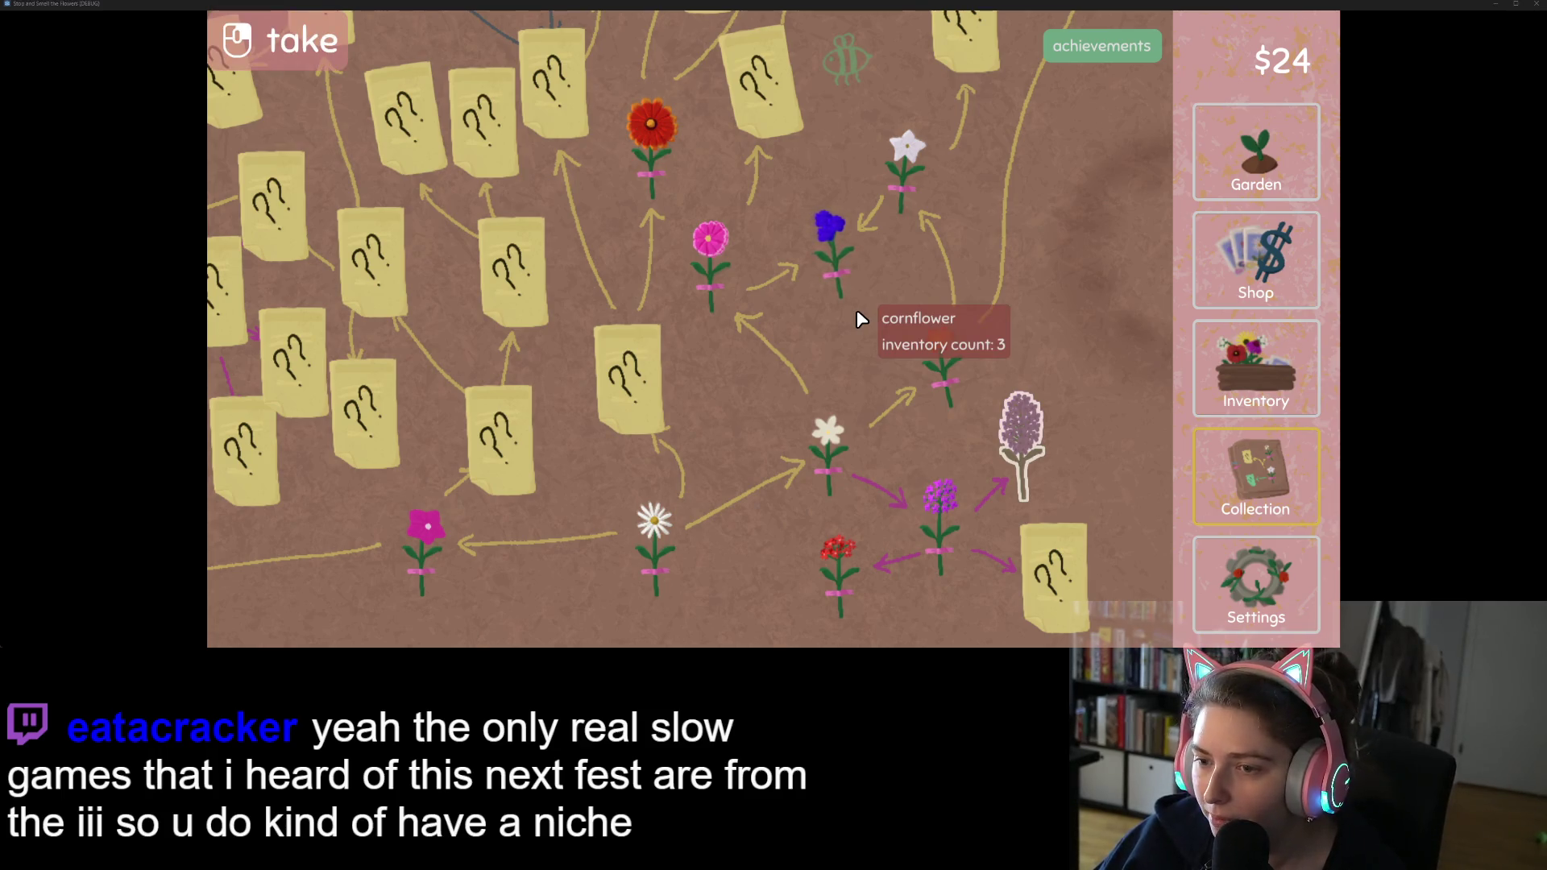
drag(987, 5, 1016, 70)
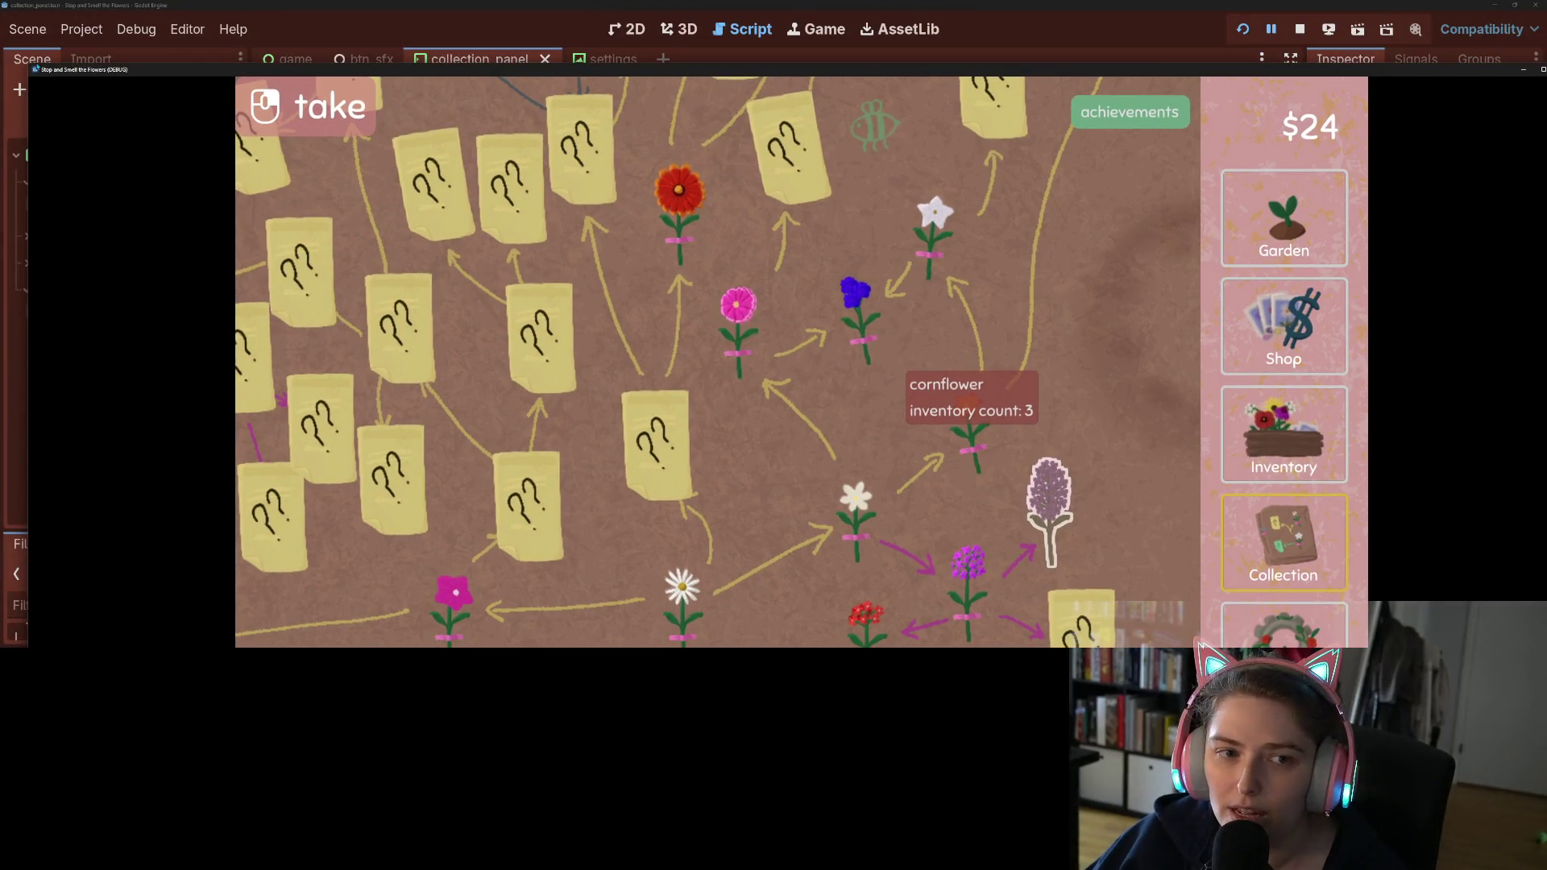
mouse_move(29, 68)
mouse_down()
mouse_move(604, 235)
mouse_move(735, 341)
mouse_up()
Step: Delete the stray characters on line 23, remove its breakpoint, and stop debugging
click(467, 301)
double_click(468, 302)
key(BackSpace)
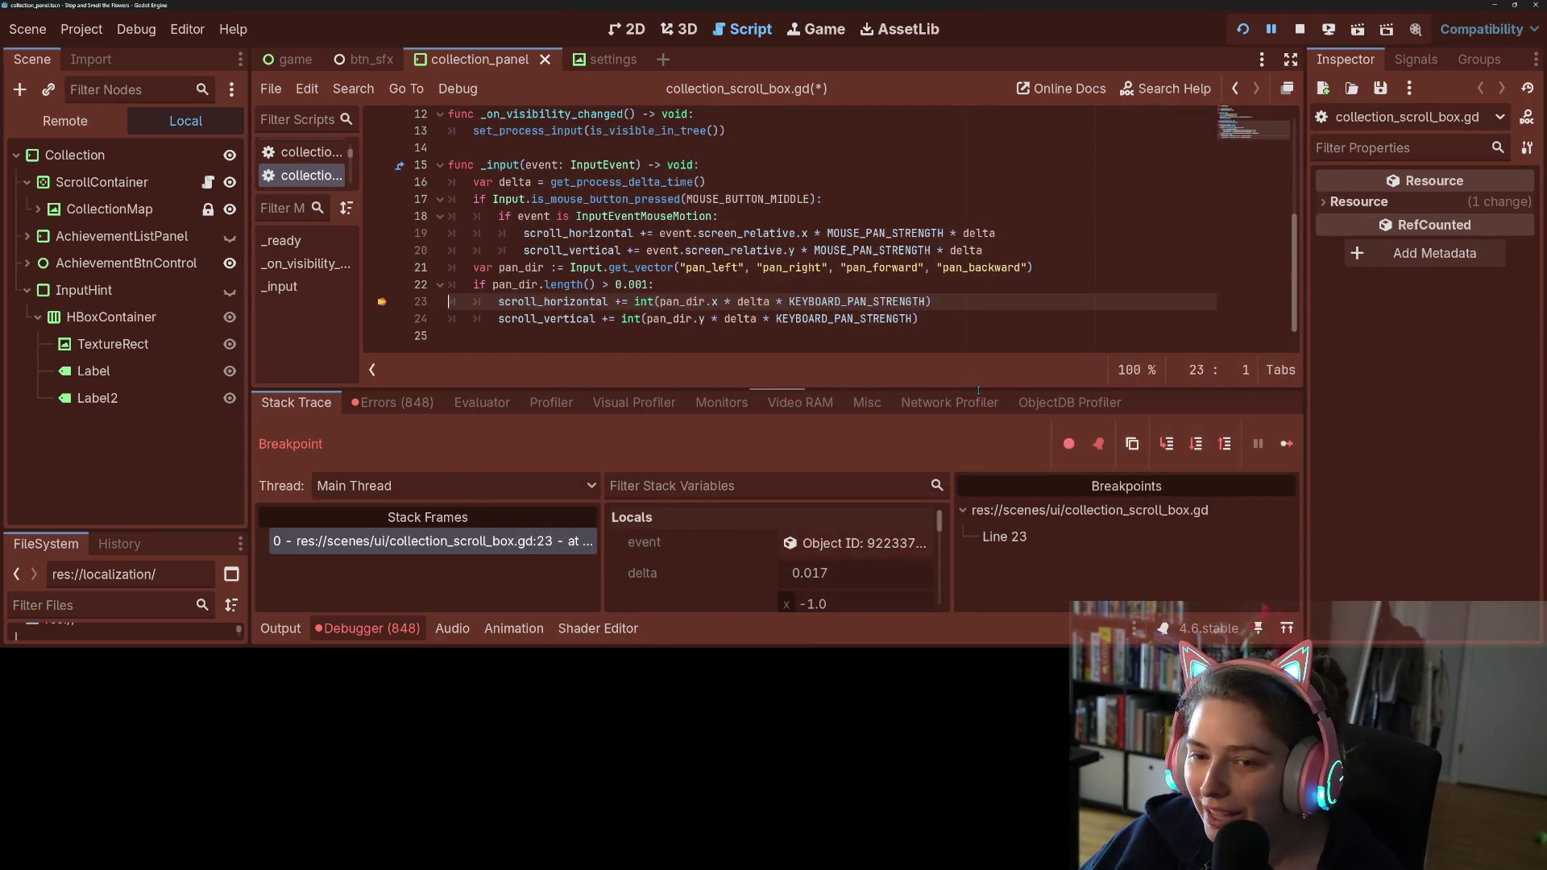
click(382, 303)
click(1300, 29)
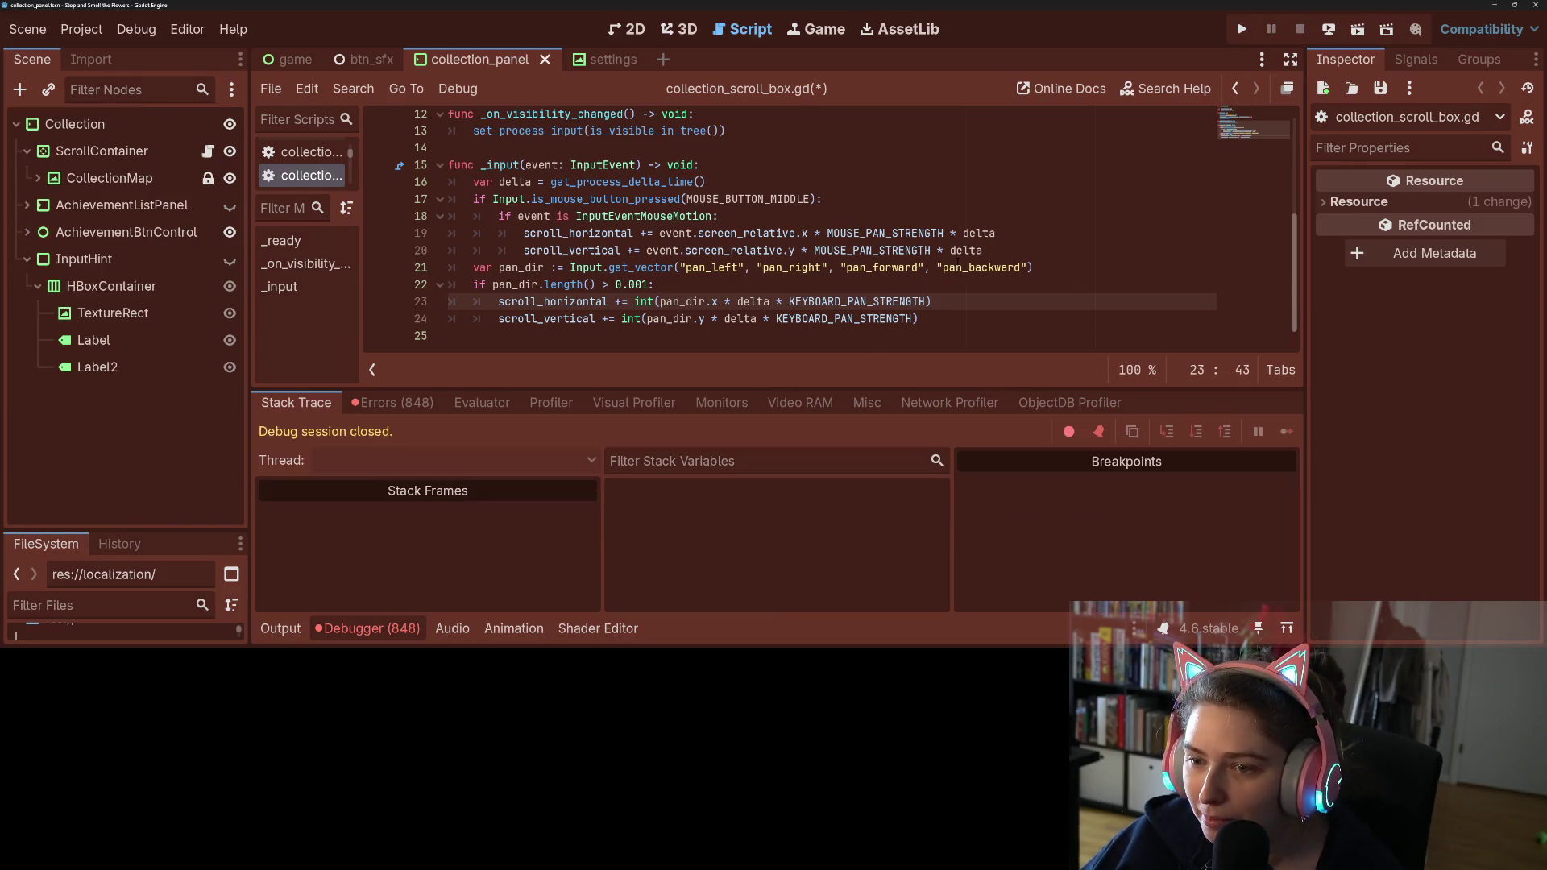
Step: Find the missing pan_forward action error in the Errors list and jump to line 21
click(937, 268)
click(551, 301)
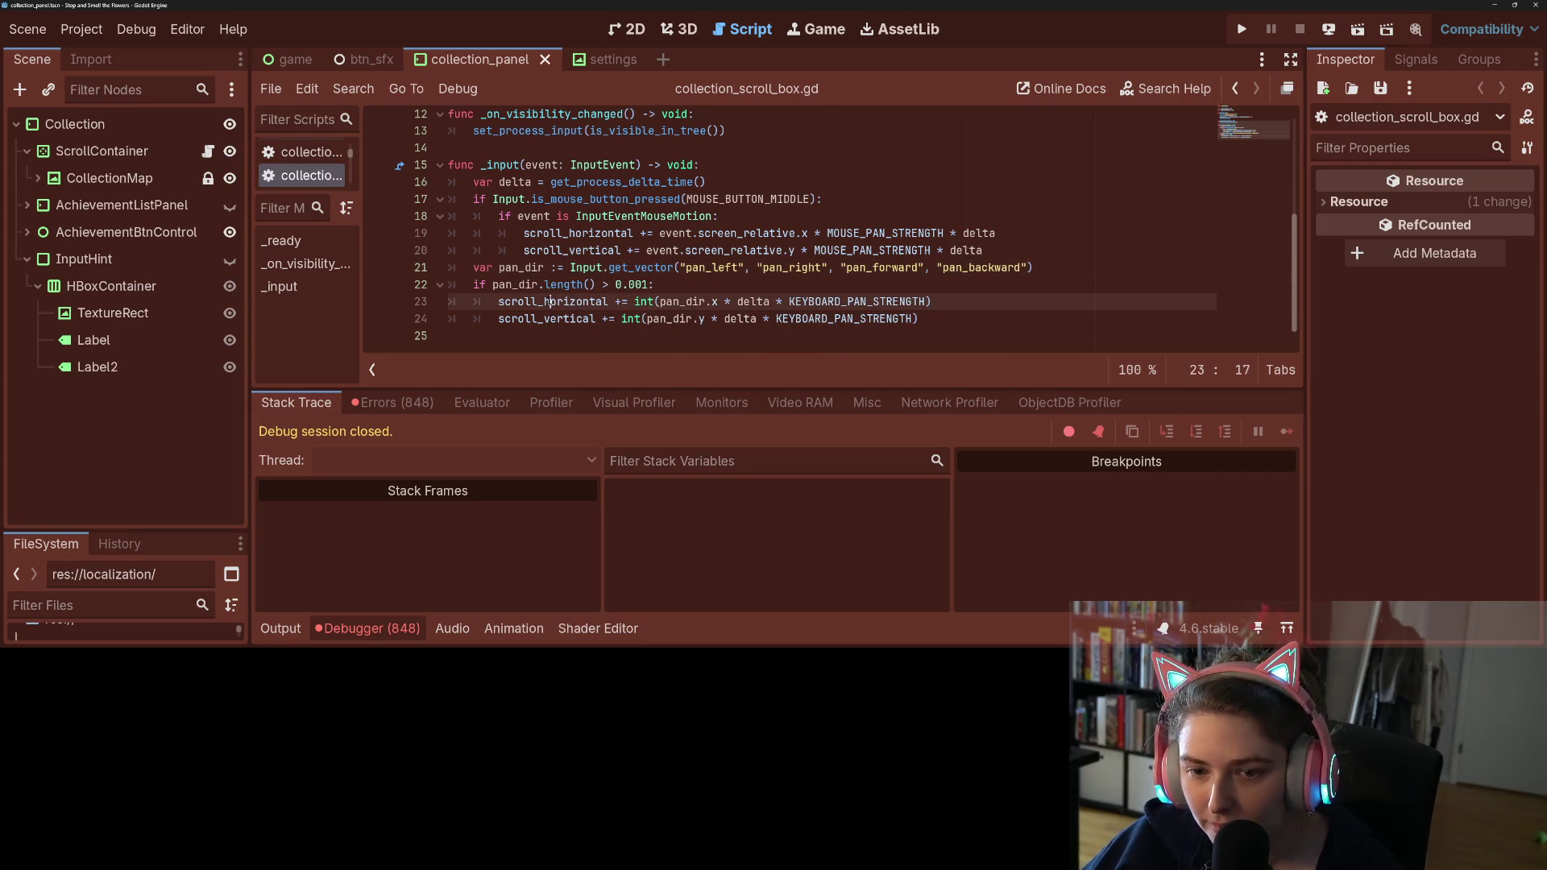
click(395, 402)
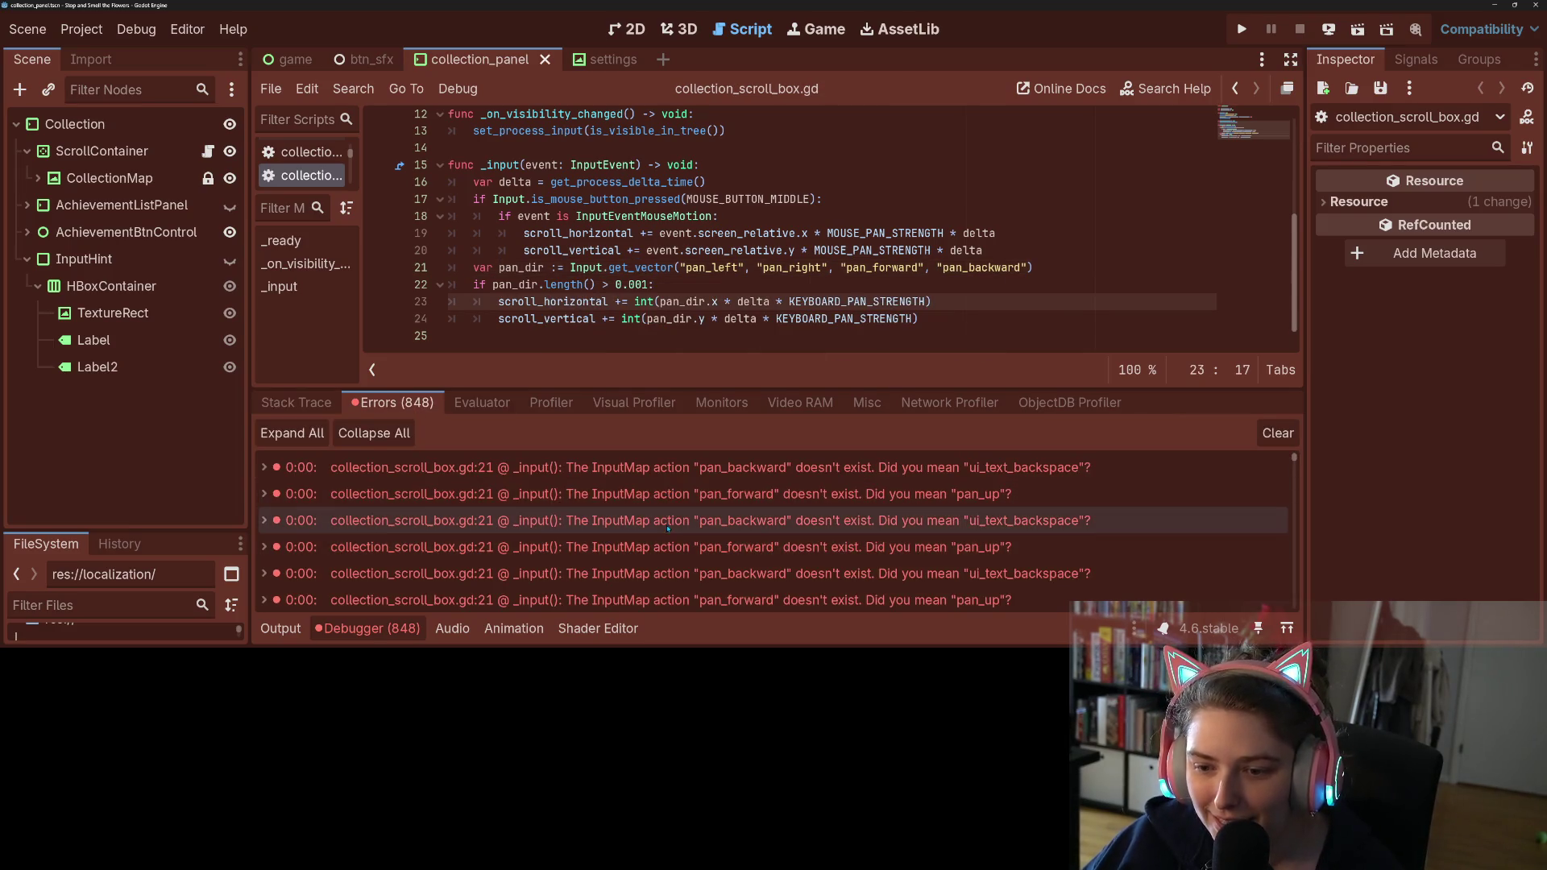
click(678, 467)
click(678, 494)
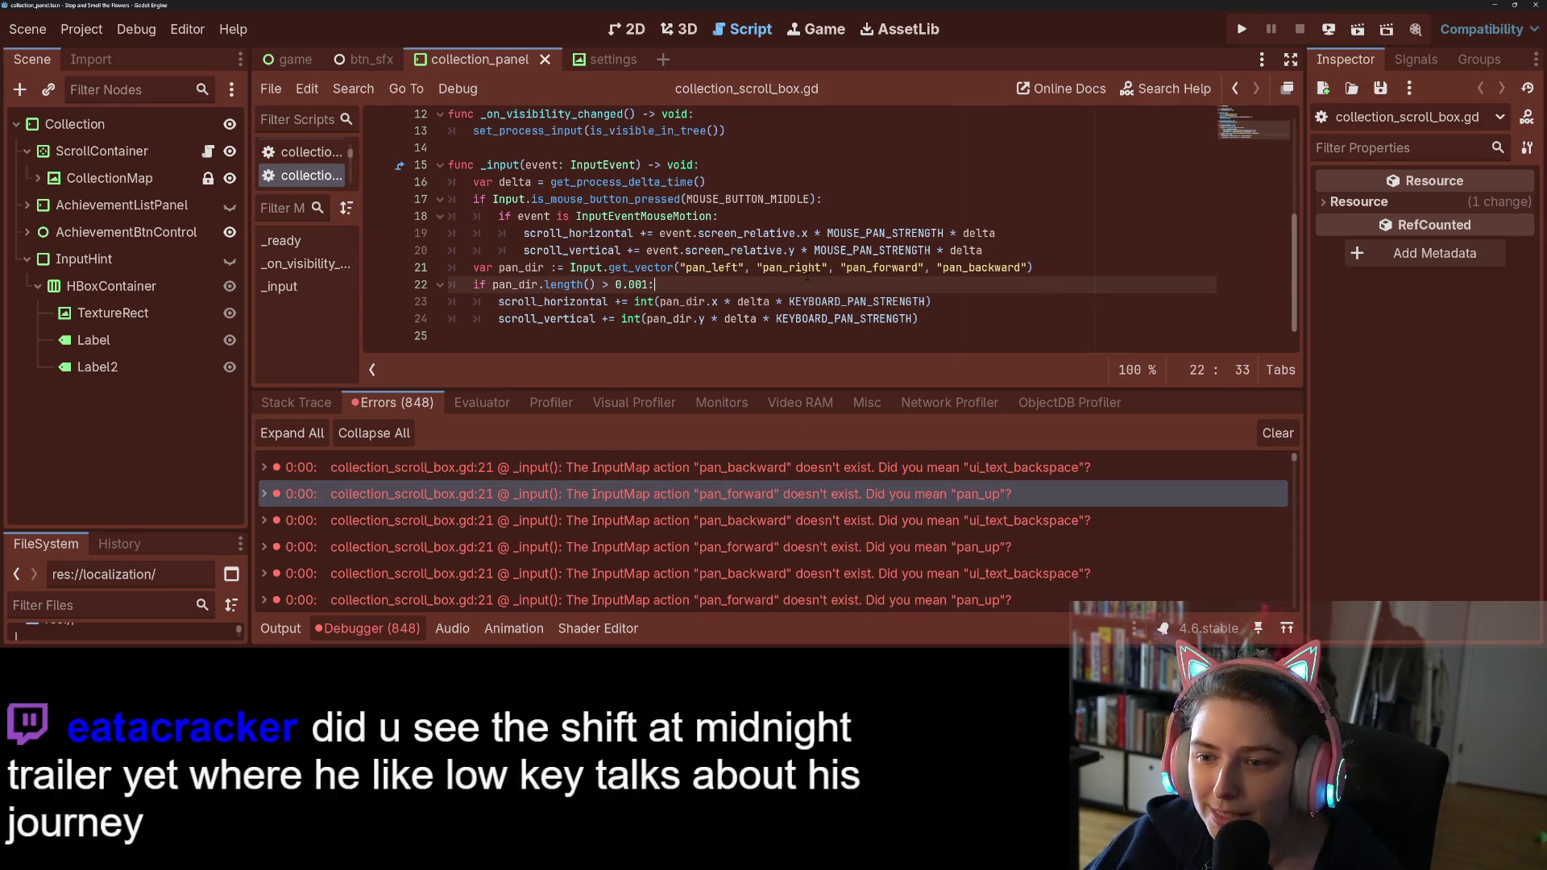
Step: Replace pan_forward and pan_backward with pan_up and pan_down on line 21, save, and clear errors
double_click(882, 267)
text(pan)
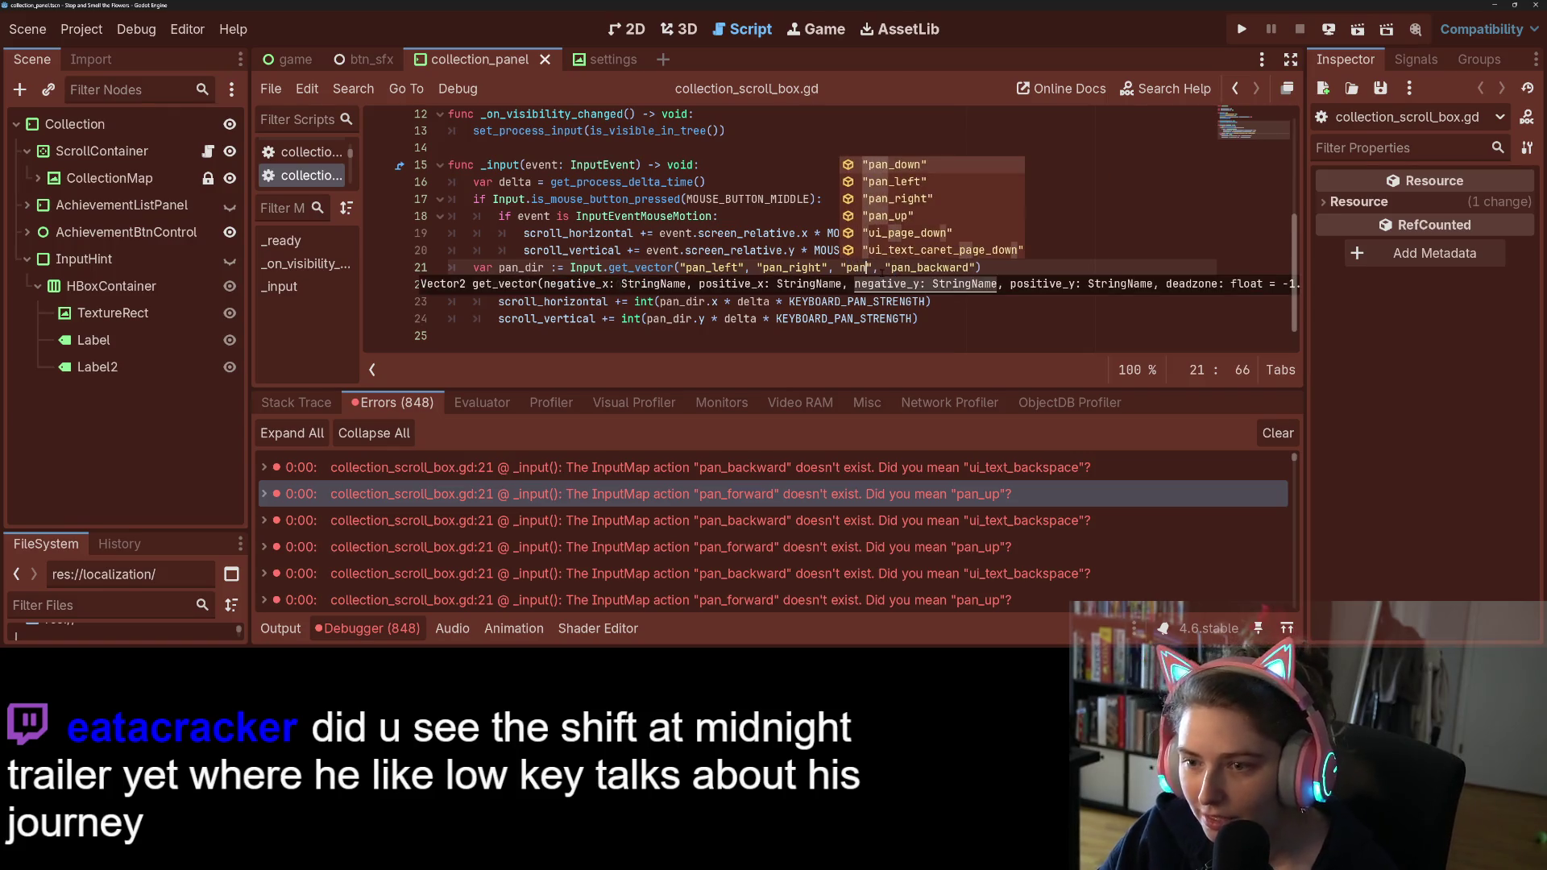
key(Down)
key(Down)
key(Down)
key(Return)
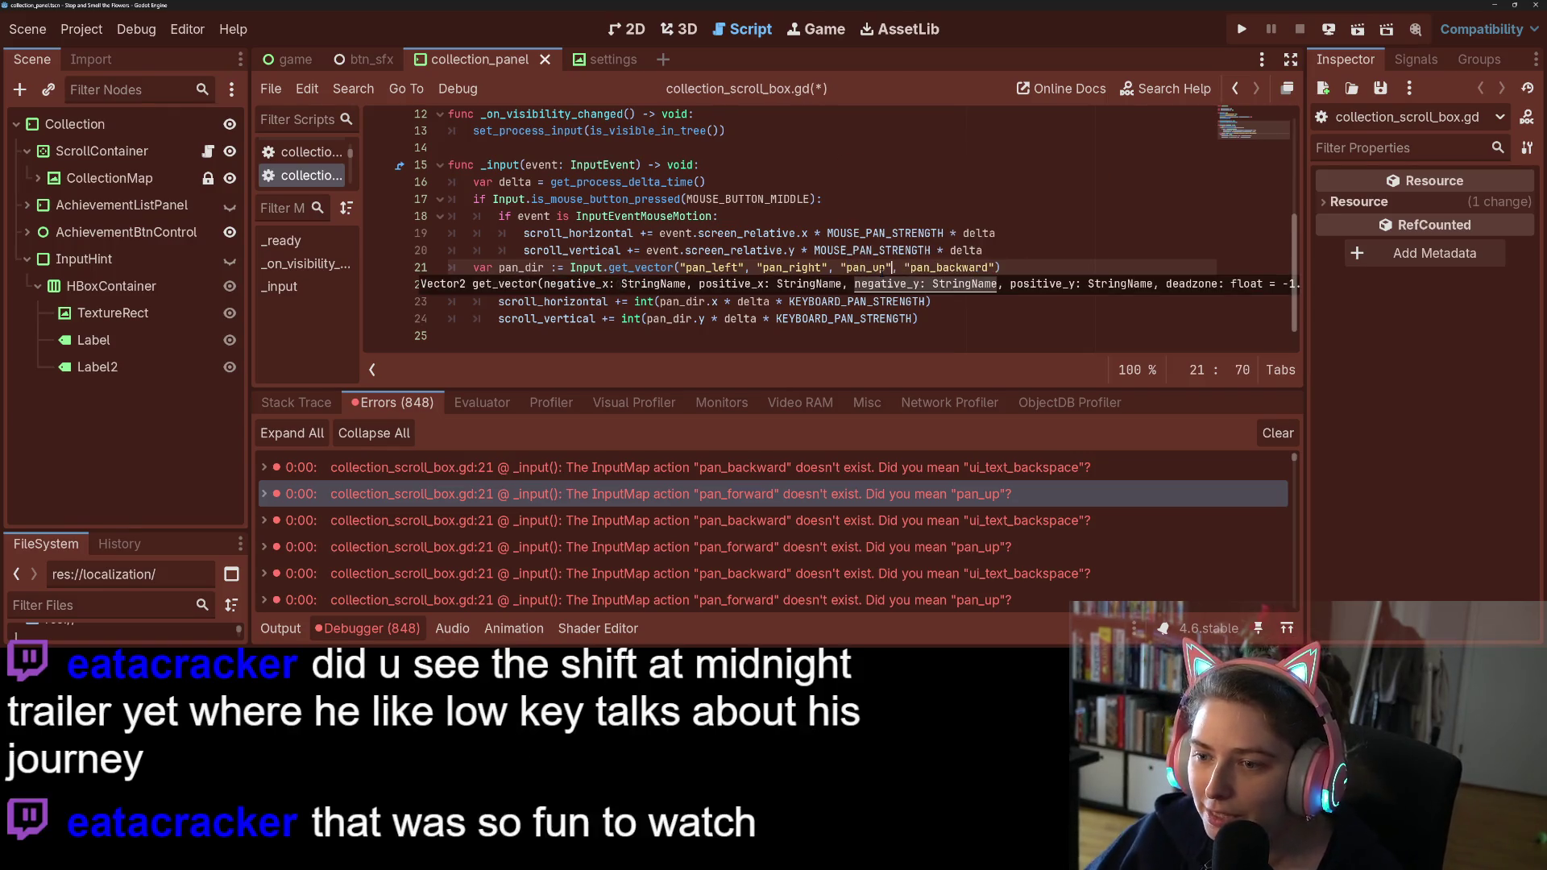
double_click(945, 268)
text(p)
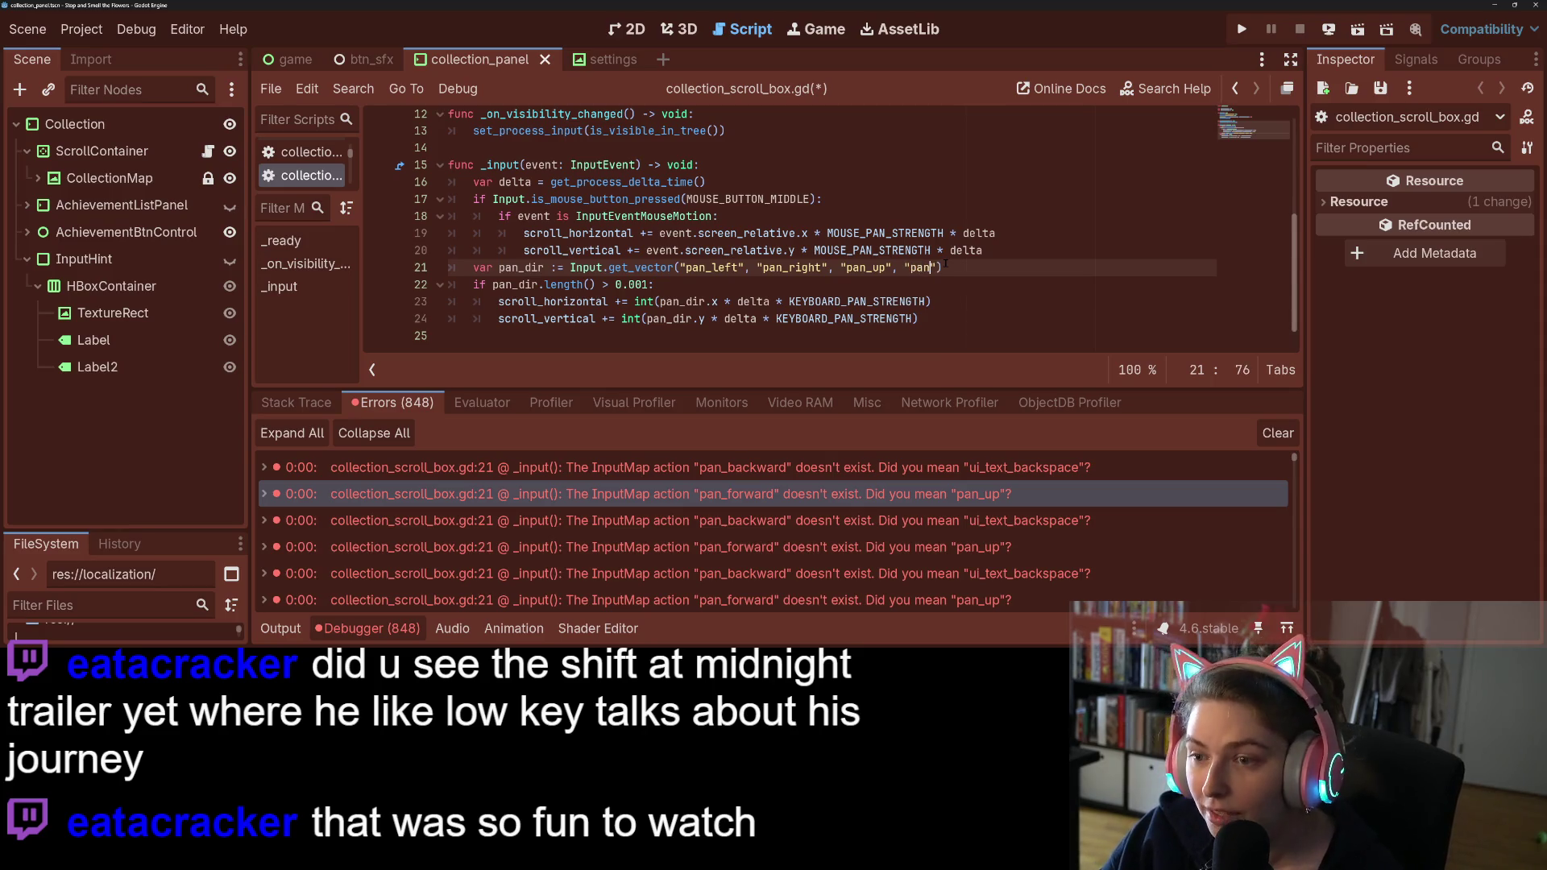
key(Up)
key(Up)
key(Up)
key(Return)
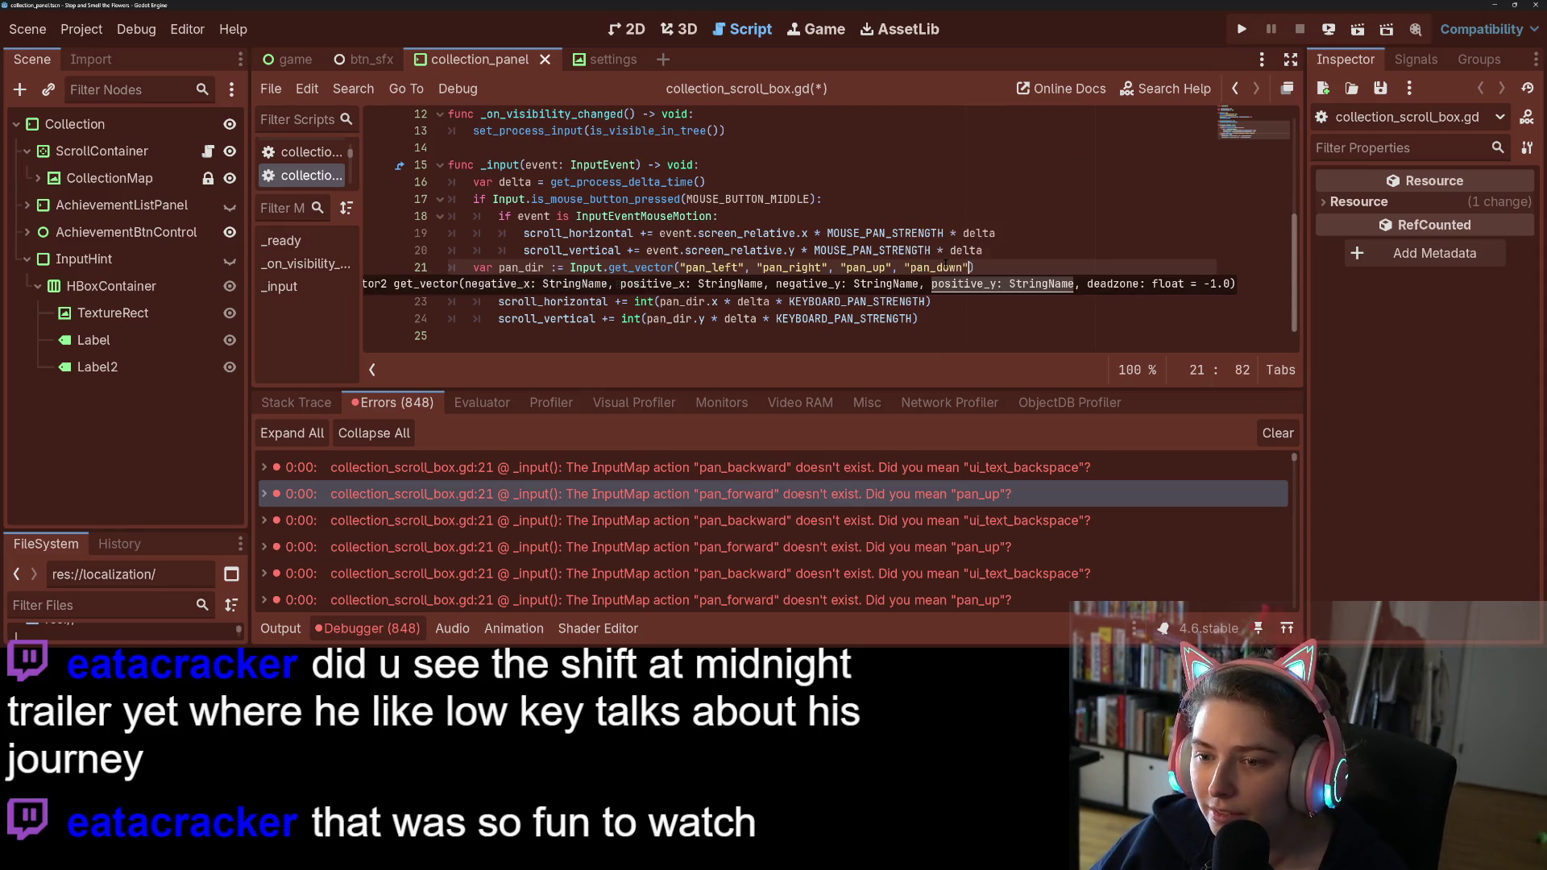
key(ctrl+s)
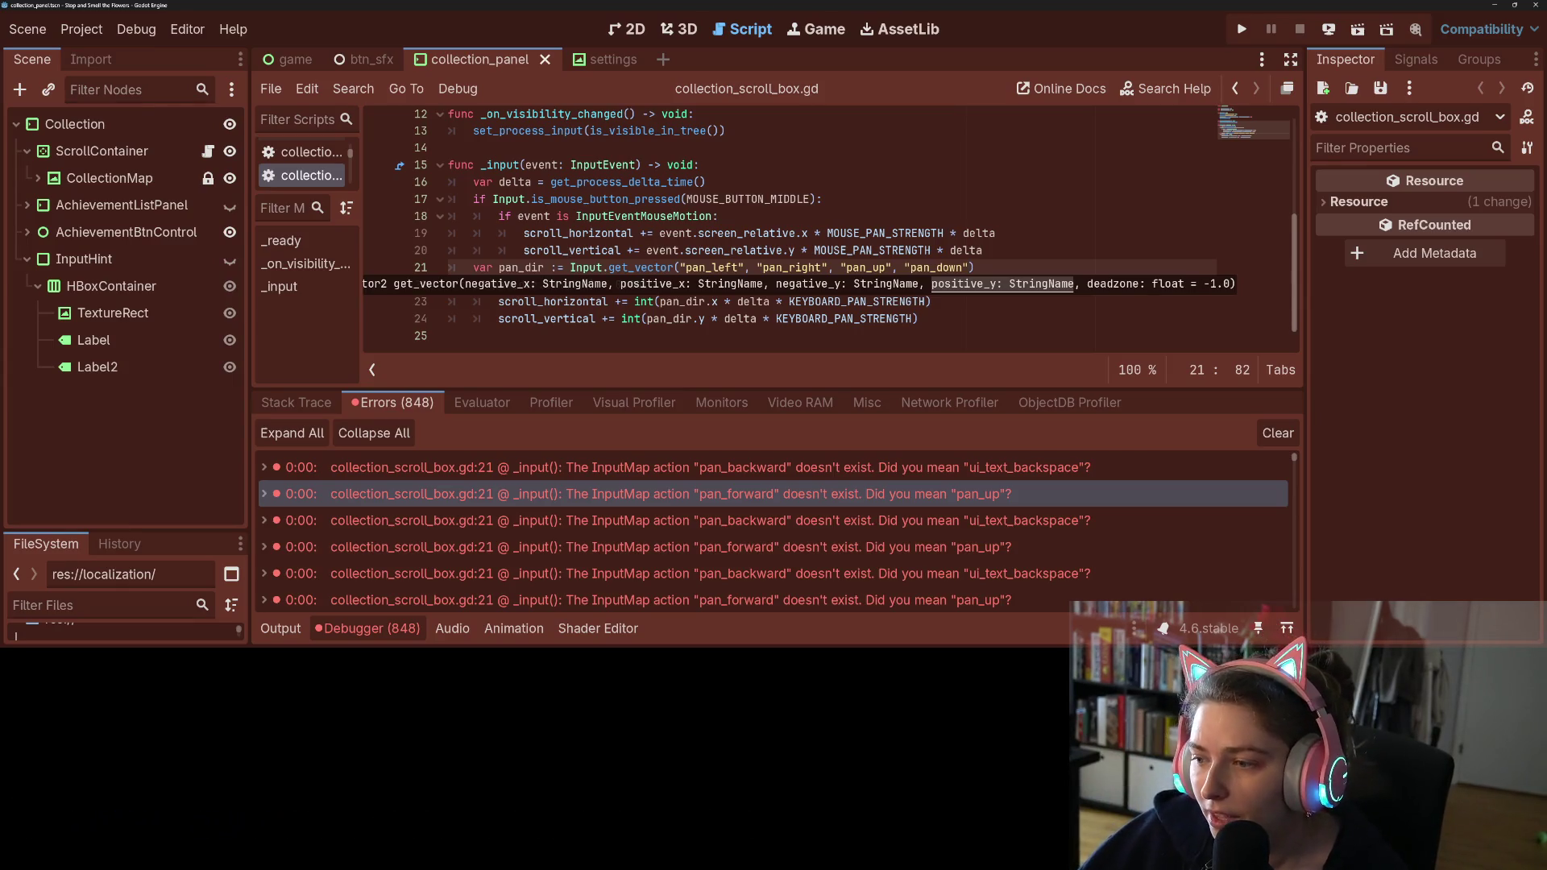
click(1292, 440)
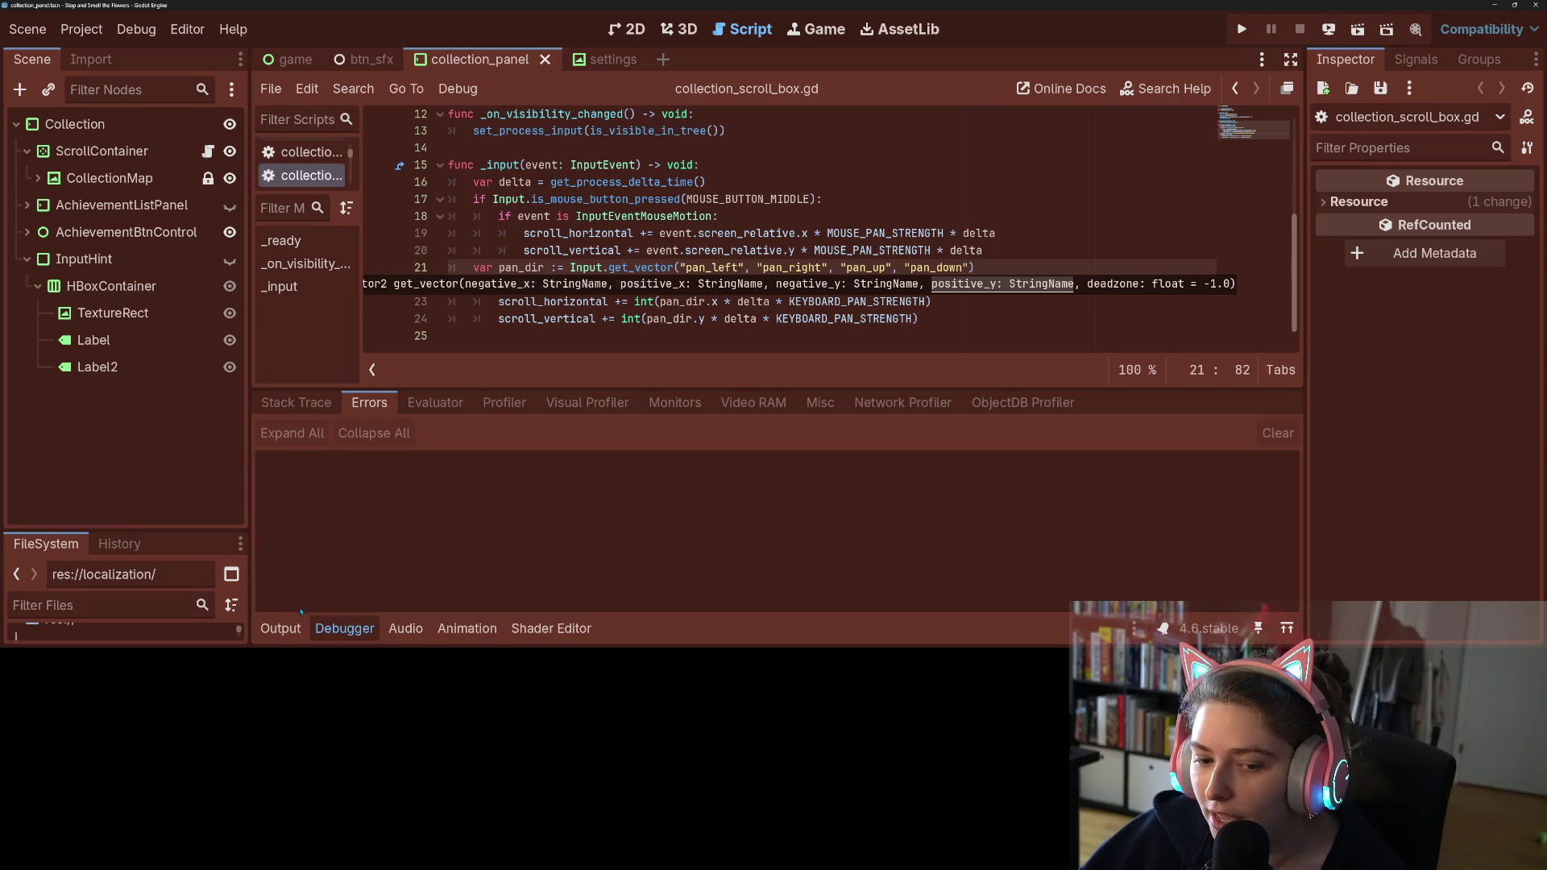
Step: Rerun the game, open the Collection map, and shrink its window beside the editor
click(343, 628)
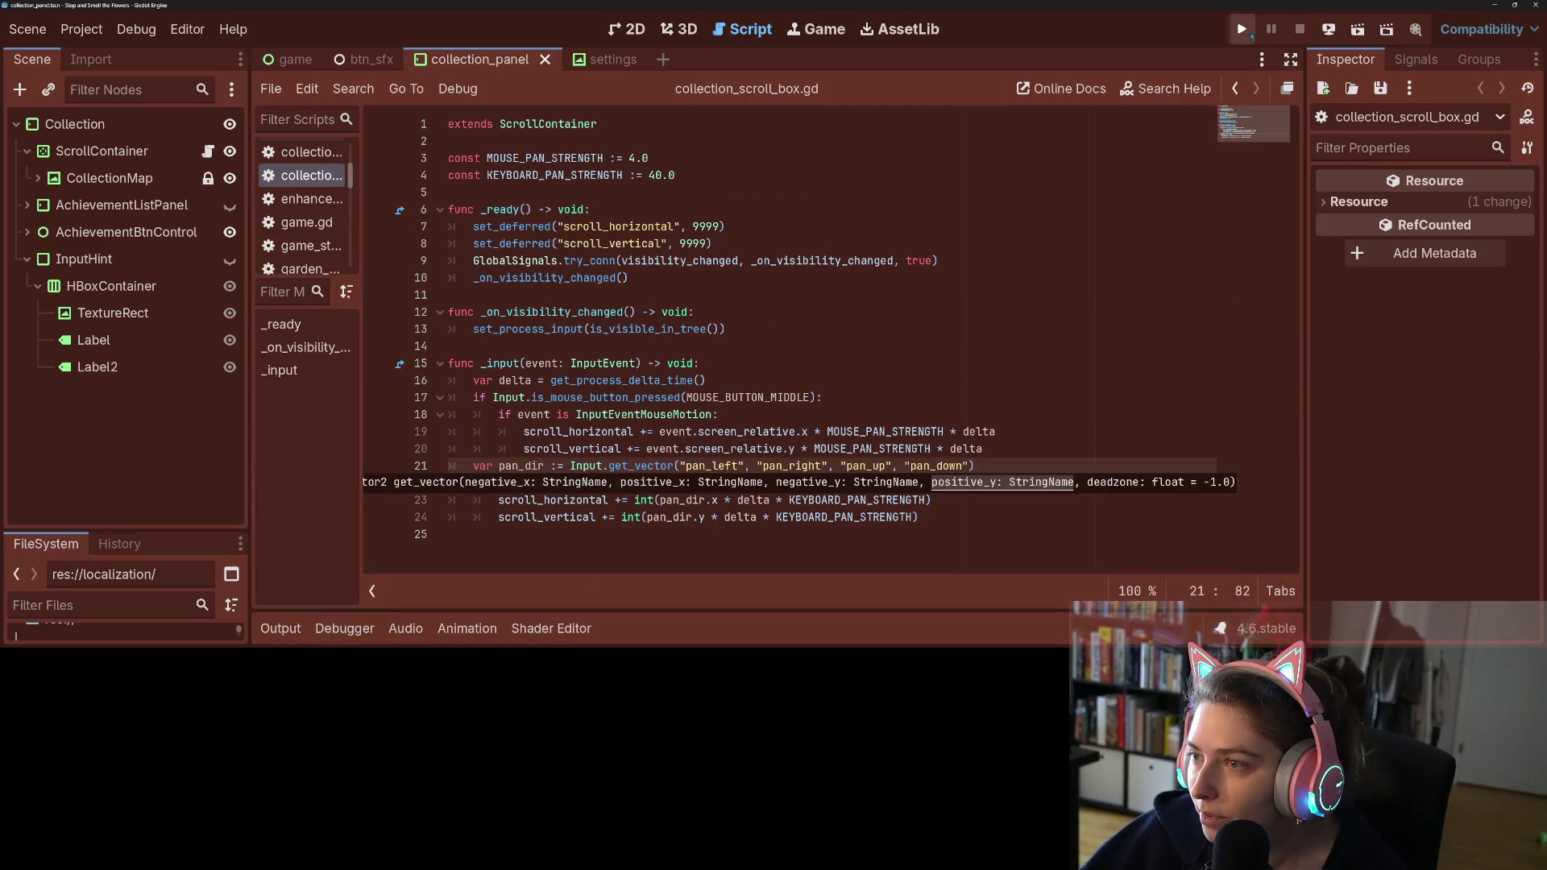
click(1251, 36)
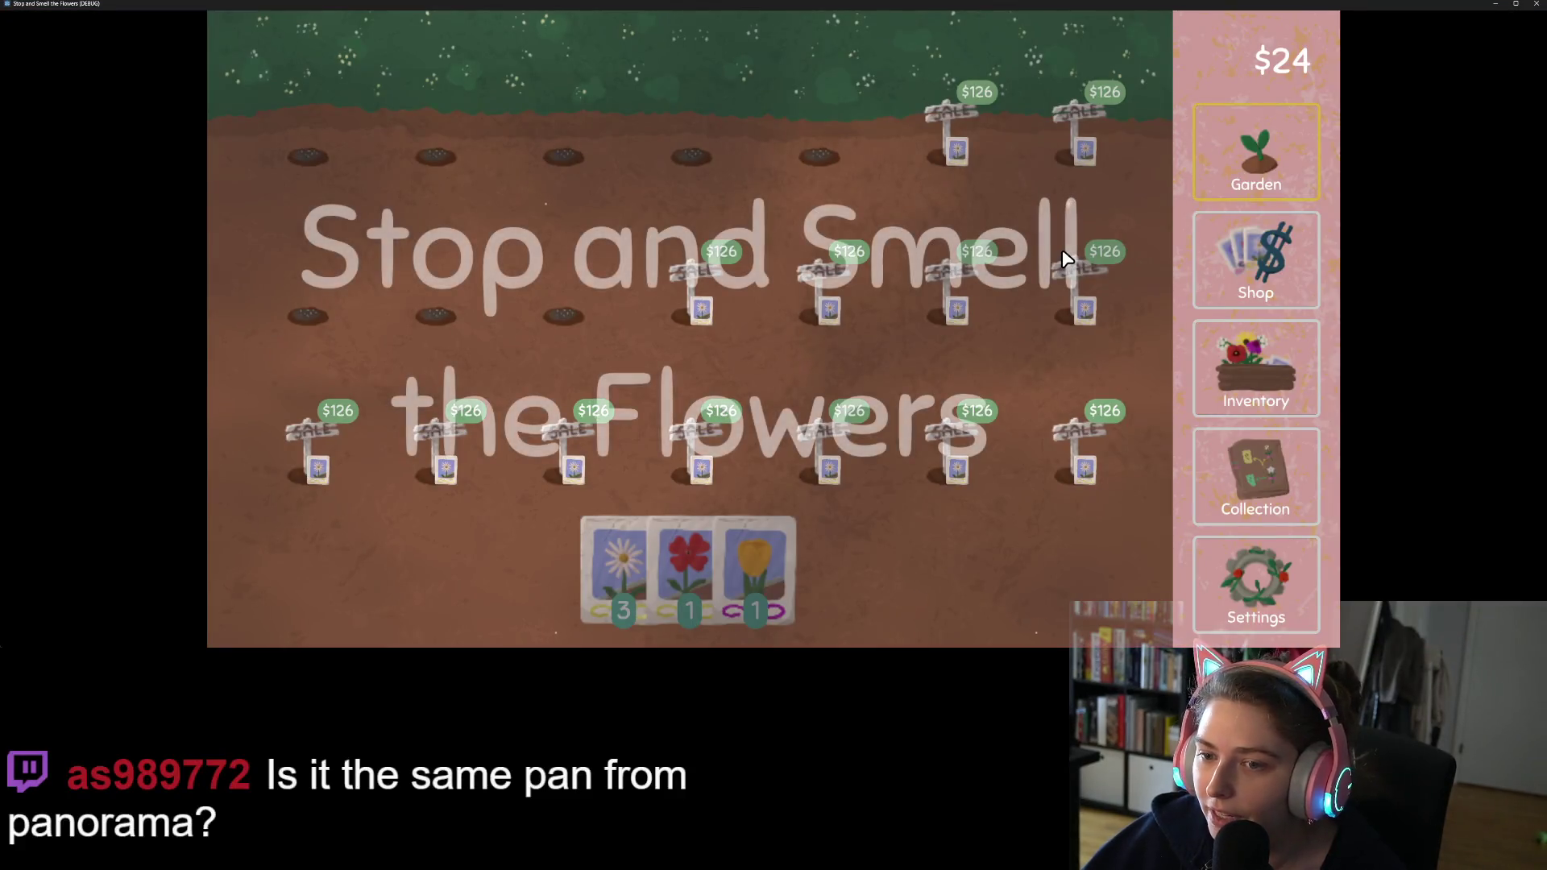
click(1247, 474)
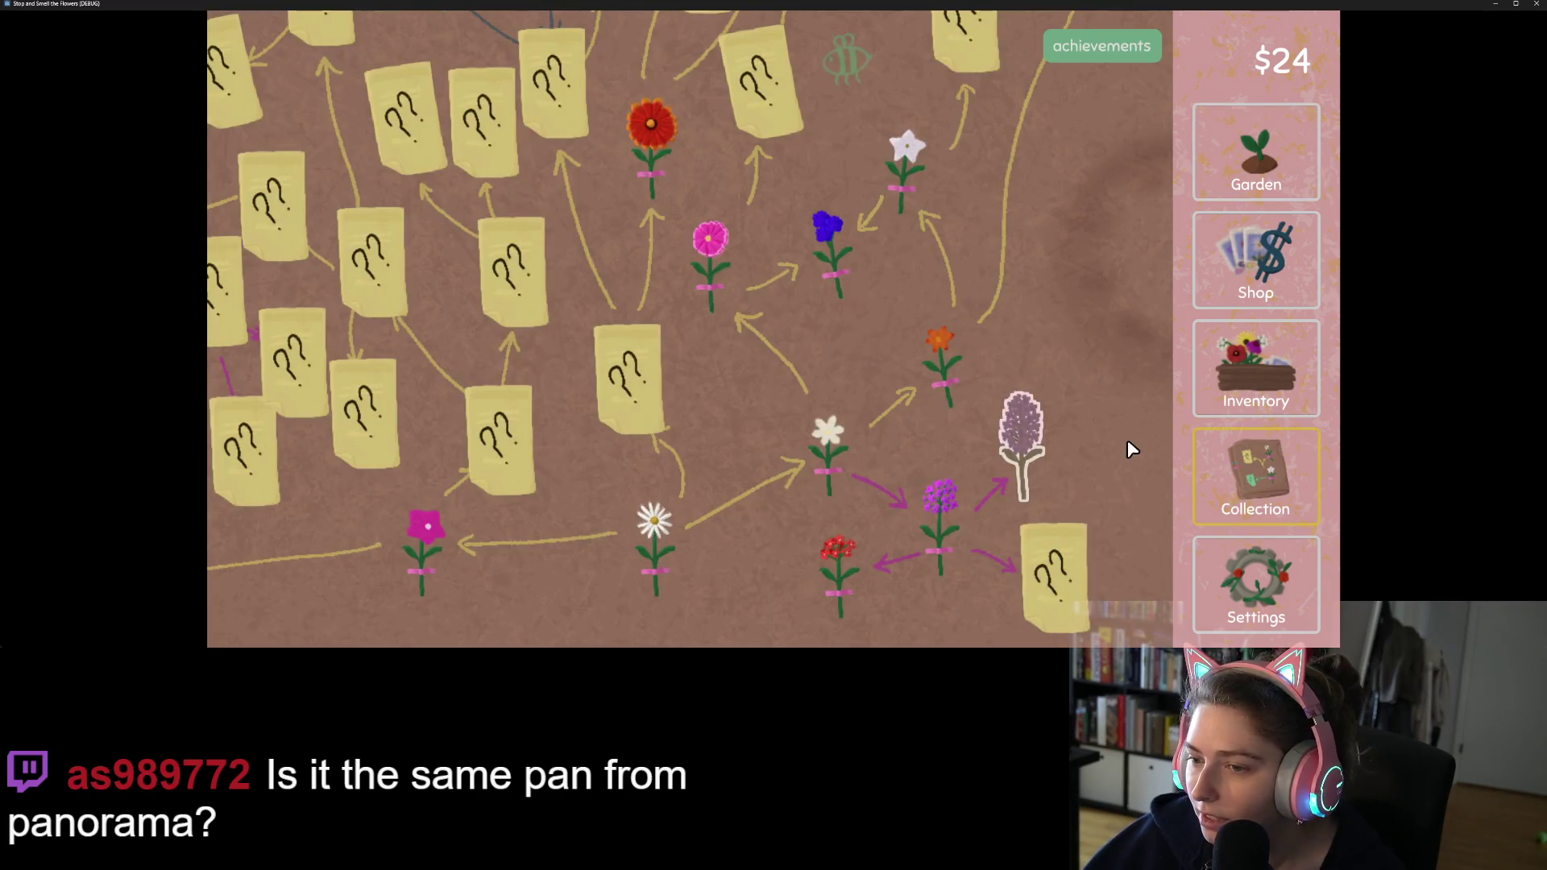
drag(1112, 5, 1124, 42)
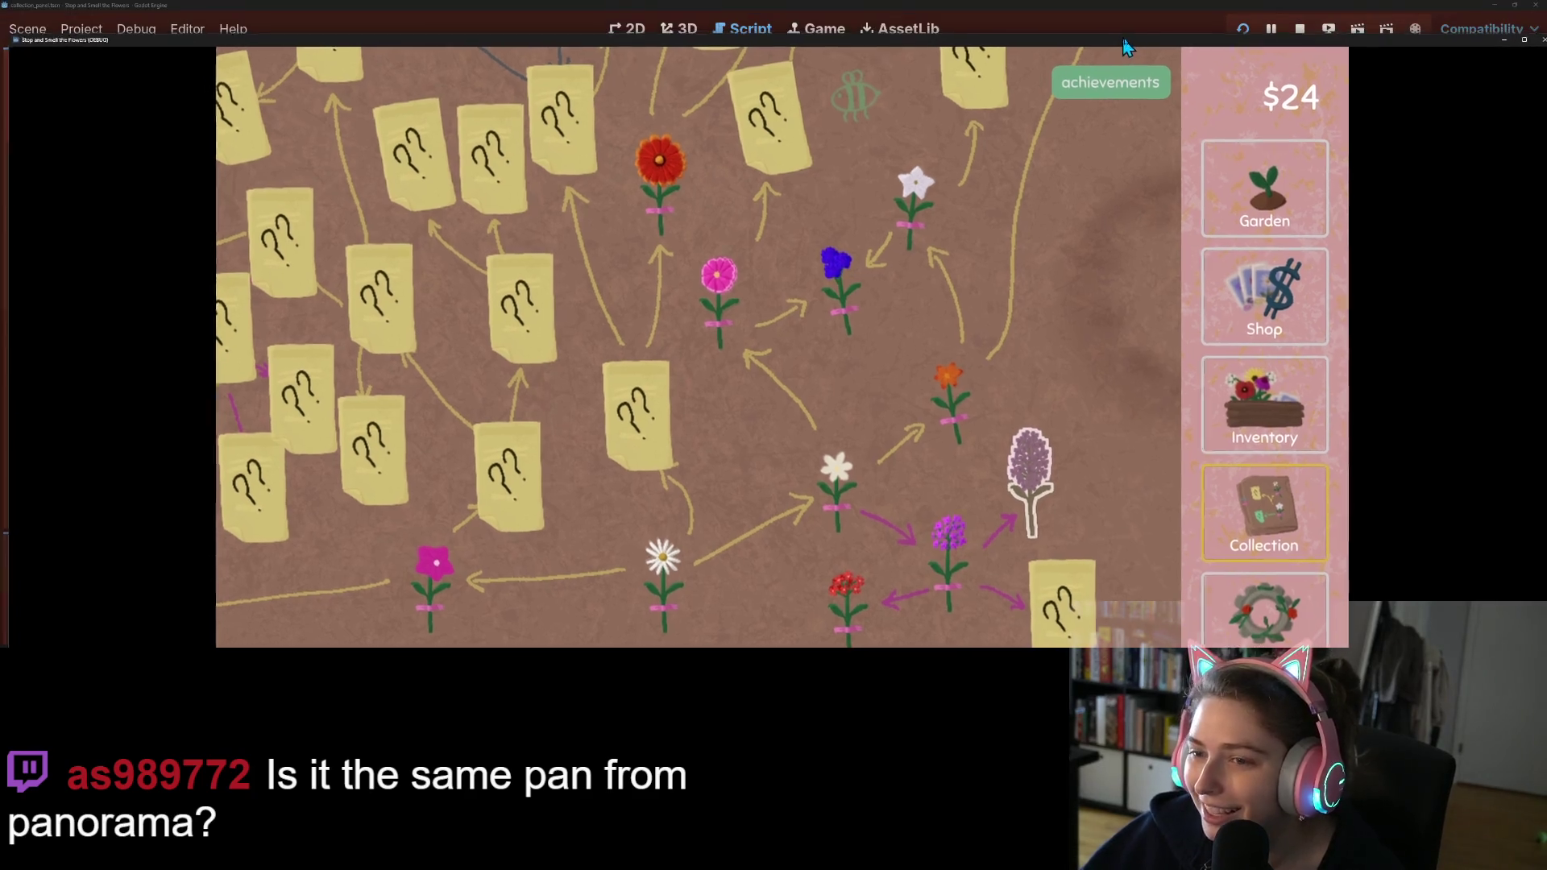
mouse_move(13, 35)
mouse_down()
mouse_move(507, 93)
mouse_move(709, 170)
mouse_move(746, 211)
mouse_move(786, 150)
mouse_move(786, 211)
mouse_up()
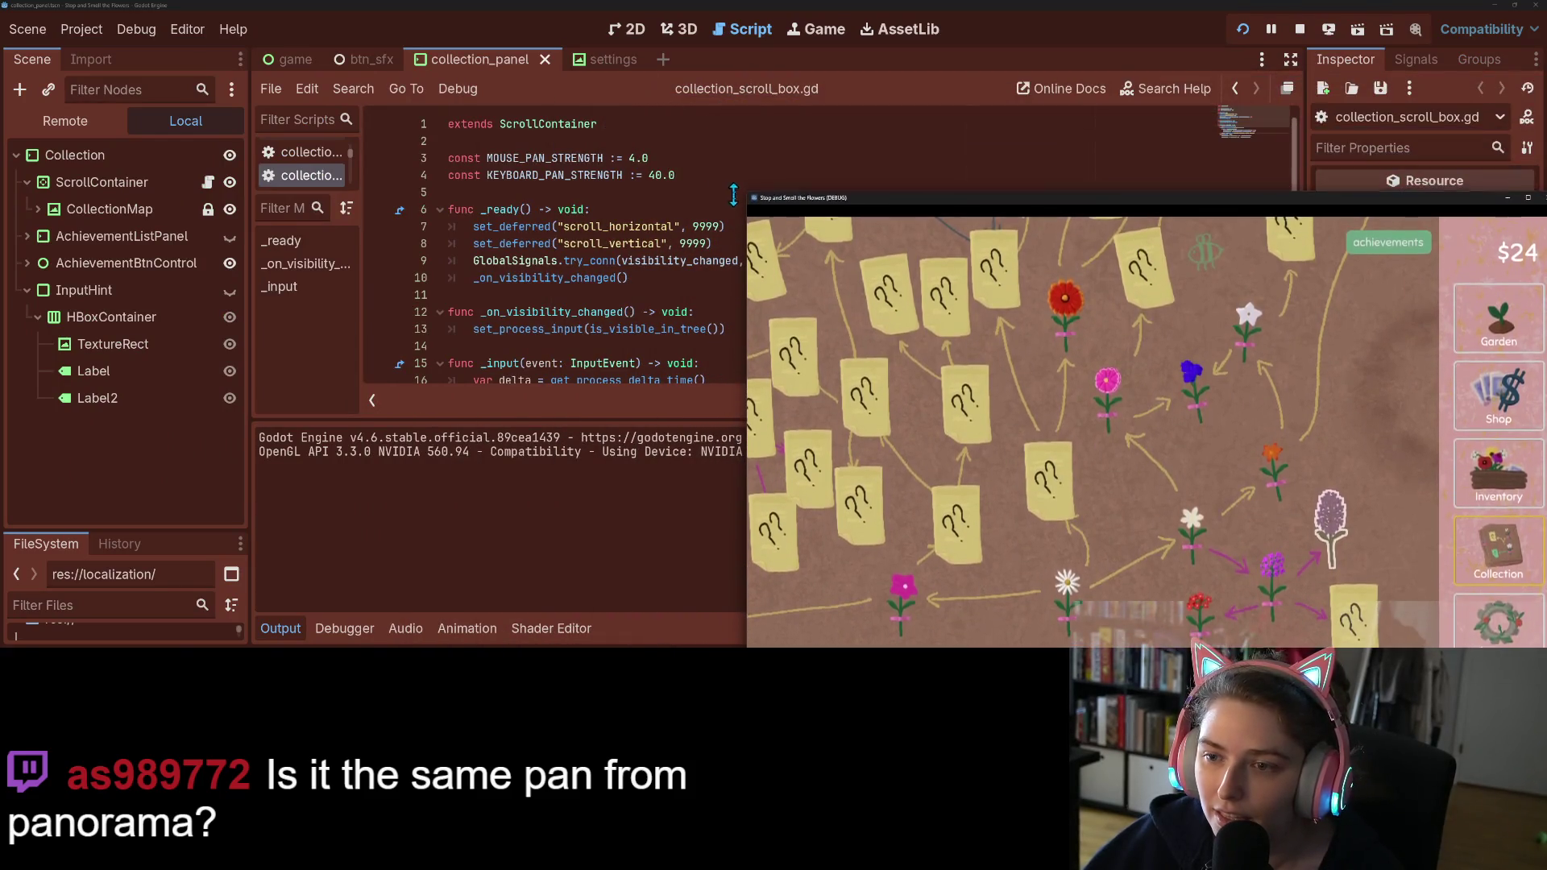
drag(883, 214, 766, 95)
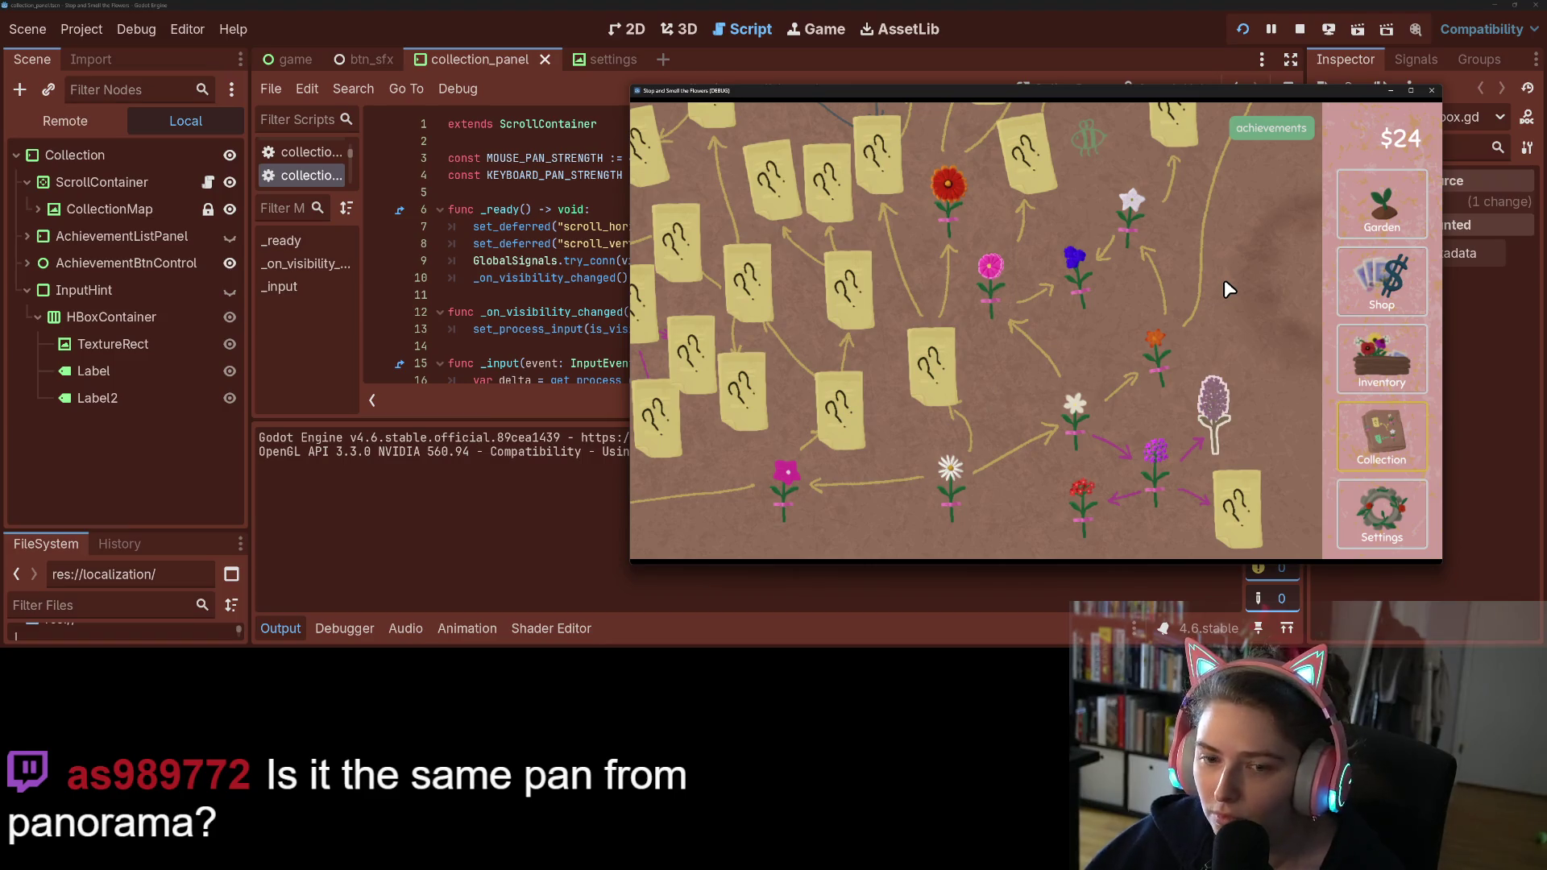
Step: Breakpoint line 23, press Left in the game to hit it, read pan_dir -1.0, then stop
click(280, 628)
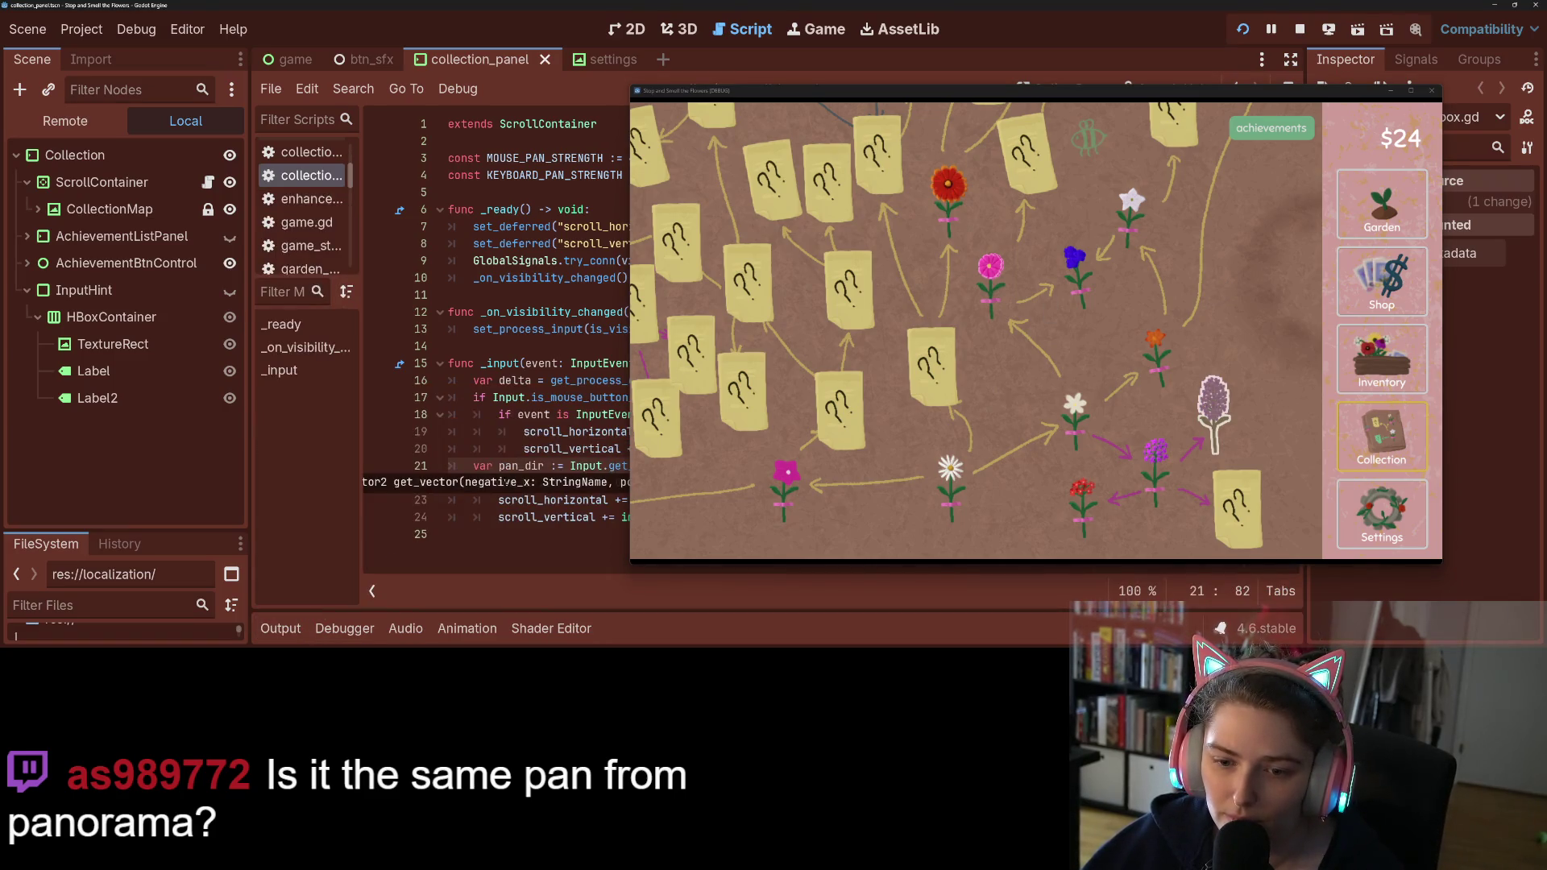
click(497, 500)
click(381, 499)
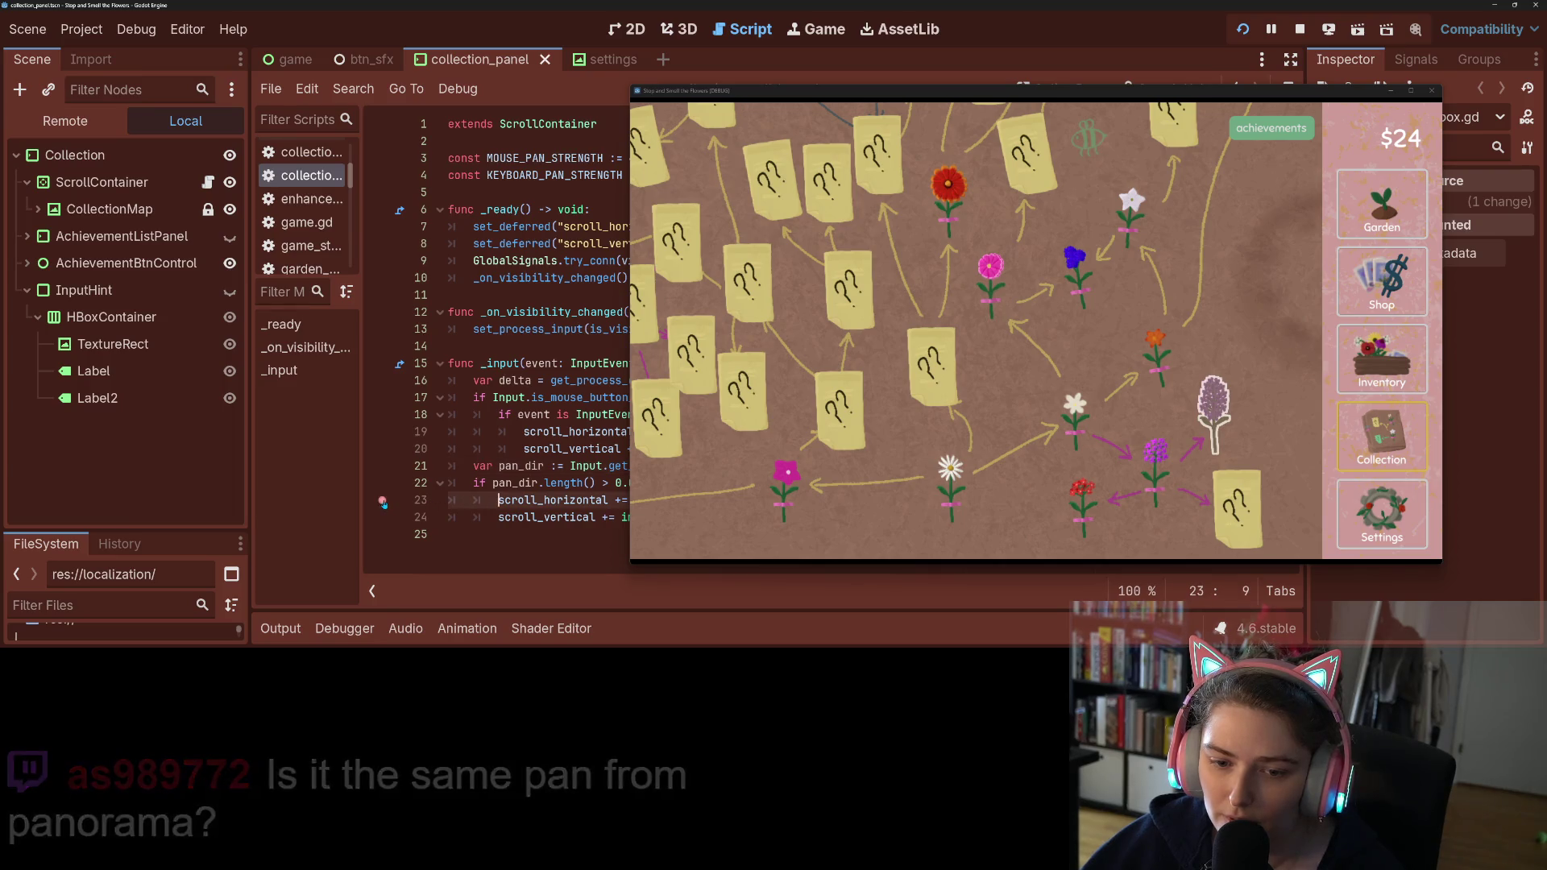
mouse_move(1110, 319)
key(Left)
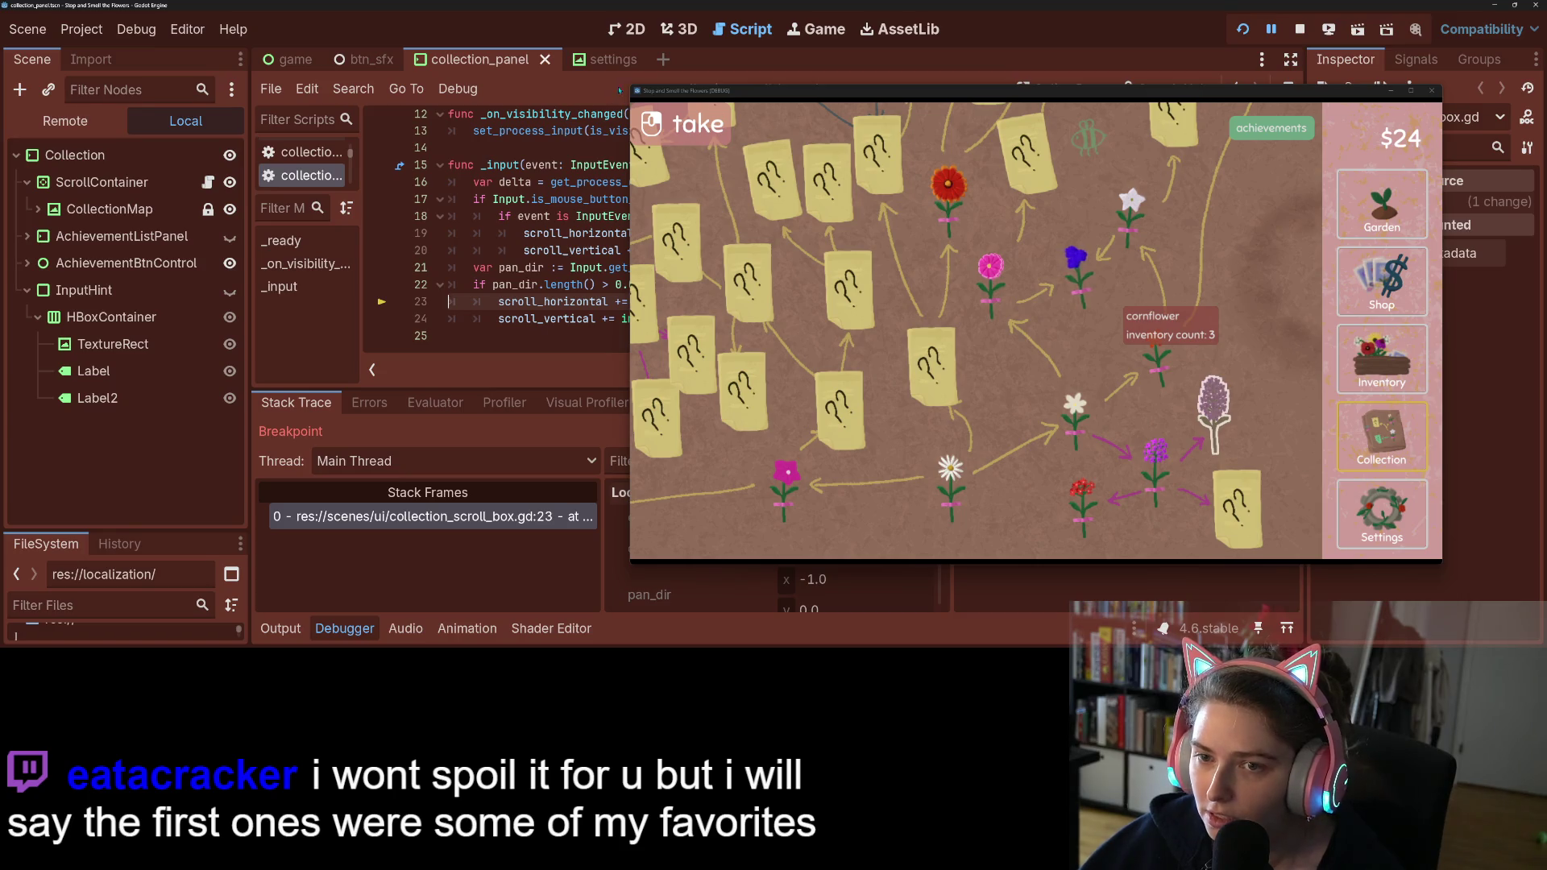
key(F8)
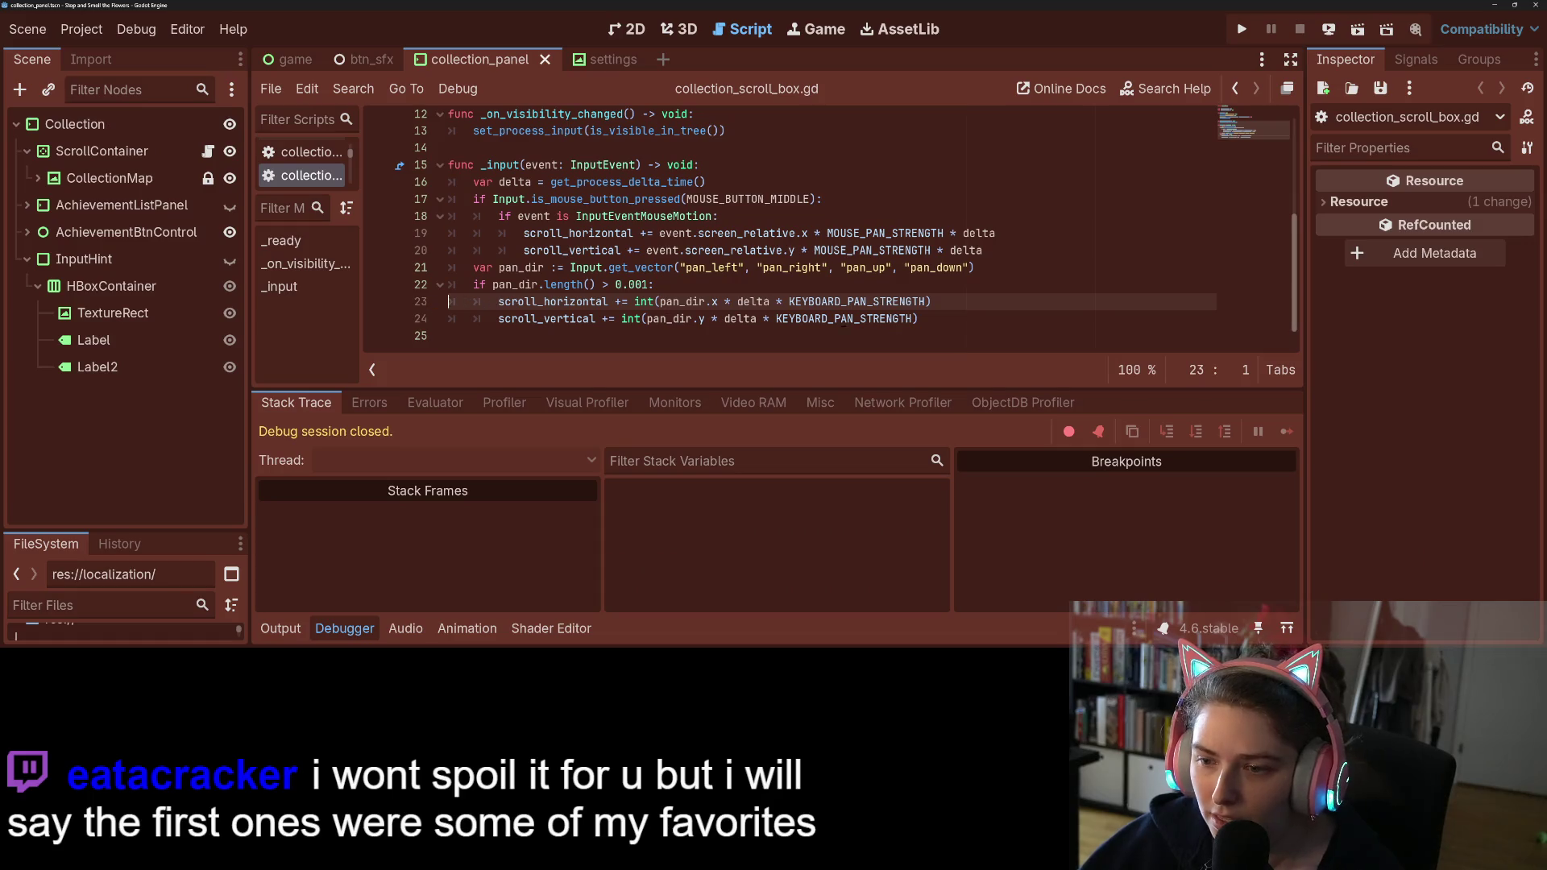
Step: Set KEYBOARD_PAN_STRENGTH on line 4 to 4000.0, save, and run the project with F5
scroll(864, 297, up, 1)
scroll(863, 298, up, 3)
click(660, 175)
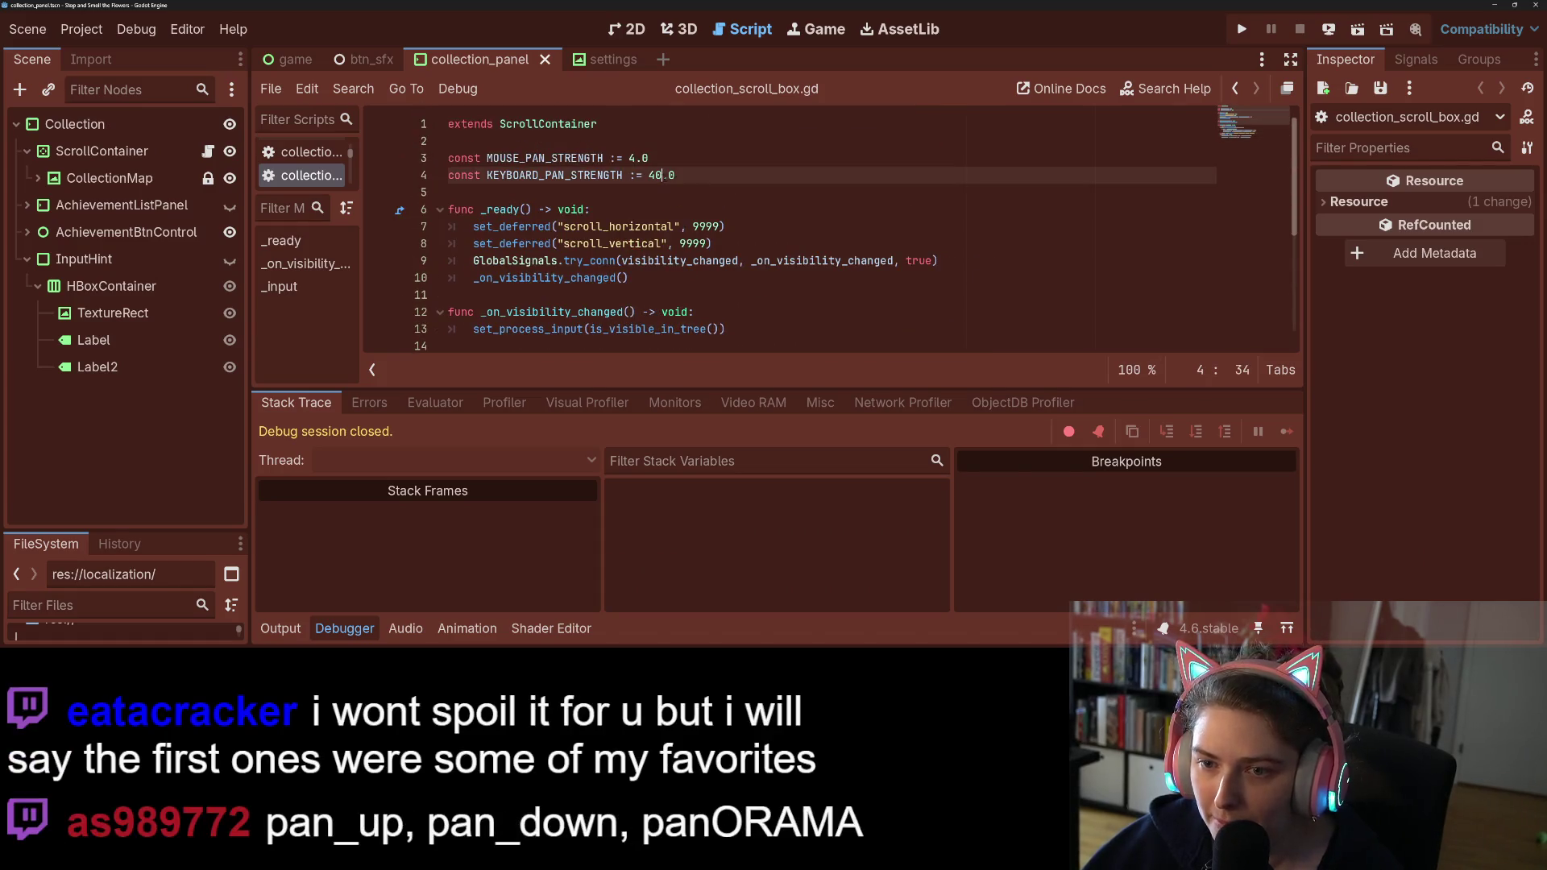
text(00)
key(ctrl+s)
key(F5)
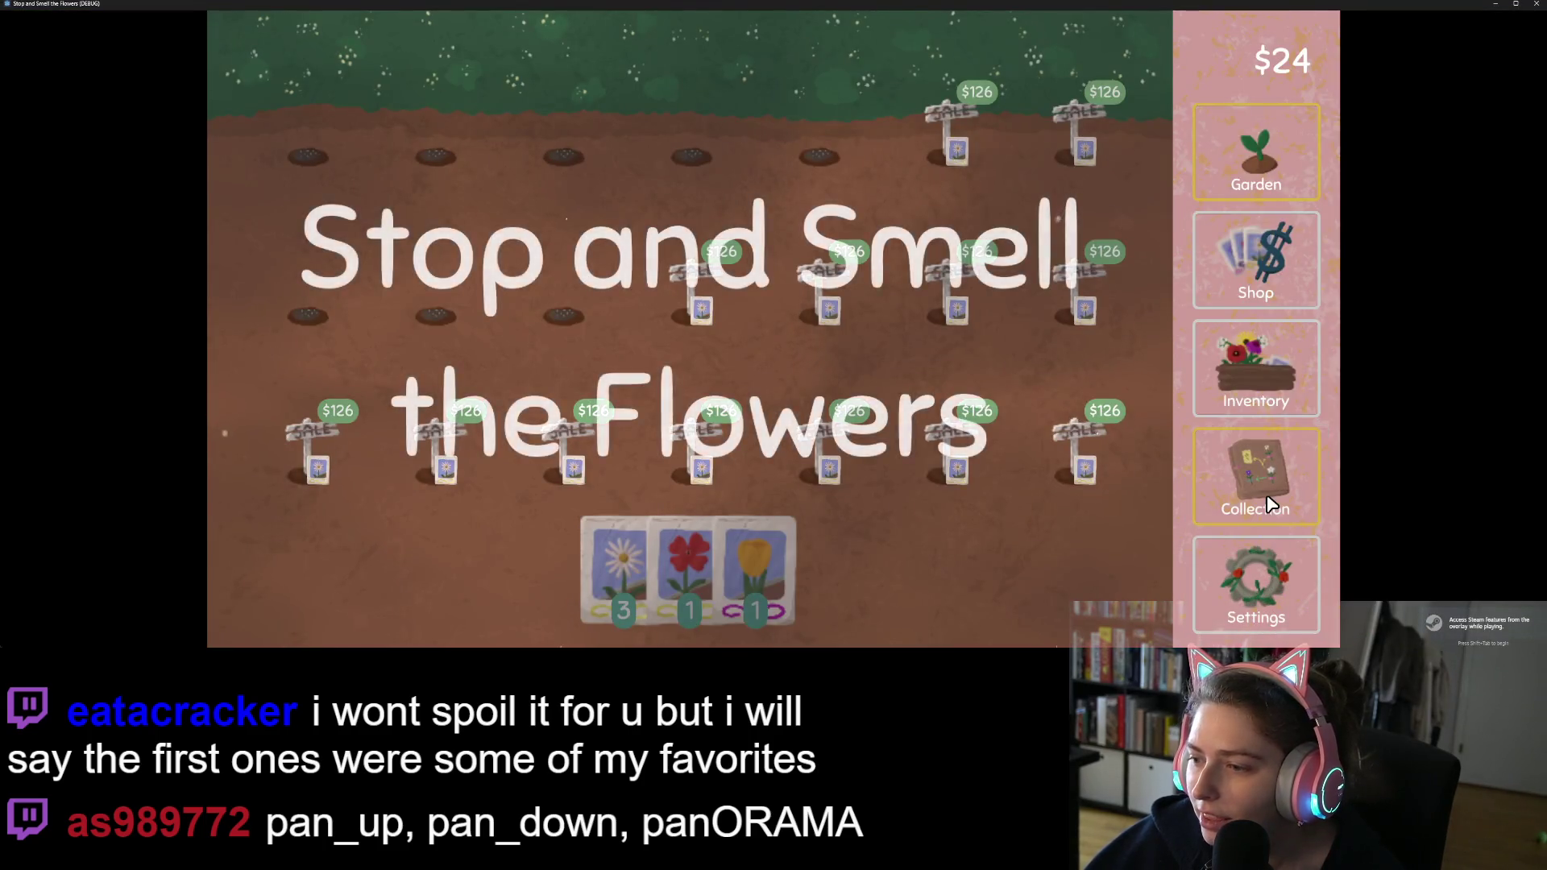
Step: Open the Collection map and pan across the pink, yellow and blue card regions with the arrow keys
click(1258, 491)
key(Left)
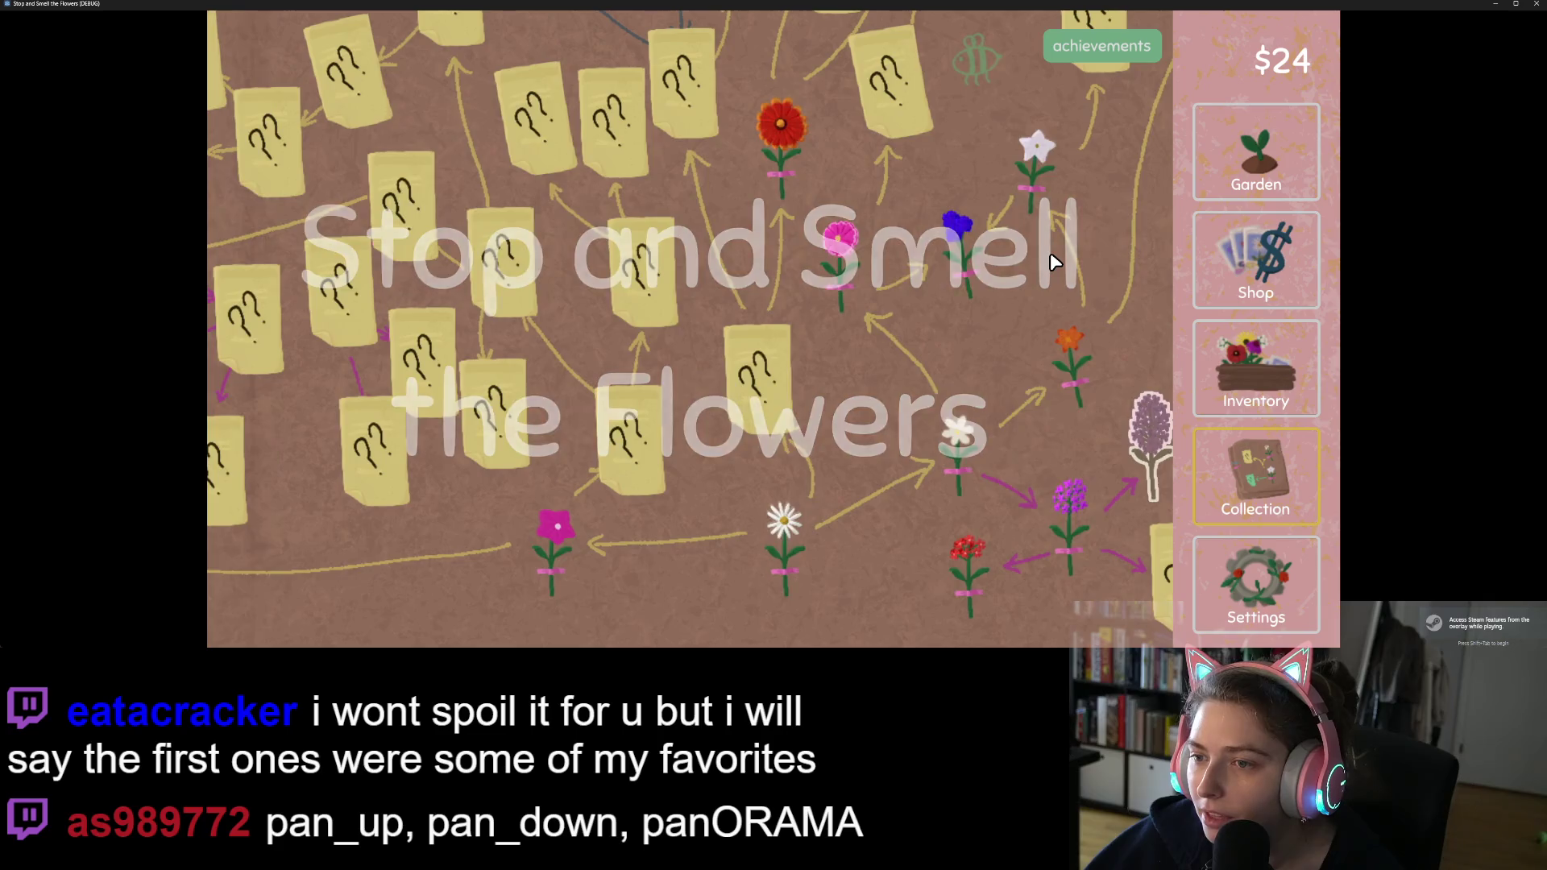
key(Left)
key(Left)
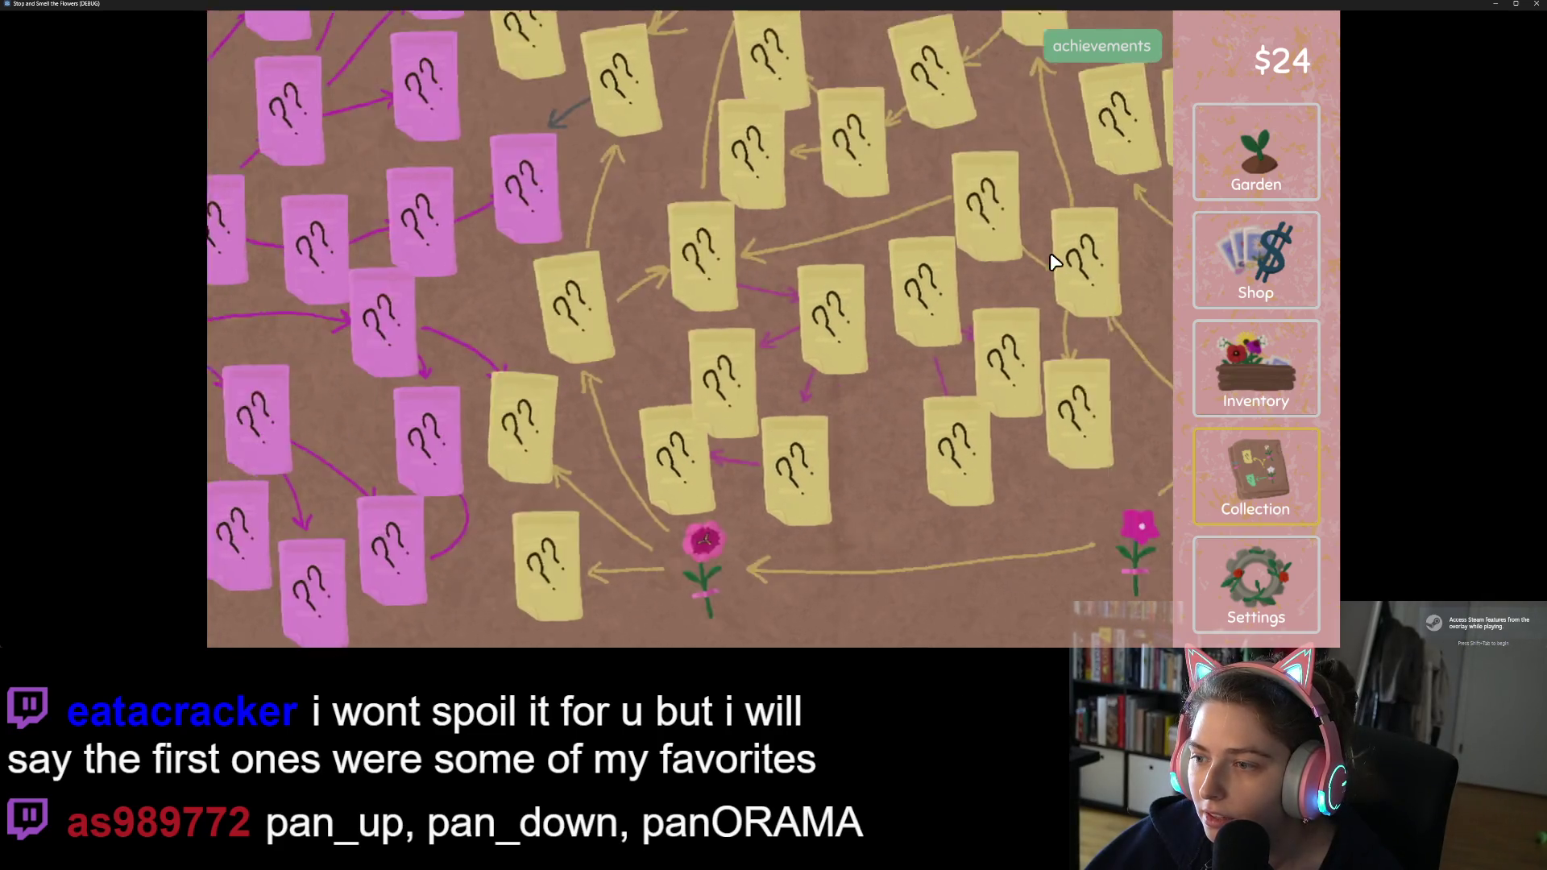
key(Right)
key(Right)
key(Right)
key(Up)
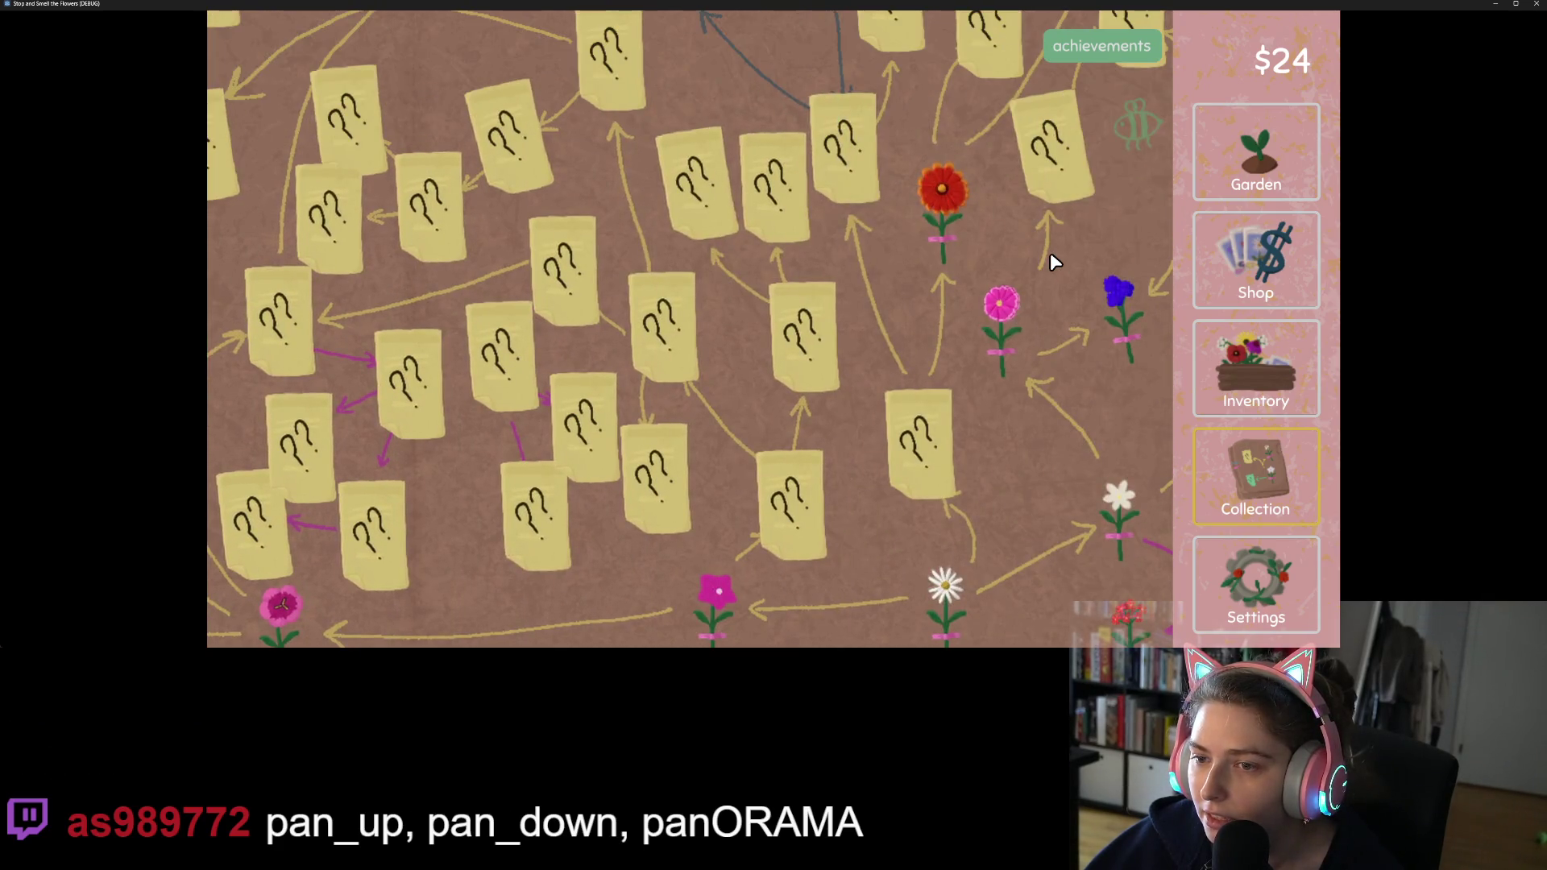
key(Up)
key(Up)
key(Up)
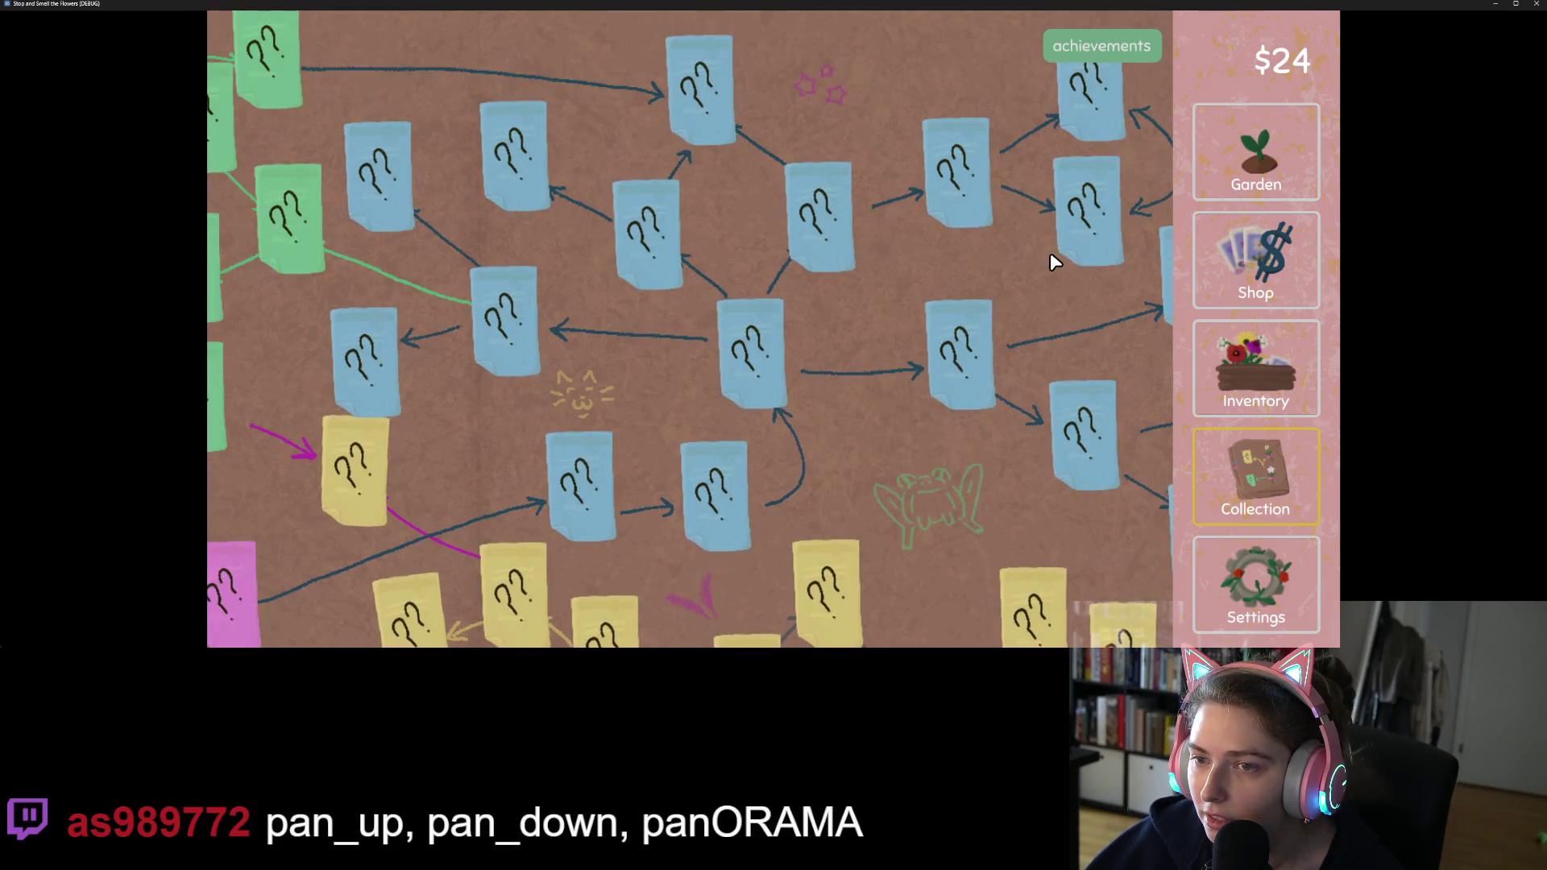
key(Left)
key(Down)
key(Down)
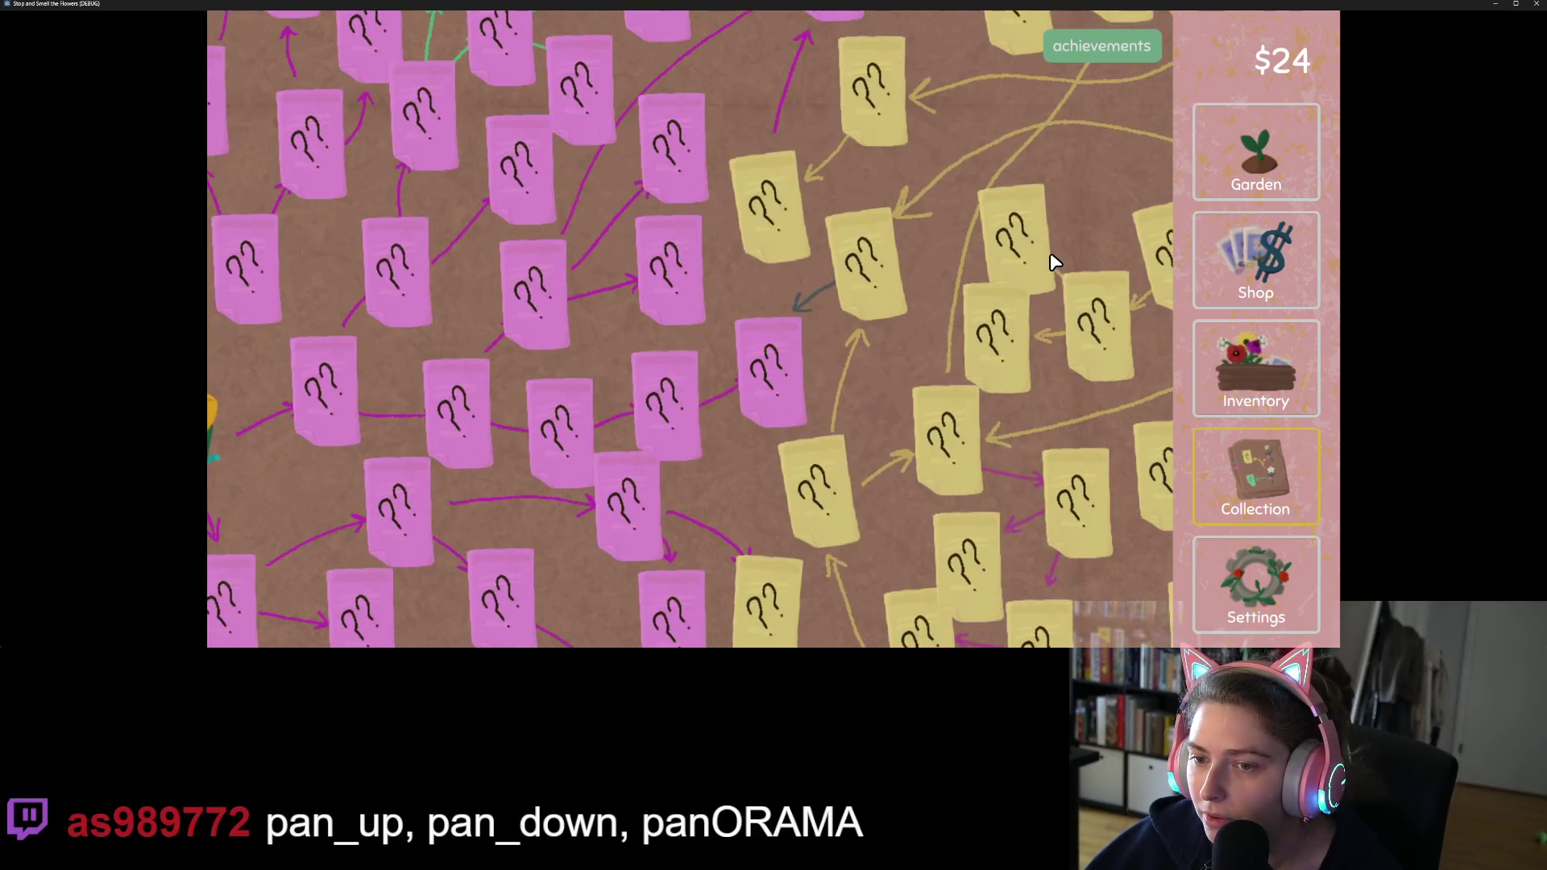
key(Right)
key(Right)
key(Right)
key(Left)
key(Left)
key(Left)
key(Left)
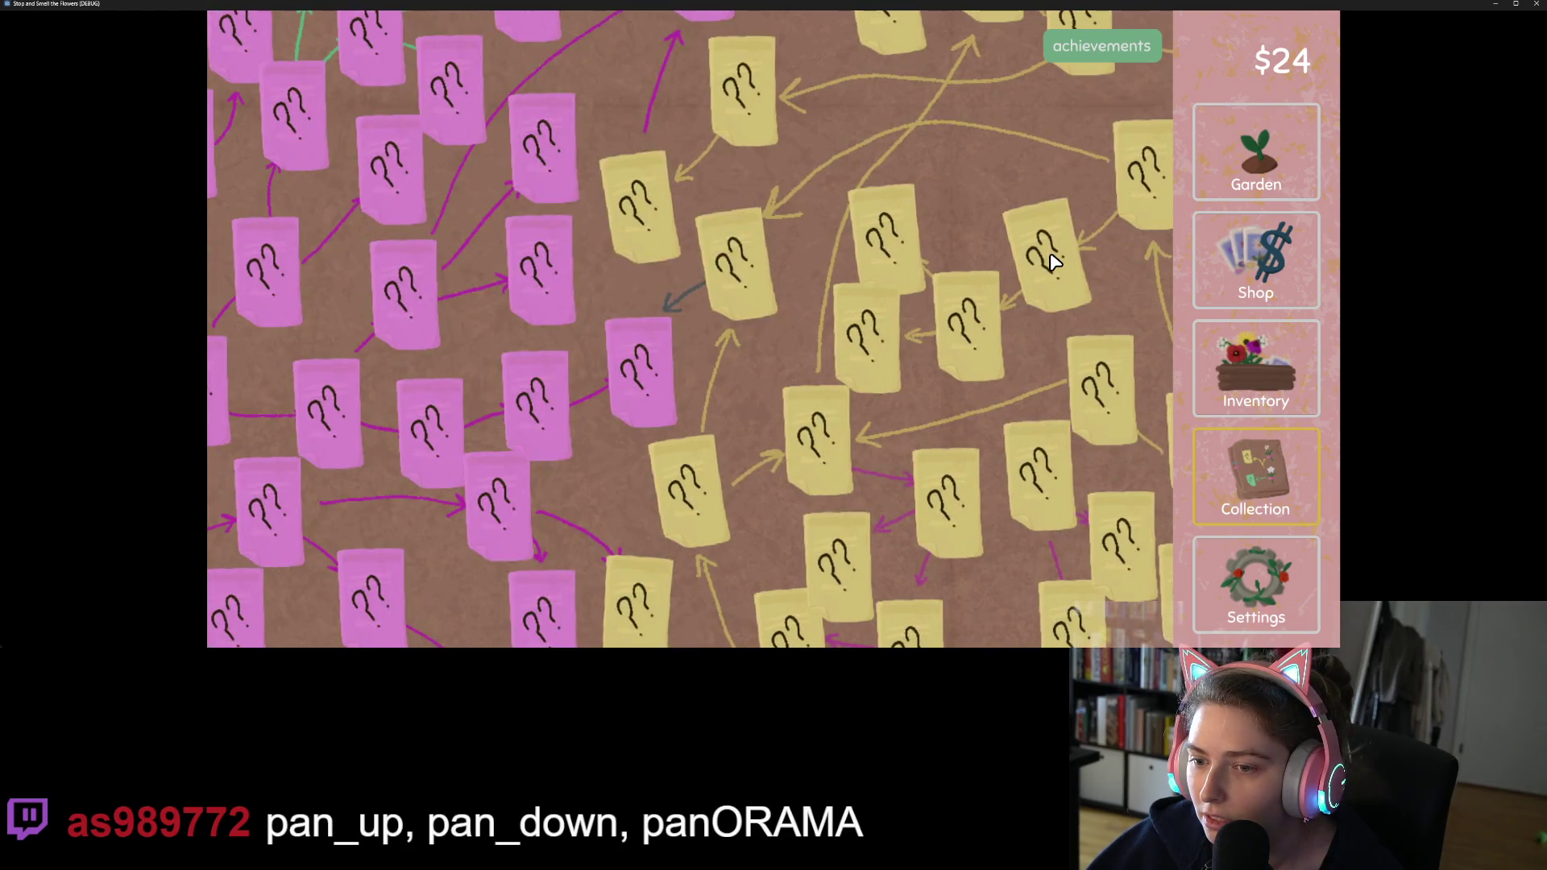
key(Right)
key(Right)
key(Right)
key(Up)
key(Up)
key(Left)
key(Left)
key(Left)
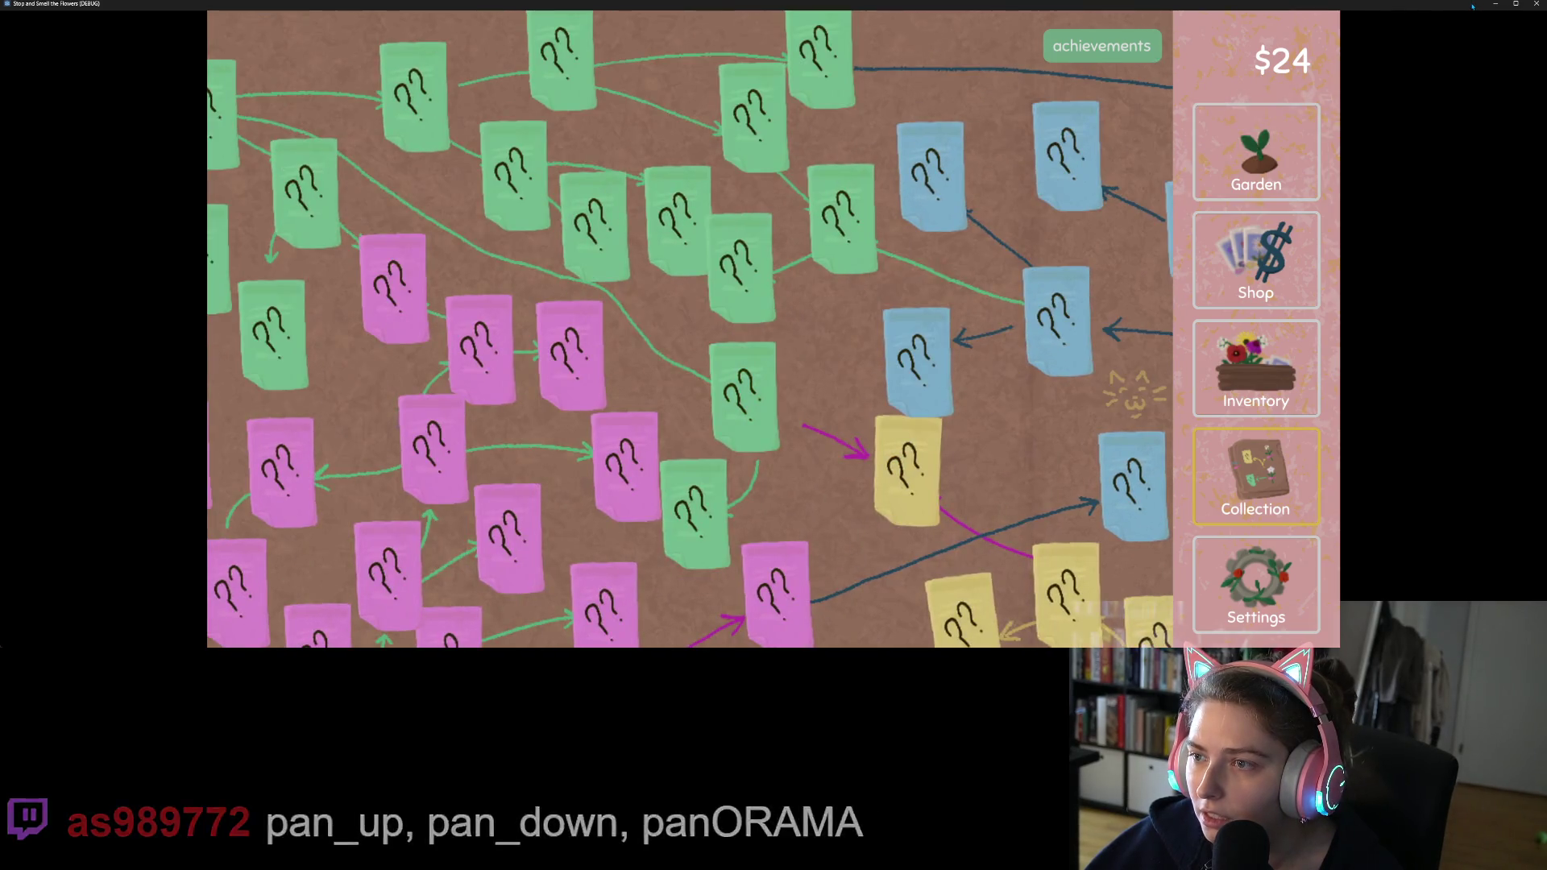
key(Down)
key(Down)
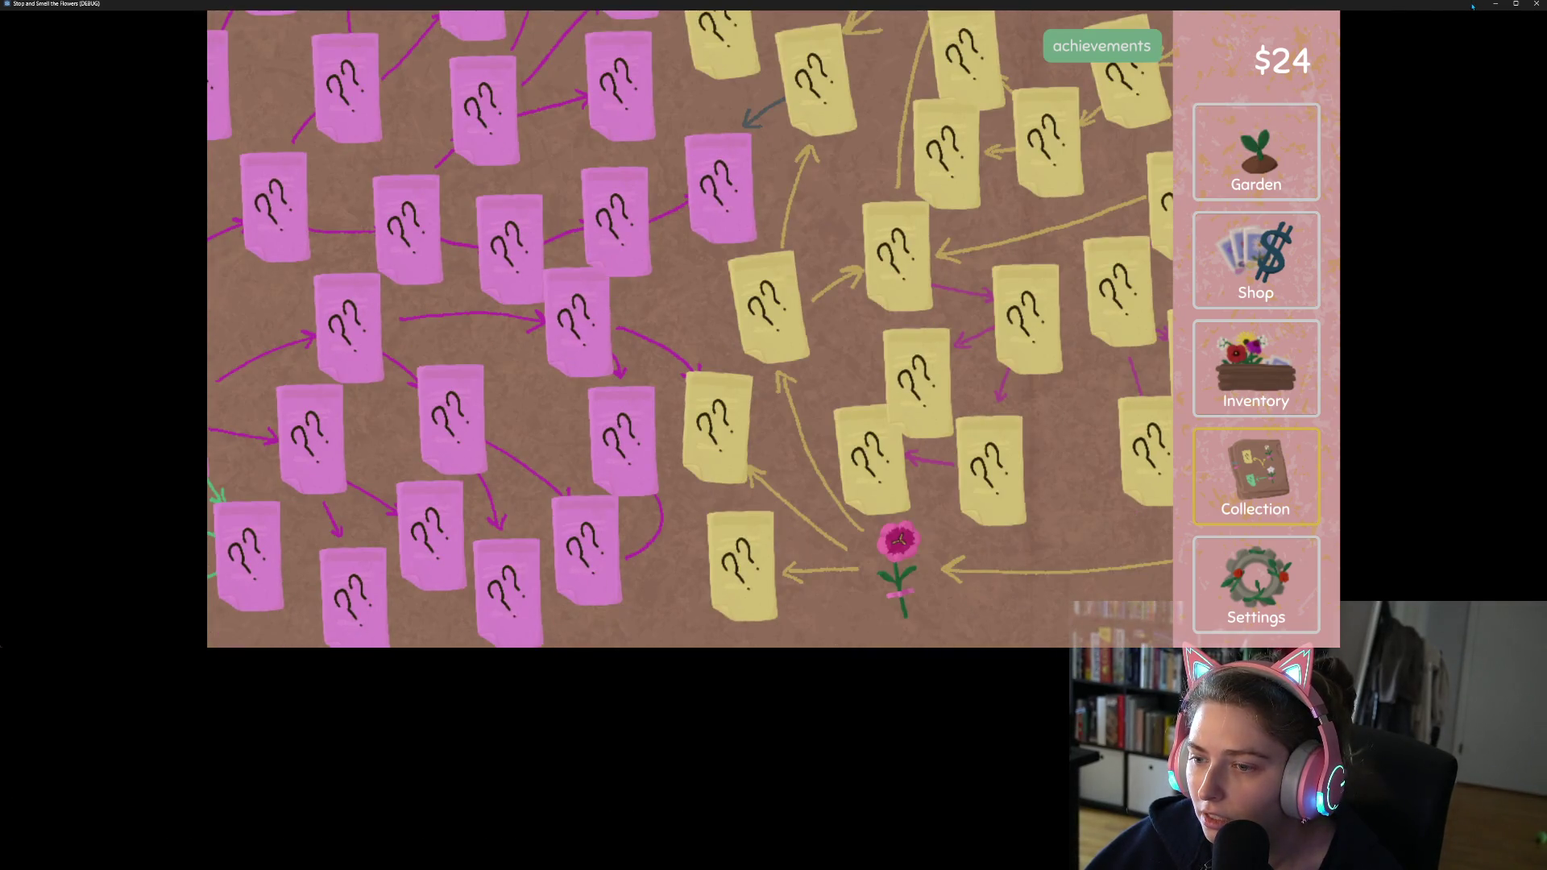
key(Right)
key(Right)
key(Right)
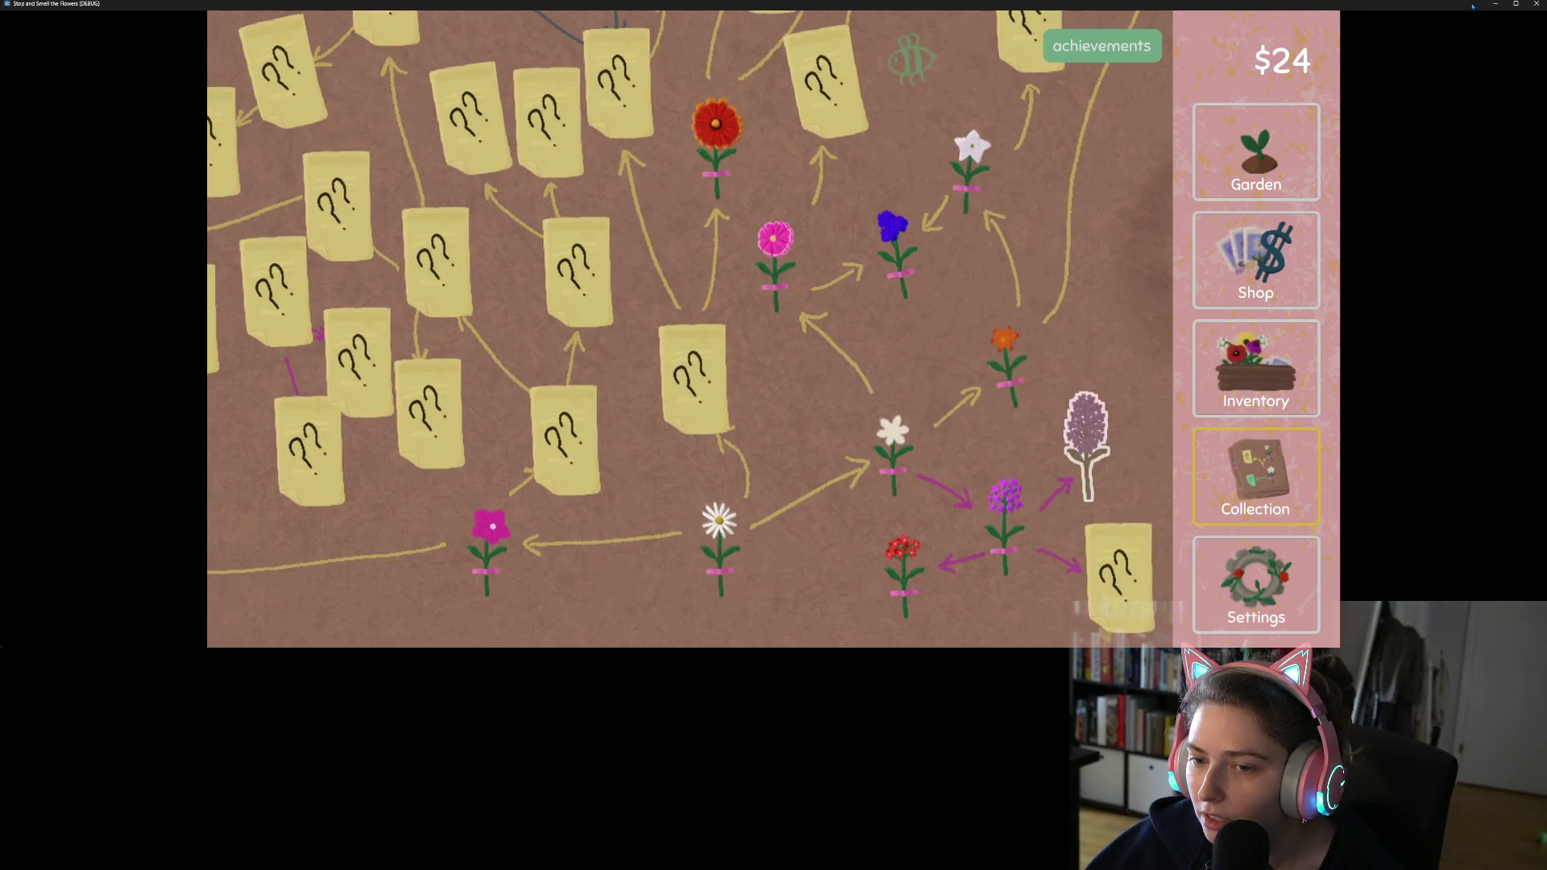
key(Left)
key(Left)
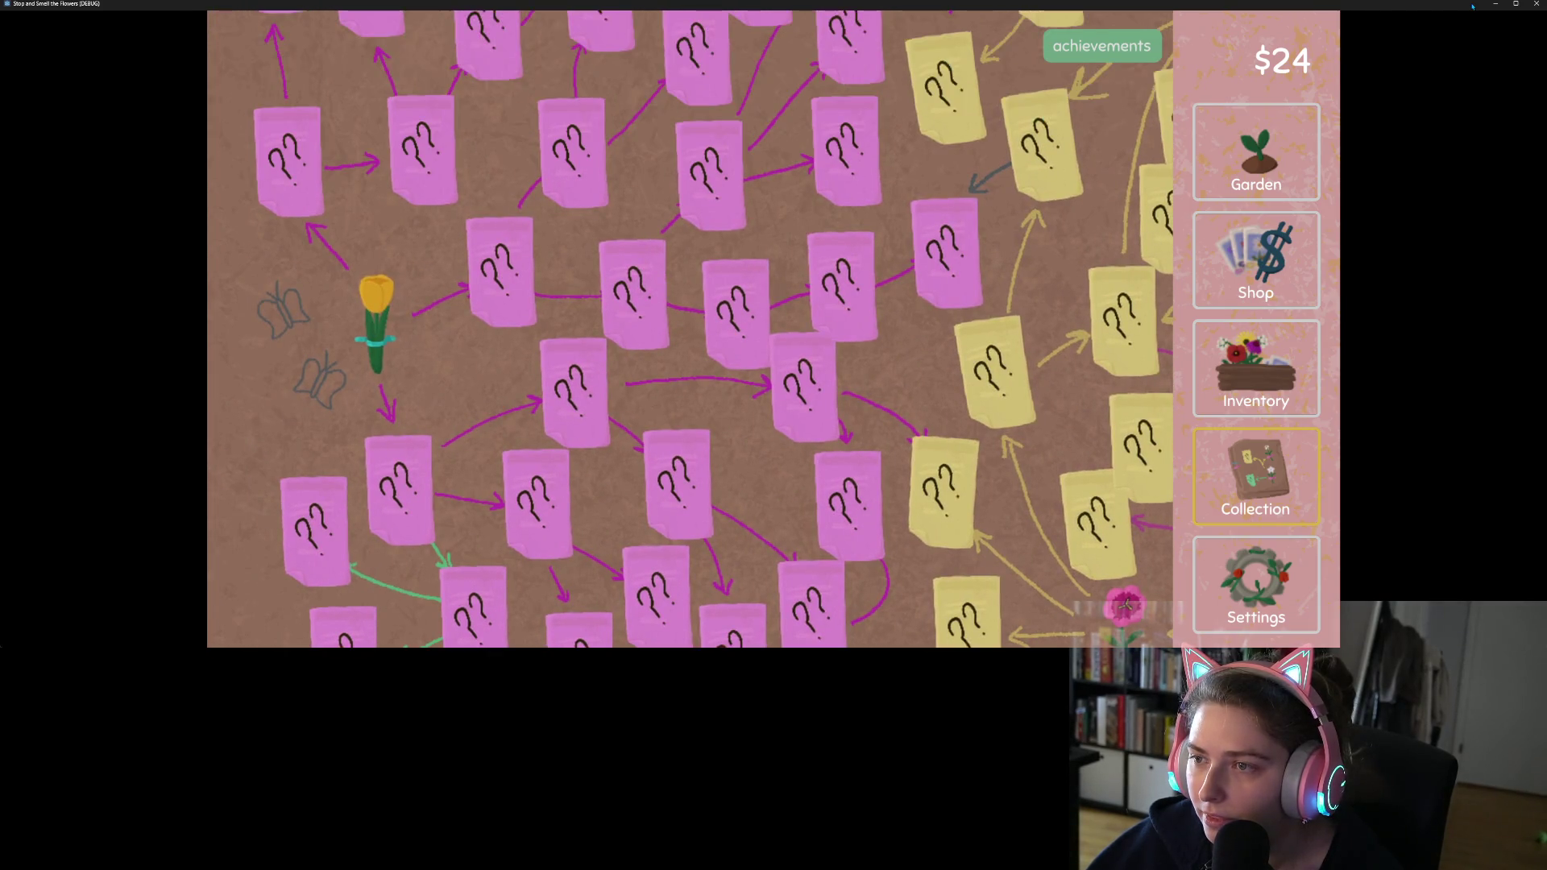
key(Up)
key(Right)
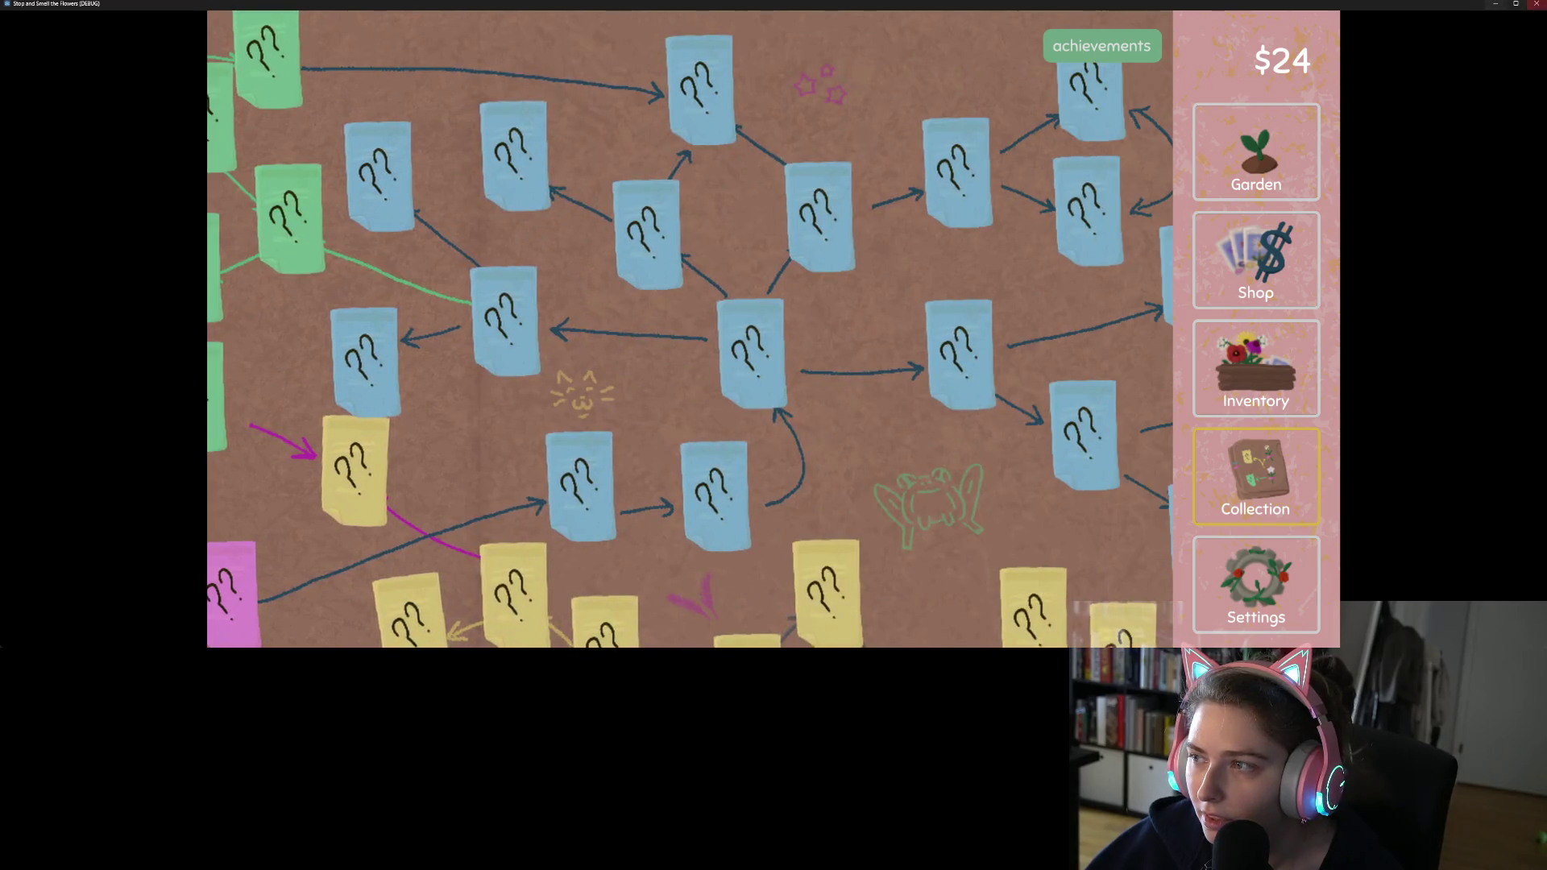
Step: Quit the game and add a new _process function after _on_visibility_changed
key(Escape)
click(747, 390)
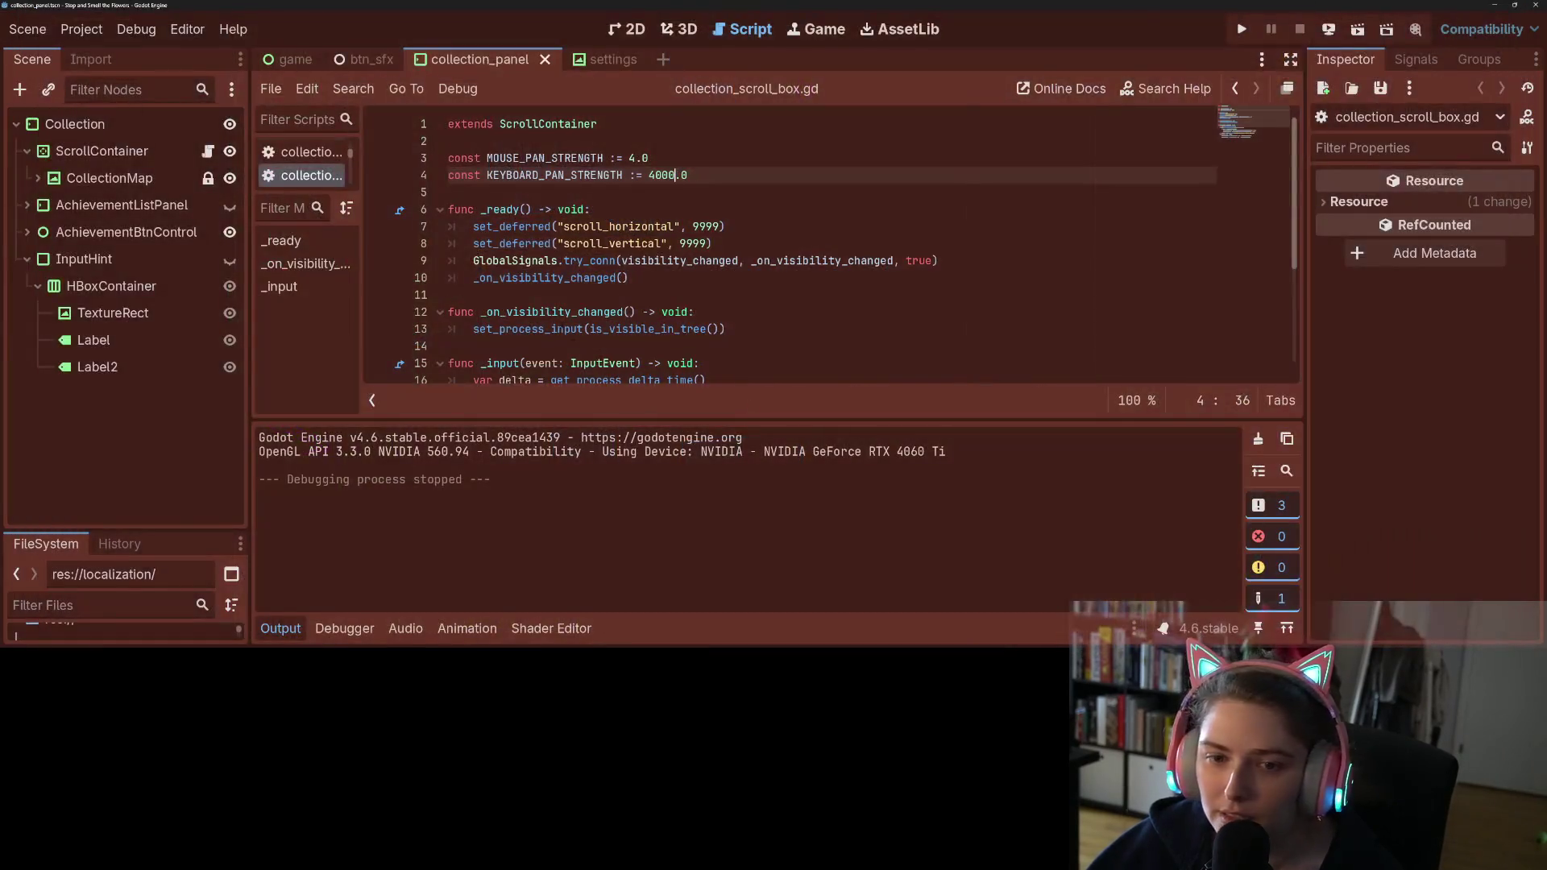
click(292, 637)
click(587, 344)
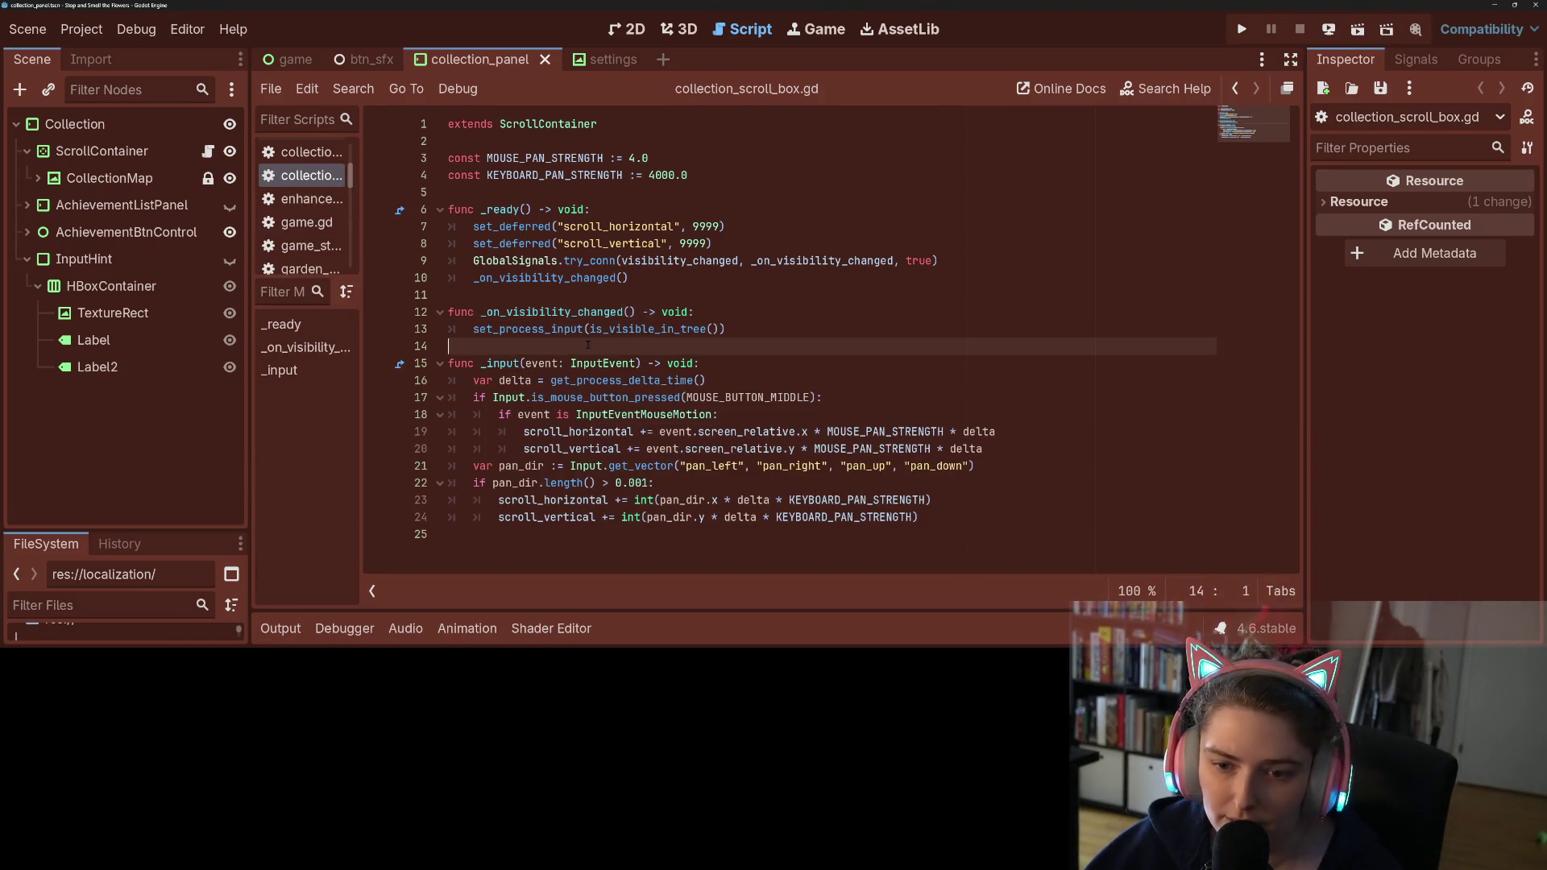
key(Return)
key(Return)
key(Up)
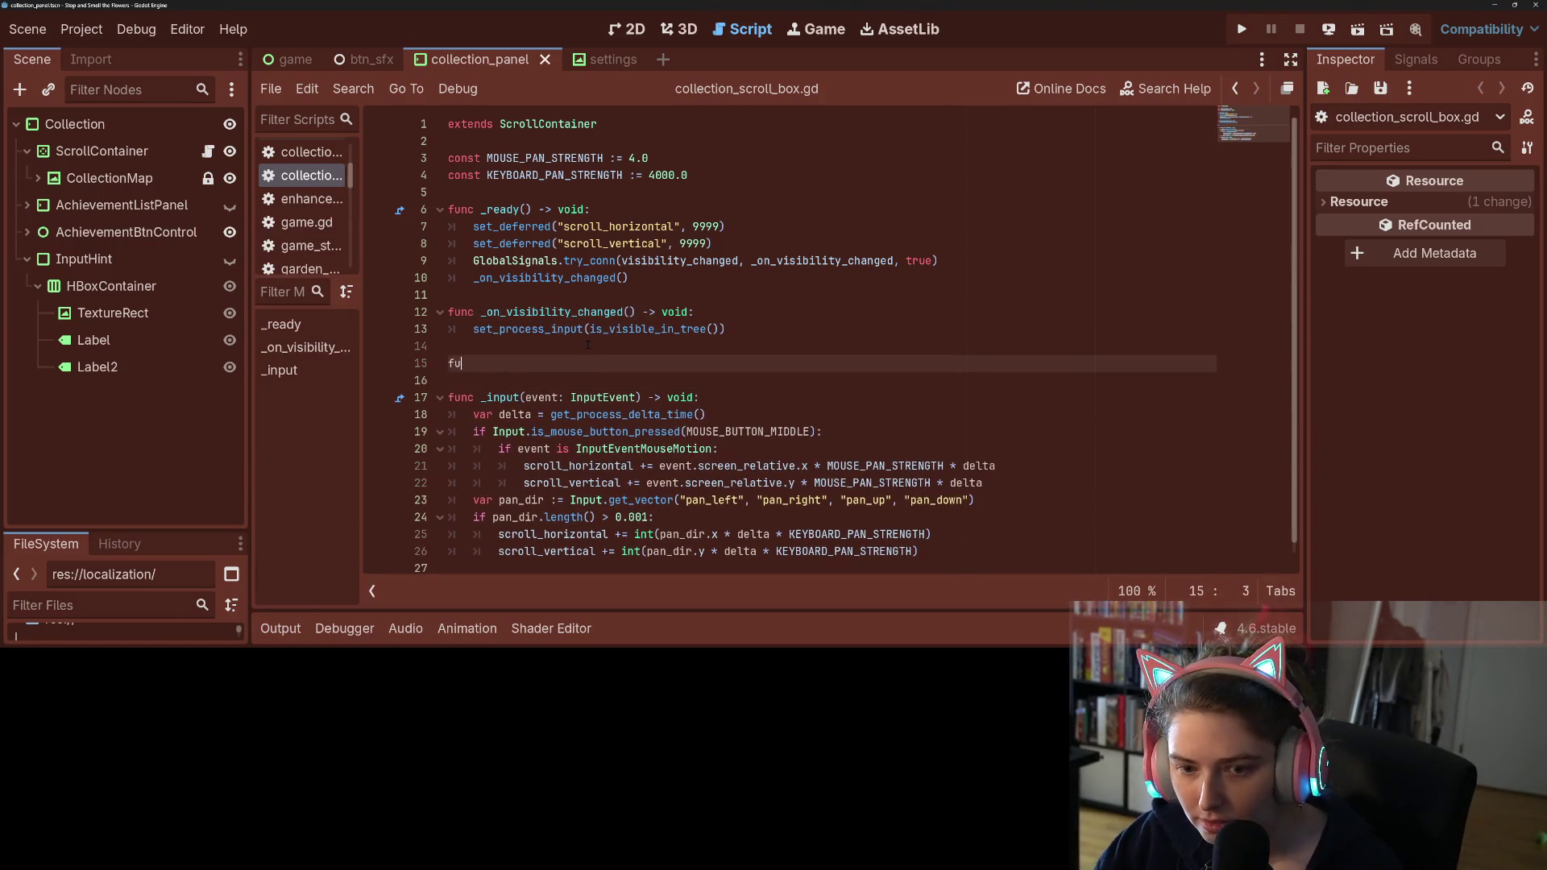
text(nc _pro)
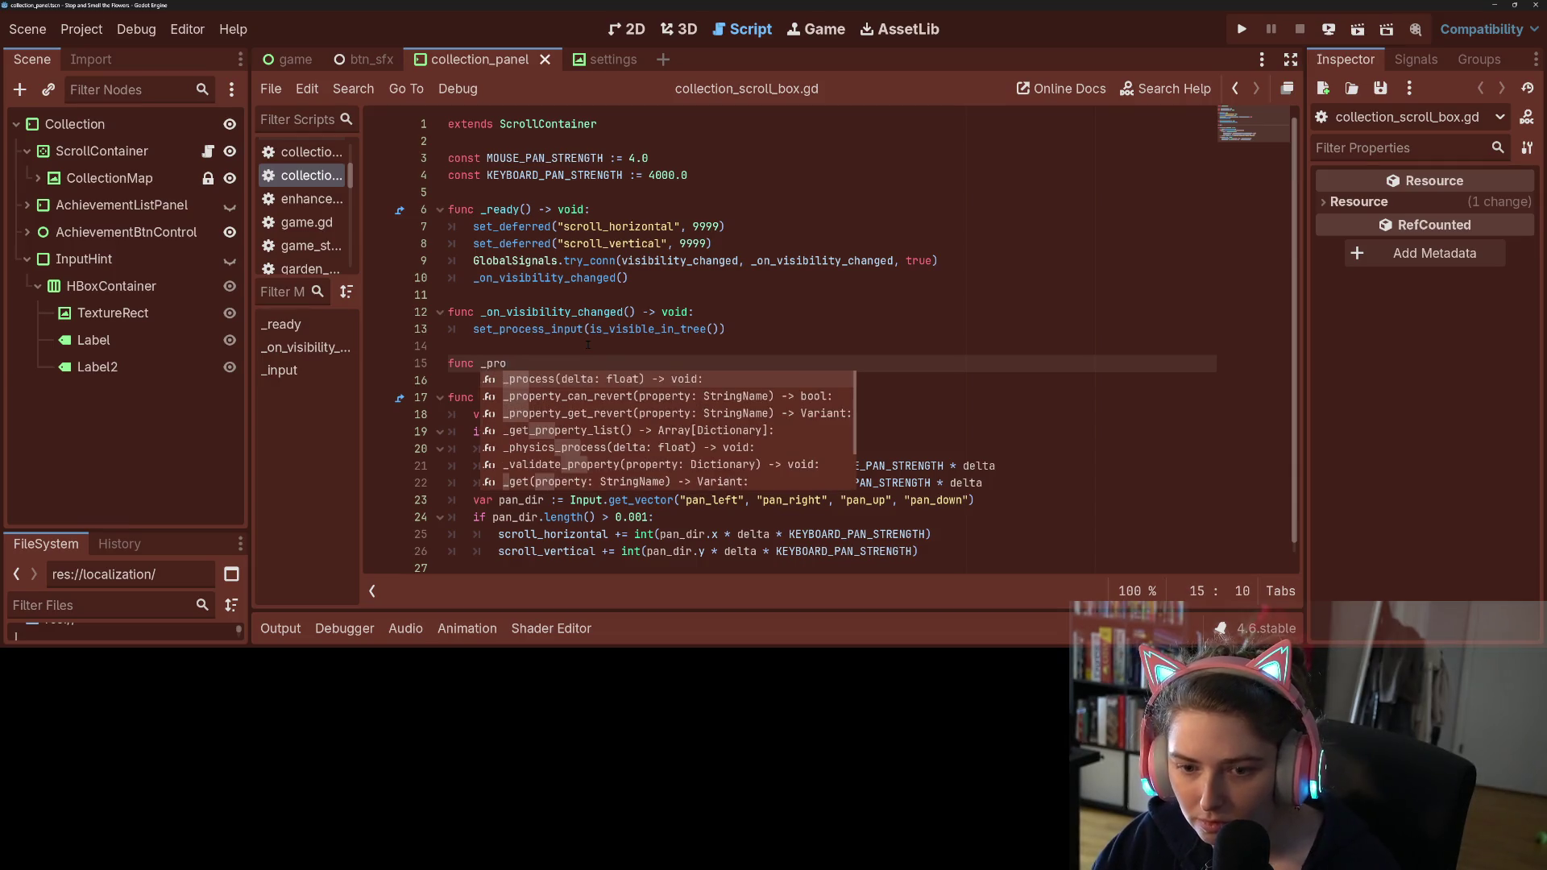
key(Return)
key(Return)
Step: Move the keyboard panning lines from _input into _process and save the script
scroll(582, 344, down, 1)
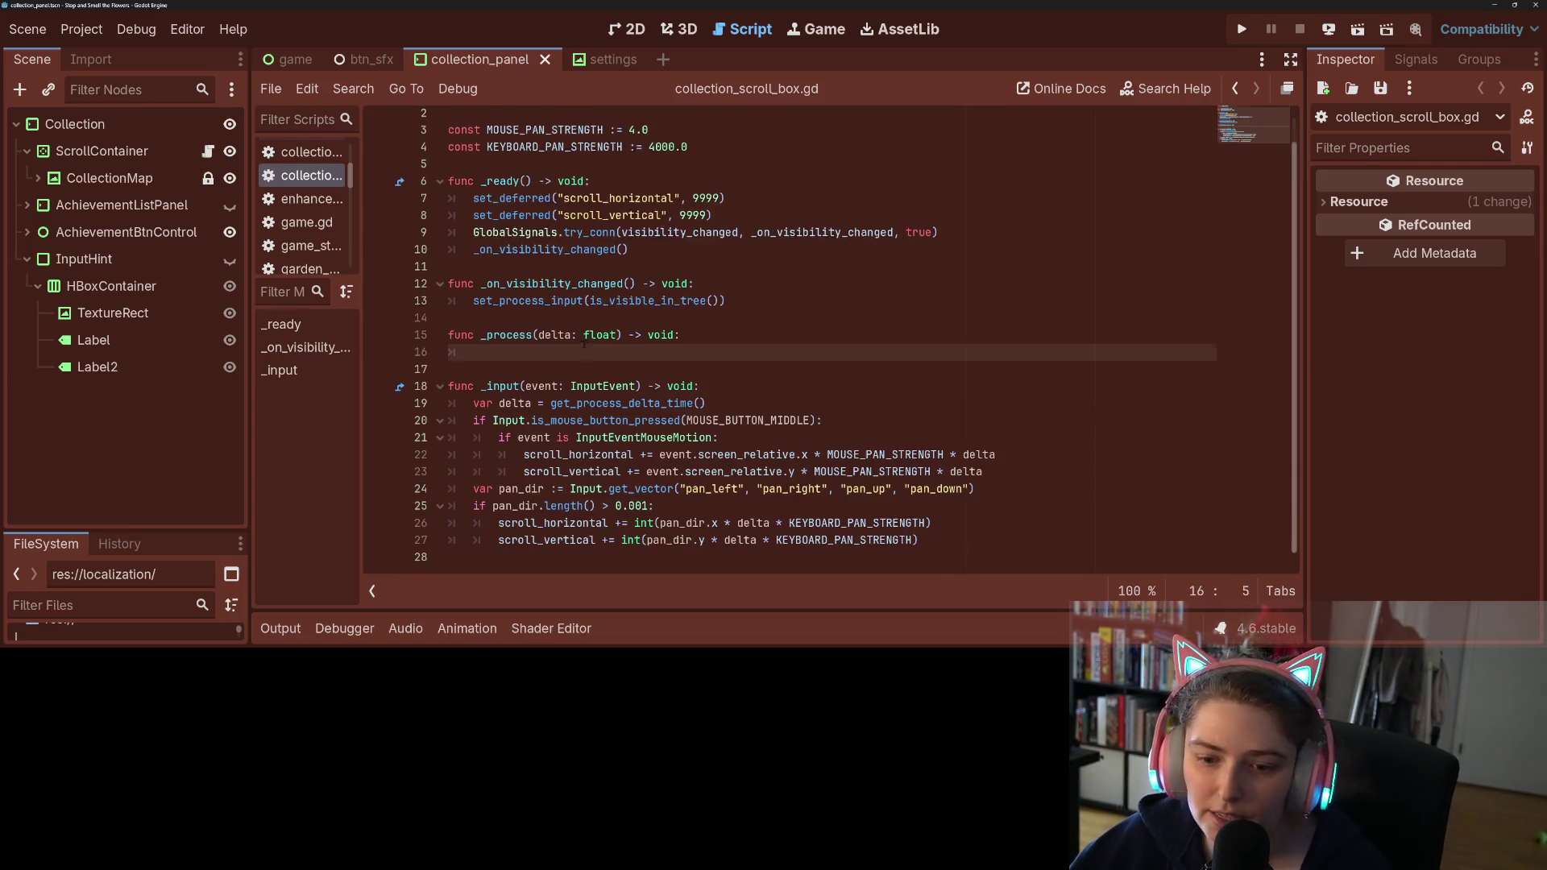
drag(473, 489, 909, 540)
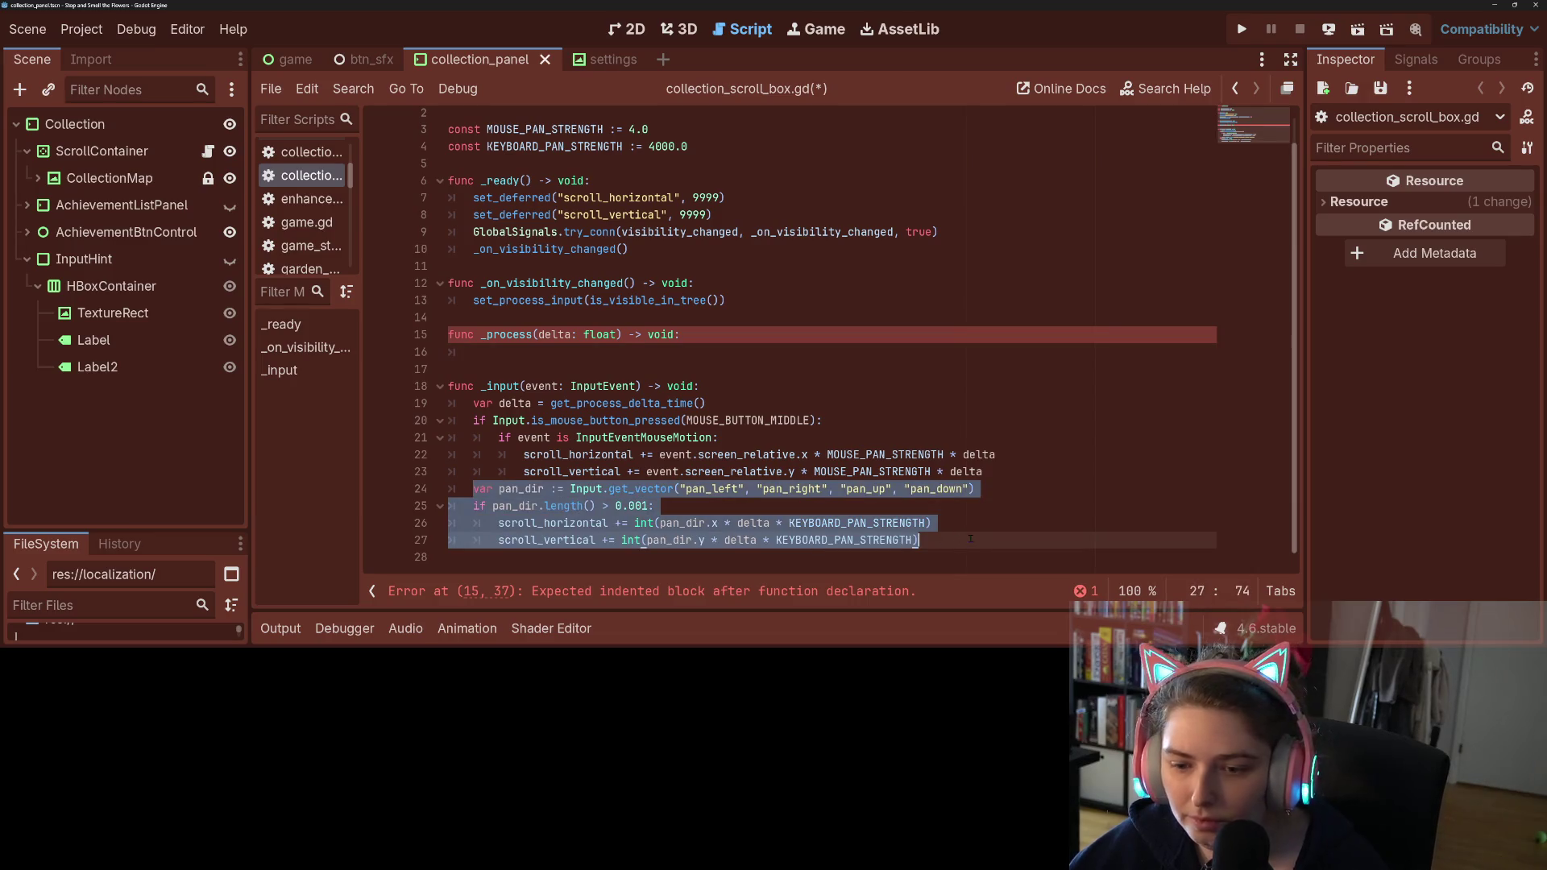
key(ctrl+x)
click(547, 382)
key(ctrl+v)
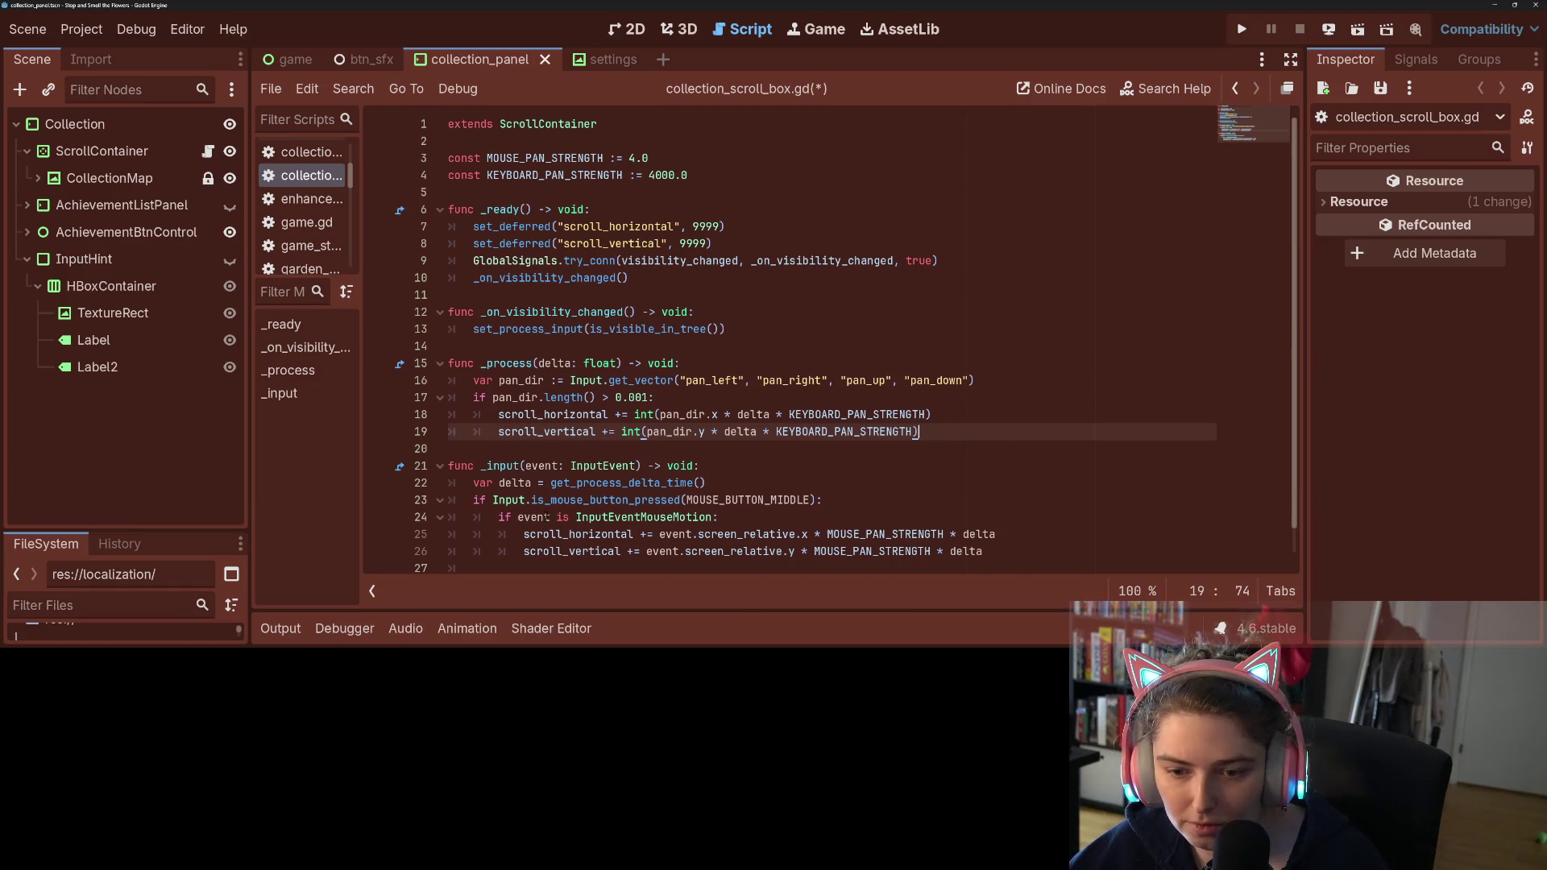
scroll(546, 516, down, 1)
click(547, 556)
key(BackSpace)
key(BackSpace)
key(BackSpace)
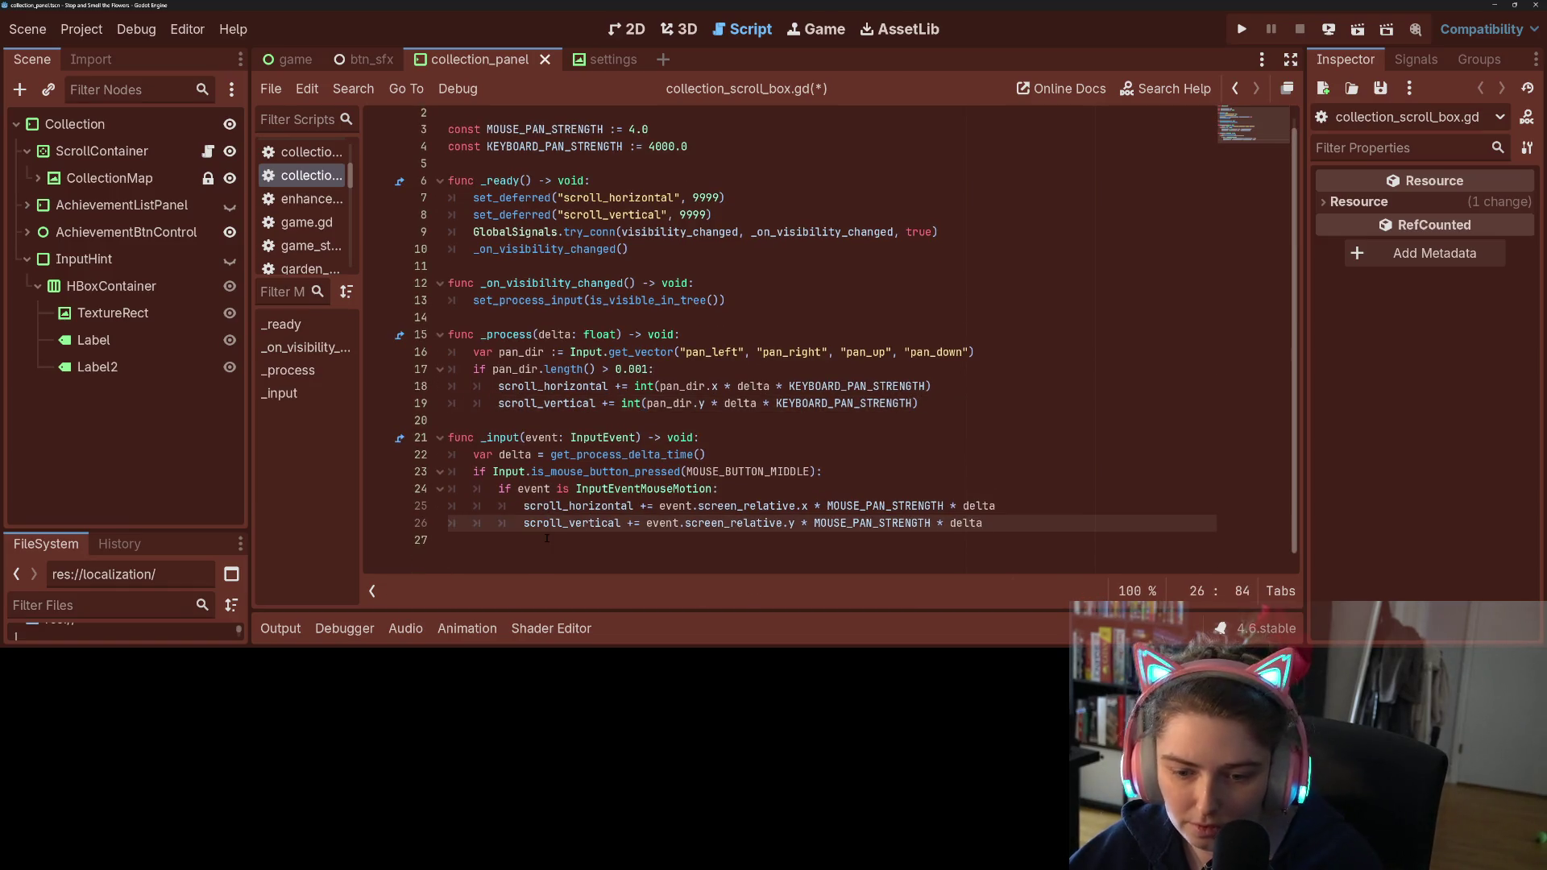
key(ctrl+s)
Step: Restore the pan_dir threshold to 0.01, save, and correct the KEYBCARD typo to KEYBOARD
click(627, 386)
key(Up)
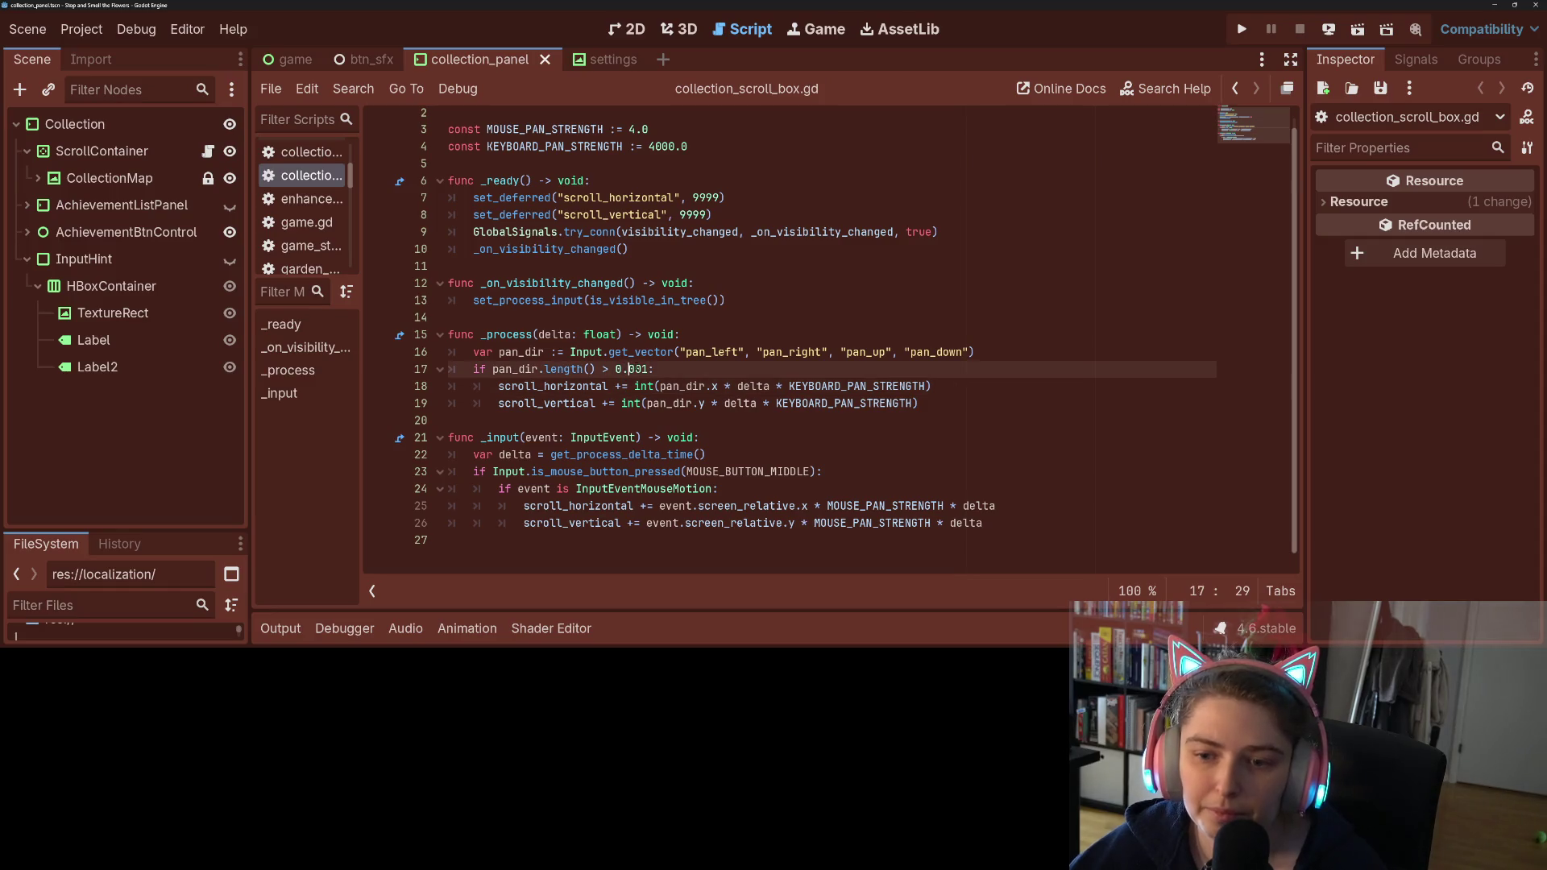
key(ctrl+s)
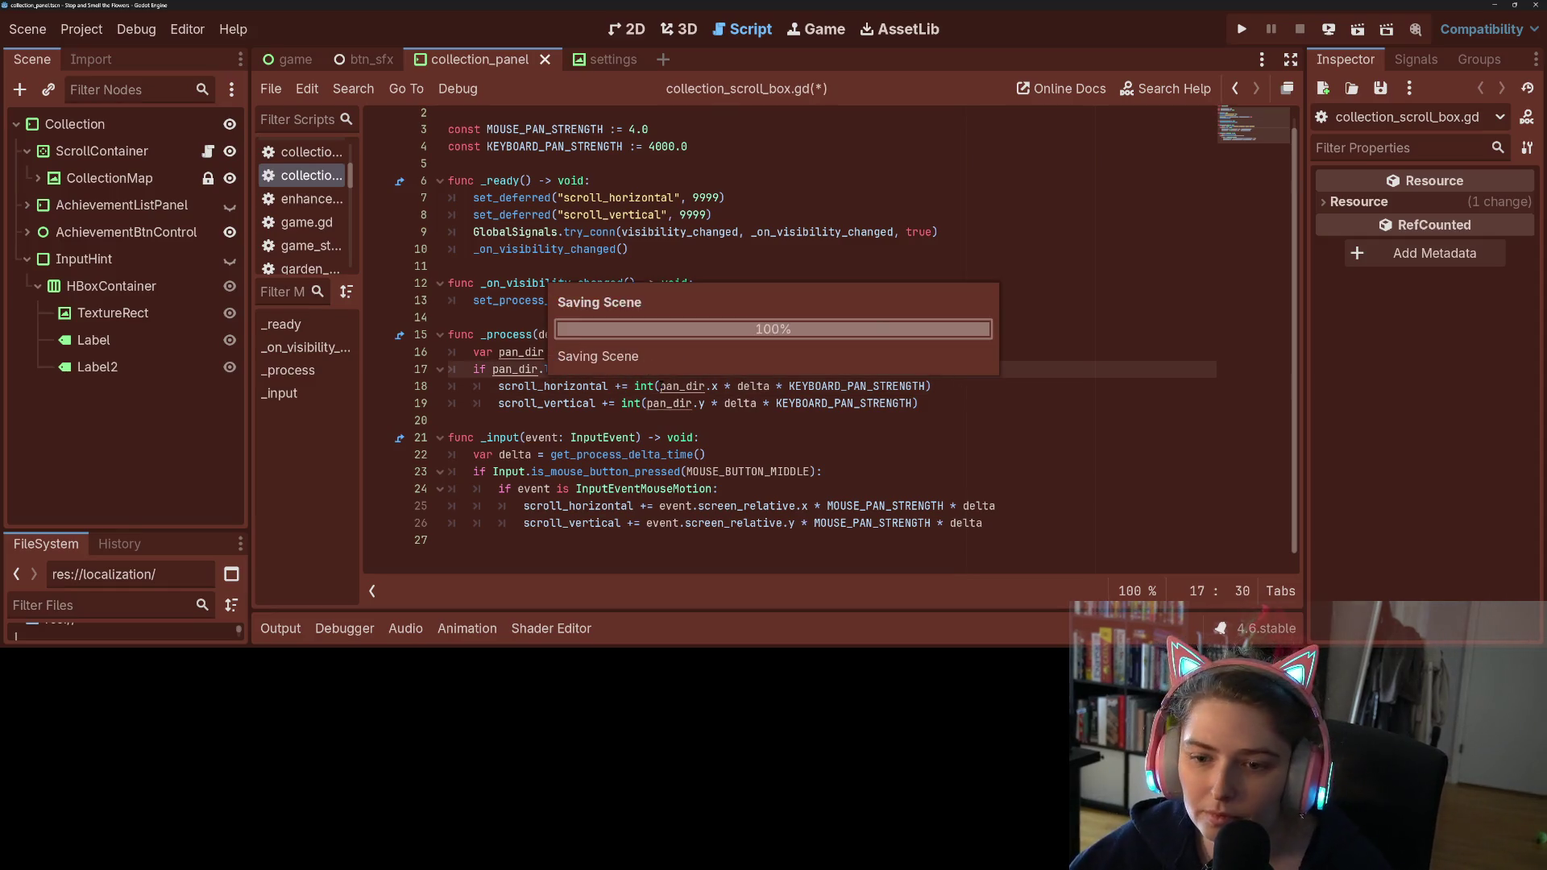
click(659, 386)
click(808, 403)
key(BackSpace)
text(O)
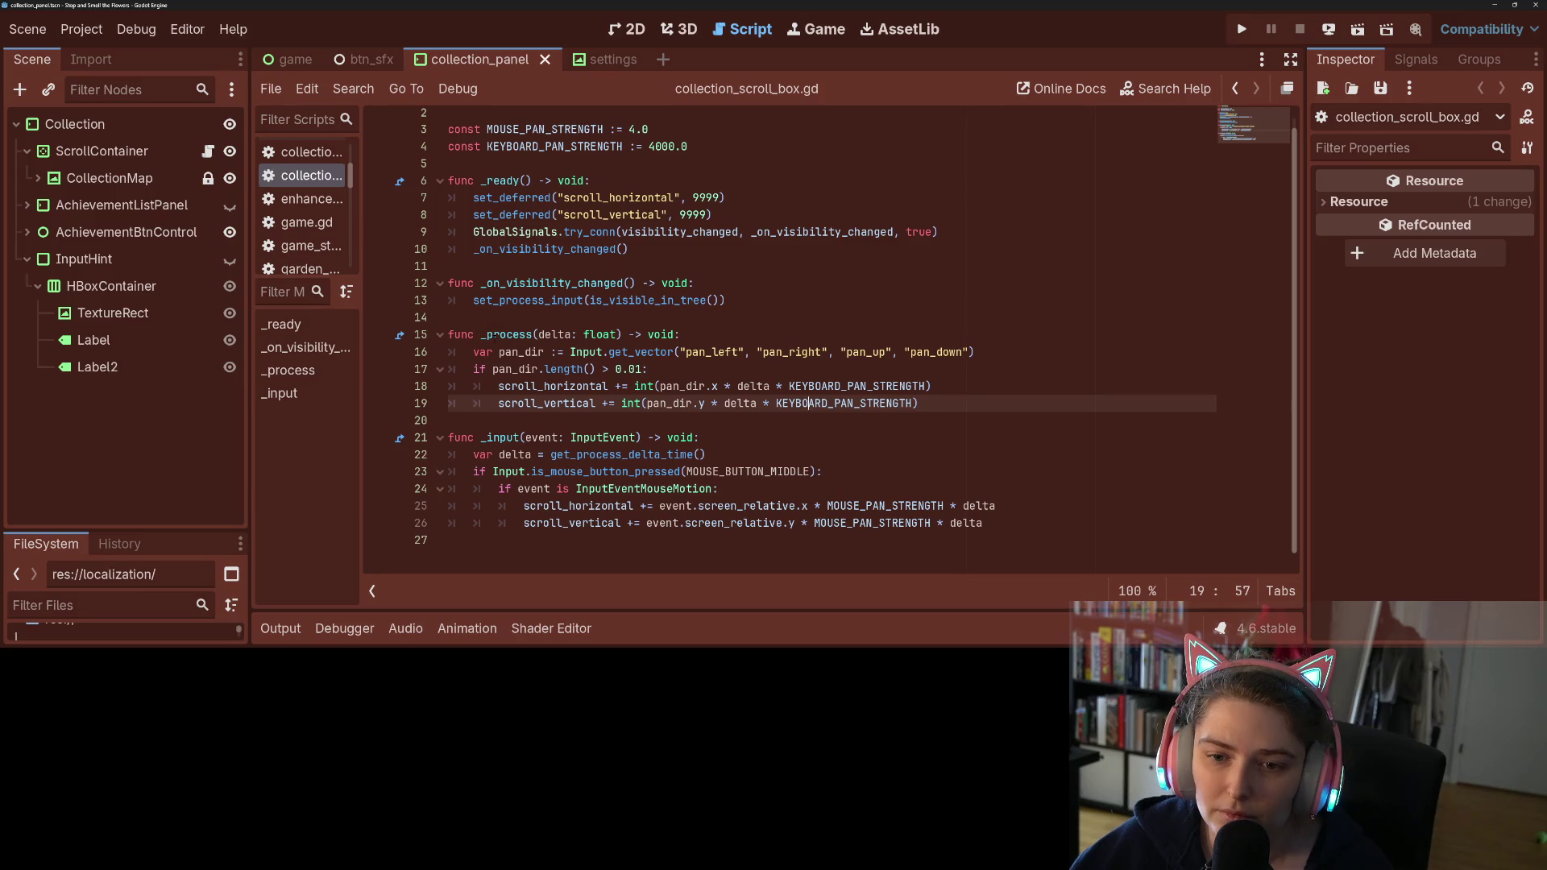
Step: Add set_process(is_visible_in_tree()) after set_process_input on line 13, then launch the game
click(794, 334)
click(775, 298)
key(Return)
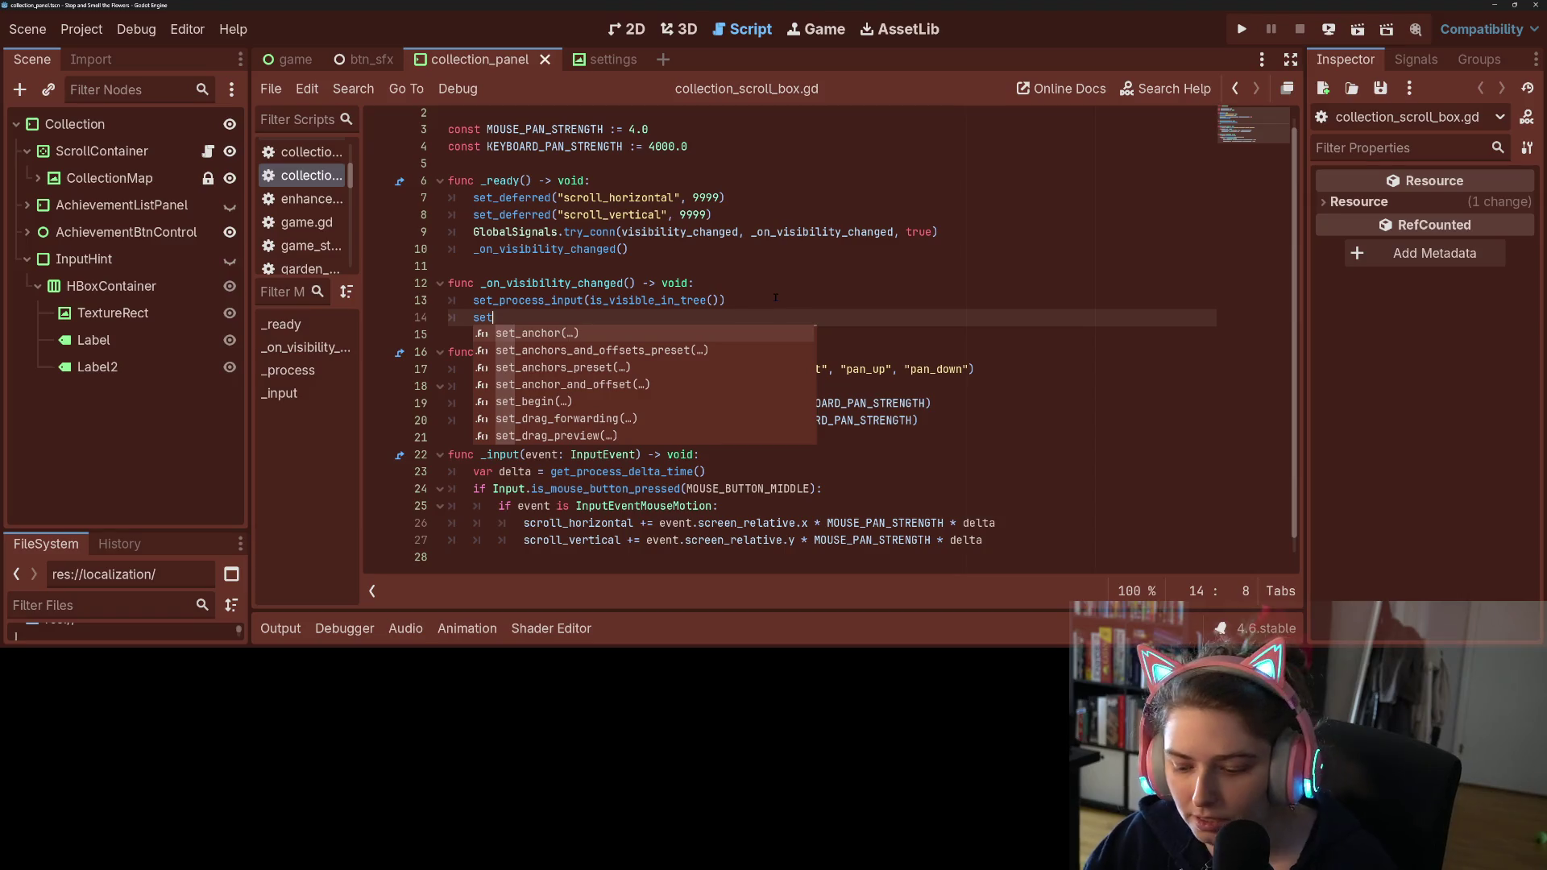
text(_proc)
key(Return)
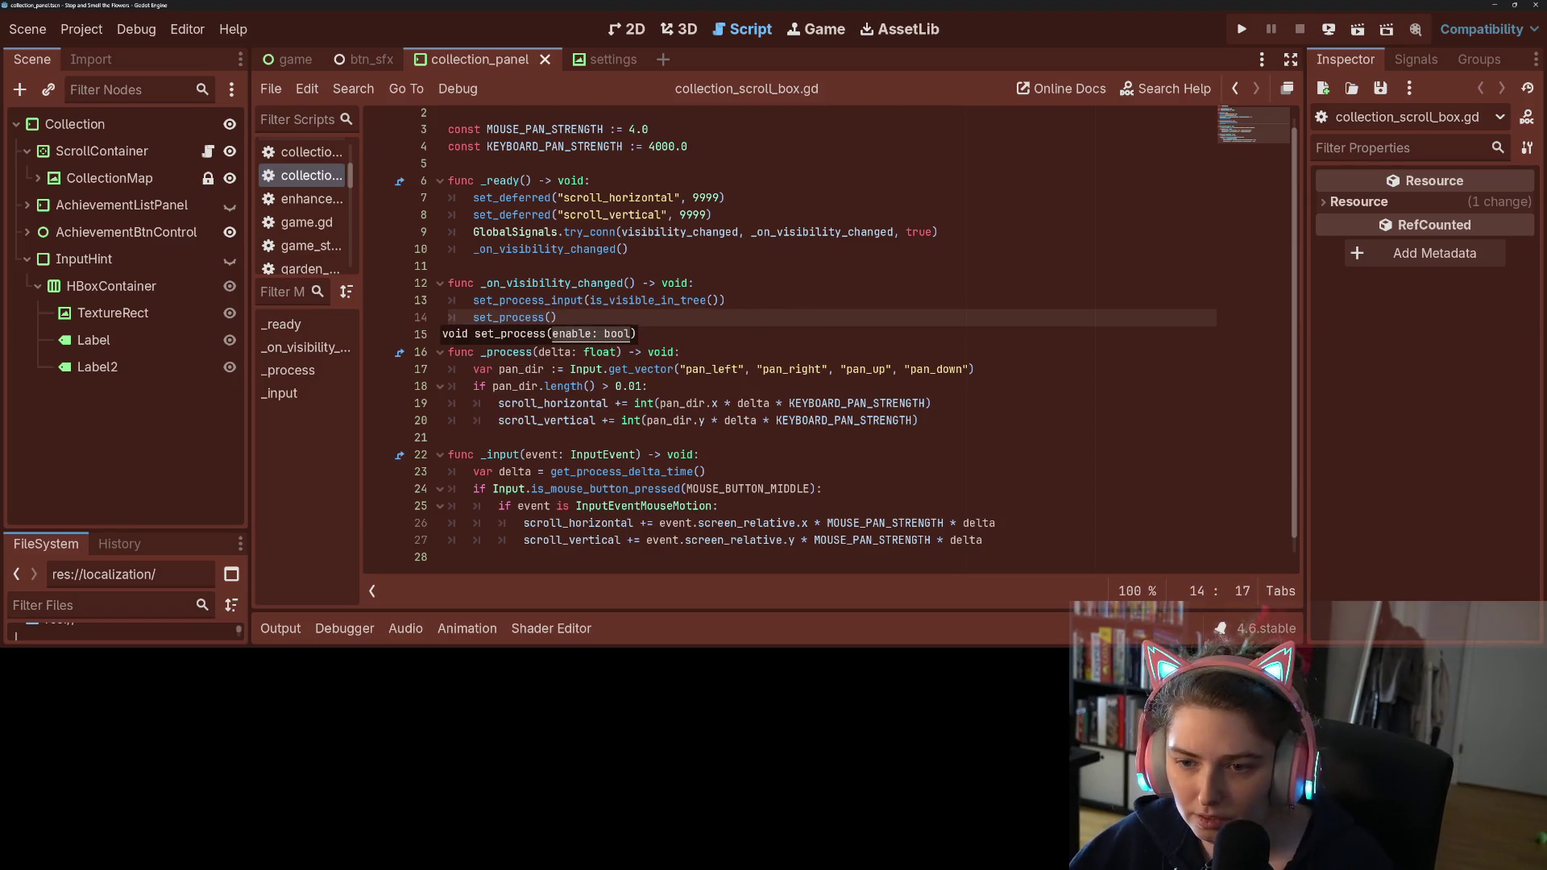
drag(724, 312, 586, 312)
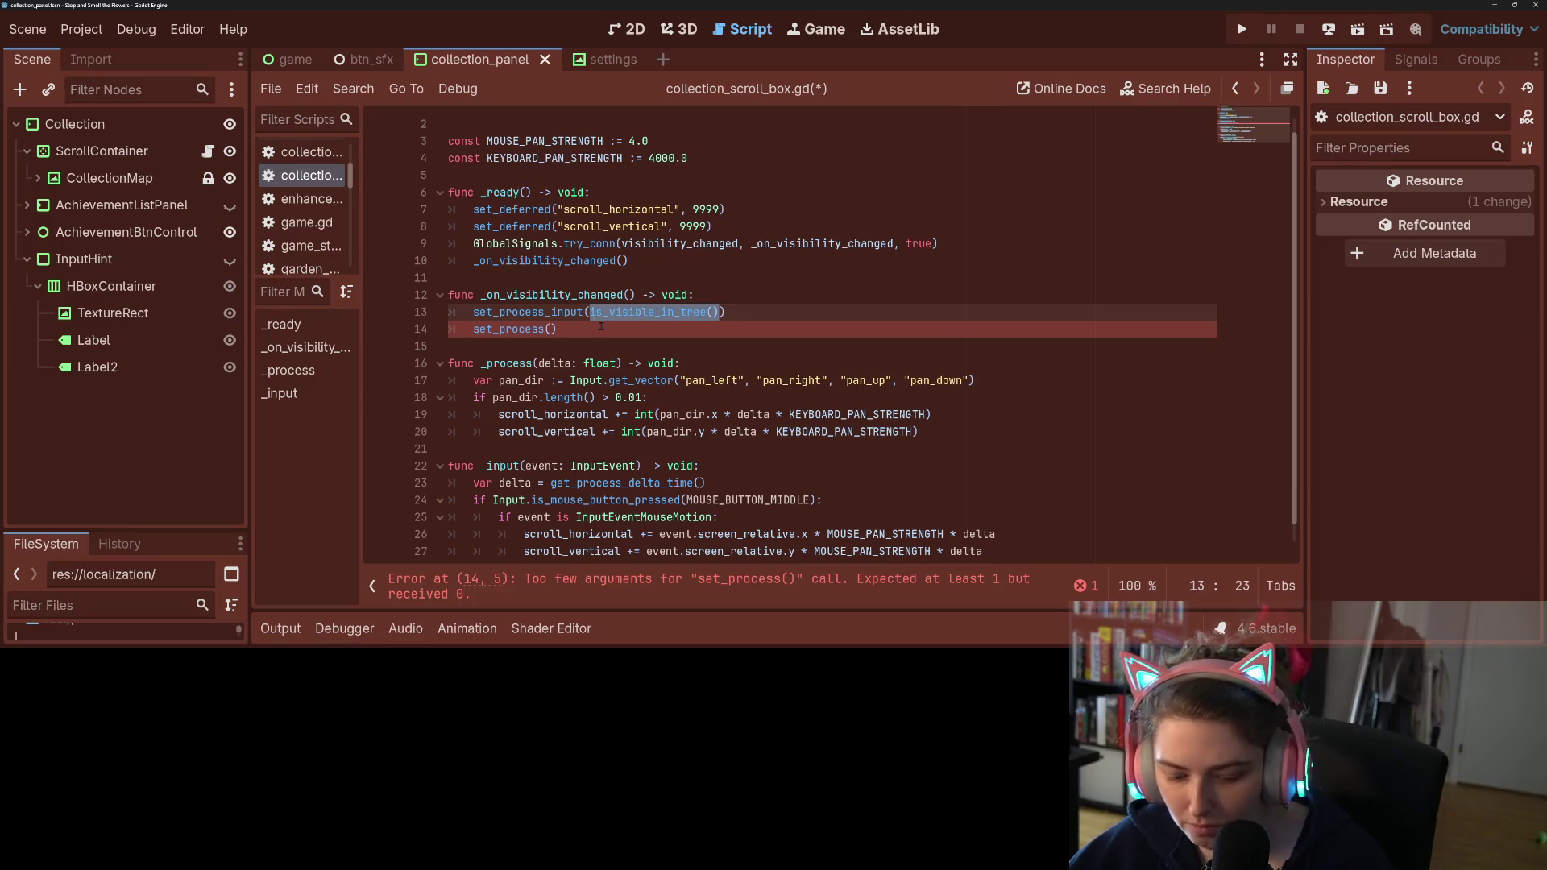
key(ctrl+c)
click(550, 329)
key(ctrl+v)
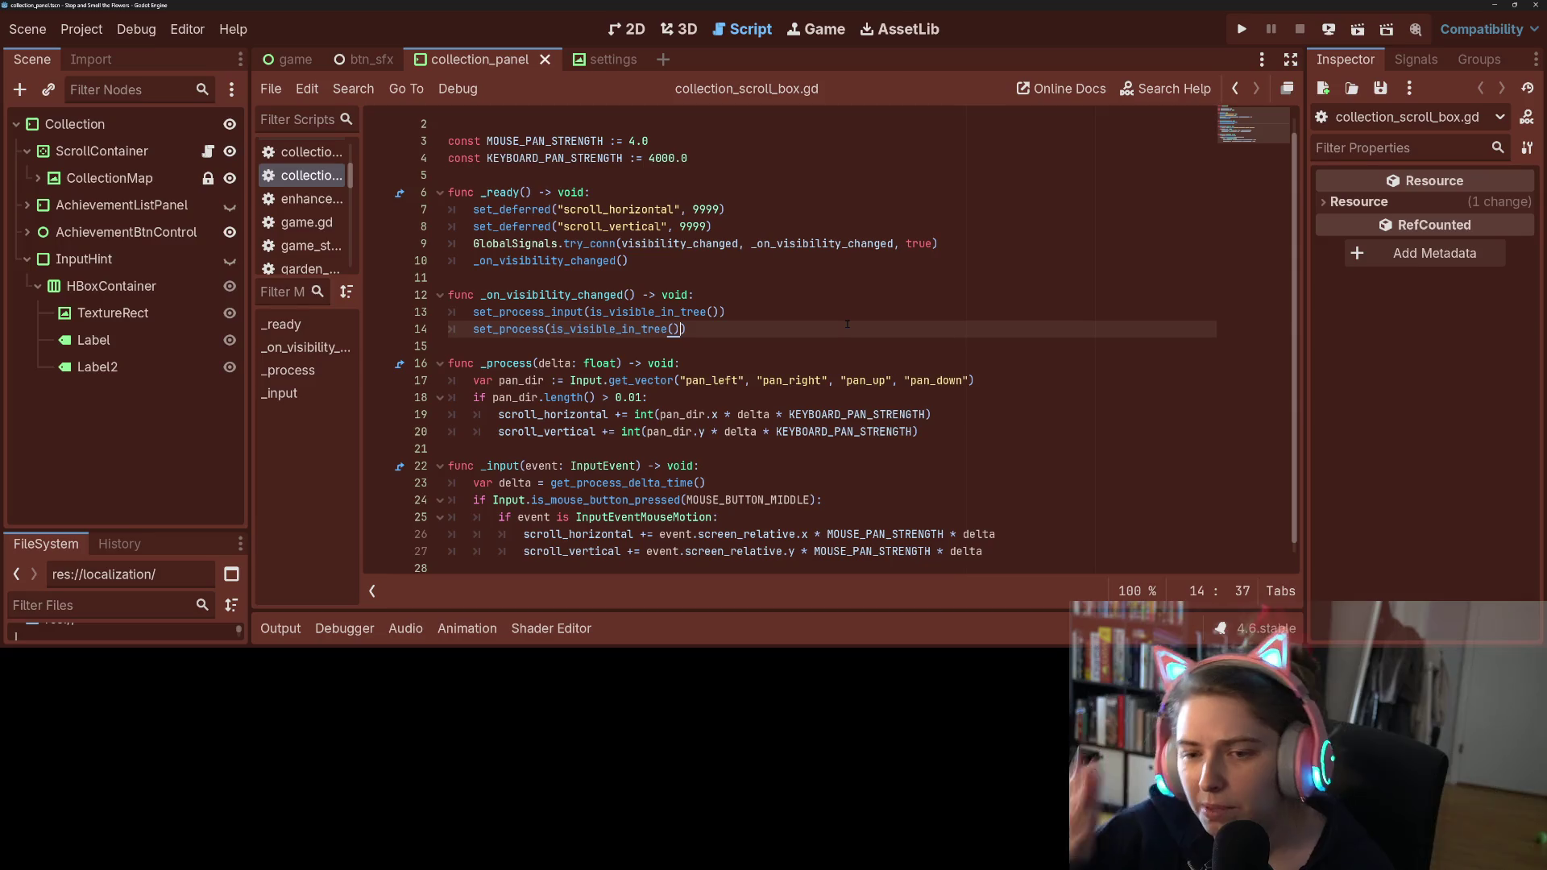
click(1241, 29)
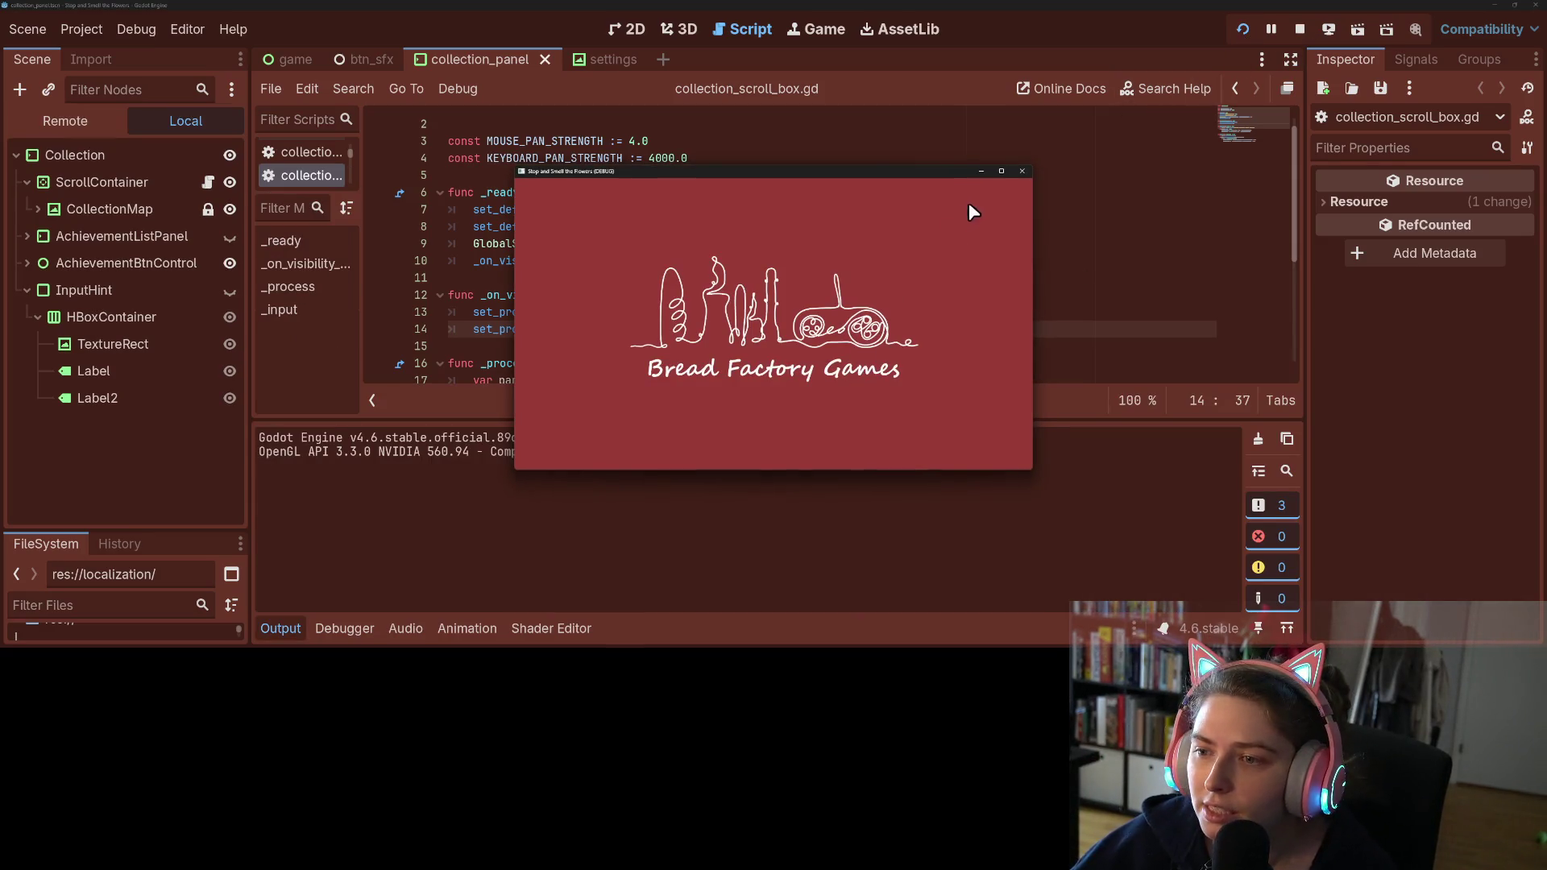
Step: Test-pan the Collection board in the running game, then quit without saving
click(1001, 172)
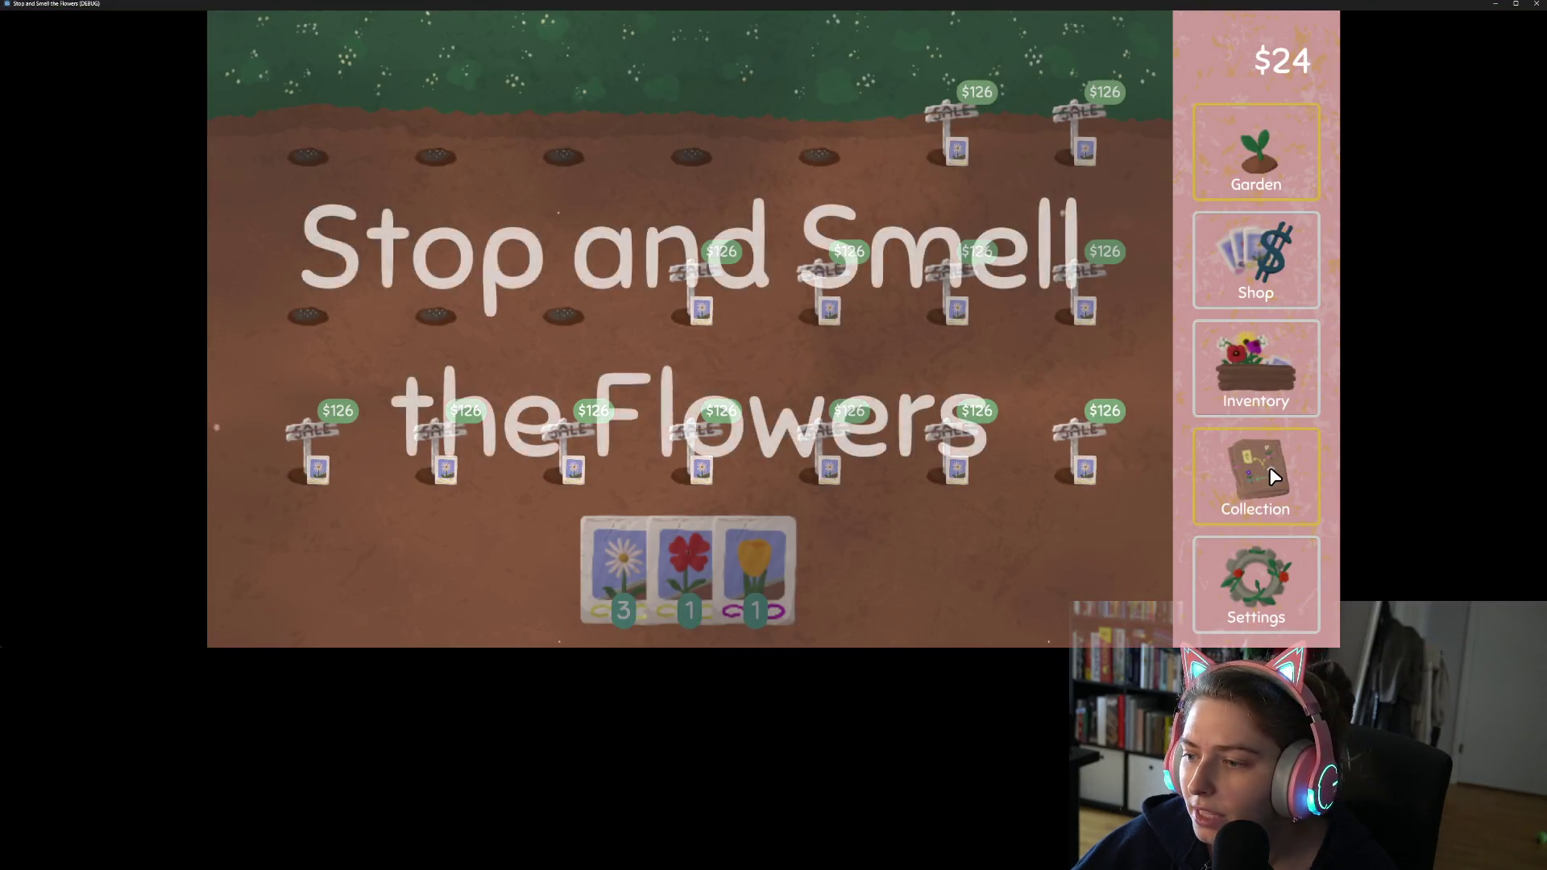
click(1264, 475)
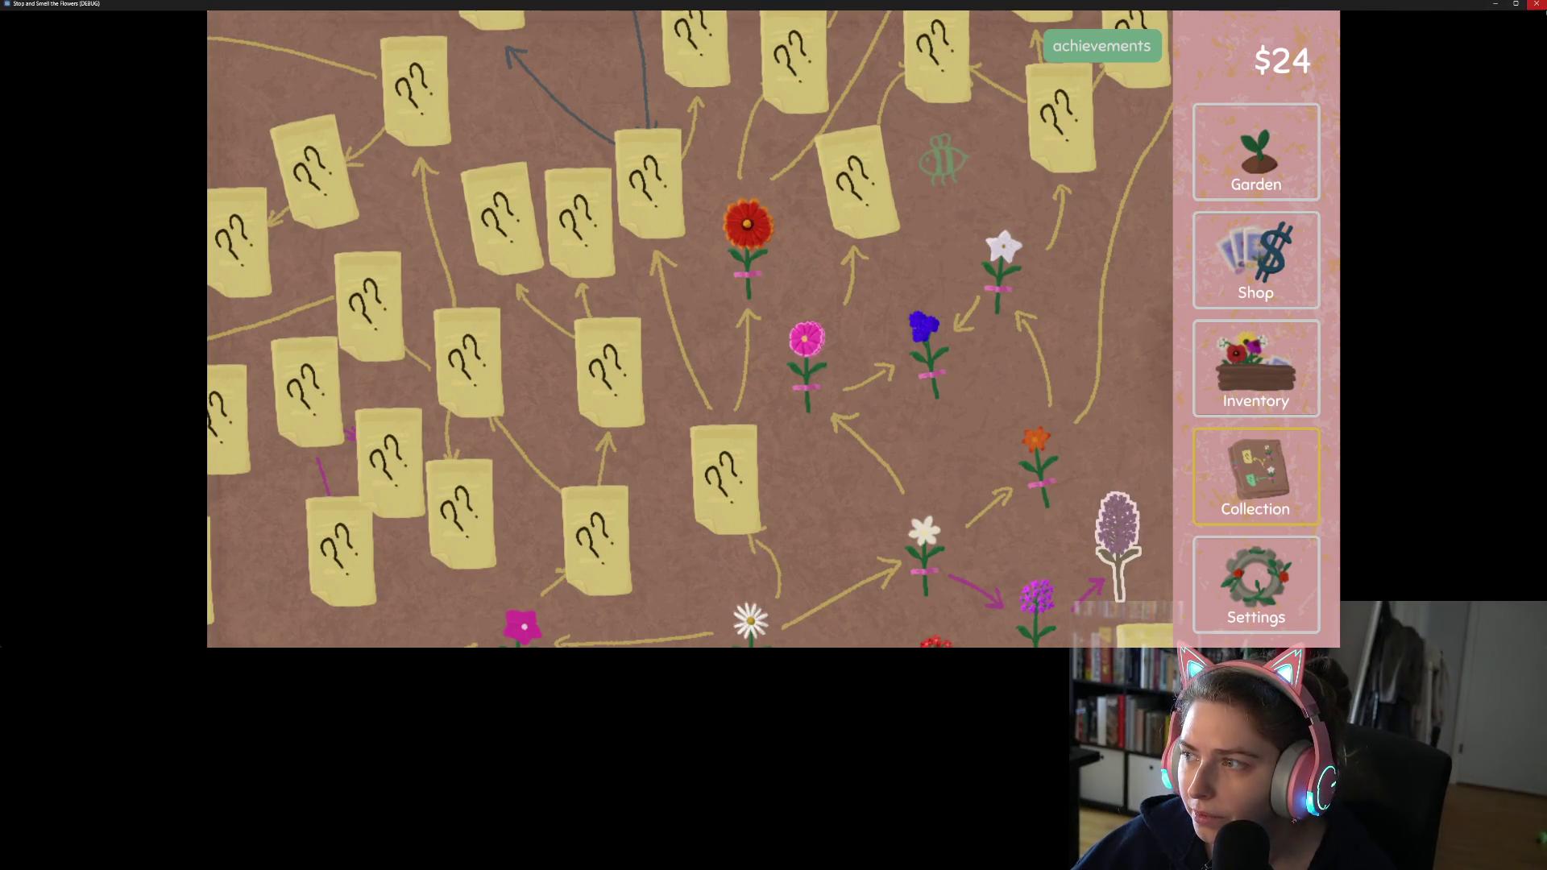
click(1536, 4)
click(757, 407)
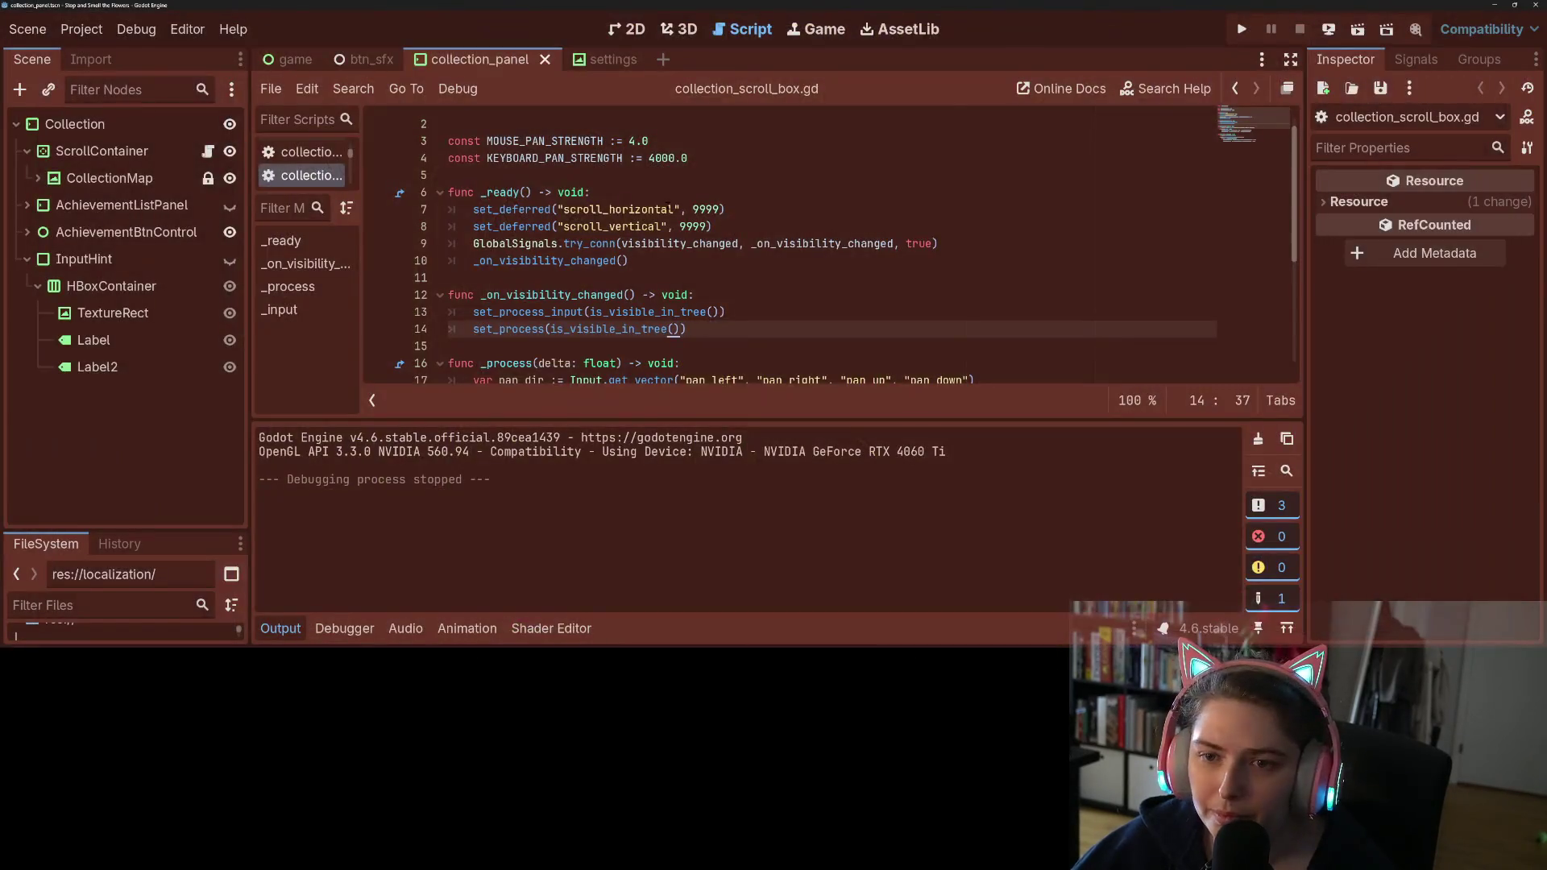
Step: Lower KEYBOARD_PAN_STRENGTH to 400.0, save, retest panning on the Collection board, and quit
click(675, 175)
key(ctrl+s)
click(1243, 31)
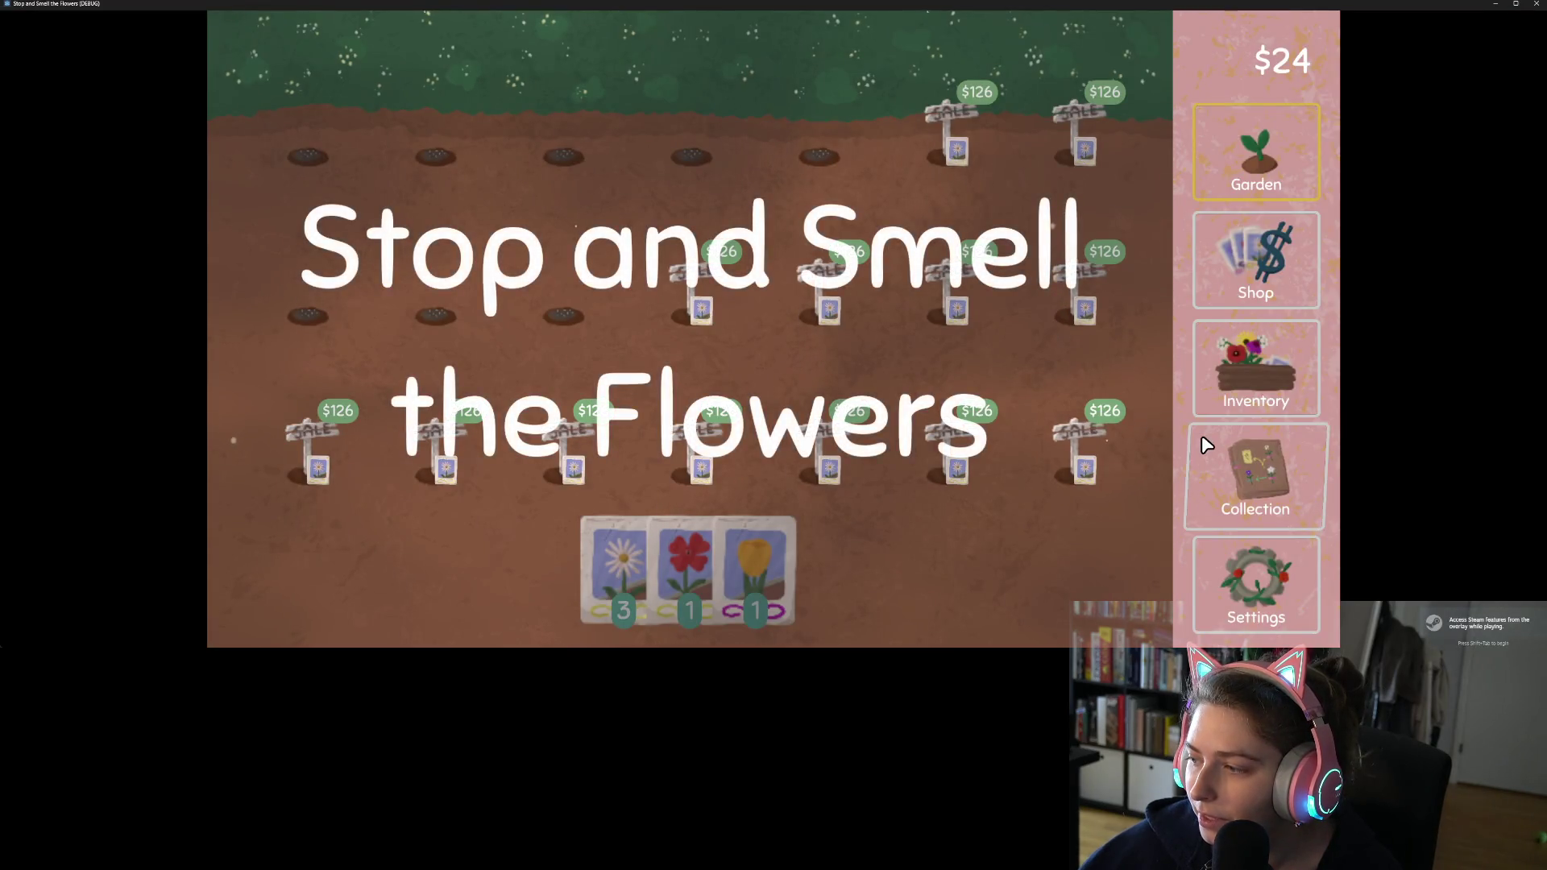
click(1260, 482)
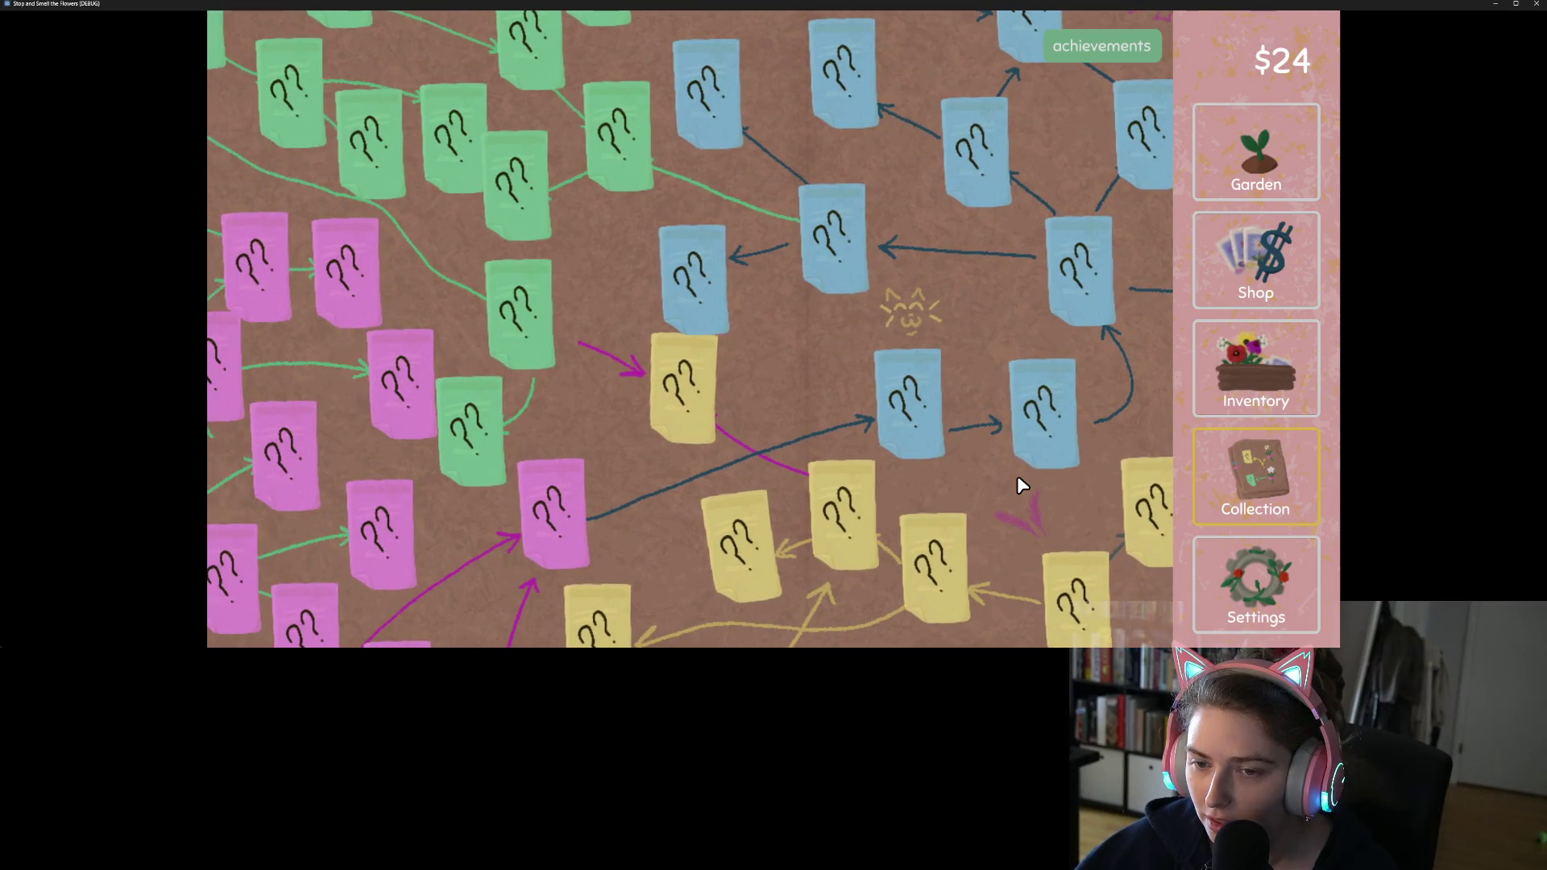
scroll(780, 377, down, 5)
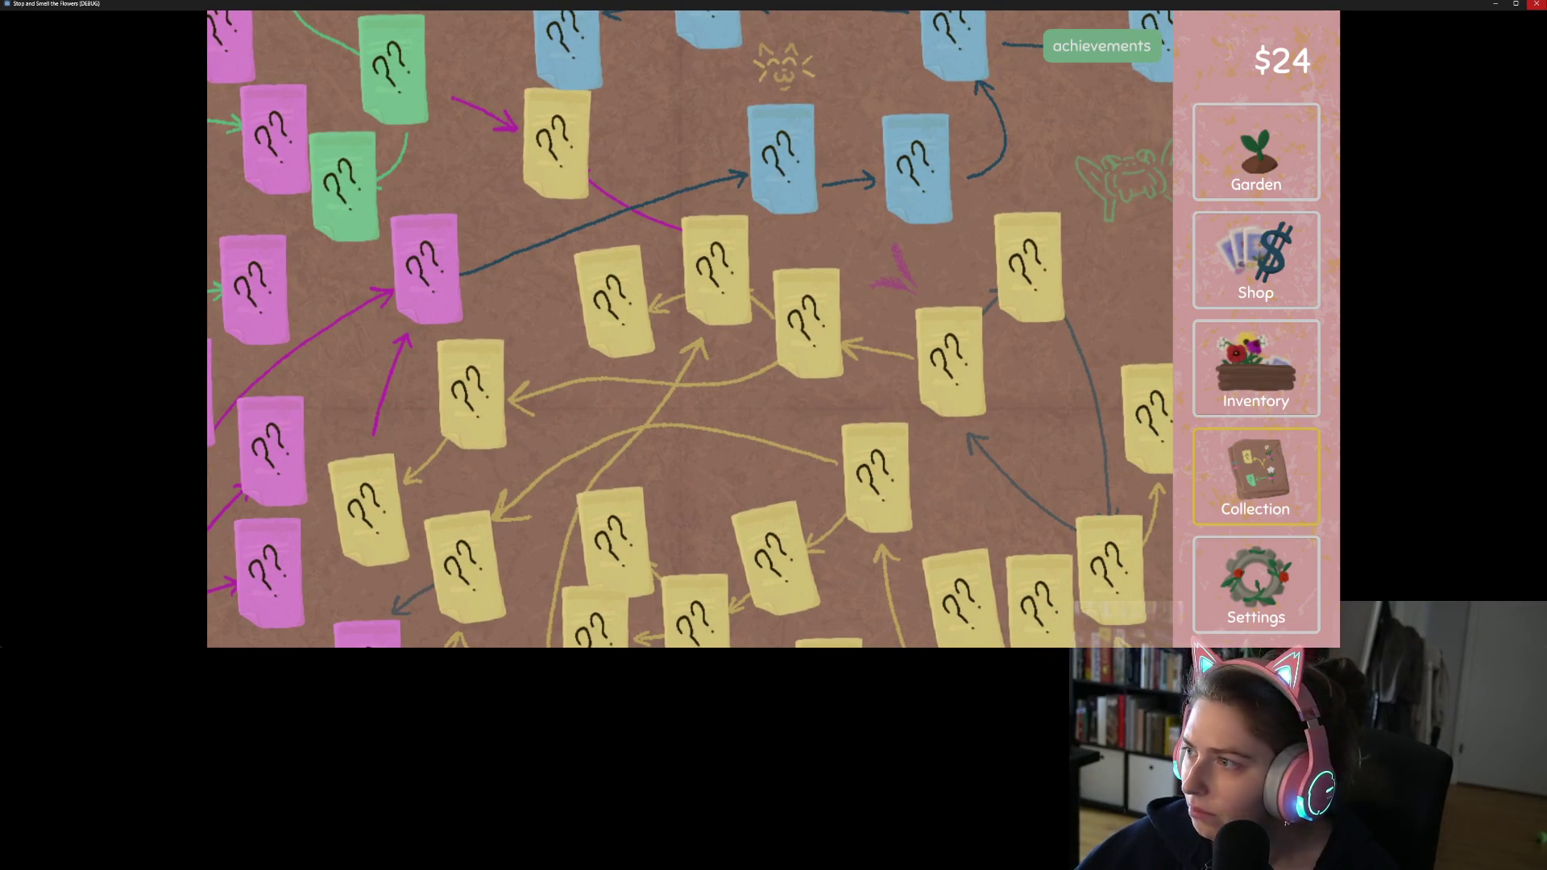
key(Escape)
click(749, 392)
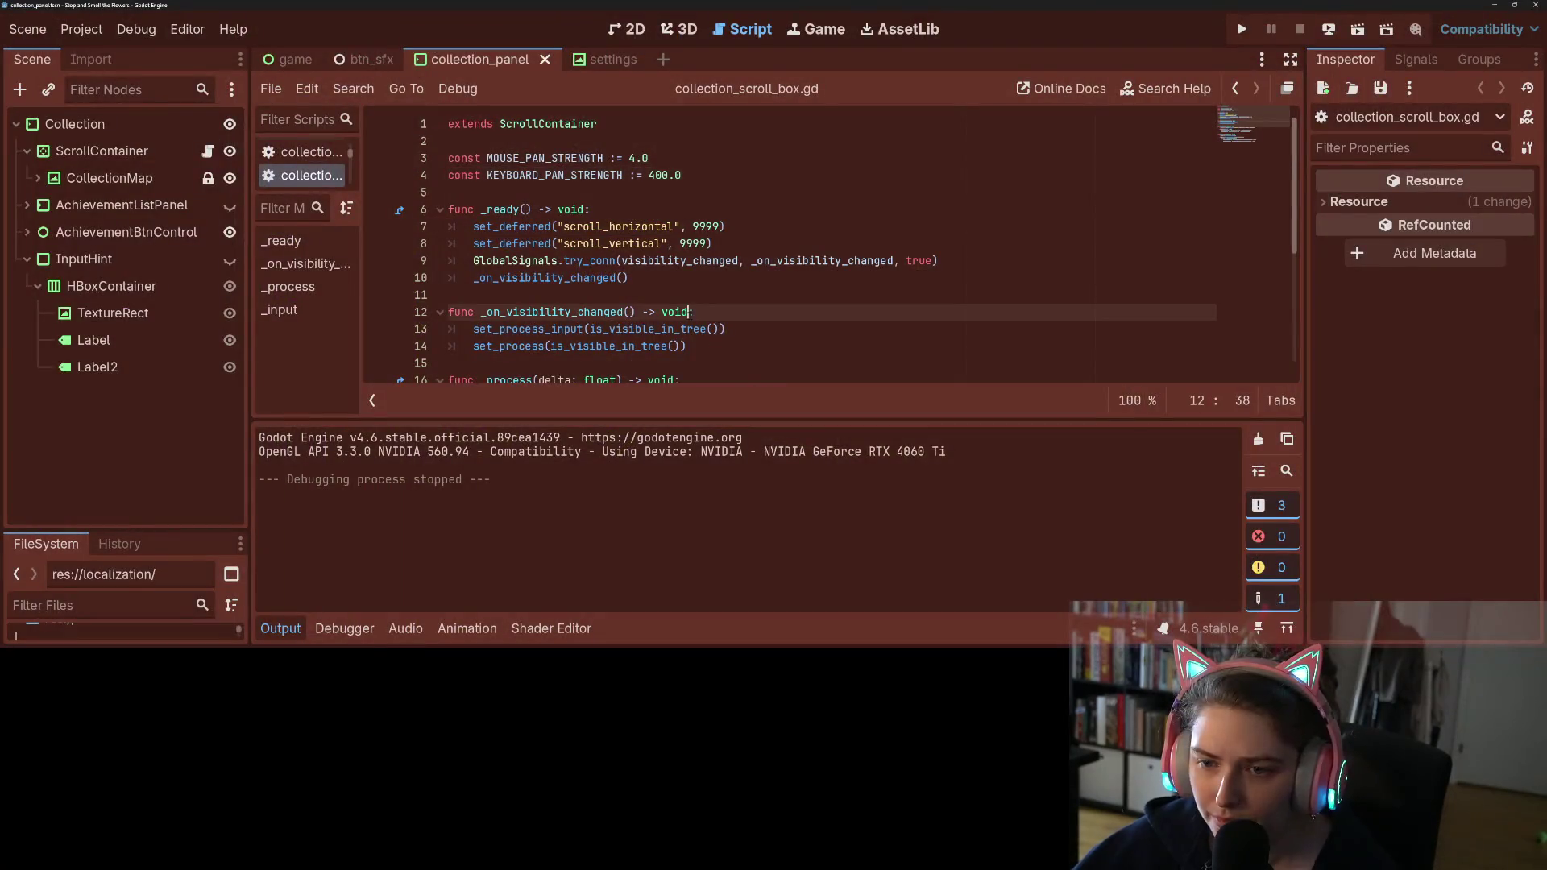
Step: Change MOUSE_PAN_STRENGTH on line 3 from 4.0 to 400.0 and run the game with F5
scroll(846, 339, down, 1)
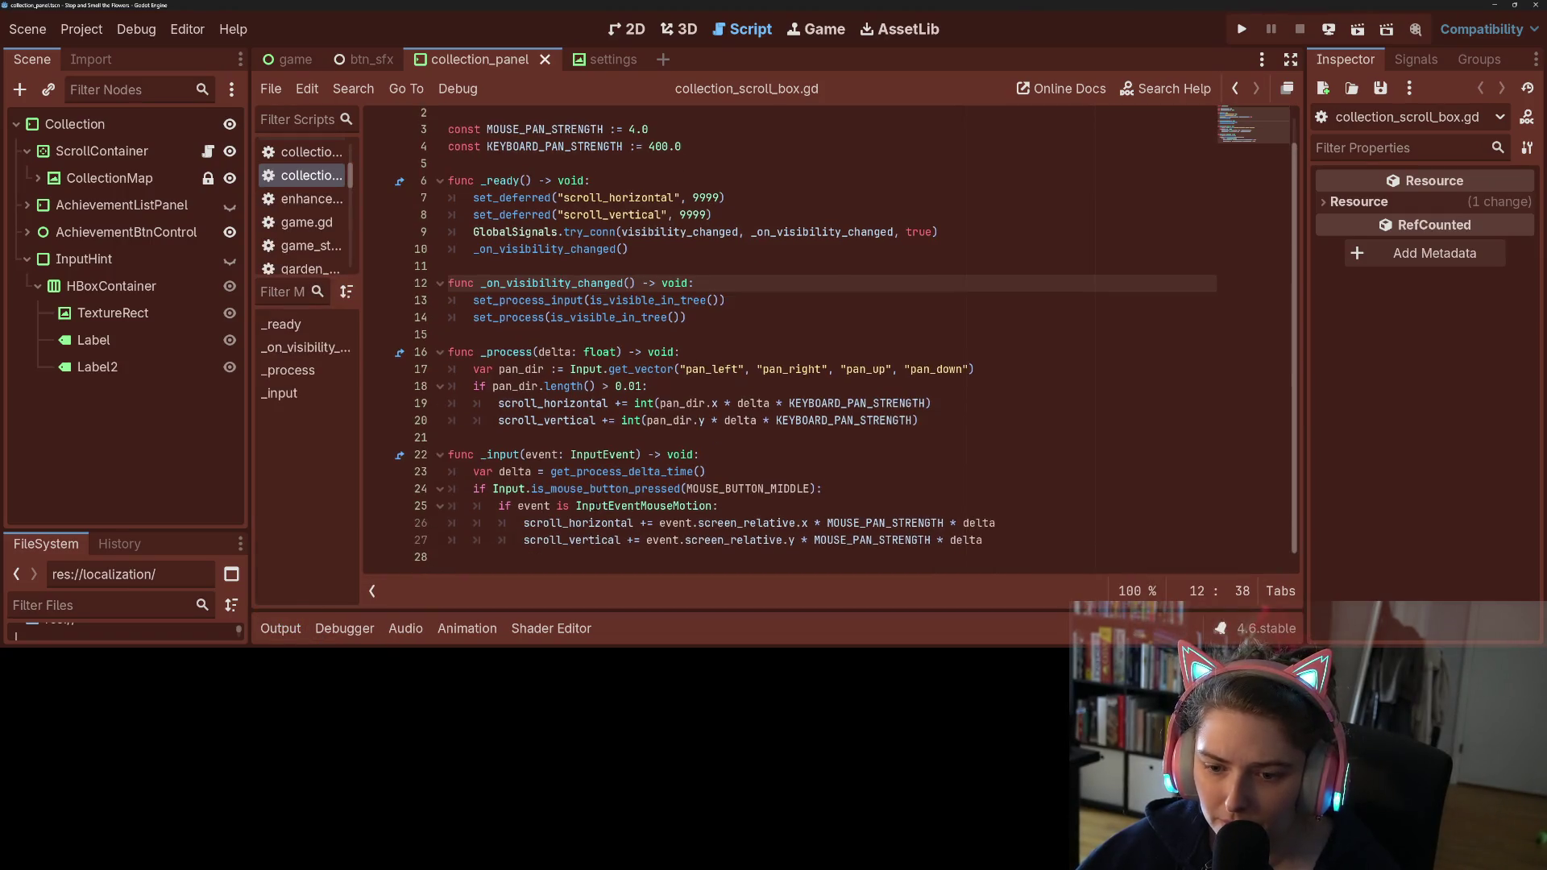
click(822, 520)
click(990, 523)
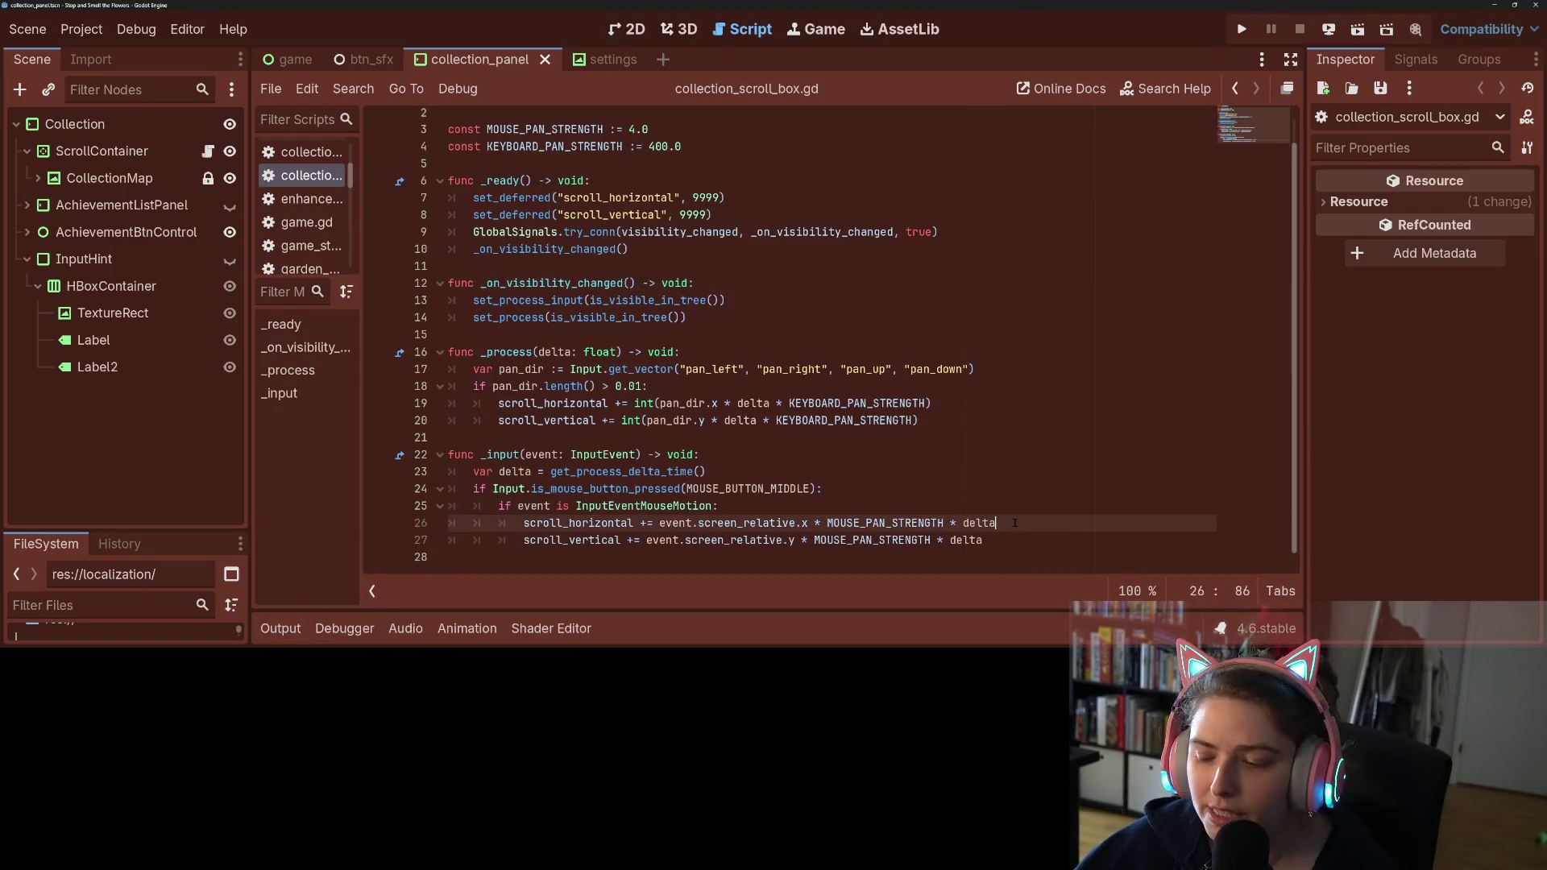
scroll(1014, 523, up, 1)
click(693, 173)
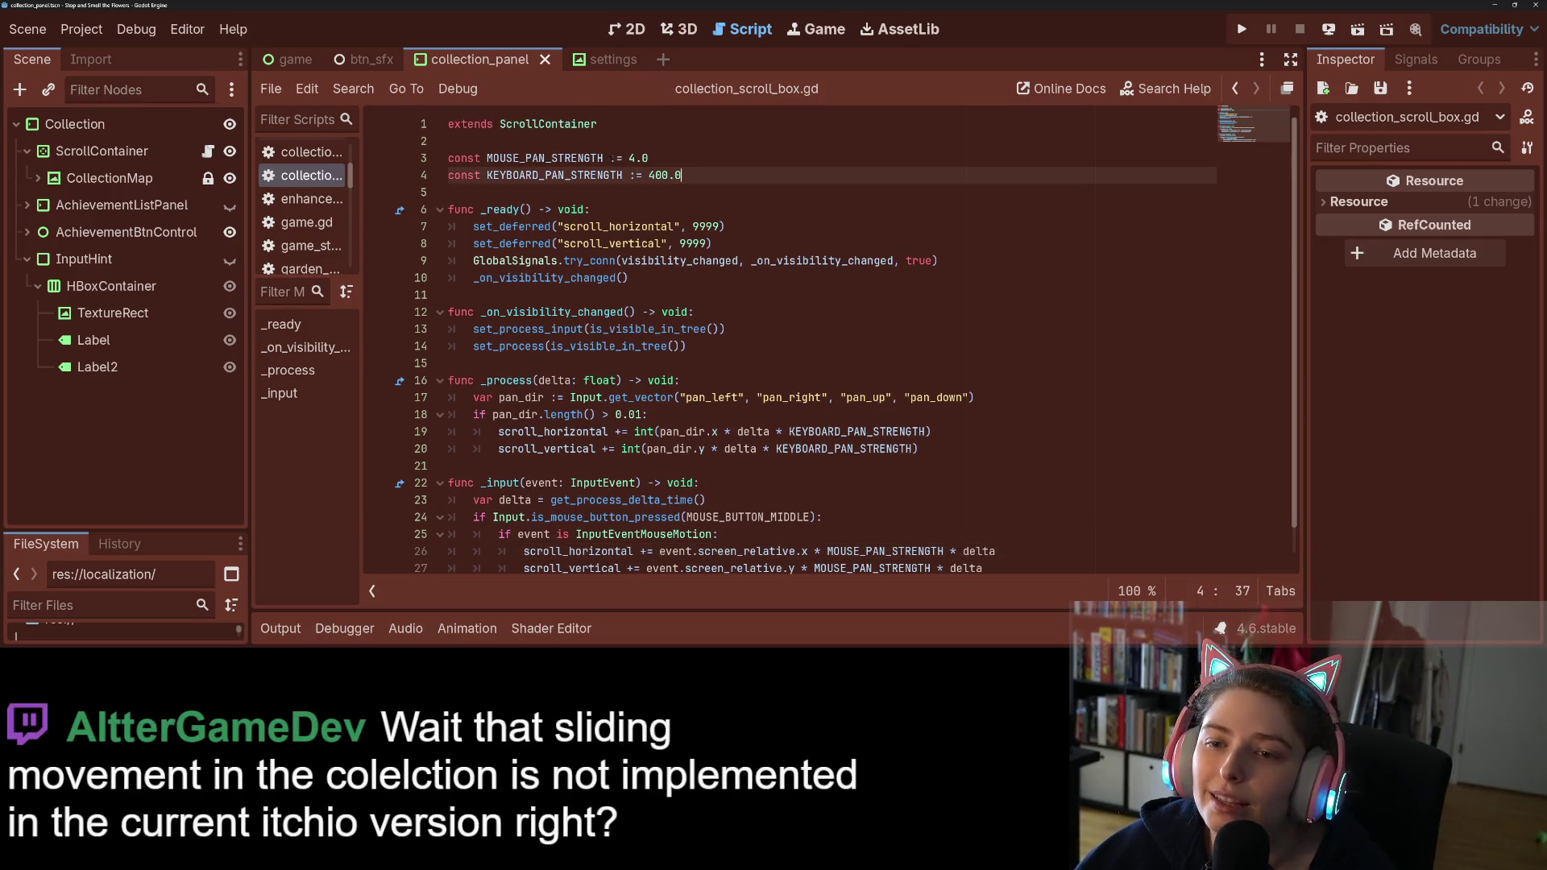
click(632, 157)
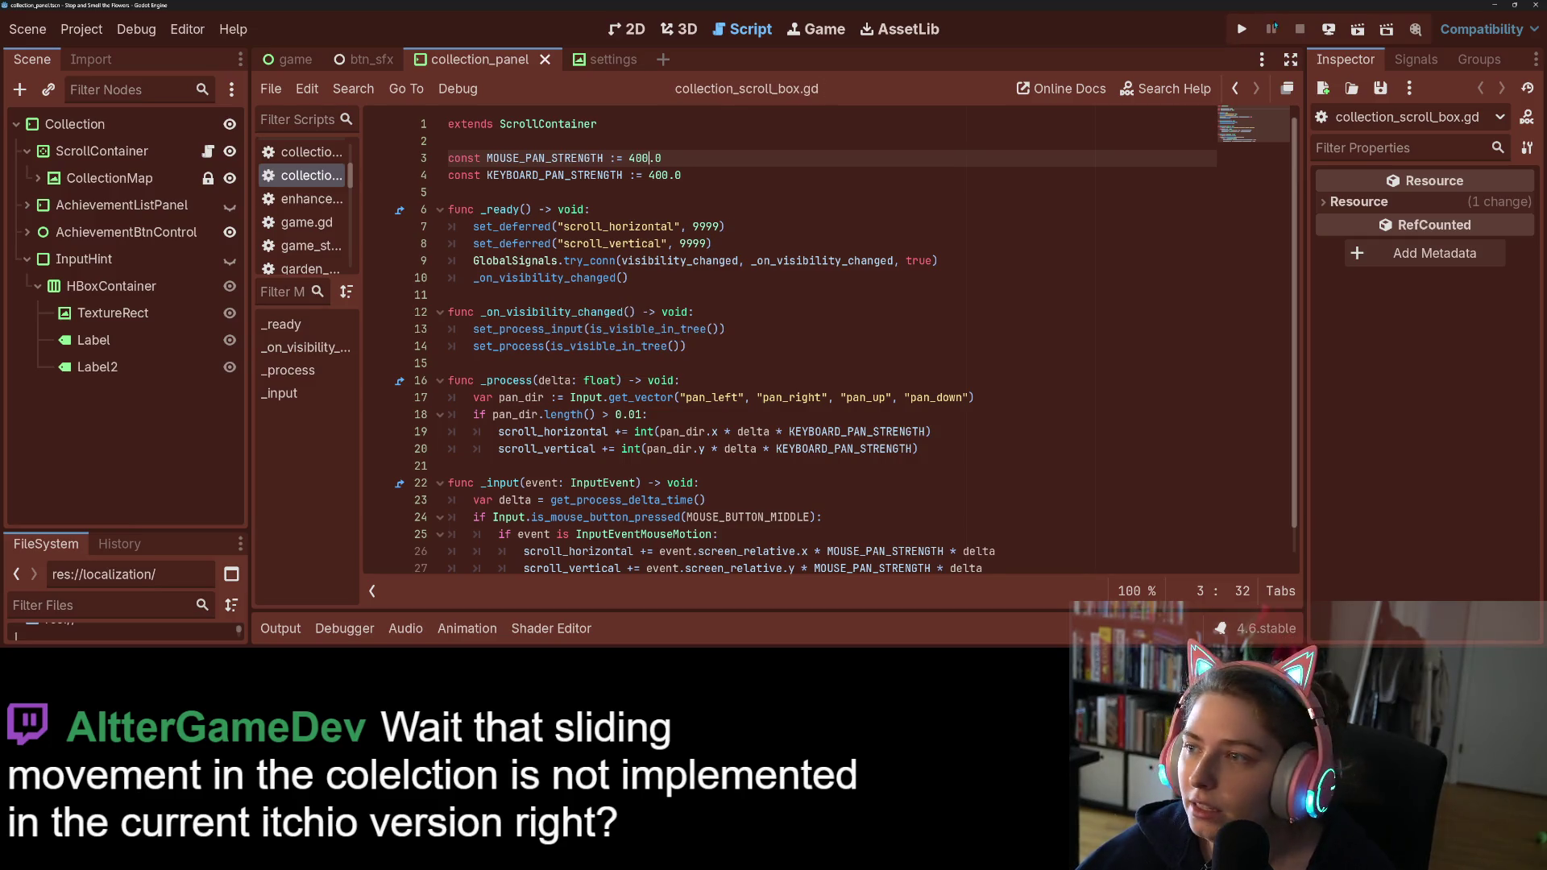
key(F5)
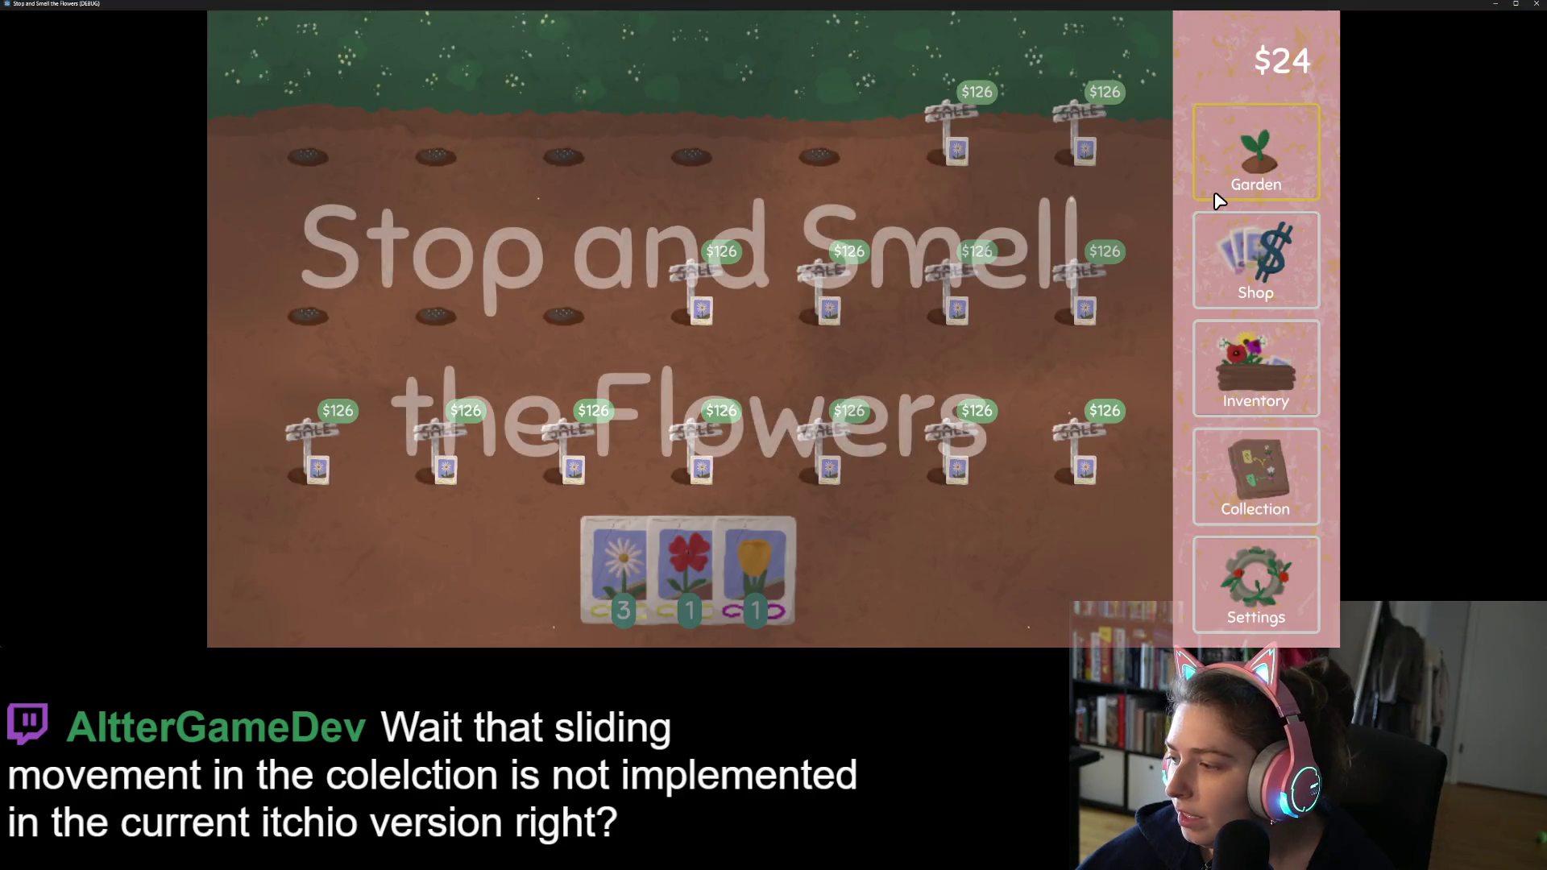
Step: Test mouse panning on the game's Collection board, then close the game with Just Quit
click(1291, 481)
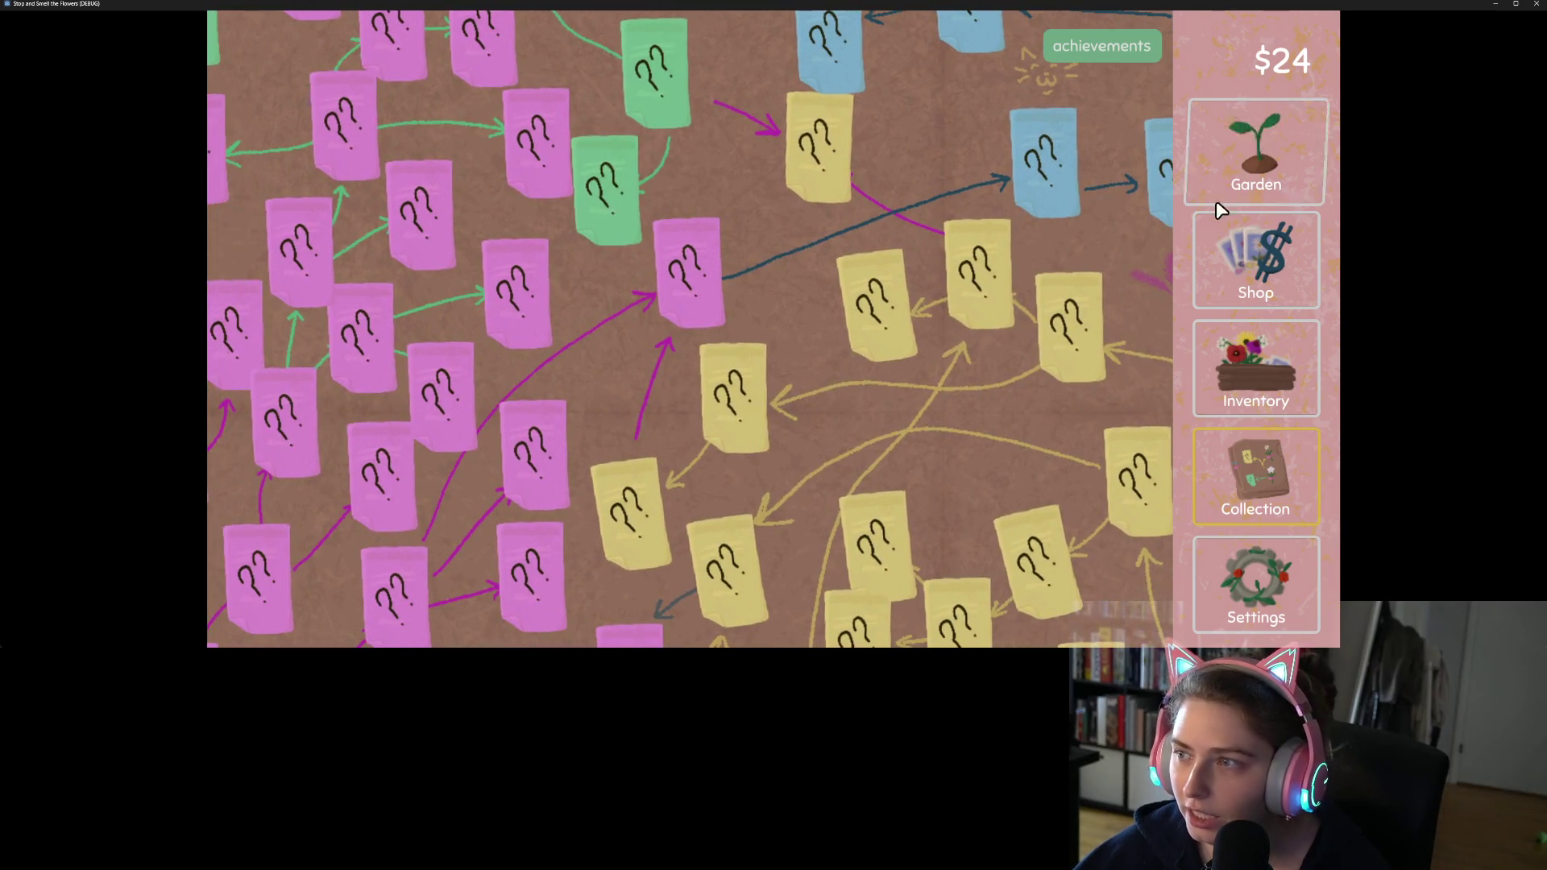
click(1531, 4)
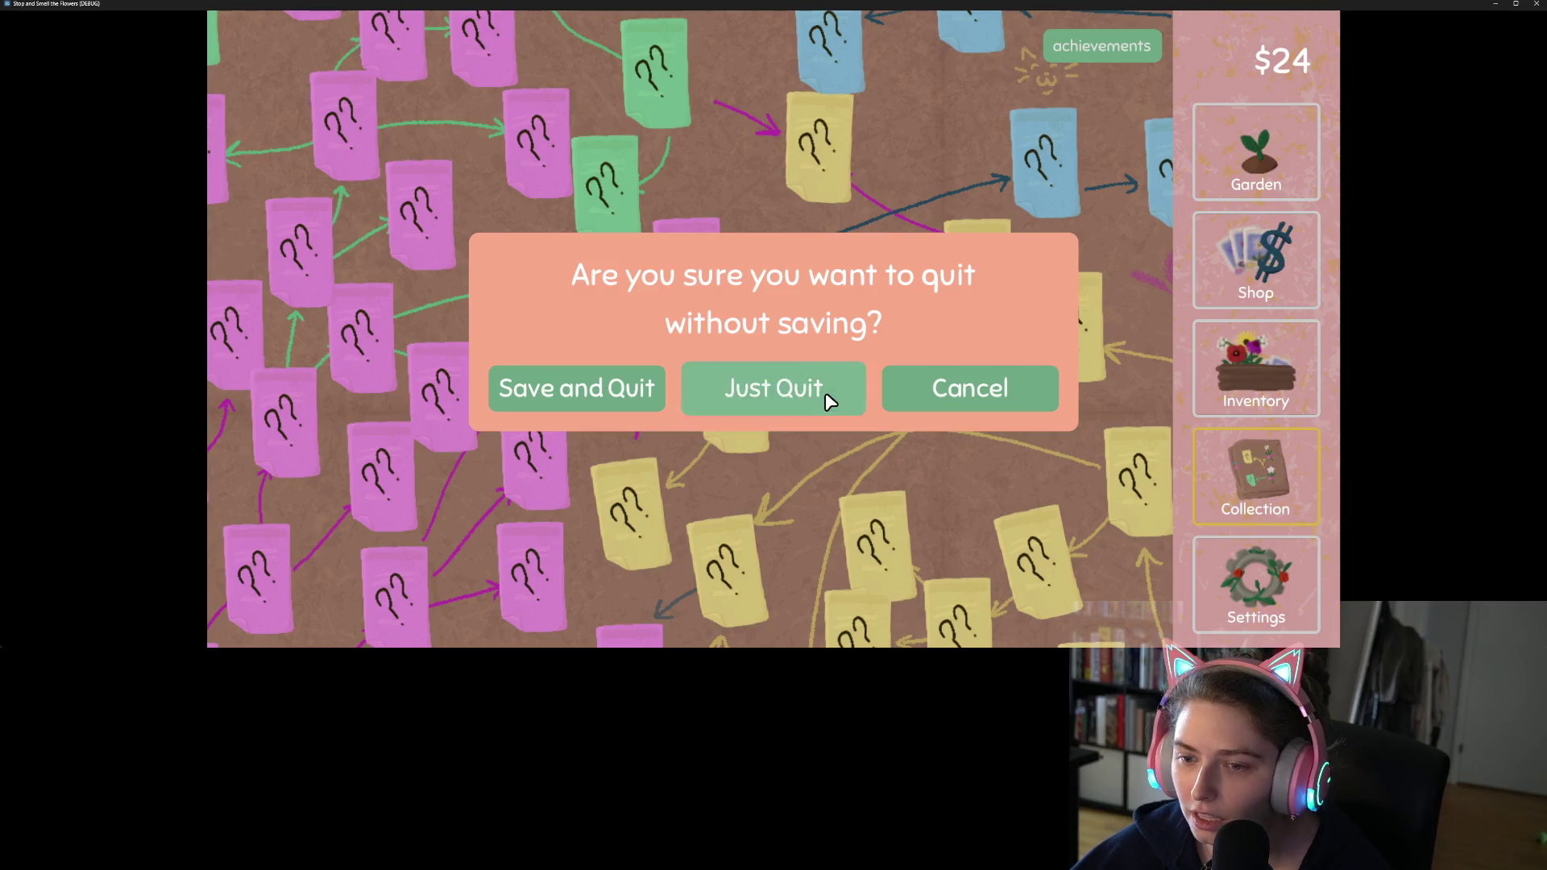
click(828, 398)
click(654, 175)
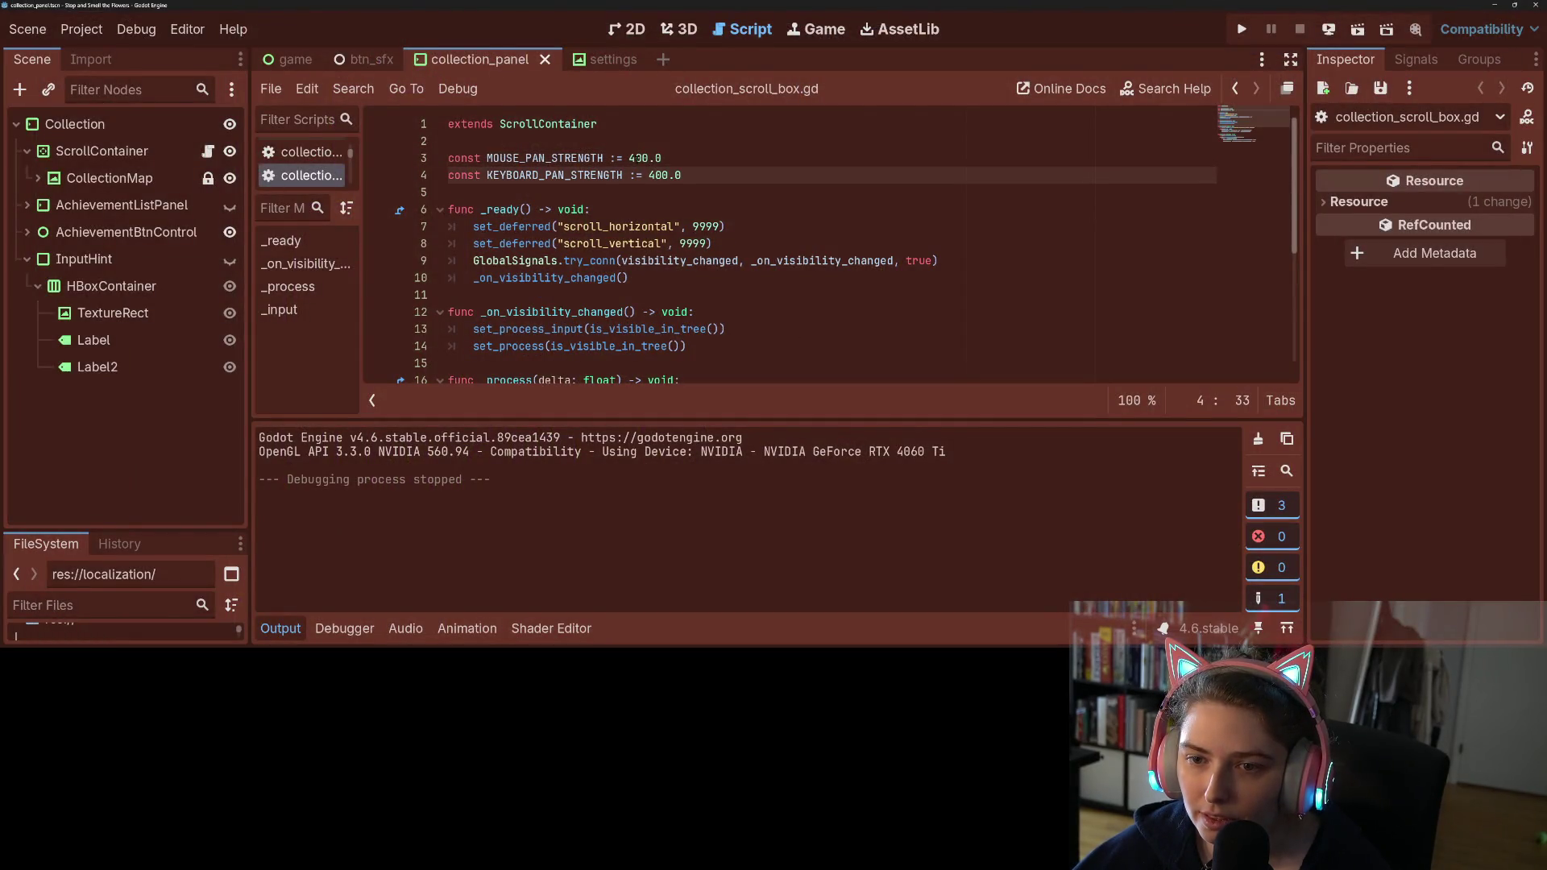
Step: Undo the stray edit, make both pan strengths vars, set mouse strength to 200.0, save, and run
key(ctrl+z)
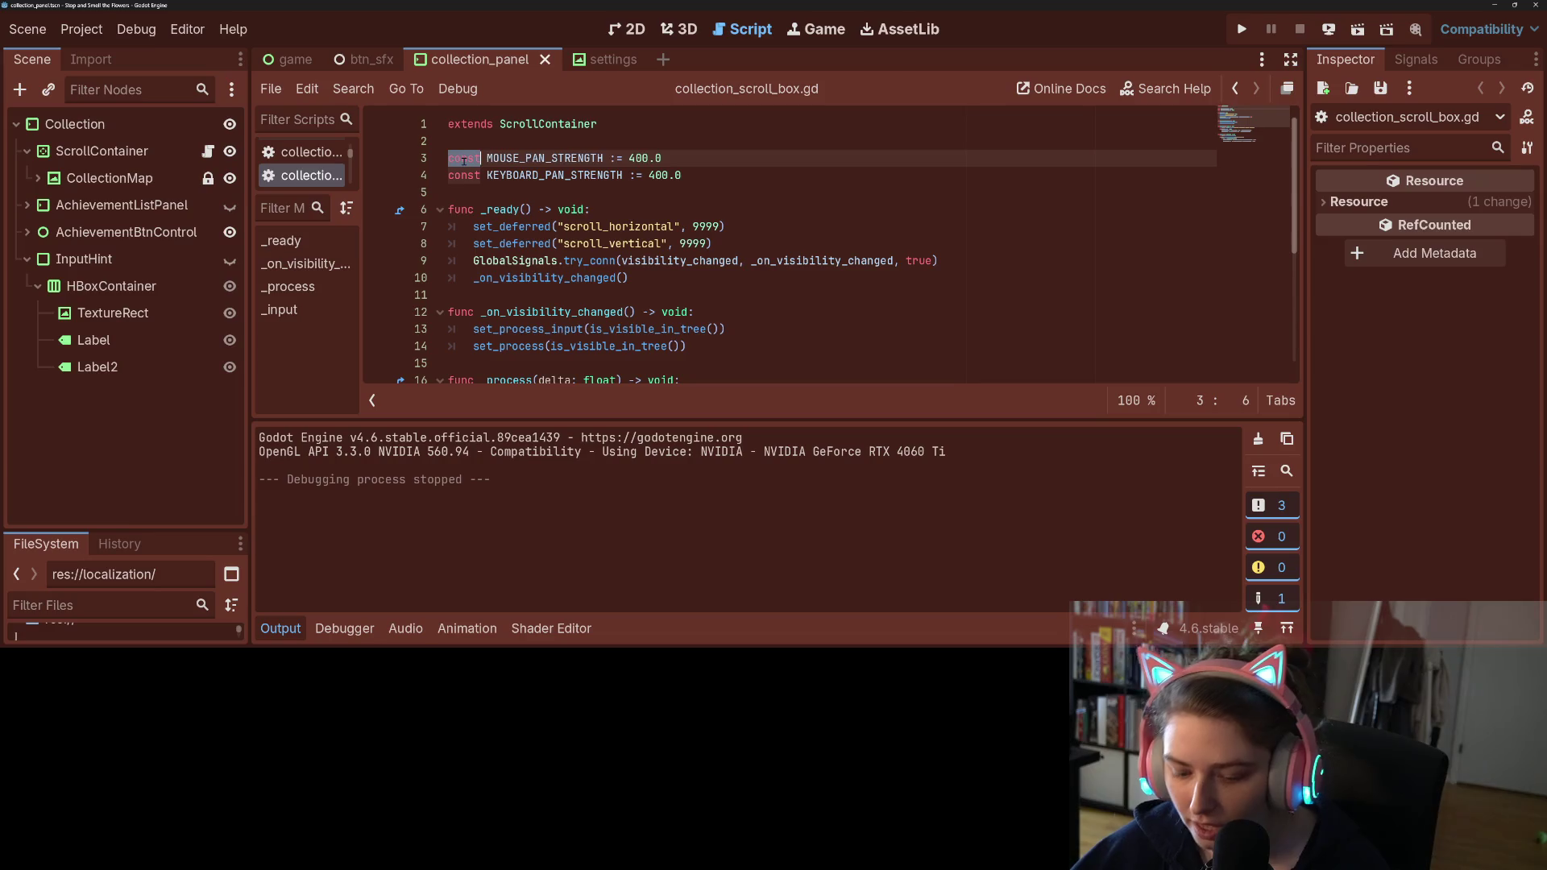
double_click(453, 174)
text(var)
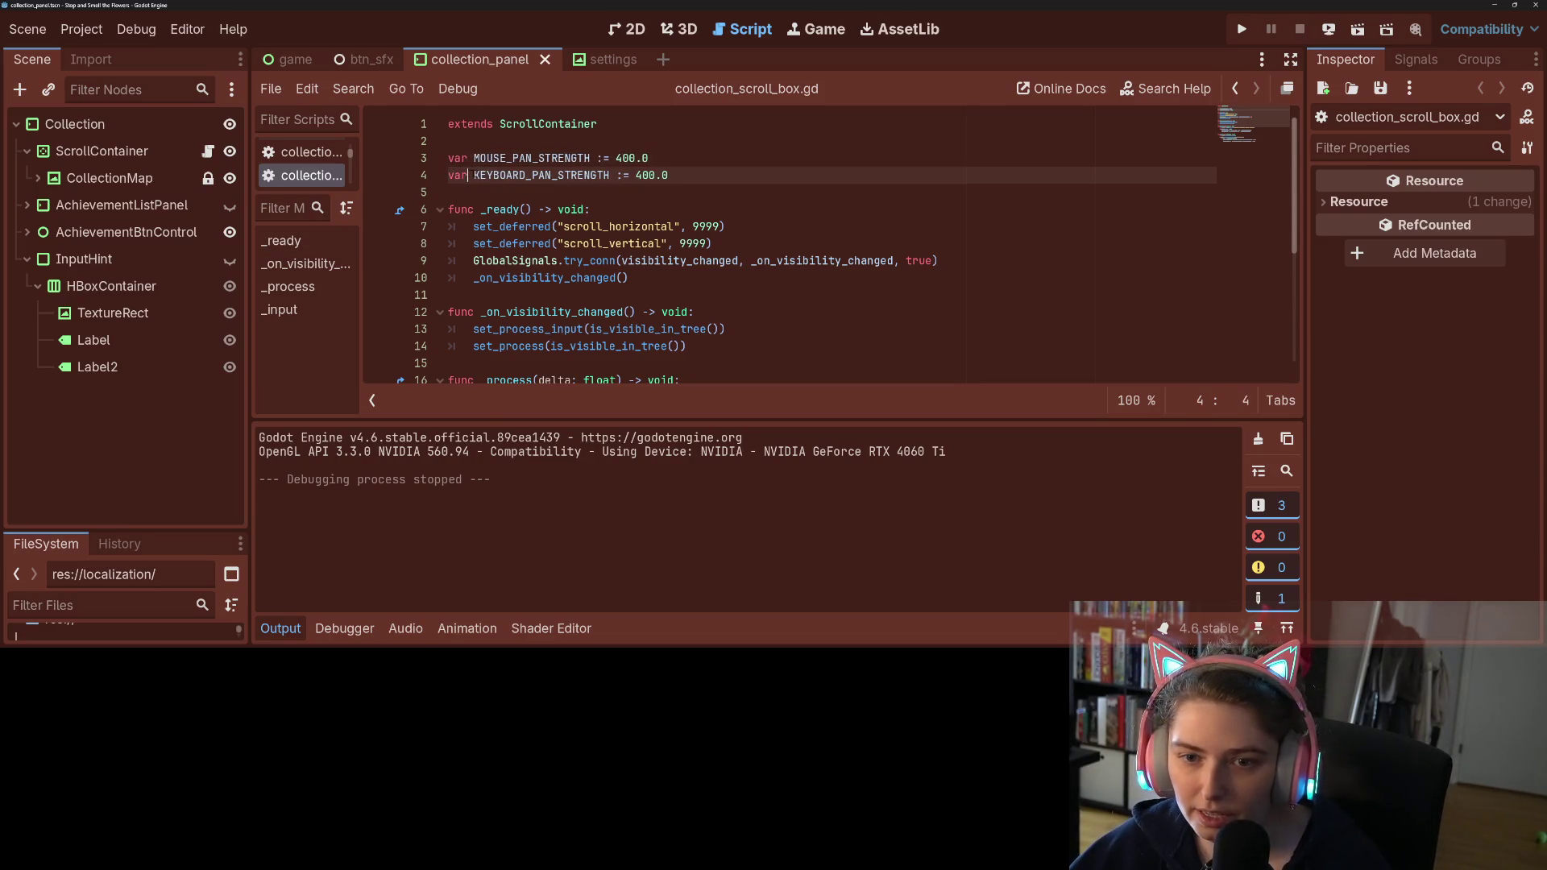
click(636, 158)
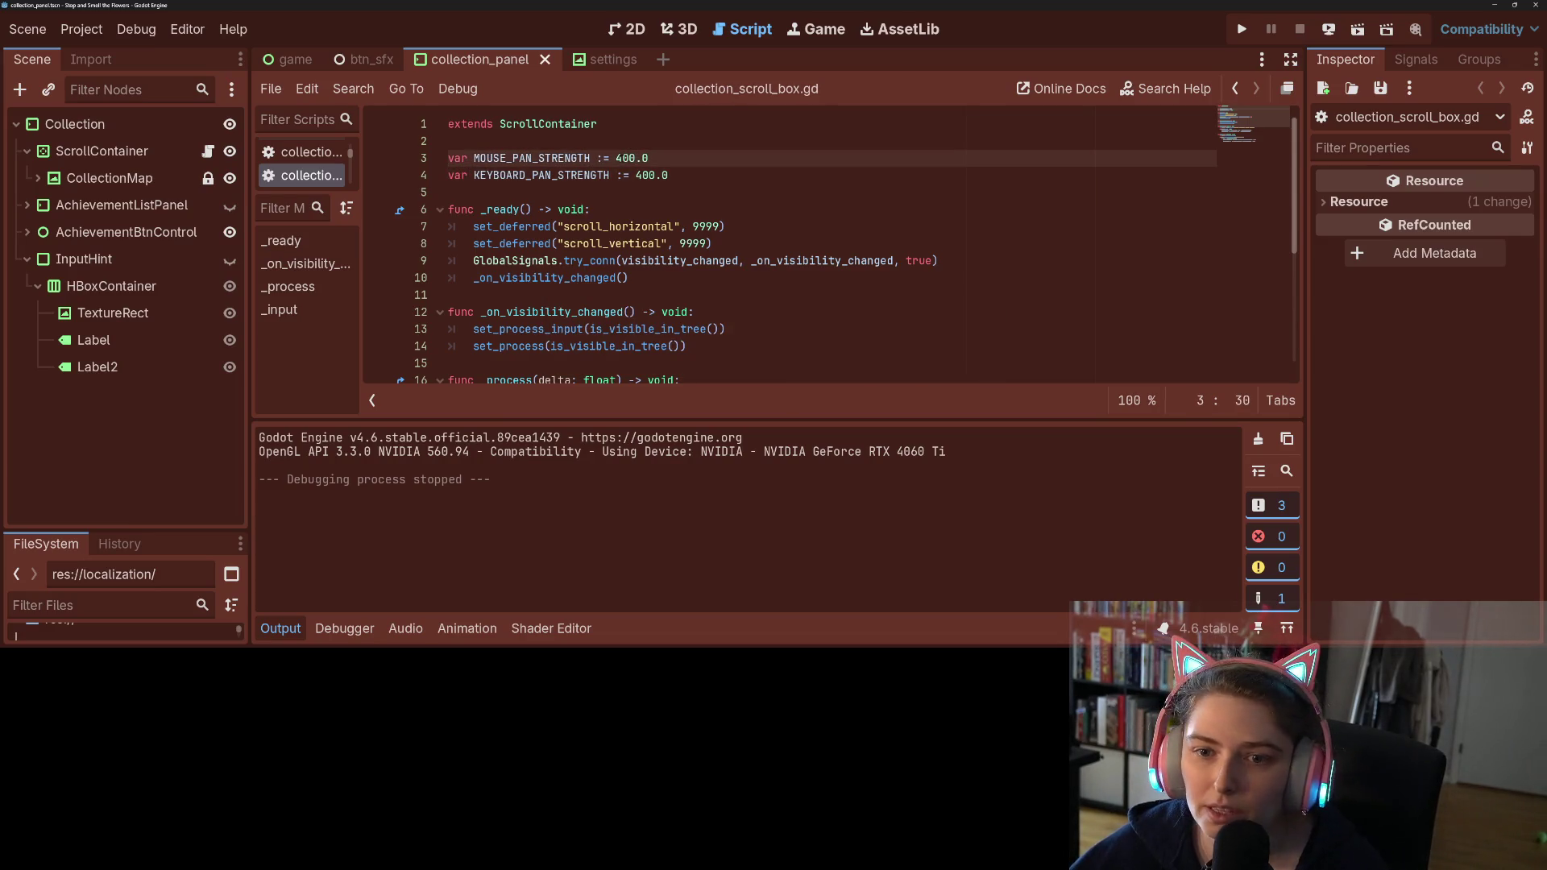
click(638, 175)
click(620, 158)
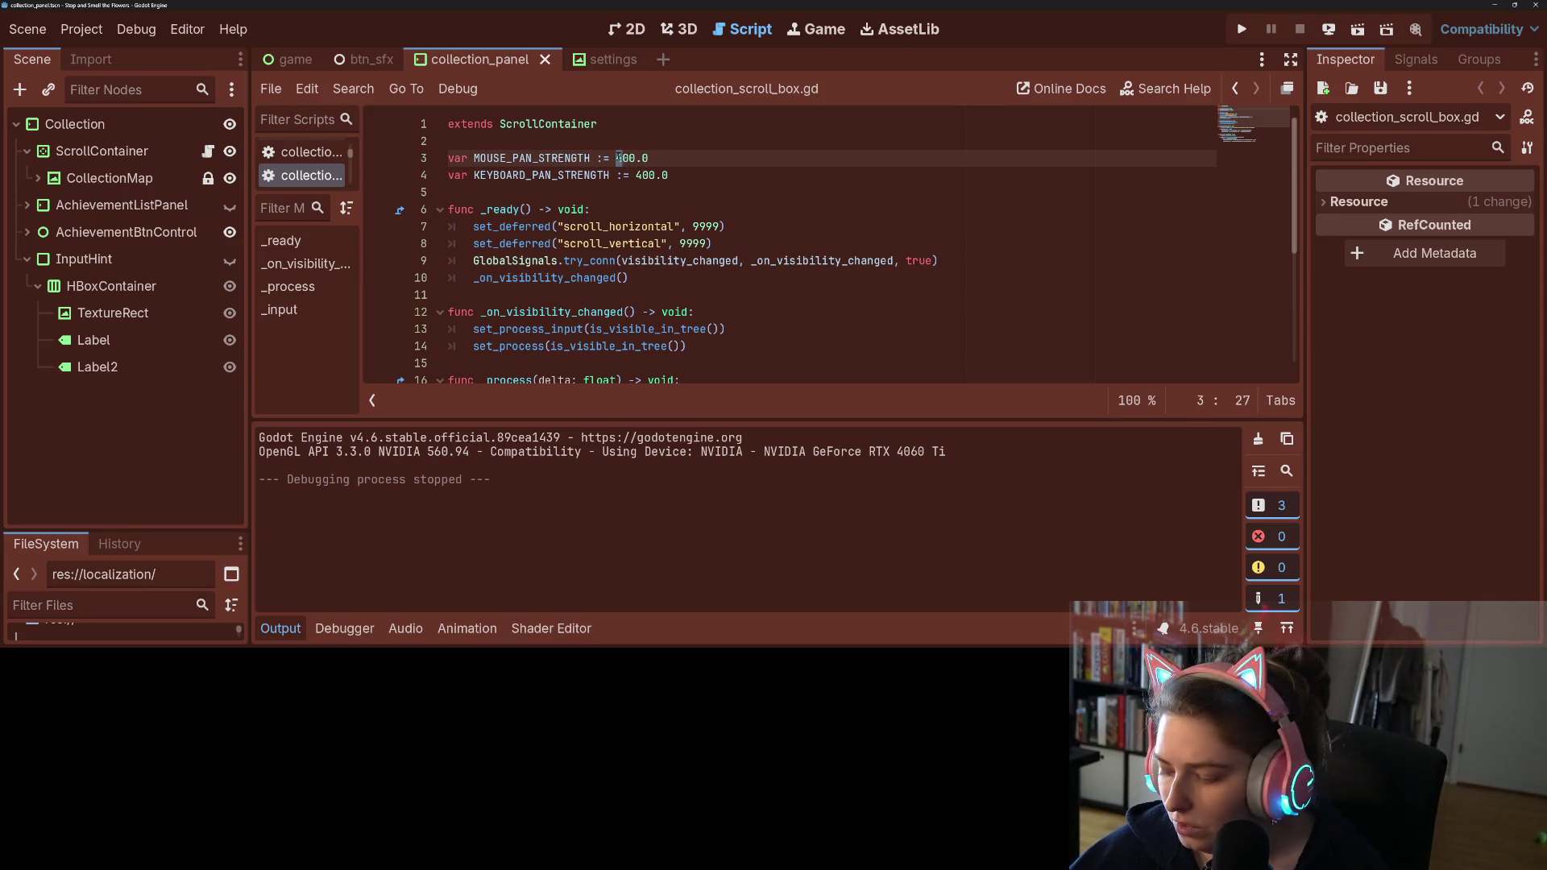
text(2)
key(ctrl+s)
click(1241, 32)
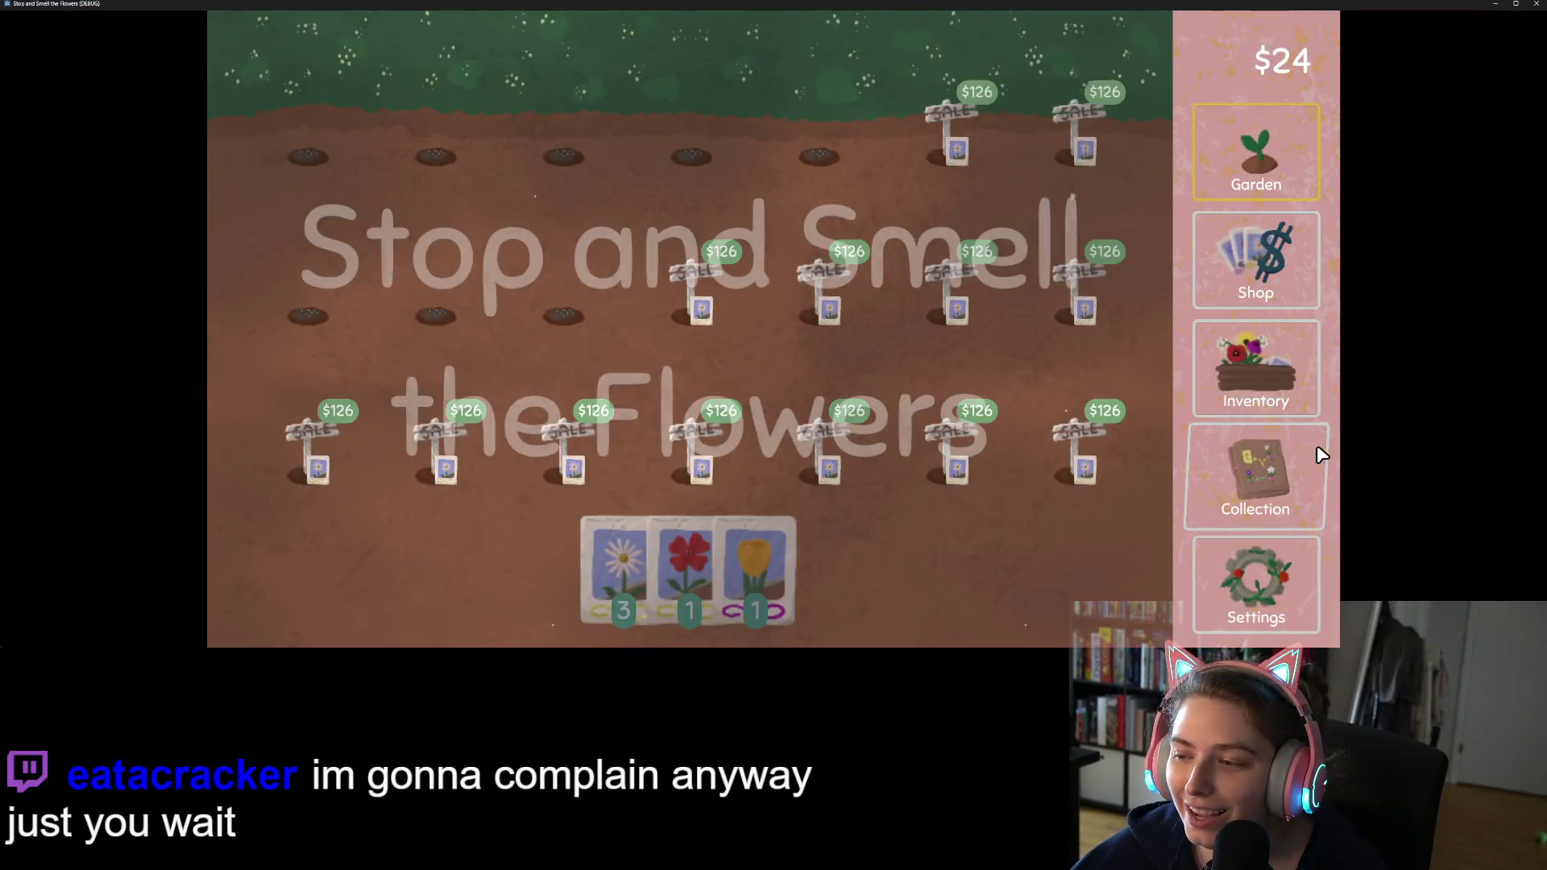
Step: Open the Collection board in the running game and move its window aside to reveal the script
click(1228, 455)
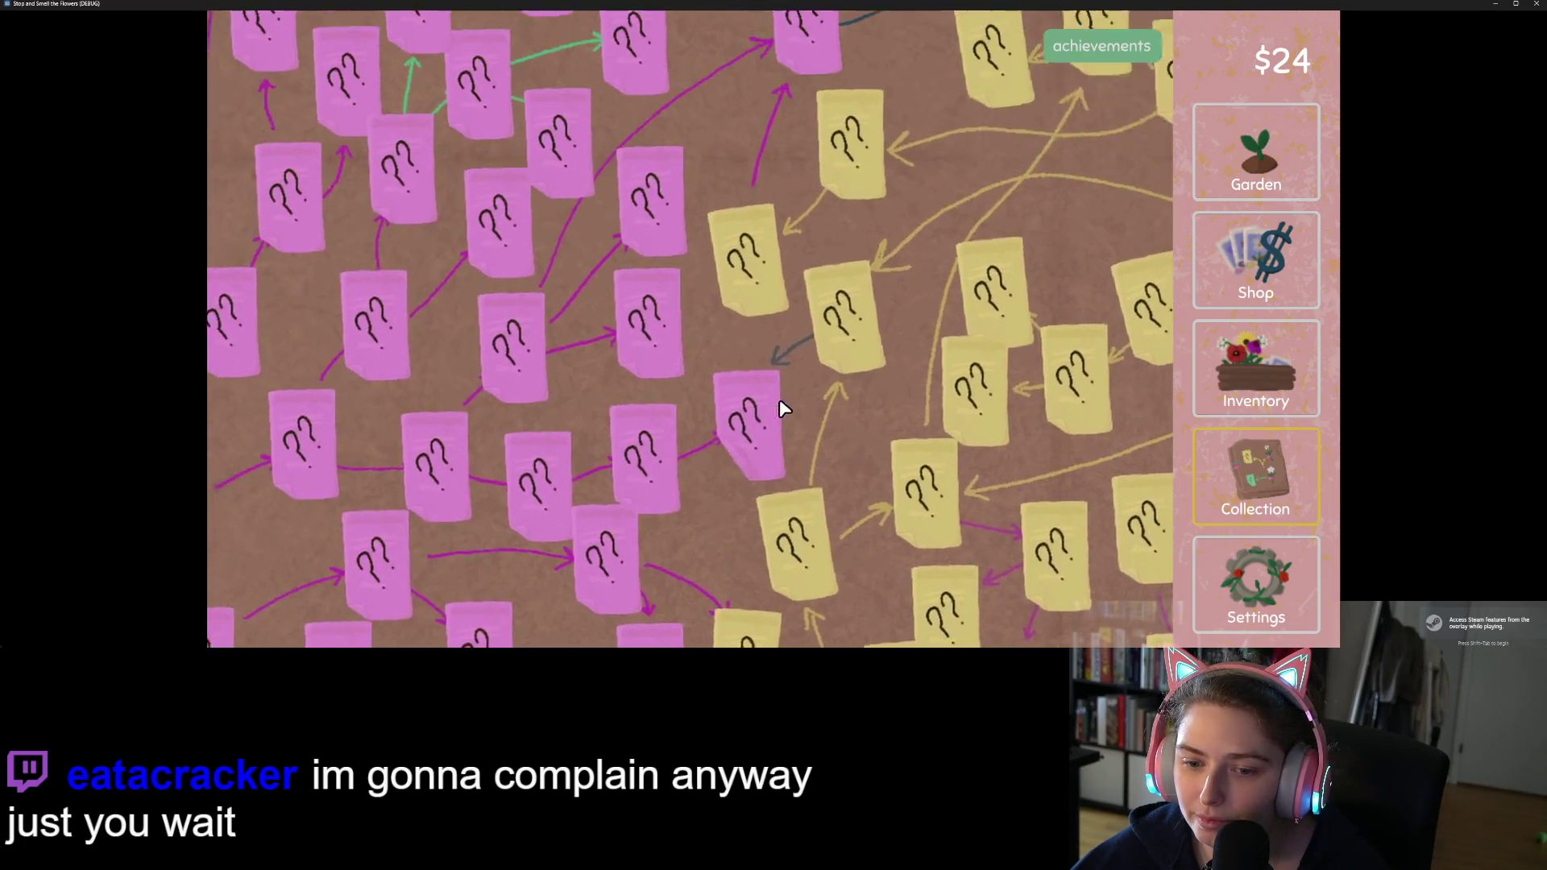
mouse_move(11, 4)
mouse_down()
mouse_move(753, 197)
mouse_move(926, 256)
mouse_move(938, 278)
mouse_move(1025, 313)
mouse_move(897, 214)
mouse_up()
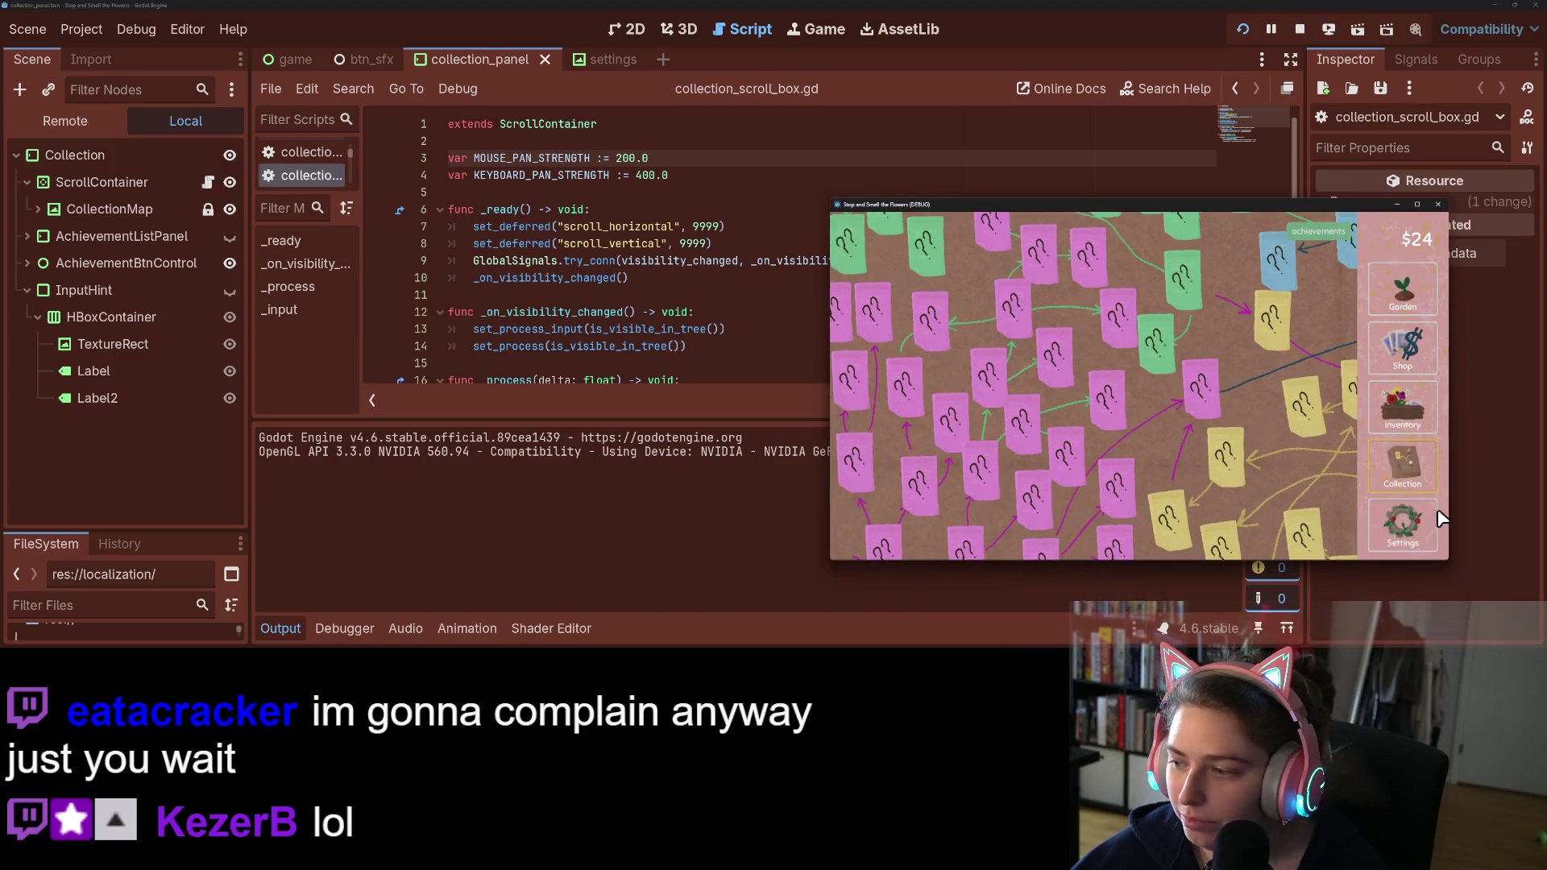
click(1418, 541)
click(1097, 260)
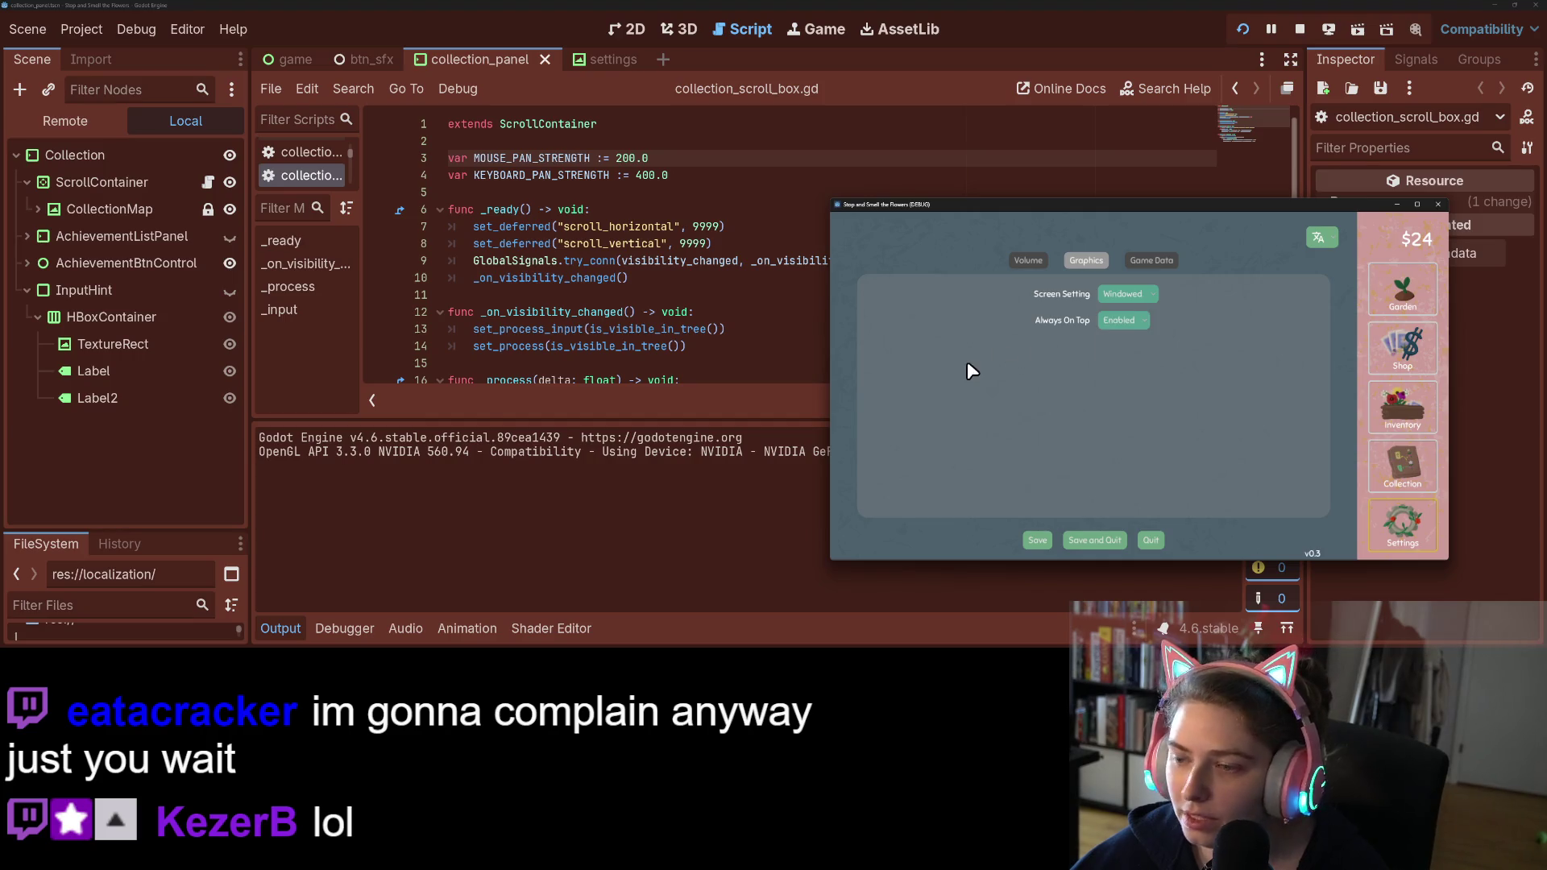
Step: Set MOUSE_PAN_STRENGTH to 150.0 and save to hot-reload, retest panning, then Just Quit the game
click(586, 209)
click(635, 174)
click(616, 158)
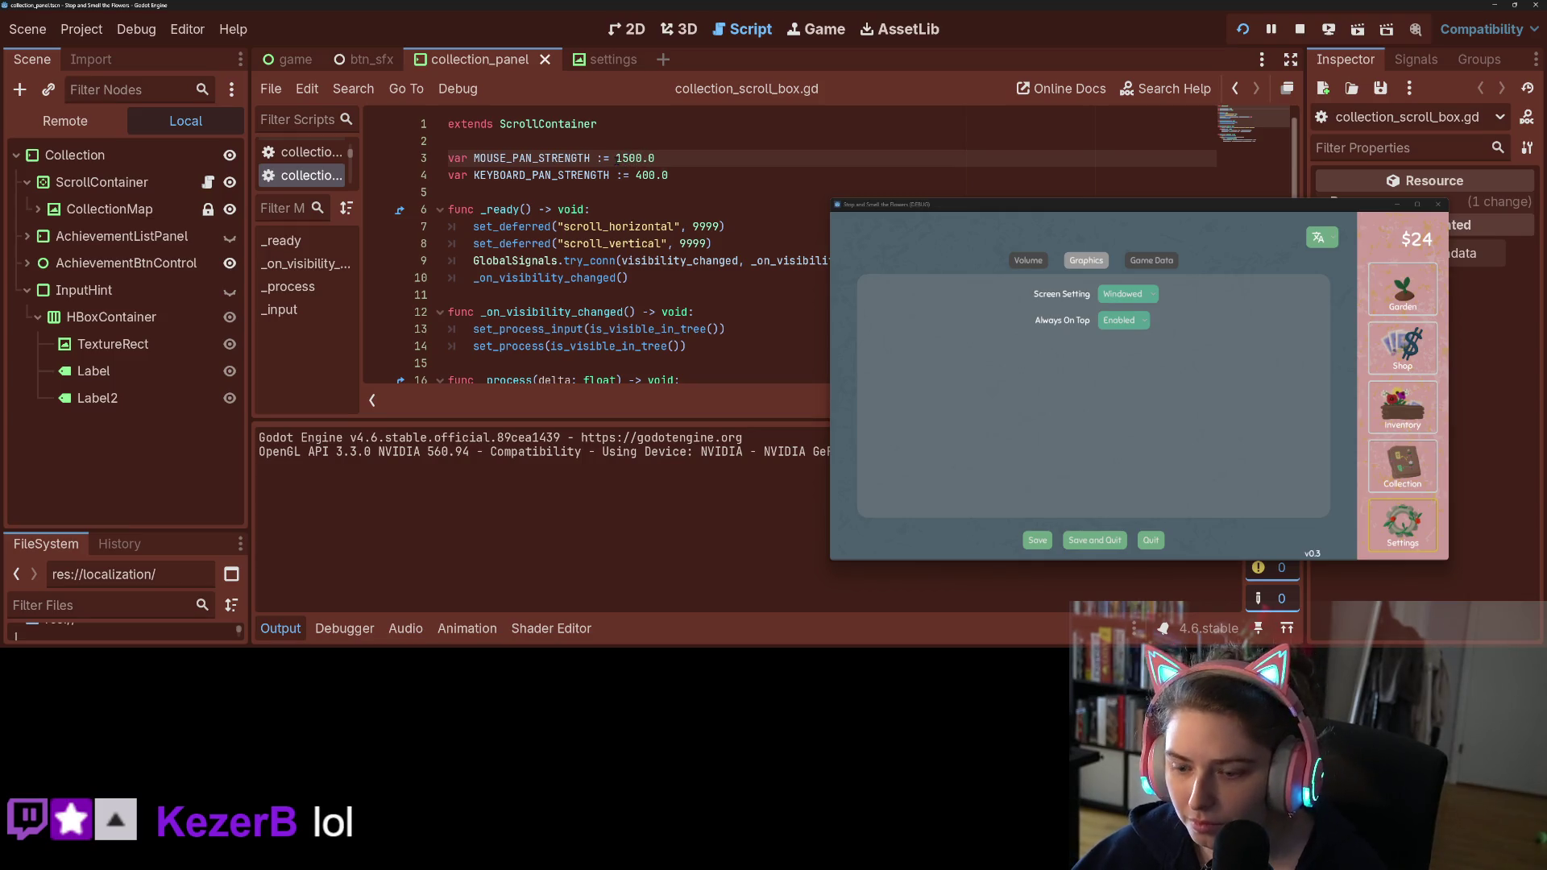
key(ctrl+s)
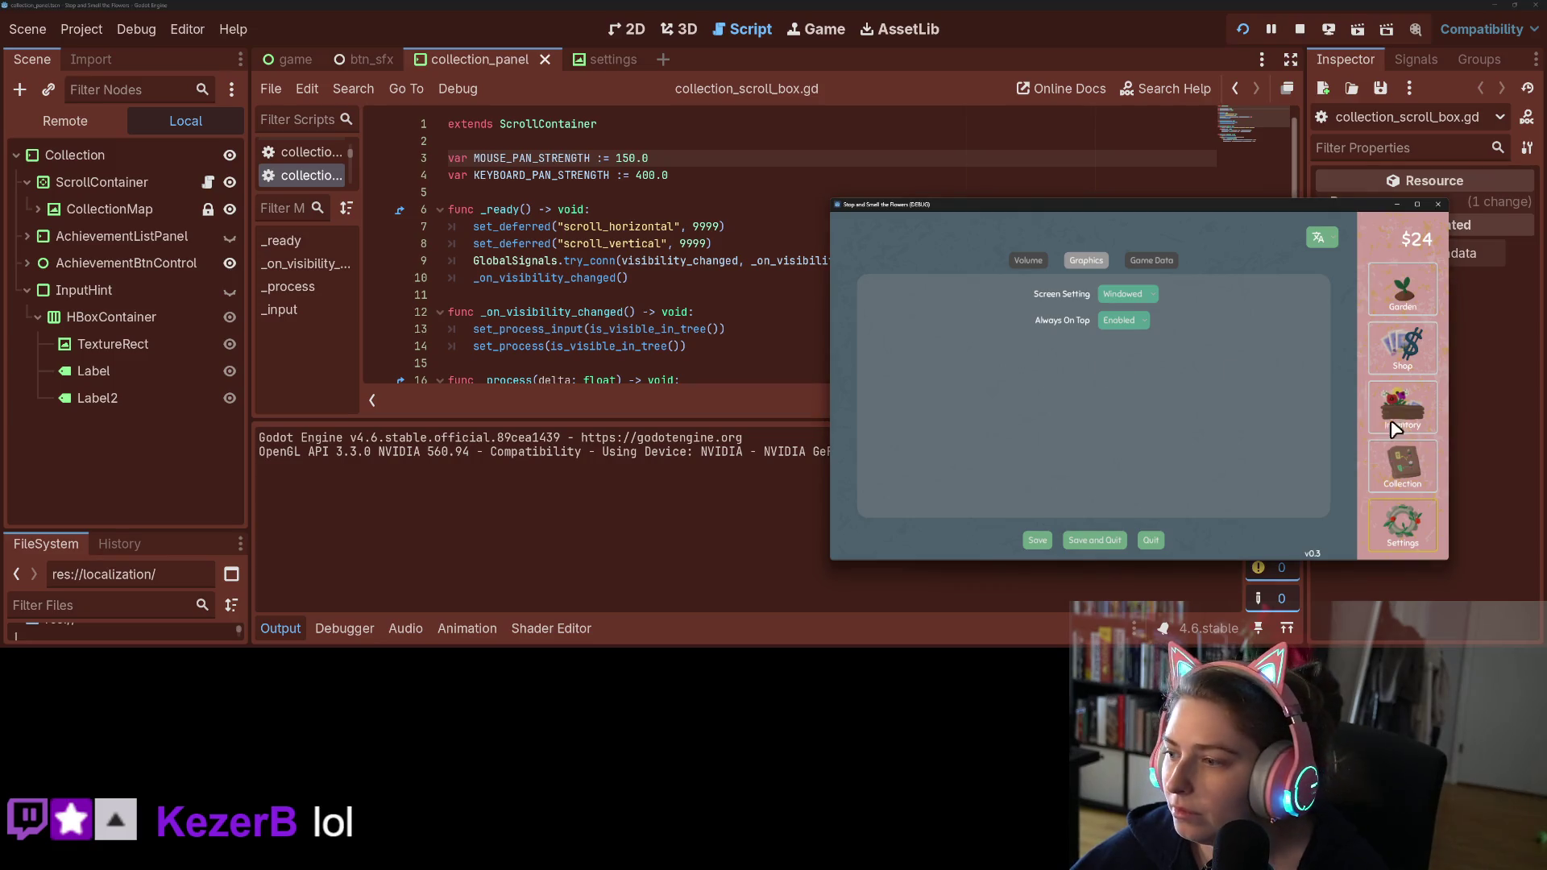
click(1392, 458)
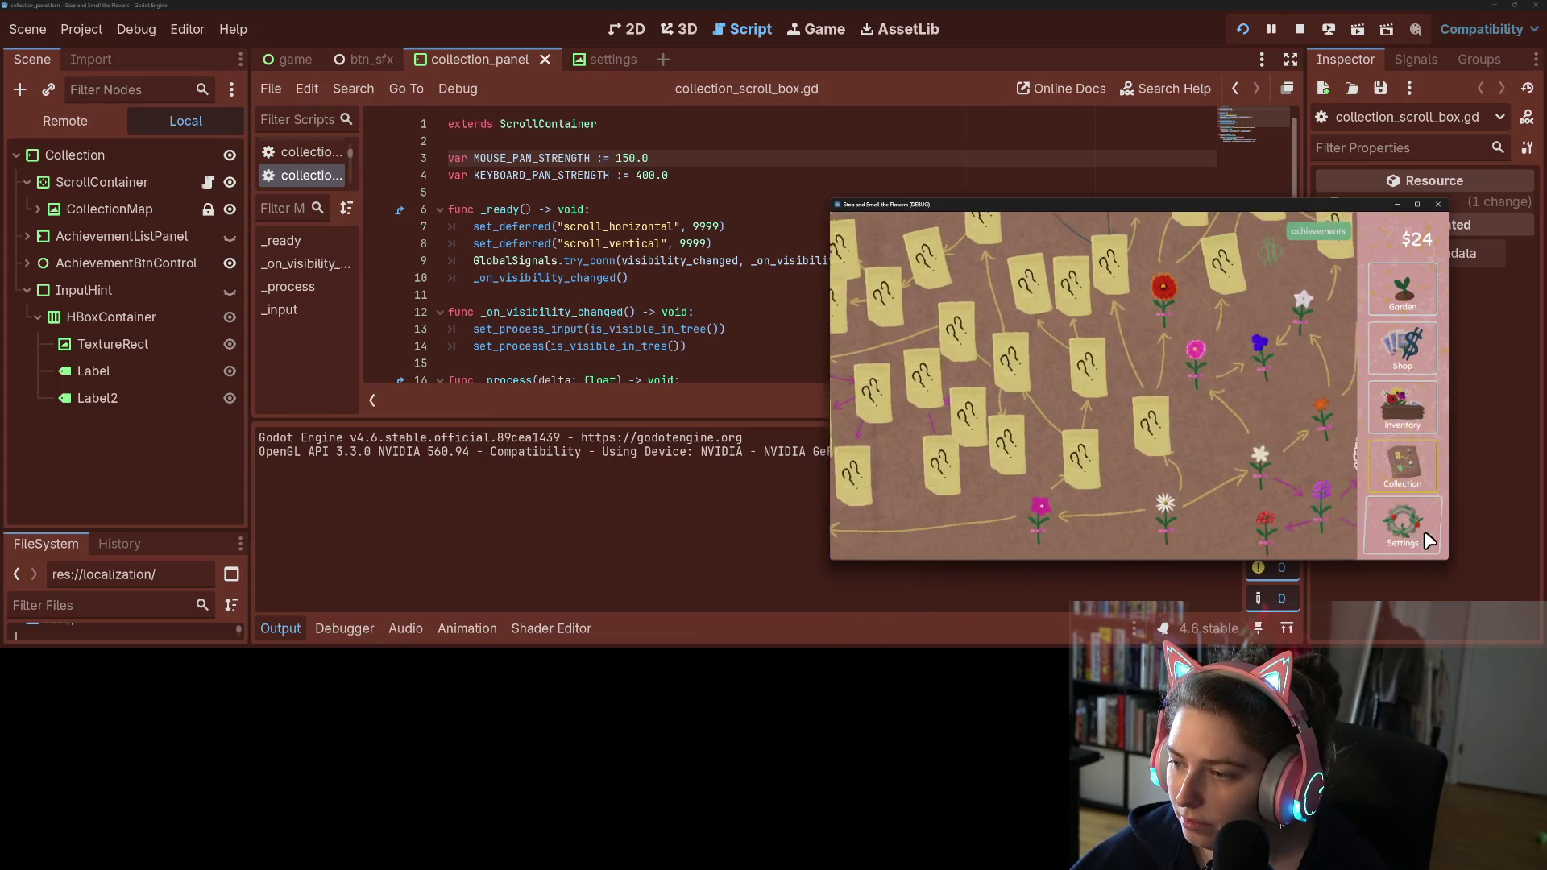
click(1437, 204)
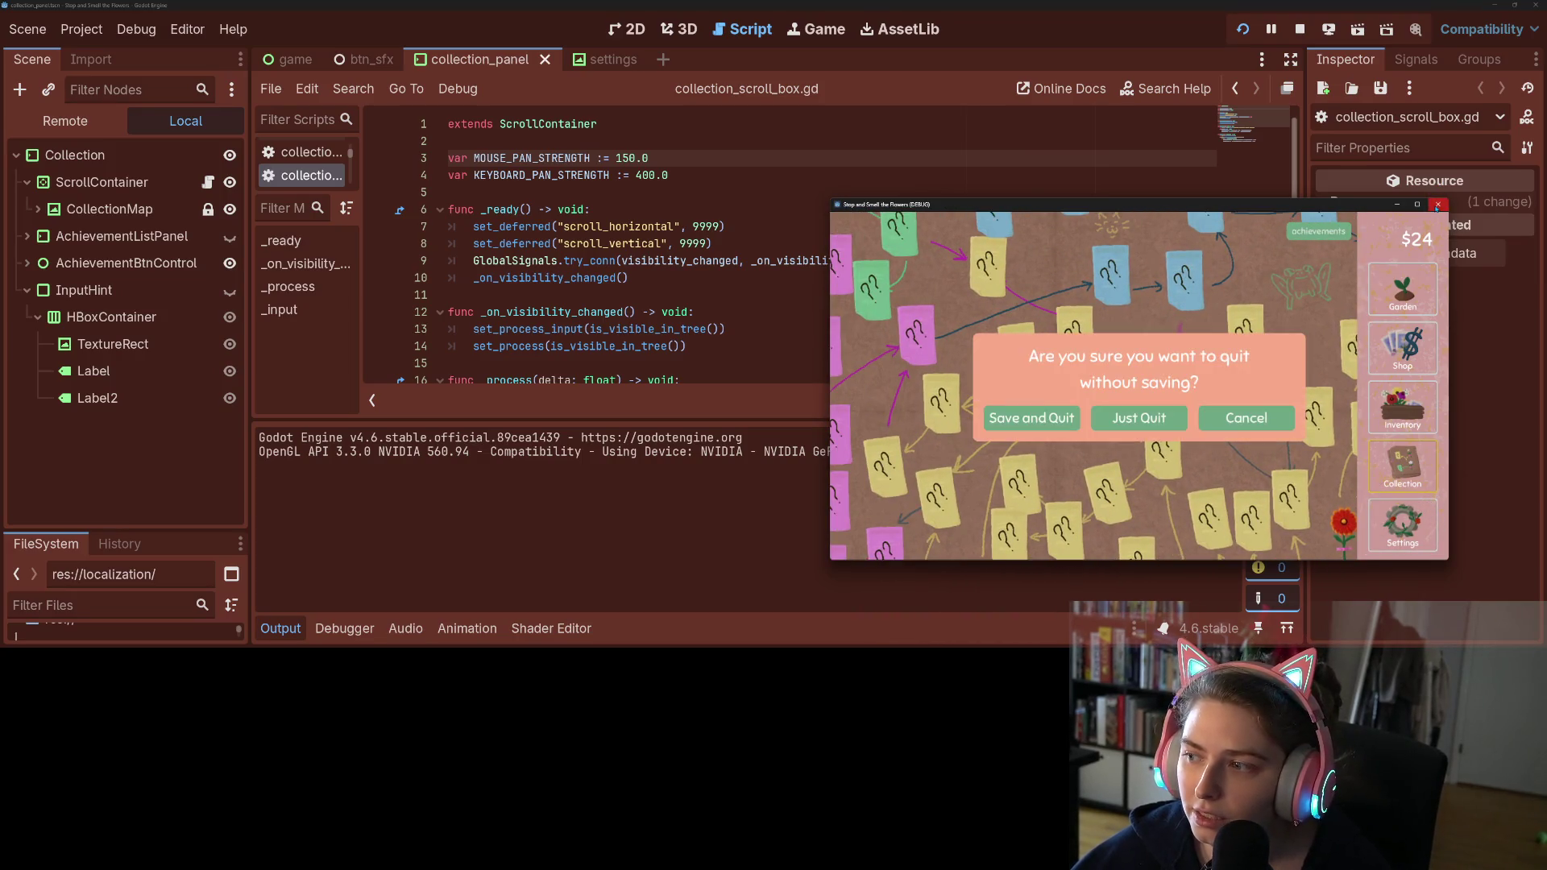
click(1076, 424)
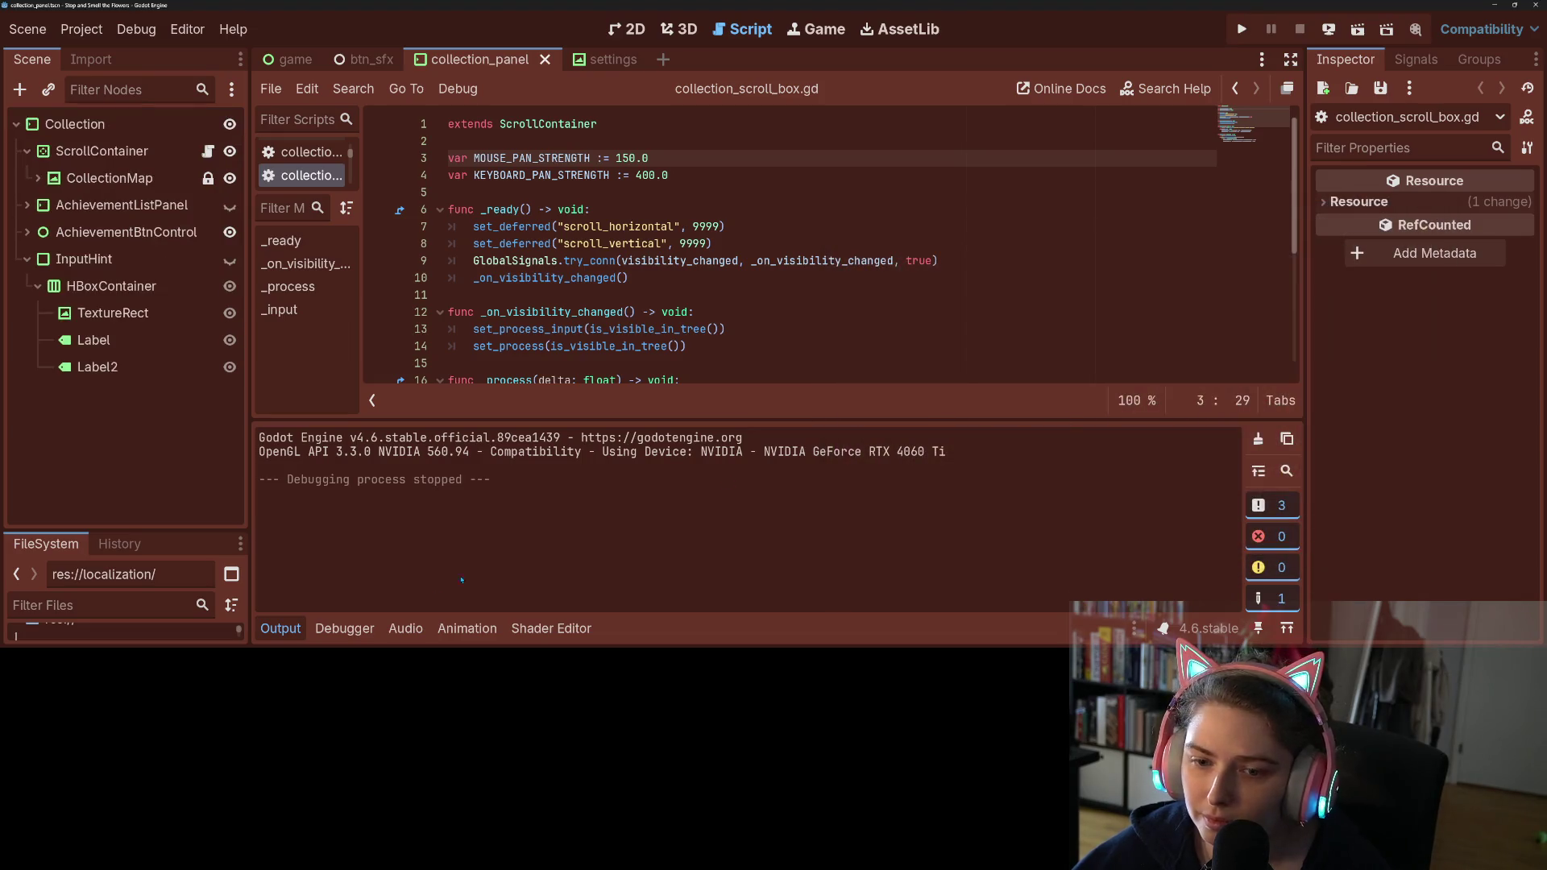
Step: Add an 'if abs(pan_dir.y) > 0.01:' check before the vertical keyboard scroll line
click(281, 628)
click(547, 398)
scroll(548, 398, down, 1)
click(548, 386)
click(516, 402)
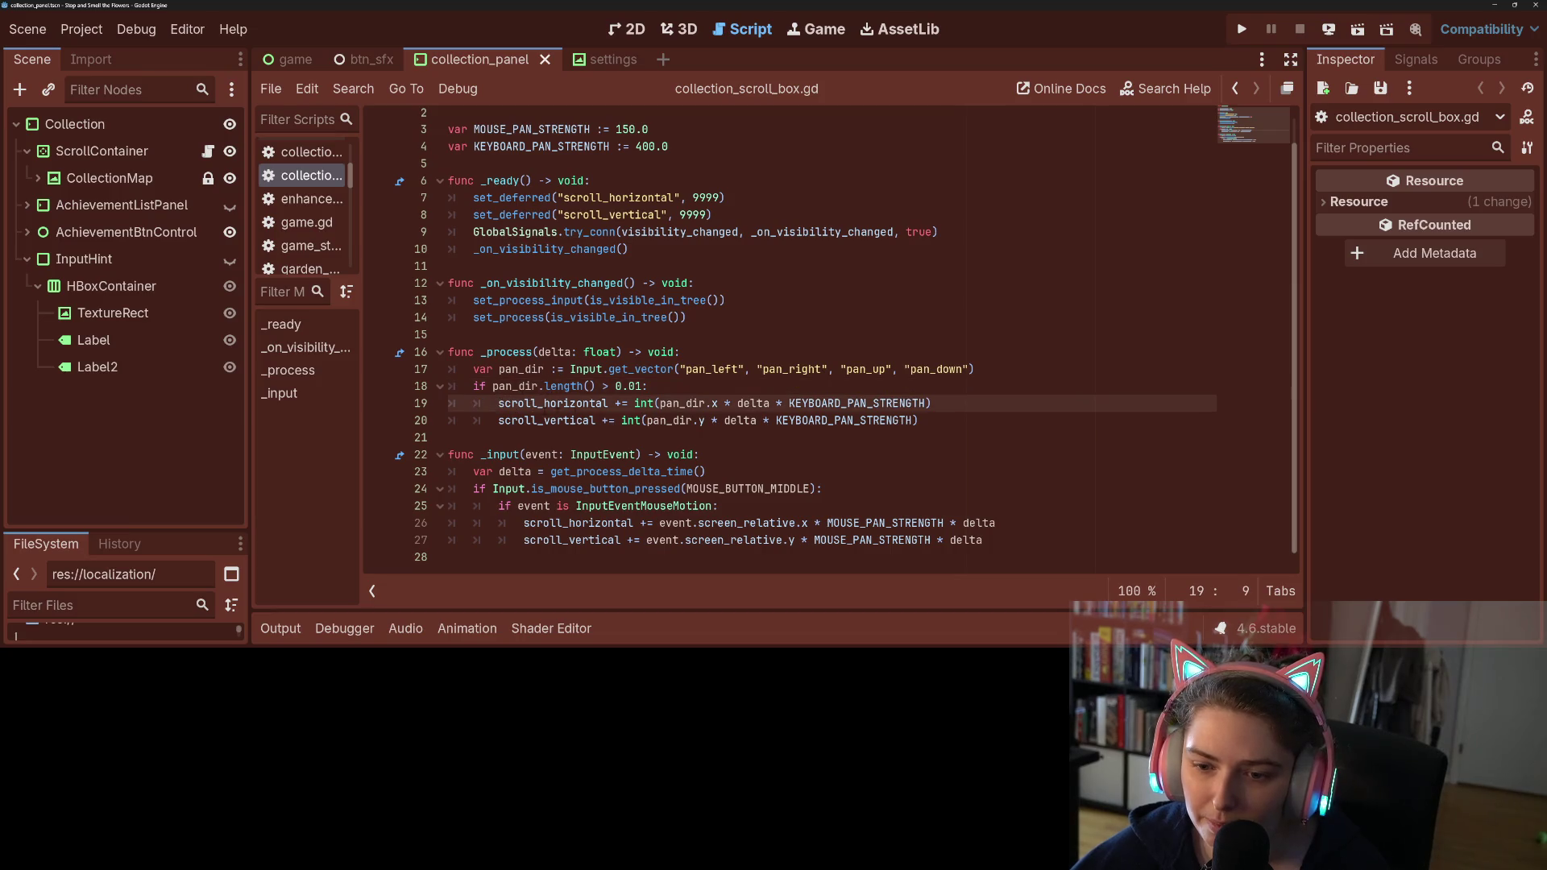
key(Return)
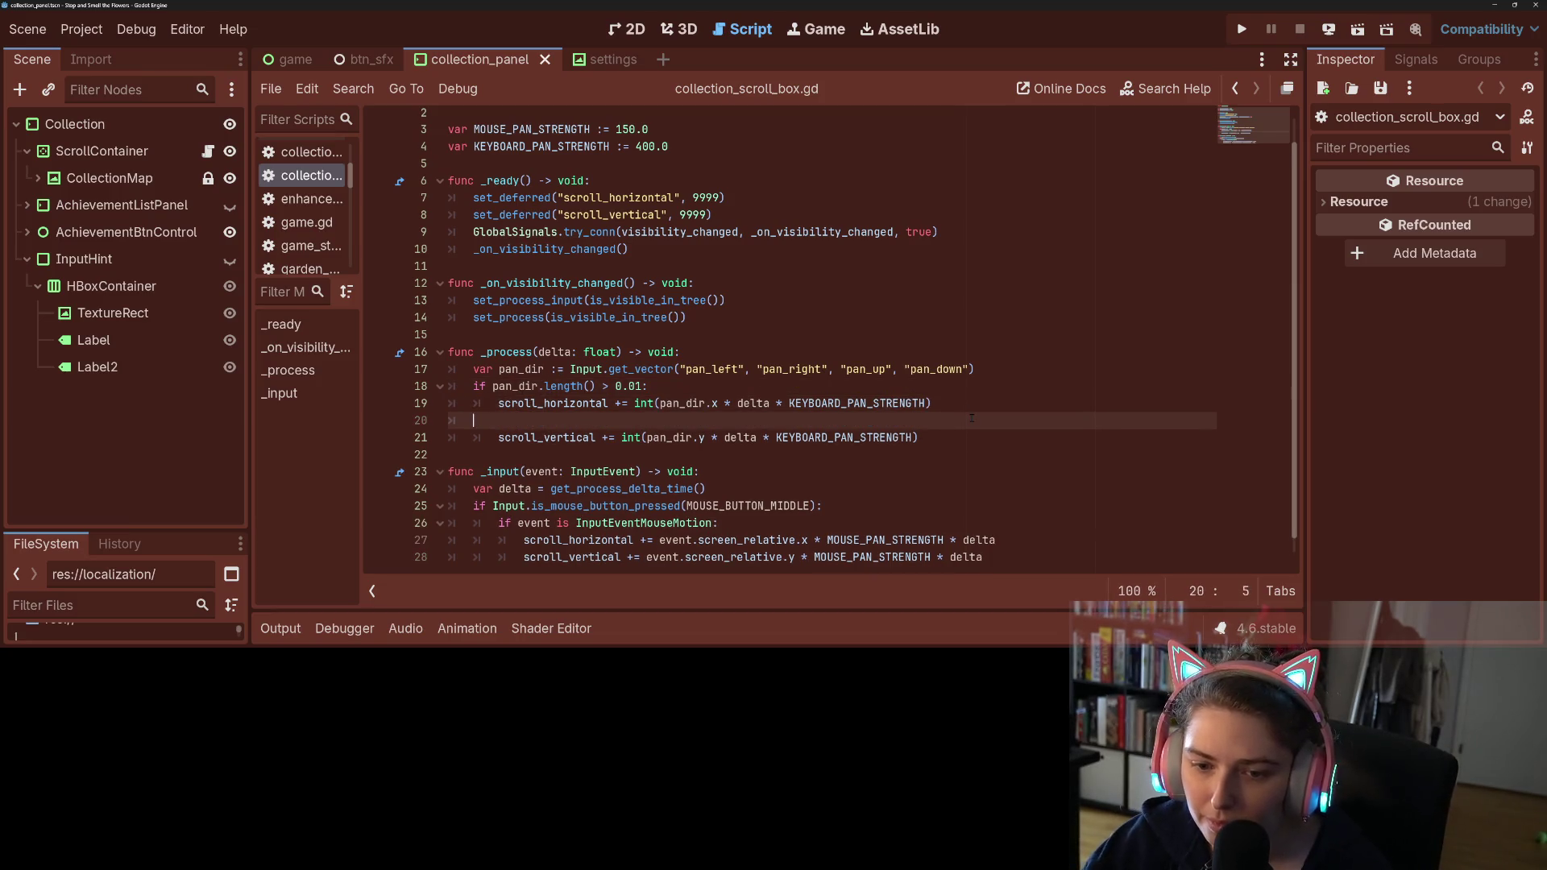
text(if pan_dir.)
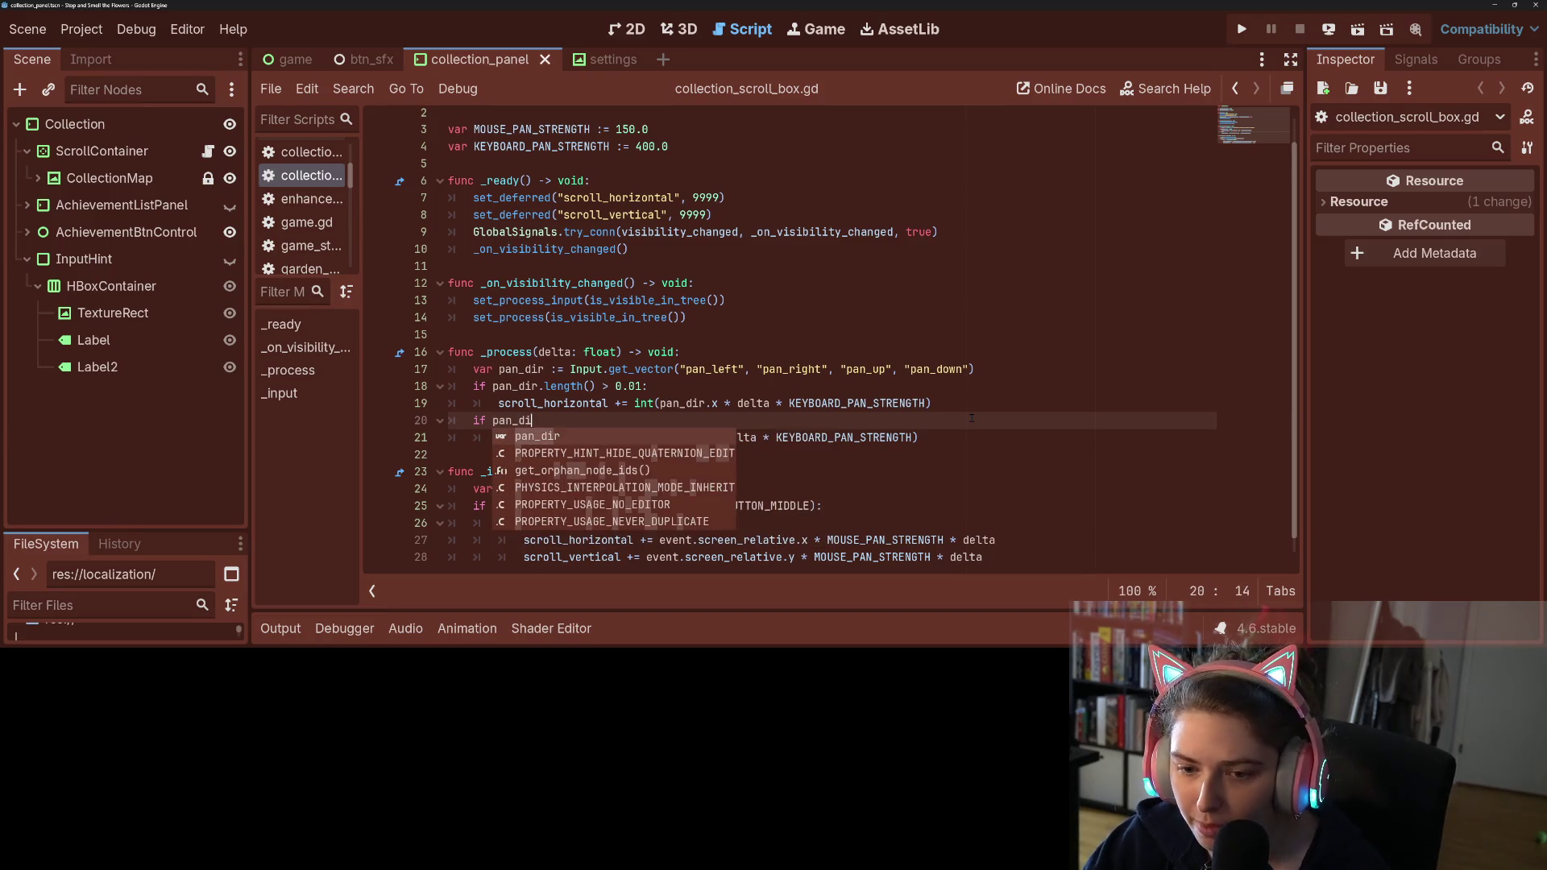
text(y > 0.01:)
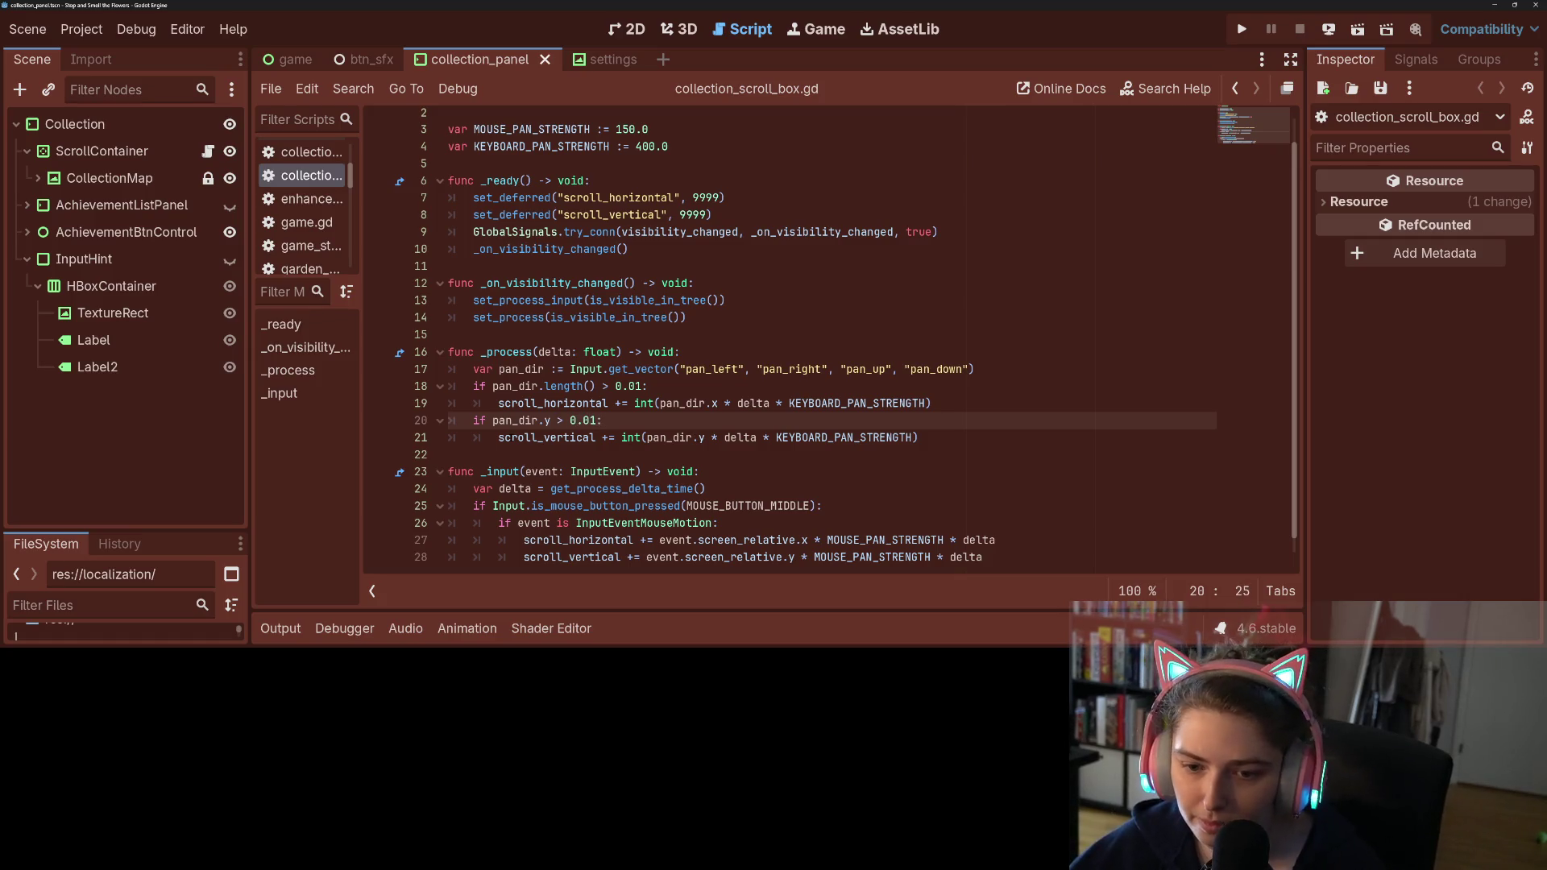
text(abs)
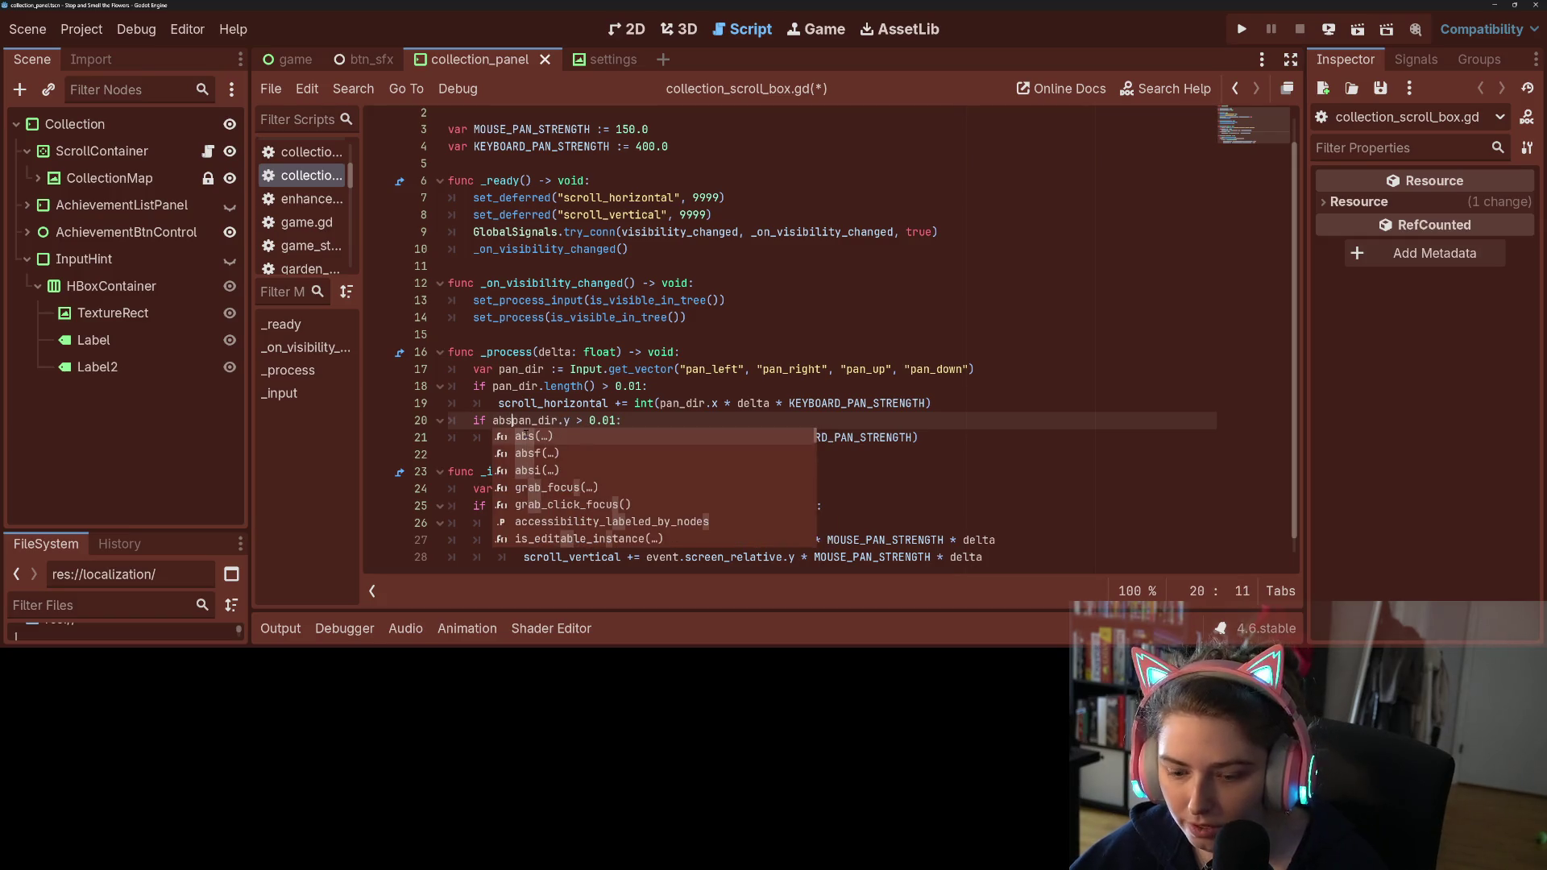
key(Return)
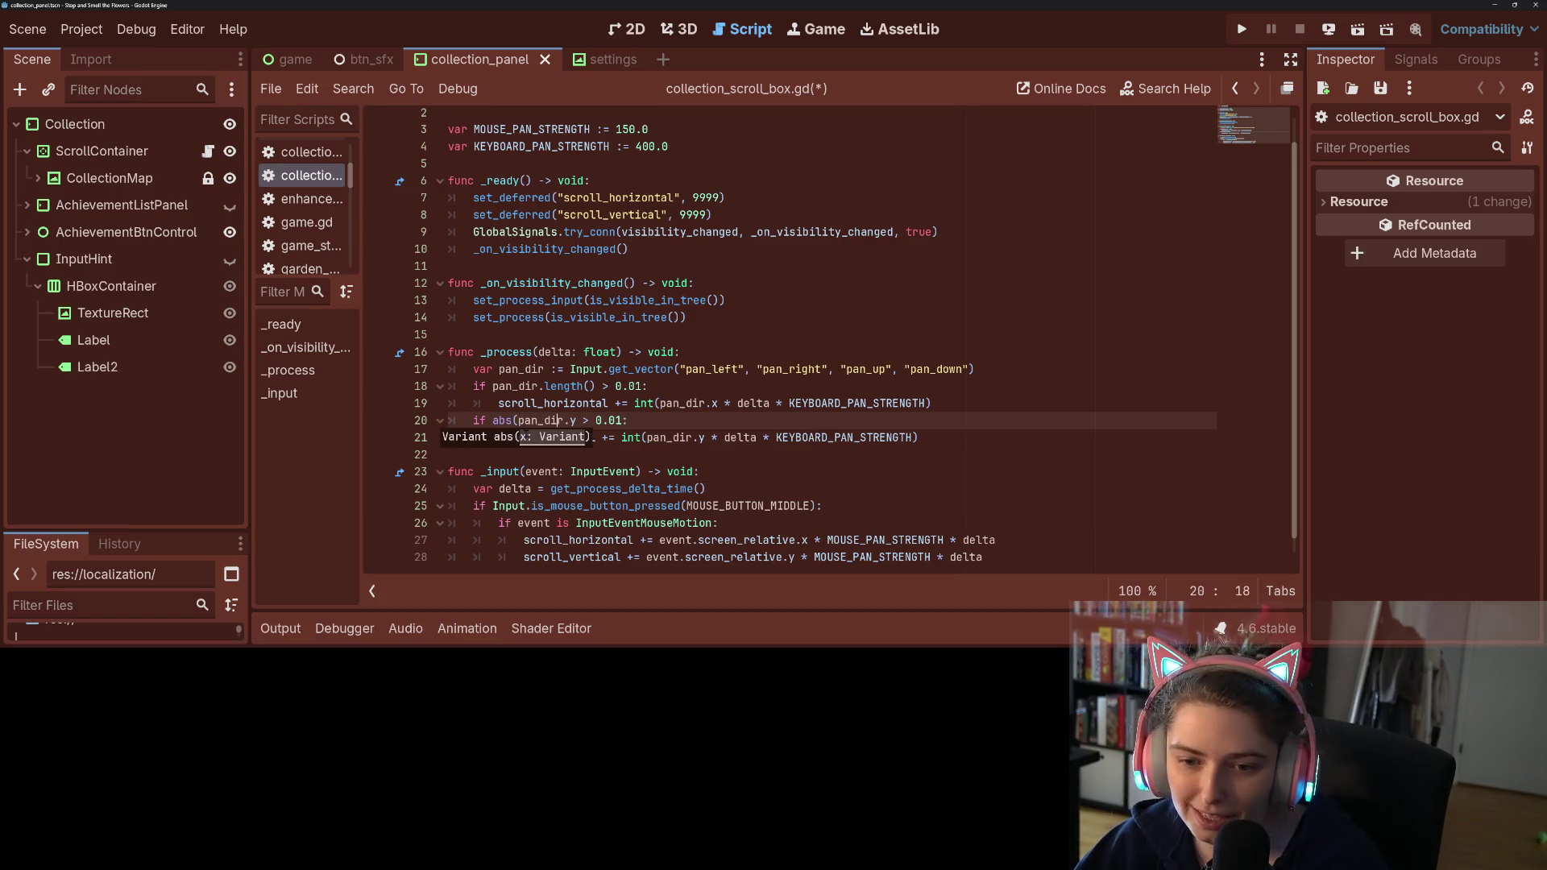
click(583, 420)
click(525, 437)
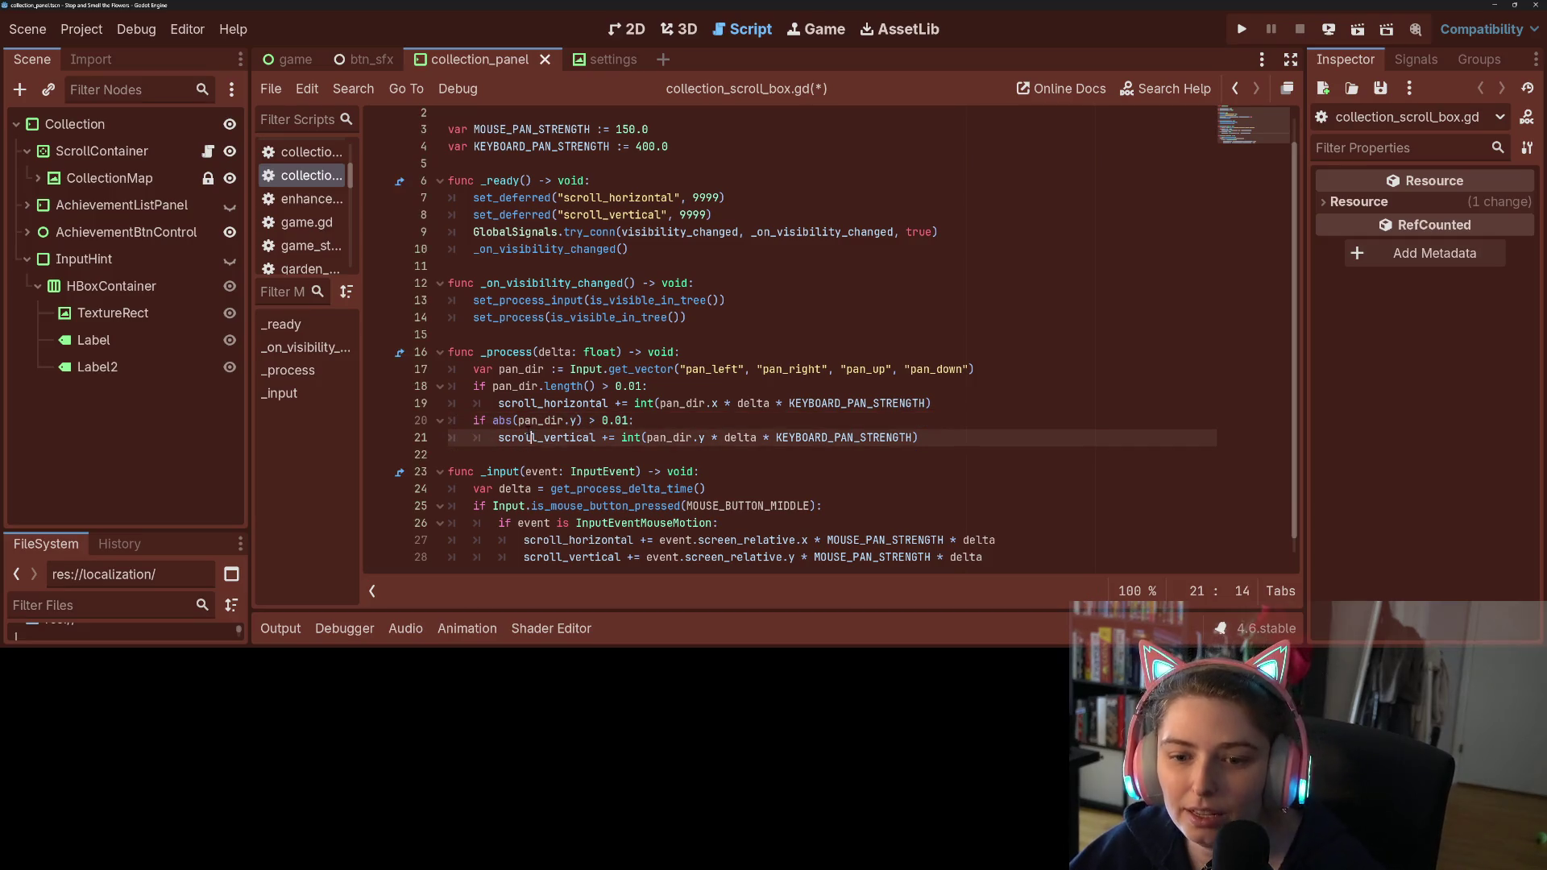
click(497, 403)
click(493, 420)
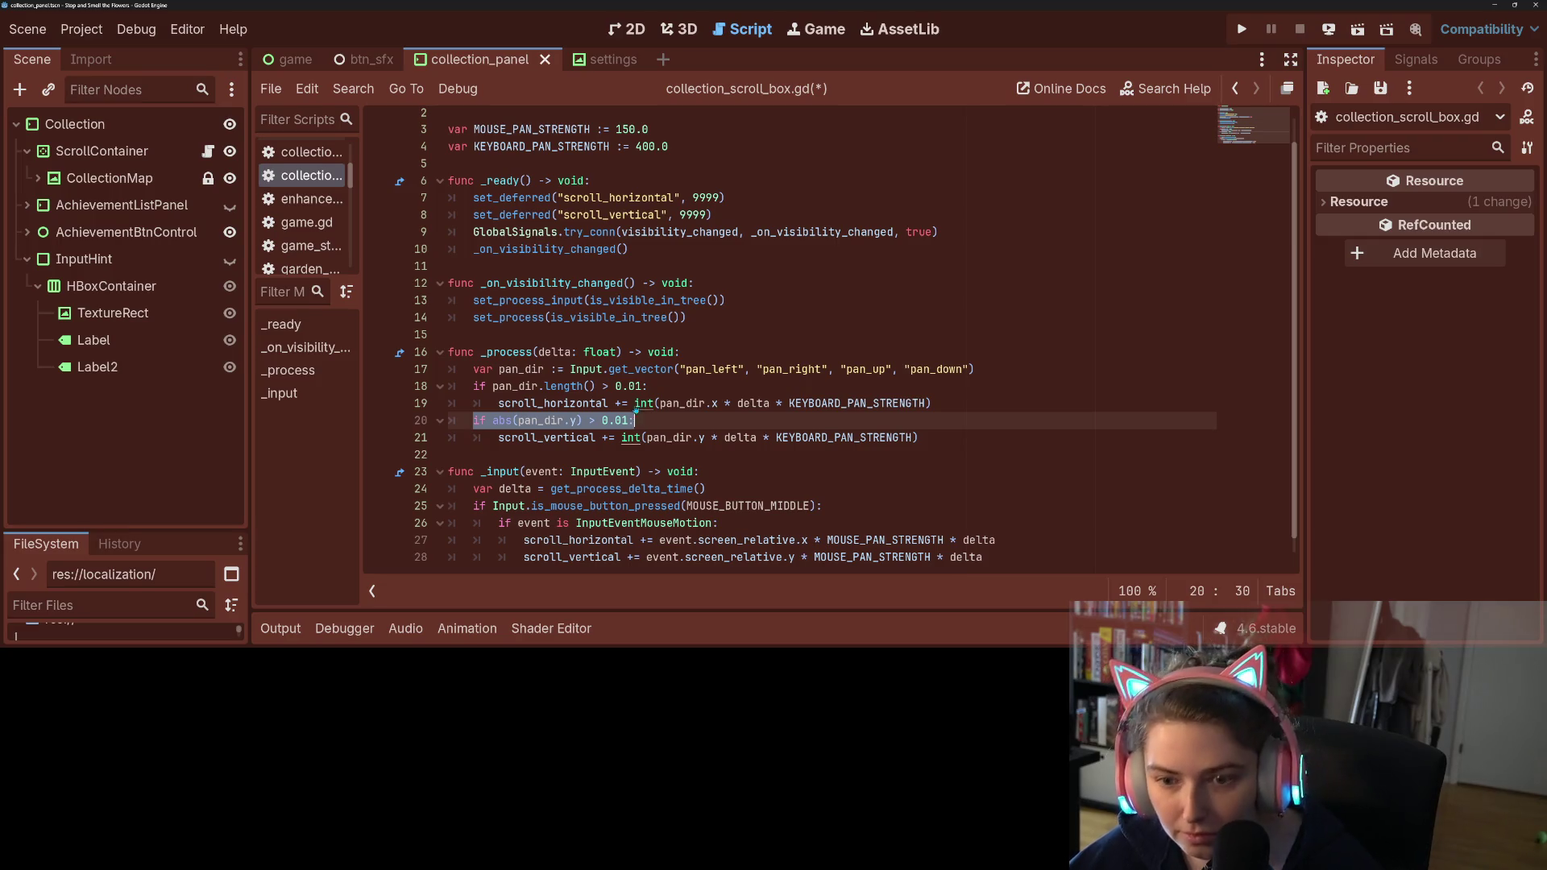
Step: Change the horizontal check to 'if abs(pan_dir.x) > 0.01:' and save the script
click(654, 385)
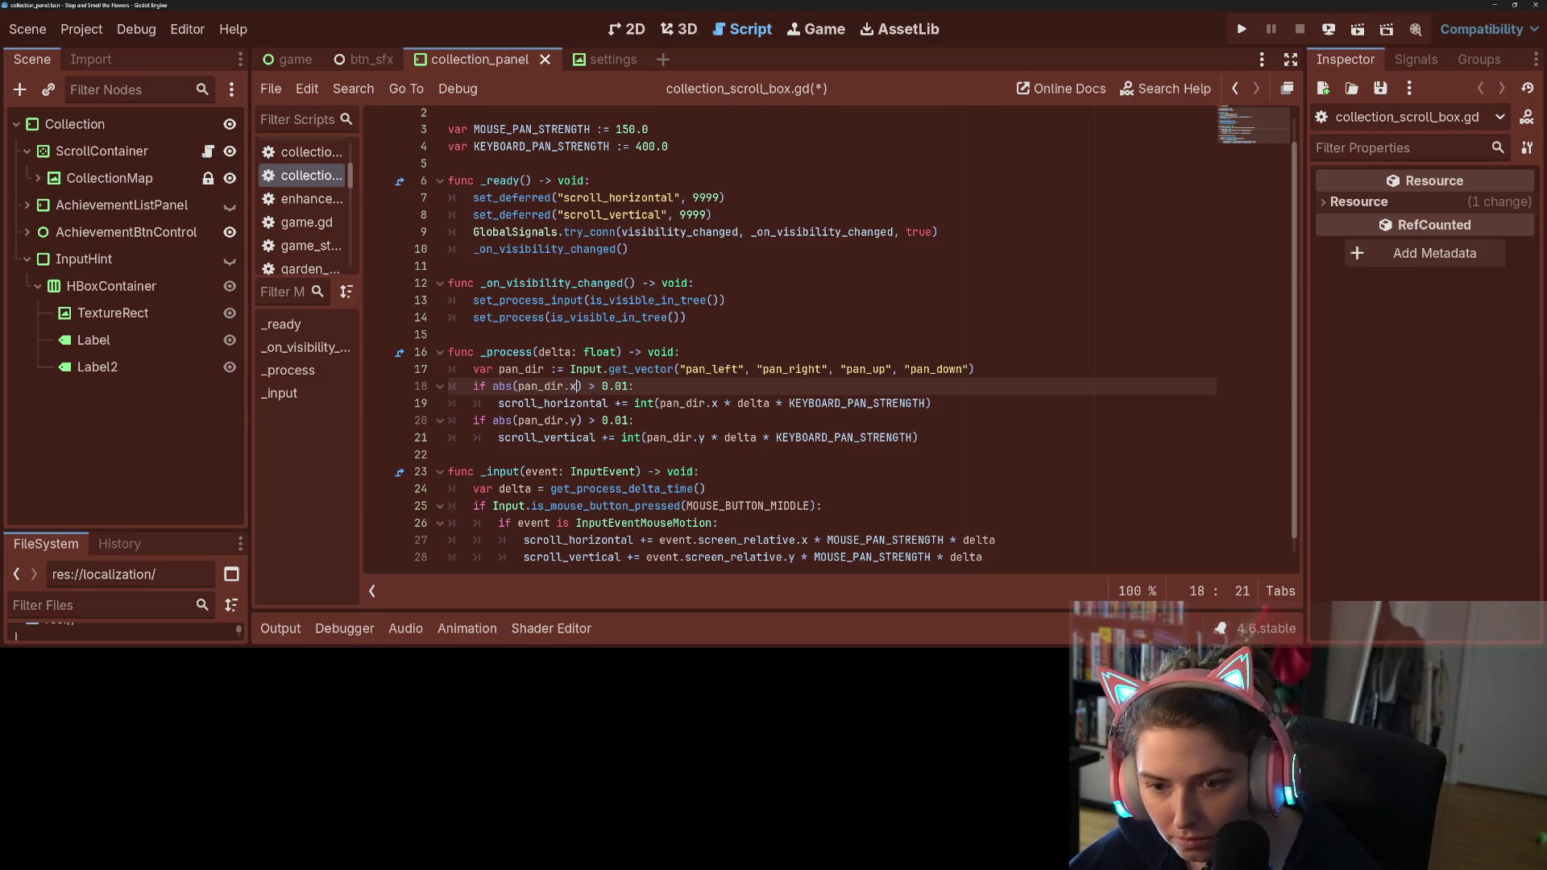
key(ctrl+s)
click(844, 461)
scroll(844, 462, down, 1)
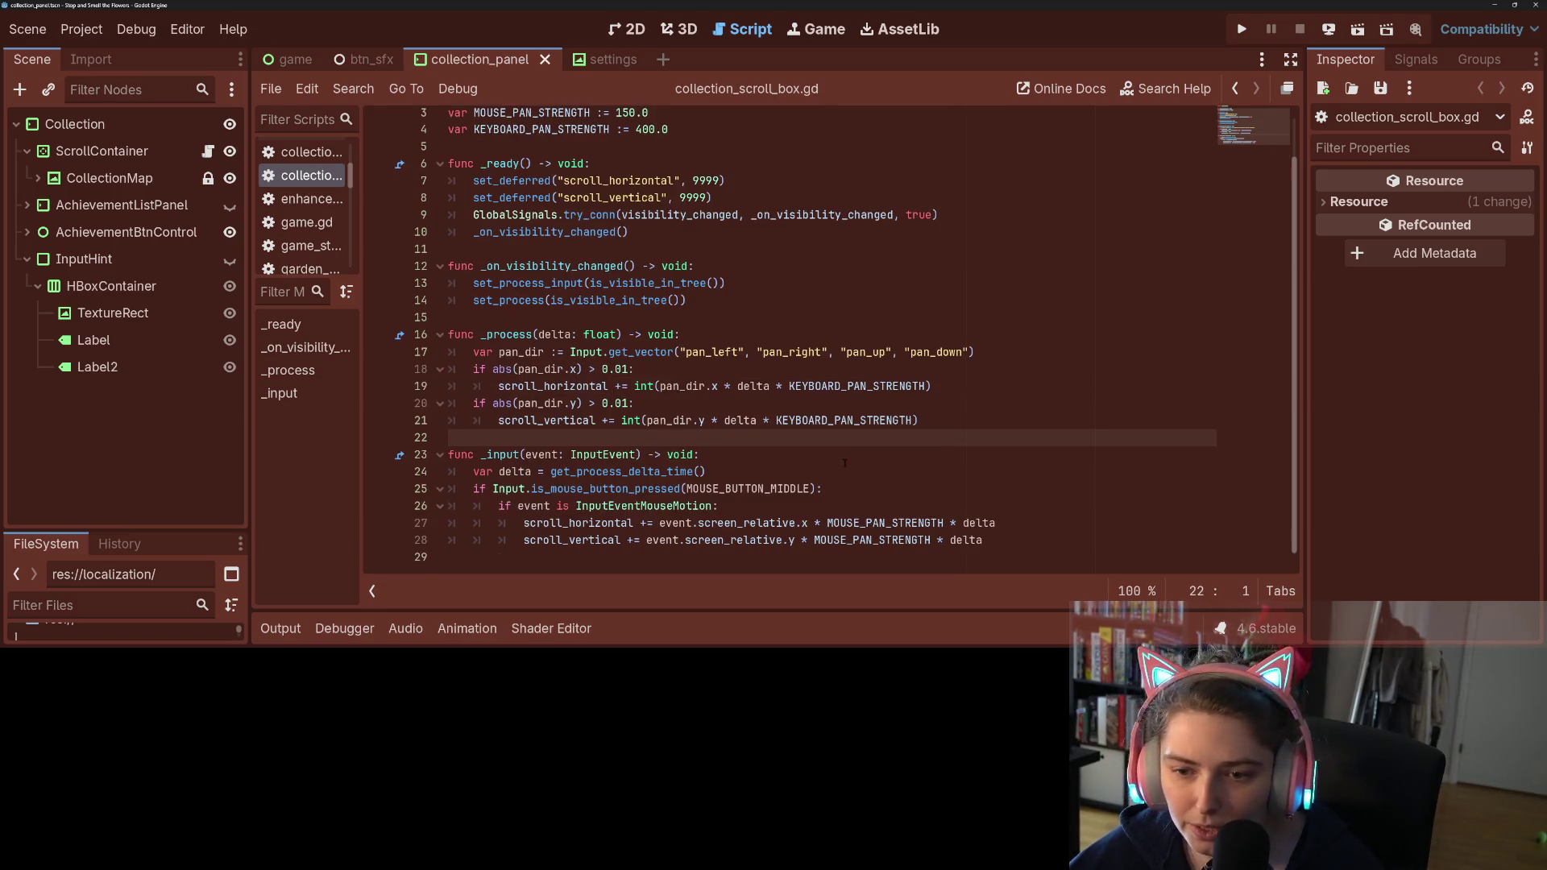
Step: Add 'if abs(event.screen_relative.x) > 0.01:' above the horizontal mouse scroll line and indent it
click(746, 523)
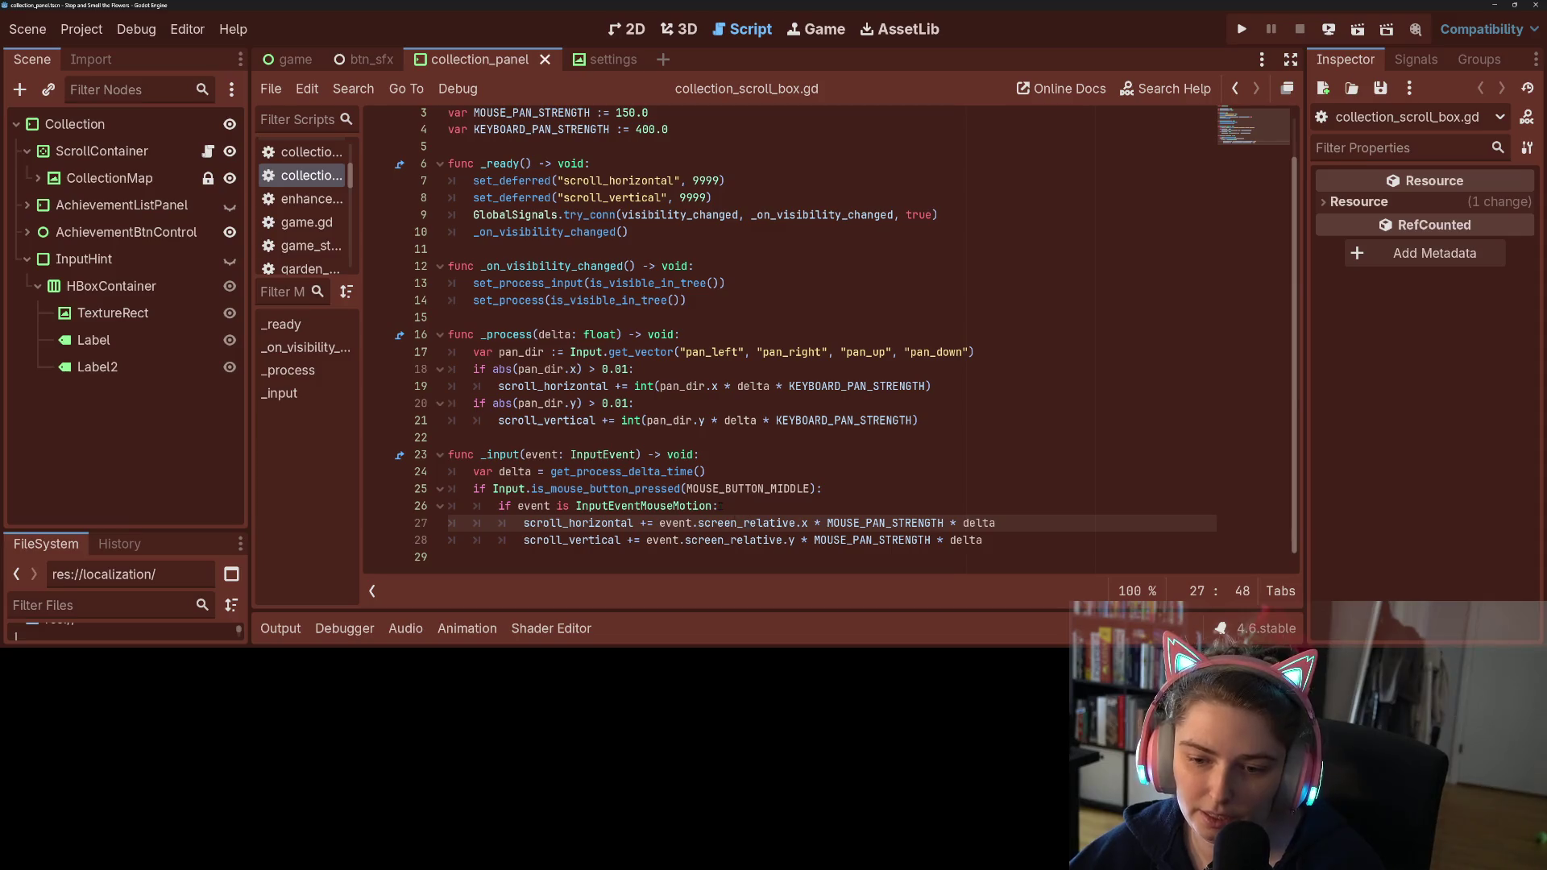
click(752, 507)
mouse_move(878, 540)
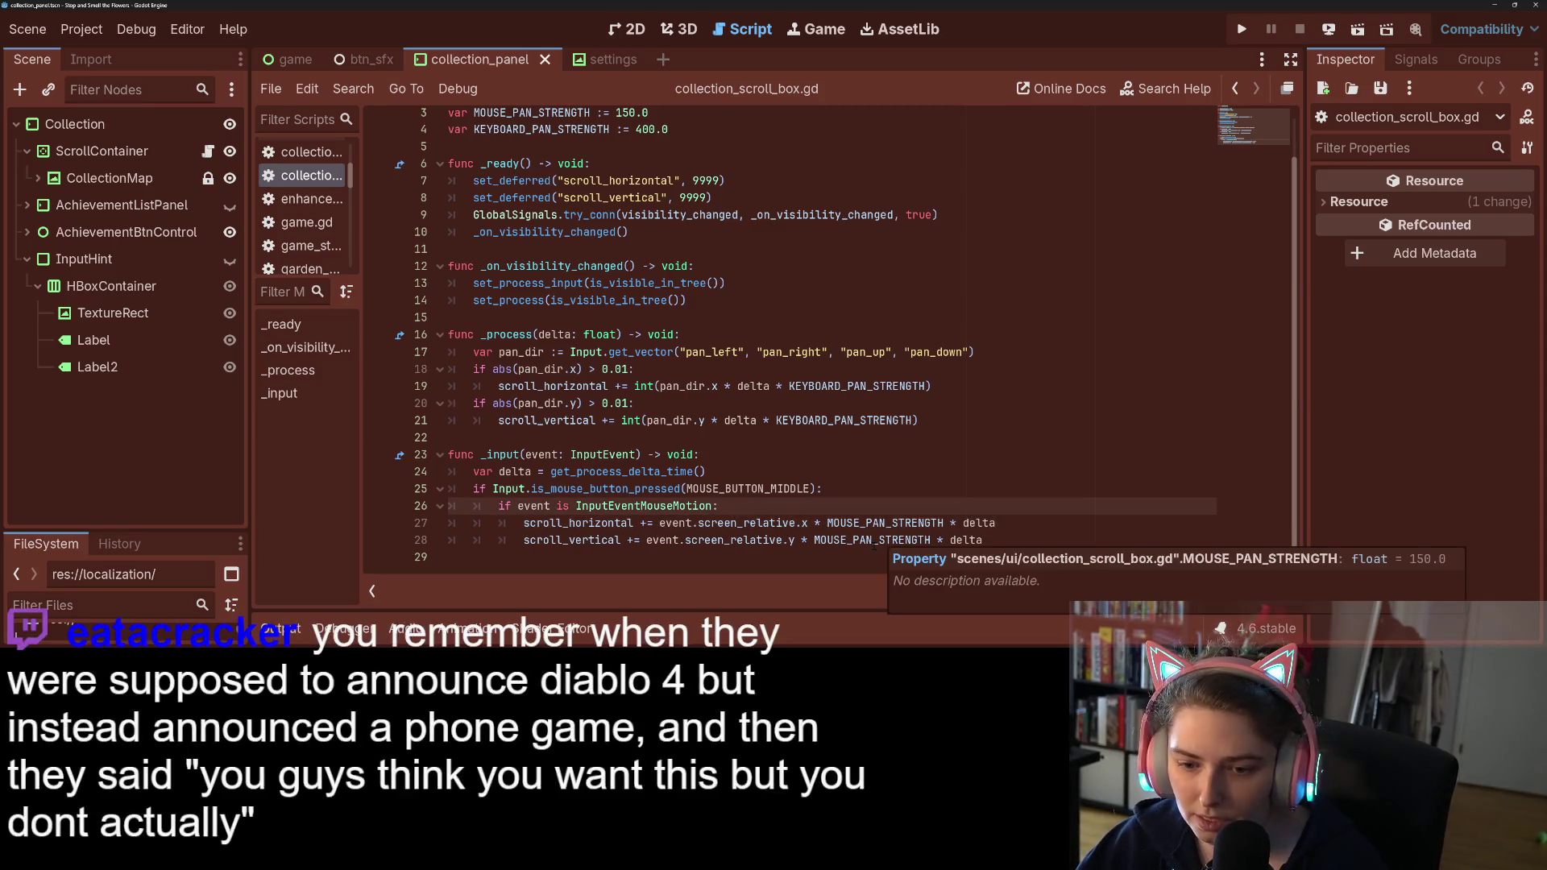
key(Return)
text(if)
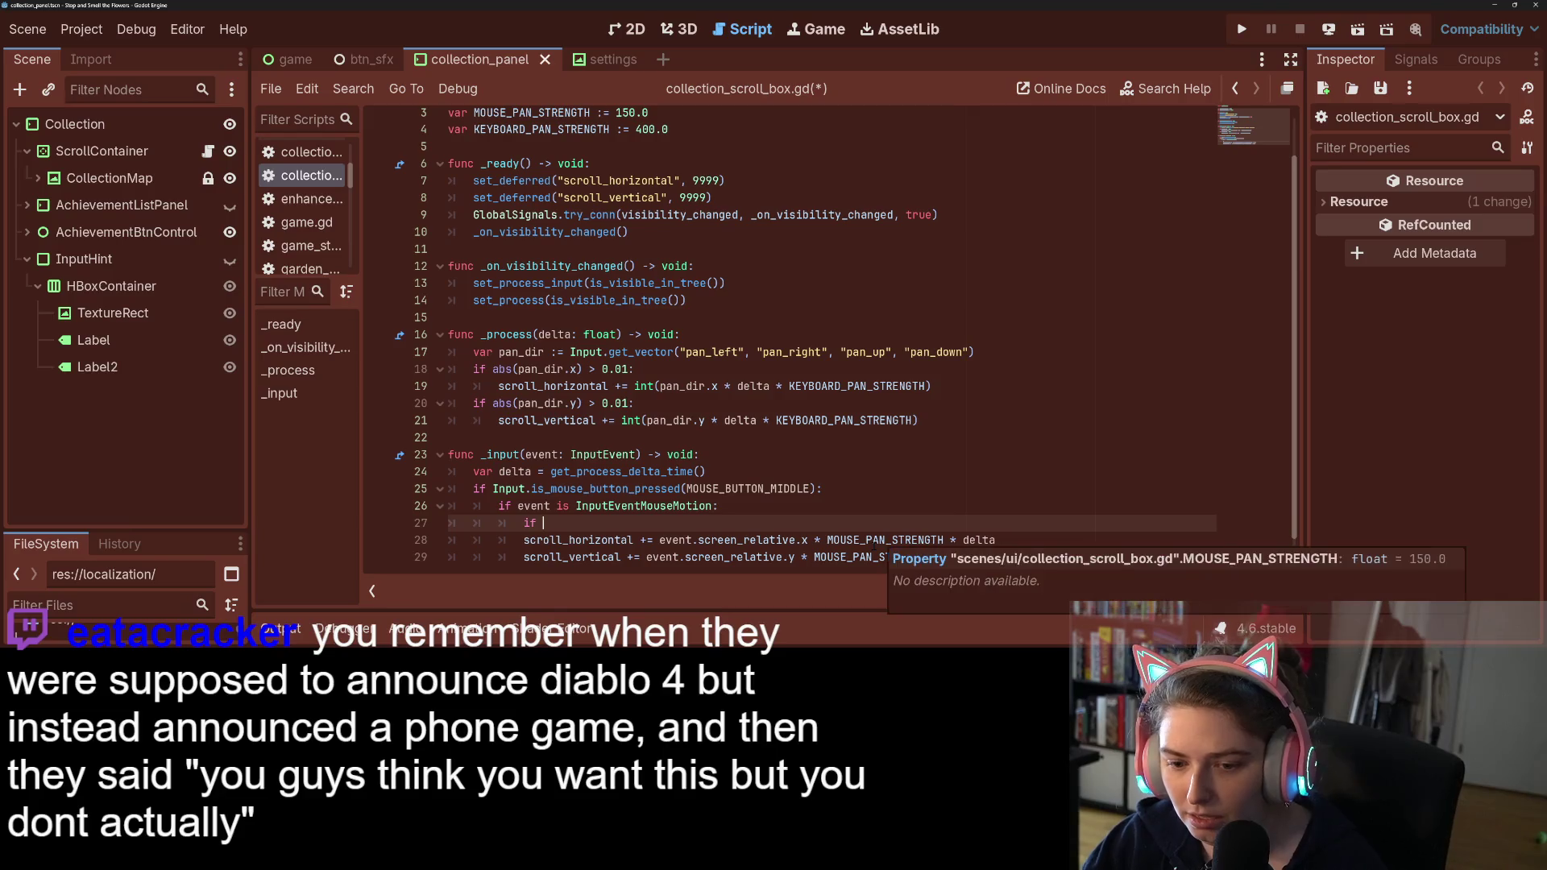
drag(659, 539, 814, 540)
key(ctrl+c)
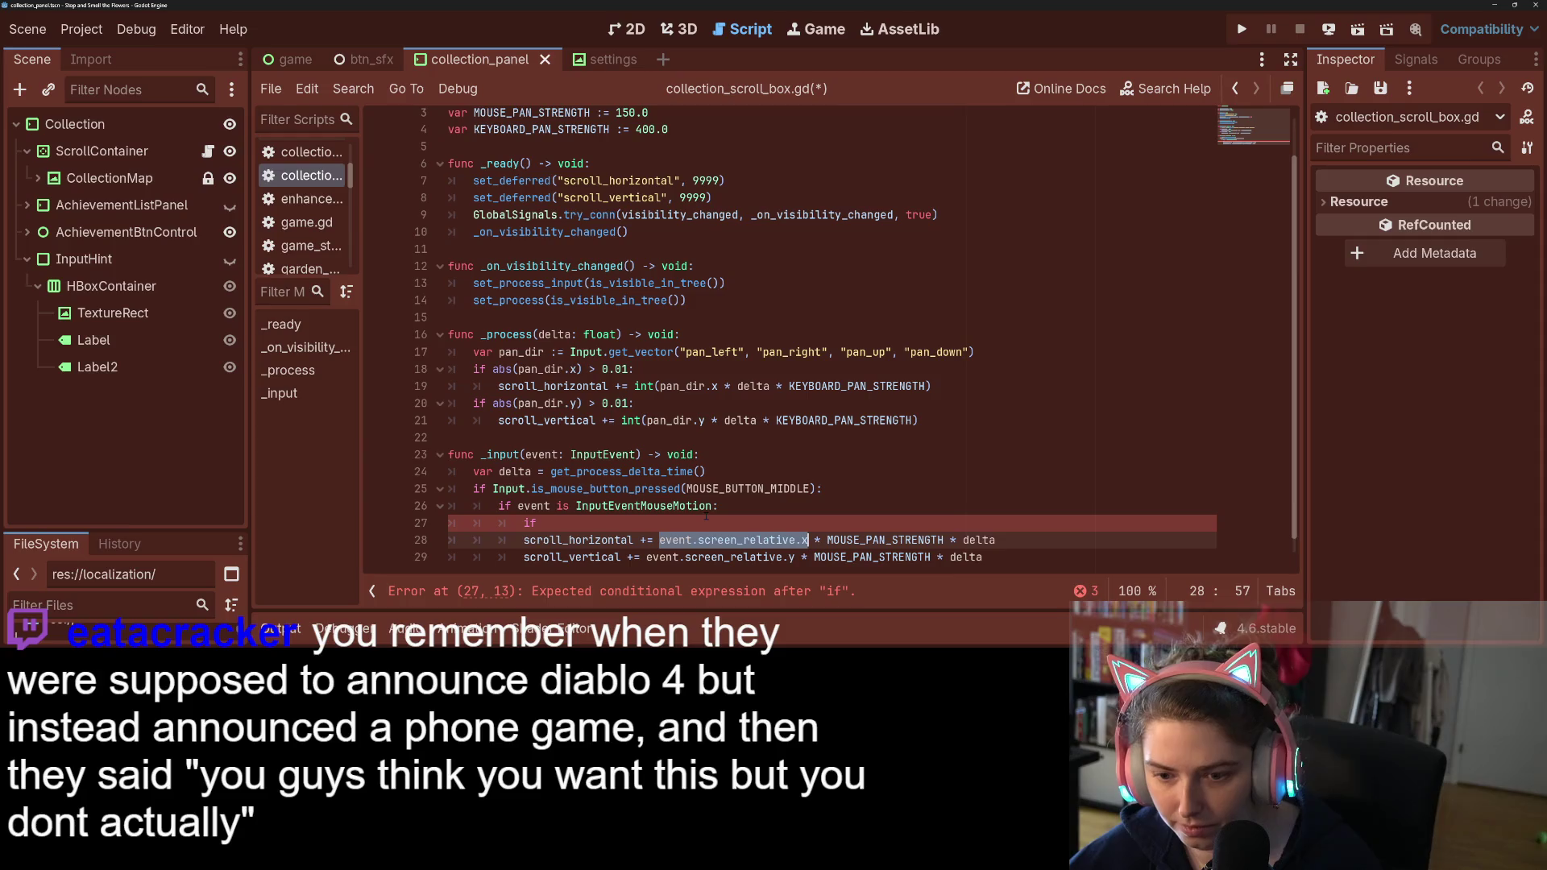
click(706, 522)
text(abs()
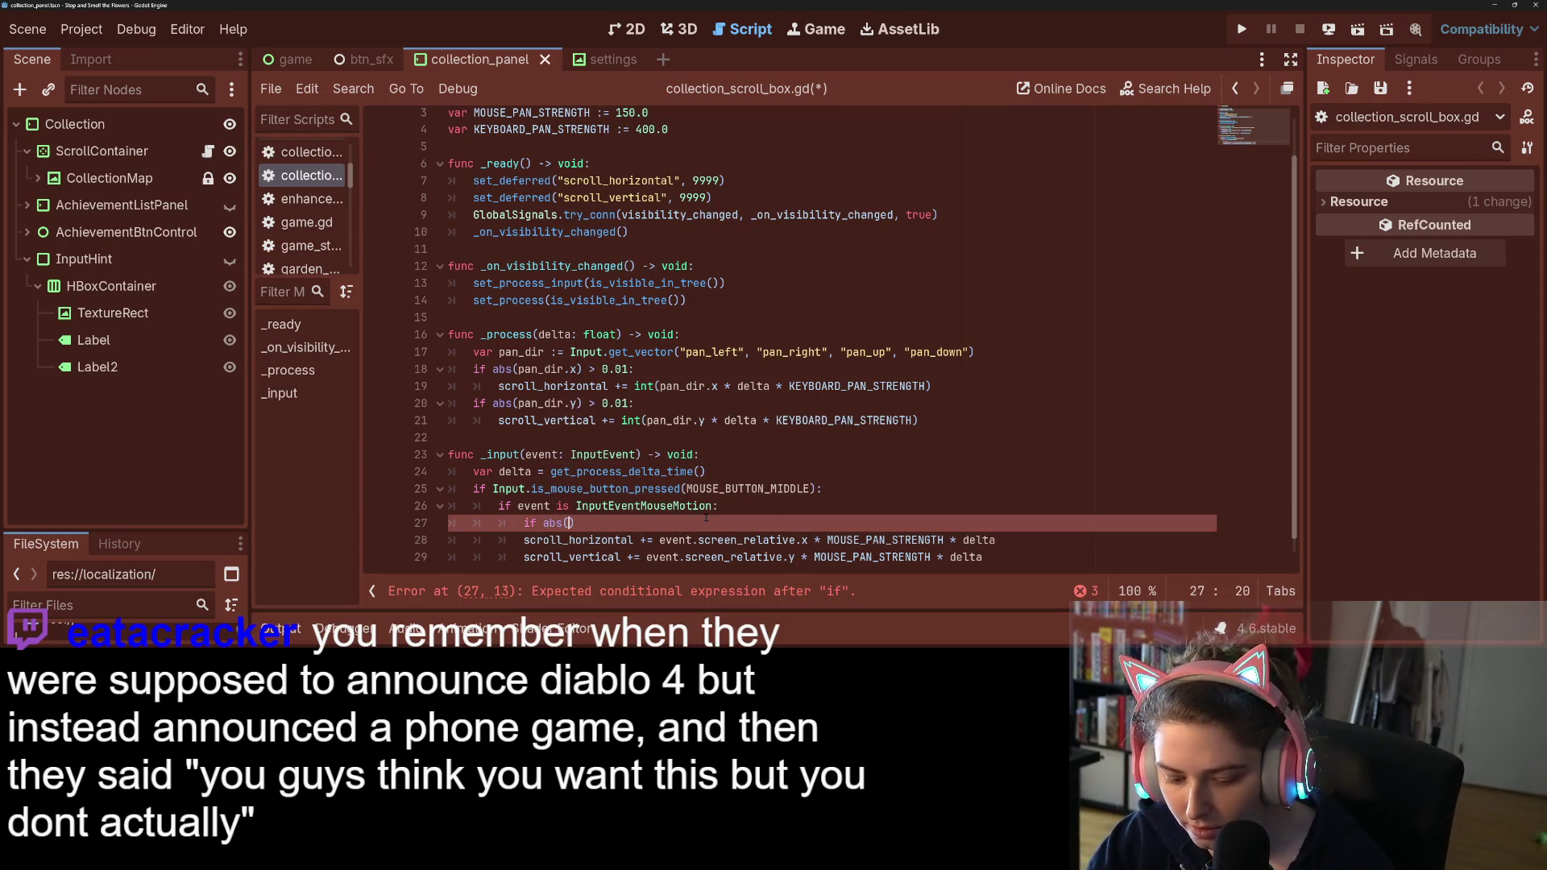
key(ctrl+v)
text())
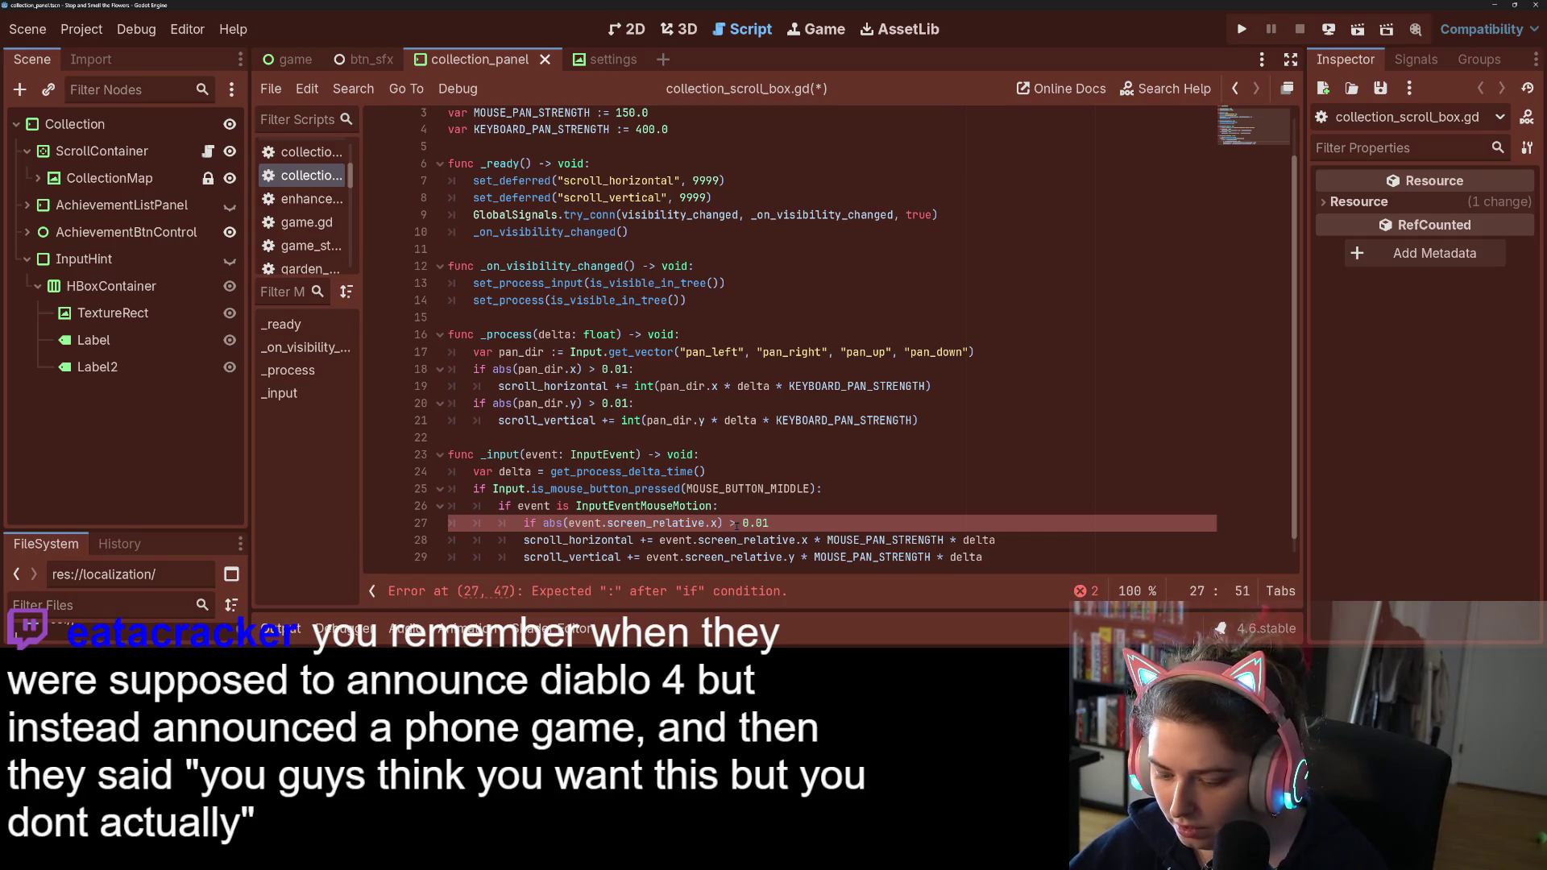
text(:)
click(524, 540)
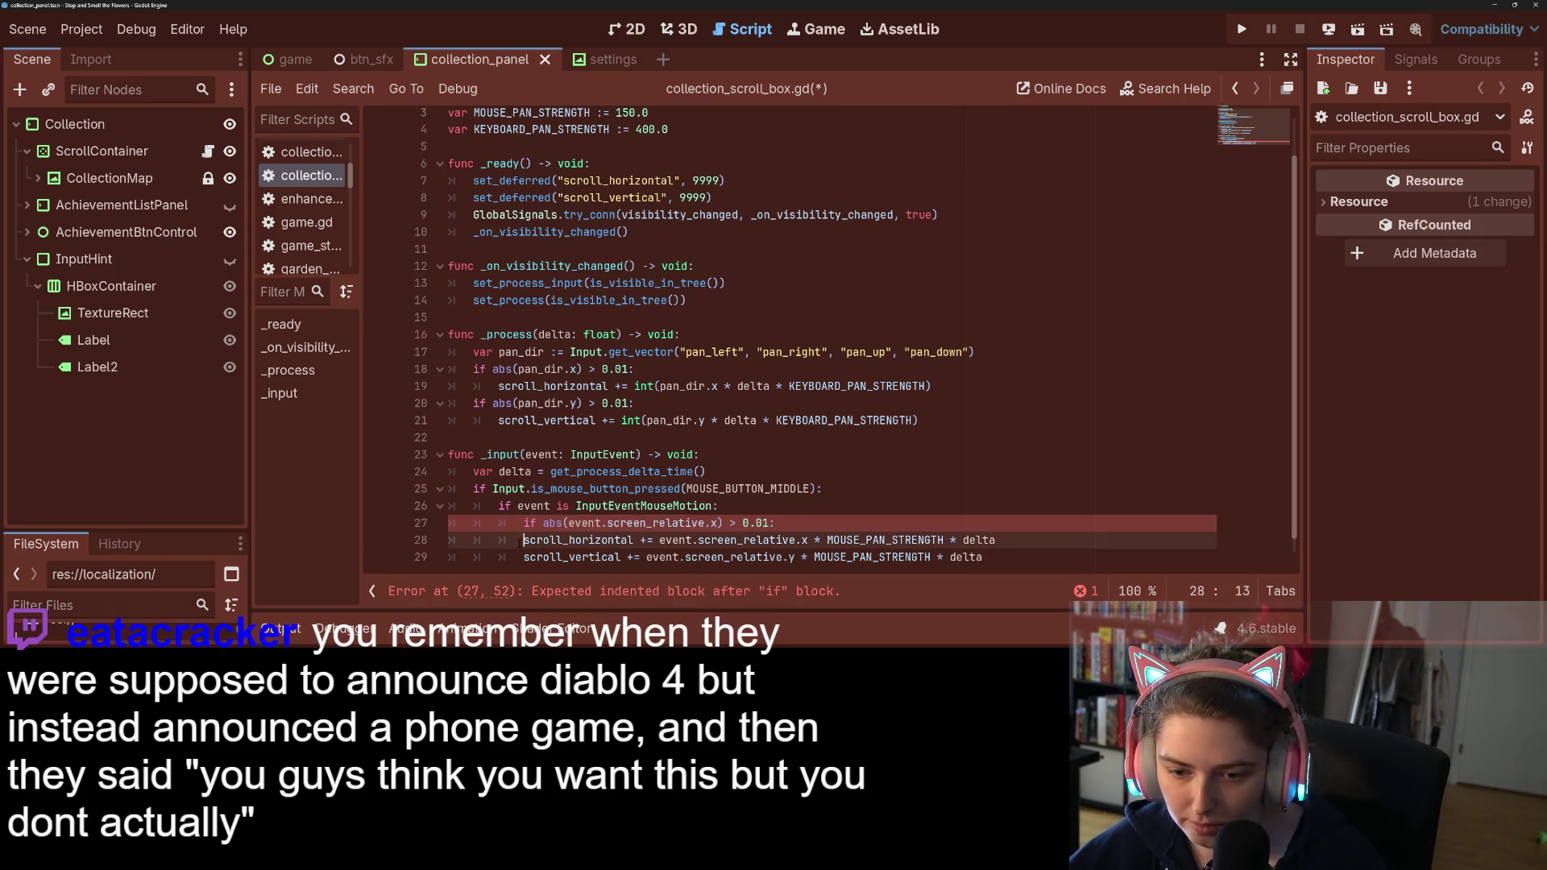
key(Tab)
Step: Duplicate the condition above the vertical scroll line for the y axis, indent it, and save
drag(524, 523, 786, 523)
key(ctrl+c)
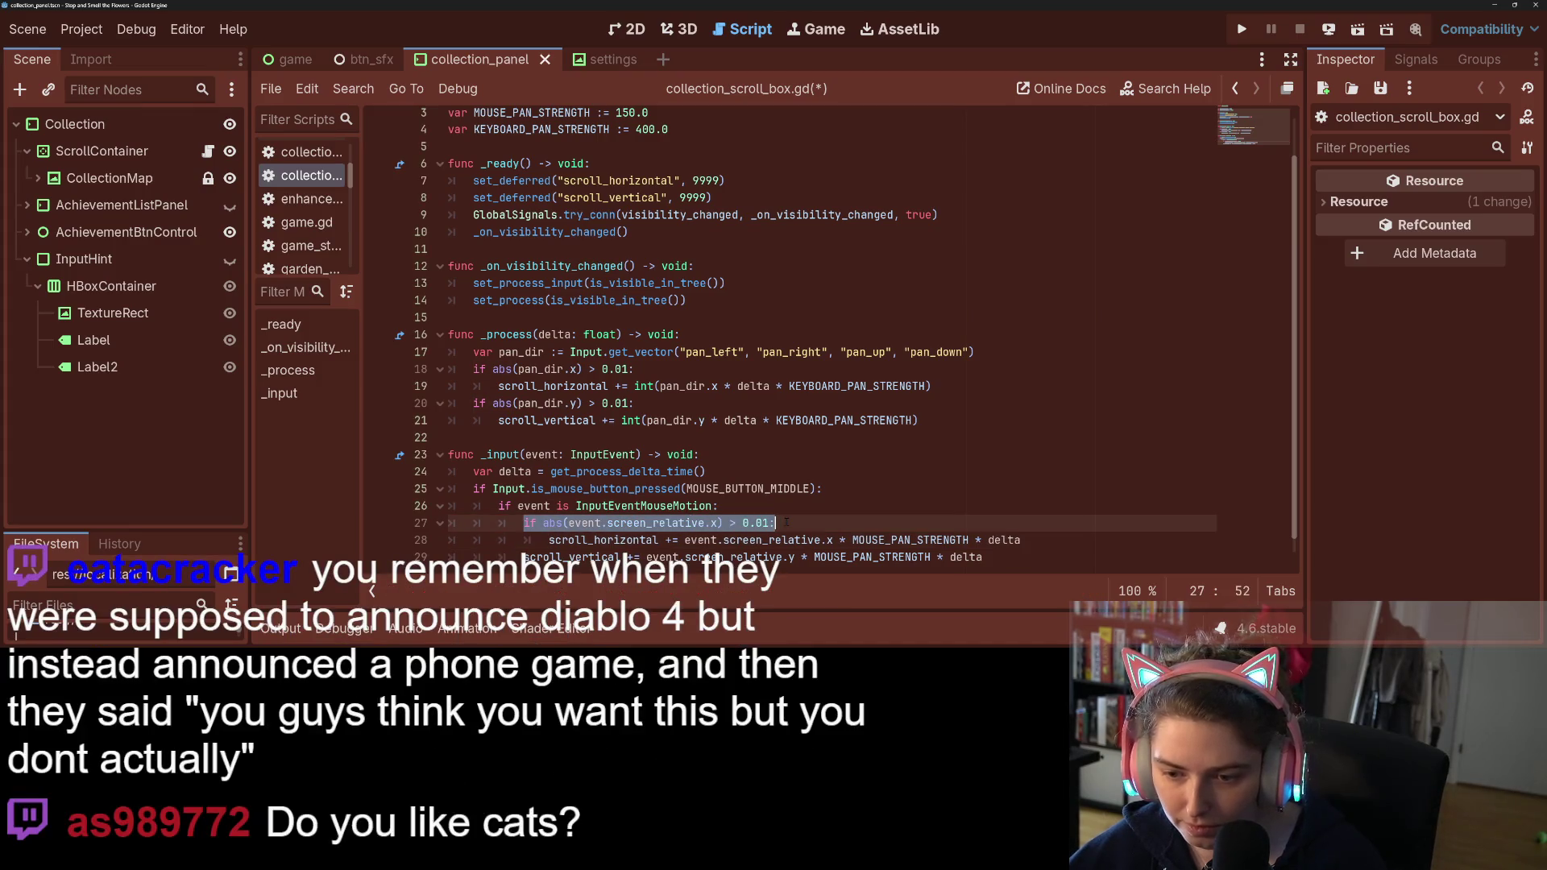
click(1087, 538)
key(Return)
key(BackSpace)
key(ctrl+v)
click(523, 540)
key(Tab)
click(716, 523)
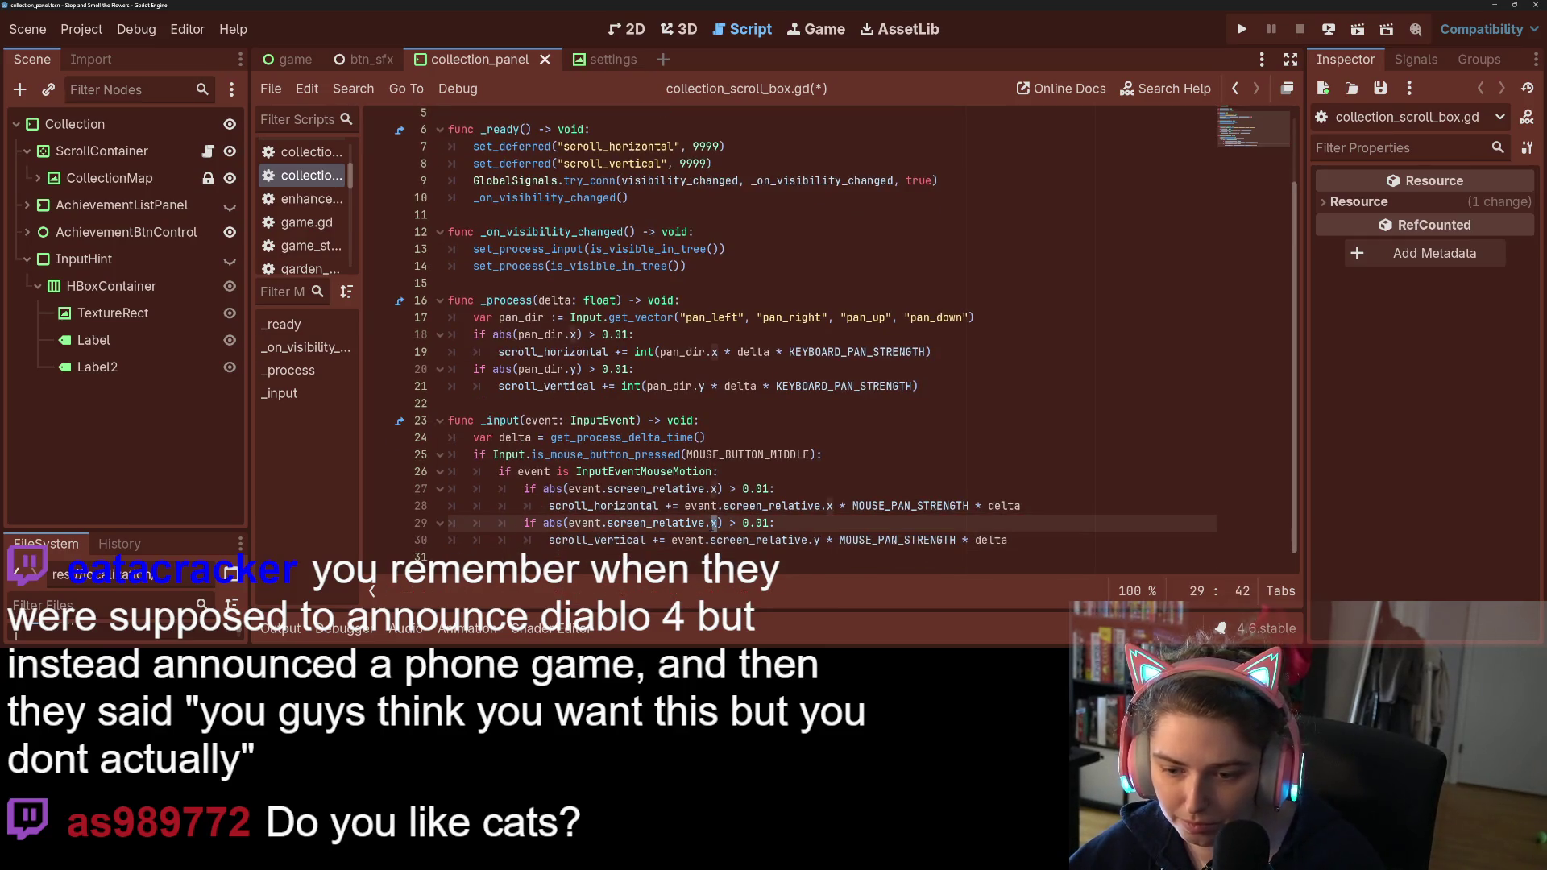
text(y)
key(ctrl+s)
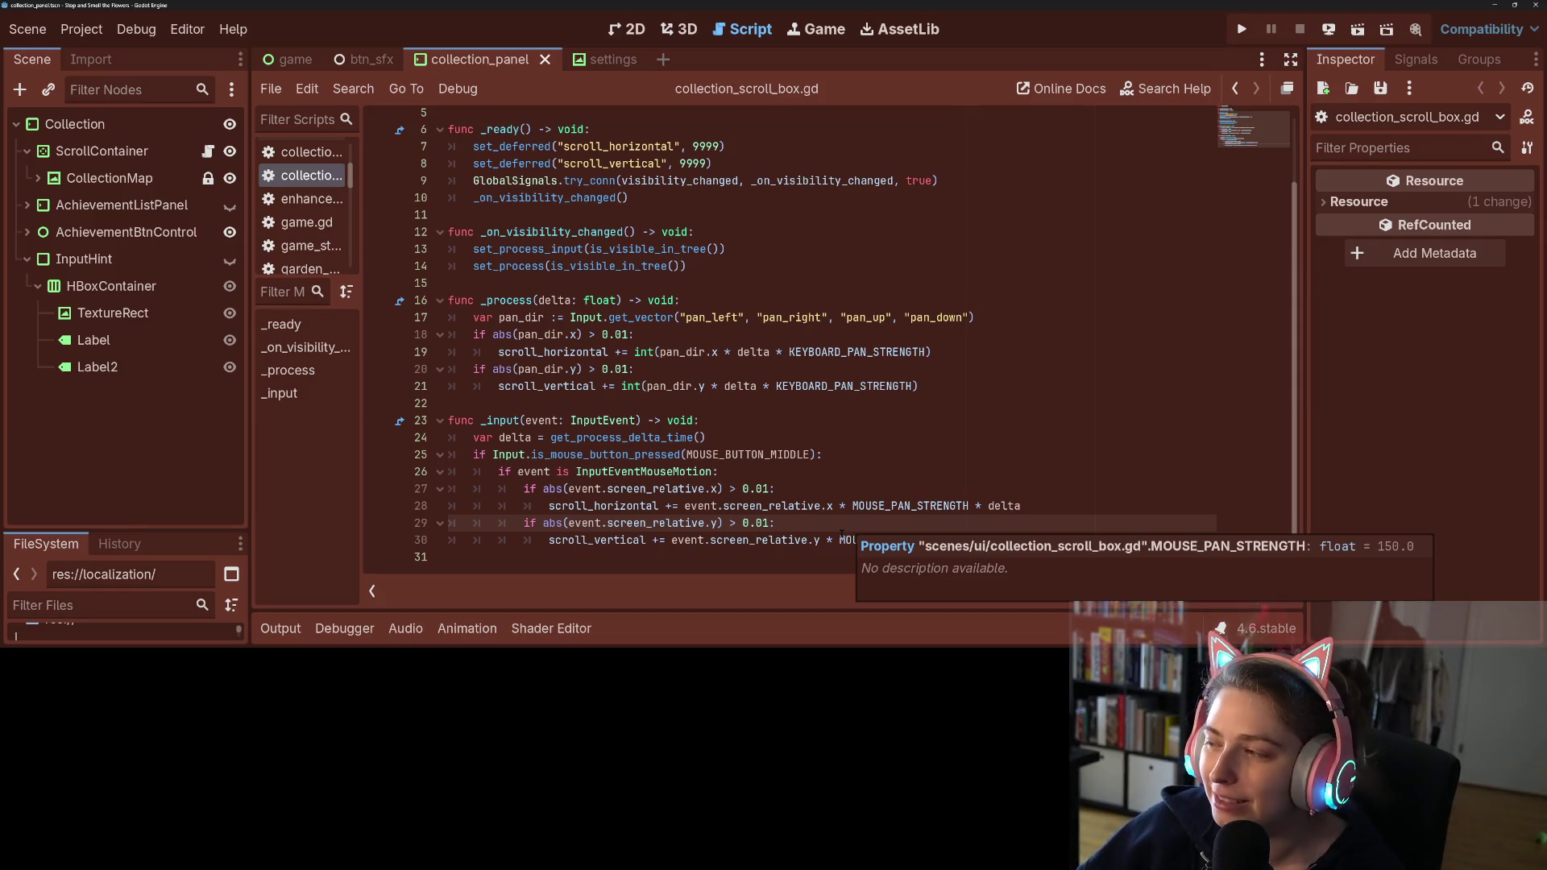
click(853, 434)
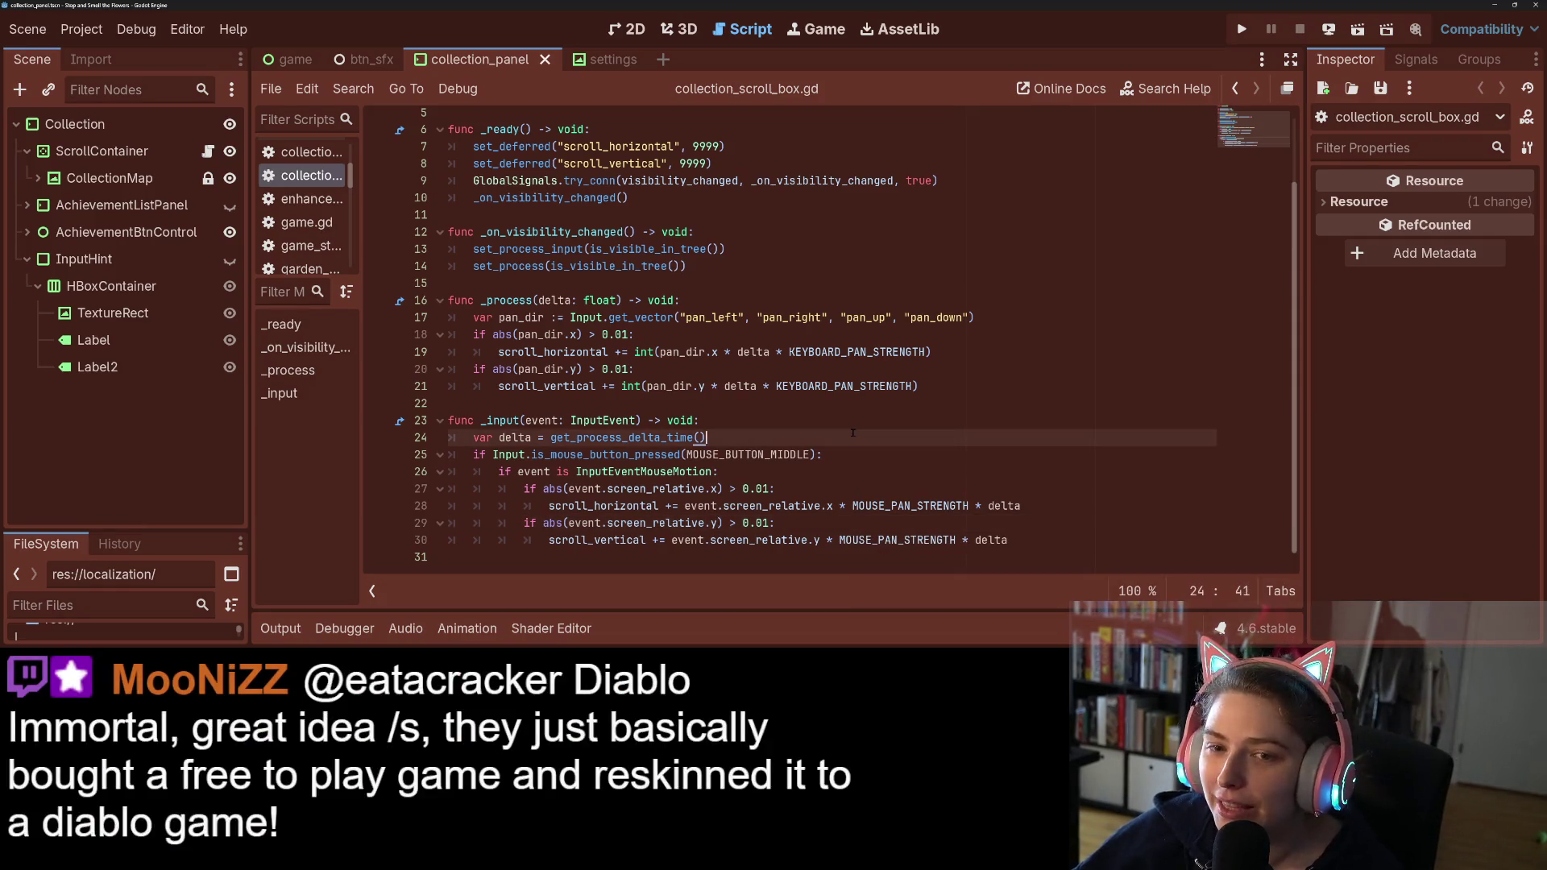
Step: Launch the game with Run Project and enlarge its window to fill the screen
click(845, 424)
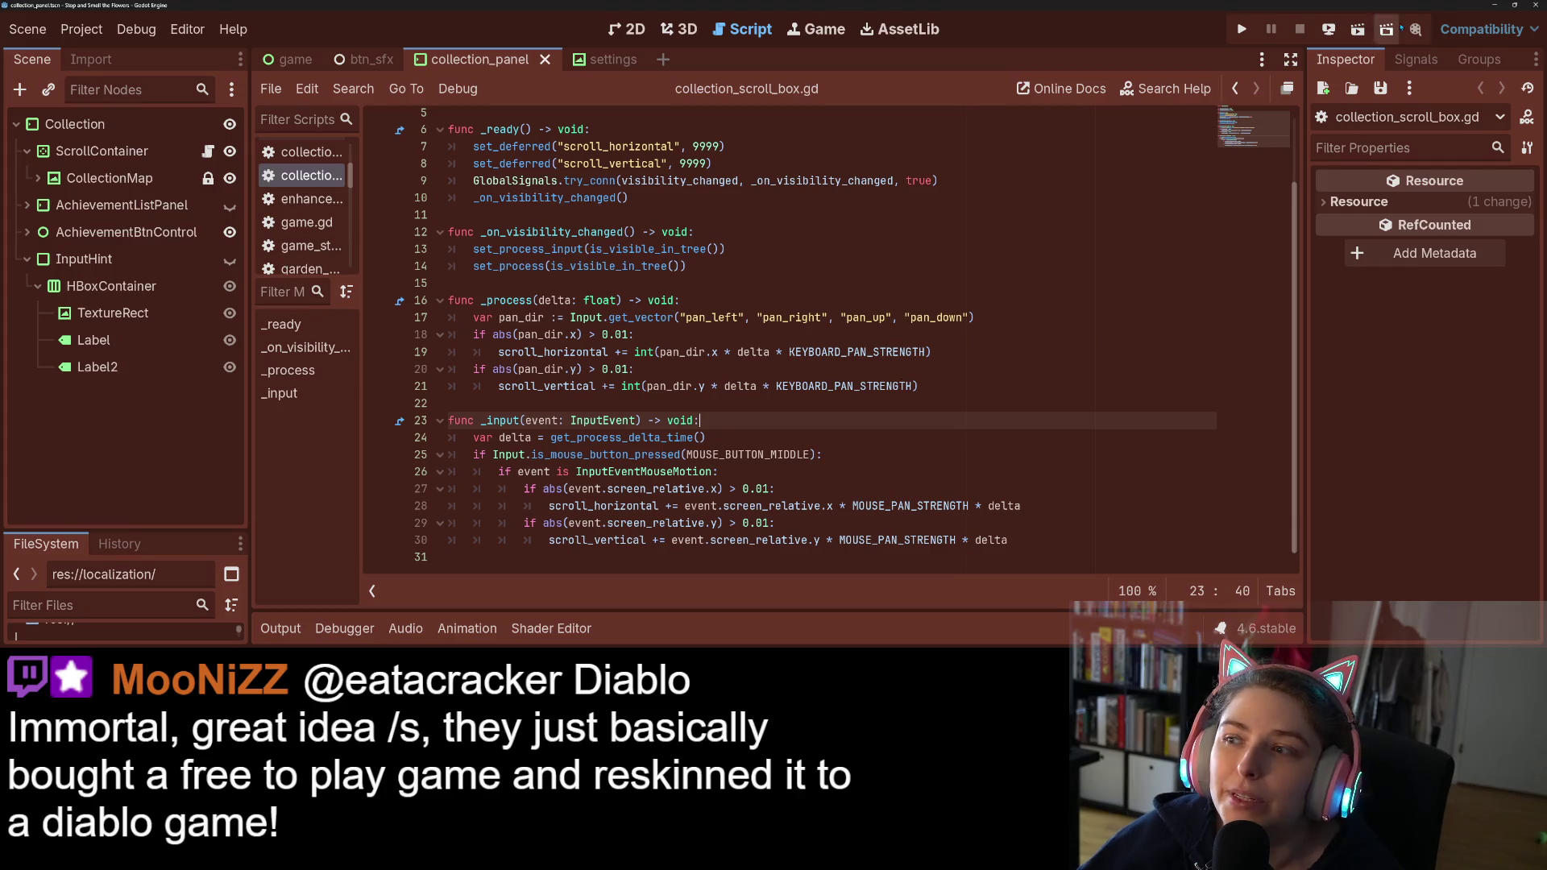
click(1241, 29)
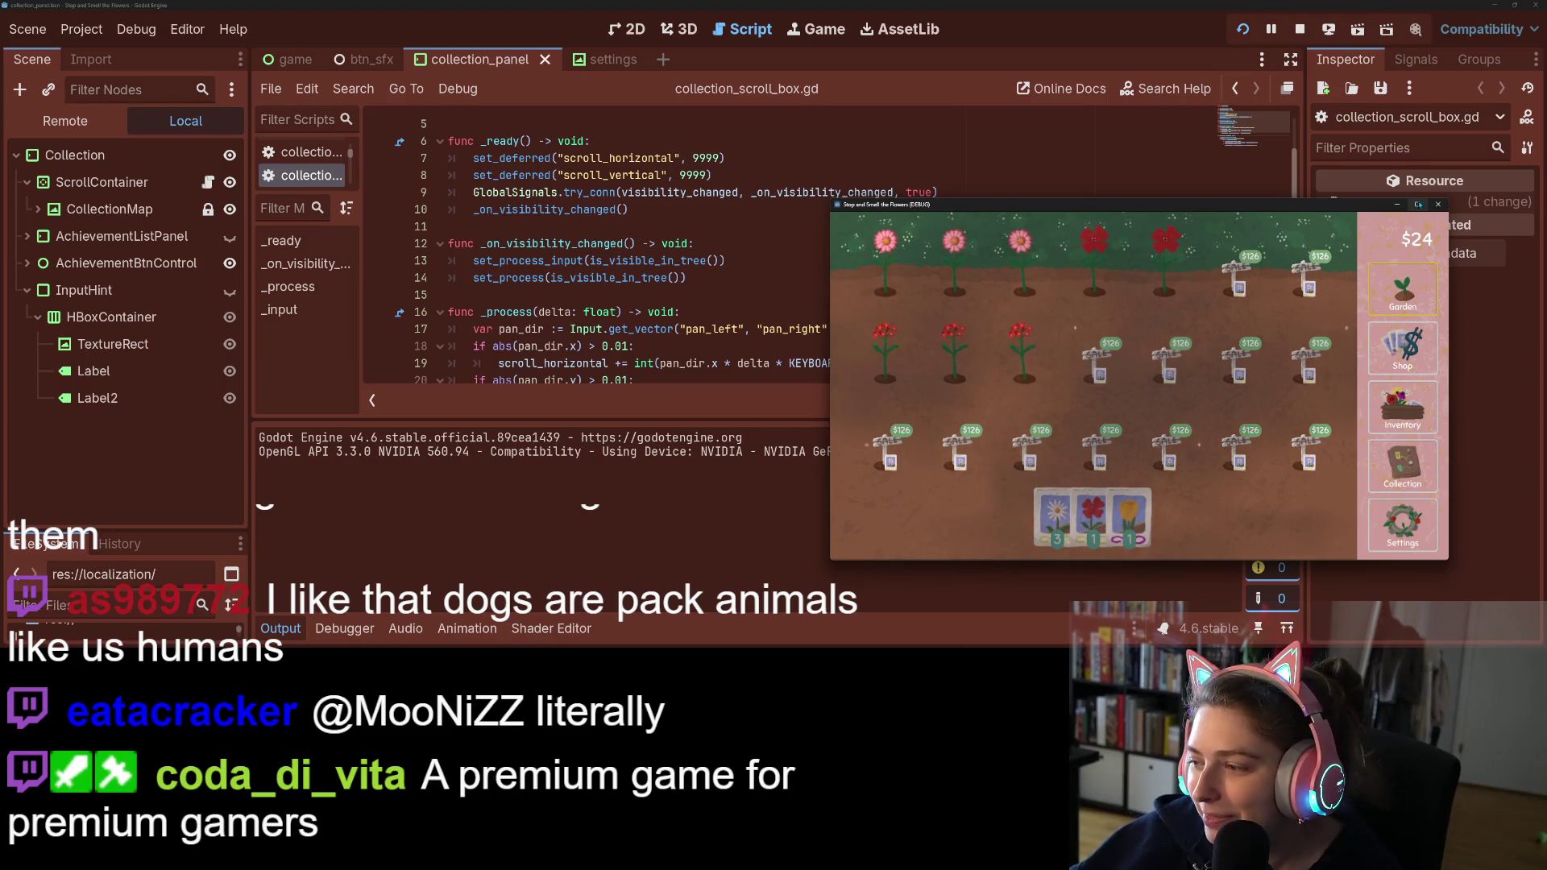
click(1419, 204)
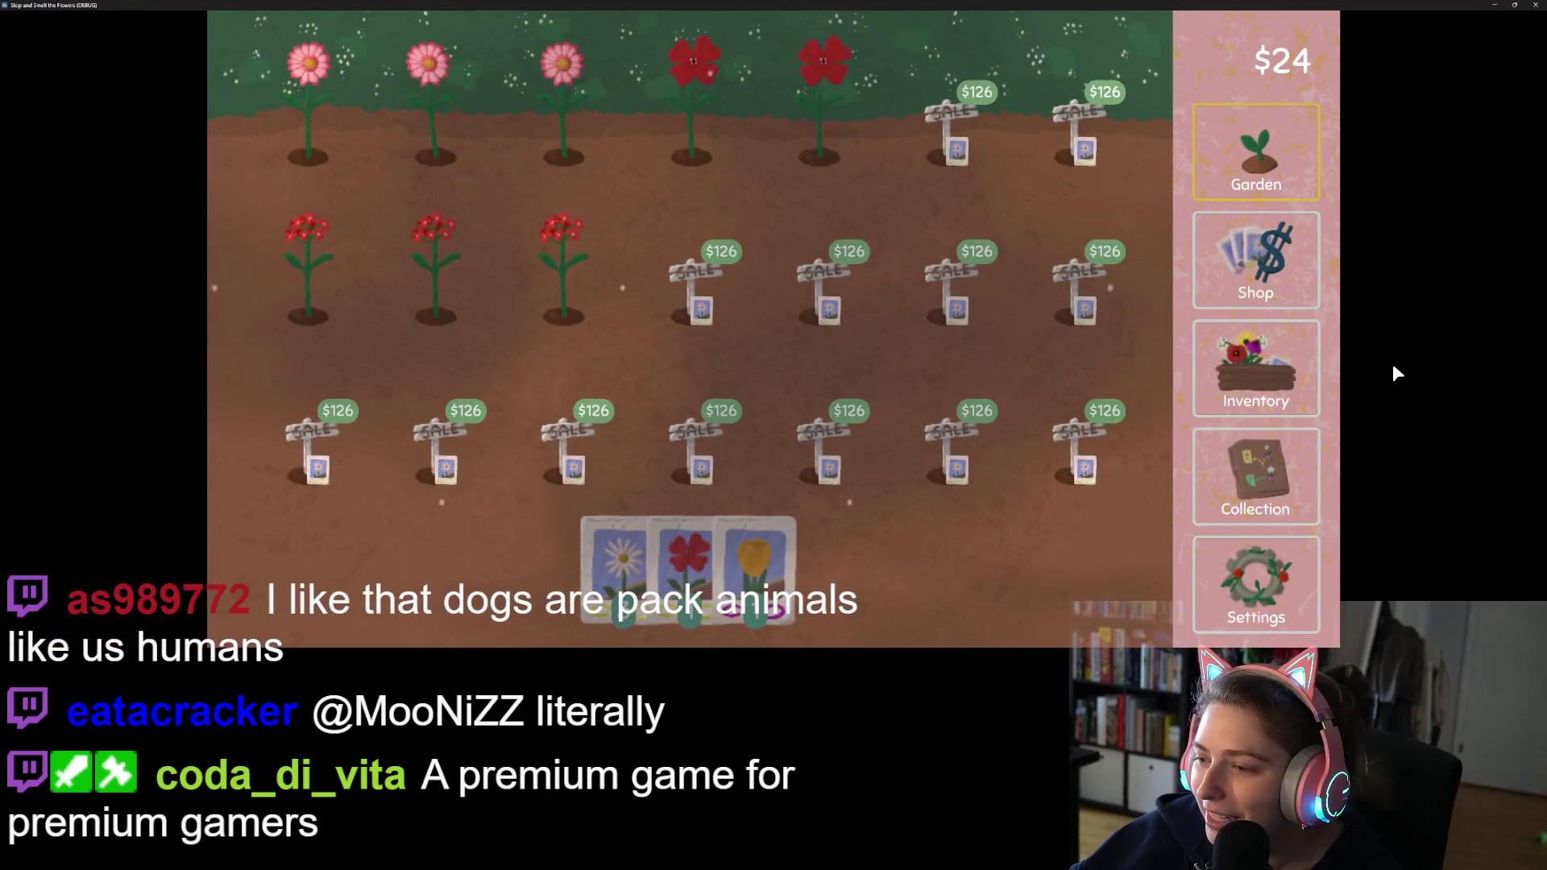
Step: Open the Collection board and pan it in every direction with the arrow keys to test speed
click(1268, 470)
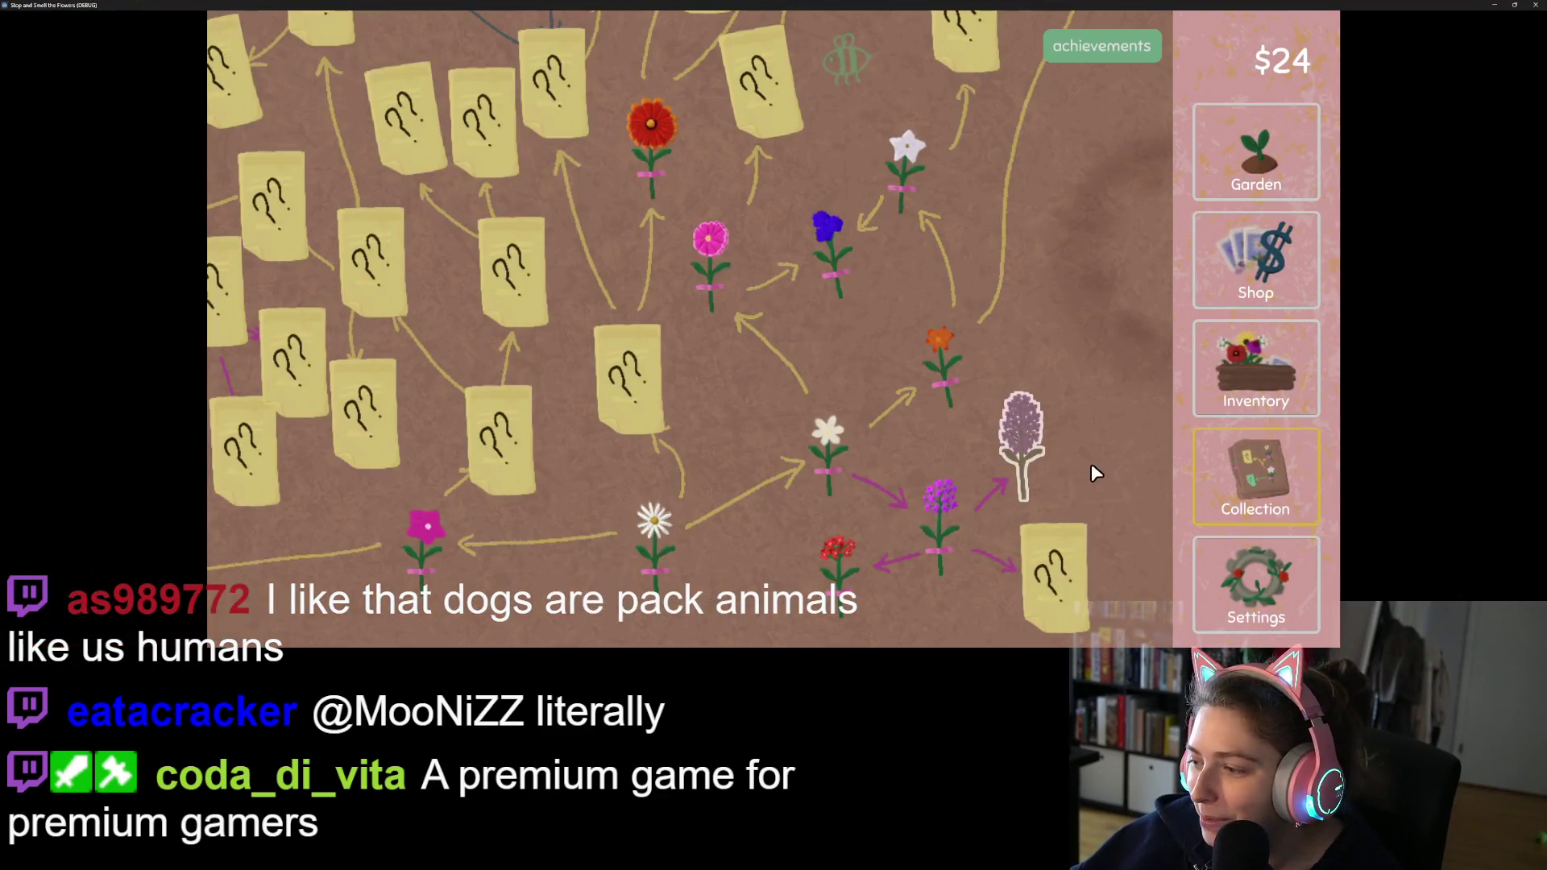
key(Left)
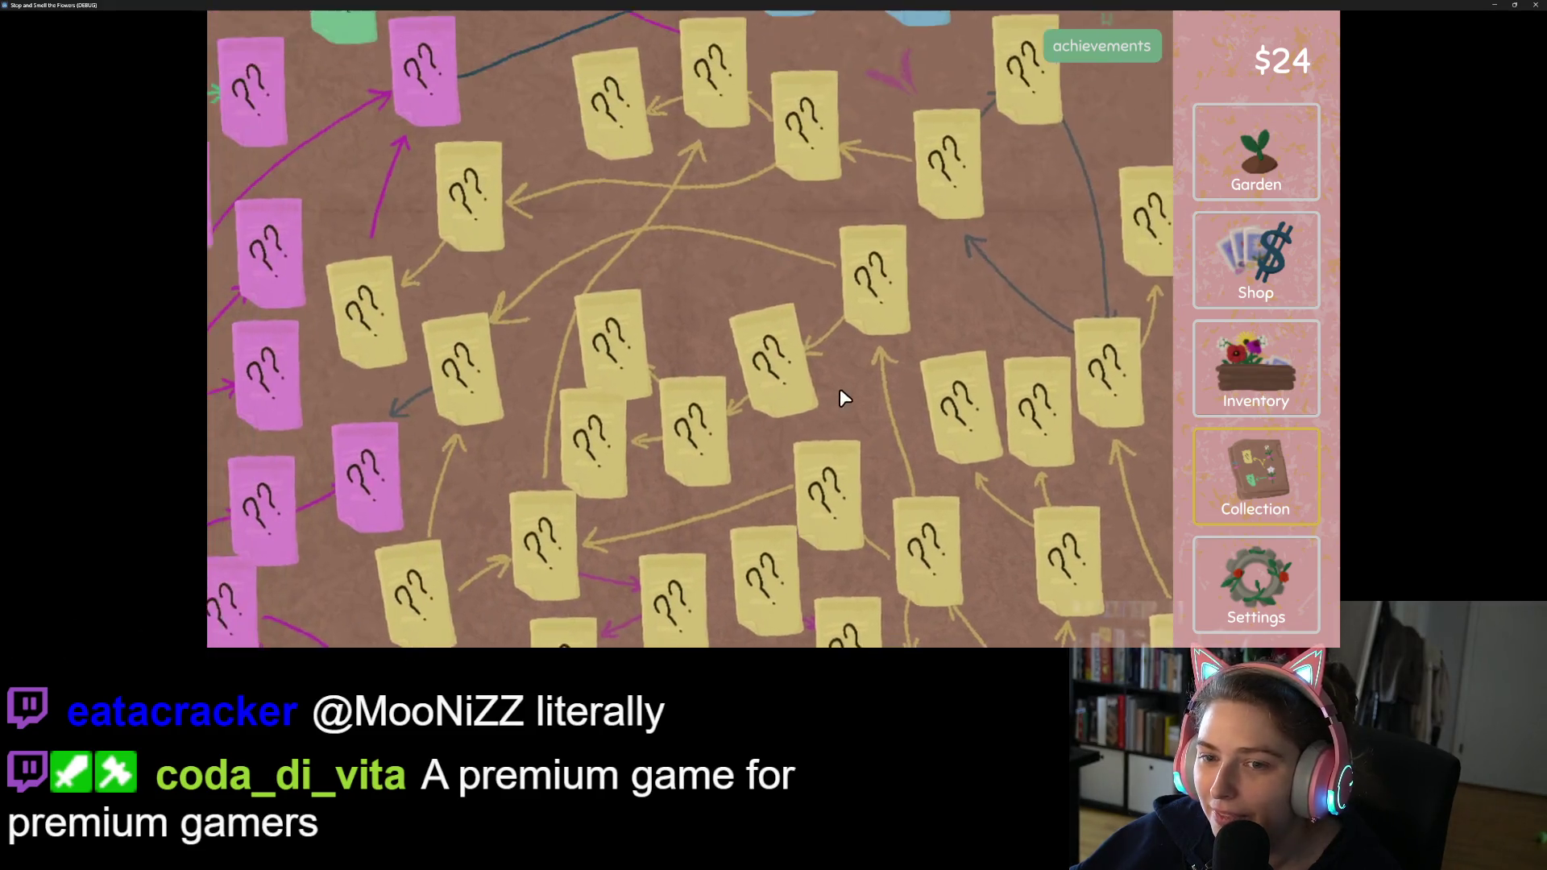
key(Down)
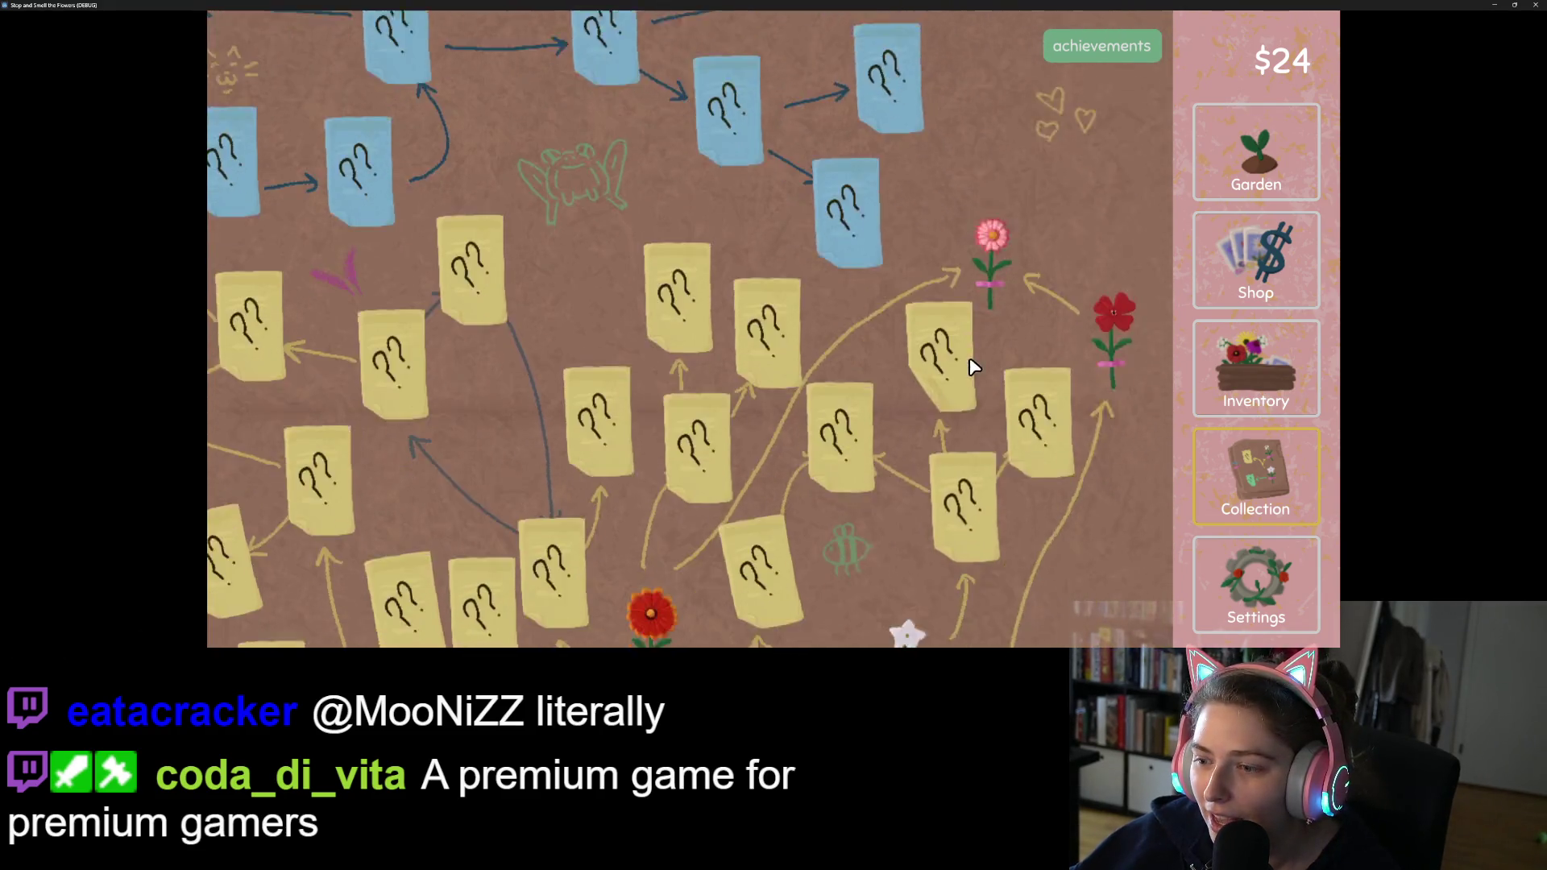
key(Left)
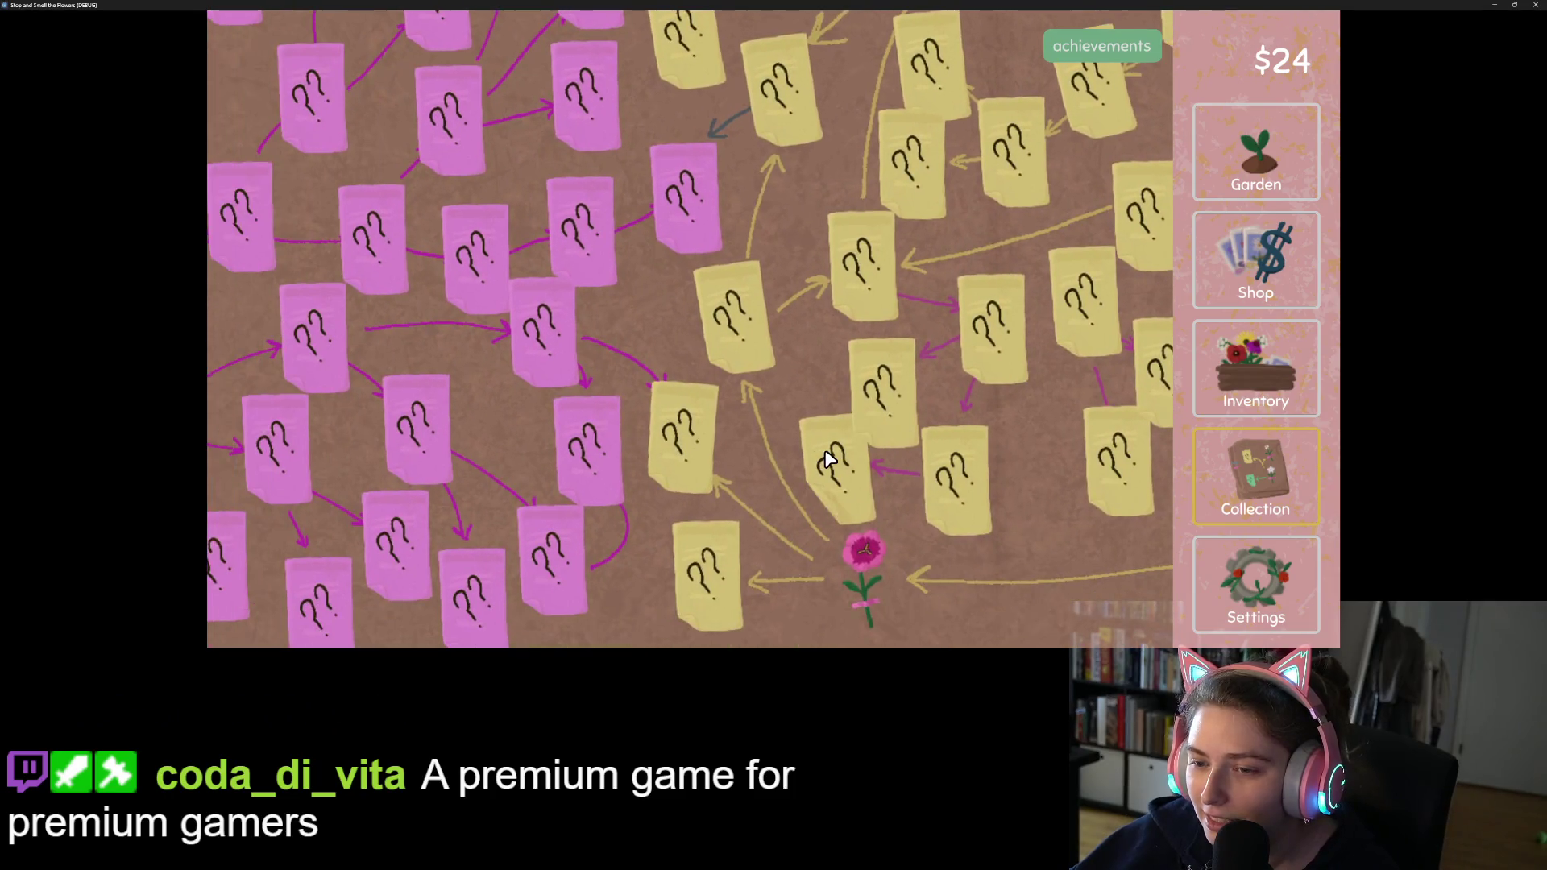
key(Up)
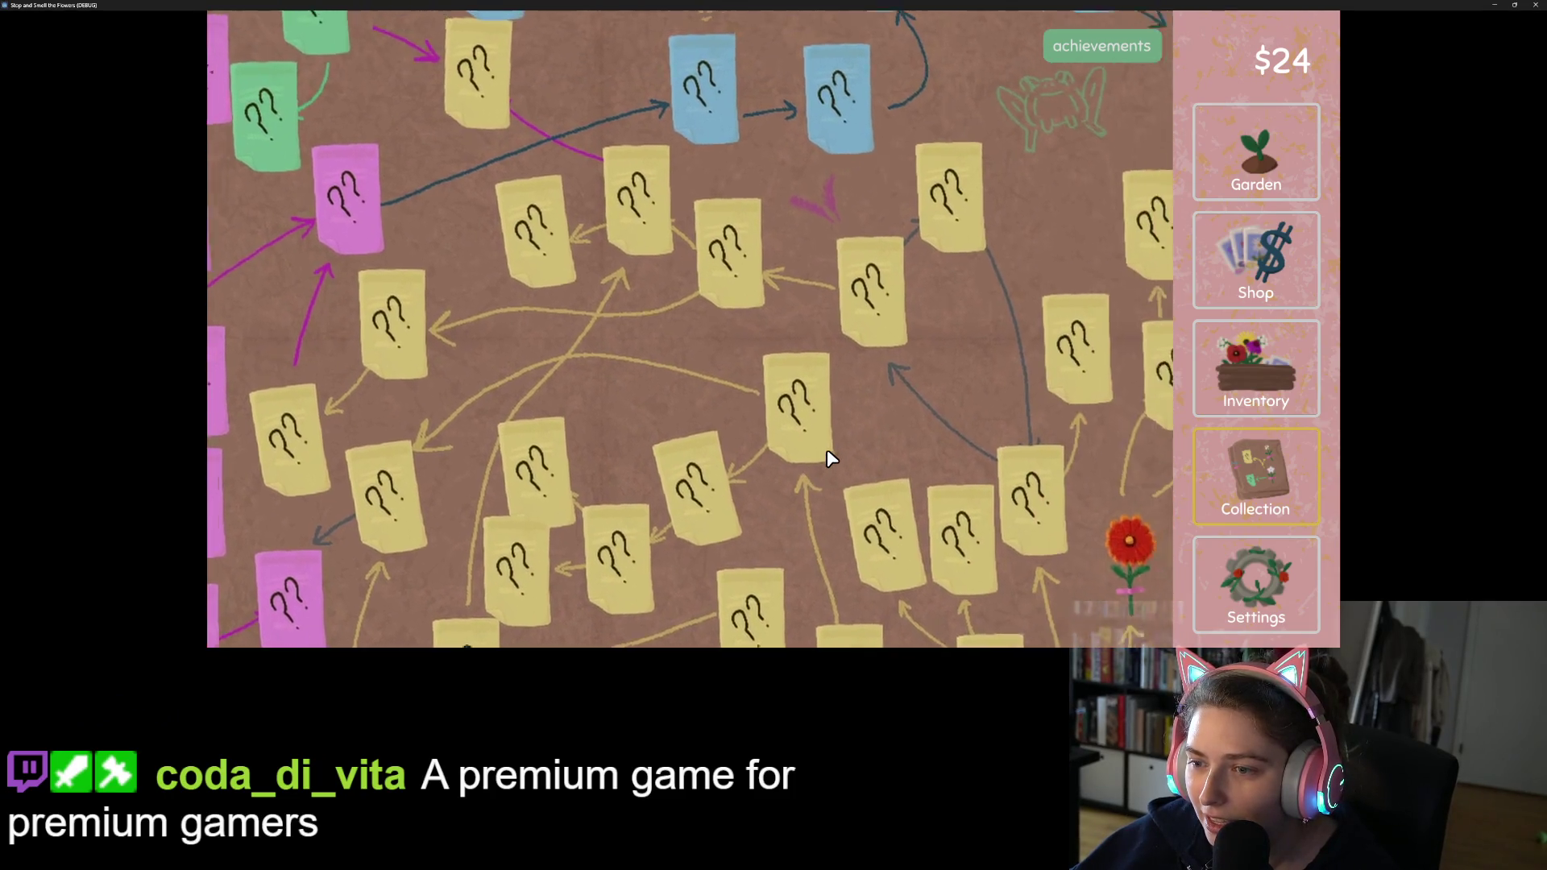
key(Left)
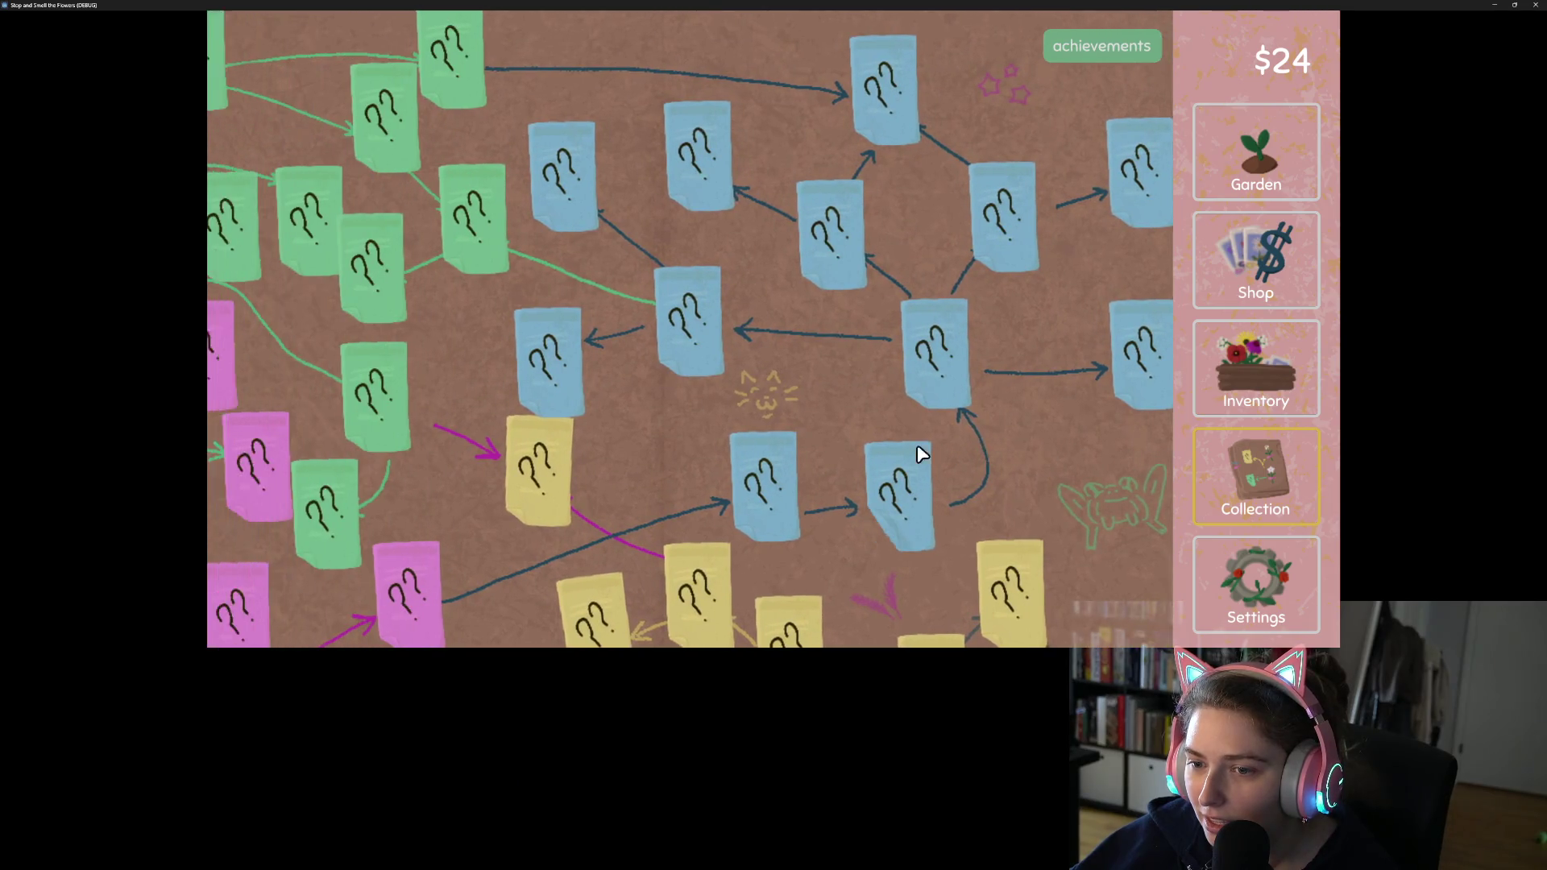
key(Left)
key(Down)
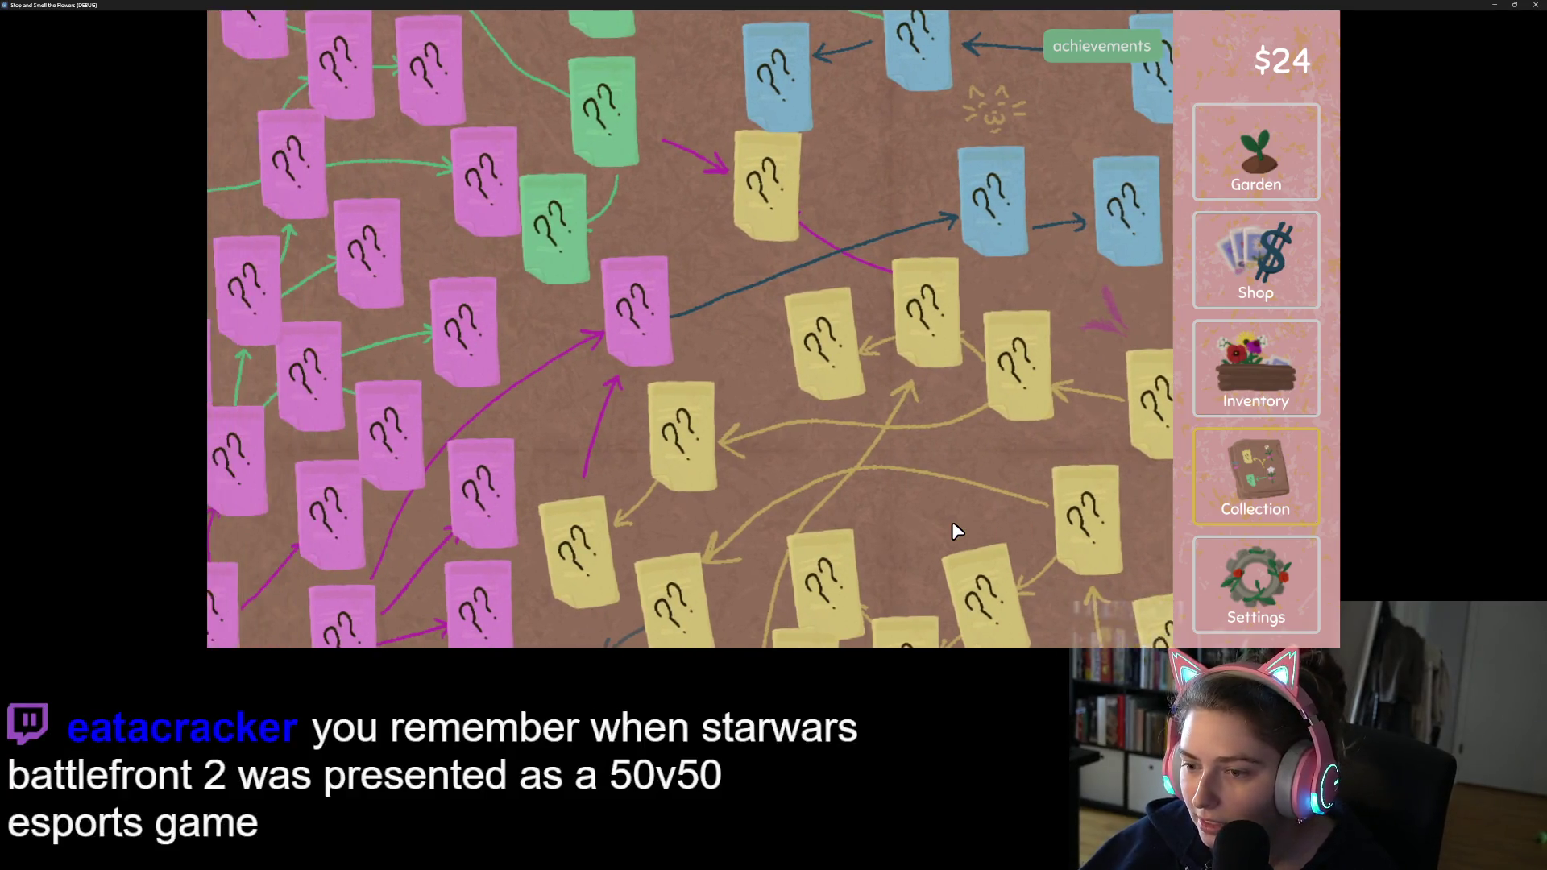
key(Up)
key(Right)
key(Down)
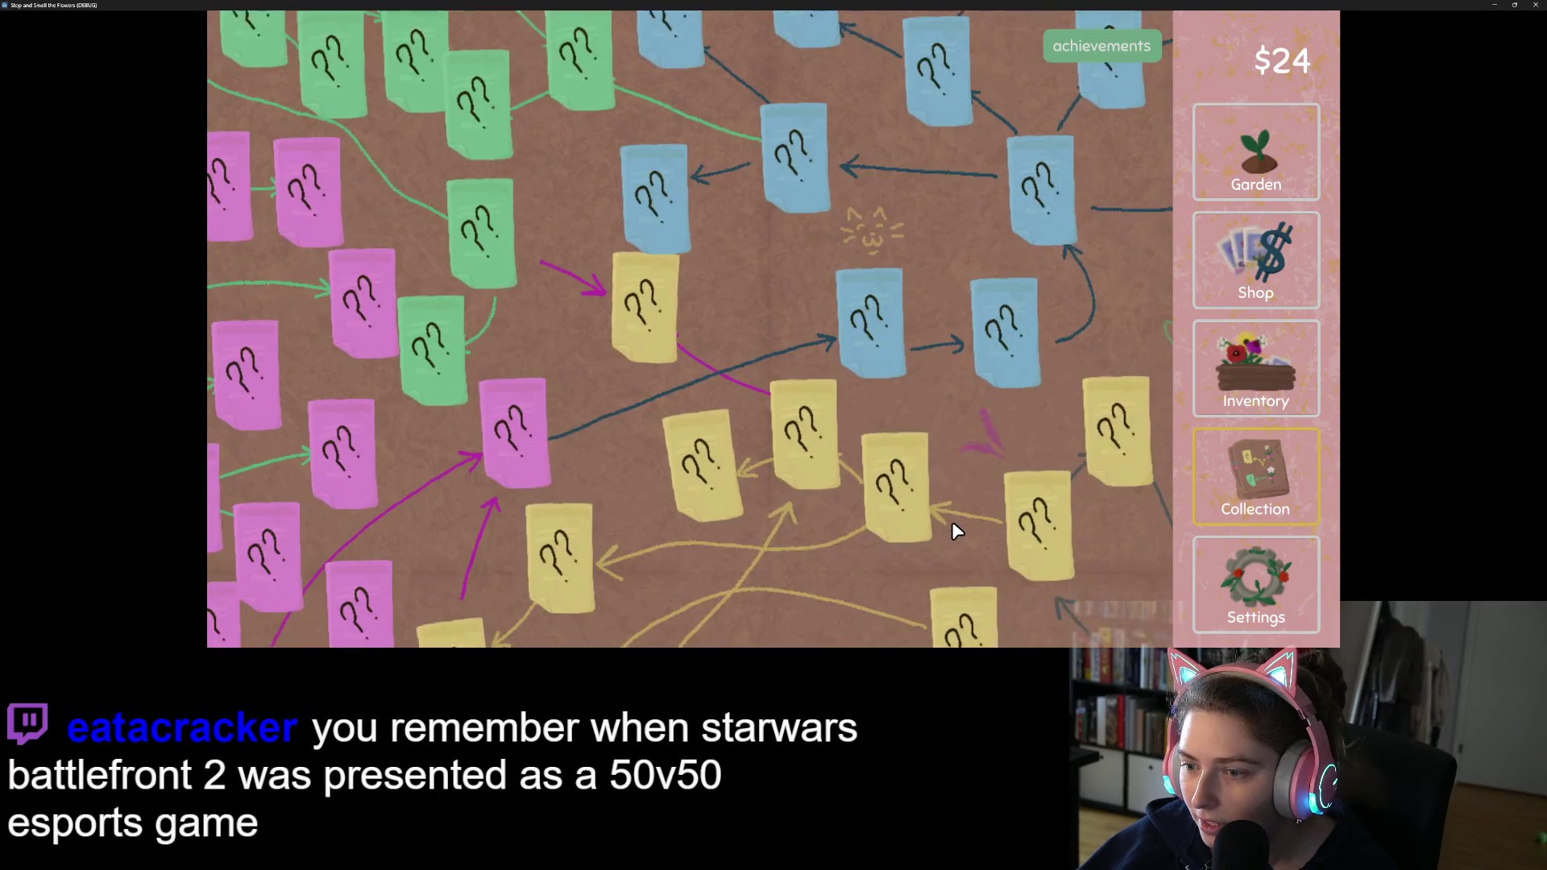
key(Down)
key(Right)
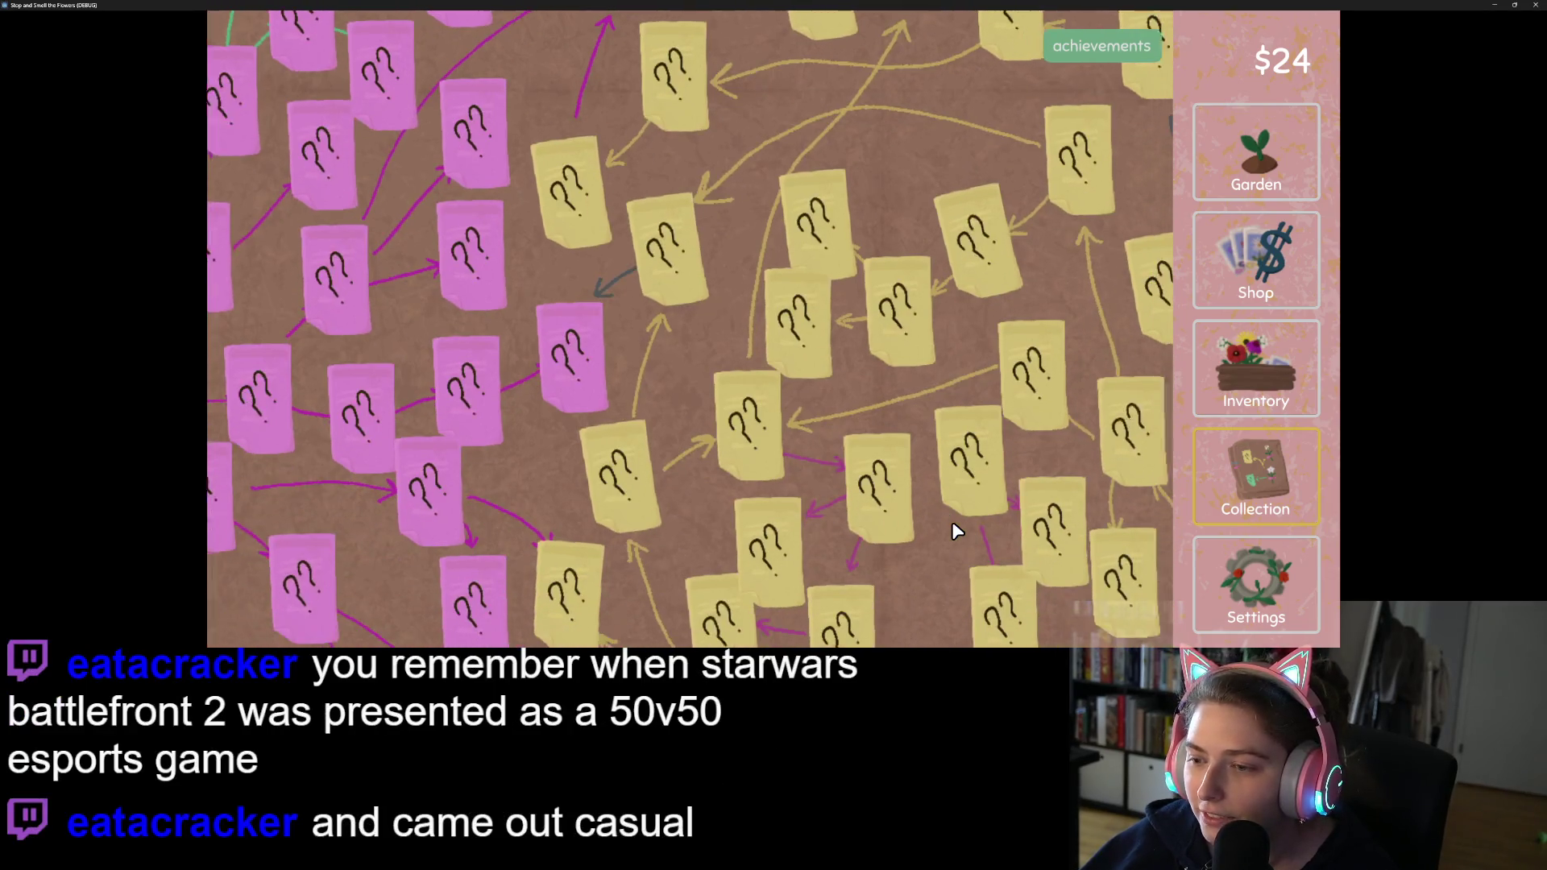
key(Down)
key(Left)
key(Left)
key(Up)
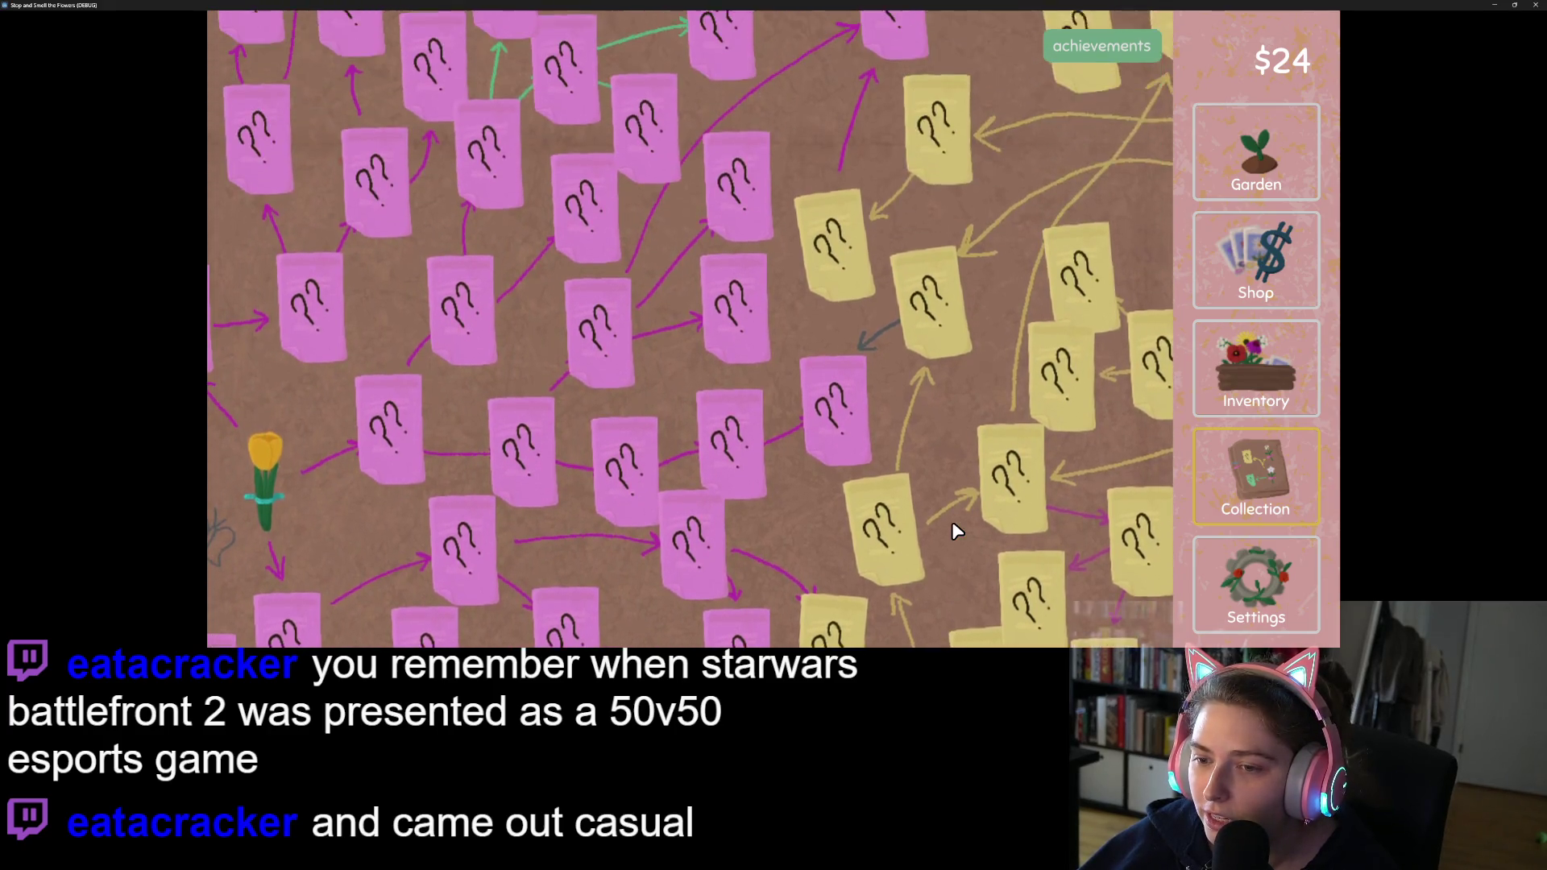
key(Right)
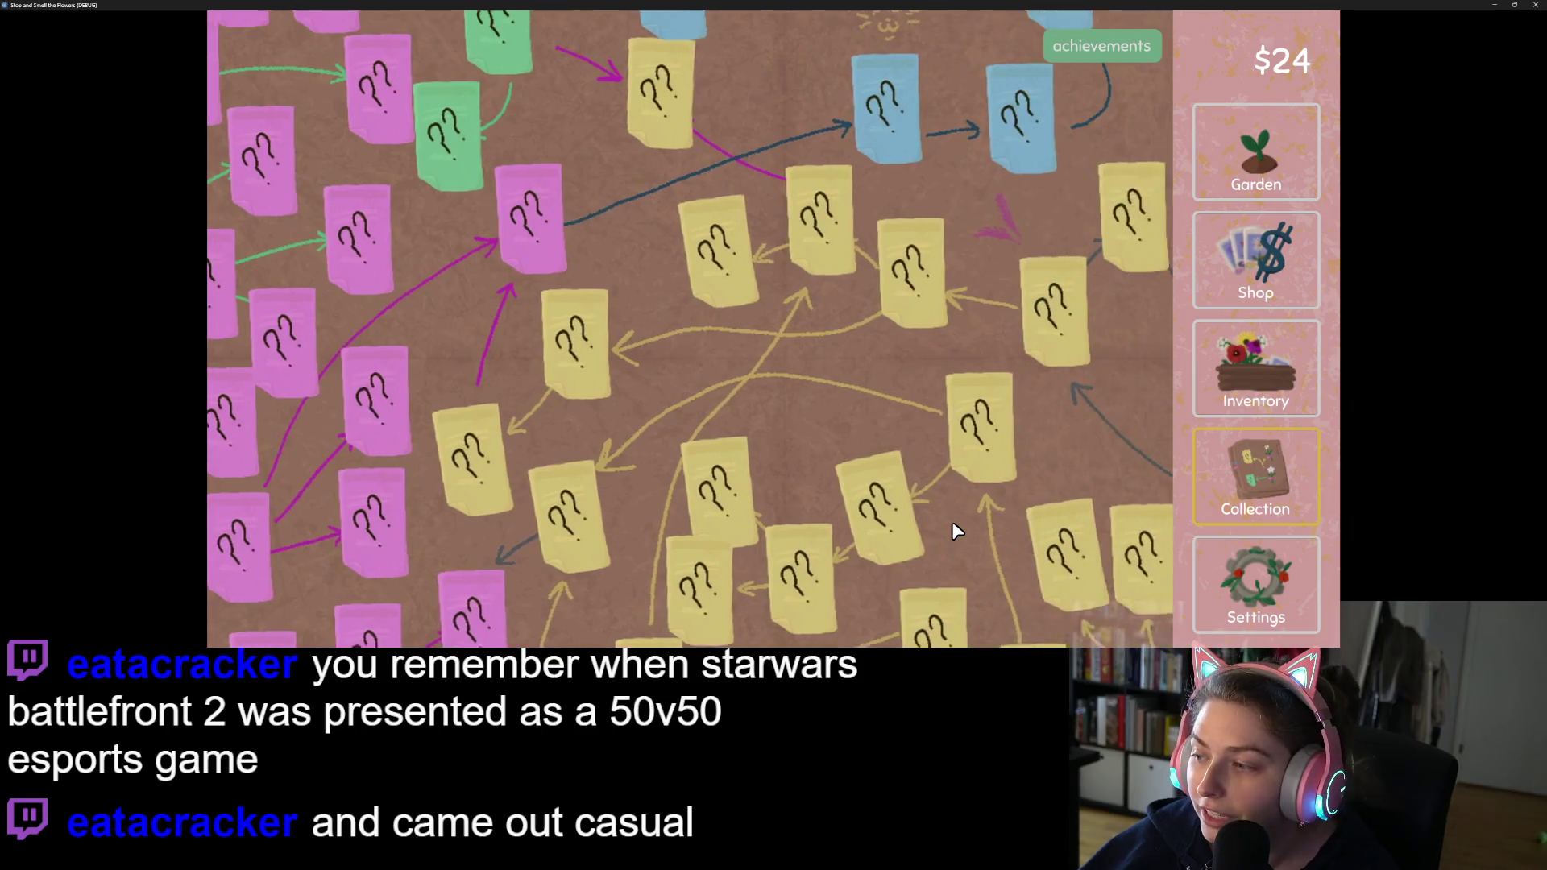
key(Up)
key(Right)
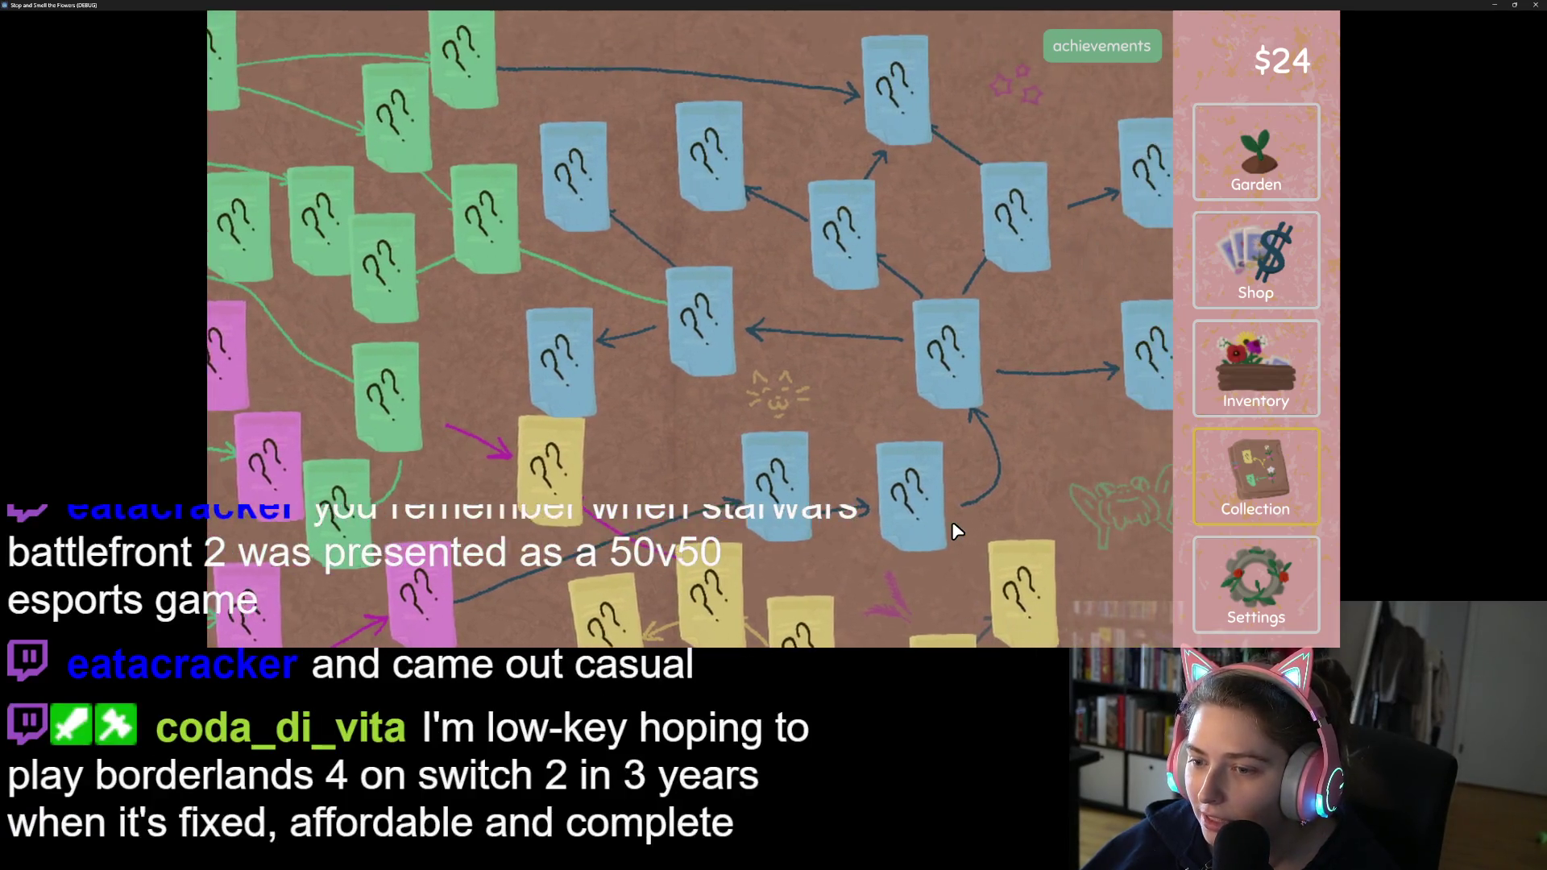
key(Down)
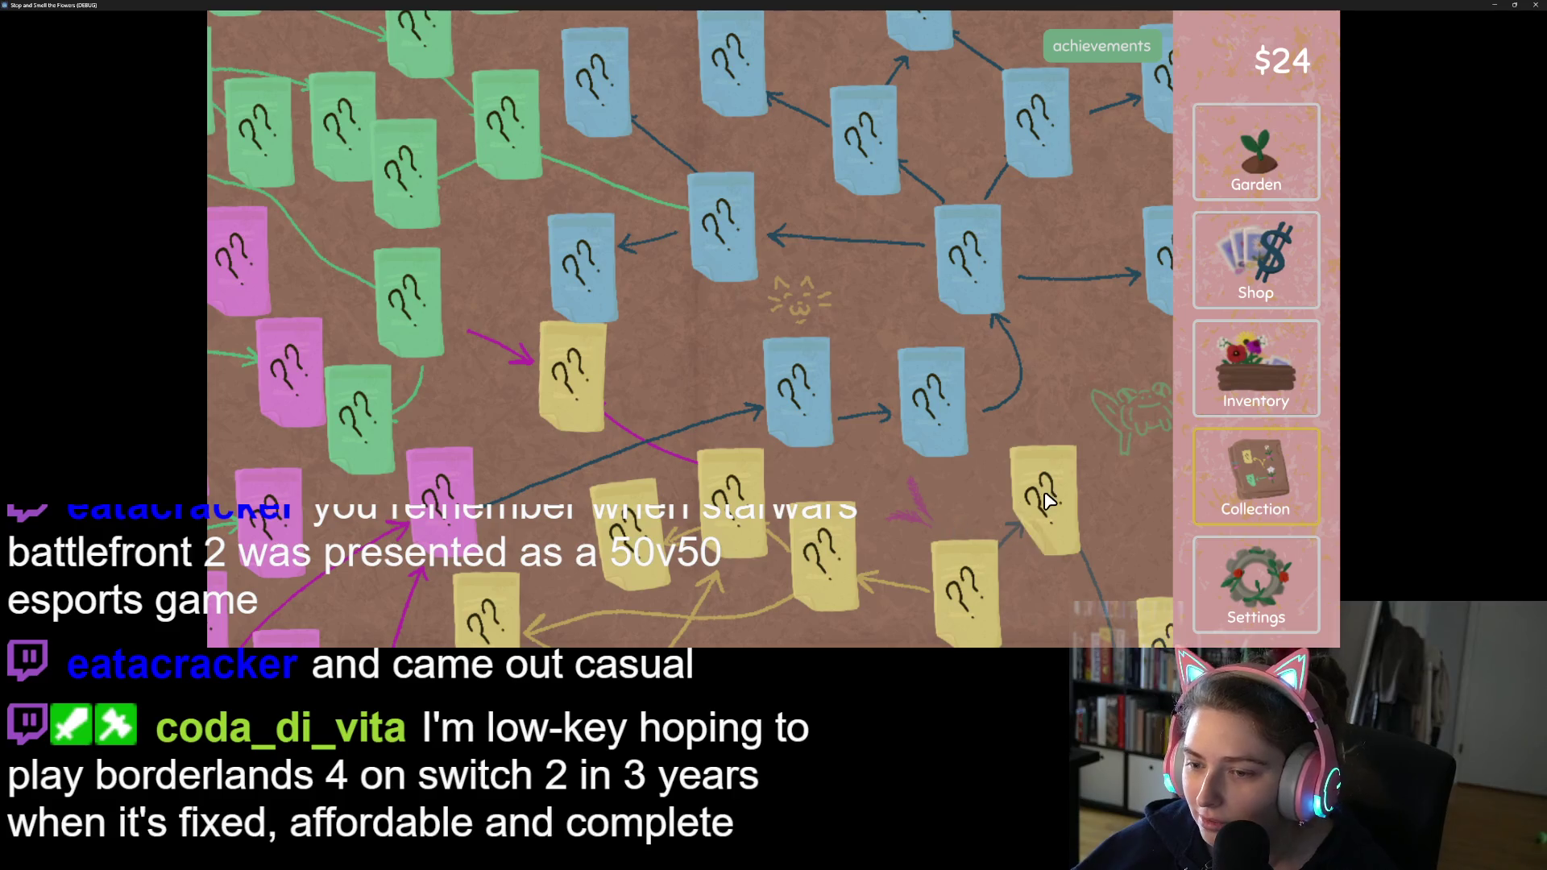
key(Left)
key(Down)
key(Right)
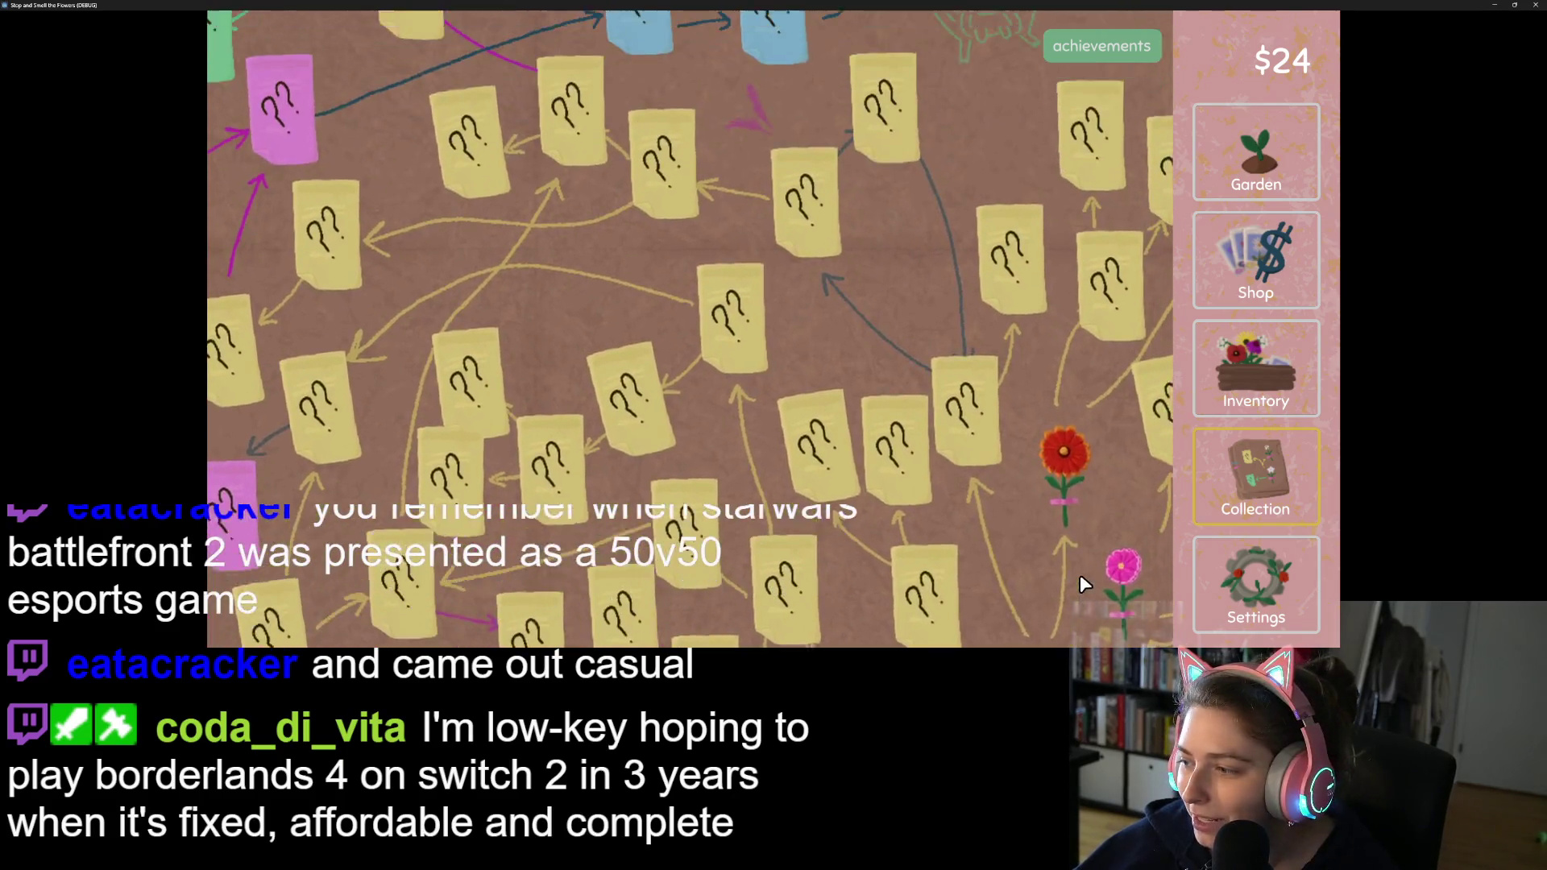
key(Up)
key(Right)
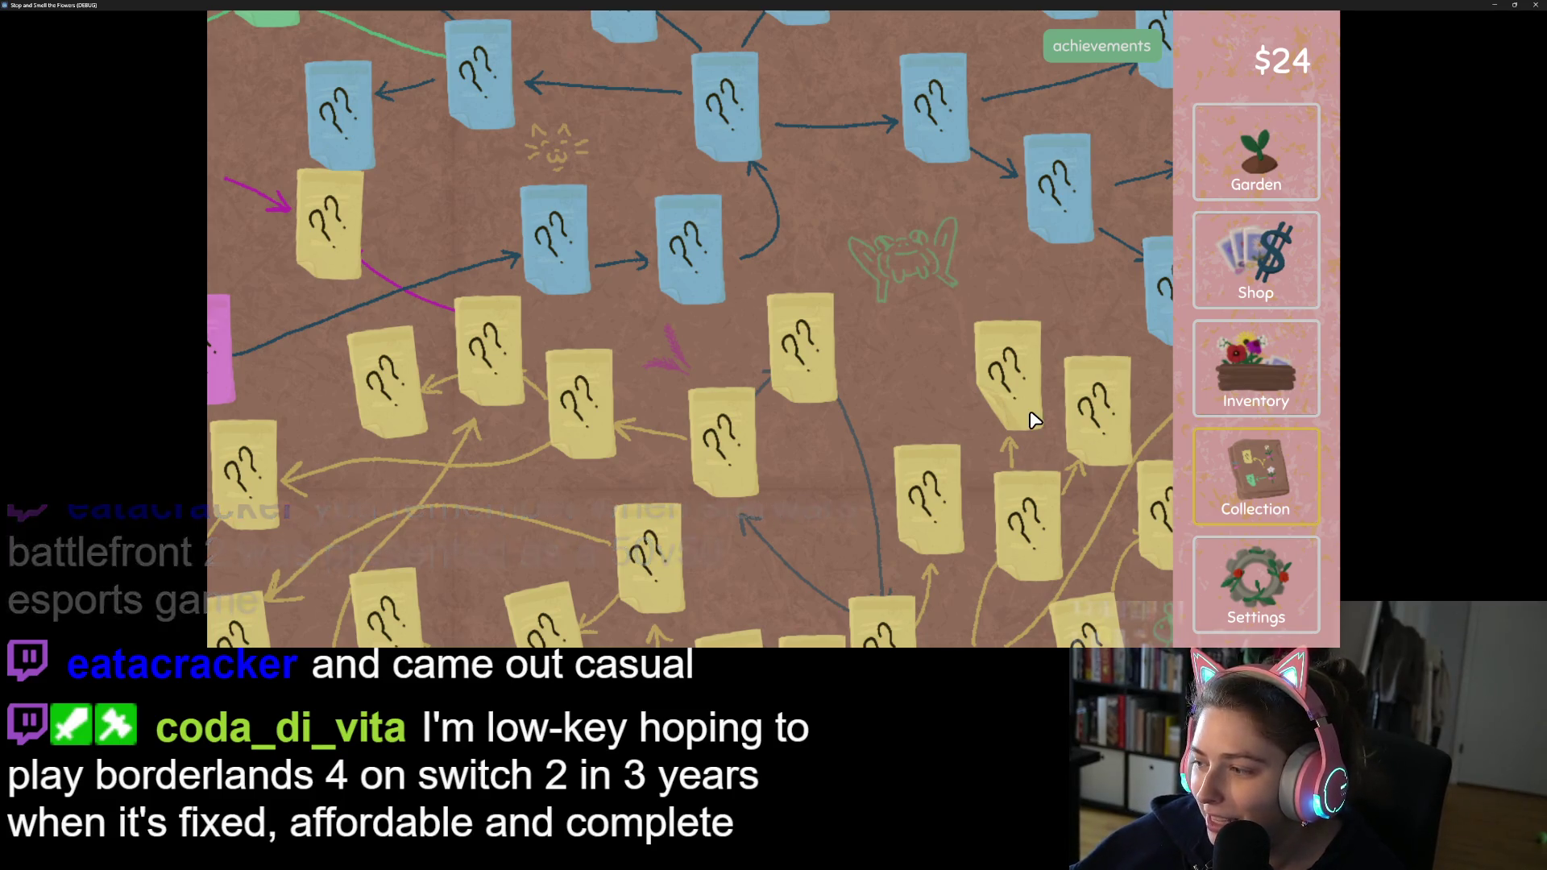
Step: Pan up-right across the blue cards, then back down-left to the rose and tulip cards
key(Up)
key(Right)
key(Up)
key(Right)
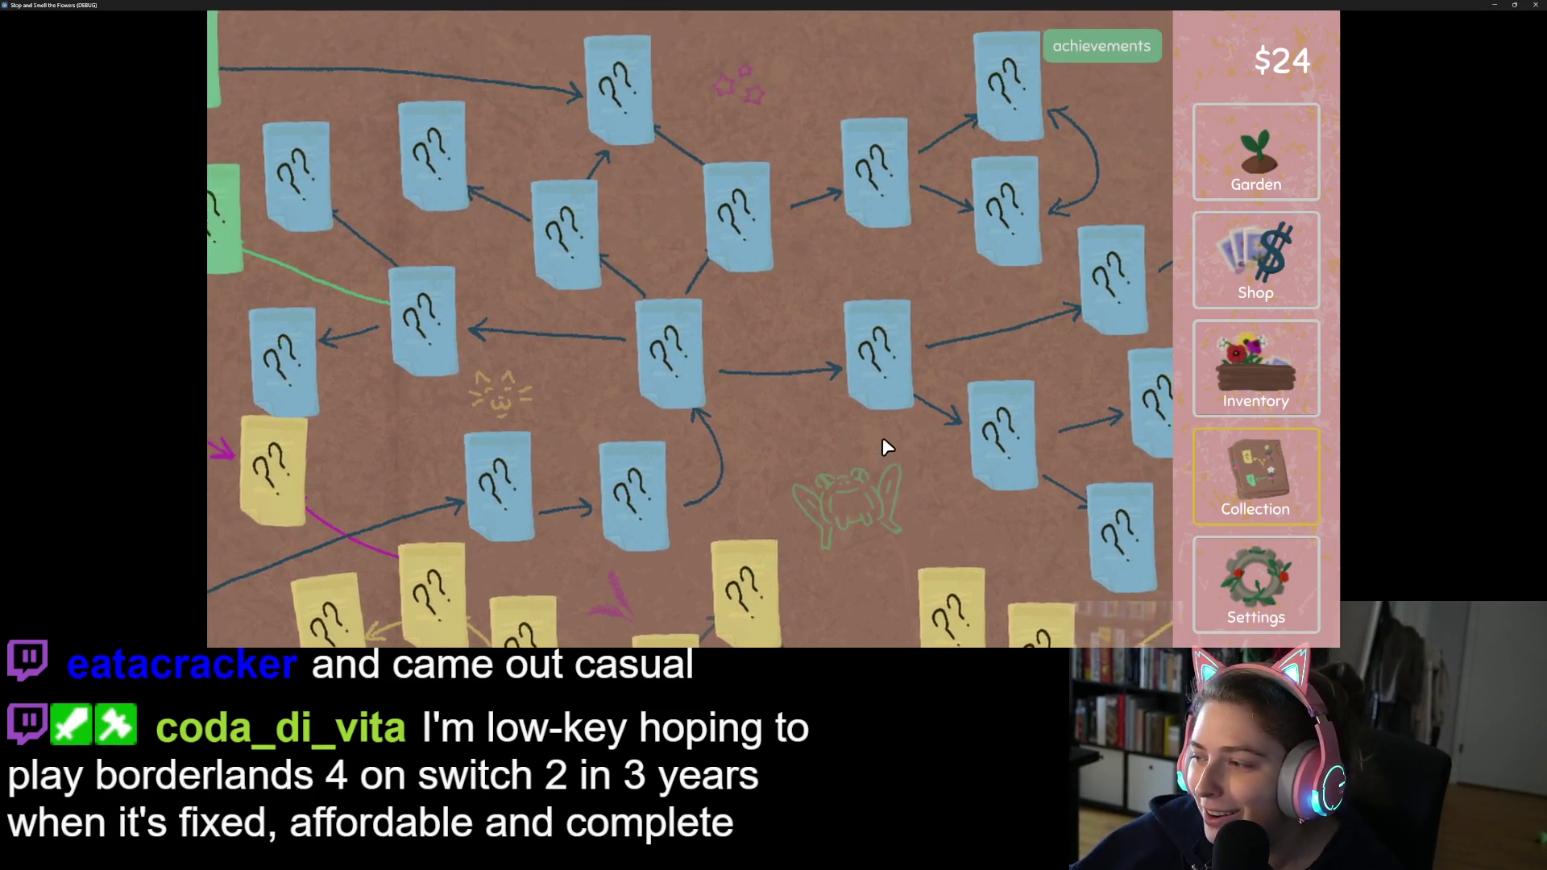
key(Down)
key(Left)
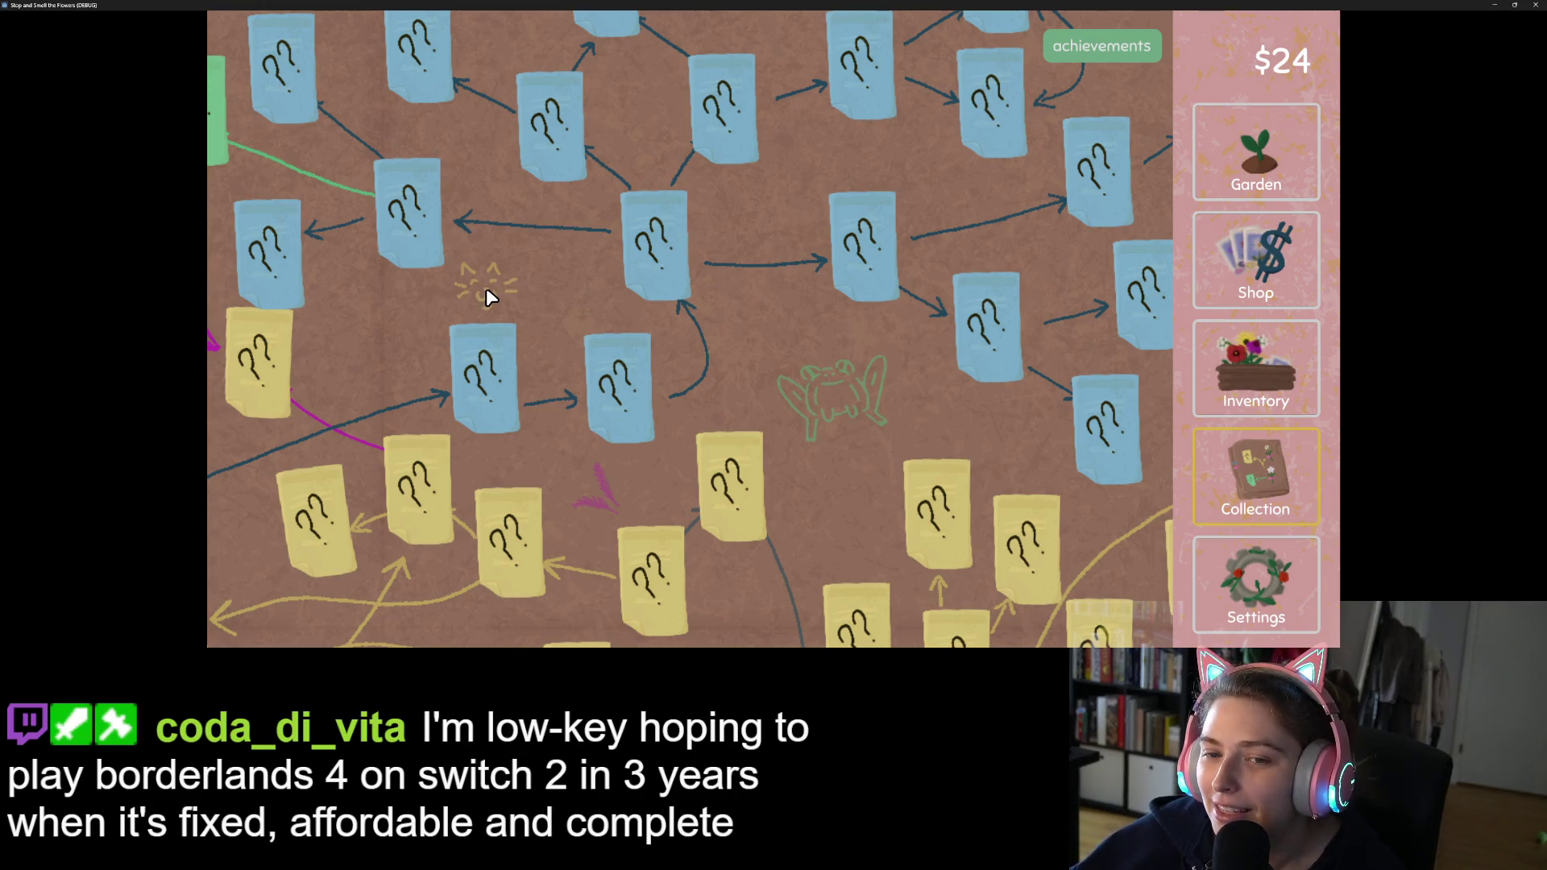
key(Down)
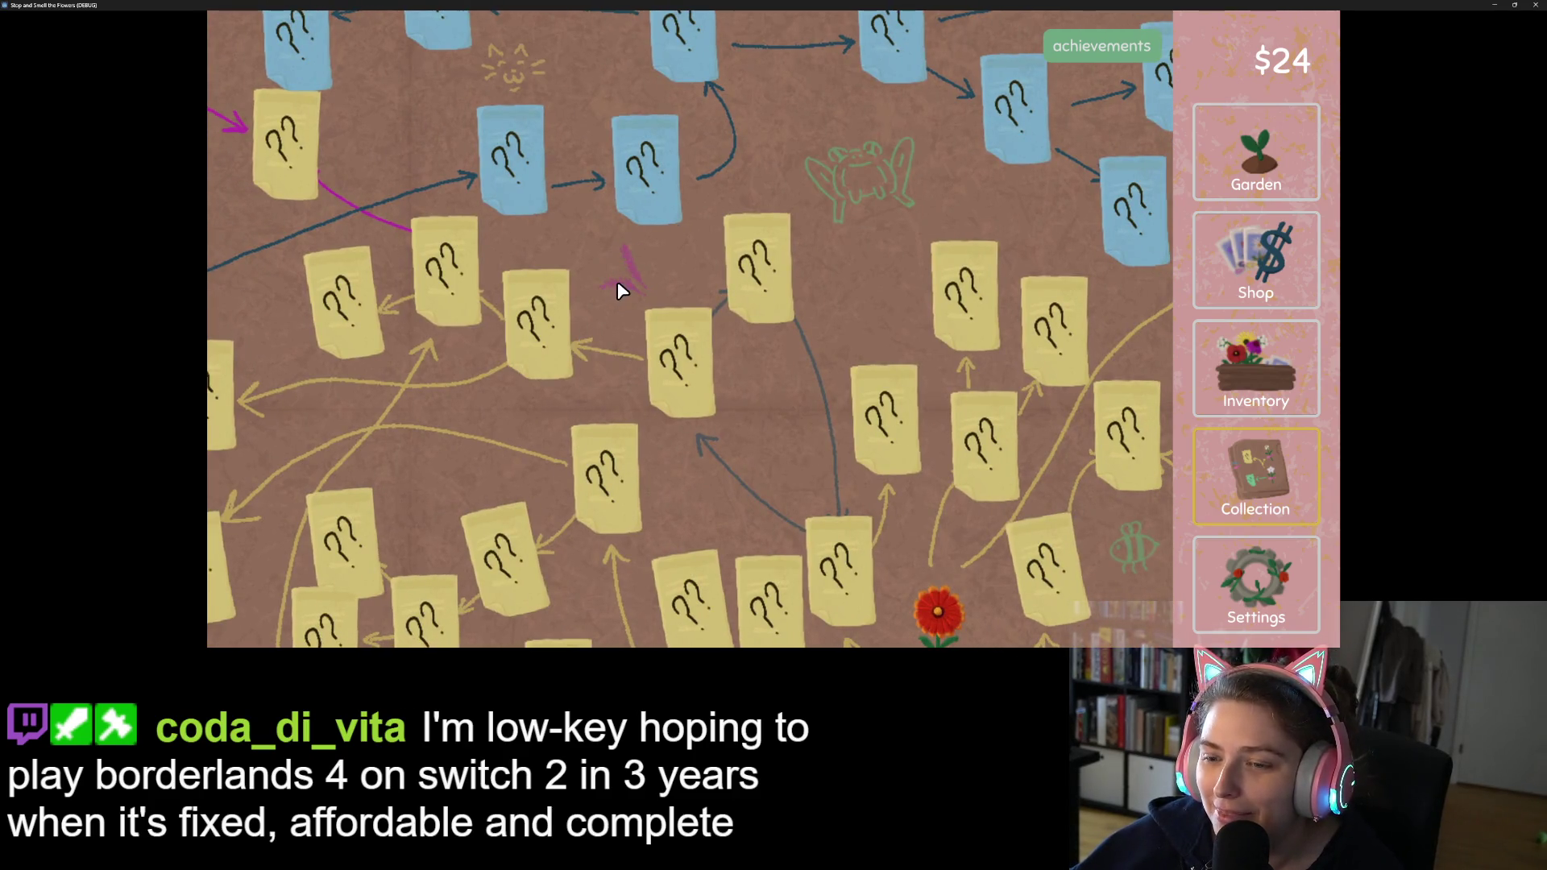
key(Down)
key(Left)
key(Down)
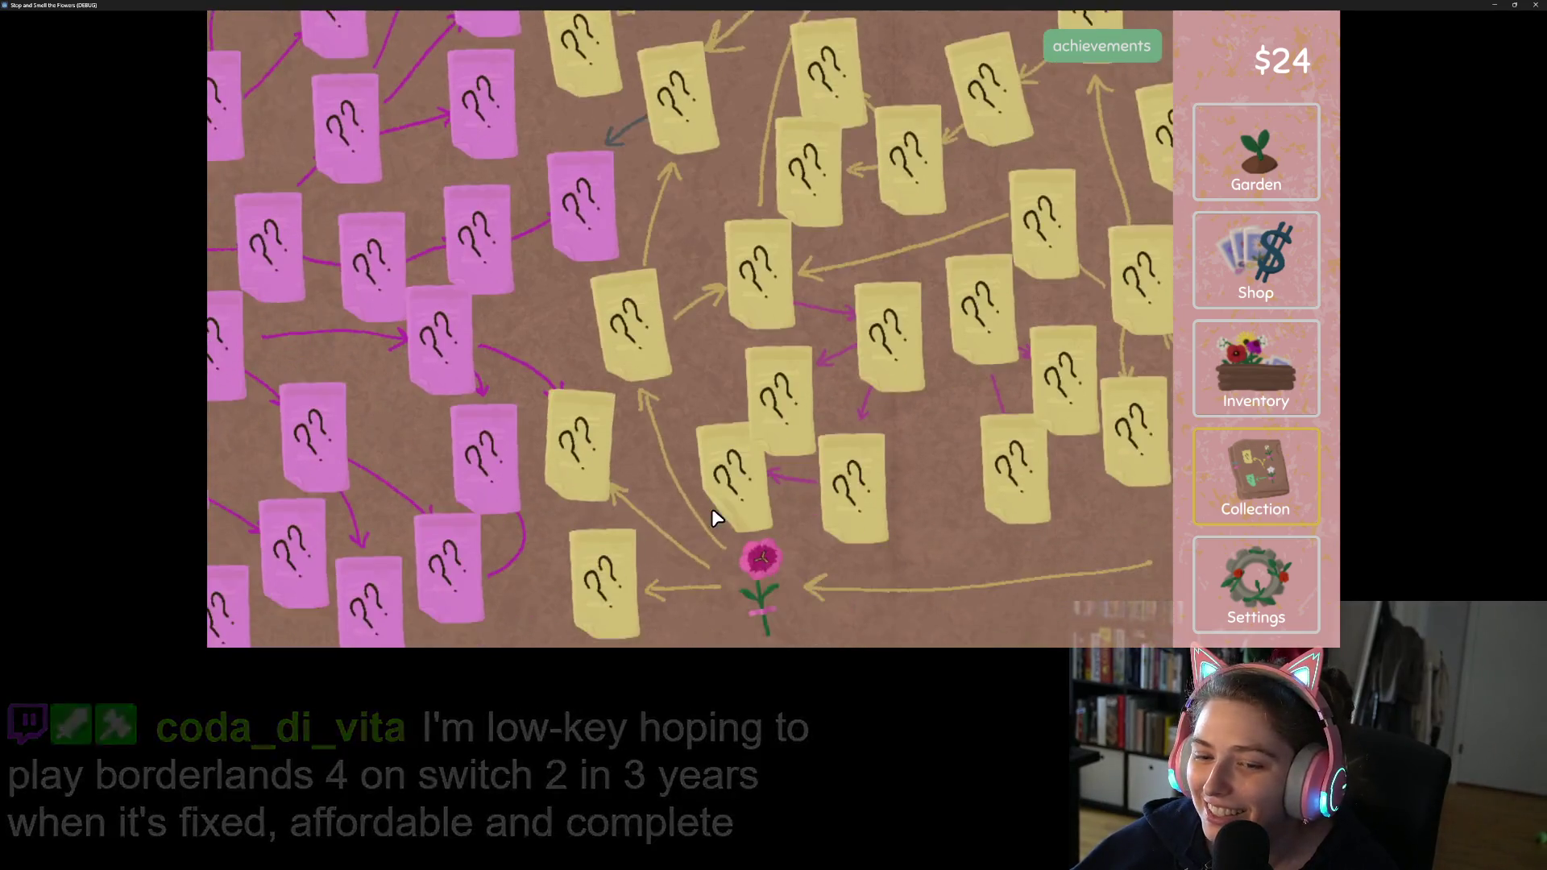
key(Left)
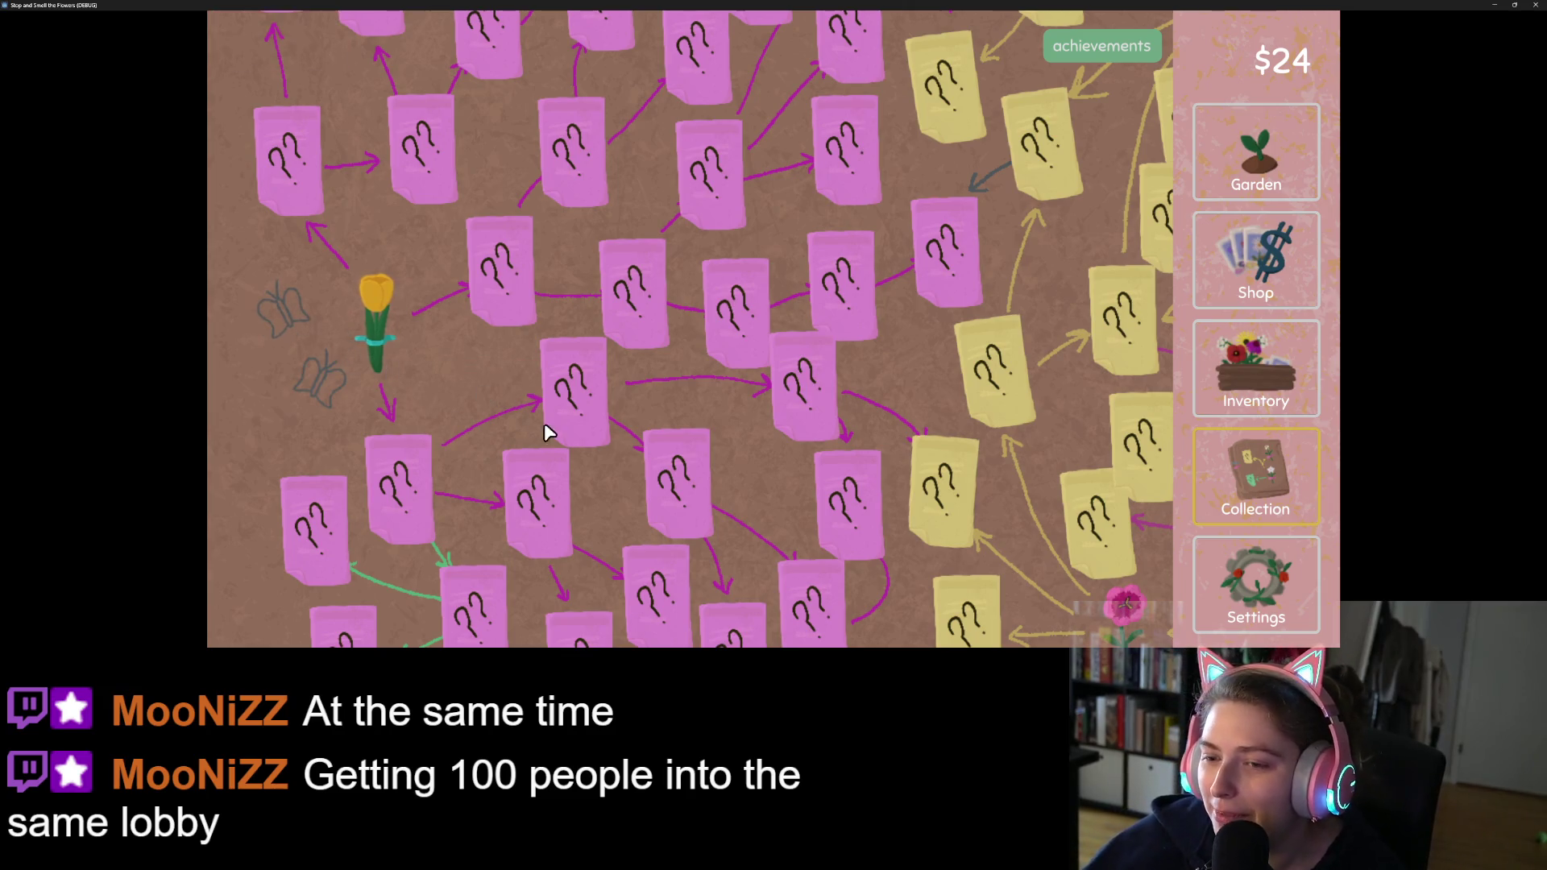
Step: Pan the Collection map up-right and down with WASD to the yellow notes, then open the flower inventory
key(w)
key(d)
key(w)
key(d)
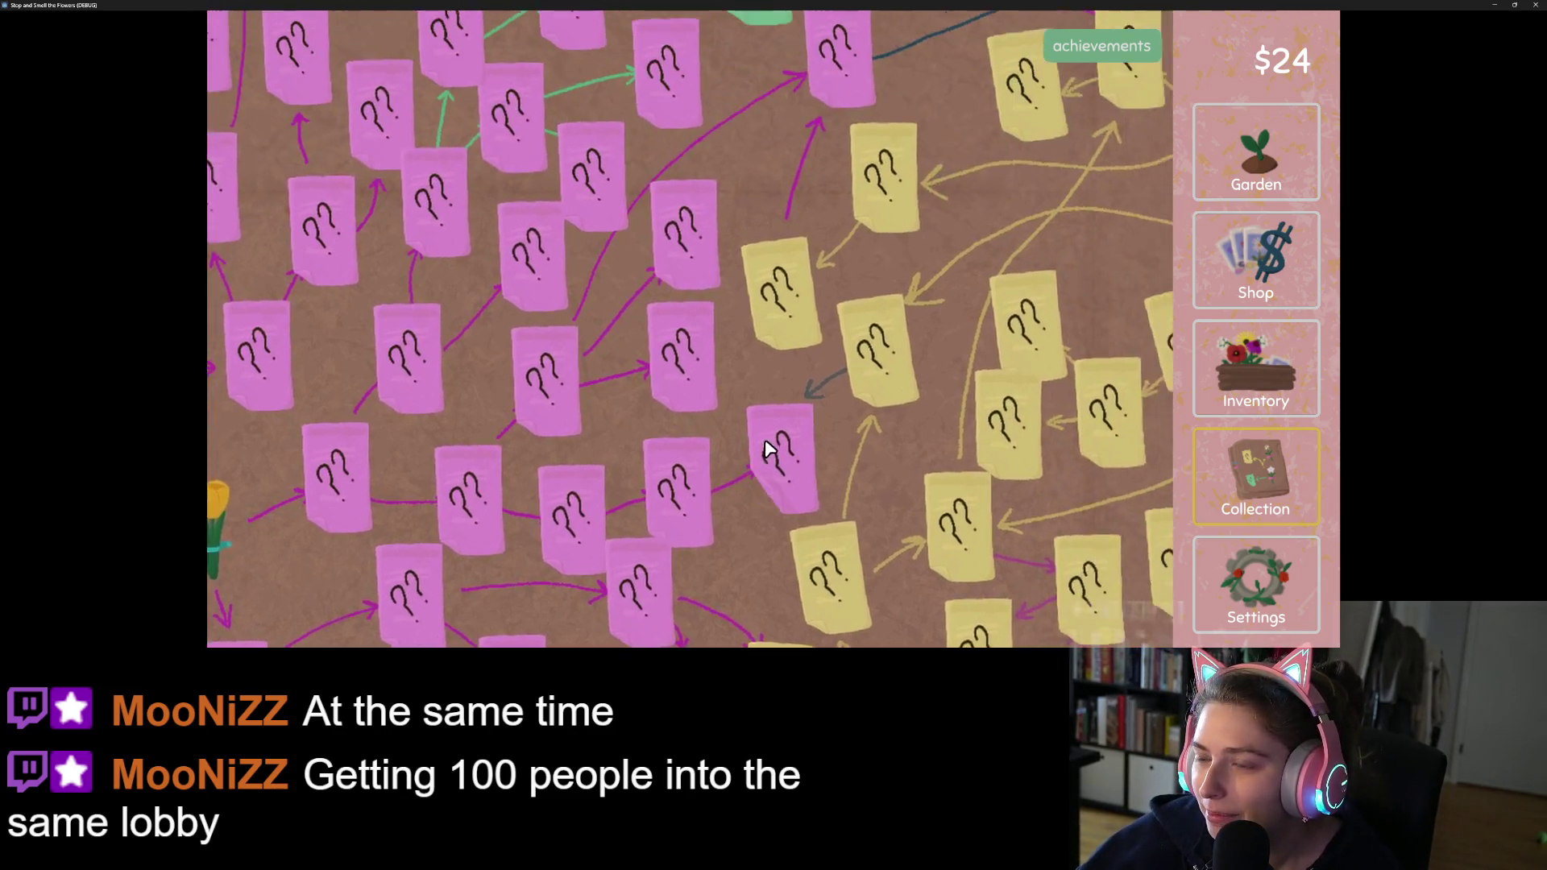
key(d)
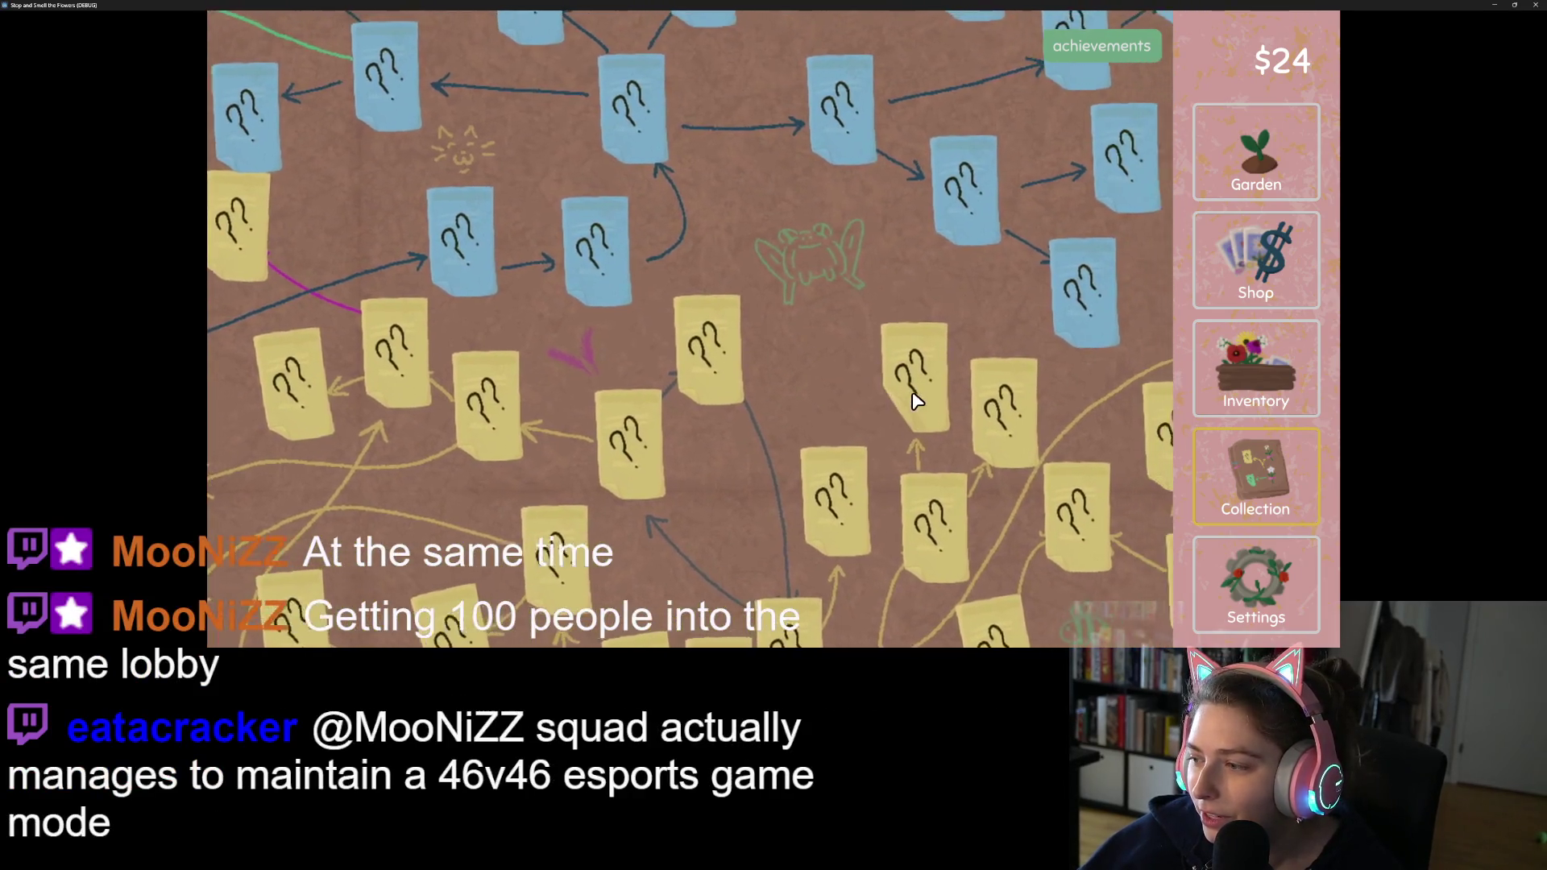
key(s)
key(s)
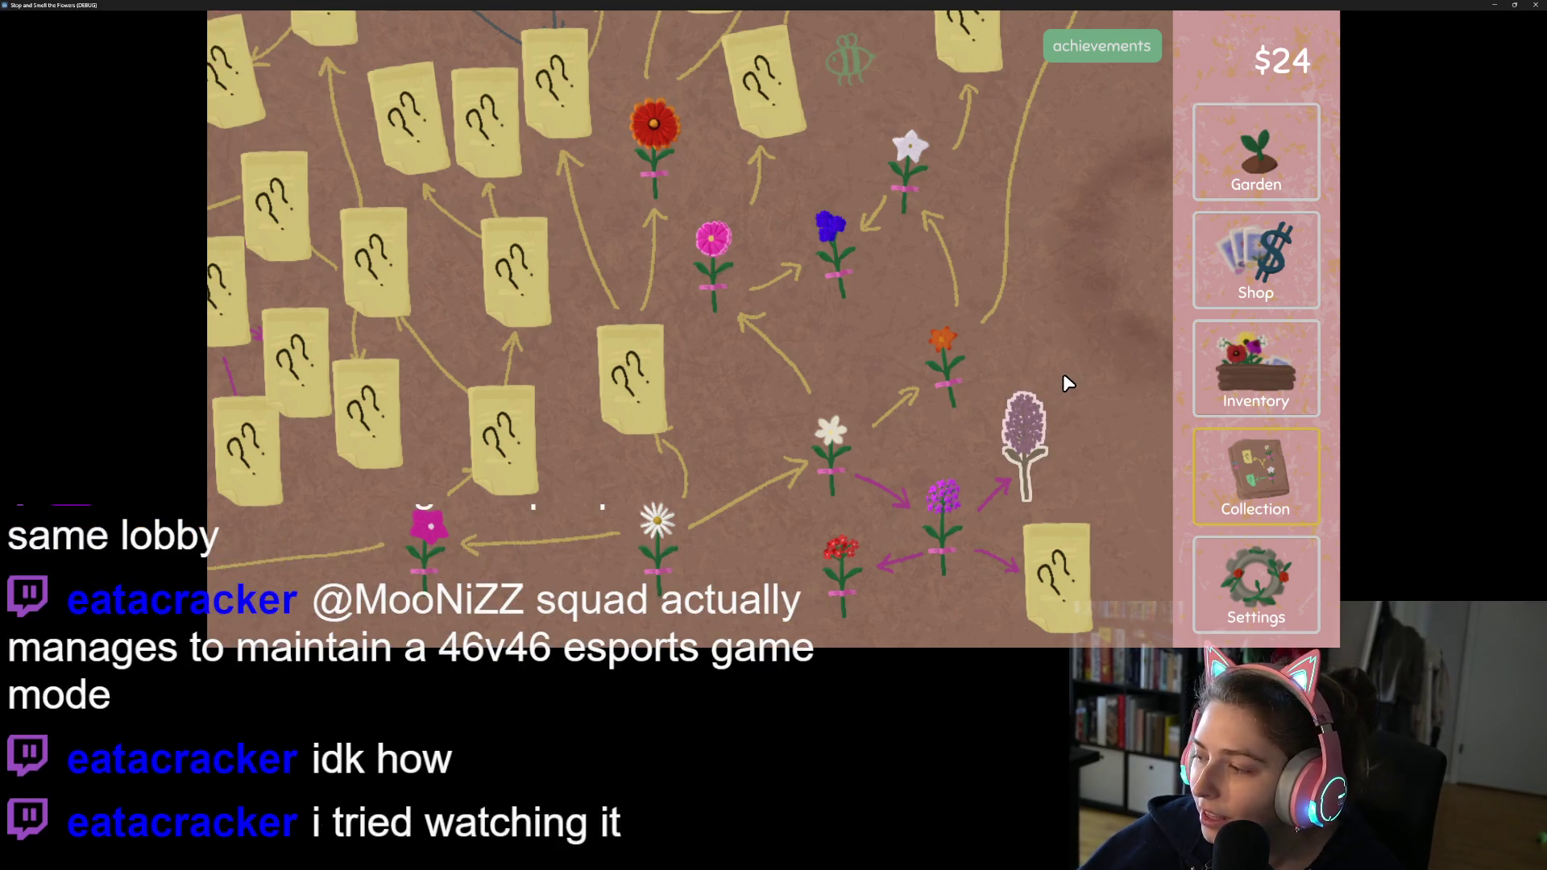
click(1250, 402)
Step: Turn the hyacinth, two lilacs, two tulips and a red flower into seed packets
click(888, 181)
click(462, 215)
click(796, 195)
click(796, 195)
click(499, 202)
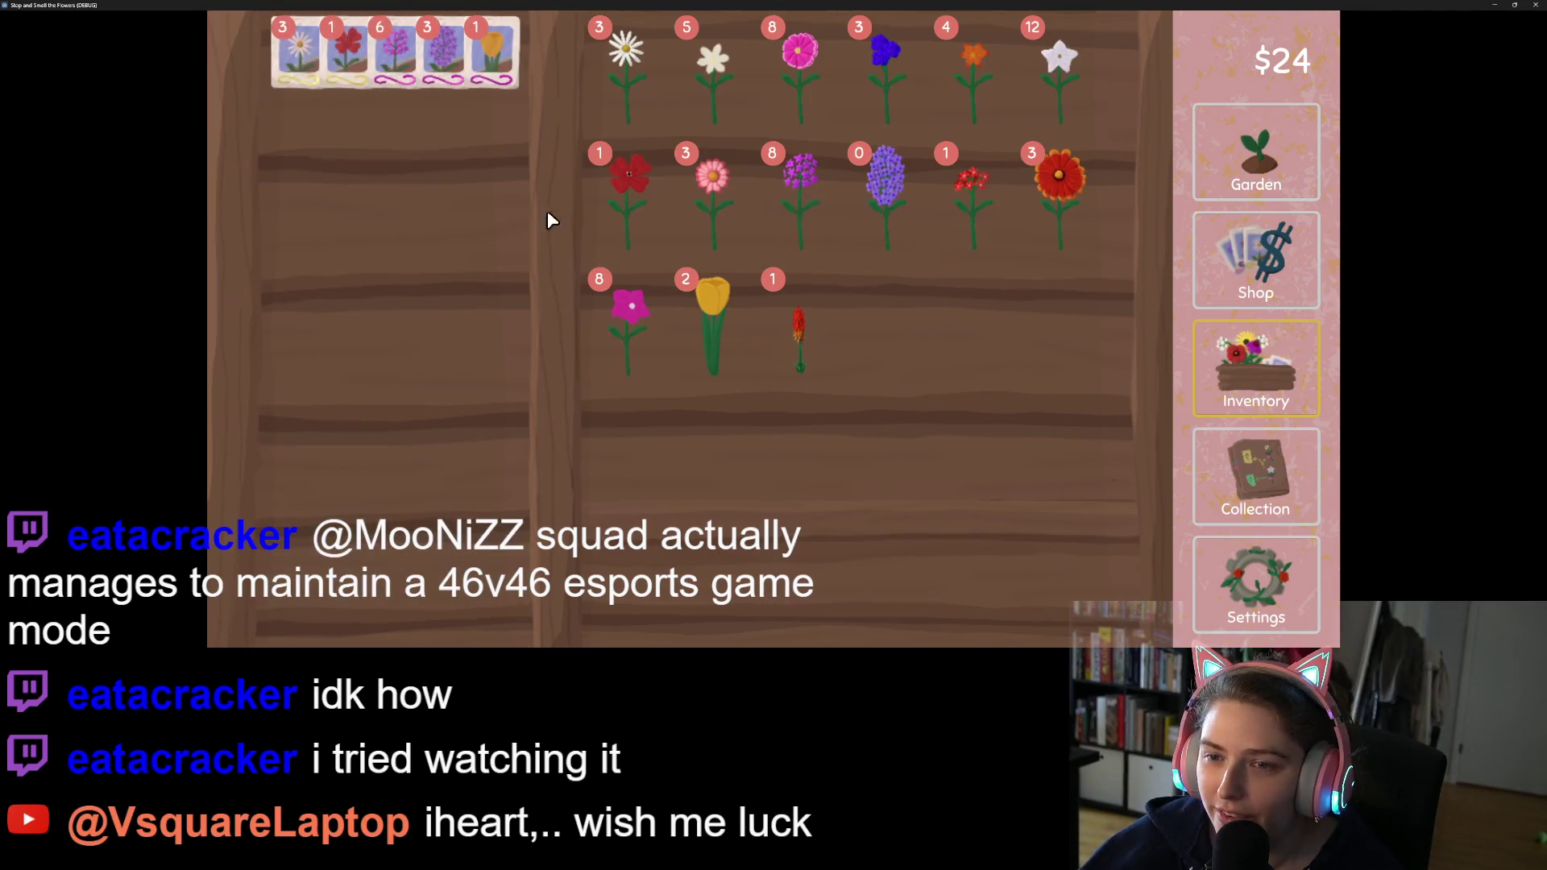
click(703, 340)
click(699, 340)
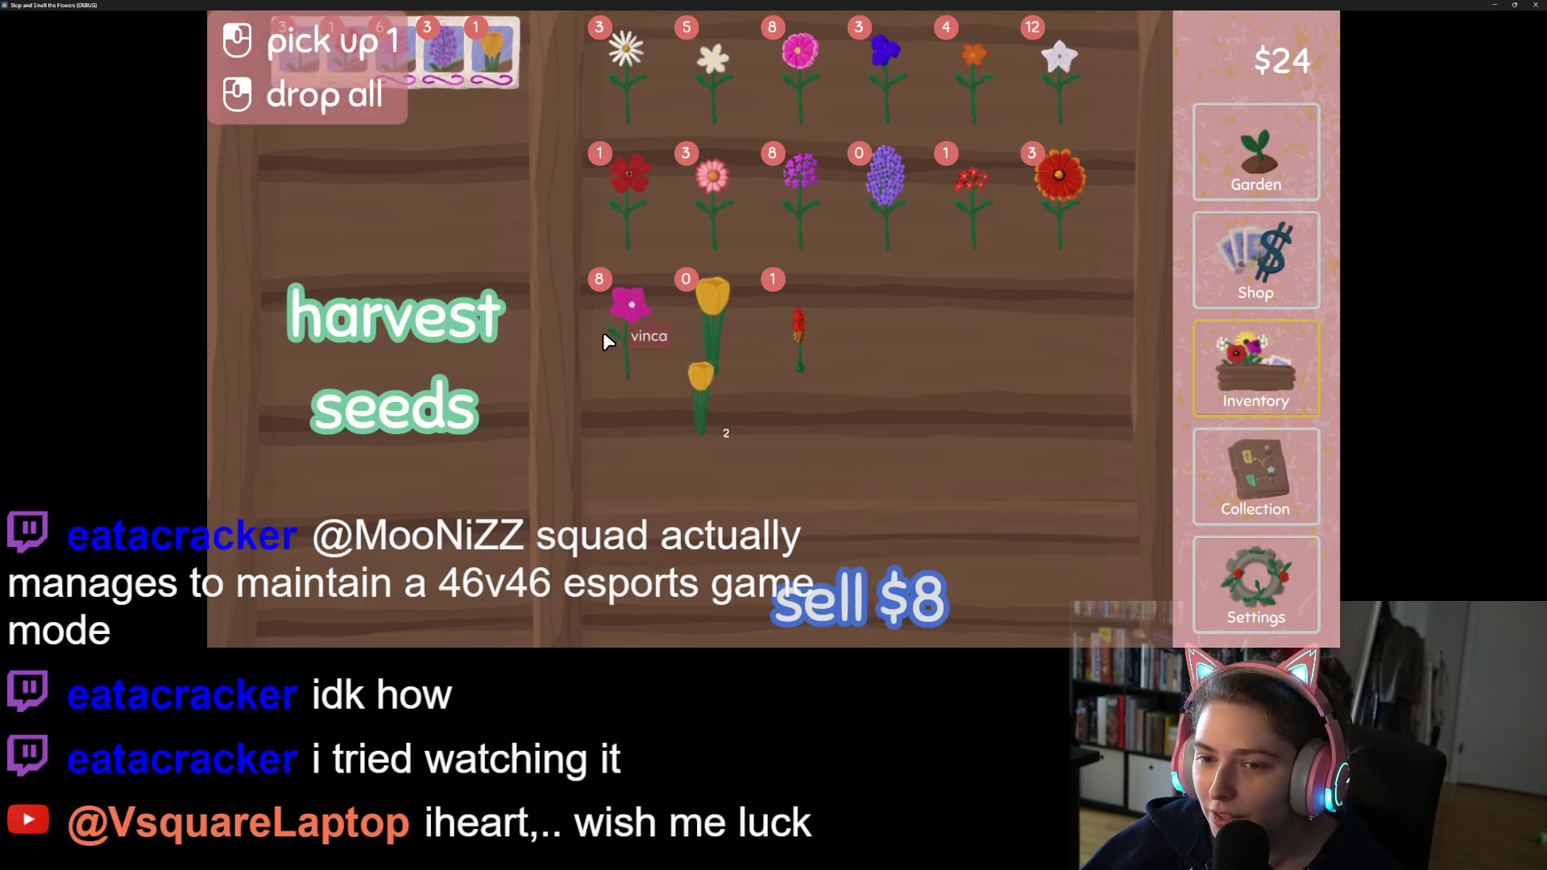
click(508, 347)
click(796, 330)
click(447, 326)
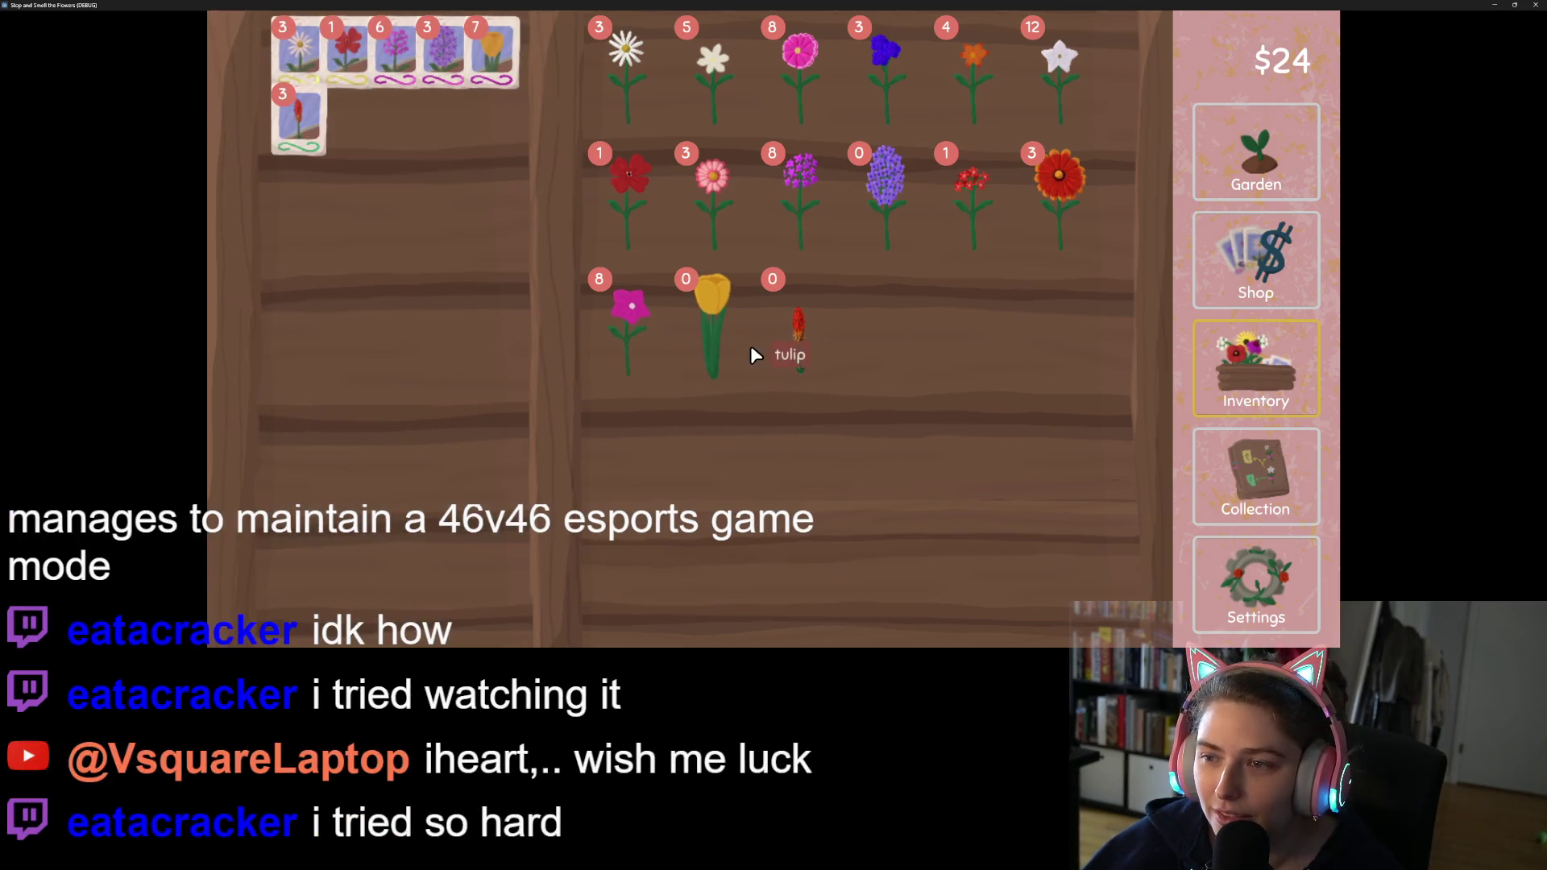
Step: Plant the tulip seed packet in the garden and return to the inventory
click(1228, 153)
click(786, 572)
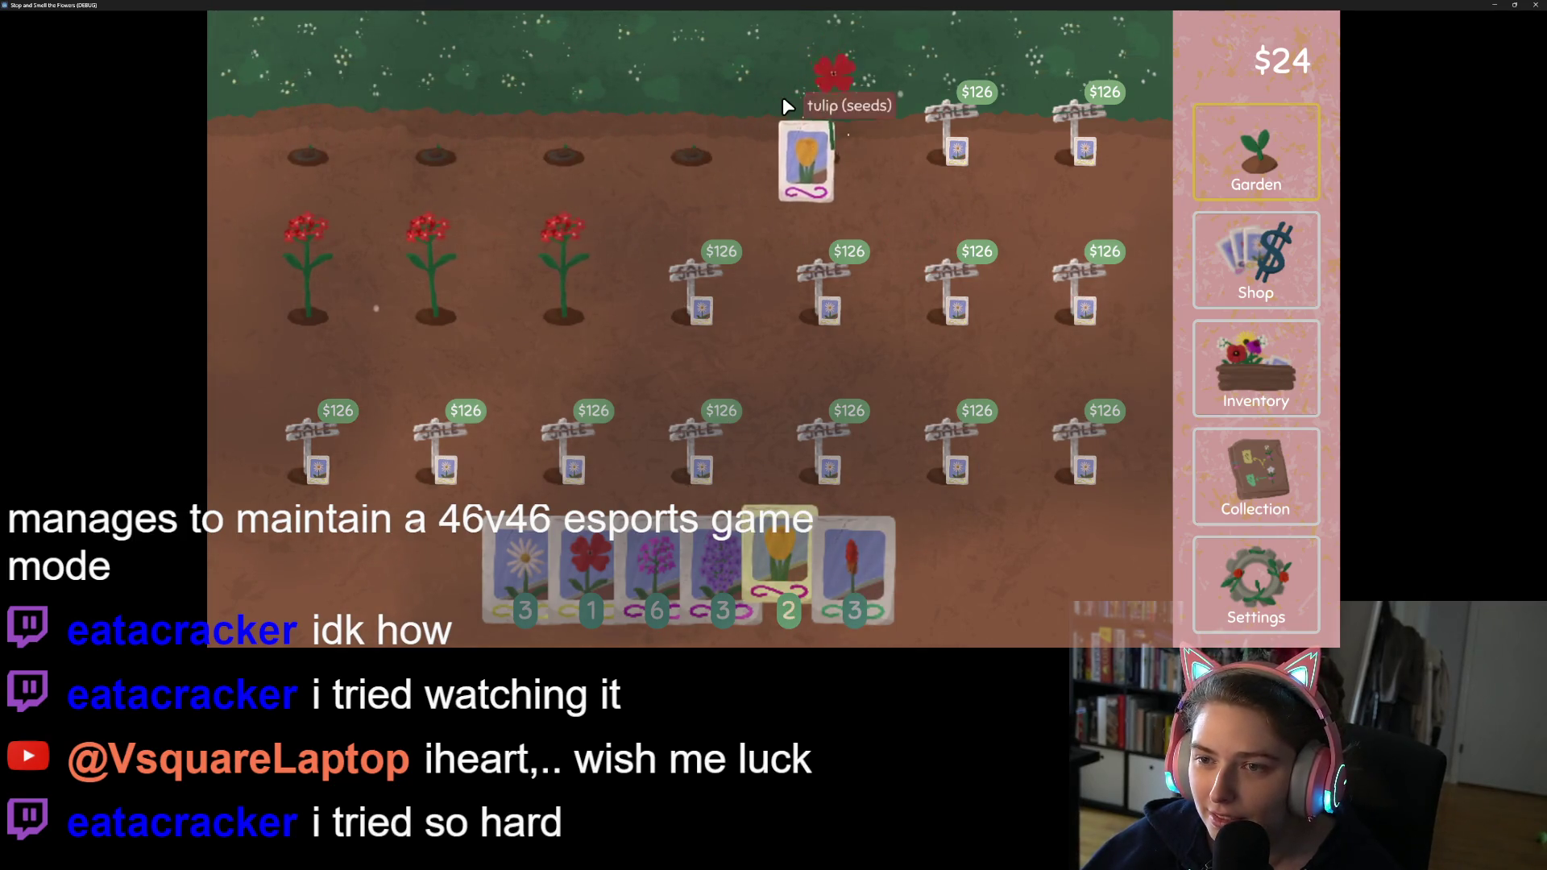
click(564, 241)
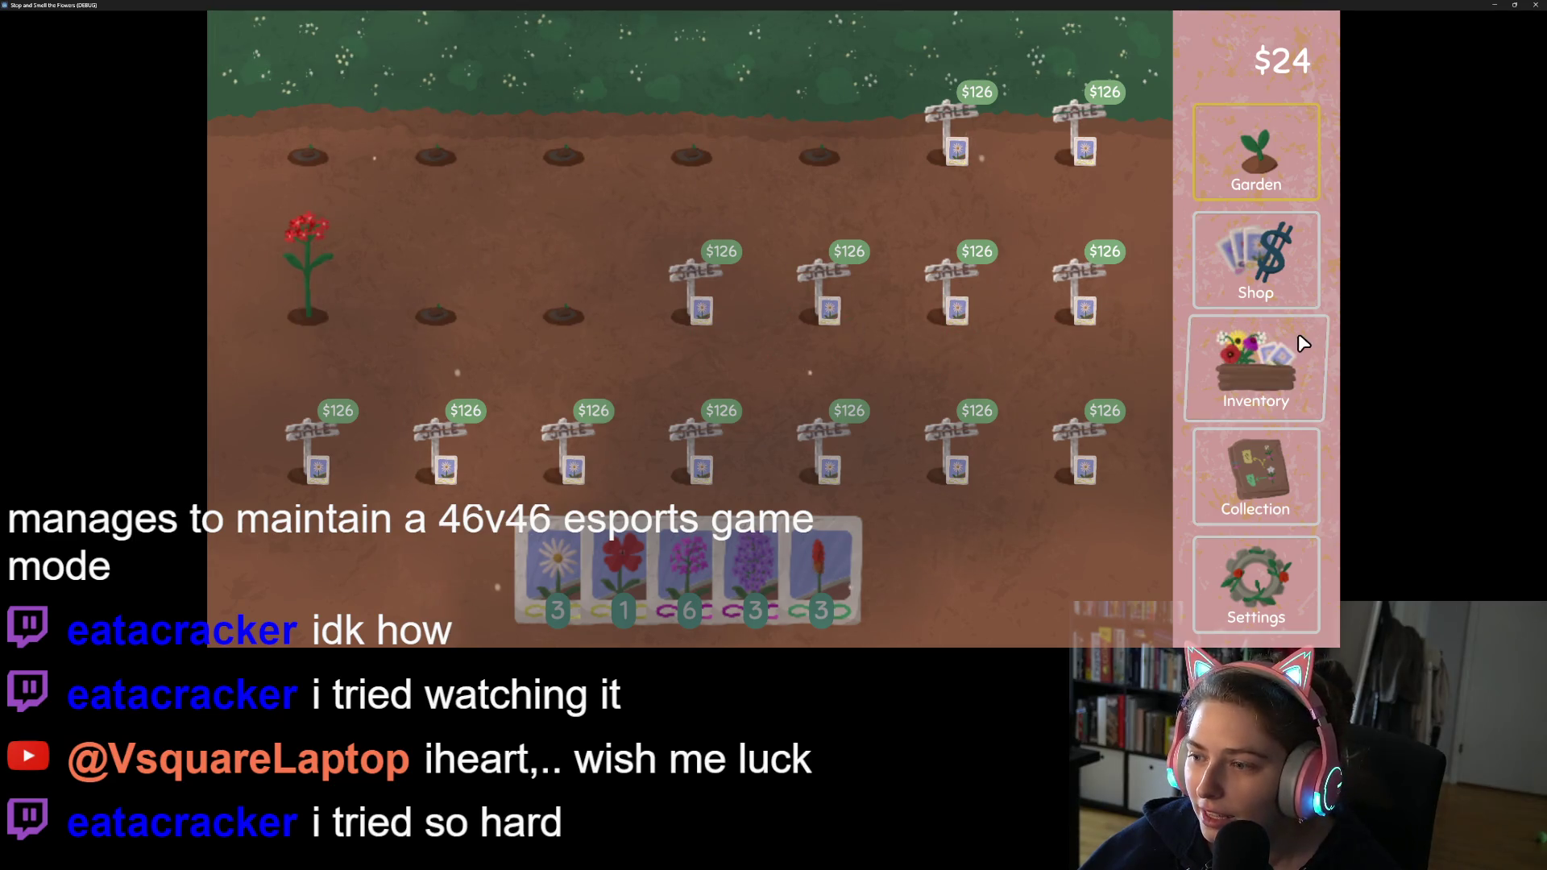
click(1245, 370)
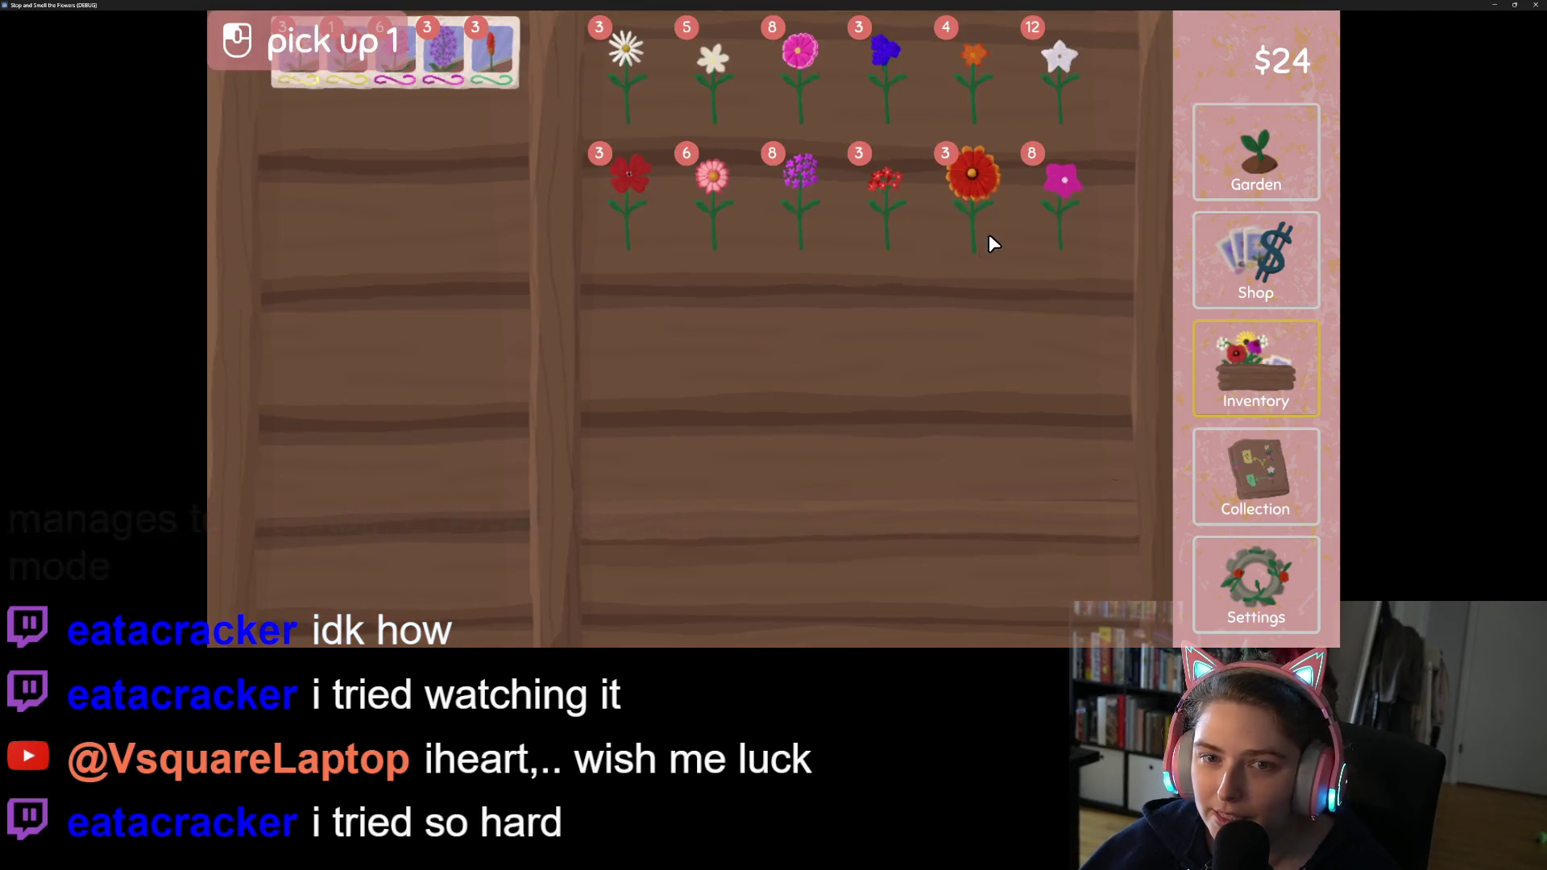
Step: Turn three more red flowers into seed packets
click(987, 229)
click(458, 276)
click(978, 219)
click(977, 219)
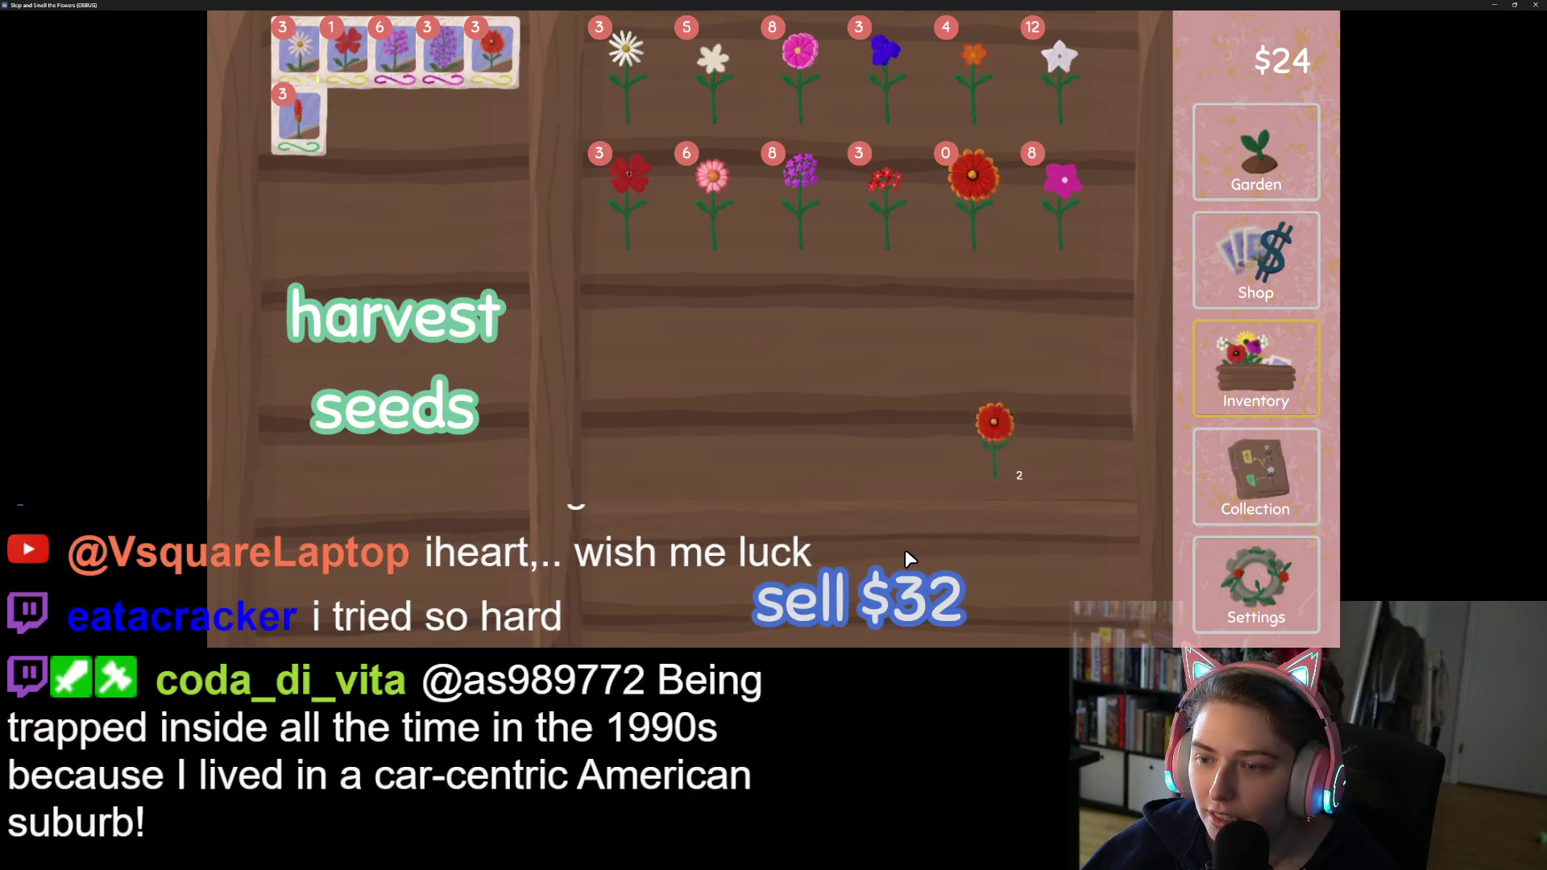
click(379, 269)
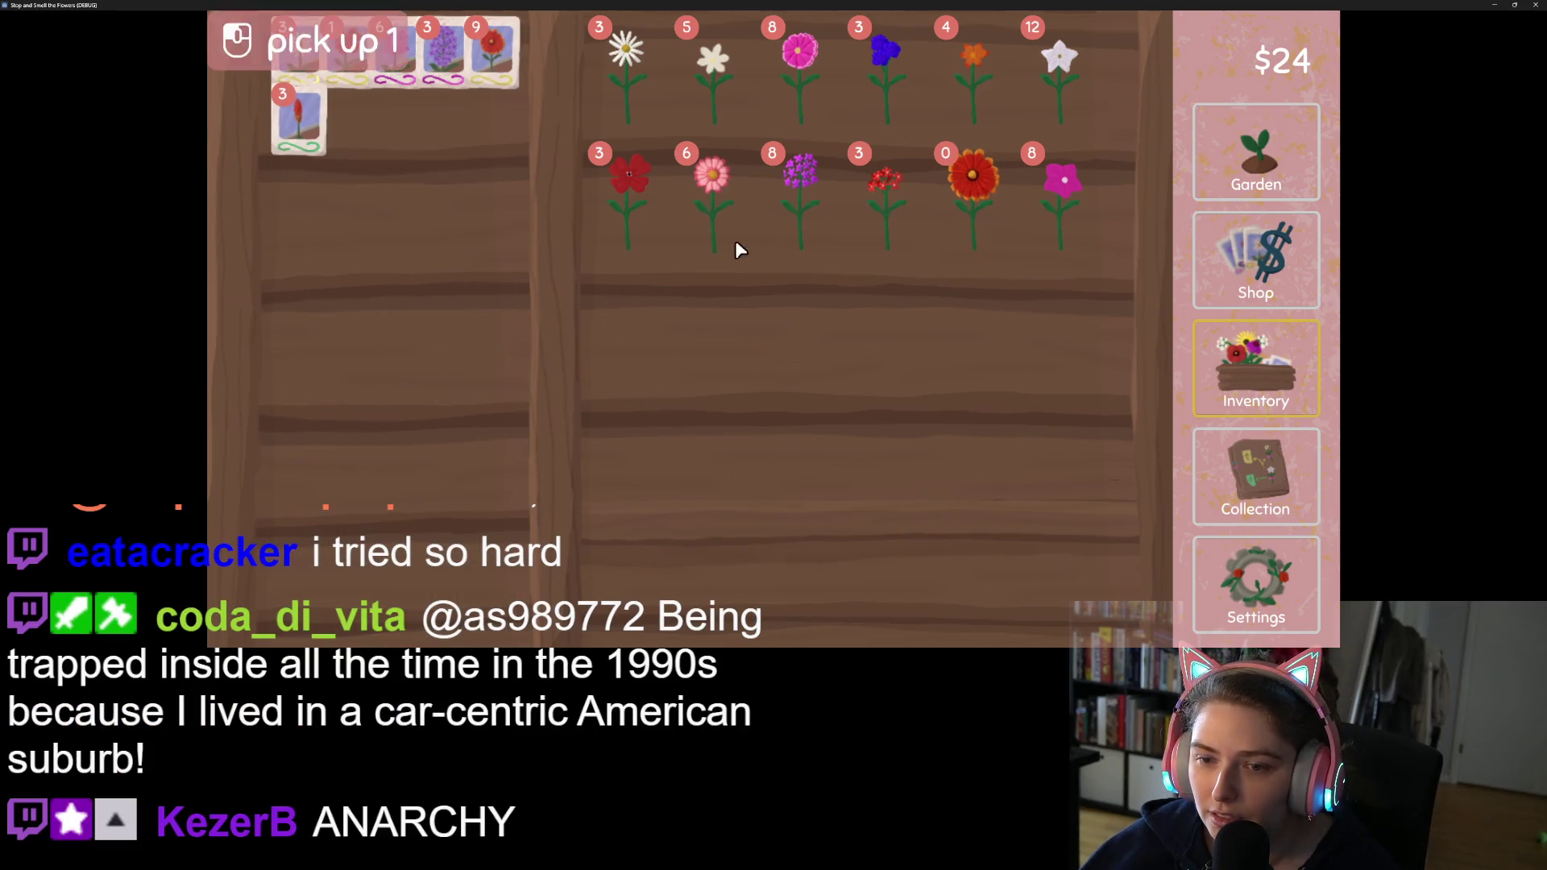
Step: Harvest three vinca and two catchfly into seeds, then sell five vinca and six catchfly
click(1057, 208)
click(1057, 208)
click(1057, 208)
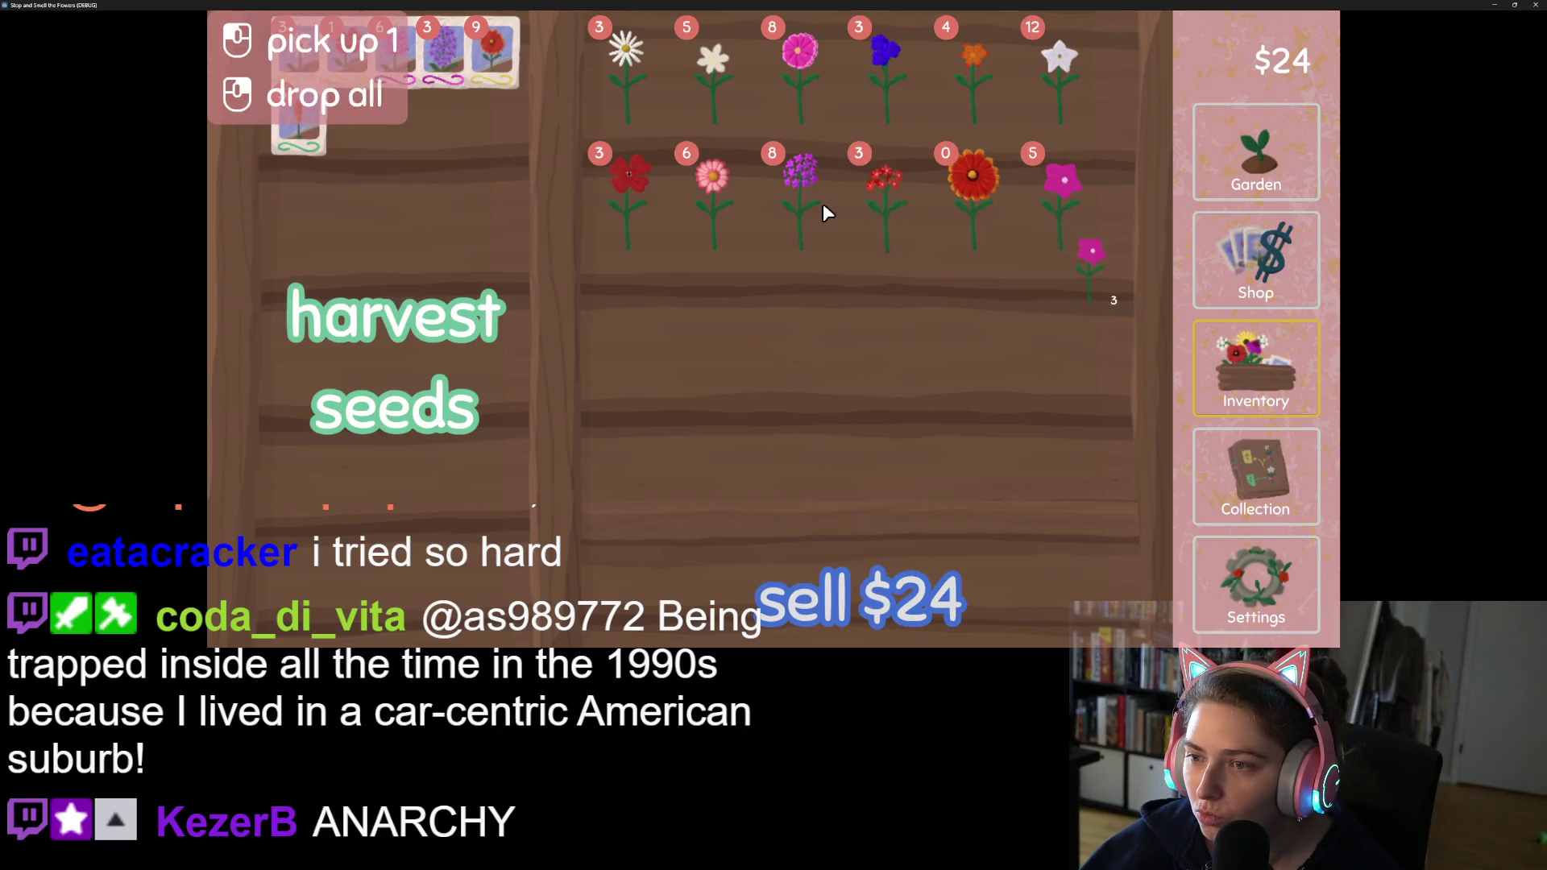
click(375, 248)
shift+click(1043, 207)
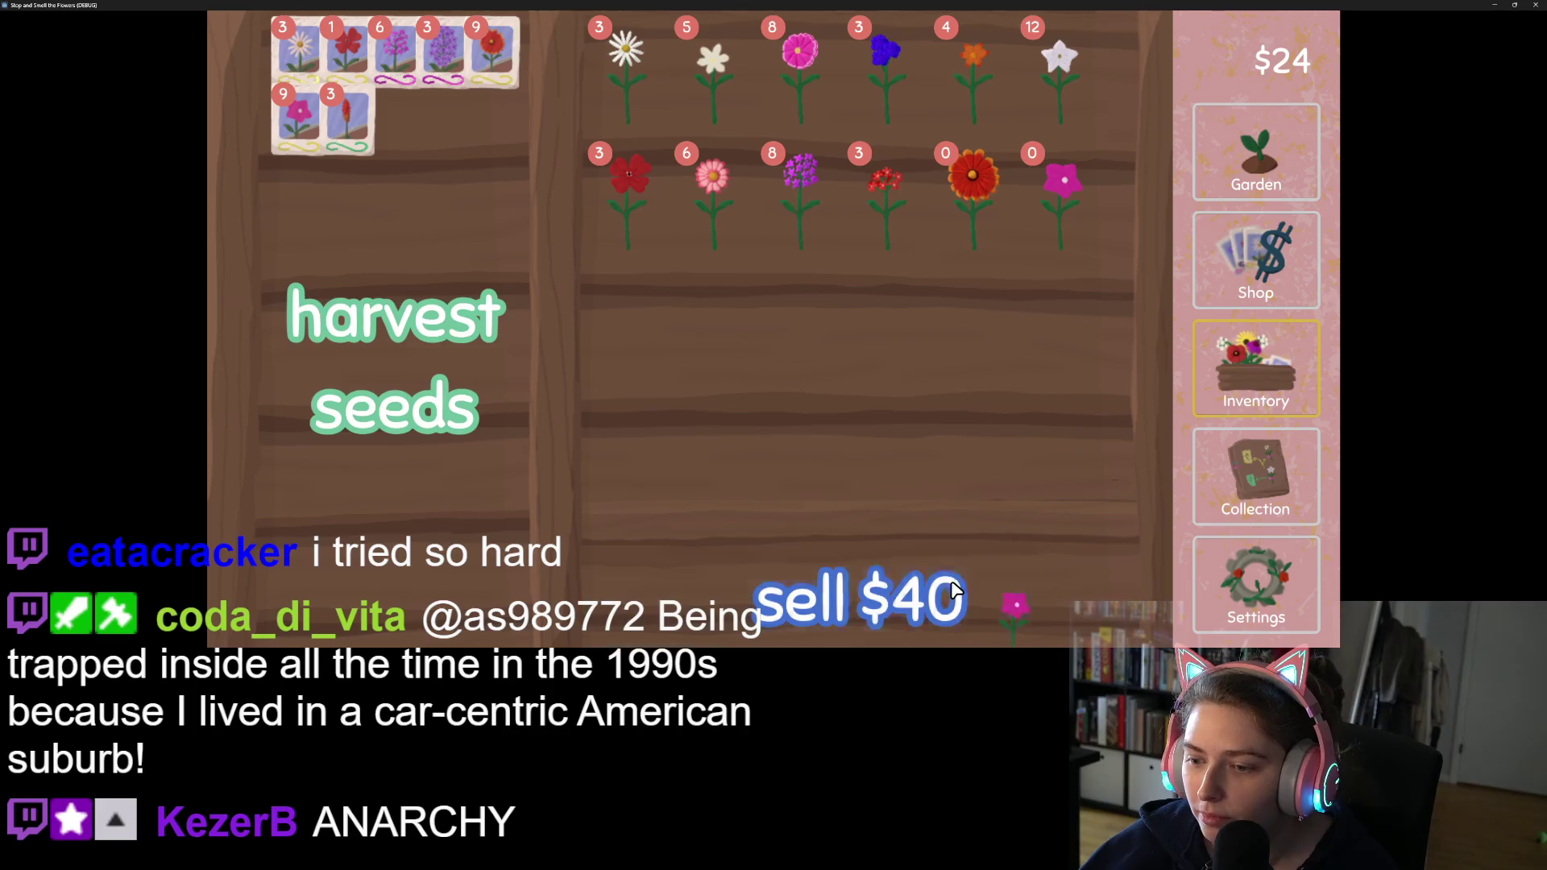
click(1015, 597)
click(793, 206)
click(793, 206)
click(387, 242)
shift+click(814, 217)
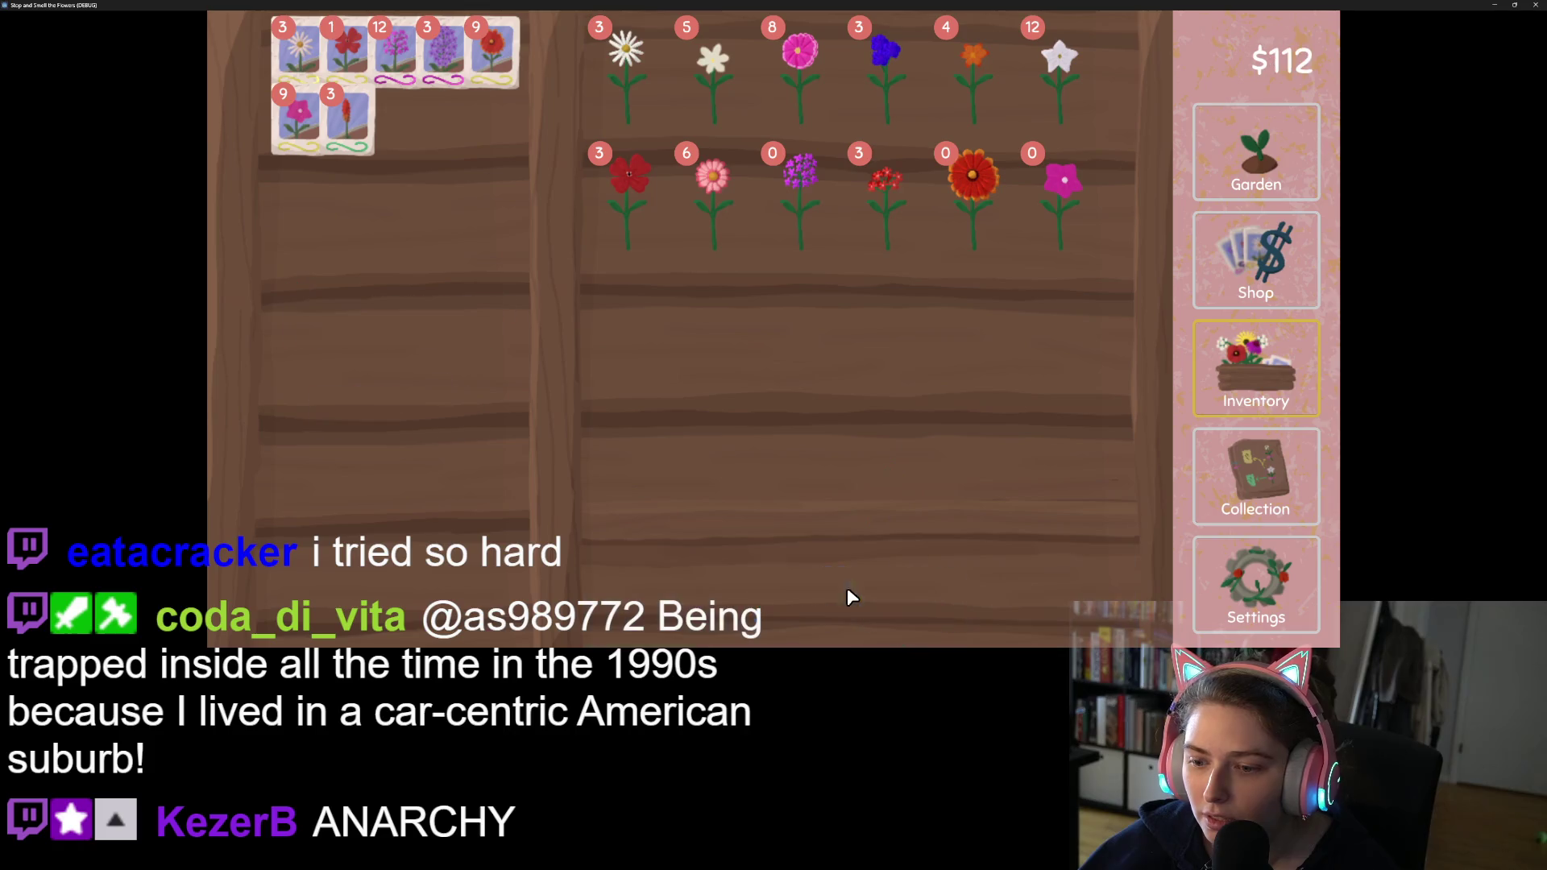
click(863, 597)
Step: Sell four strawflowers, two red flowers and five tobacco flowers
click(710, 234)
click(710, 234)
click(710, 234)
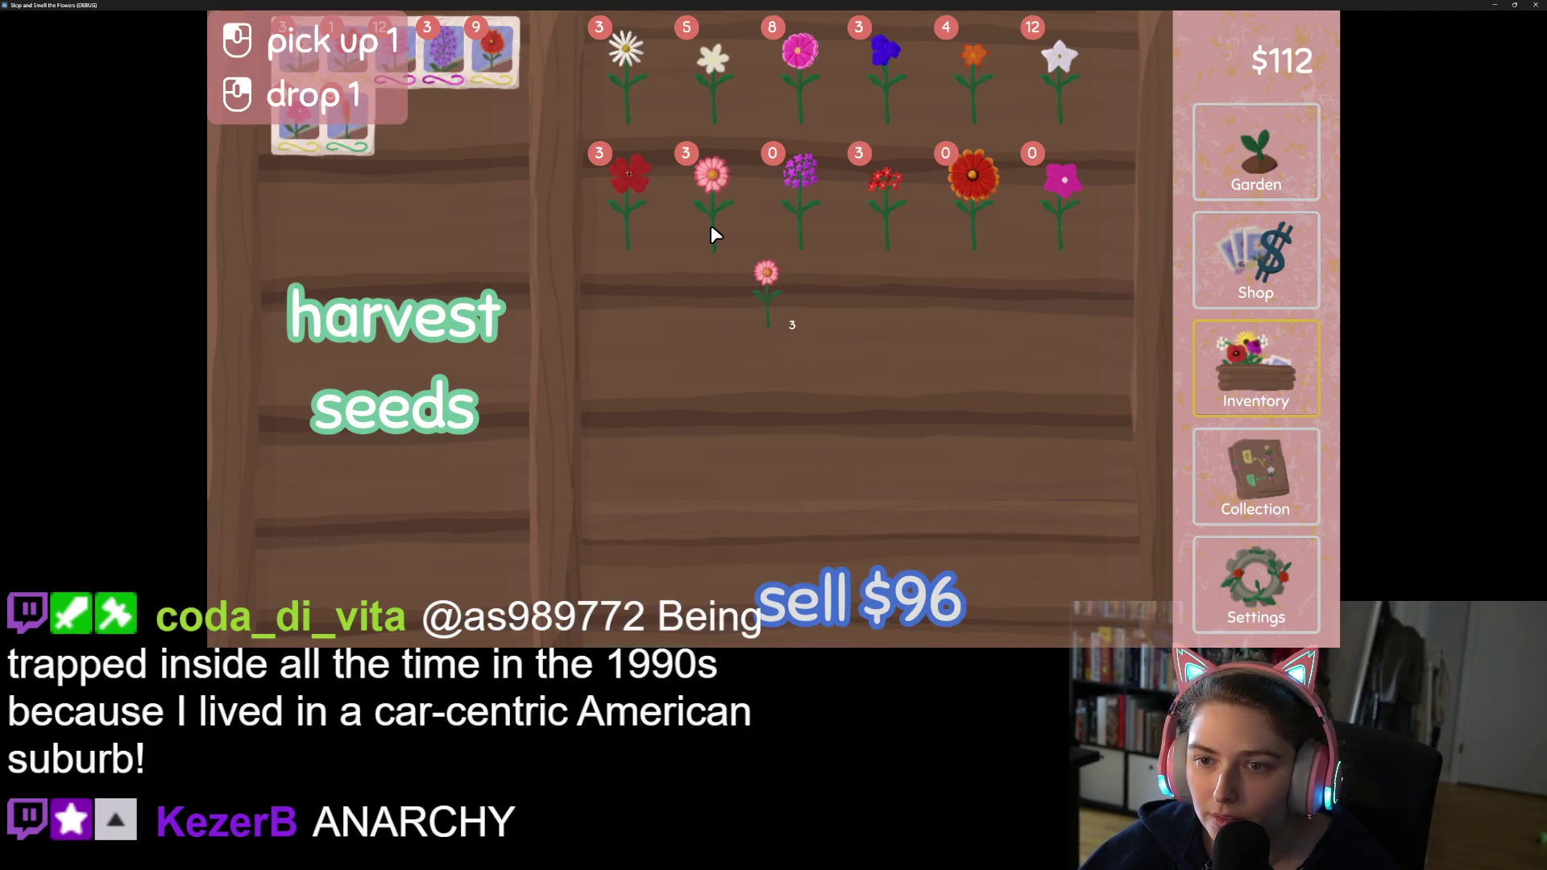
click(710, 233)
click(838, 588)
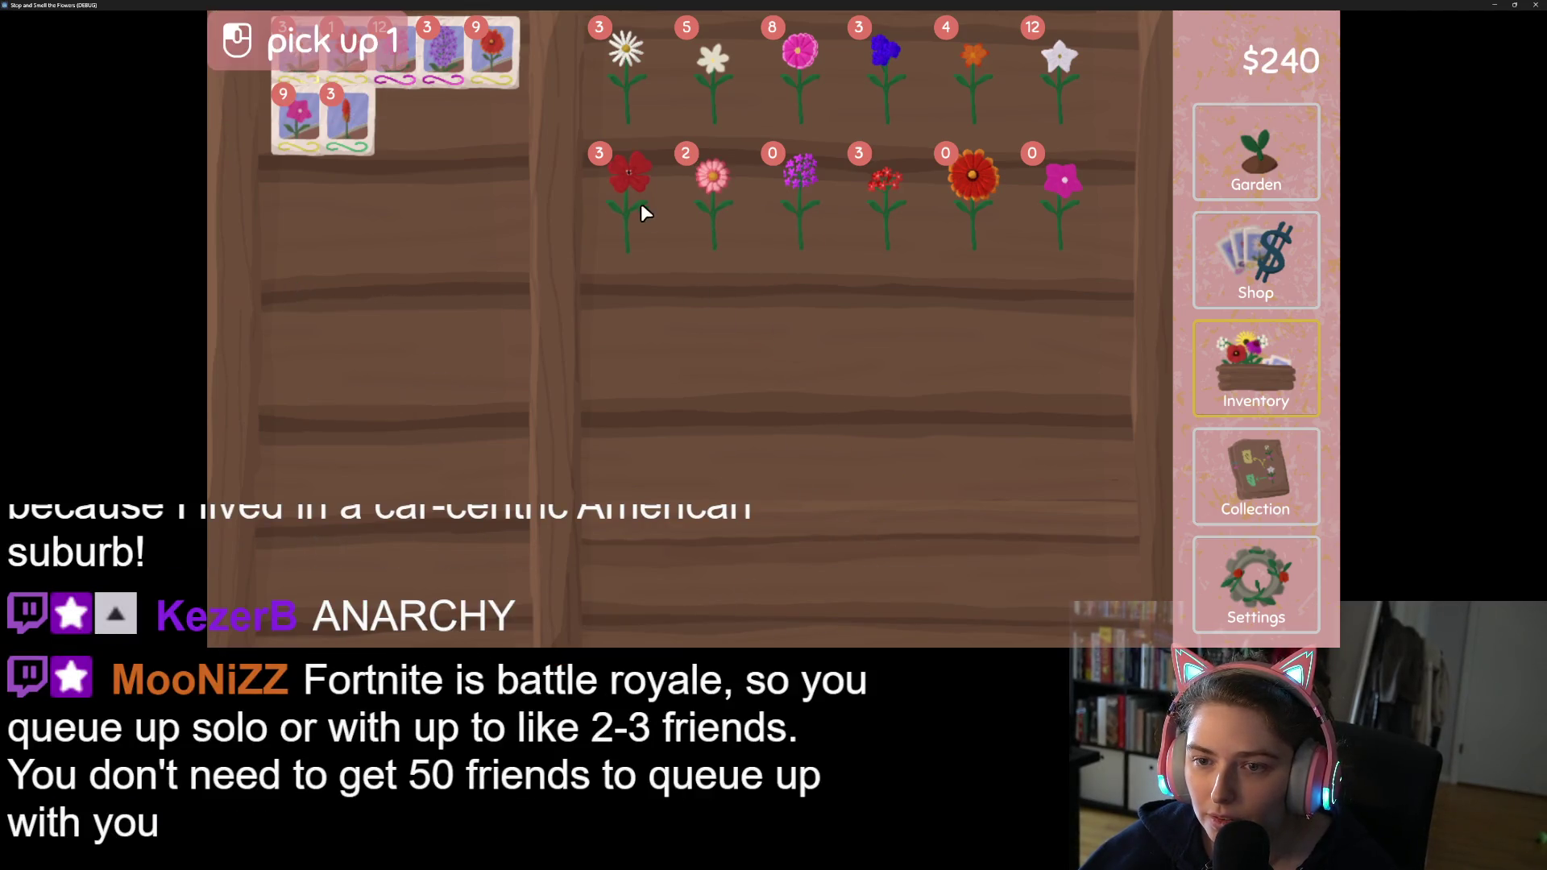
click(632, 190)
click(632, 190)
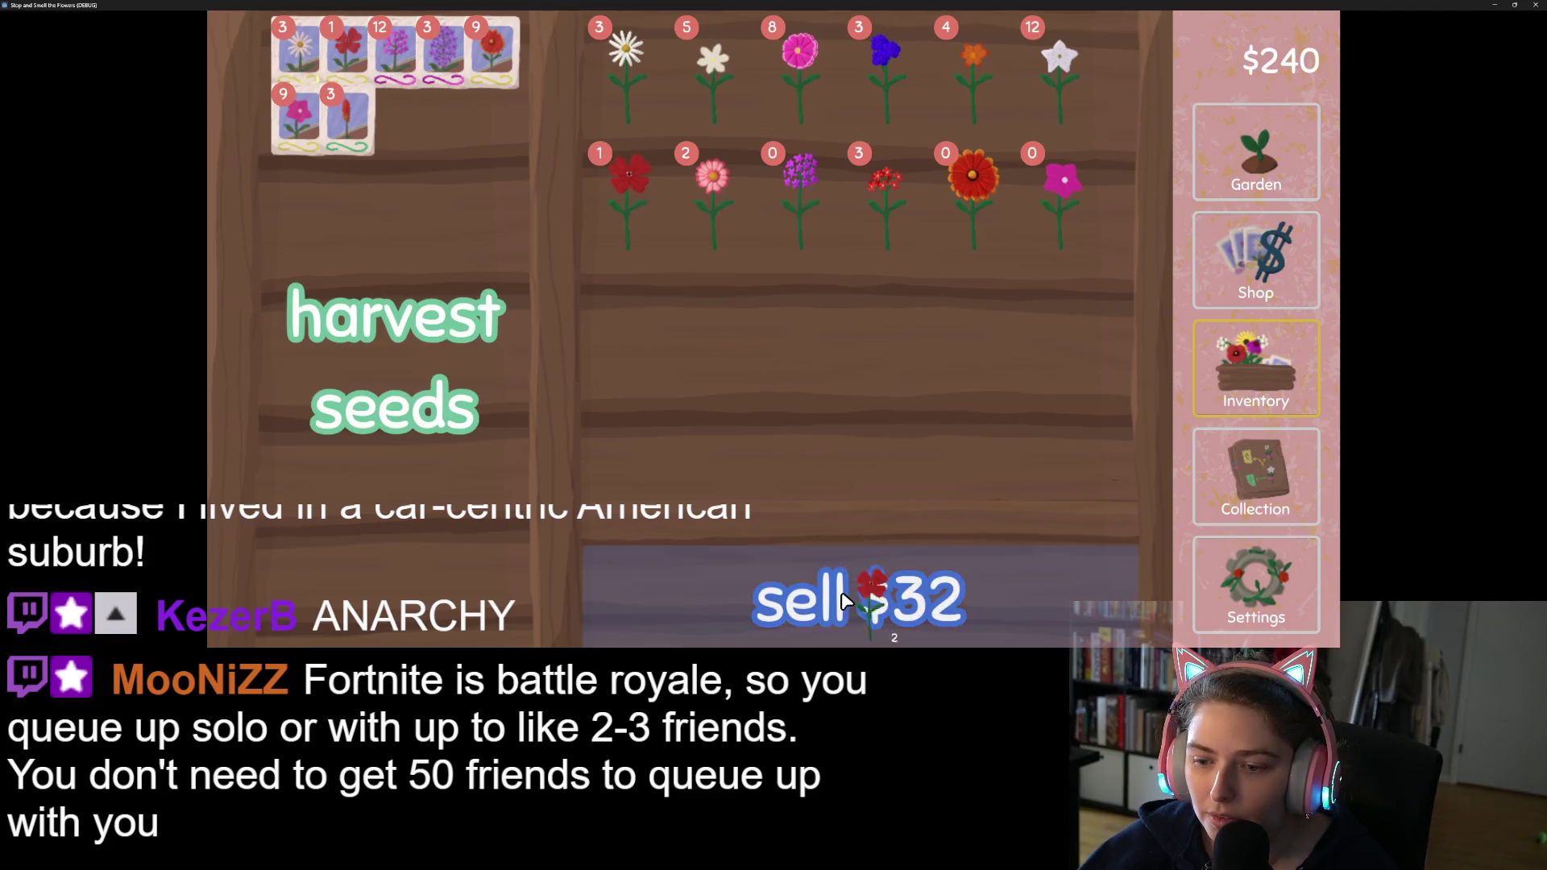
click(858, 598)
click(1067, 90)
click(1066, 90)
click(1067, 90)
click(1066, 90)
click(1066, 91)
click(918, 596)
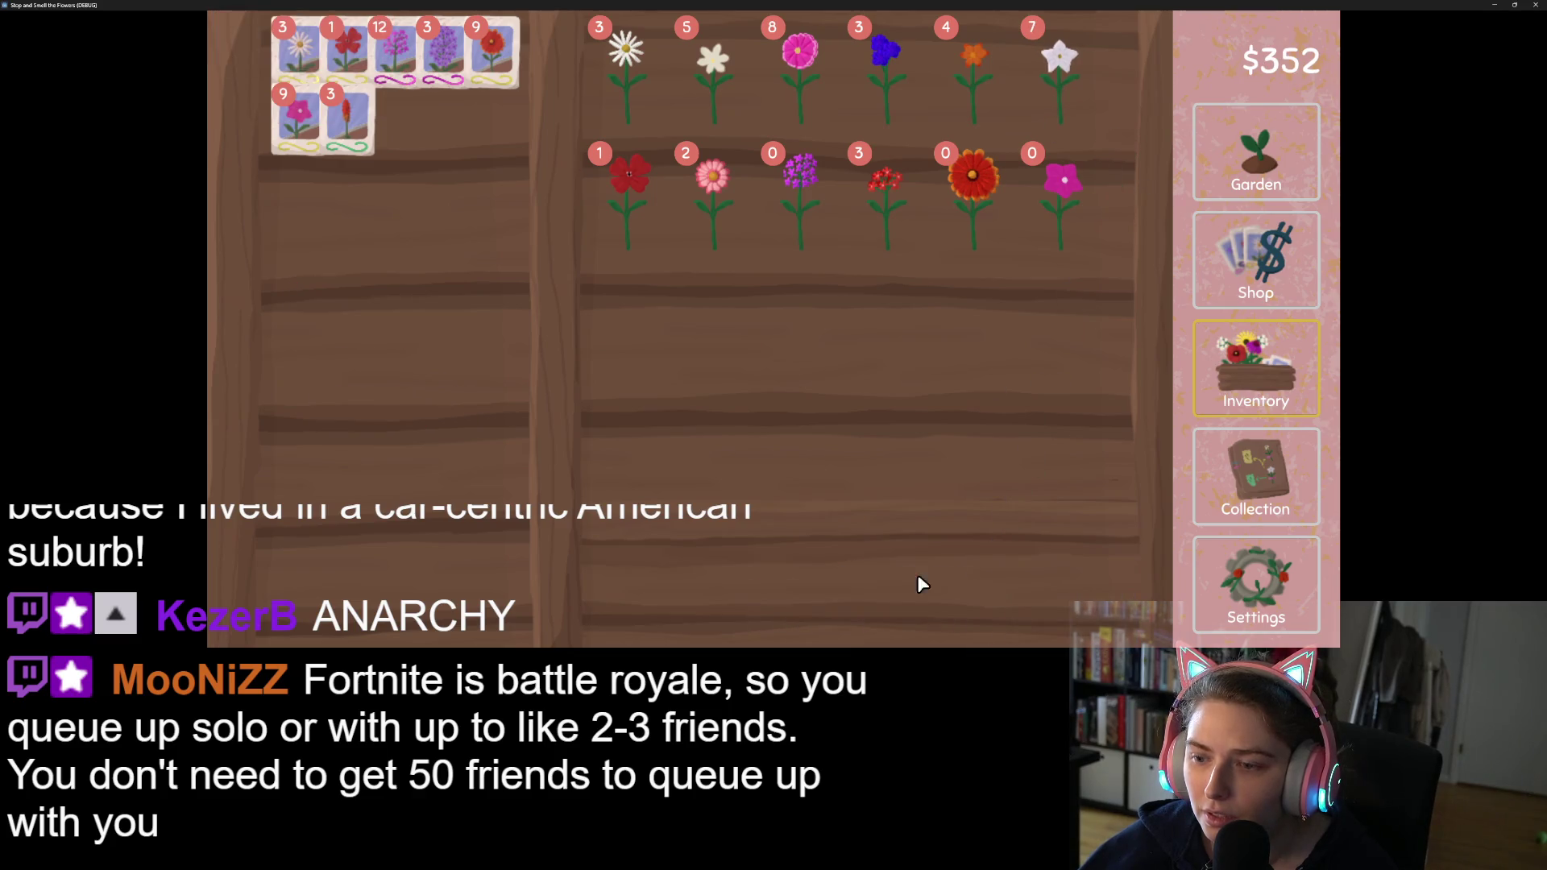
Step: Turn two tobacco flowers into seeds and buy a for-sale plot in the garden's middle row
click(1060, 64)
click(1060, 64)
click(456, 231)
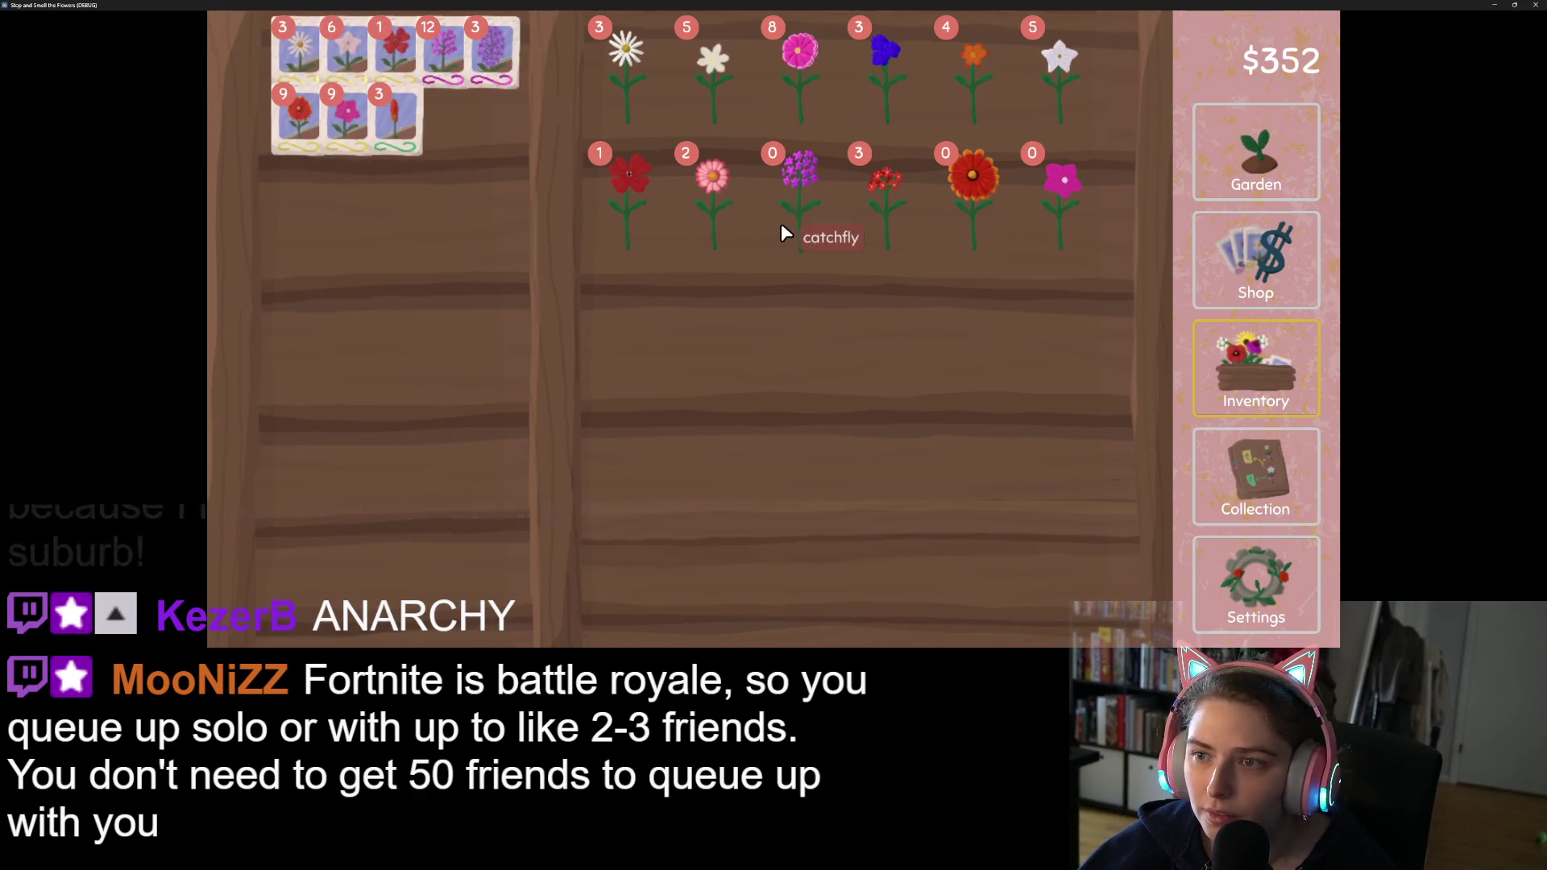
click(1255, 153)
click(697, 290)
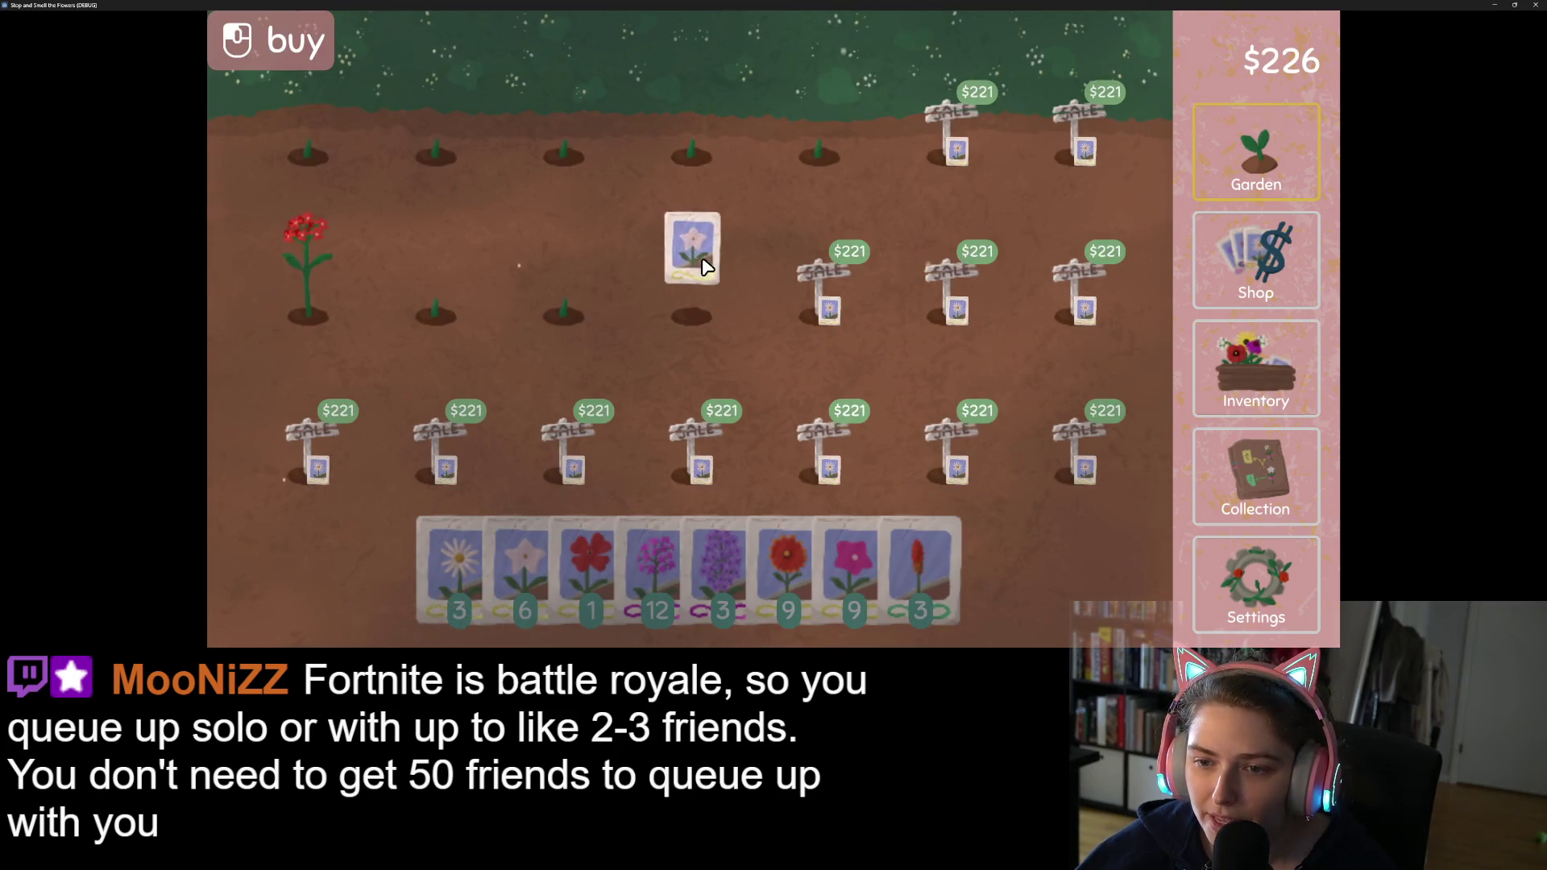
Step: Buy the second middle-row plot, plant lilac seeds in both new plots, then open the inventory
click(858, 291)
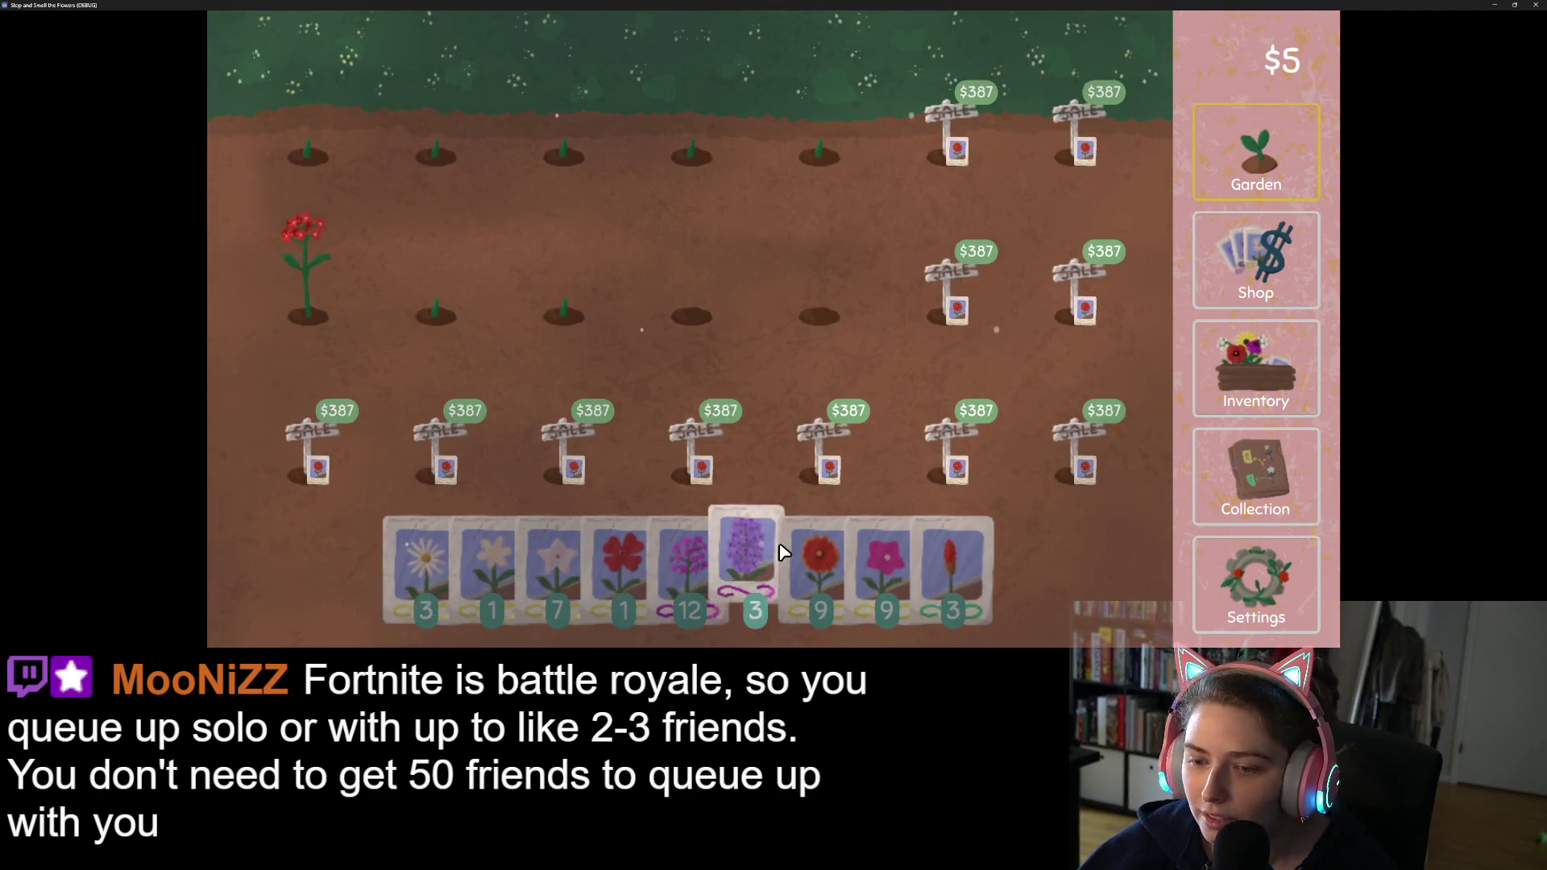
click(742, 555)
click(735, 325)
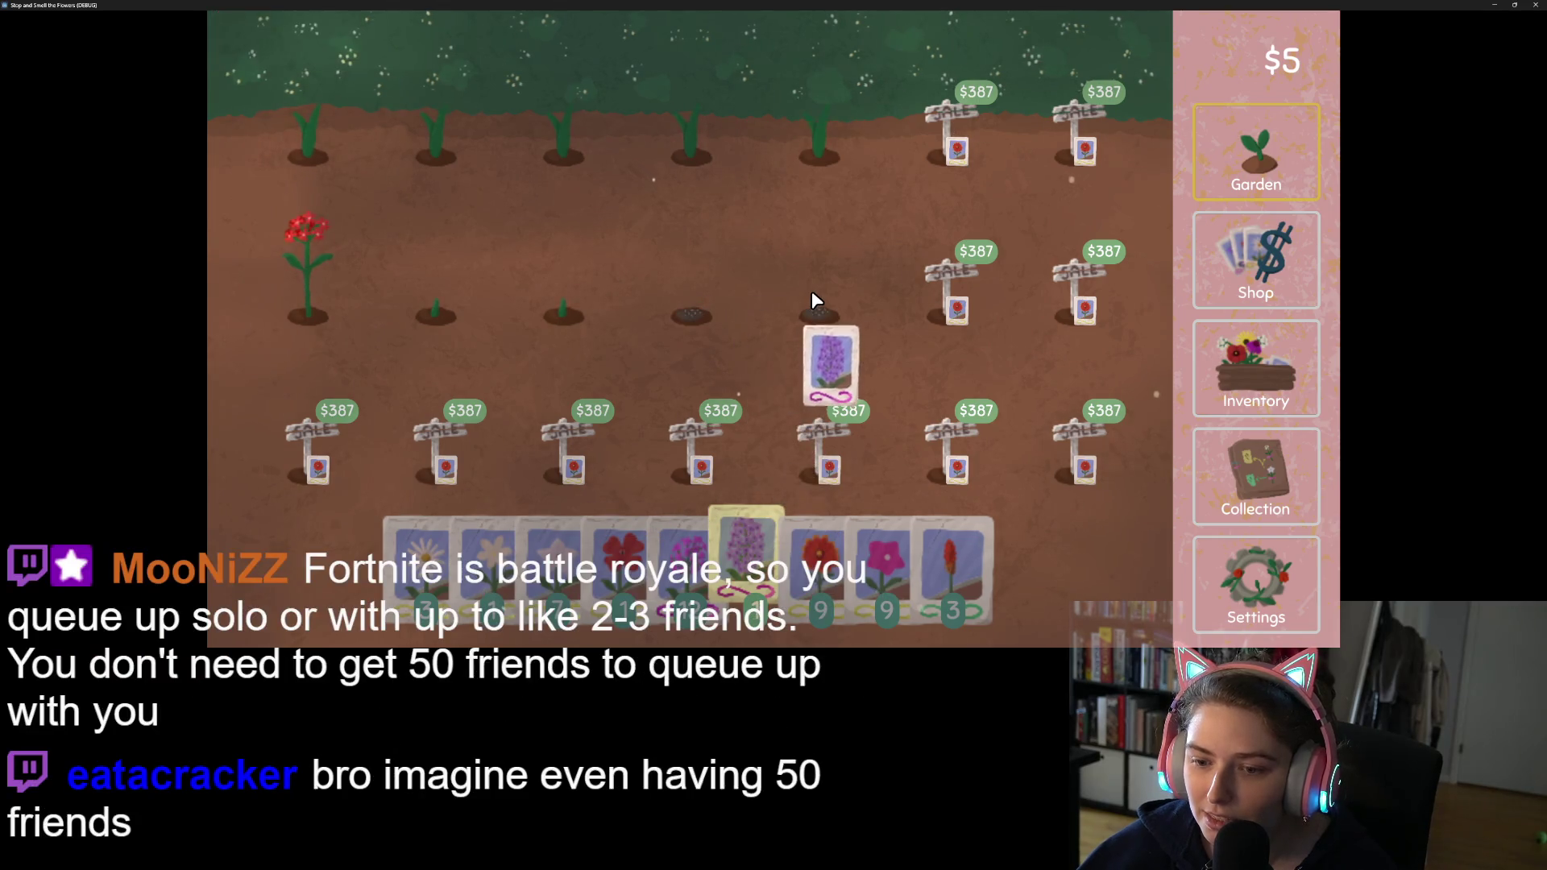
click(810, 292)
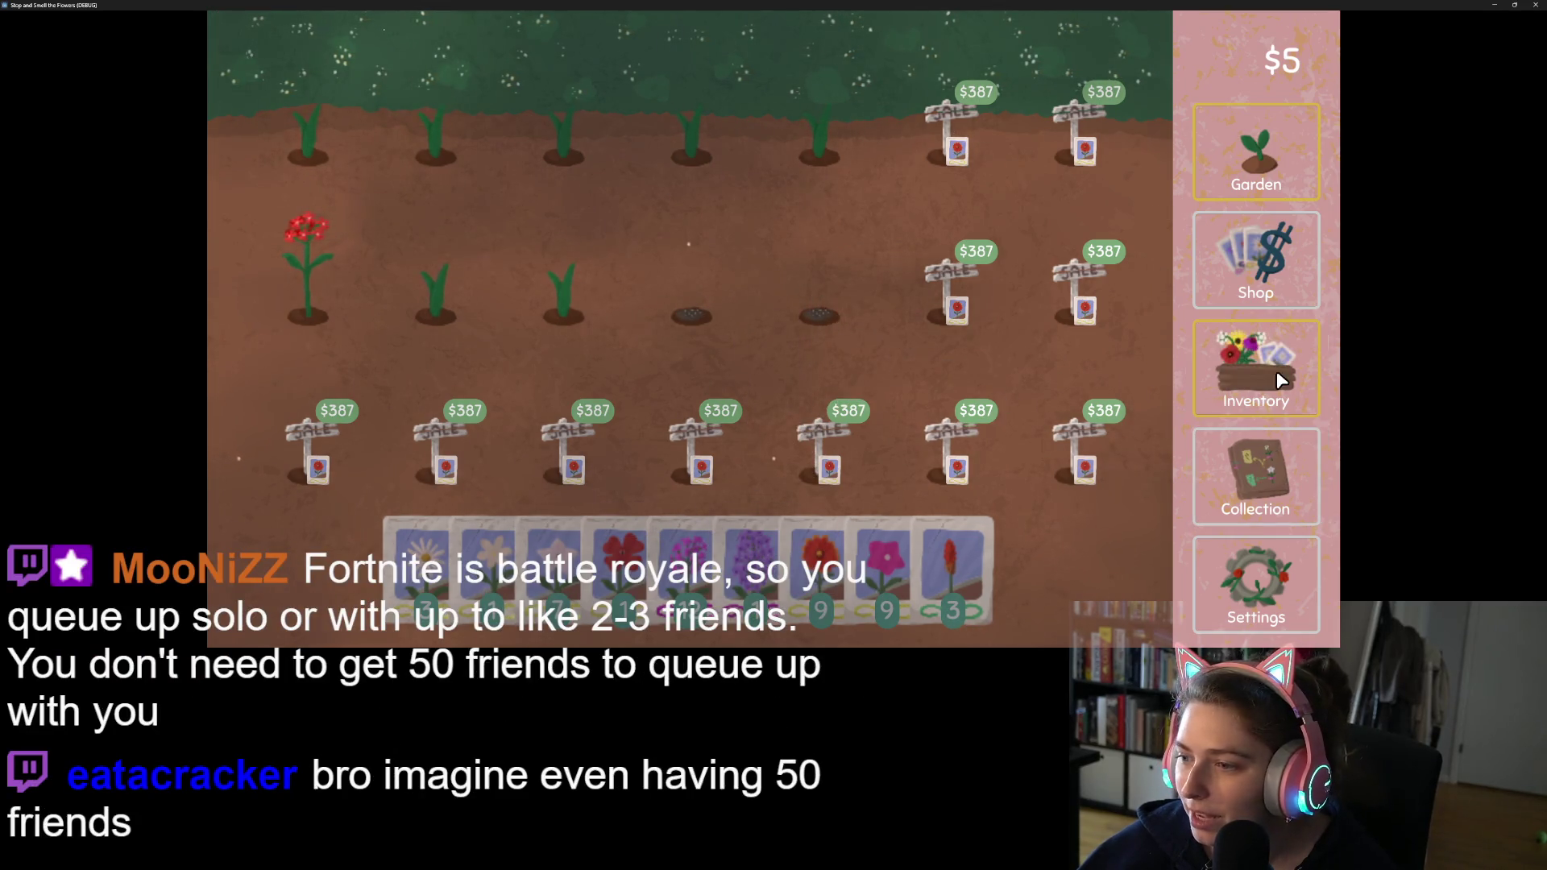
click(1276, 371)
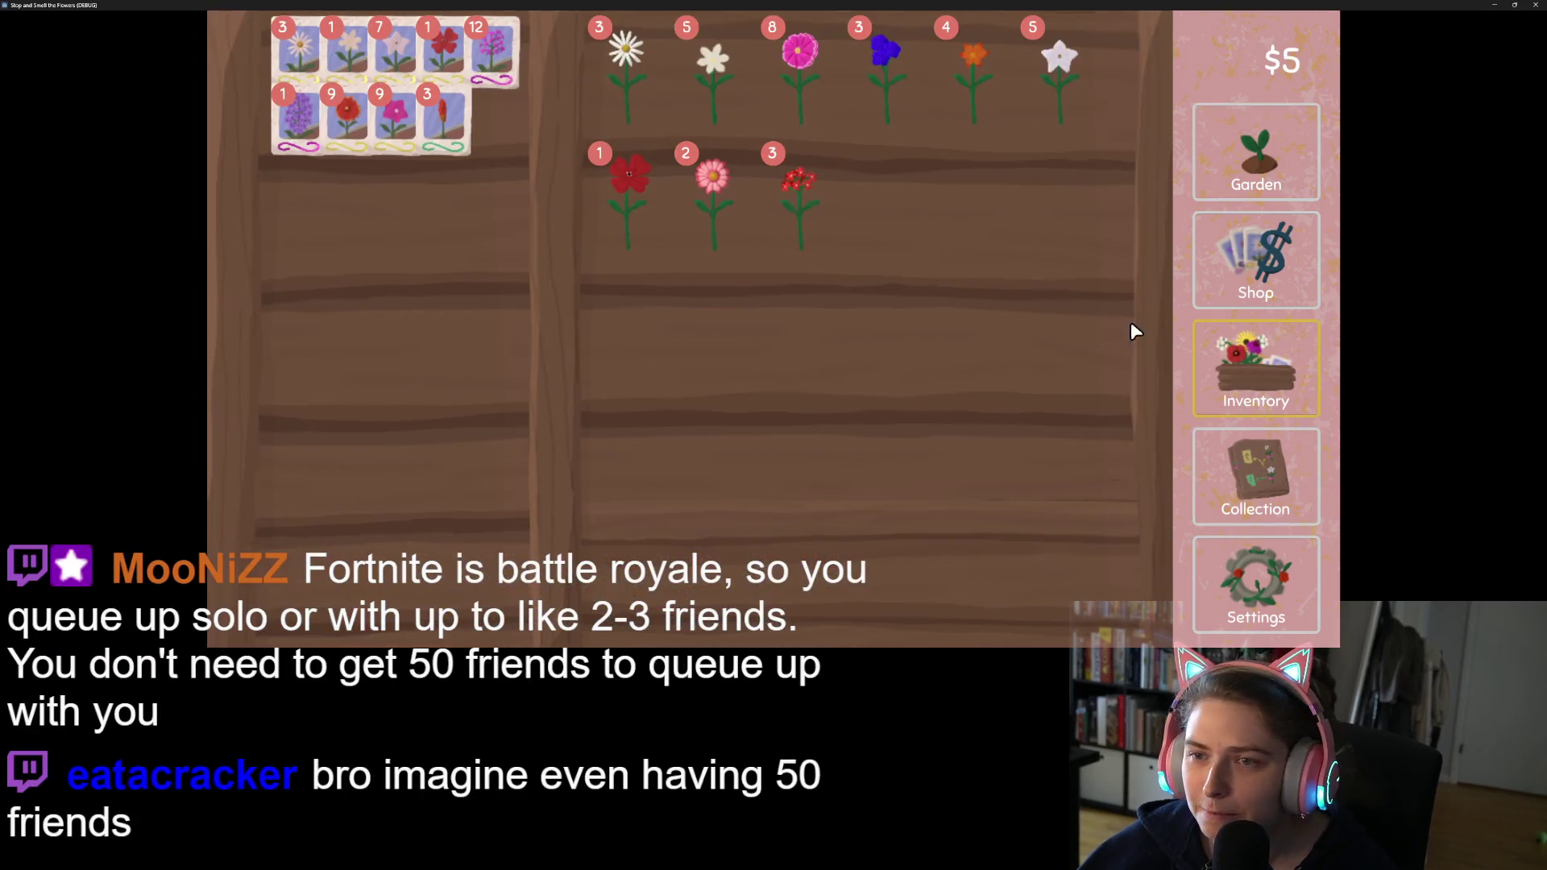
Step: Turn one cornflower and some columbines into seeds and sell the remaining cornflowers and columbines
click(888, 66)
click(388, 270)
double_click(896, 87)
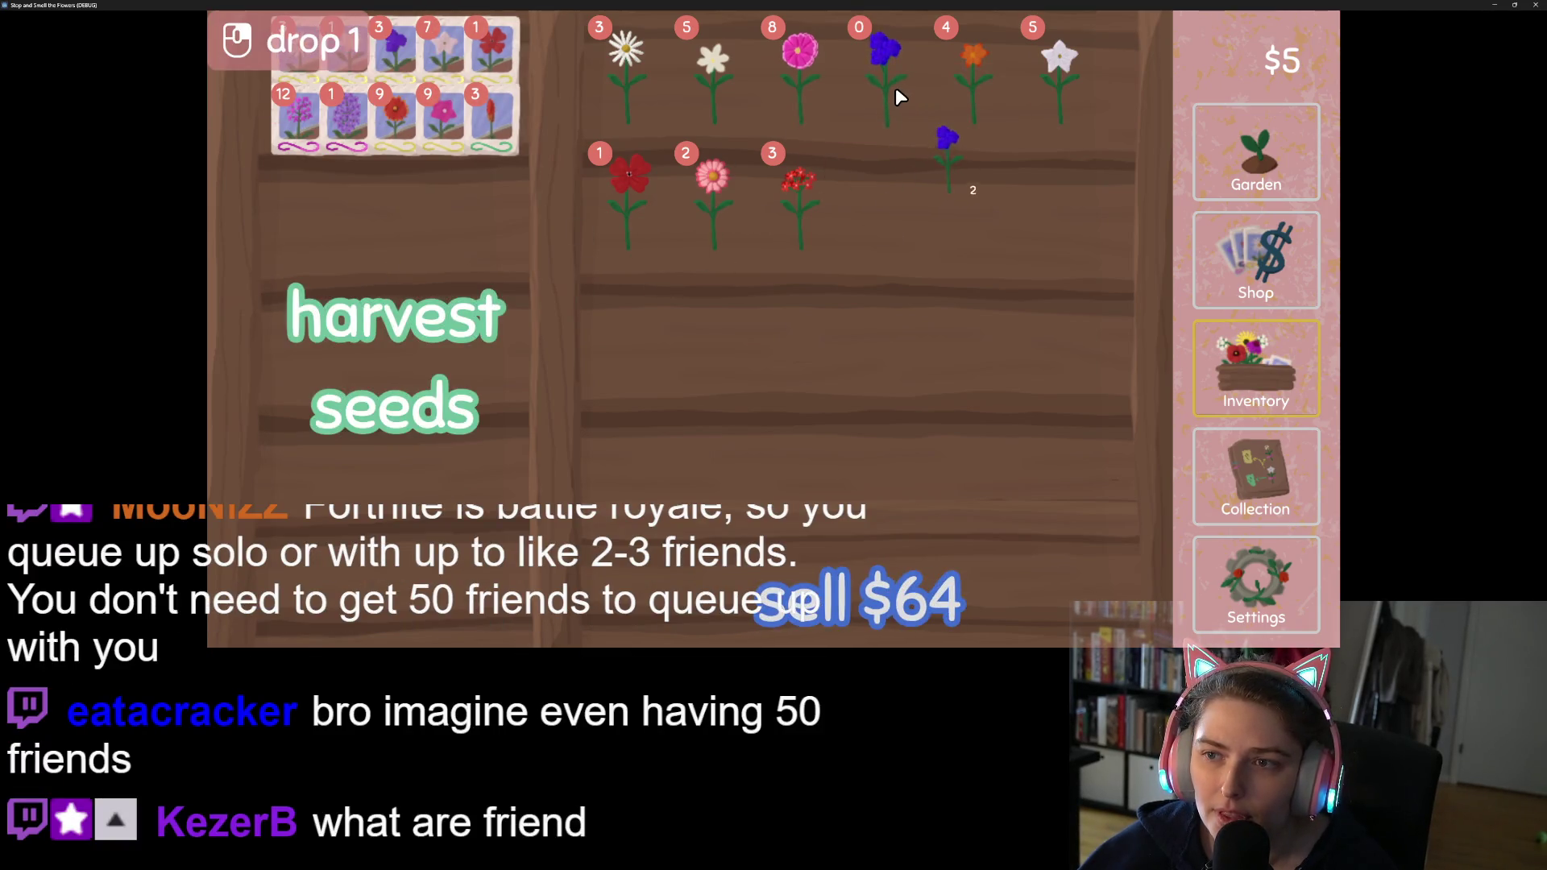
click(973, 472)
click(801, 71)
double_click(801, 71)
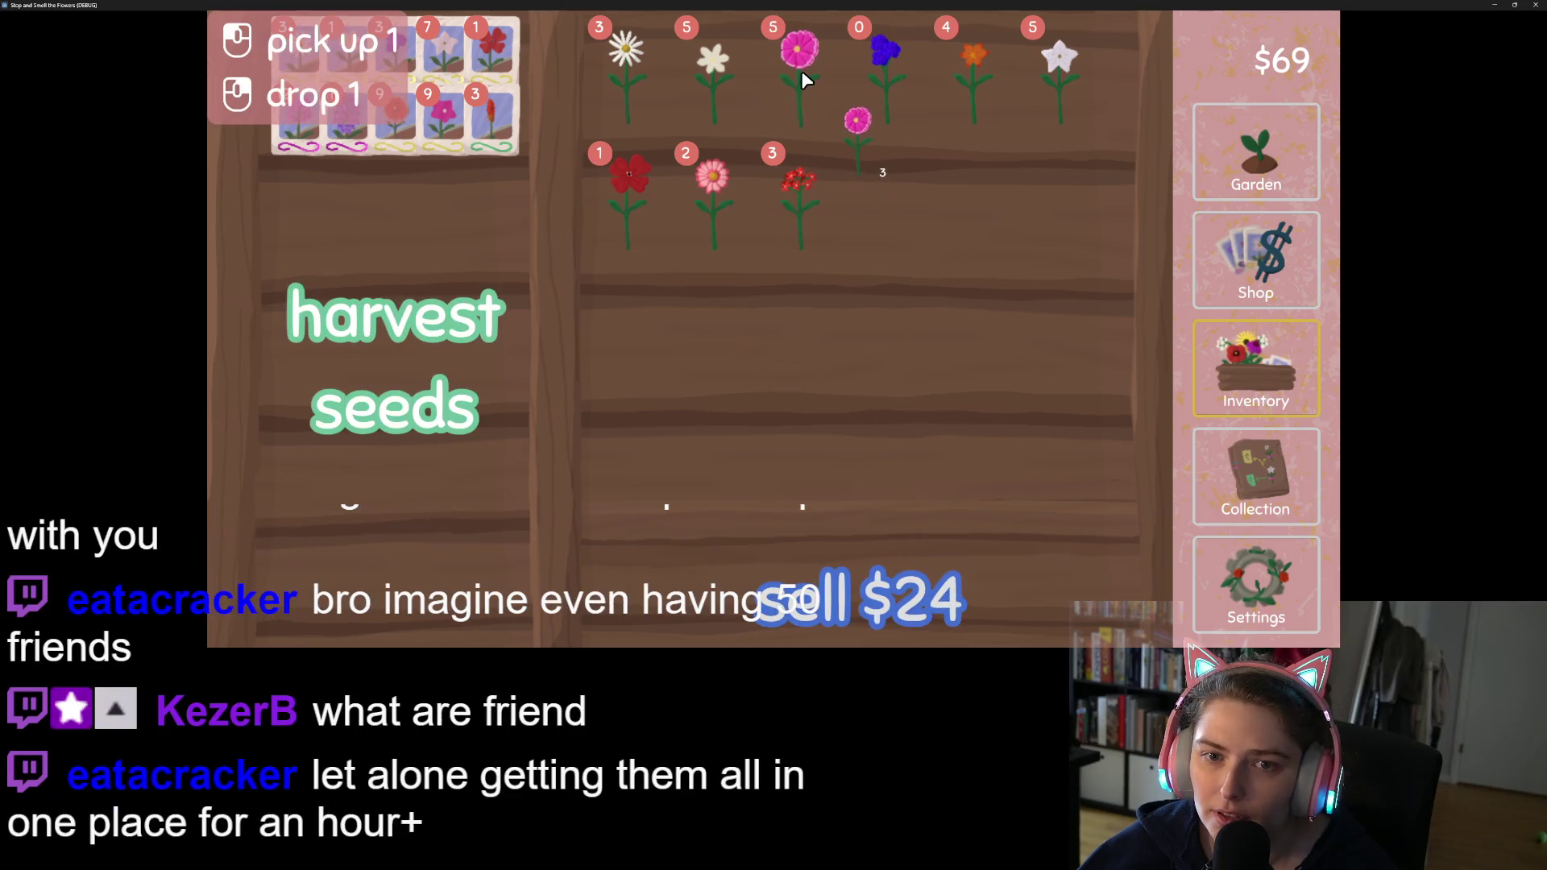
right_click(800, 71)
click(416, 263)
click(791, 89)
double_click(790, 89)
double_click(791, 89)
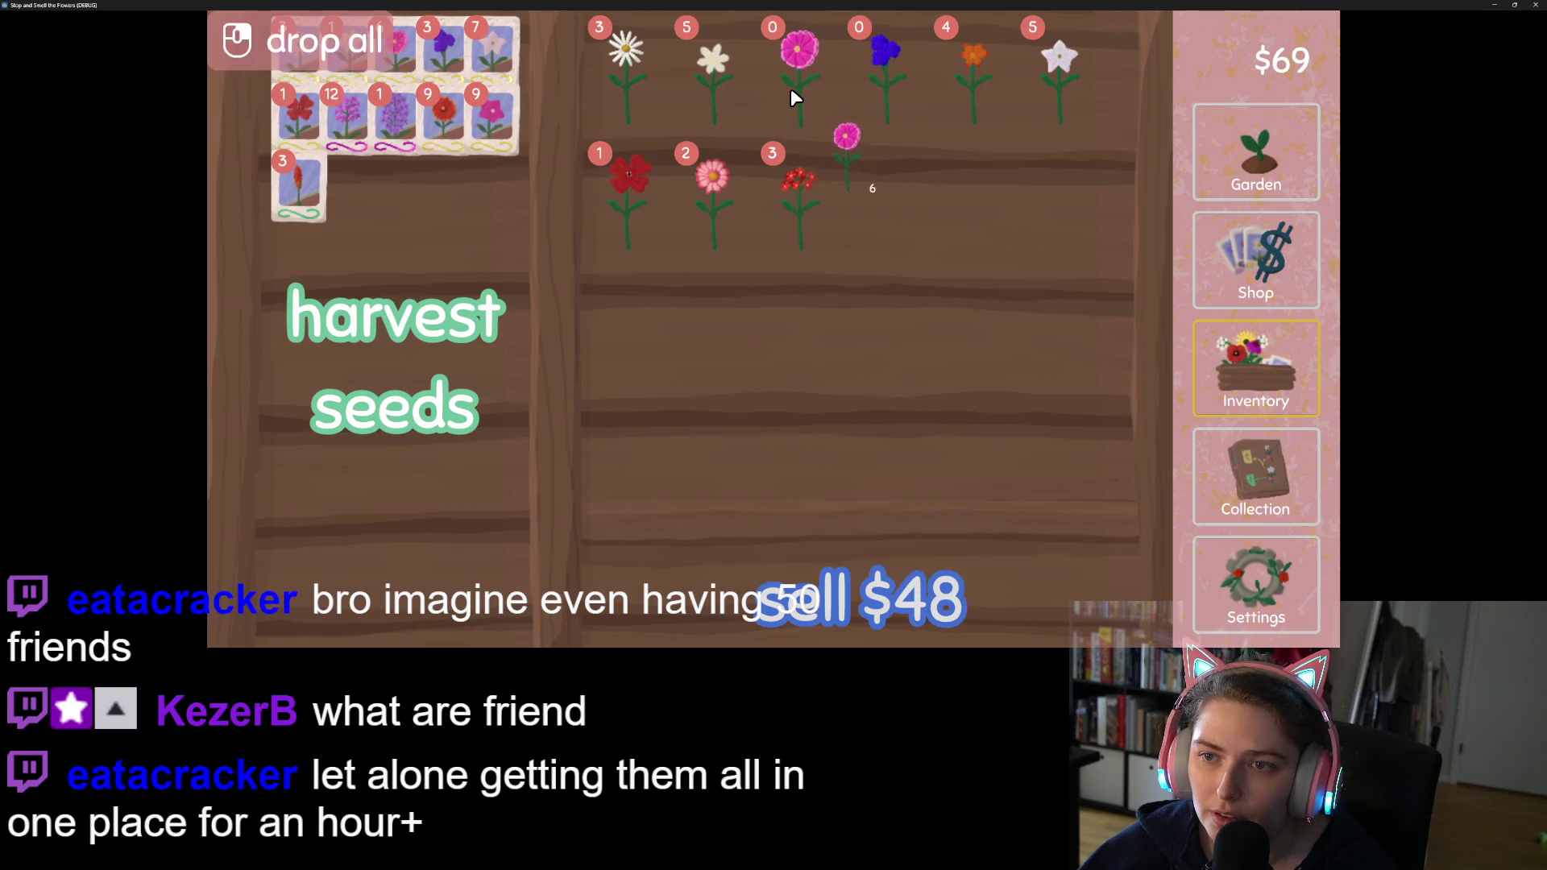
click(894, 596)
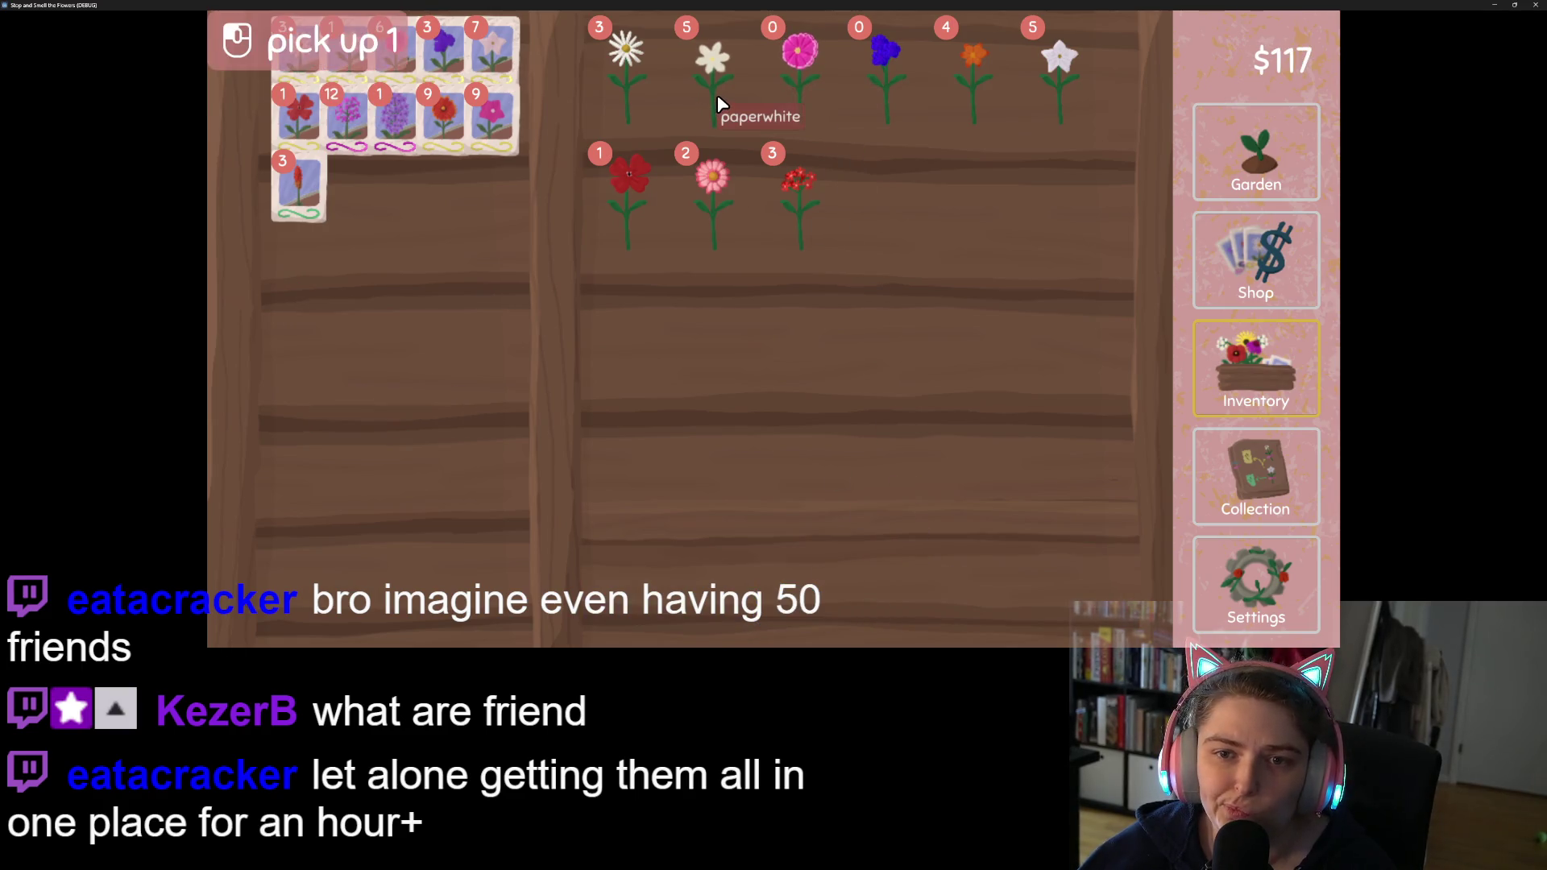
Step: Turn two paperwhites into seeds, then sell the other paperwhites, the daisies and orange flowers
double_click(717, 94)
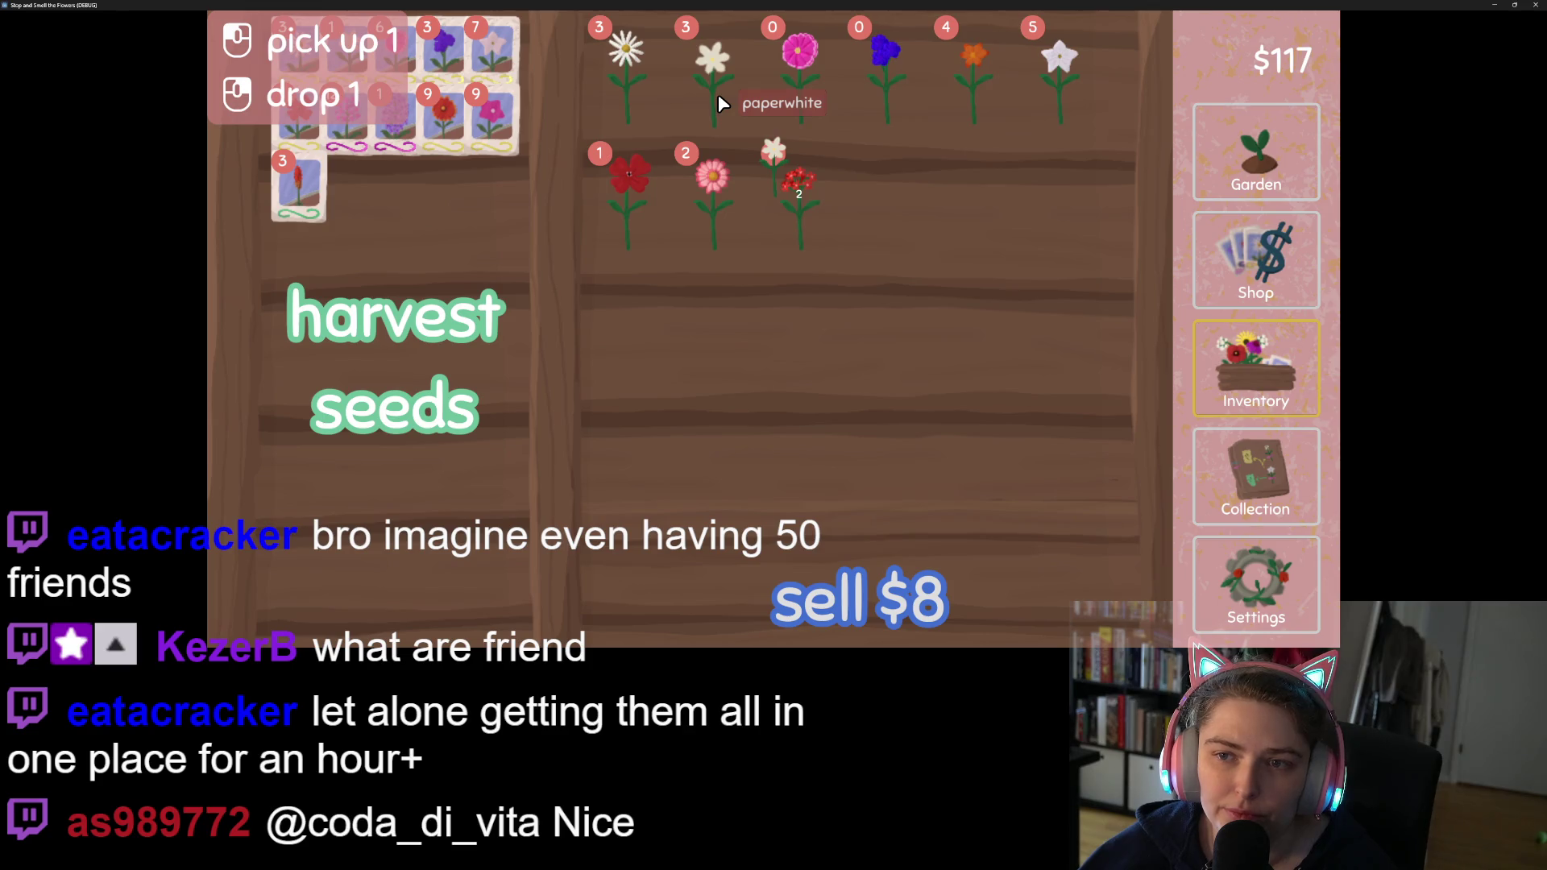
click(455, 266)
click(704, 75)
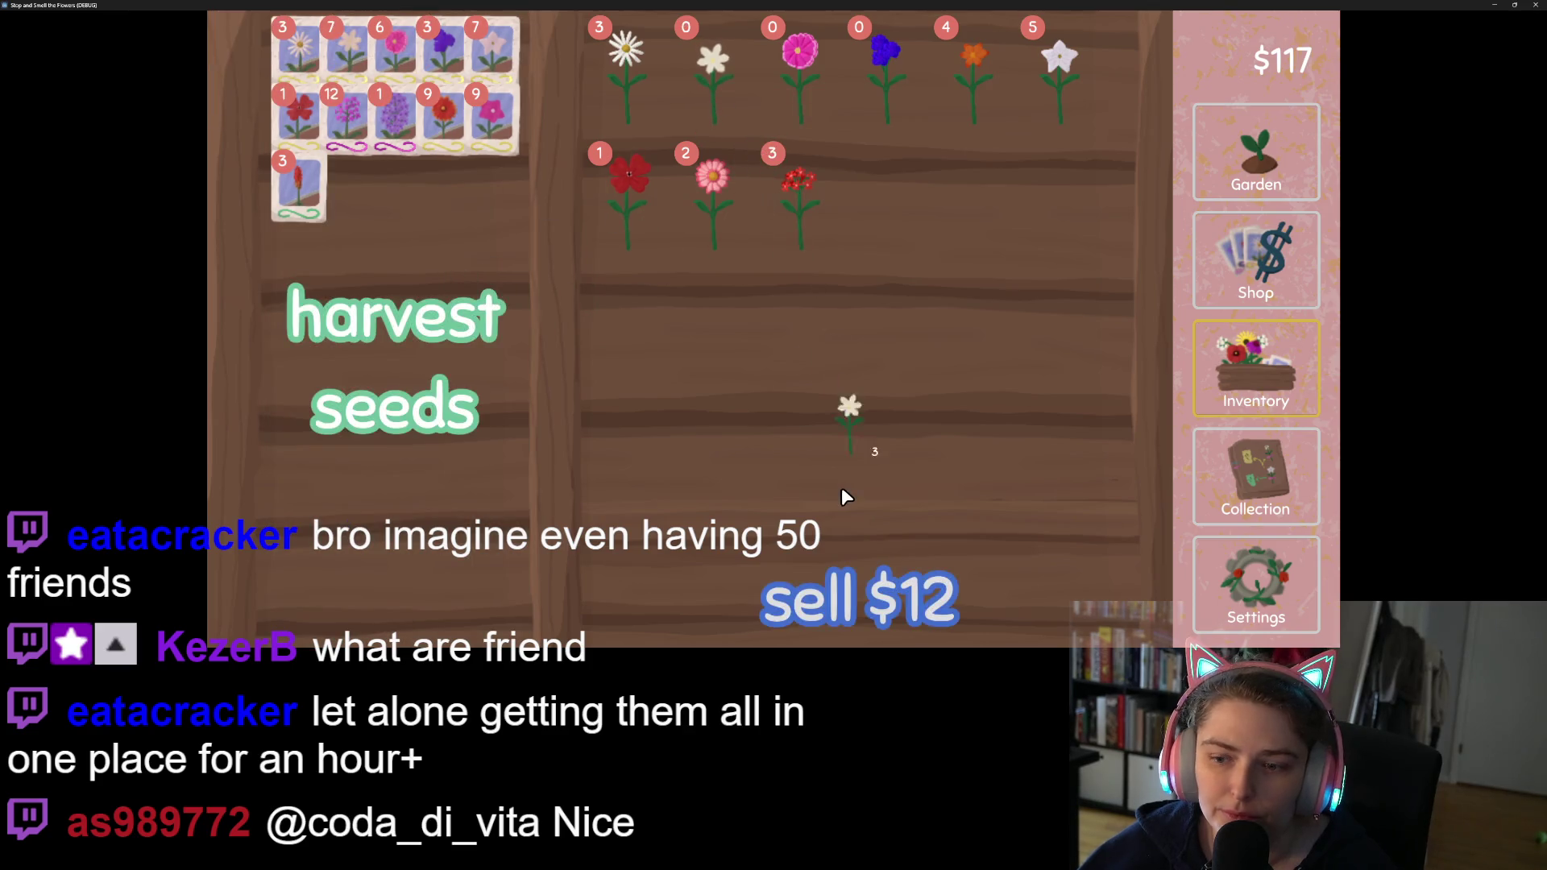
click(852, 621)
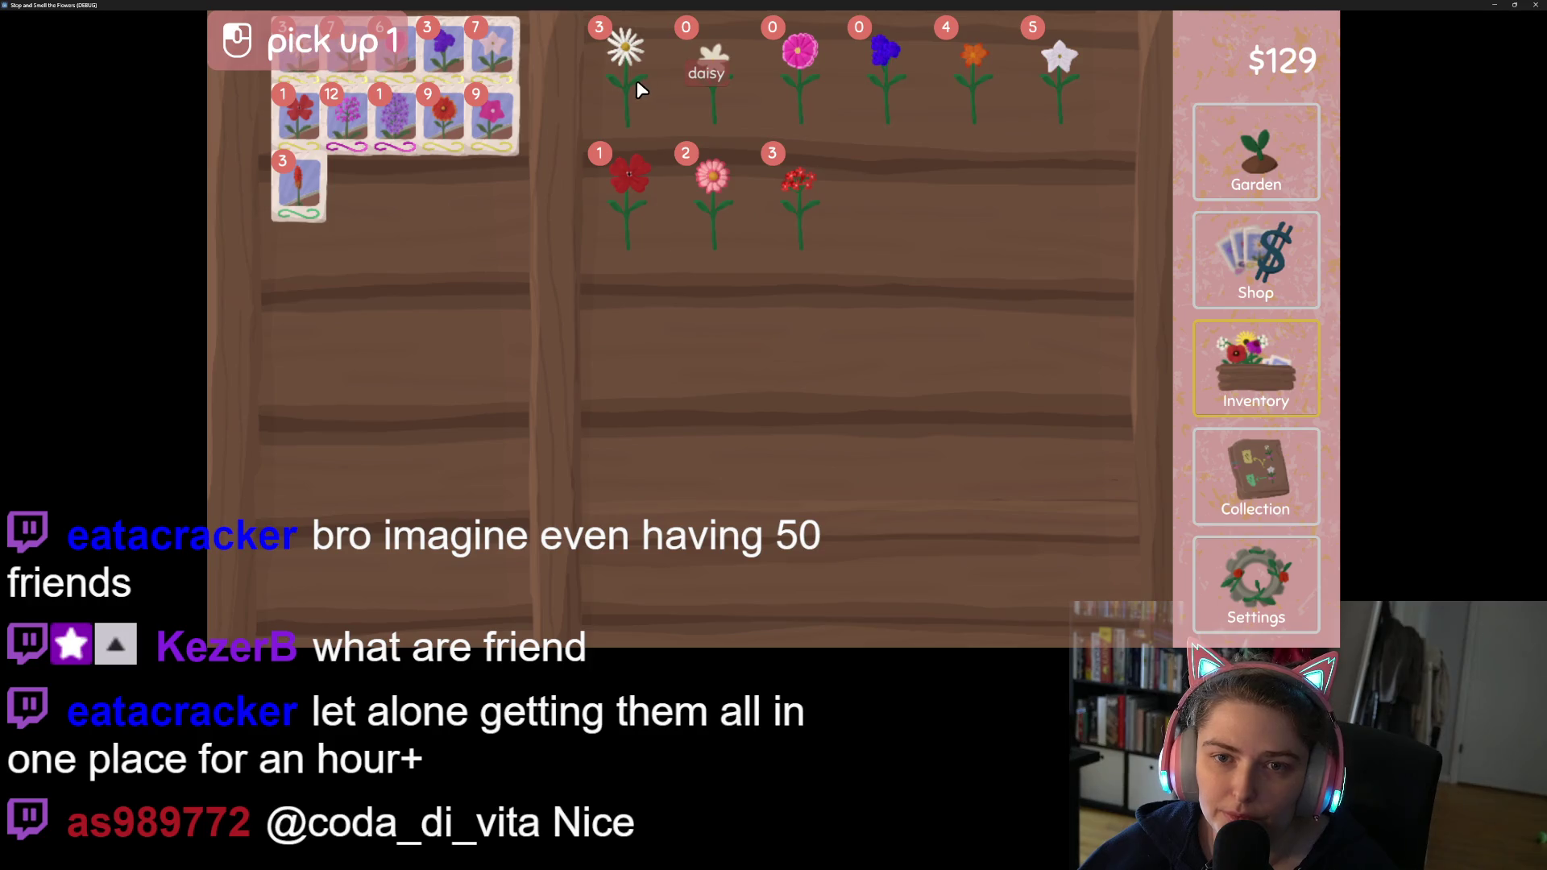
click(636, 80)
click(889, 596)
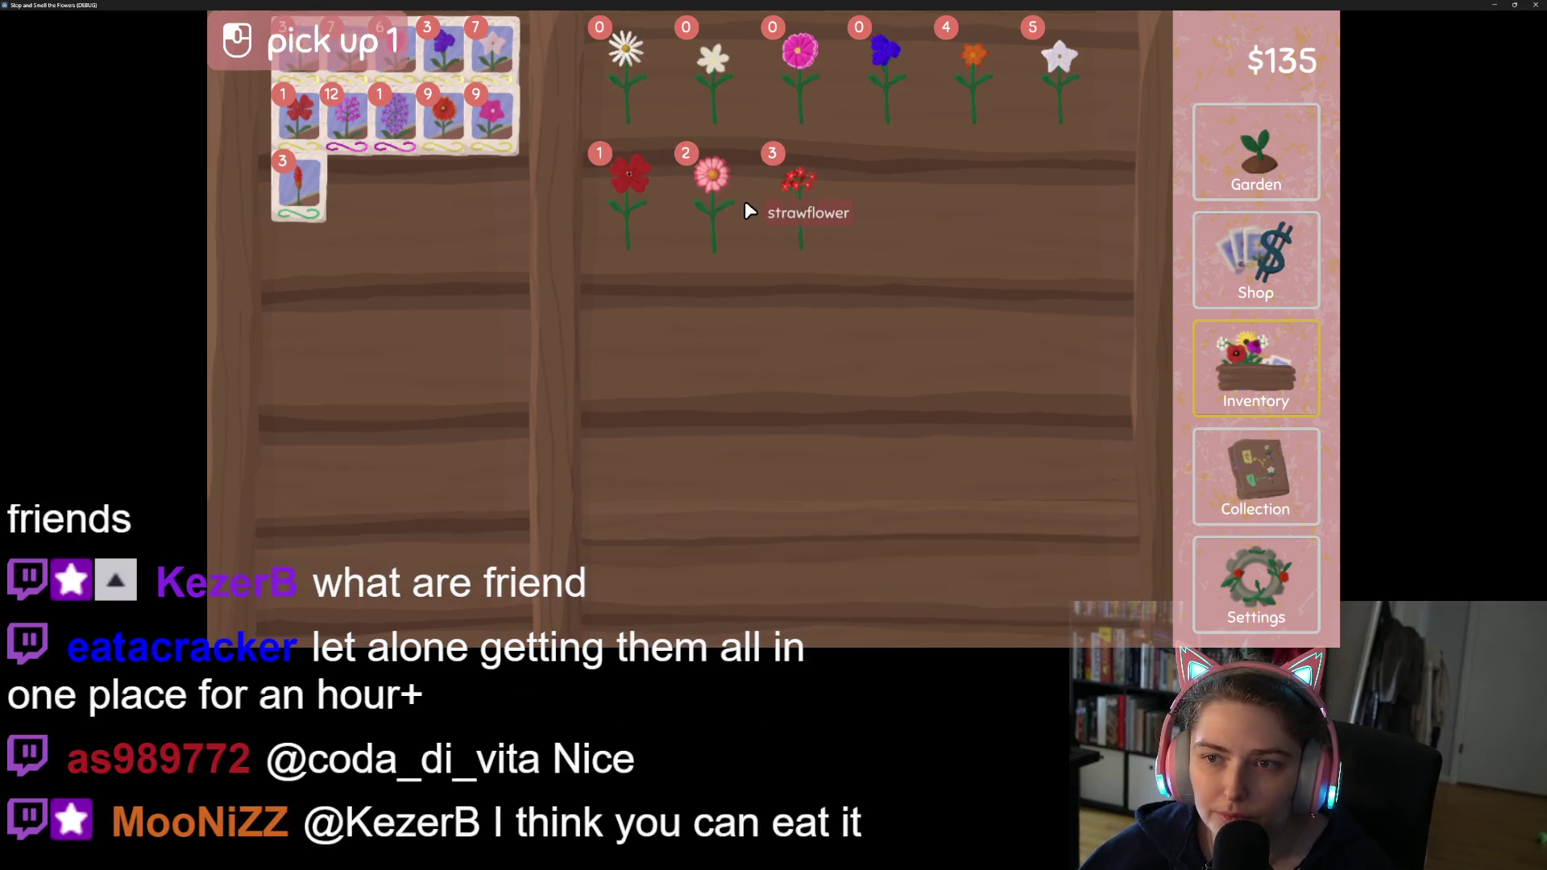
click(963, 80)
click(960, 76)
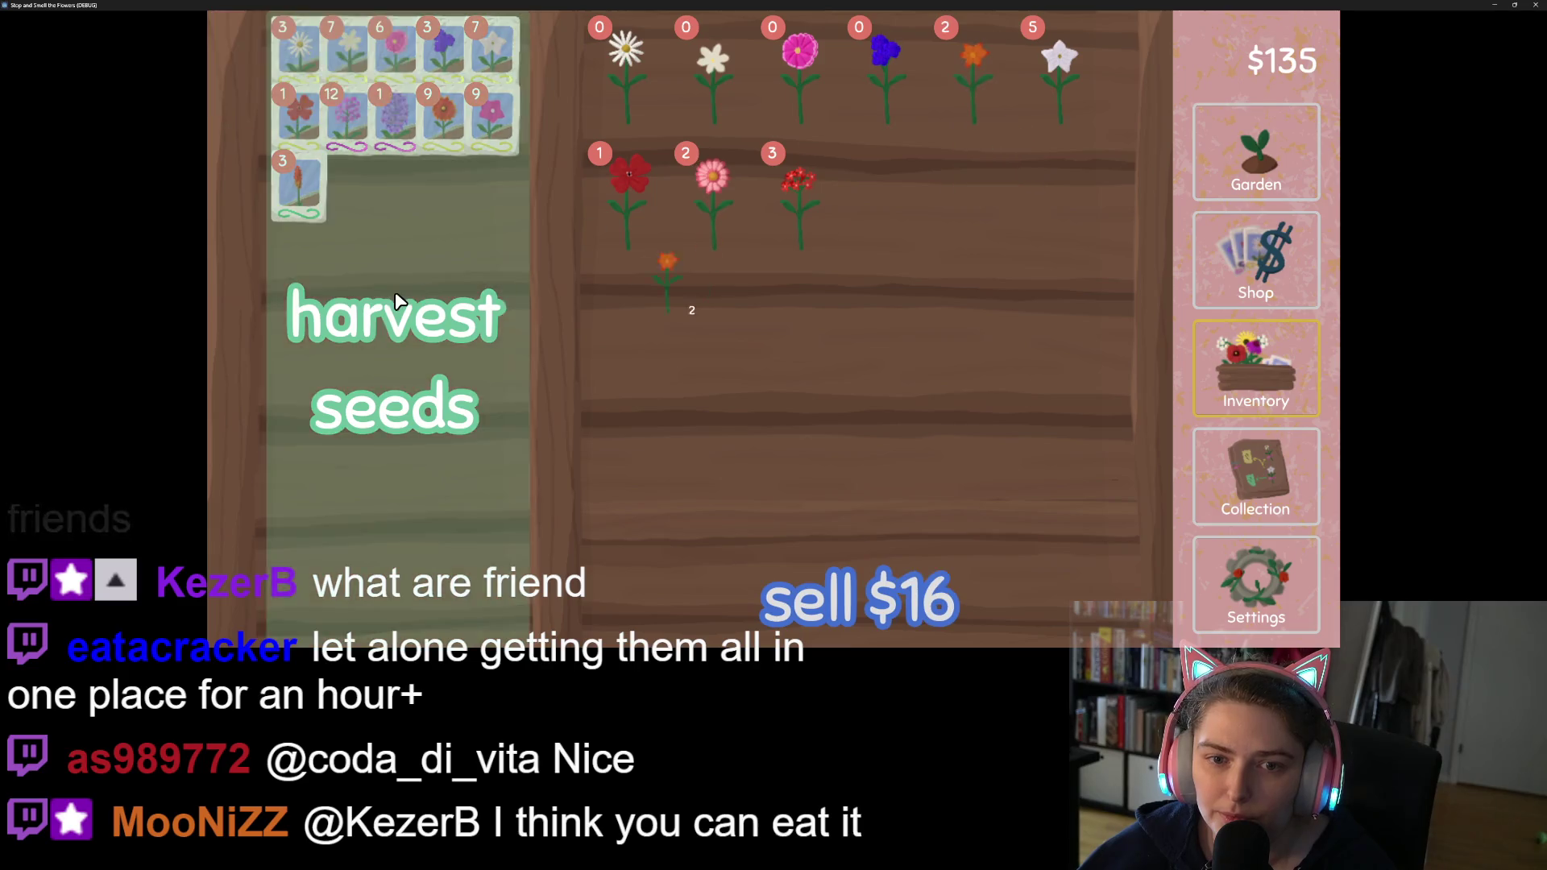
click(950, 578)
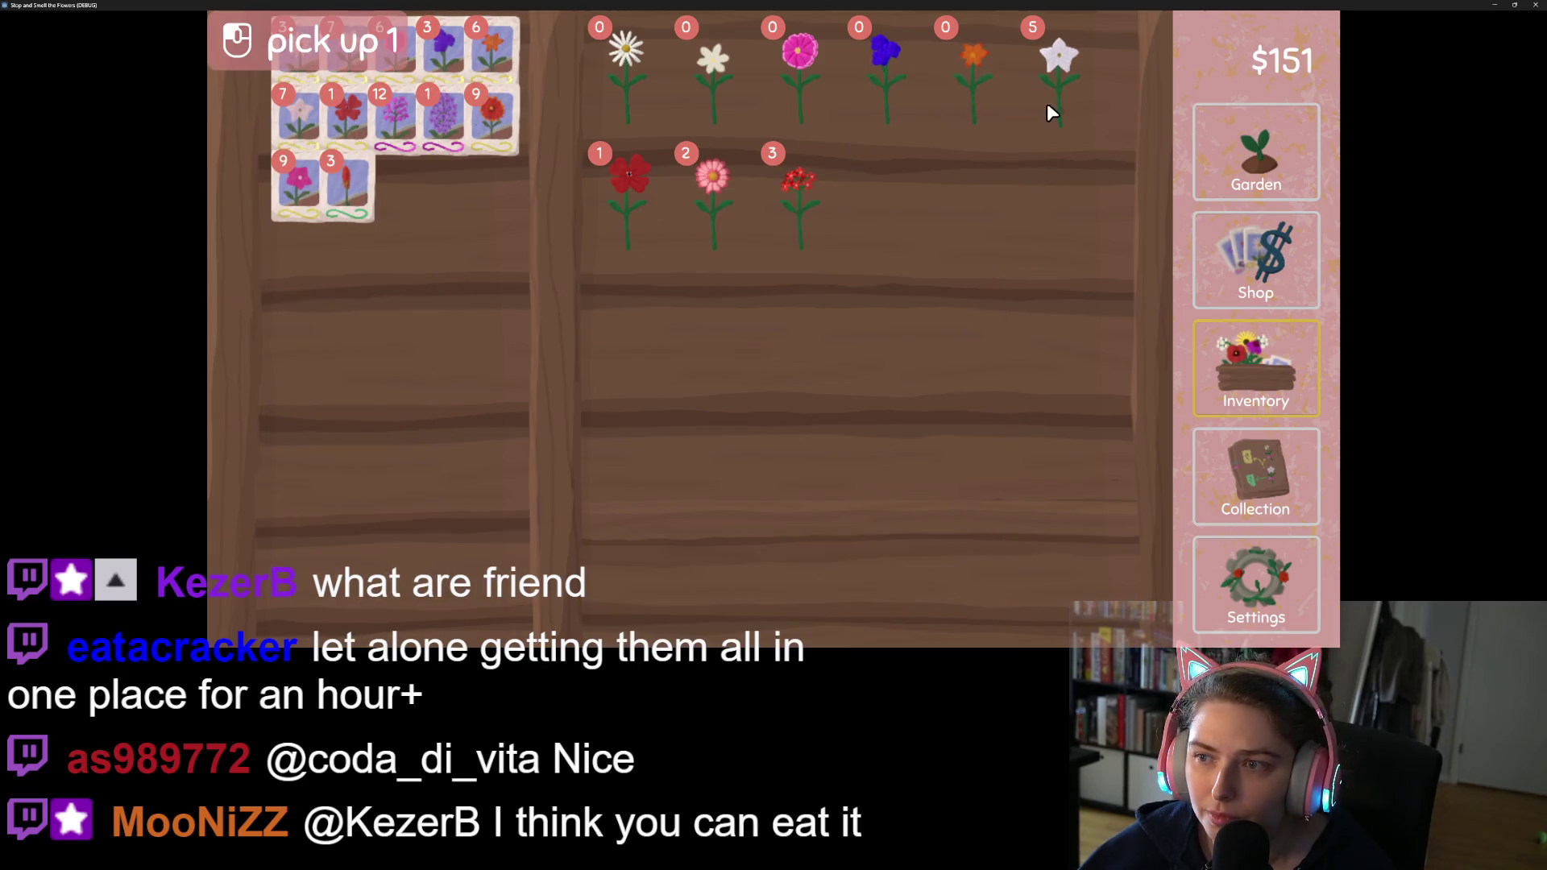
Step: Sell all the tobacco flowers, the red flower and the pink flowers
click(1047, 88)
click(1023, 568)
click(636, 202)
click(806, 588)
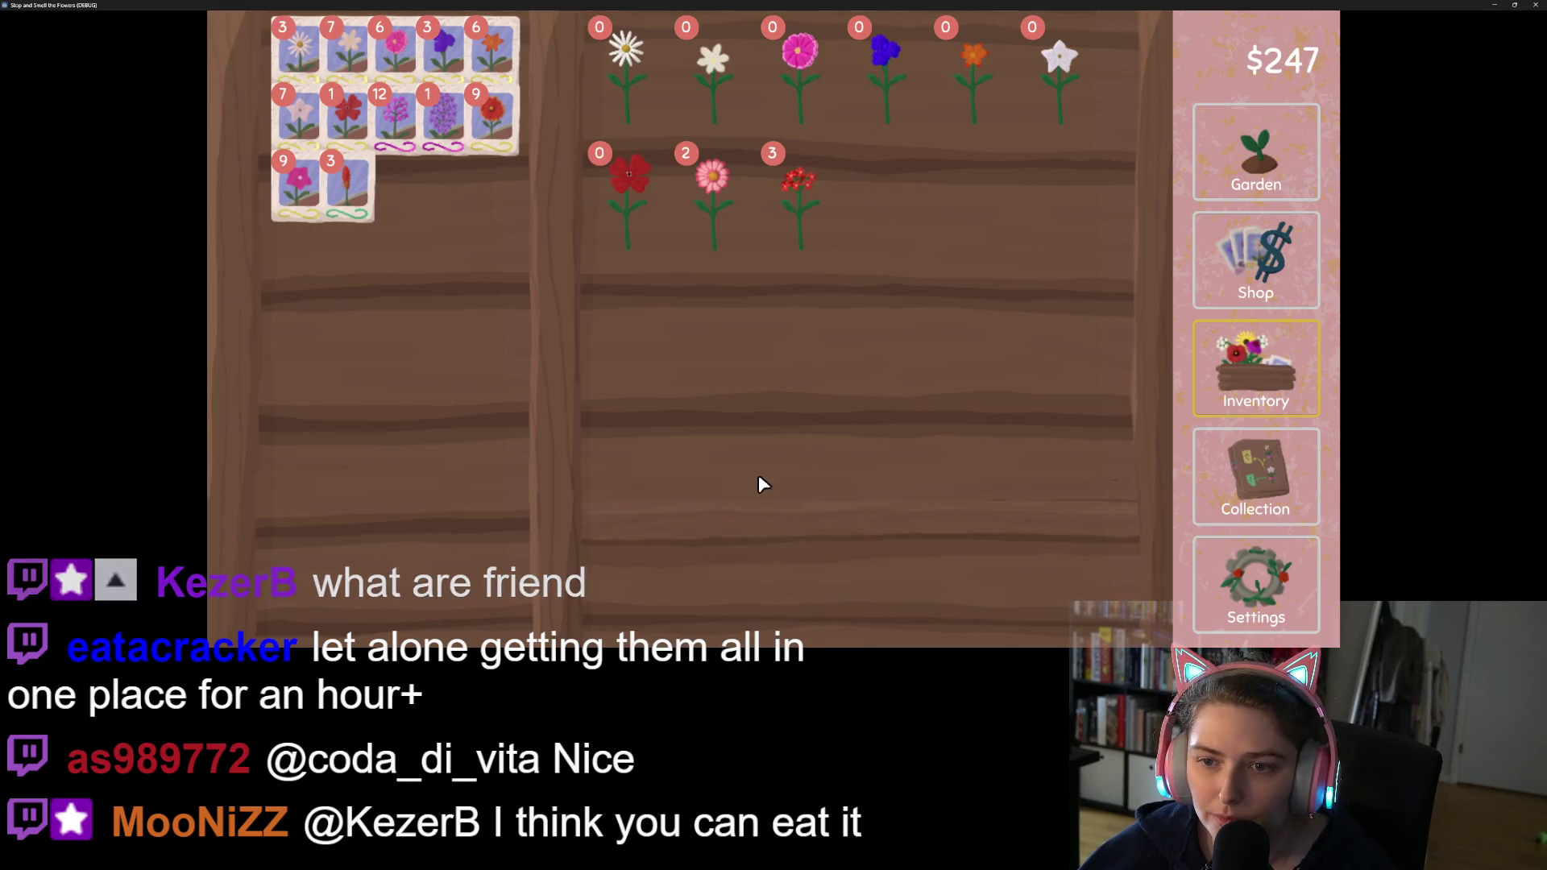
click(731, 217)
click(588, 287)
click(712, 213)
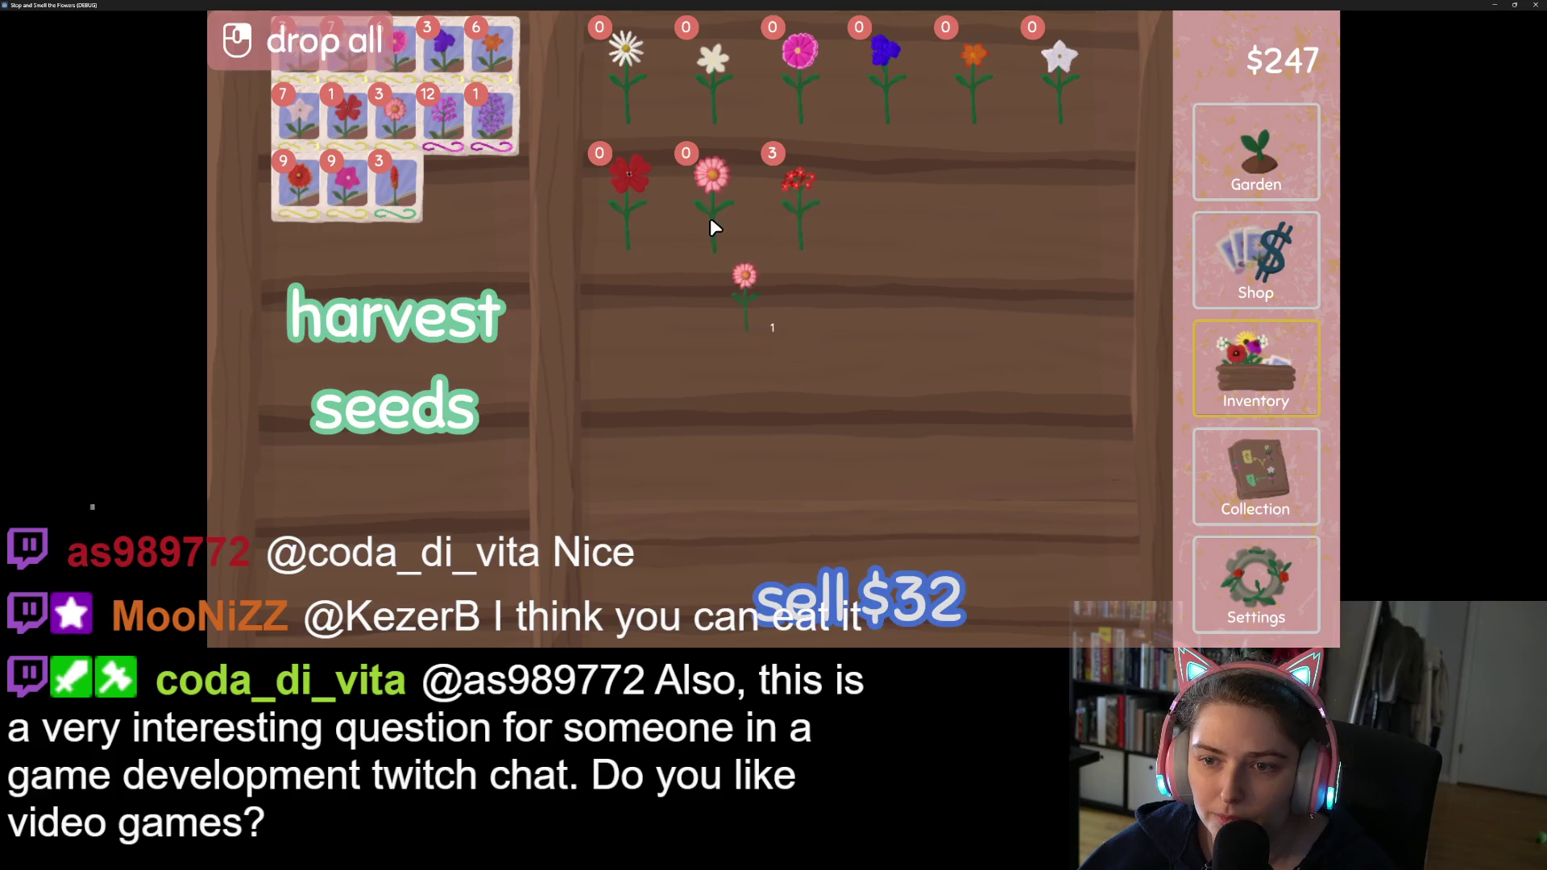
click(781, 569)
Step: Turn one red cluster flower into seeds, sell the rest, and return to the garden
click(802, 201)
click(395, 319)
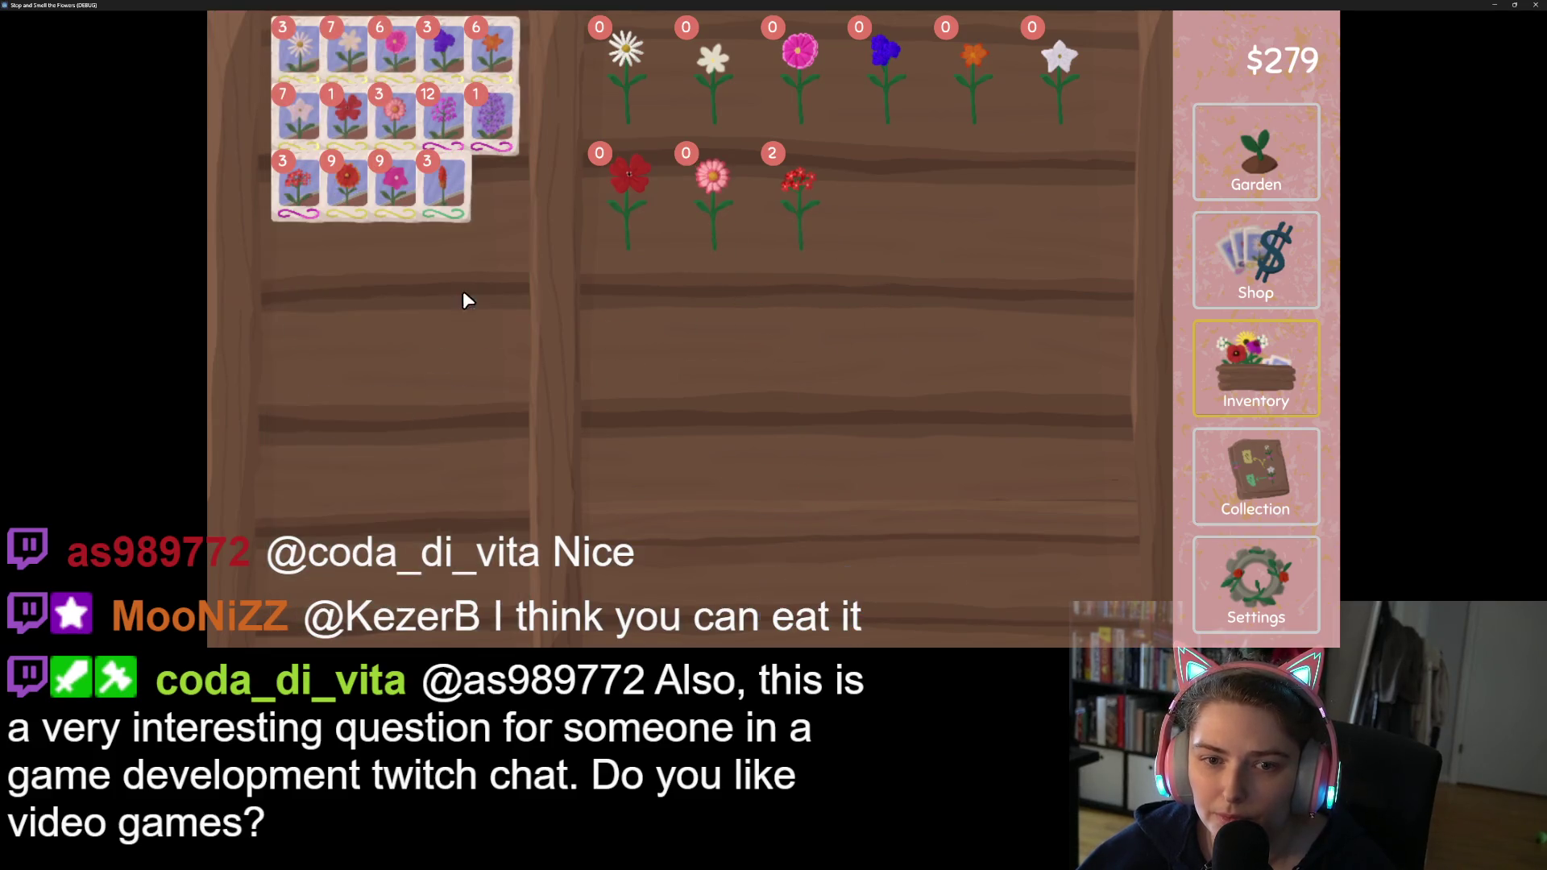
click(780, 200)
click(804, 551)
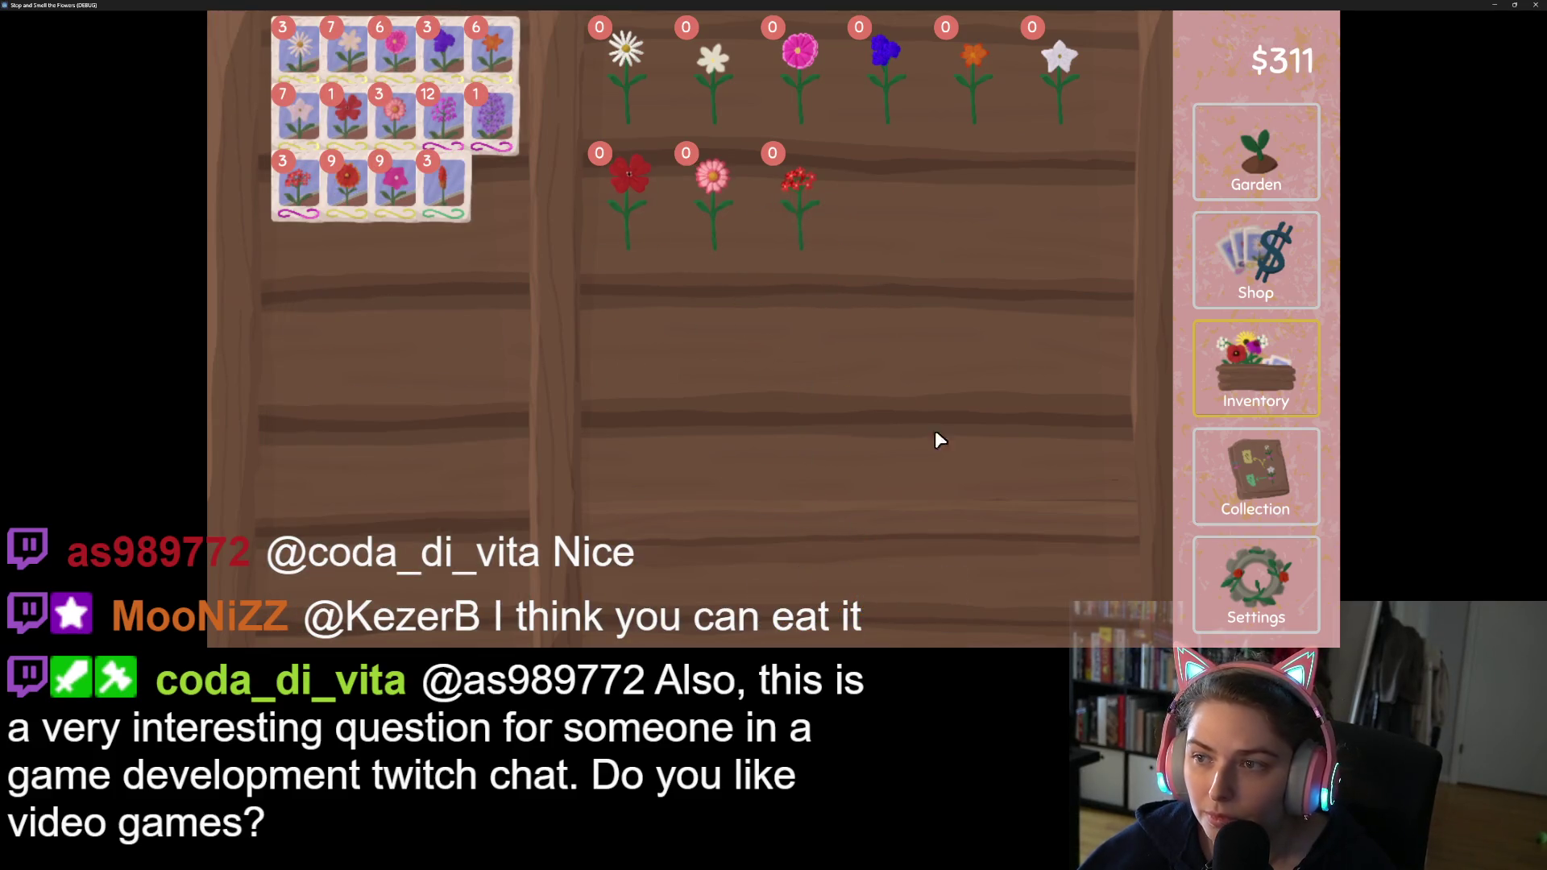
click(1253, 170)
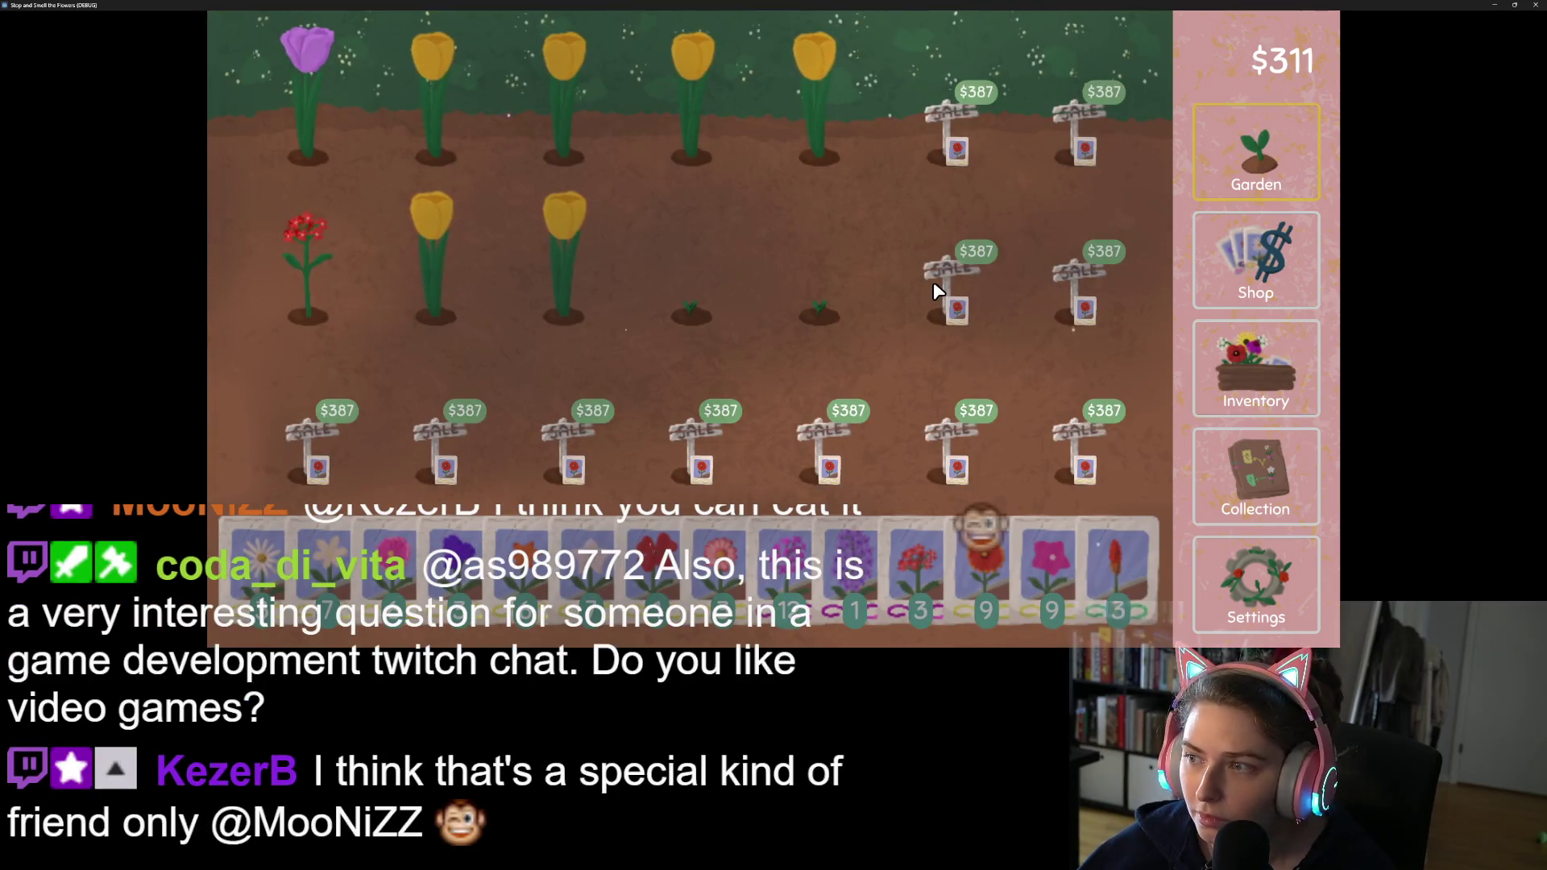
Step: Harvest the ripe tulips and the middle-row red flower, dismissing the new-flower card
click(587, 308)
click(433, 259)
click(427, 121)
click(351, 106)
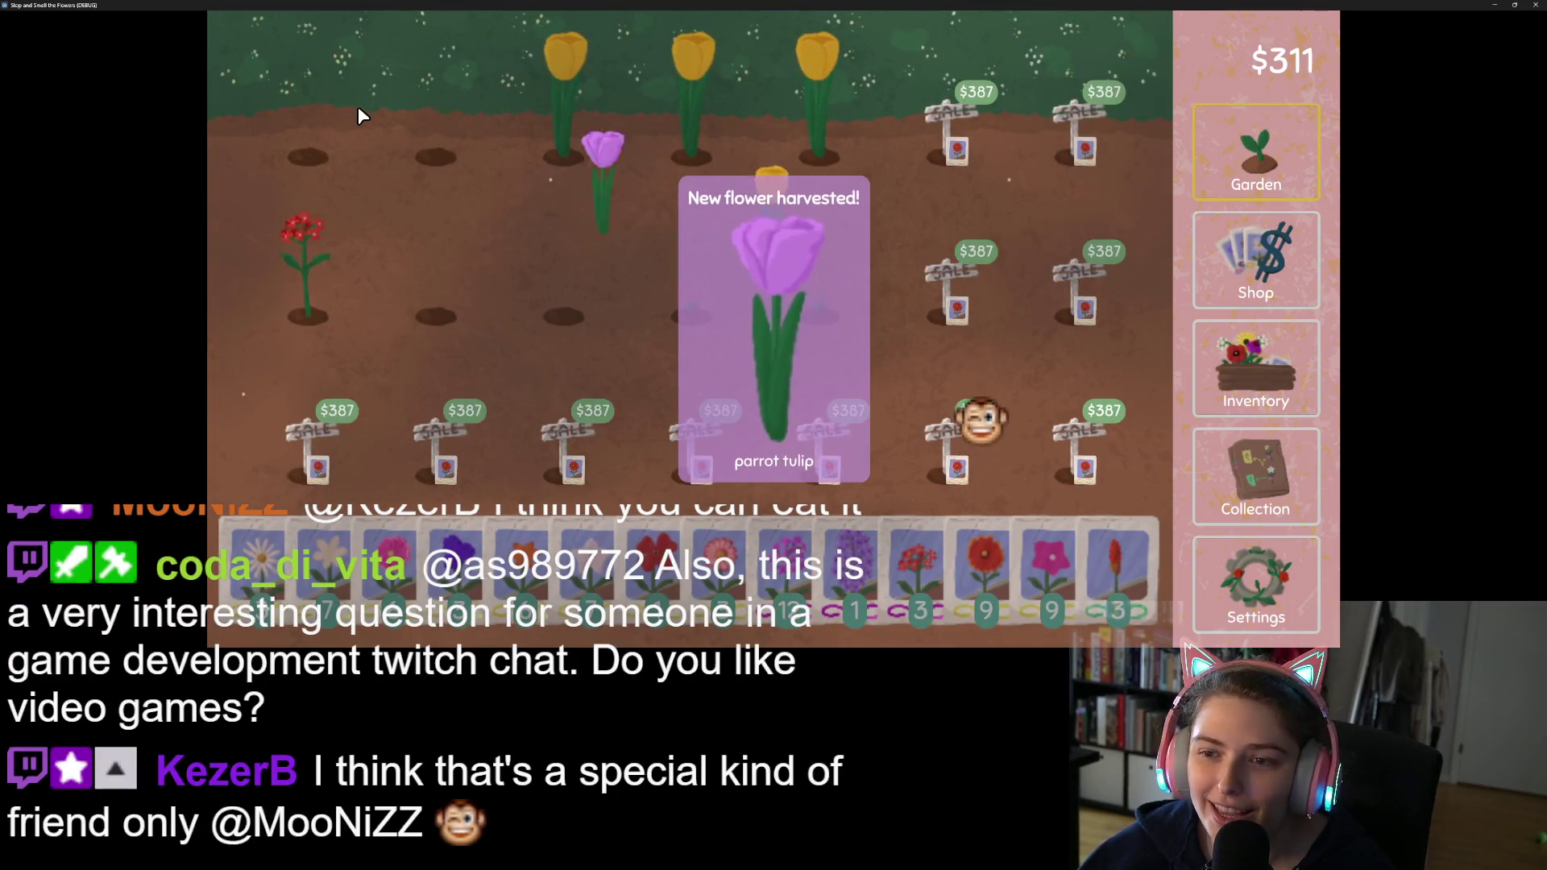
click(612, 100)
click(735, 90)
click(862, 92)
click(354, 257)
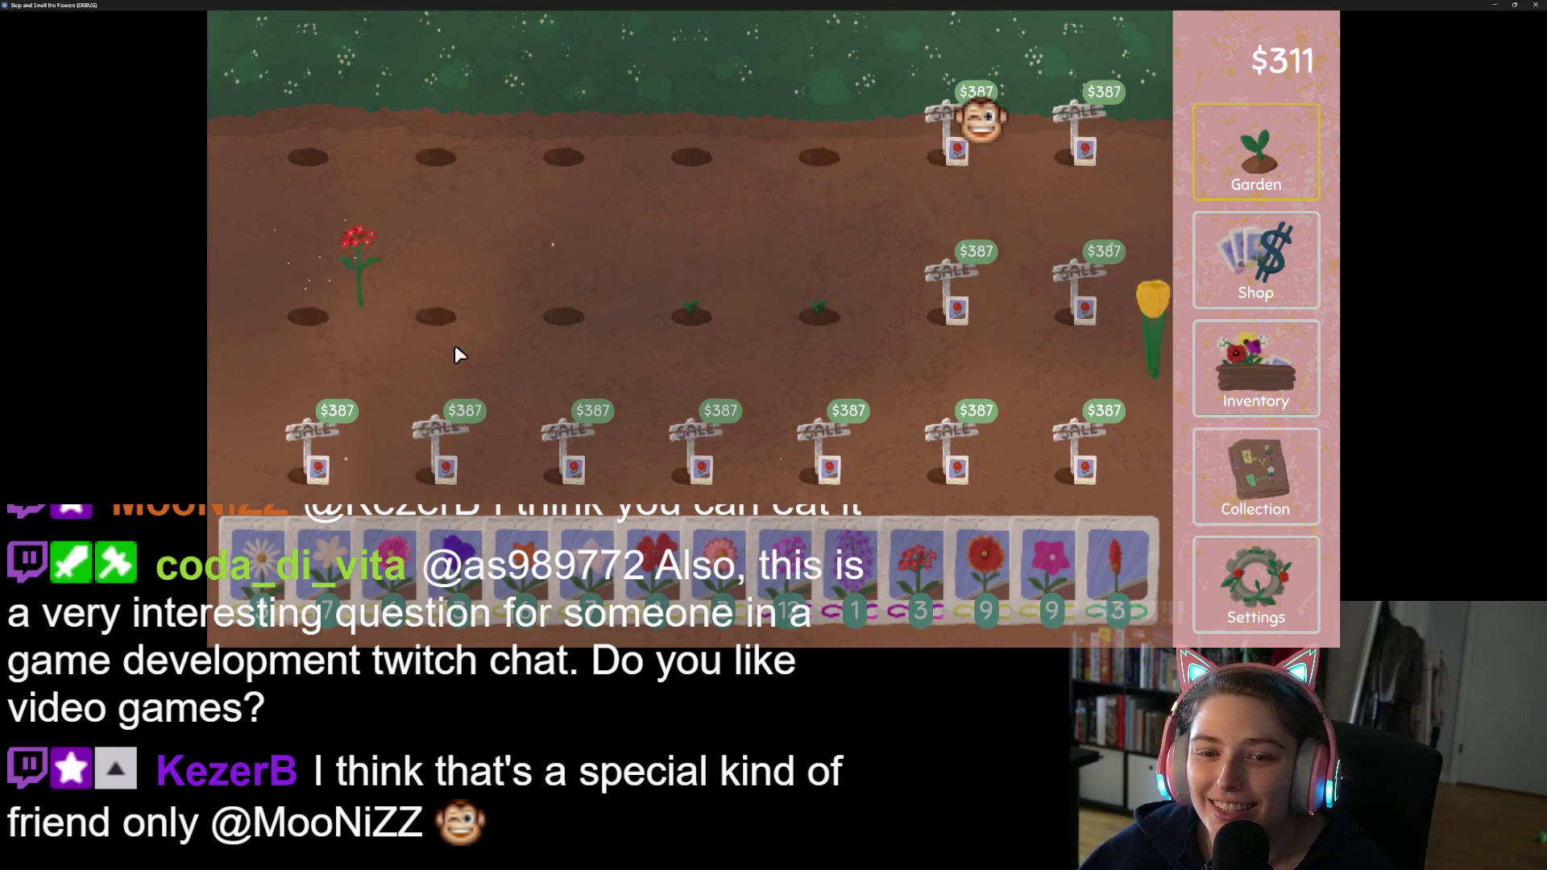
Step: Plant columbine seeds in the five empty top-row holes and one middle-row hole, then open the inventory
click(380, 561)
click(307, 155)
click(435, 156)
click(563, 156)
click(690, 156)
click(819, 155)
click(563, 315)
click(416, 559)
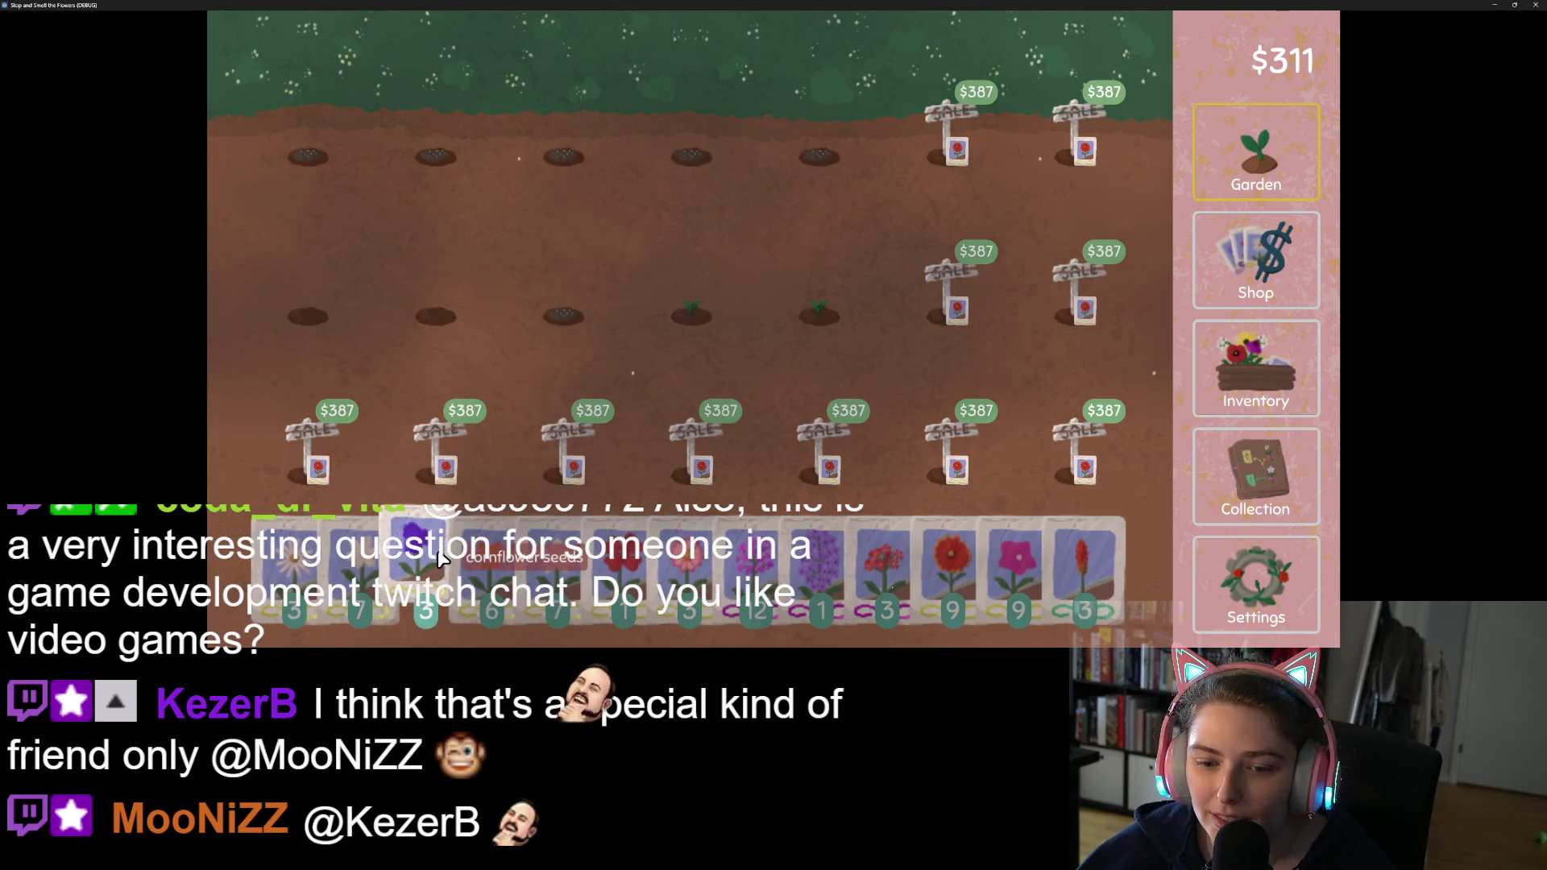
right_click(450, 263)
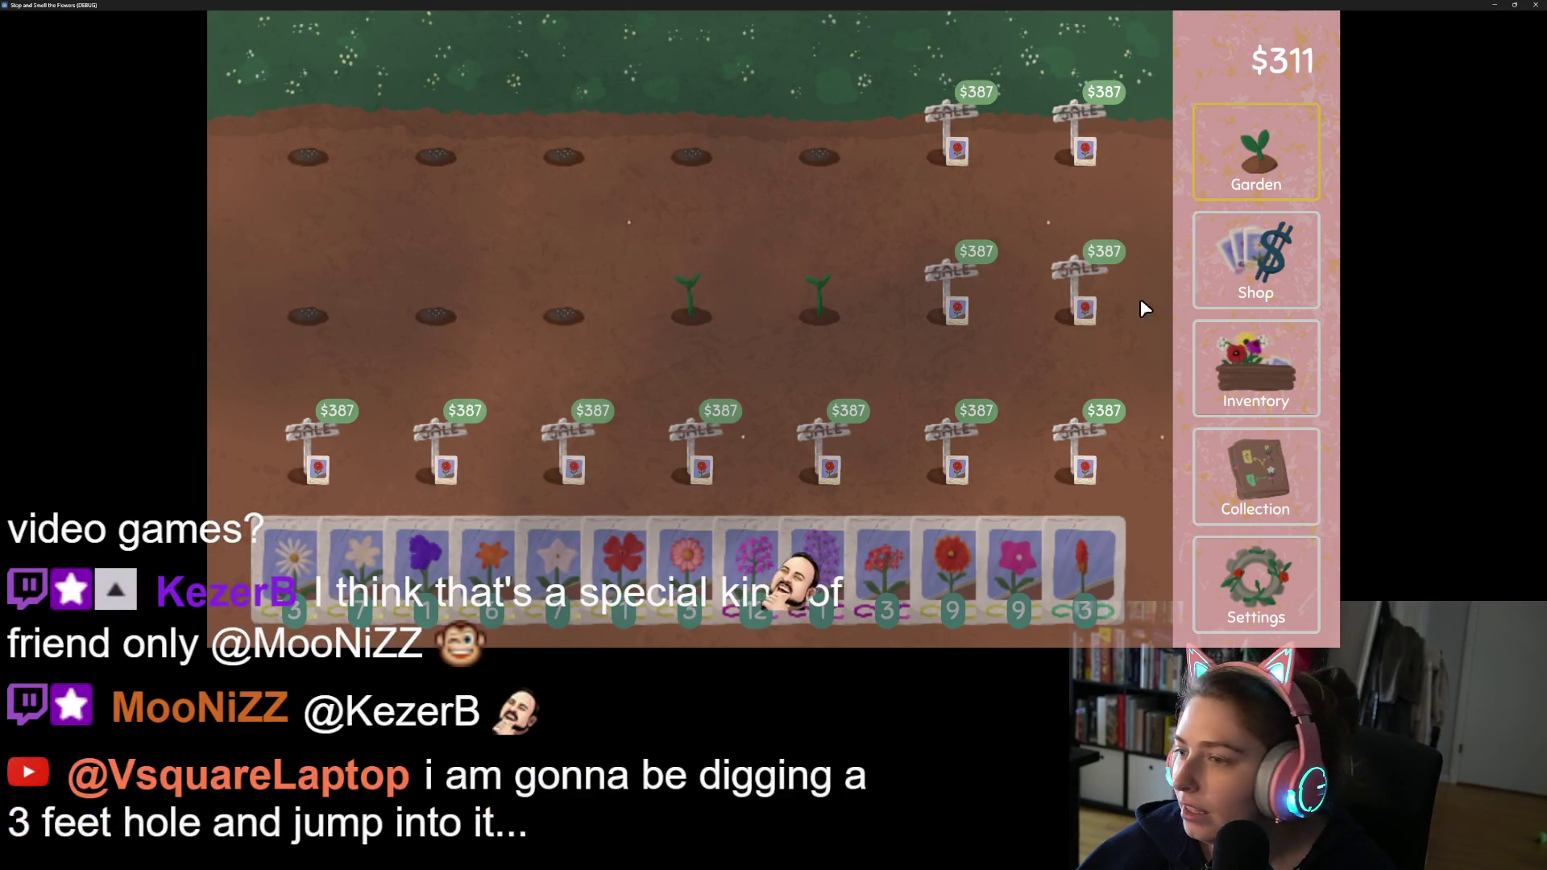
click(1275, 372)
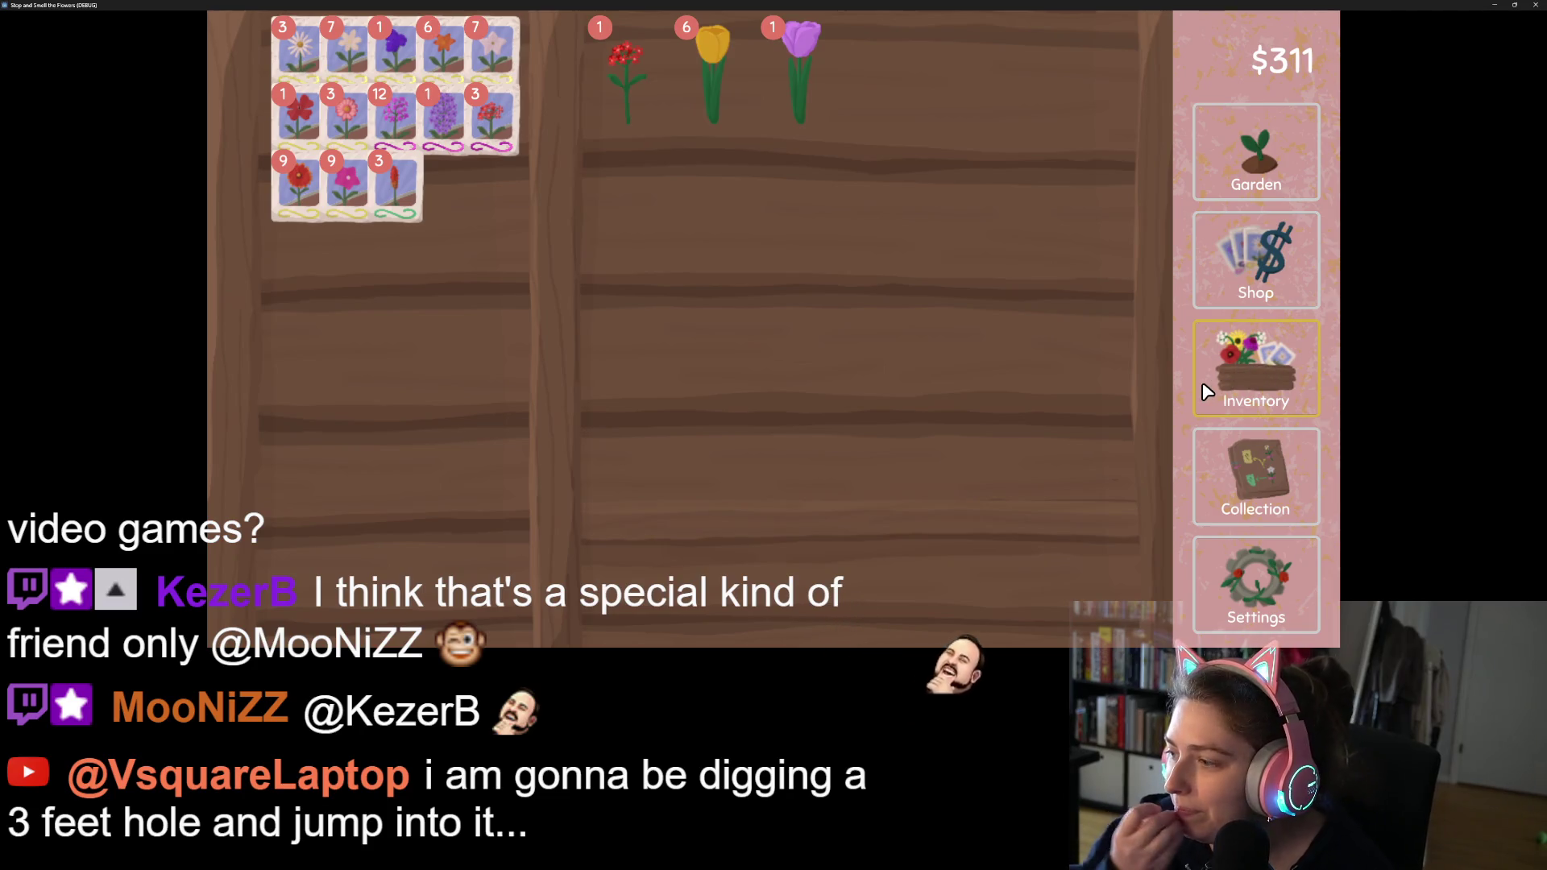
Step: Turn the purple tulip and two yellow tulips into seeds, then sell the red flower and remaining yellow tulips
click(797, 64)
click(453, 307)
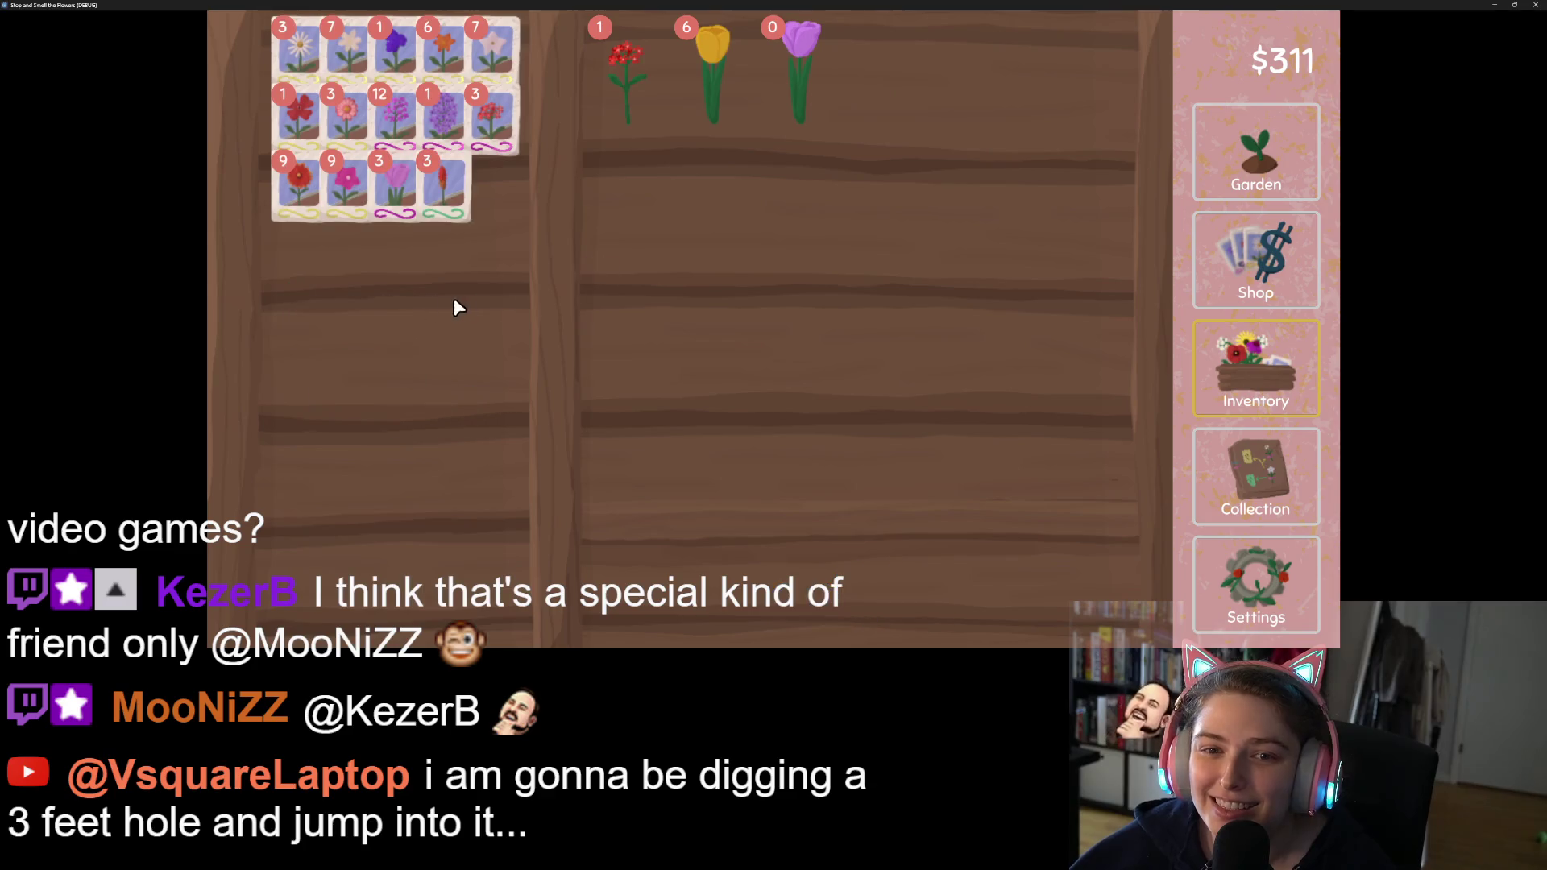
click(727, 81)
click(728, 80)
click(514, 300)
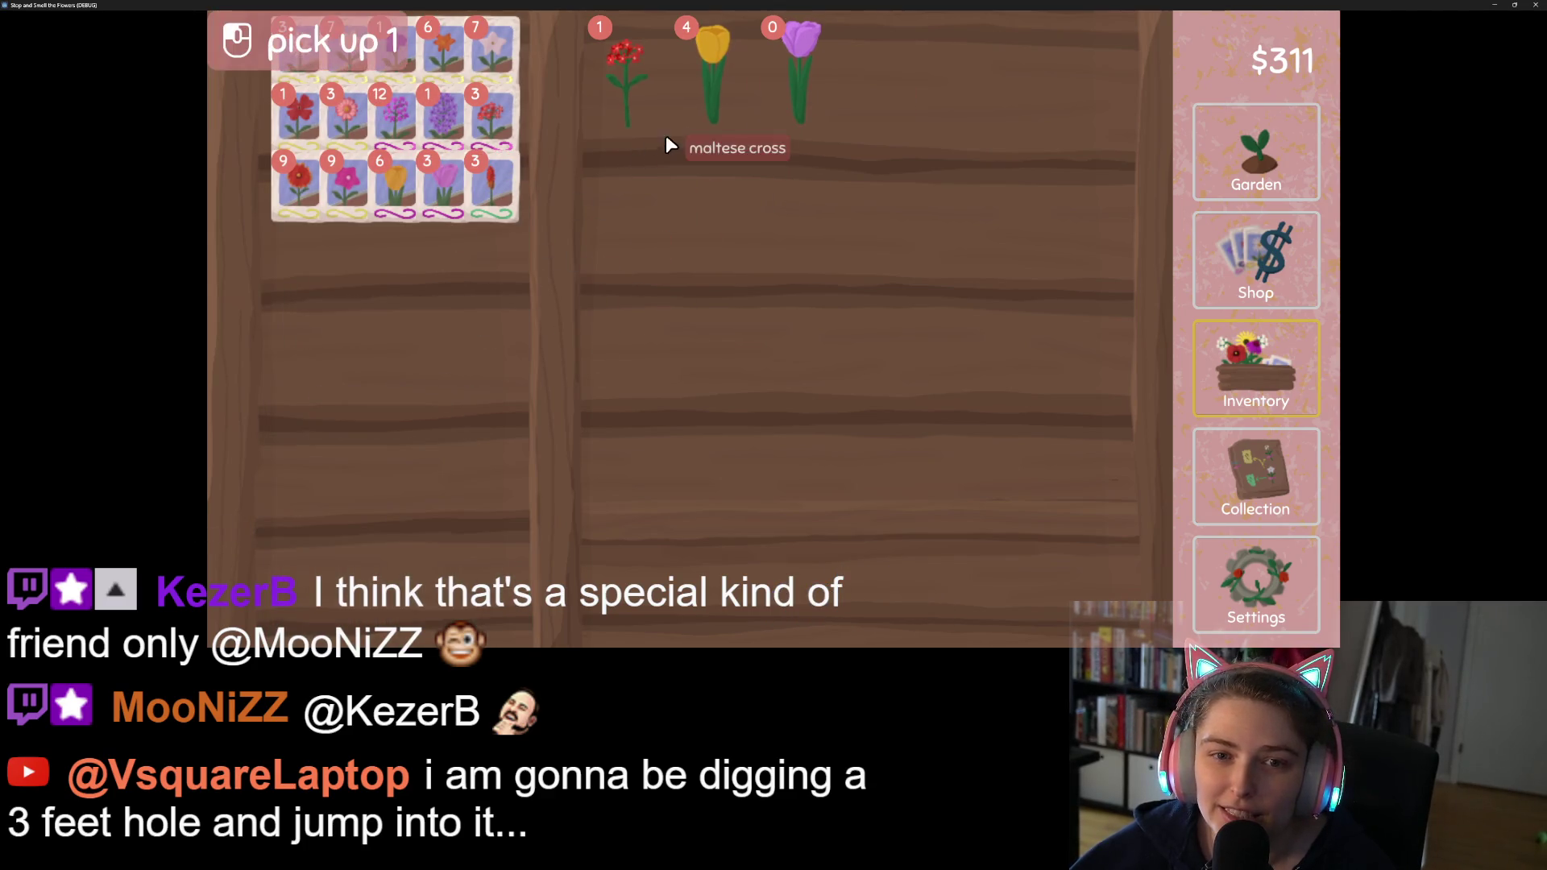
click(641, 80)
click(862, 620)
click(717, 80)
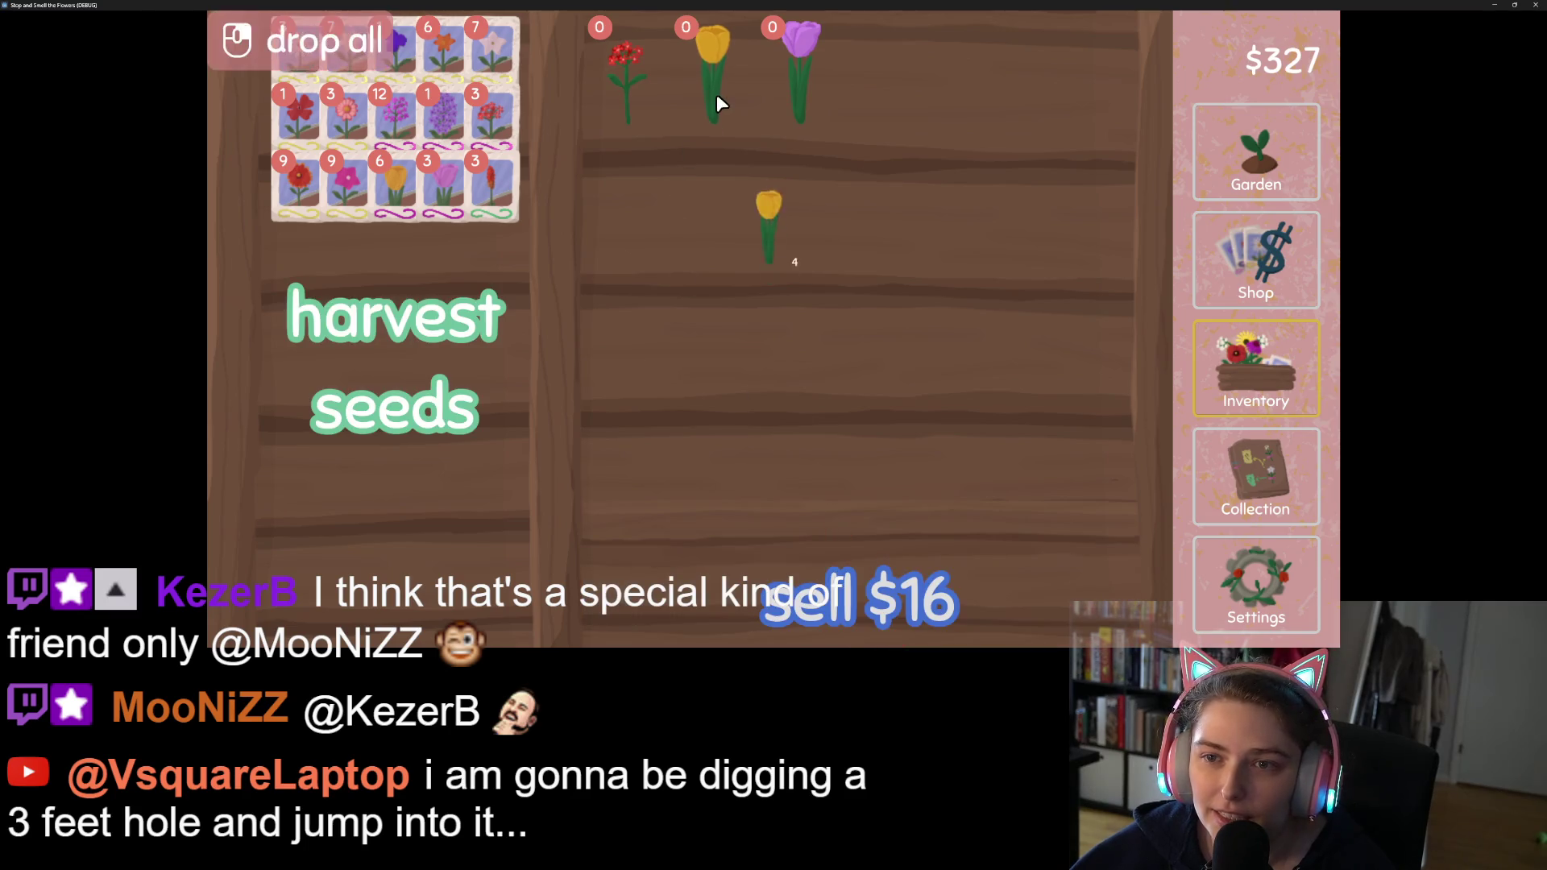
click(850, 548)
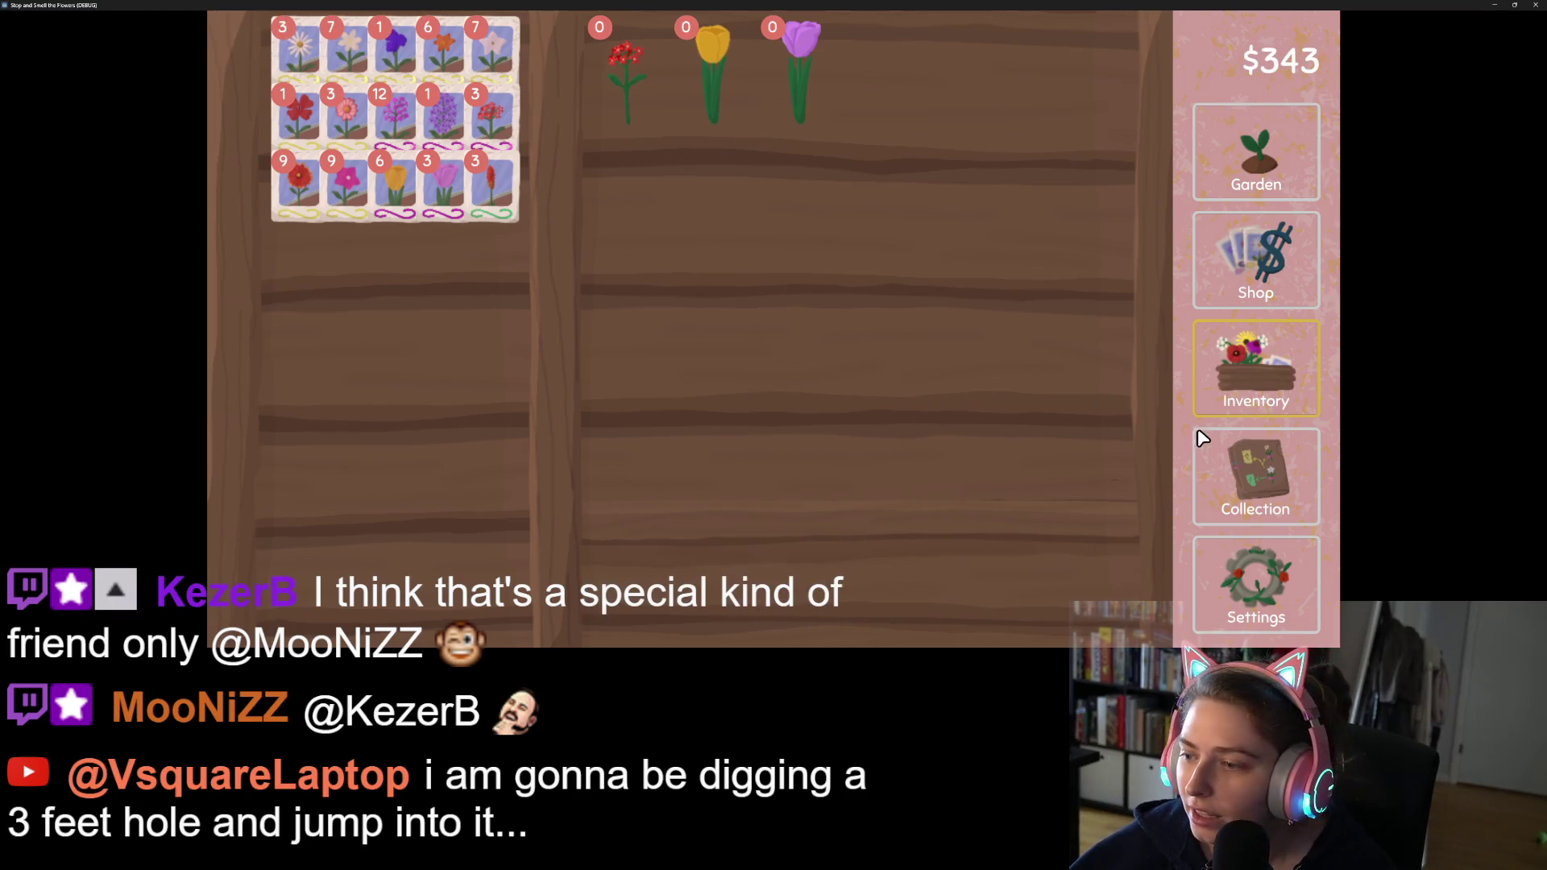
click(1229, 467)
Step: Scroll up and down around the Collection flower map to explore it
scroll(1072, 383, up, 5)
scroll(1042, 354, down, 5)
scroll(1113, 387, up, 3)
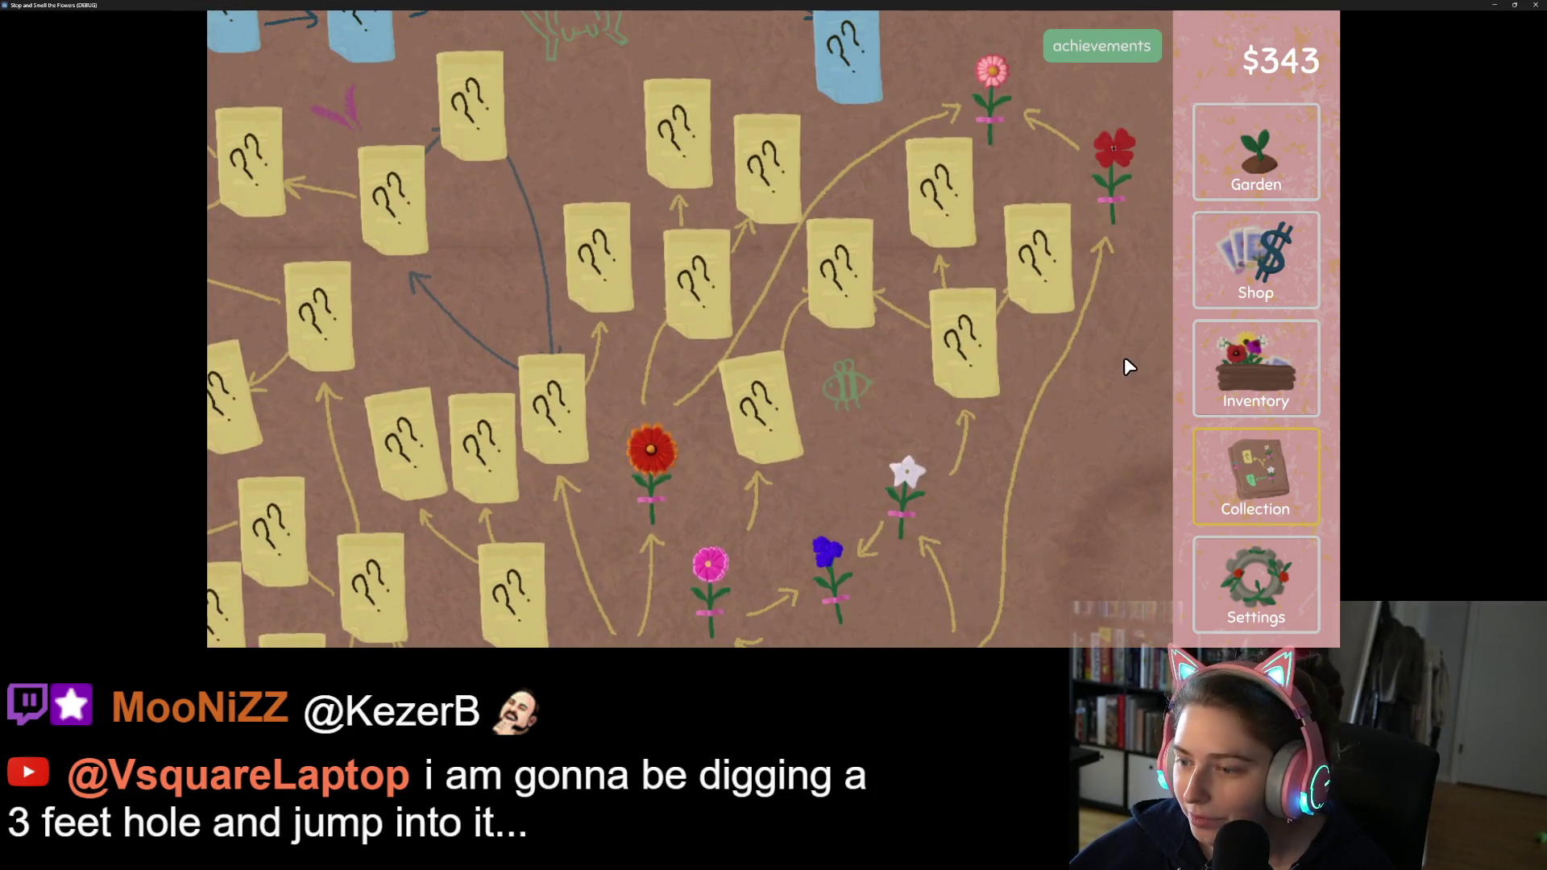
scroll(1123, 356, up, 3)
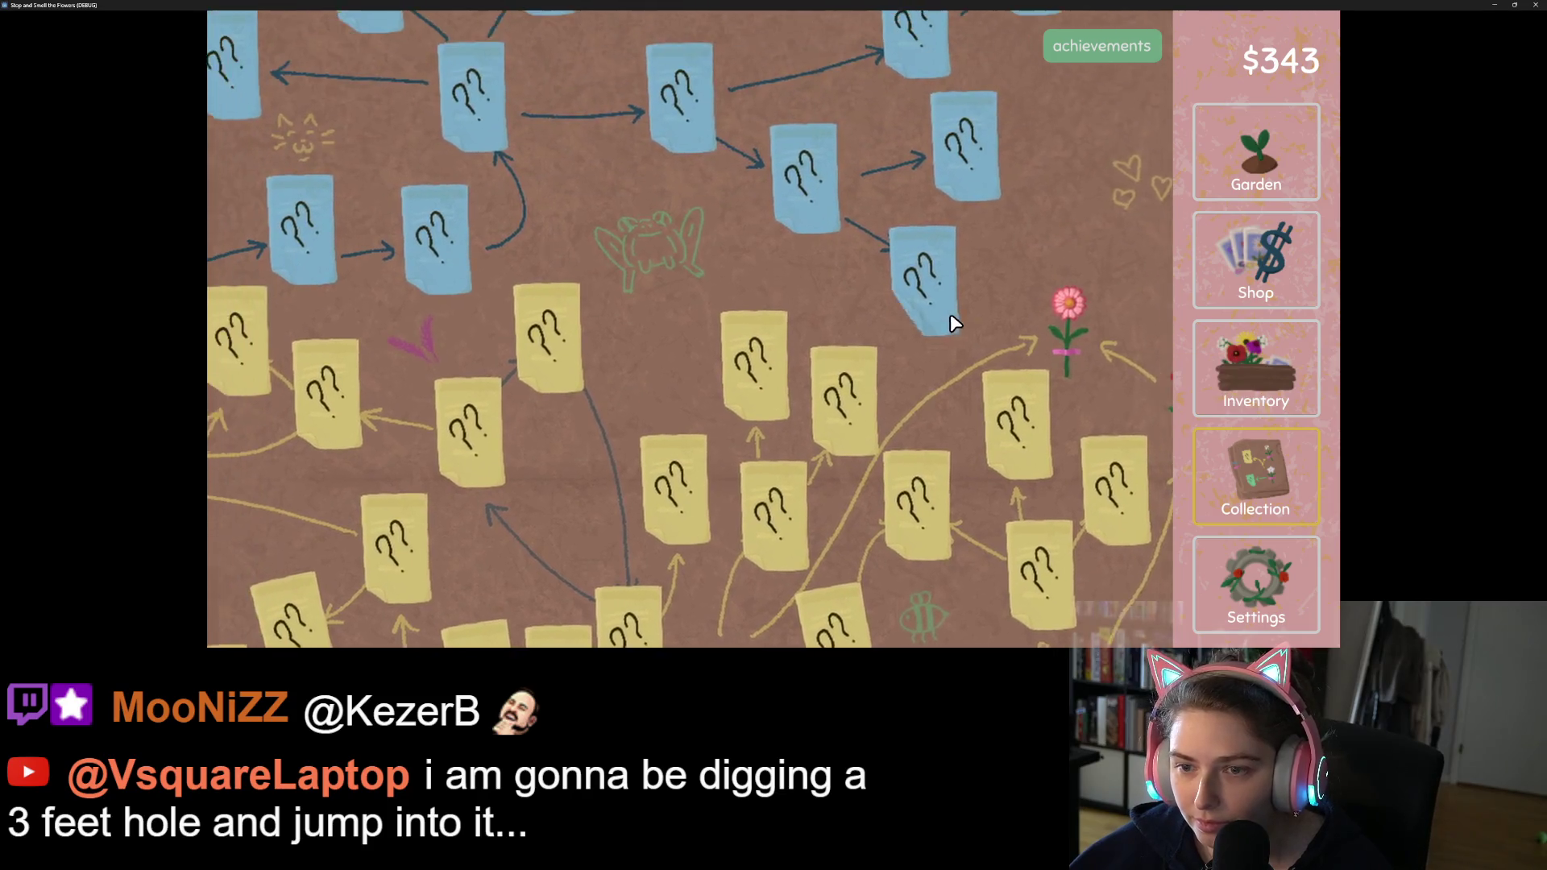
scroll(954, 322, down, 5)
scroll(997, 335, up, 3)
scroll(1025, 290, down, 3)
scroll(1047, 326, up, 5)
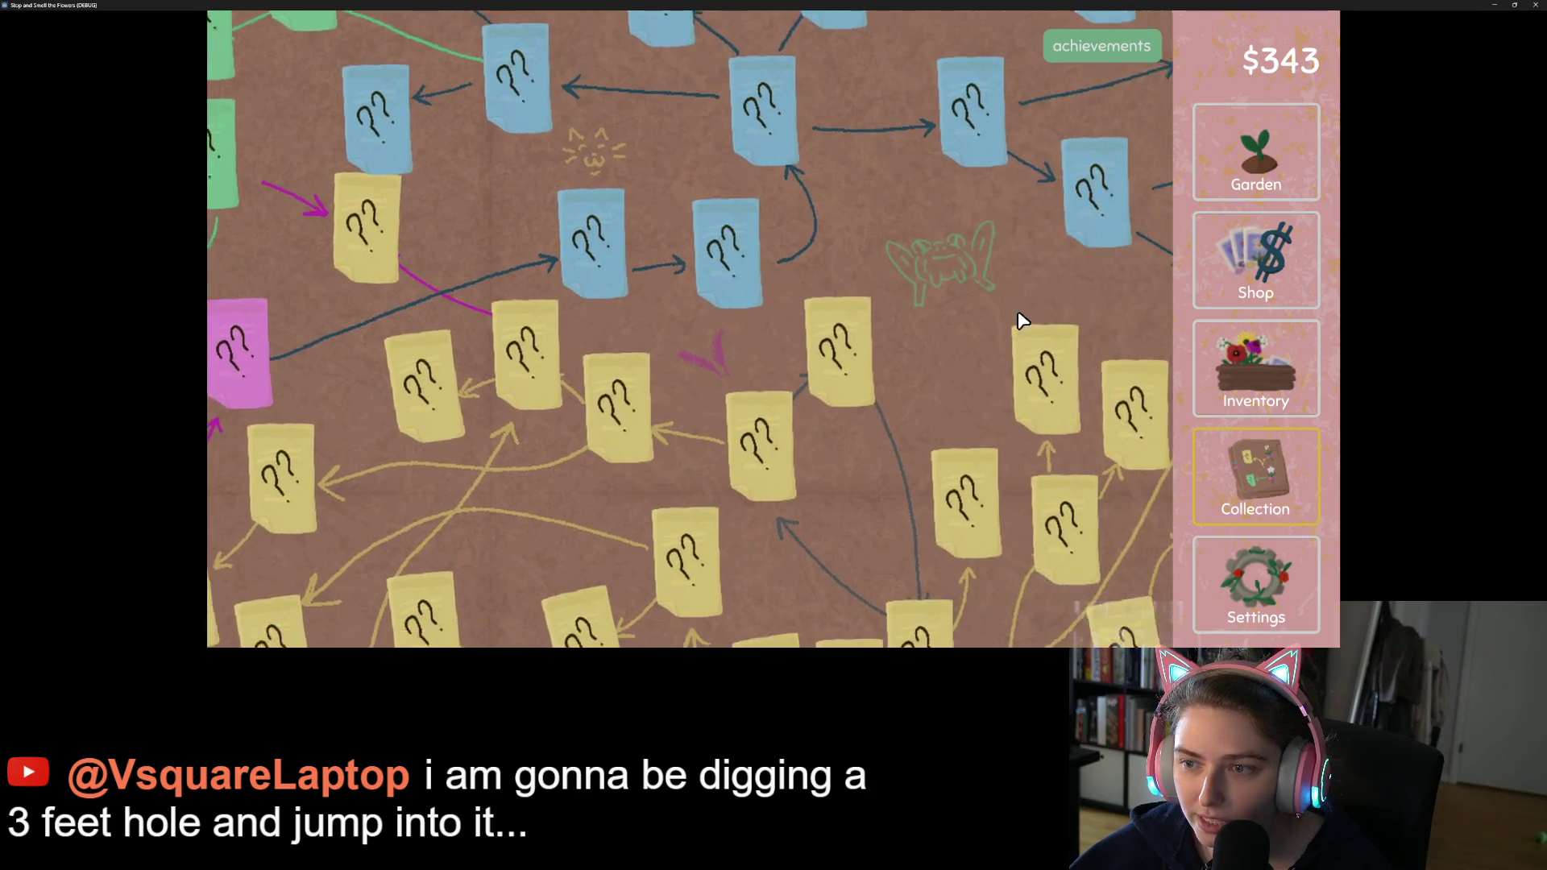
scroll(1007, 306, down, 3)
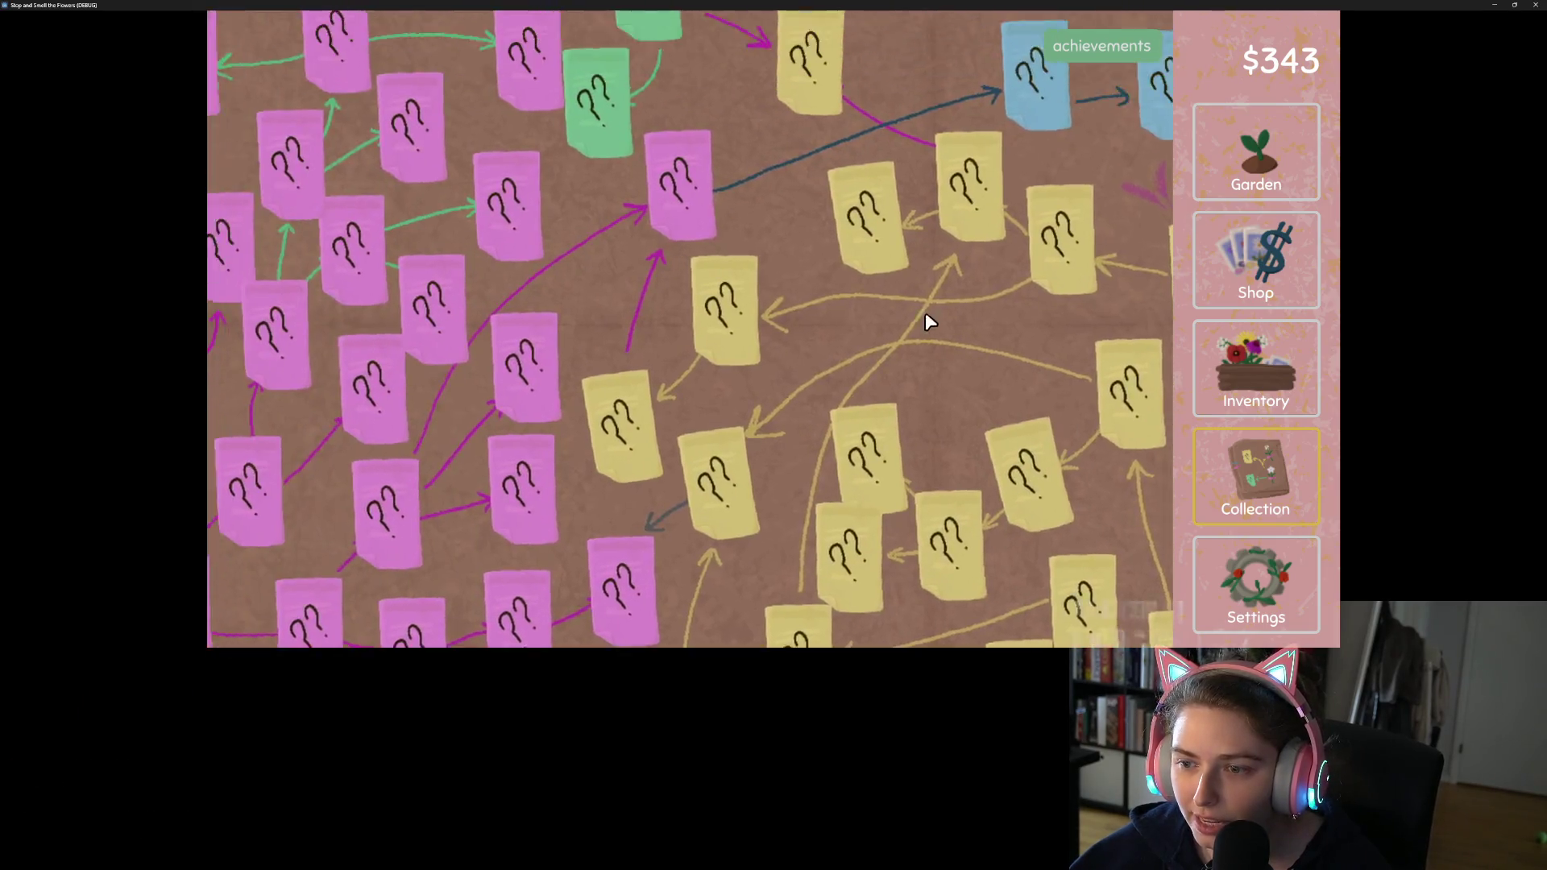
scroll(939, 282, up, 5)
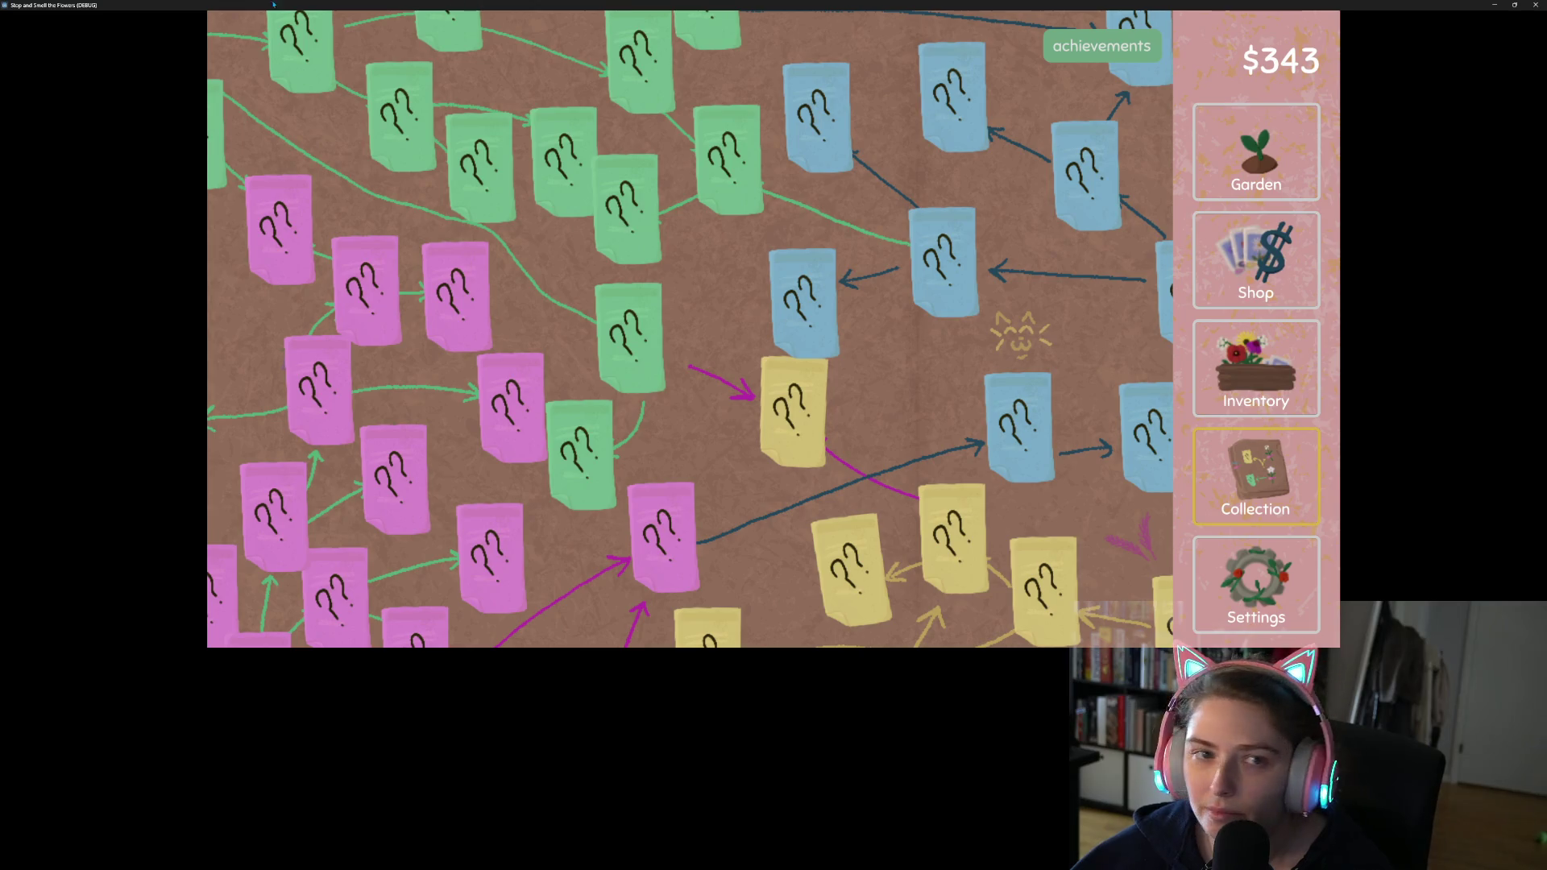
Step: Shrink the game window to the lower right so collection_scroll_box.gd's KEYBOARD_PAN_STRENGTH line shows
key(super+Down)
mouse_move(101, 42)
mouse_down()
mouse_move(746, 171)
mouse_move(840, 325)
mouse_up()
scroll(418, 252, up, 2)
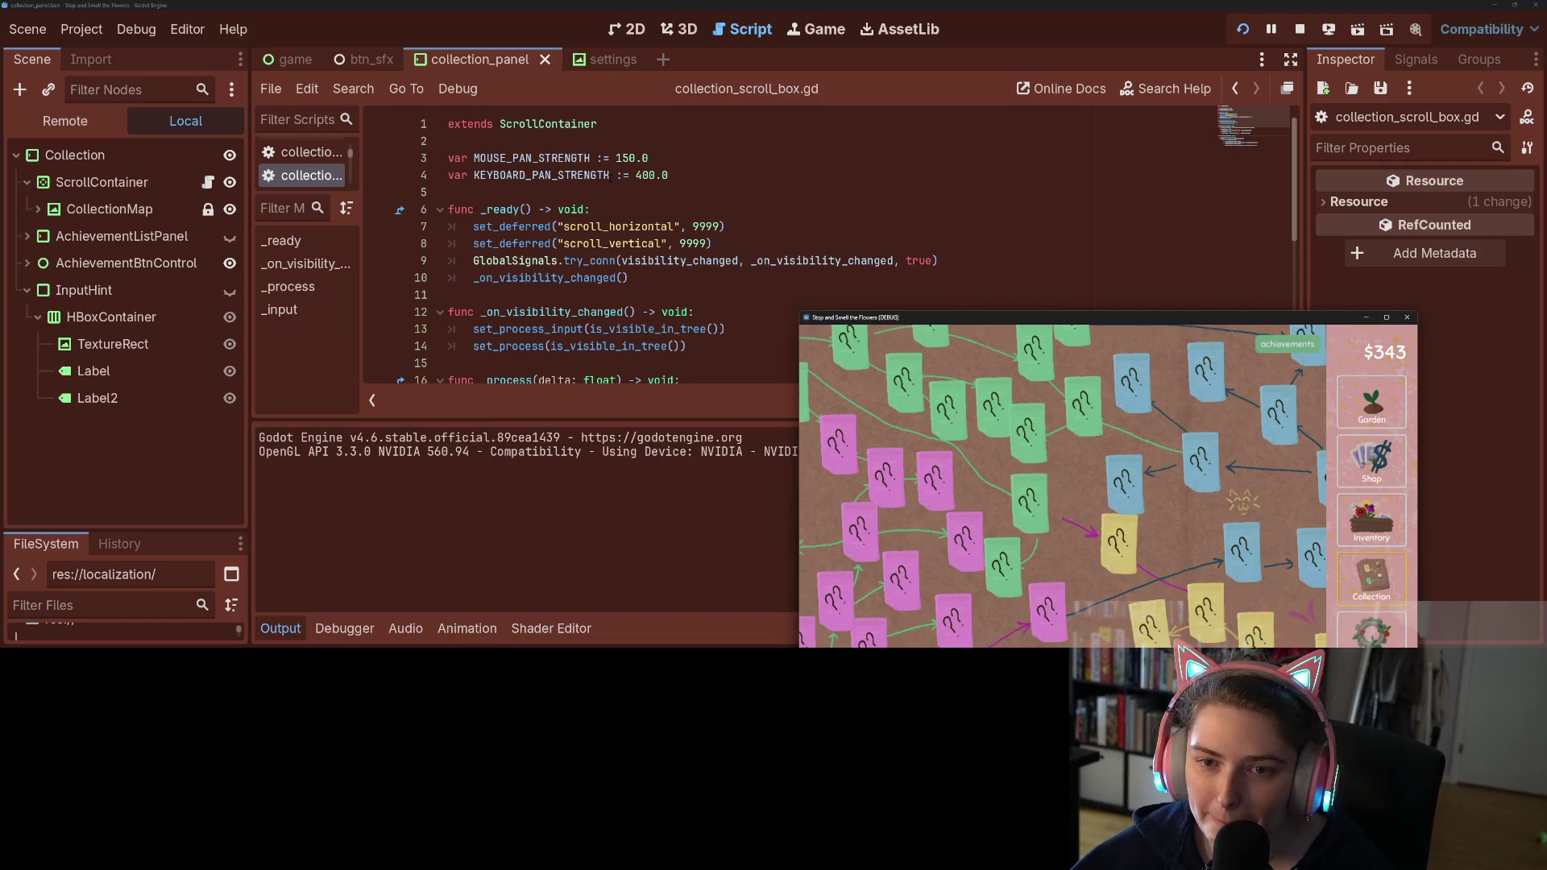
click(641, 175)
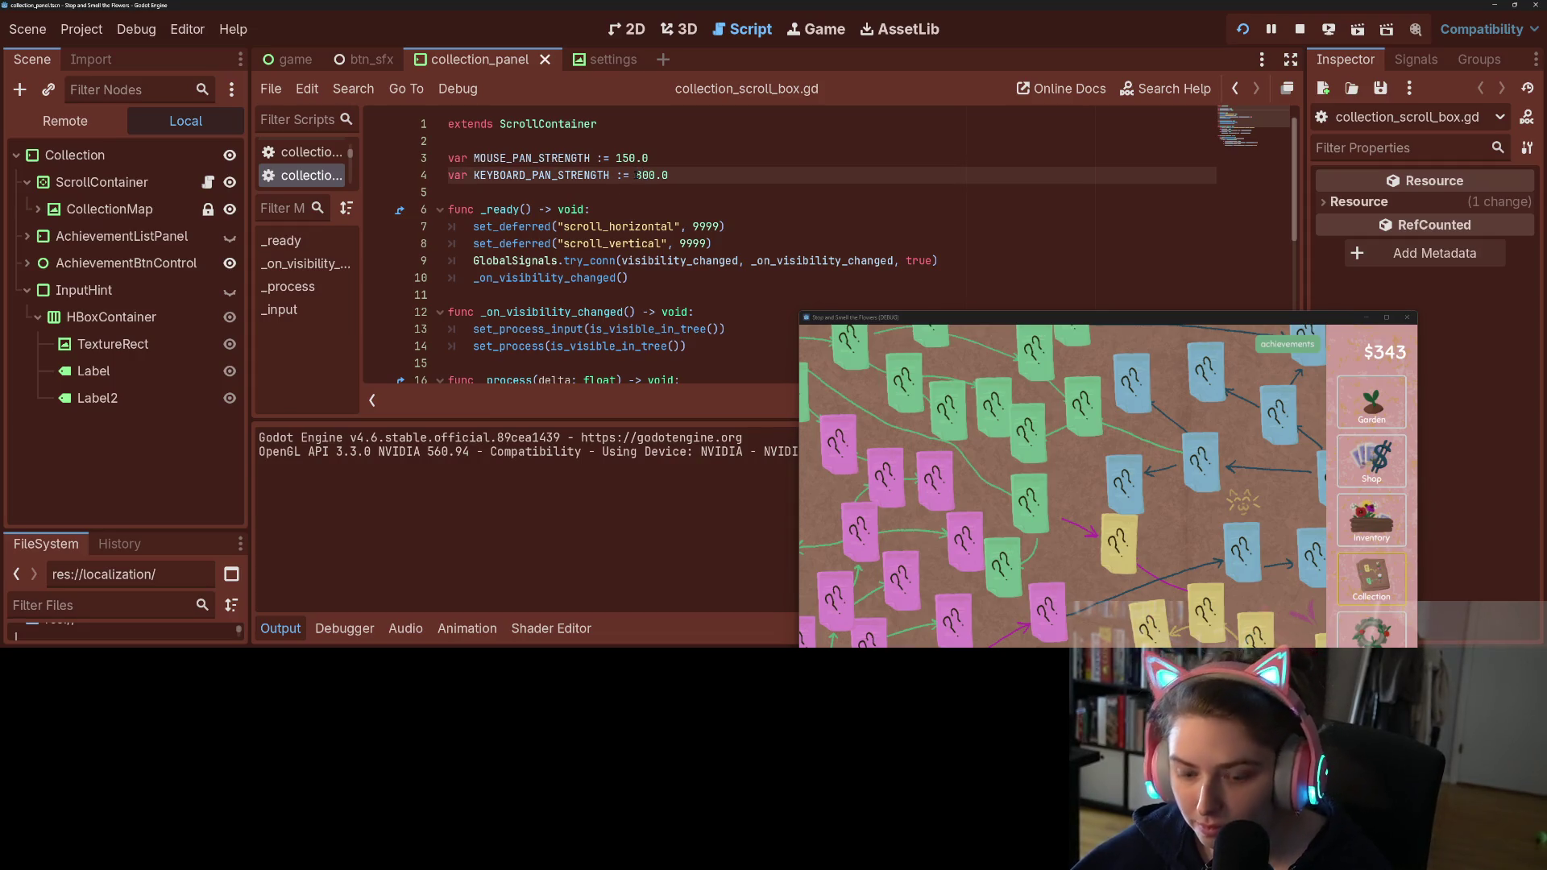
text(8)
Step: Change KEYBOARD_PAN_STRENGTH on line 4 from 400.0 to 1600.0
drag(1000, 316, 967, 3)
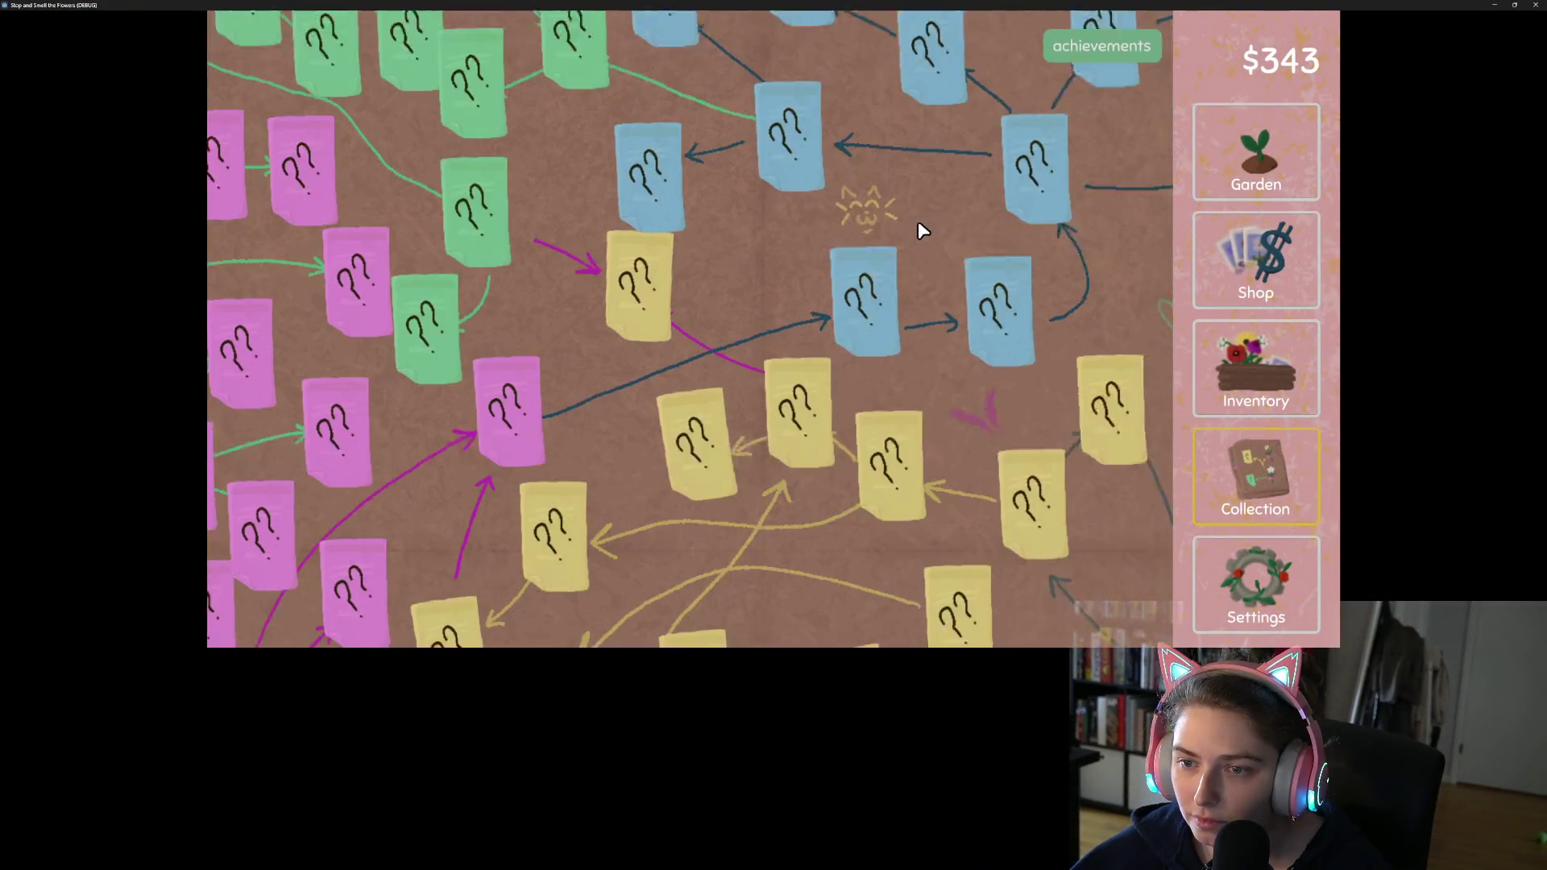
mouse_move(1216, 4)
mouse_down()
mouse_move(1248, 79)
mouse_move(1269, 229)
mouse_up()
click(638, 175)
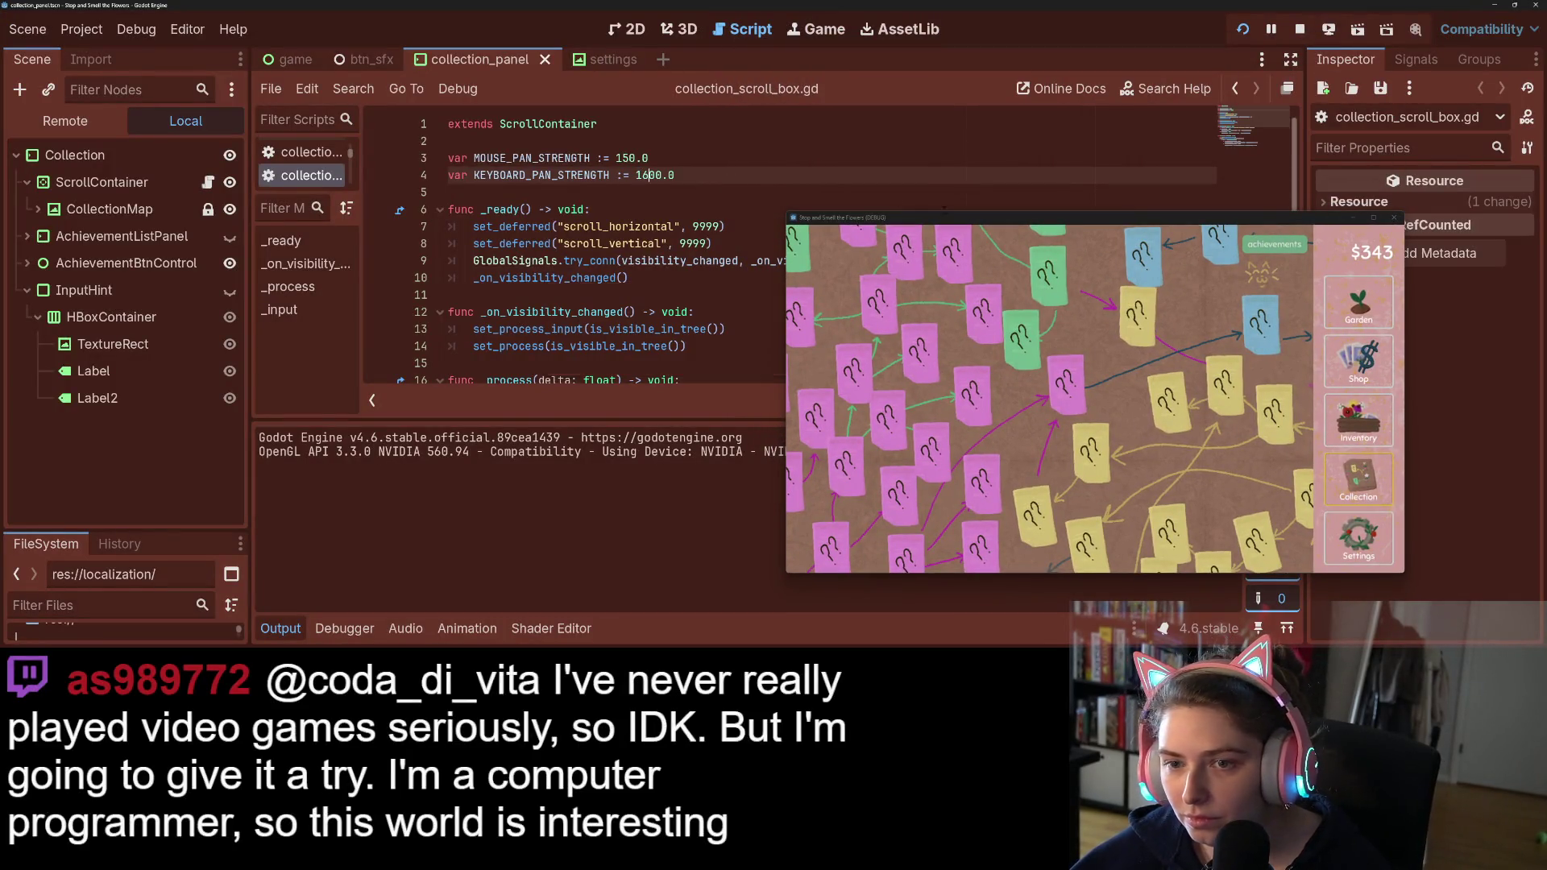
Step: Test arrow-key panning on the Collection map, save and quit the game, and relaunch with F5
click(1102, 330)
key(Up)
key(Left)
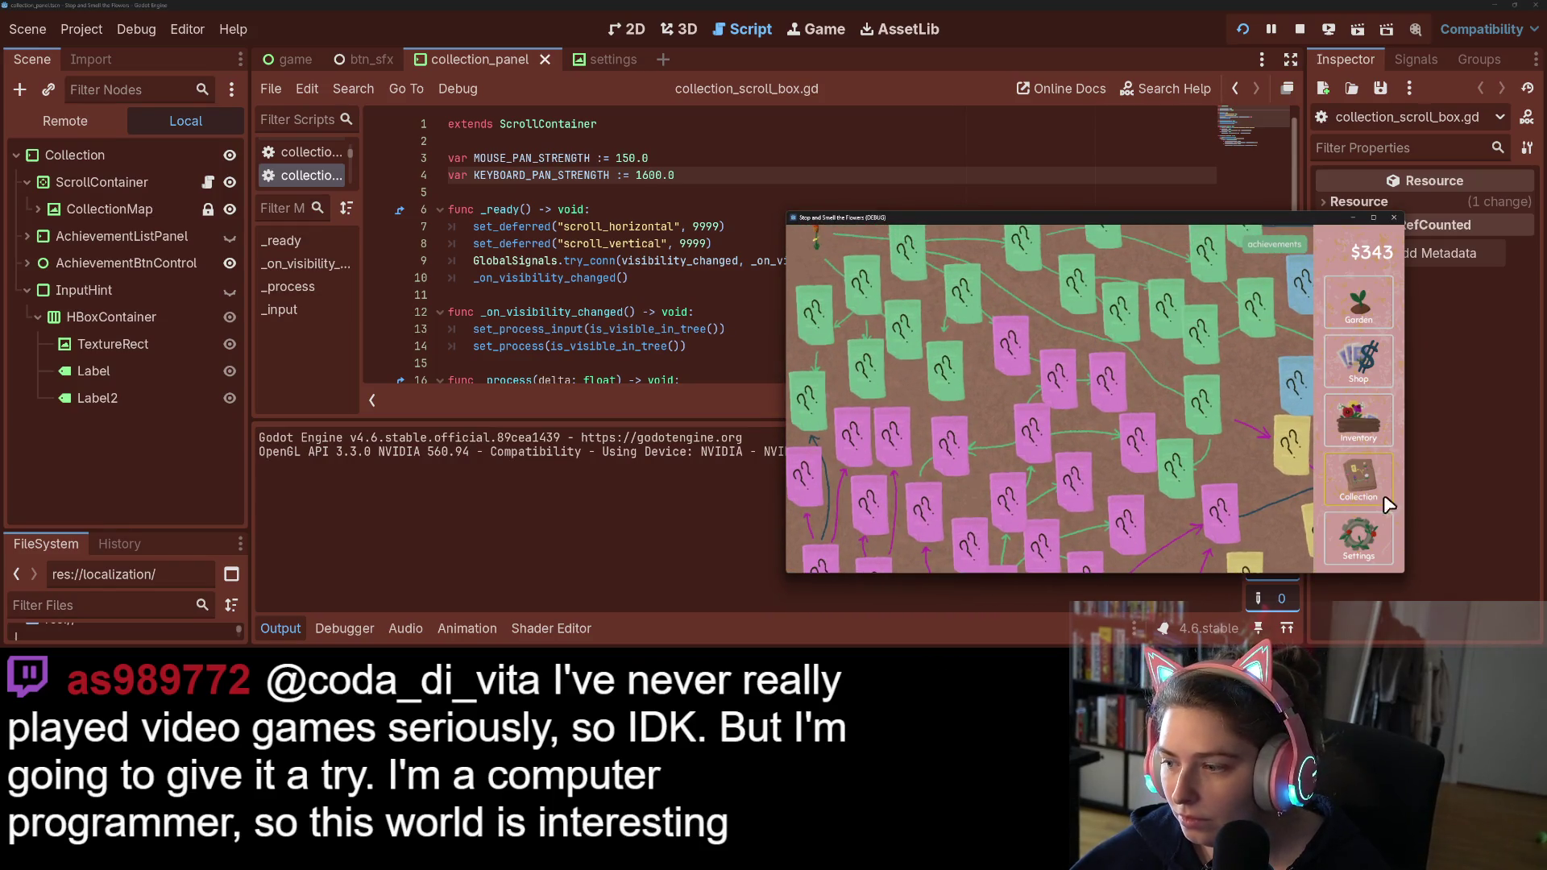
click(1393, 218)
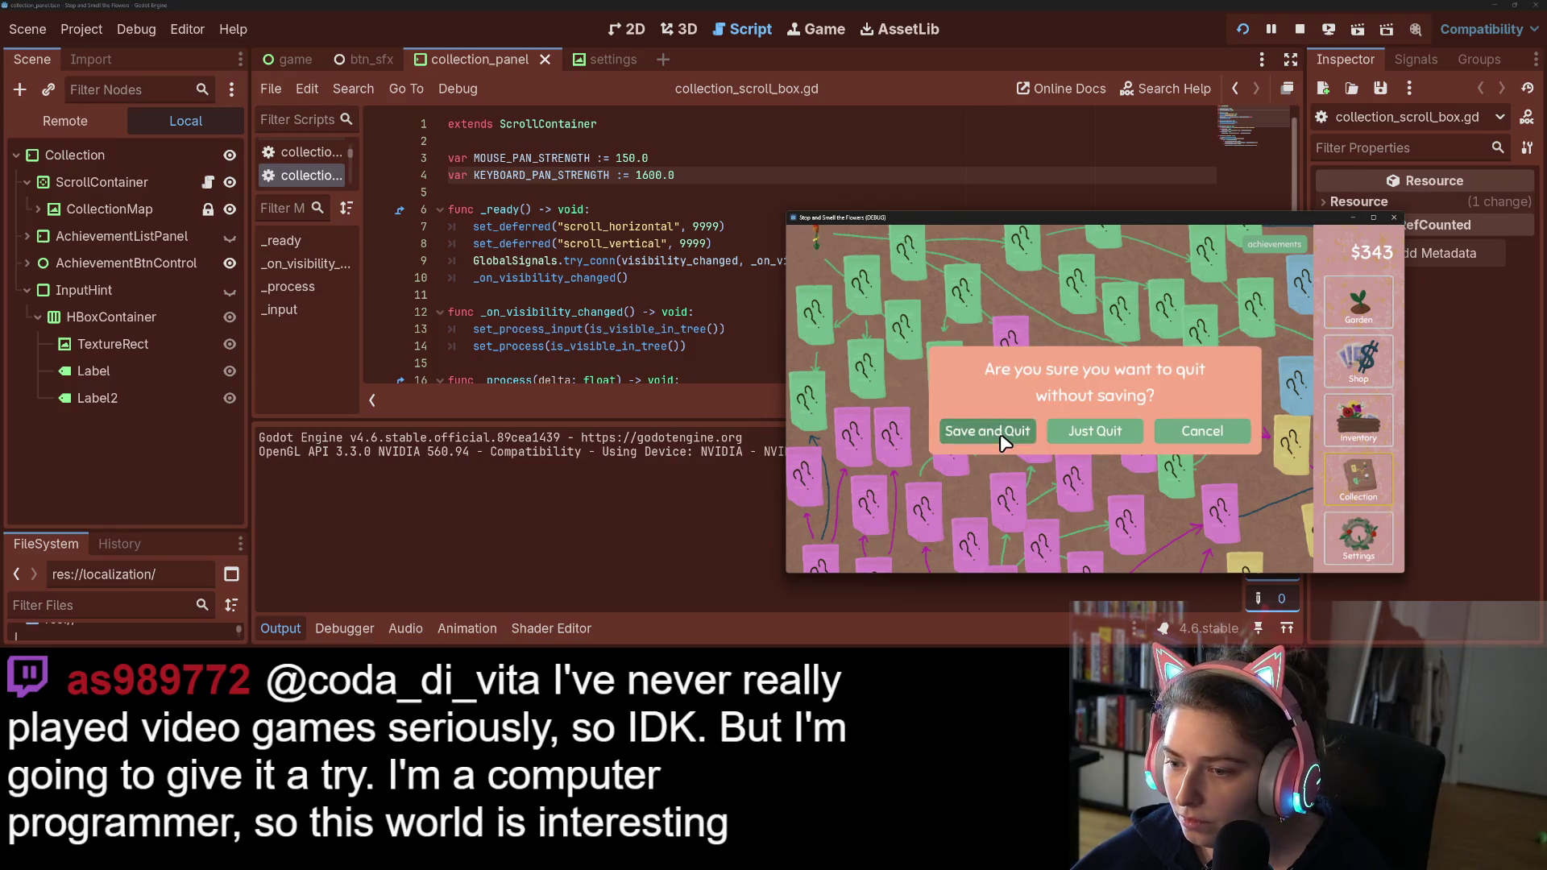
click(999, 436)
key(F5)
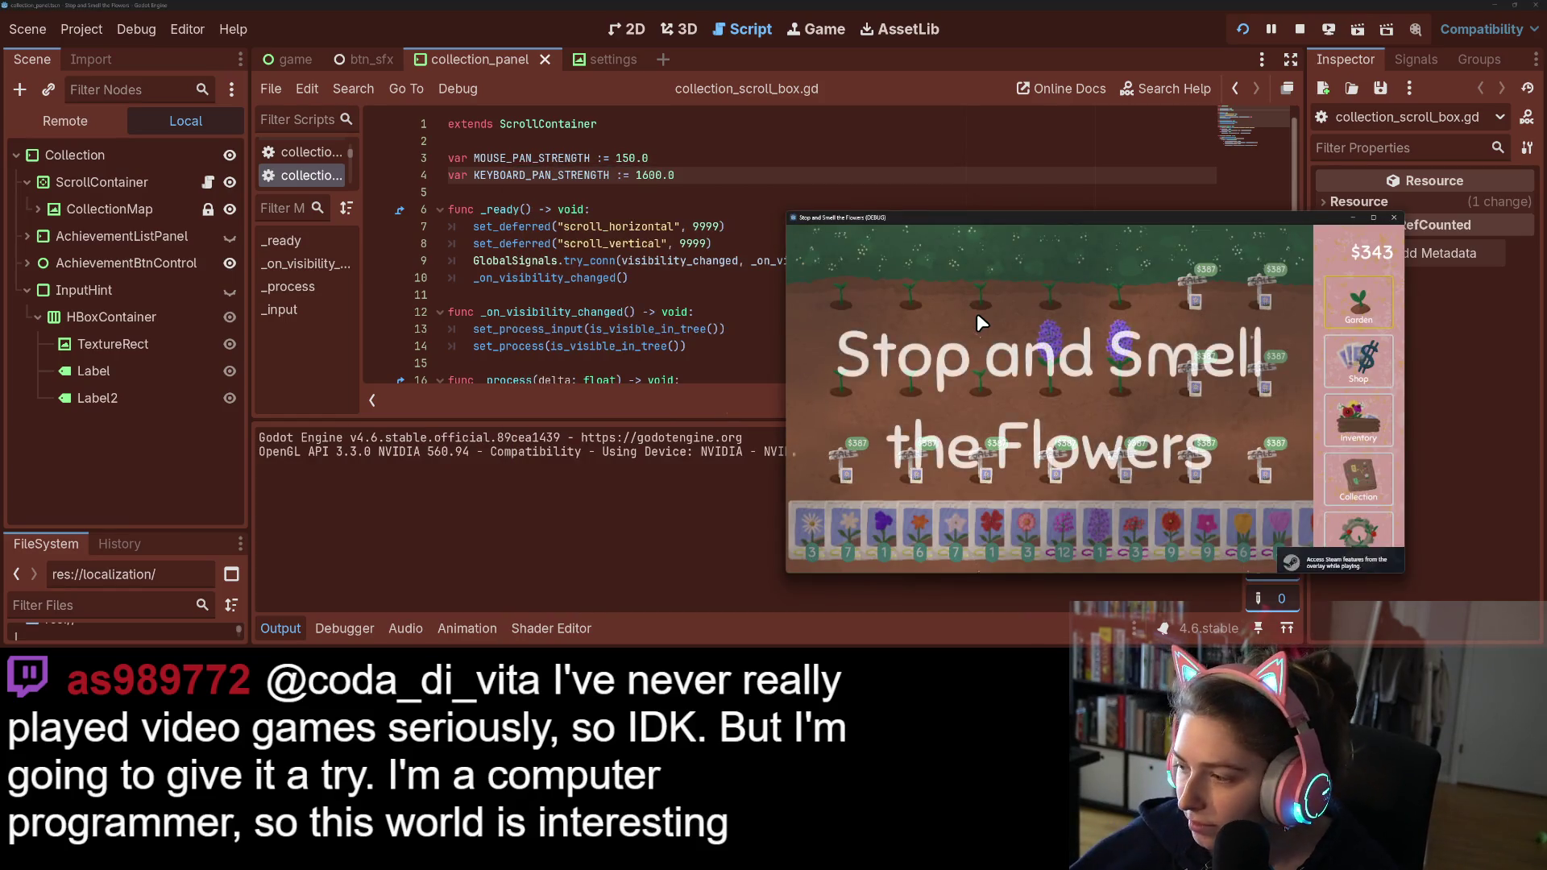
Step: Open the Collection map in the running game and test panning by scrolling
click(1359, 476)
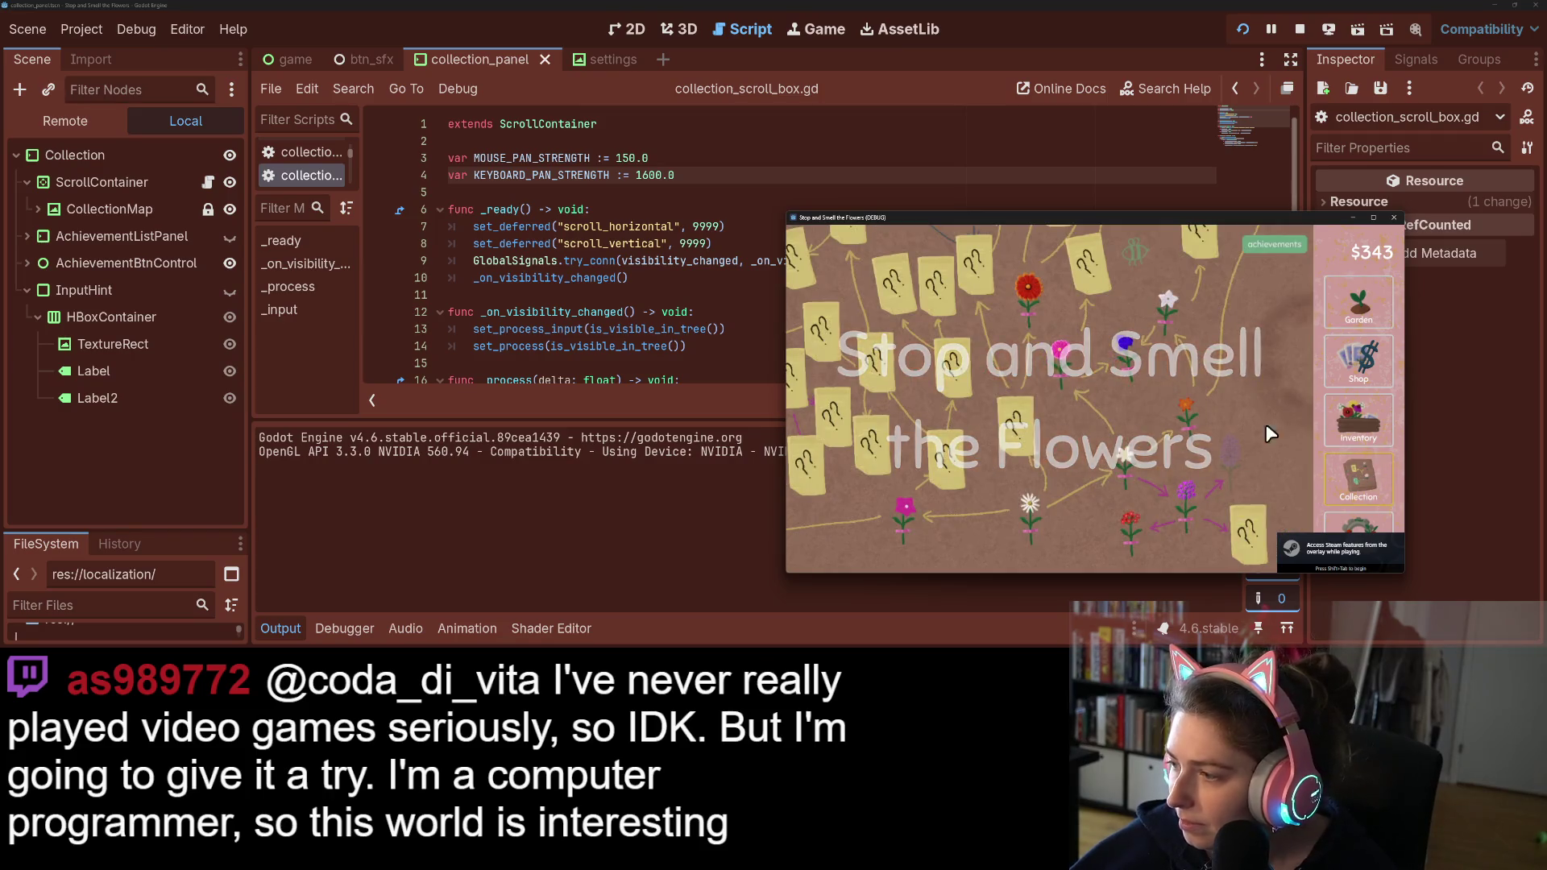
scroll(1194, 398, up, 5)
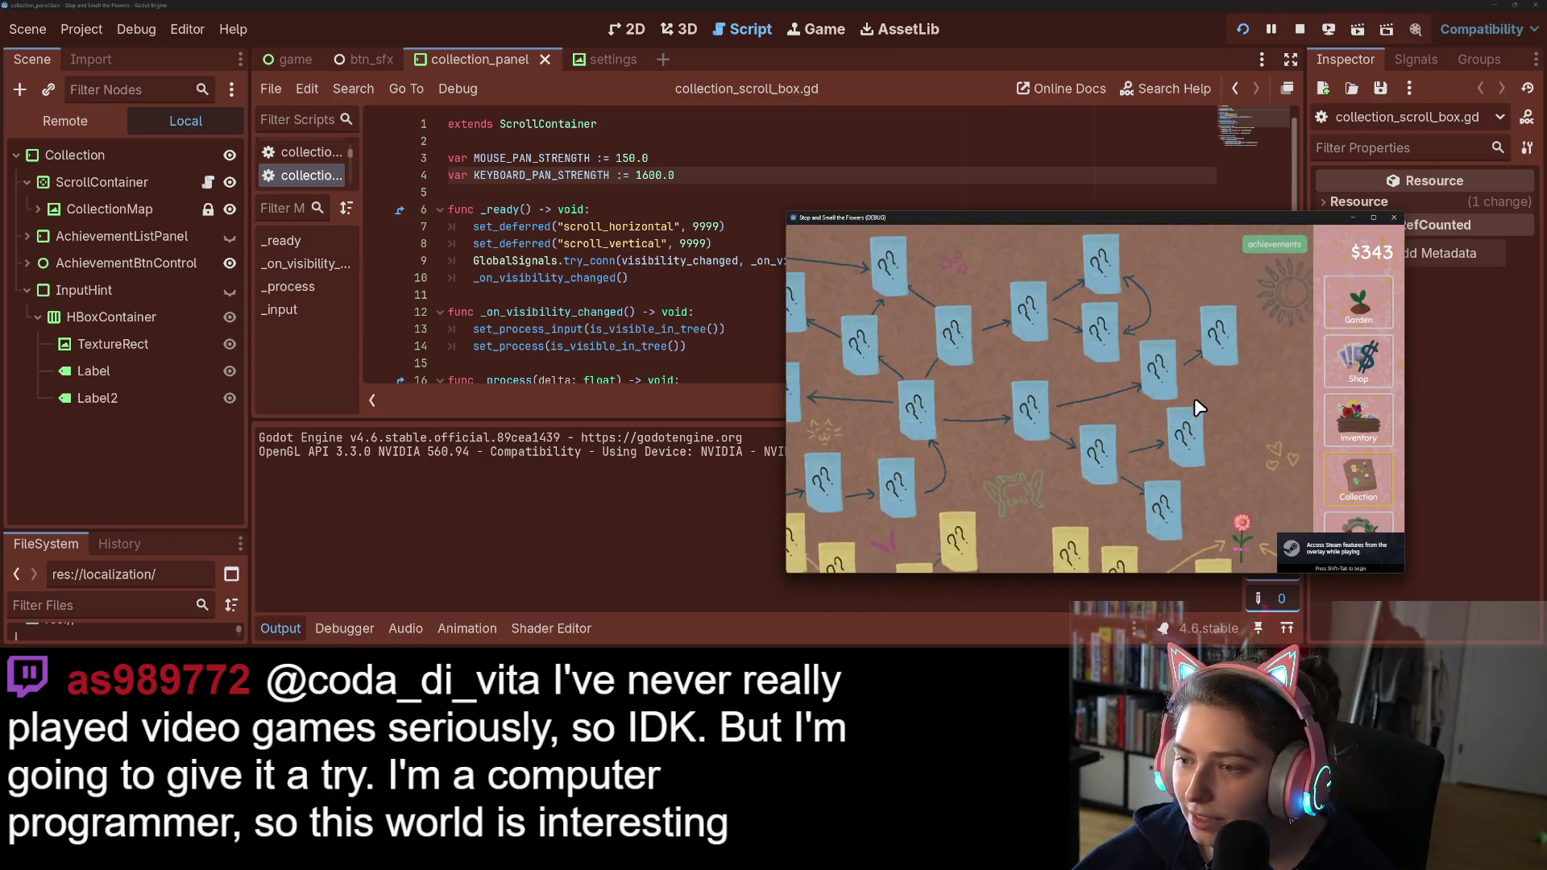
scroll(1194, 398, down, 5)
scroll(1200, 490, down, 5)
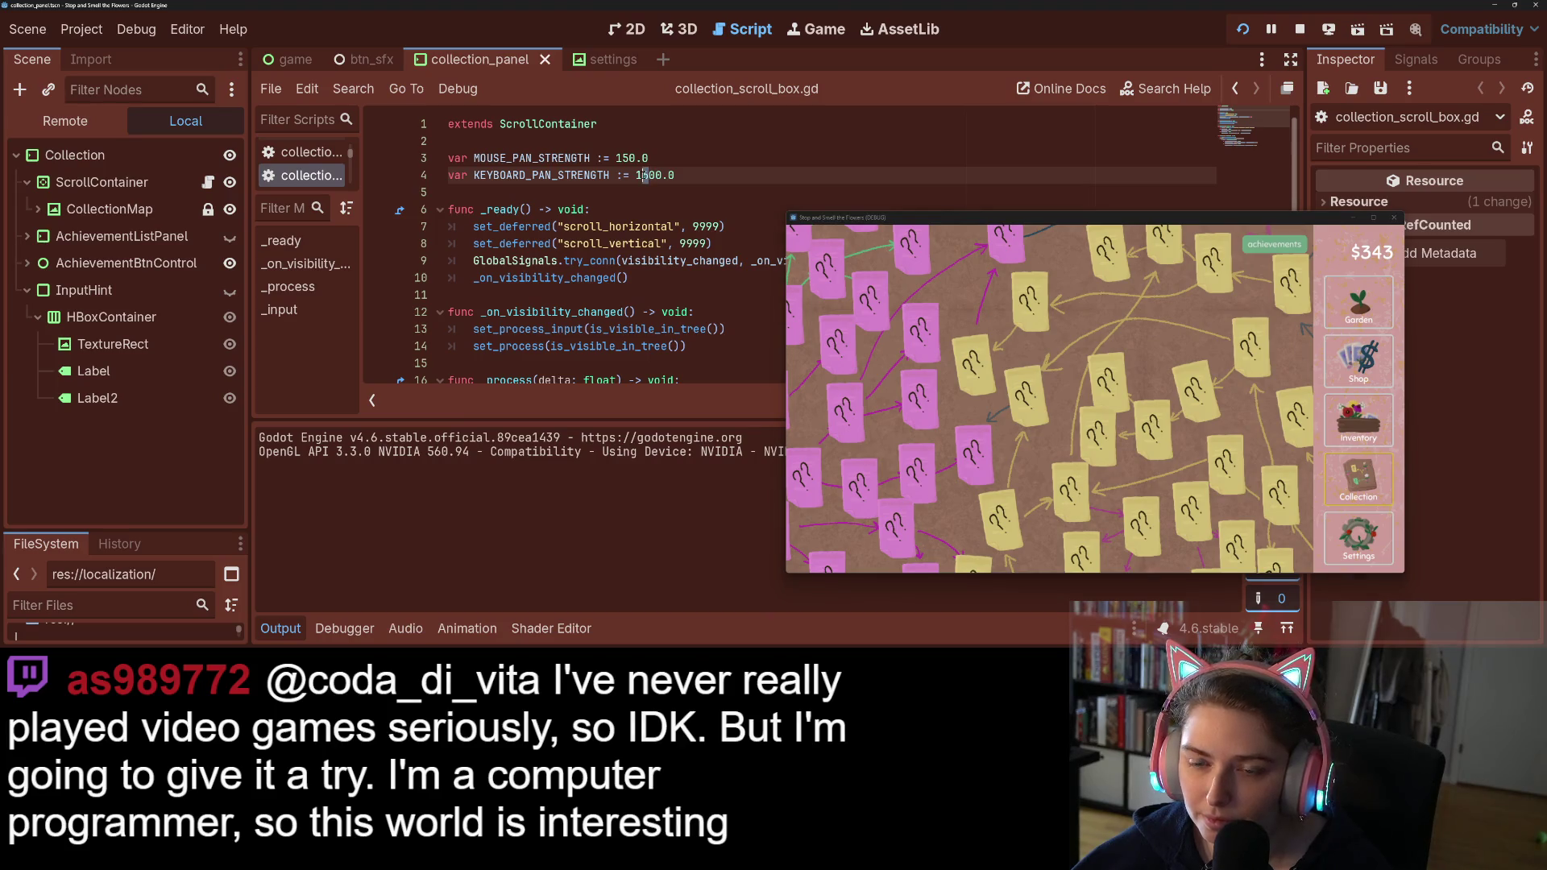
Step: Set KEYBOARD_PAN_STRENGTH to 1200.0, save, relaunch the game, then close it with Save and Quit
text(2)
key(ctrl+s)
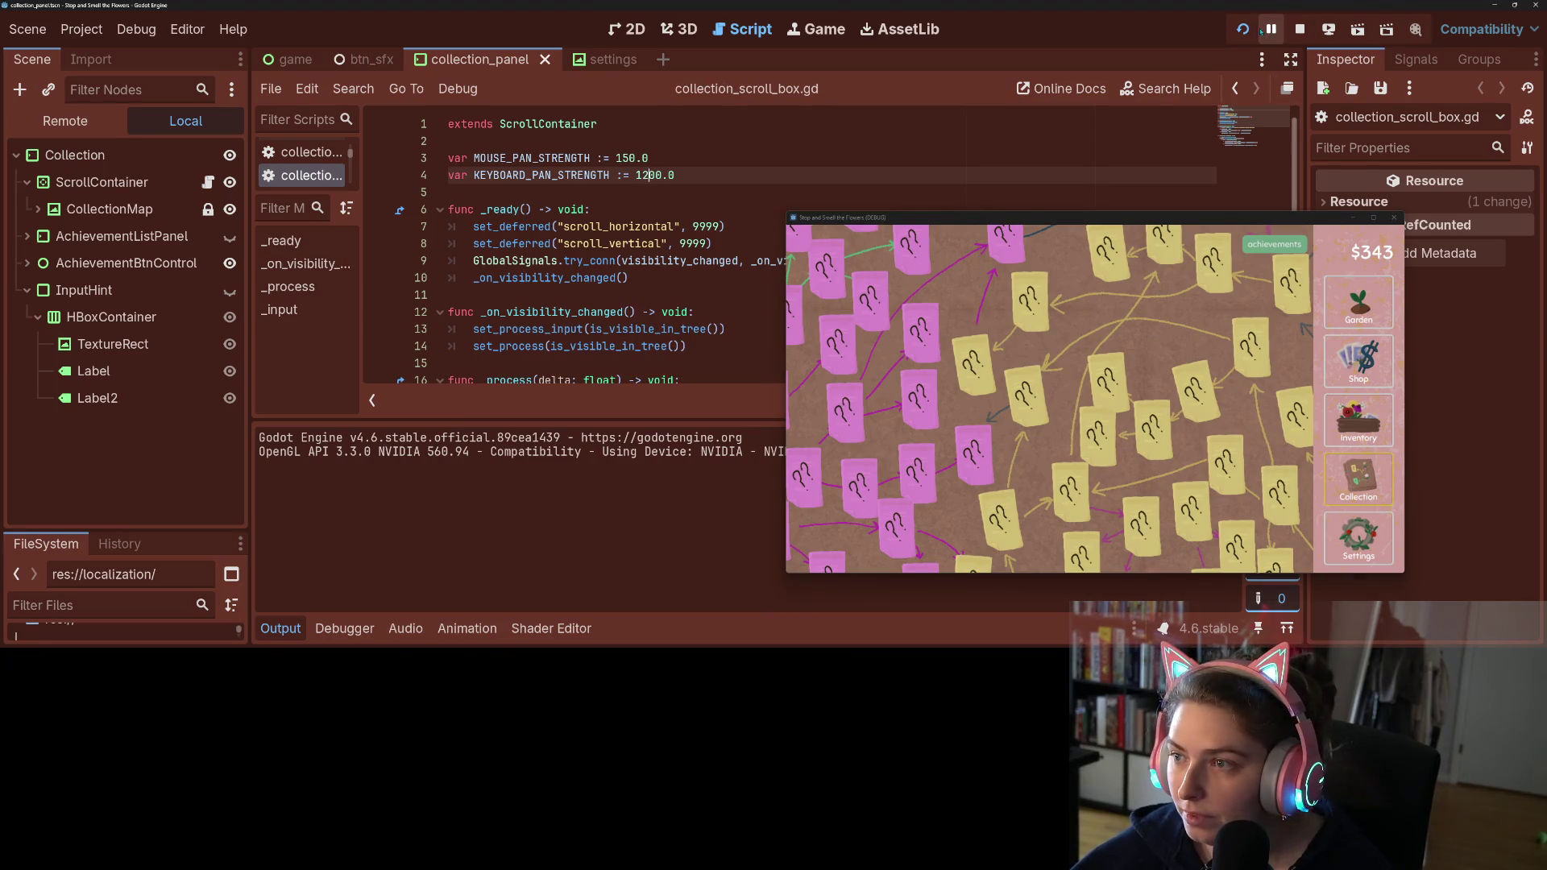
click(1242, 30)
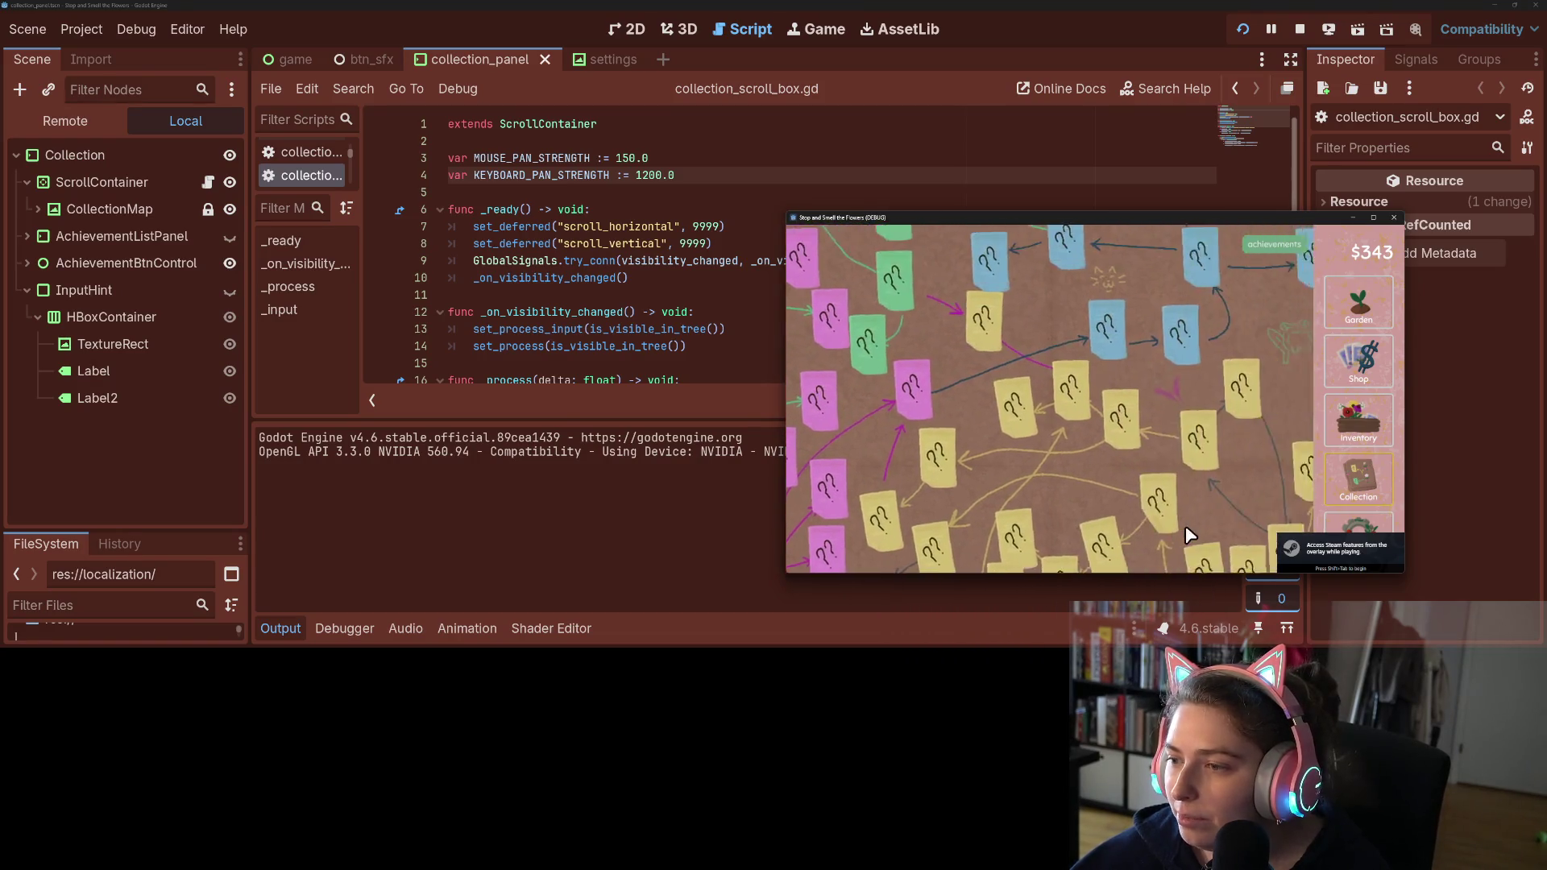
click(1393, 218)
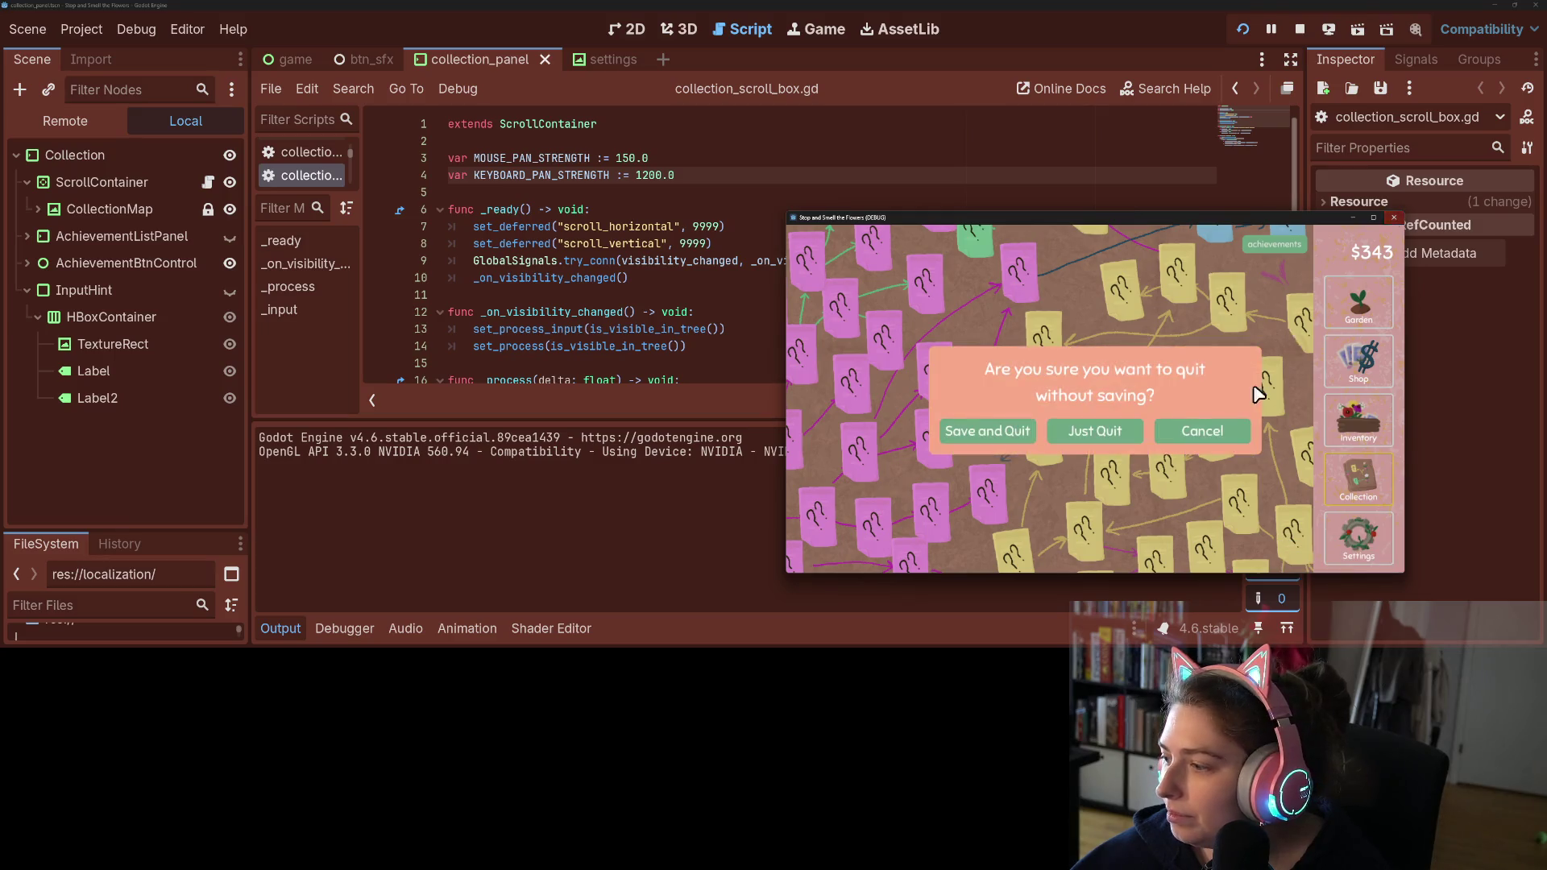
click(950, 431)
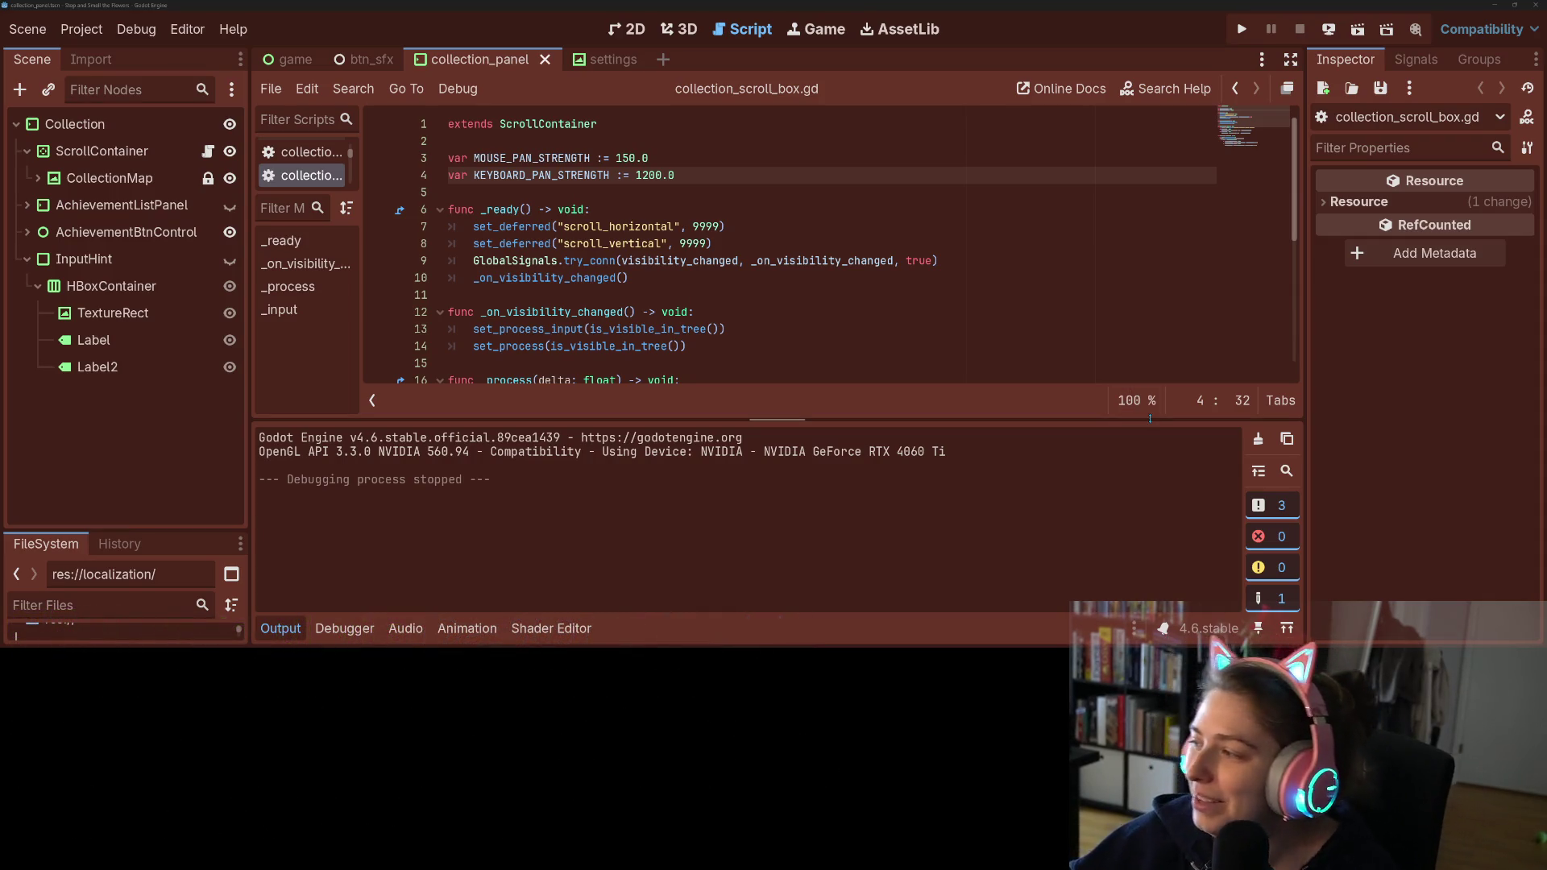
key(ctrl+j)
text(constconst)
Step: Save collection_scroll_box.gd and review screen_relative on line 28 and the declarations on lines 4 and 10
key(ctrl+s)
scroll(580, 401, down, 2)
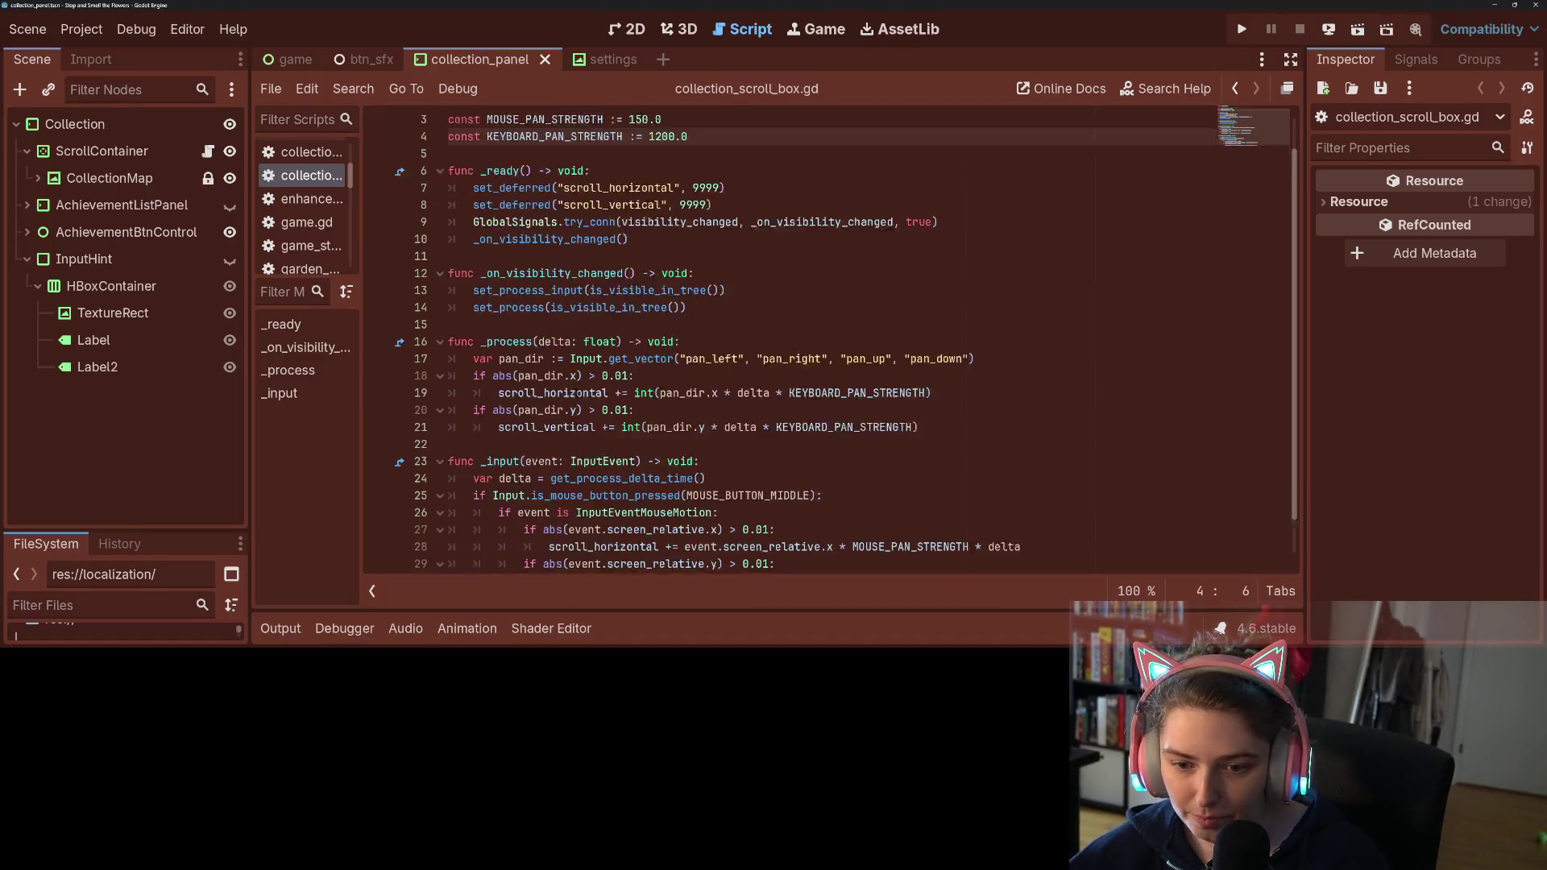
click(812, 506)
scroll(812, 506, up, 2)
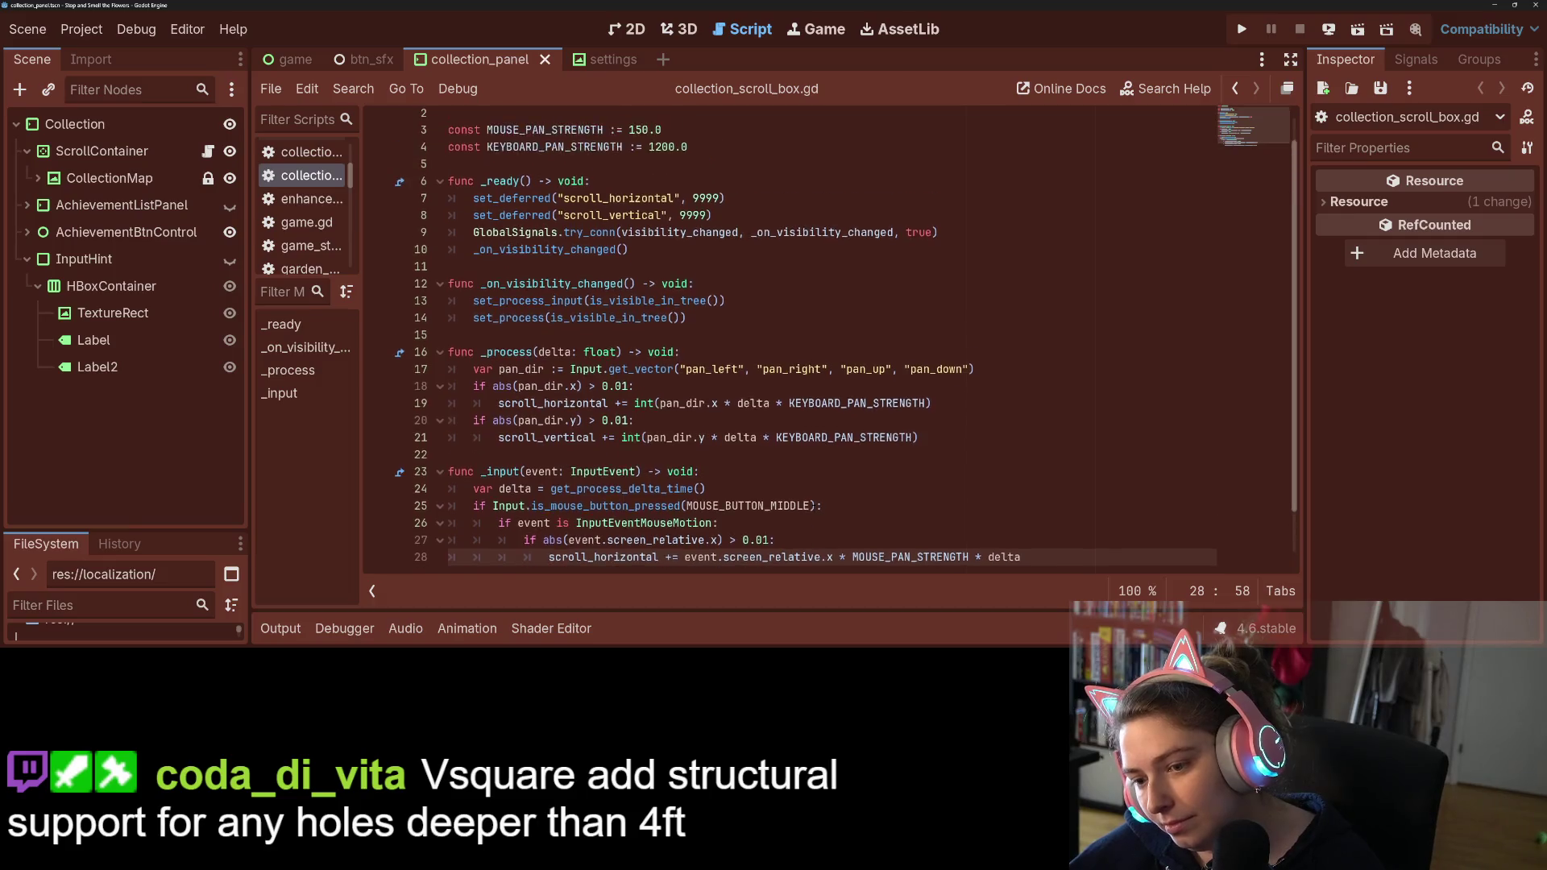
click(653, 277)
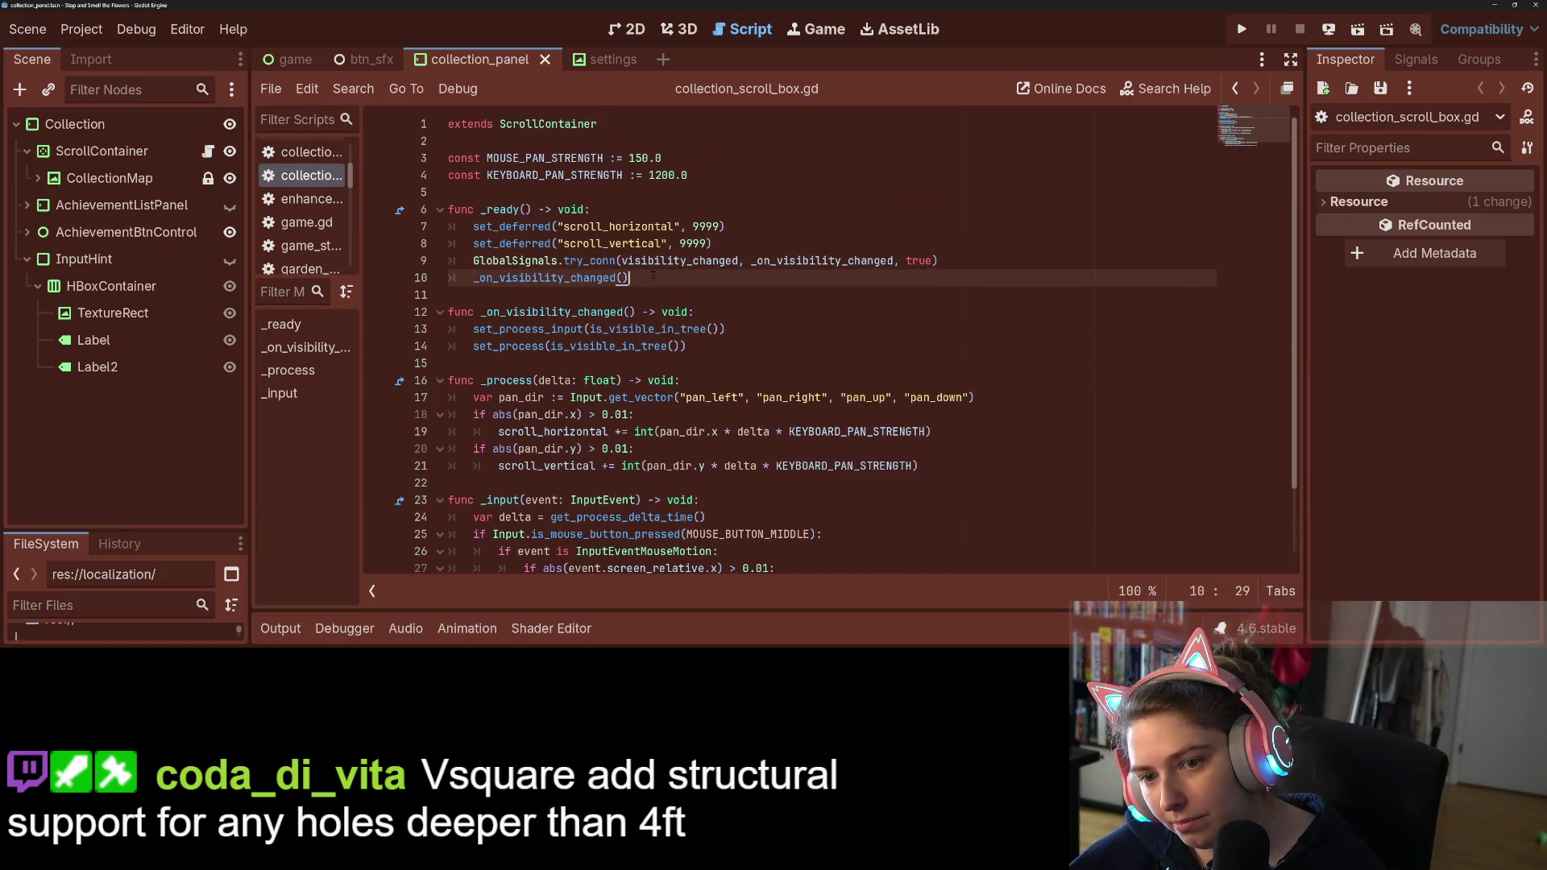
click(744, 196)
click(746, 182)
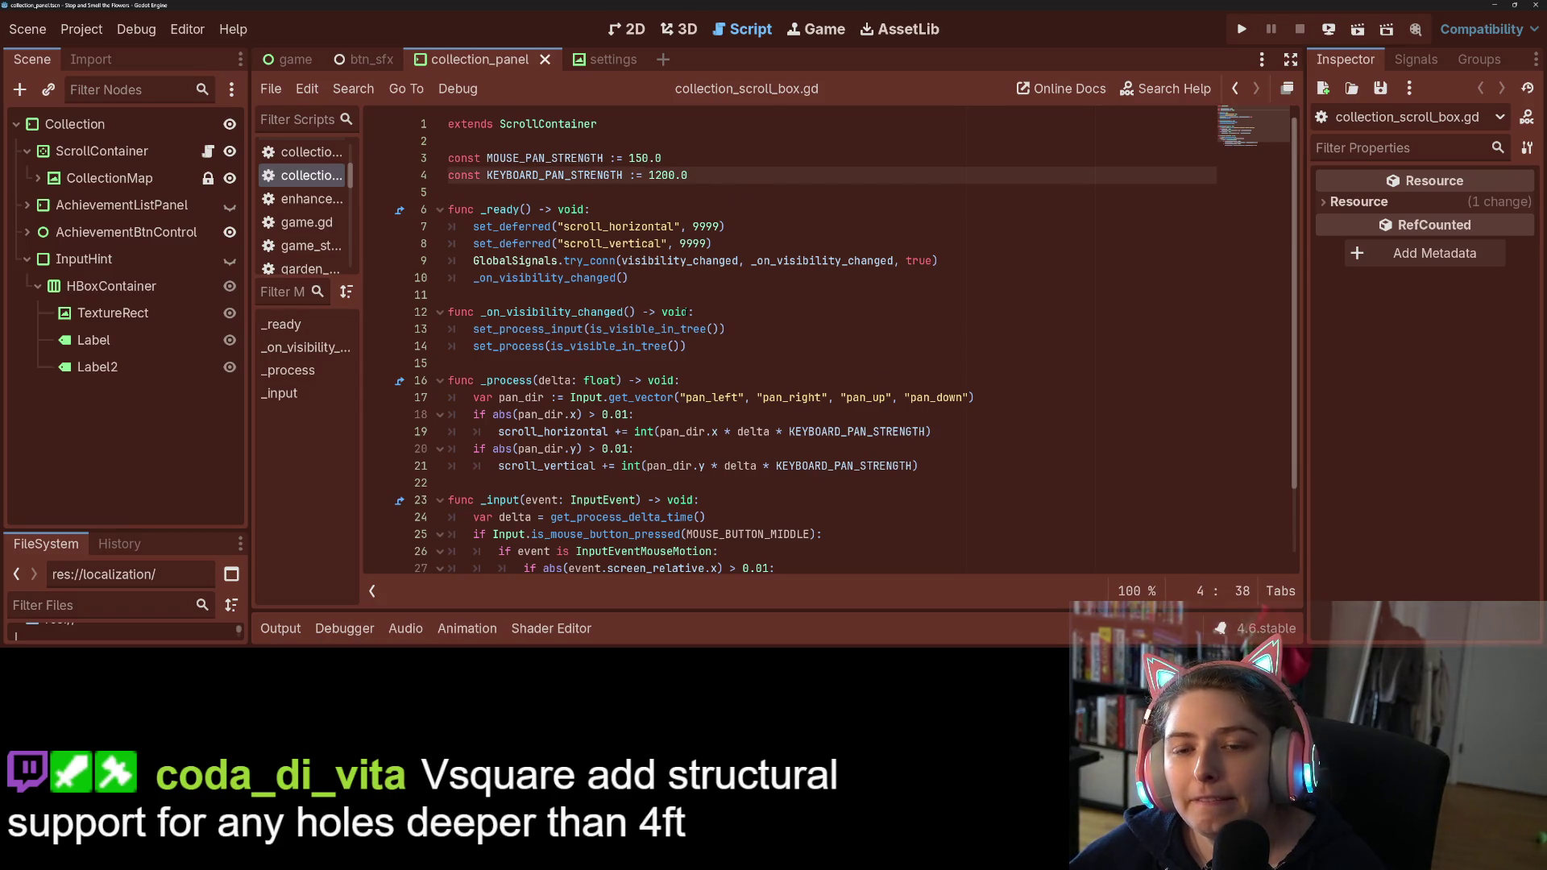
click(698, 275)
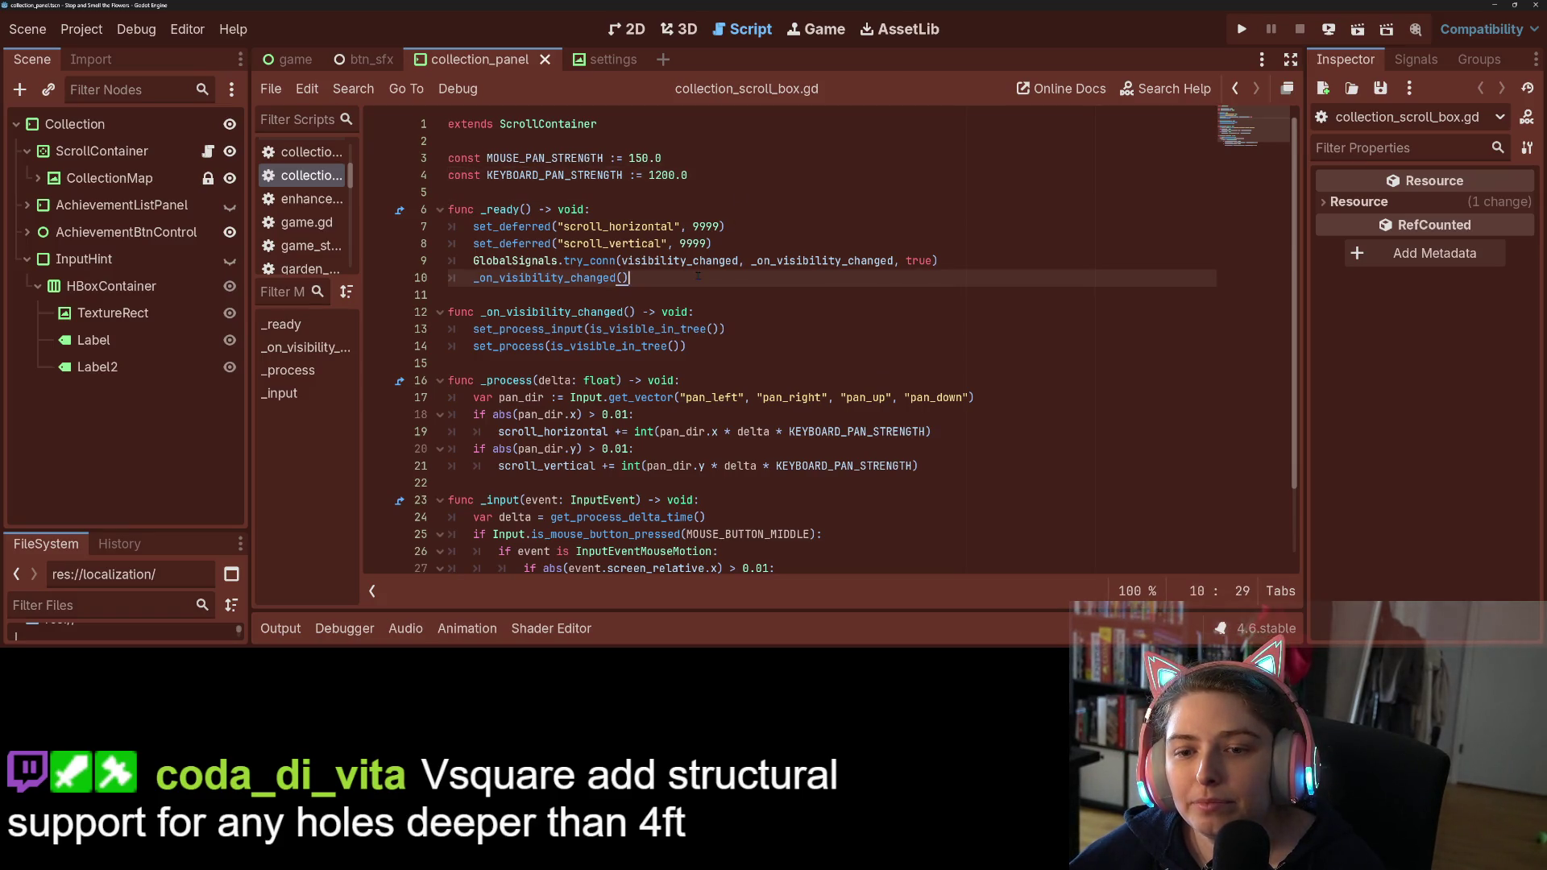
click(705, 177)
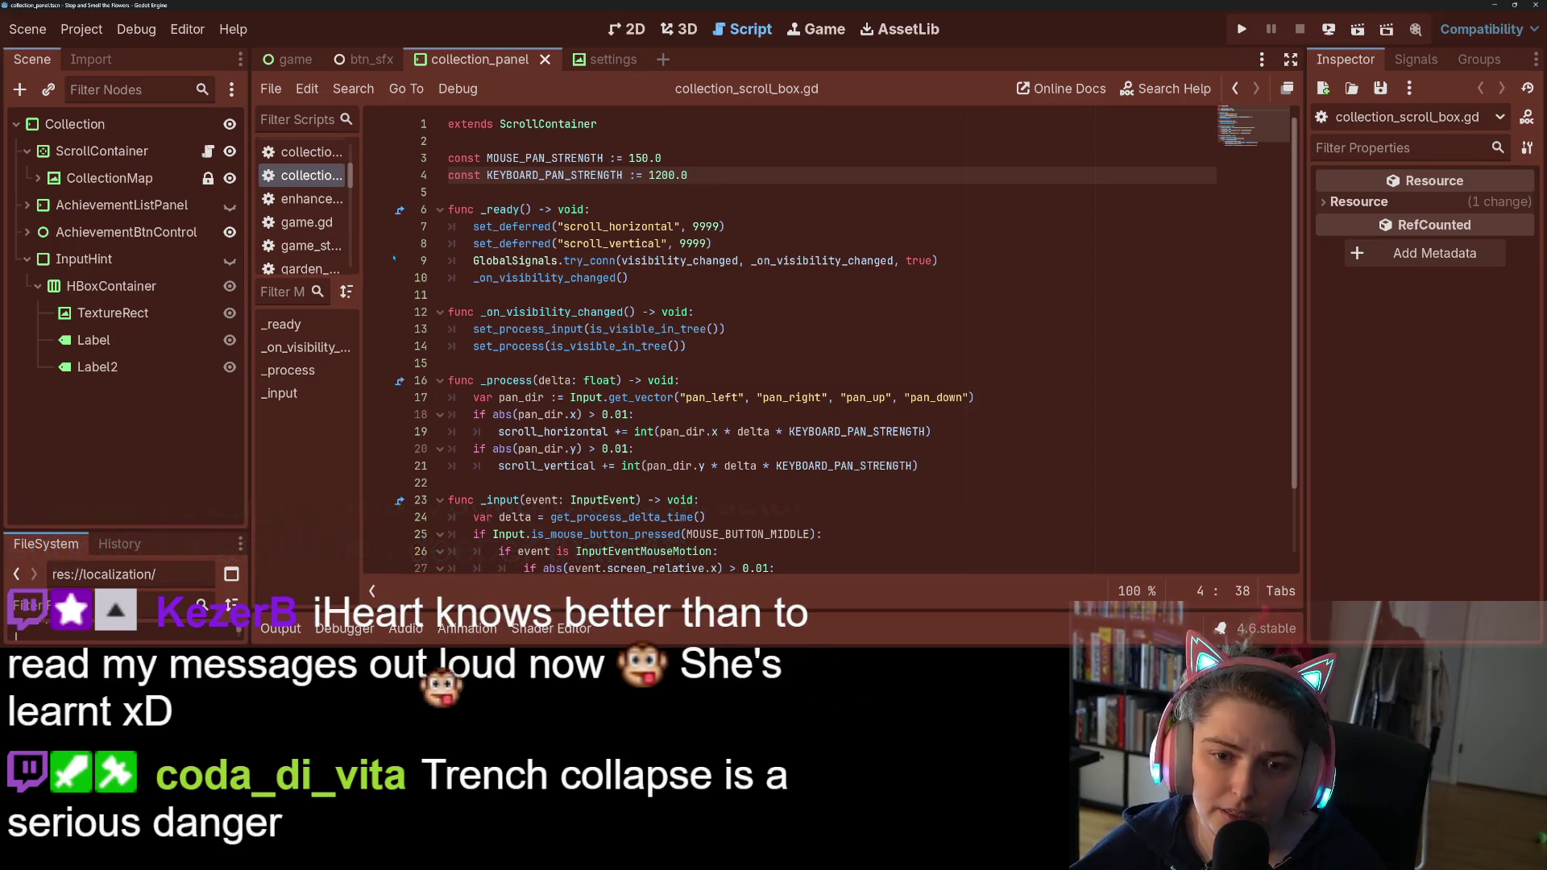
Step: Widen and lengthen the script list panel and enlarge the project file browser
drag(362, 273, 533, 274)
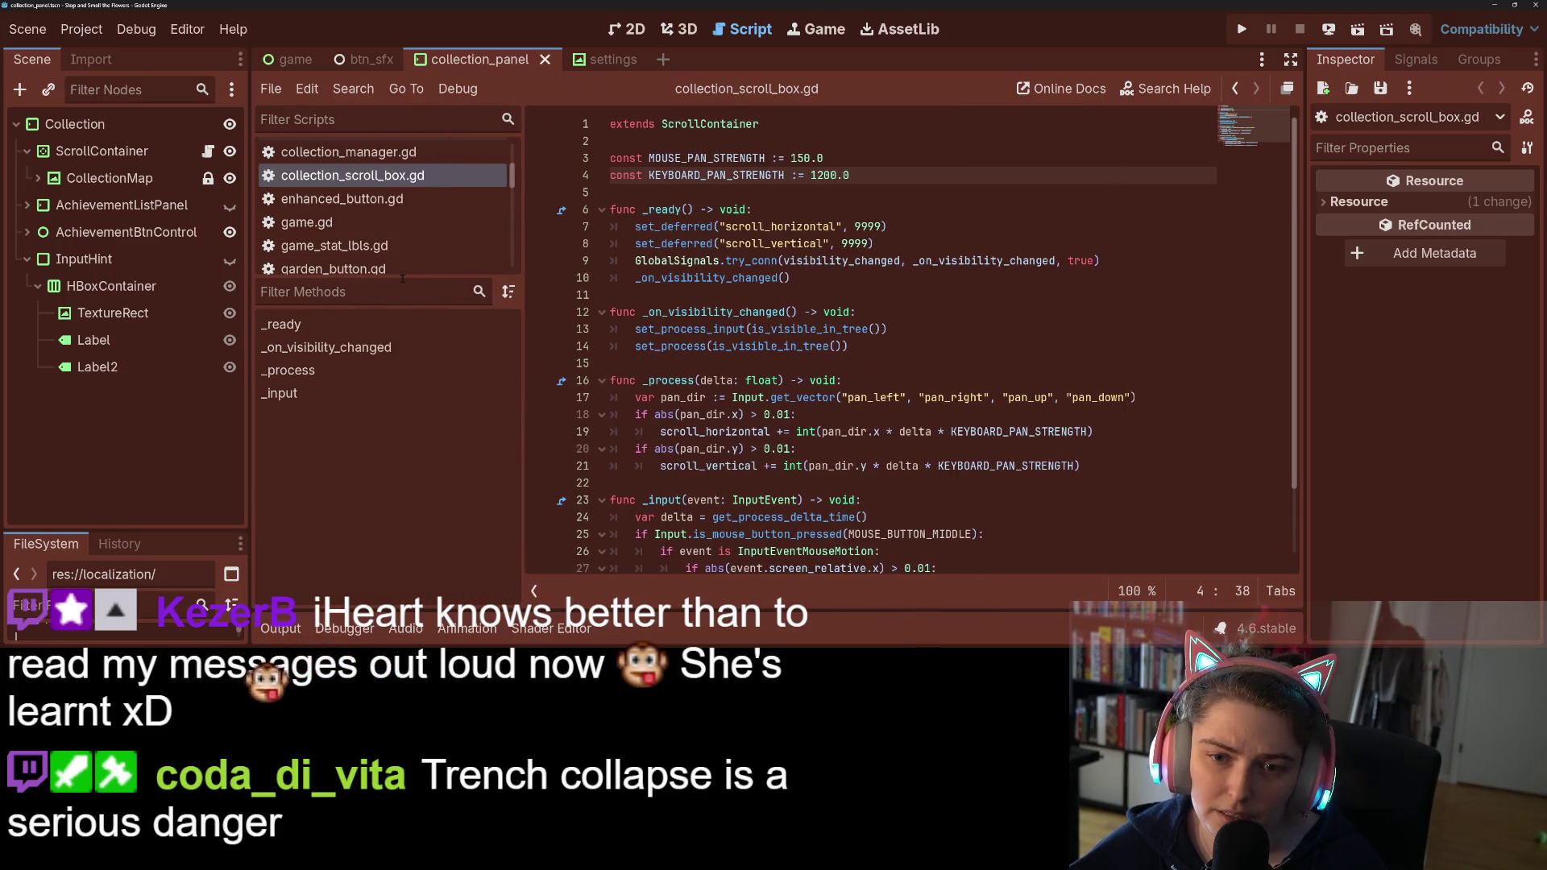
drag(415, 281, 415, 451)
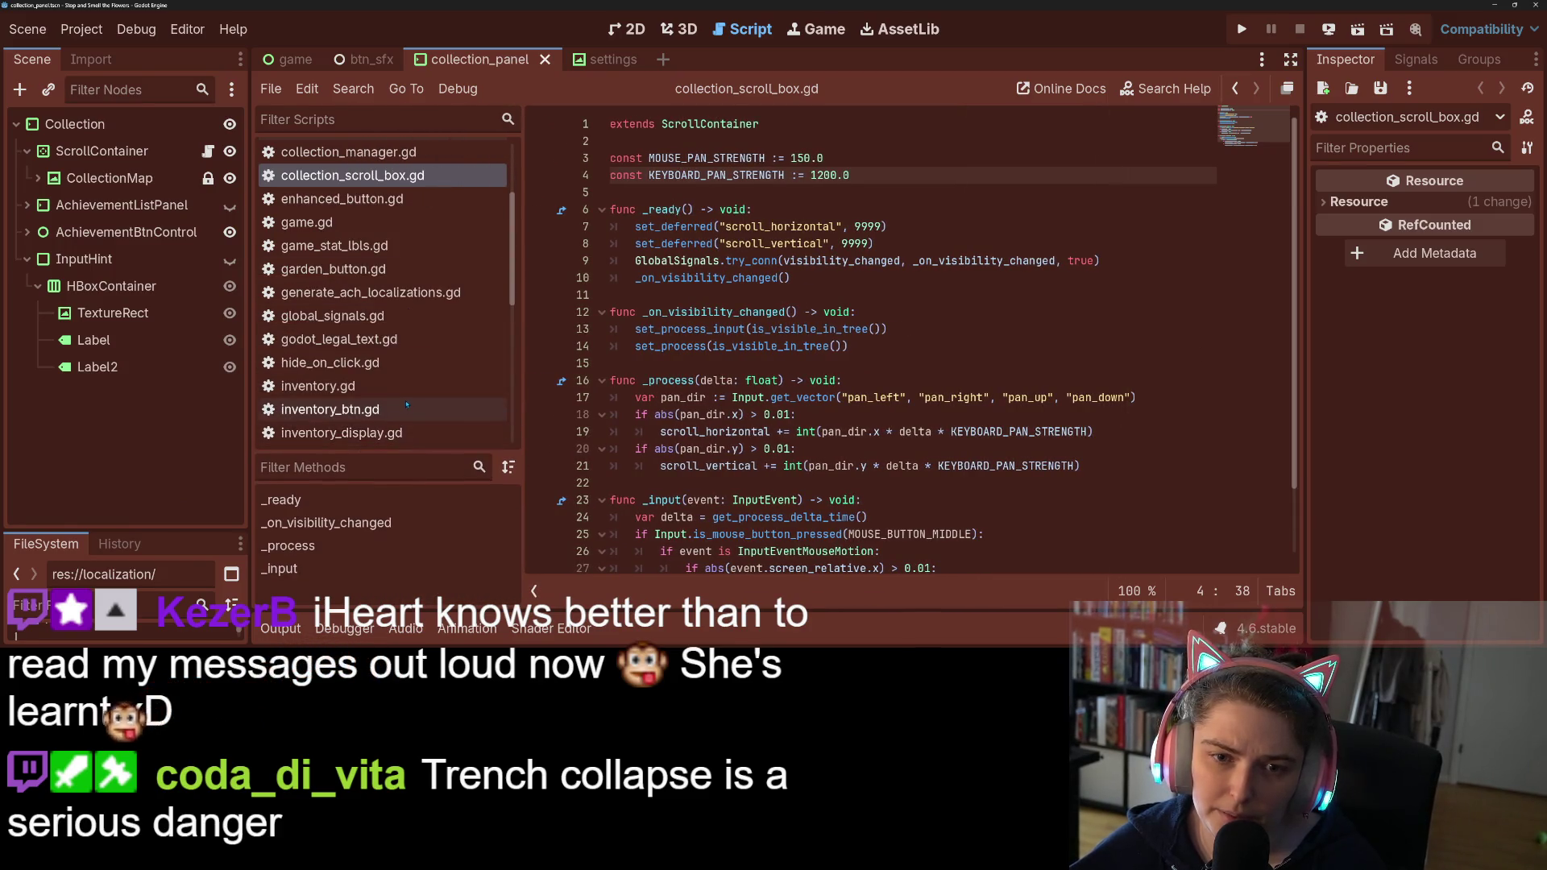
drag(125, 530, 125, 251)
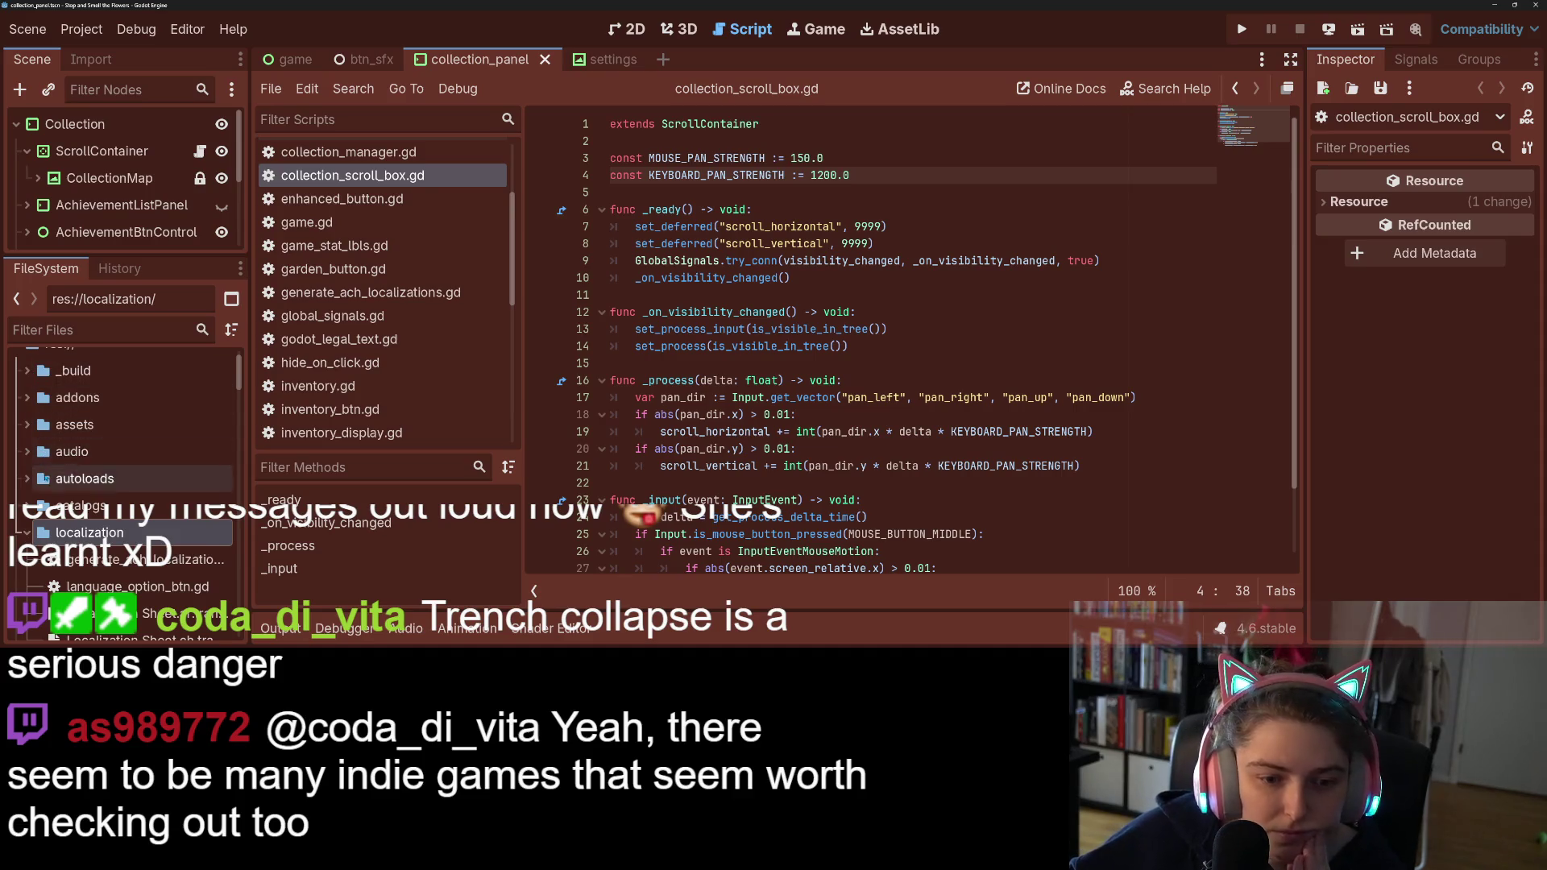
Step: Collapse the localization and scenes folders, expand autoloads, and open global_signals.gd to read it
scroll(43, 452, down, 2)
click(26, 461)
click(26, 488)
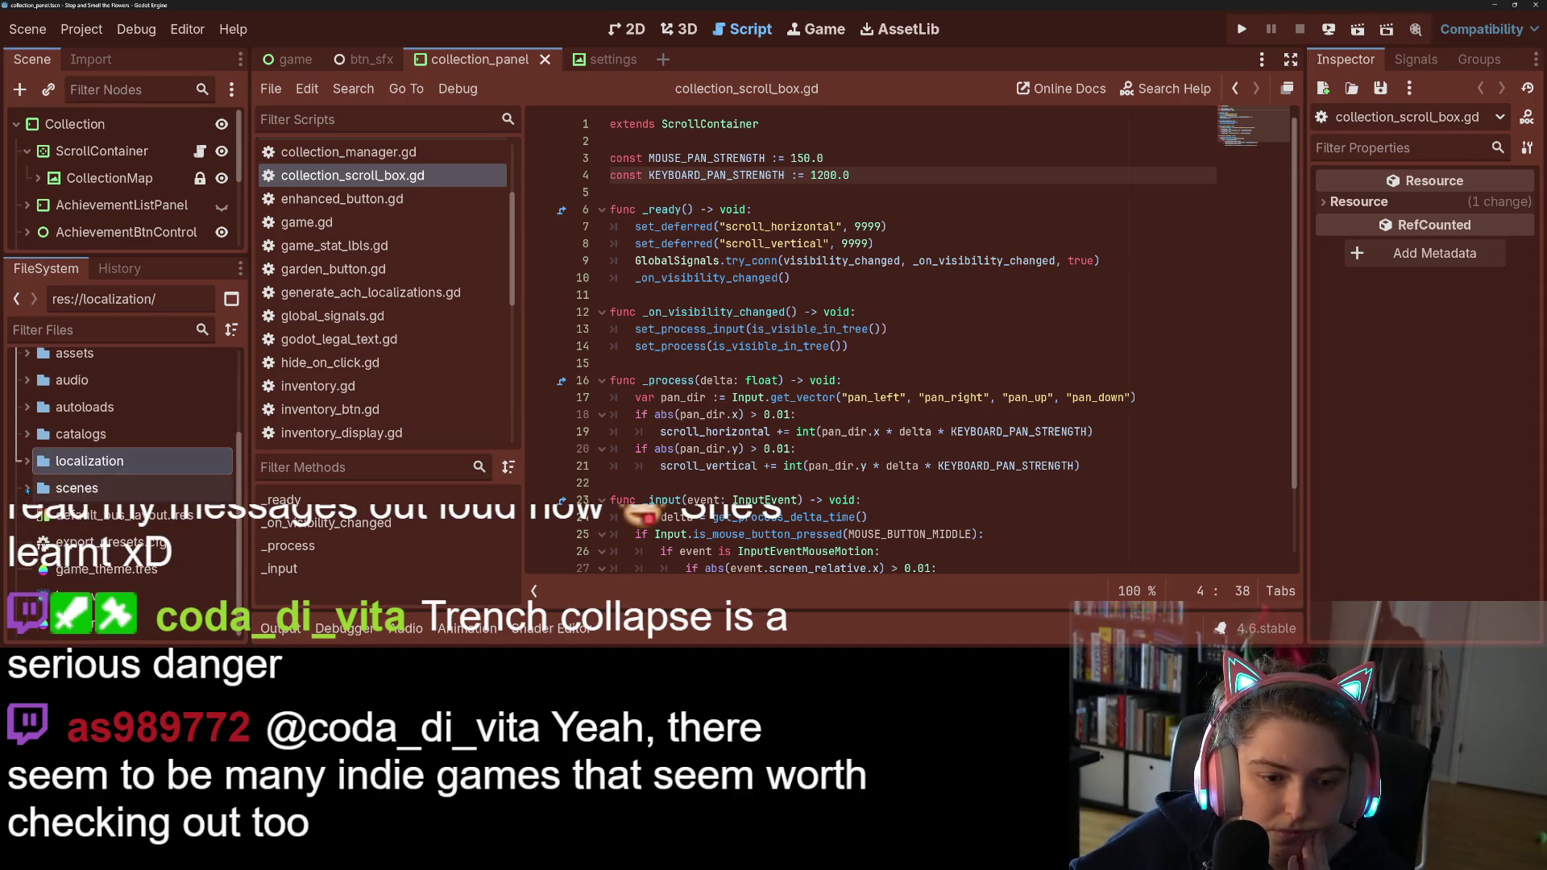
click(27, 405)
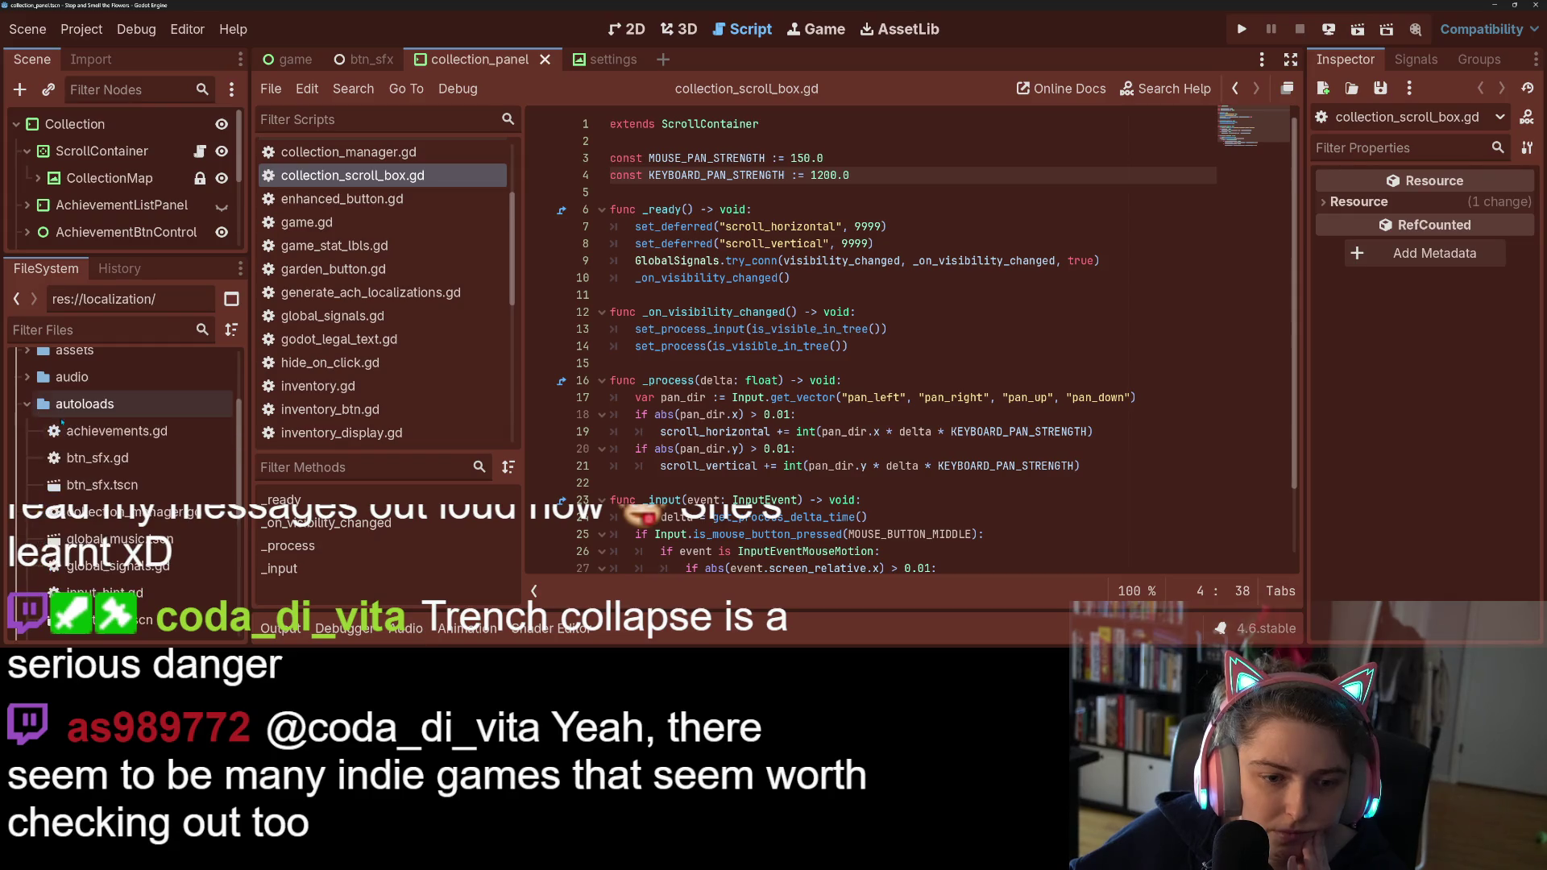
scroll(107, 481, down, 4)
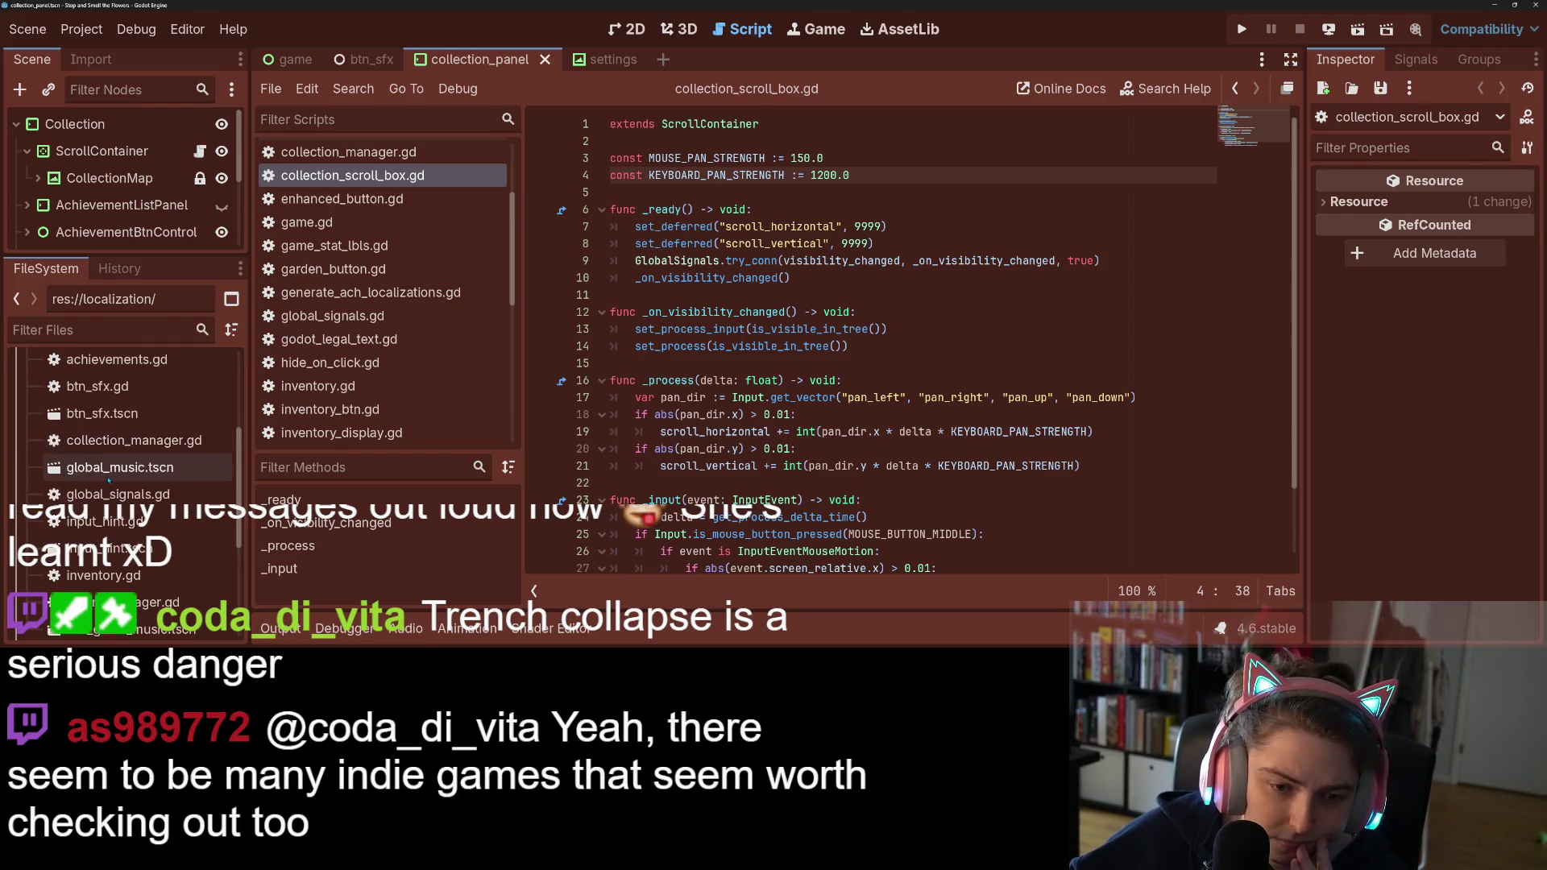
scroll(149, 447, down, 1)
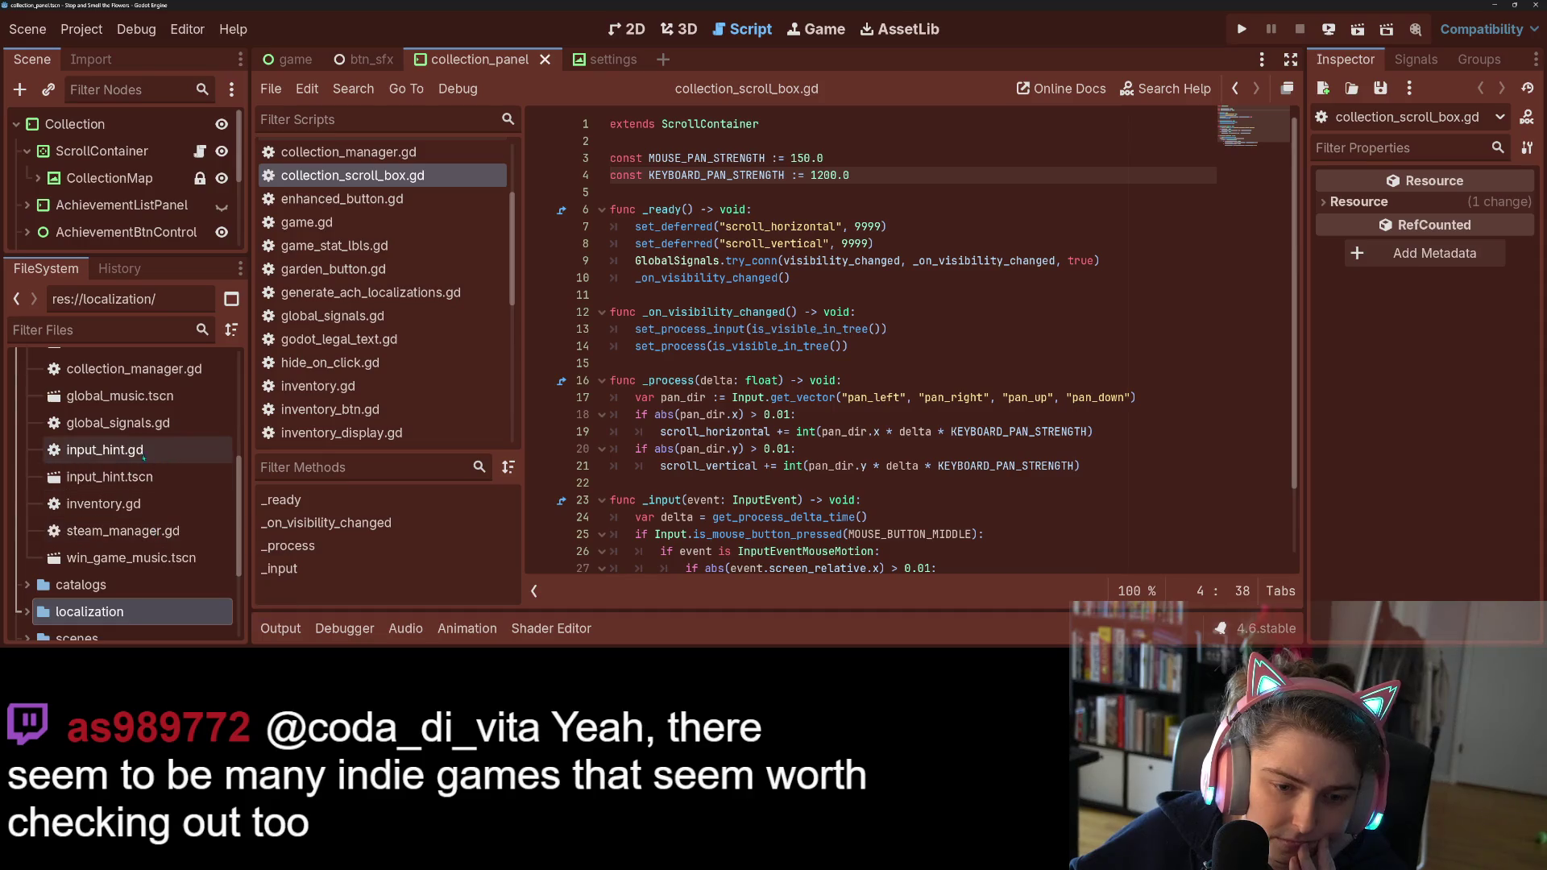
double_click(135, 421)
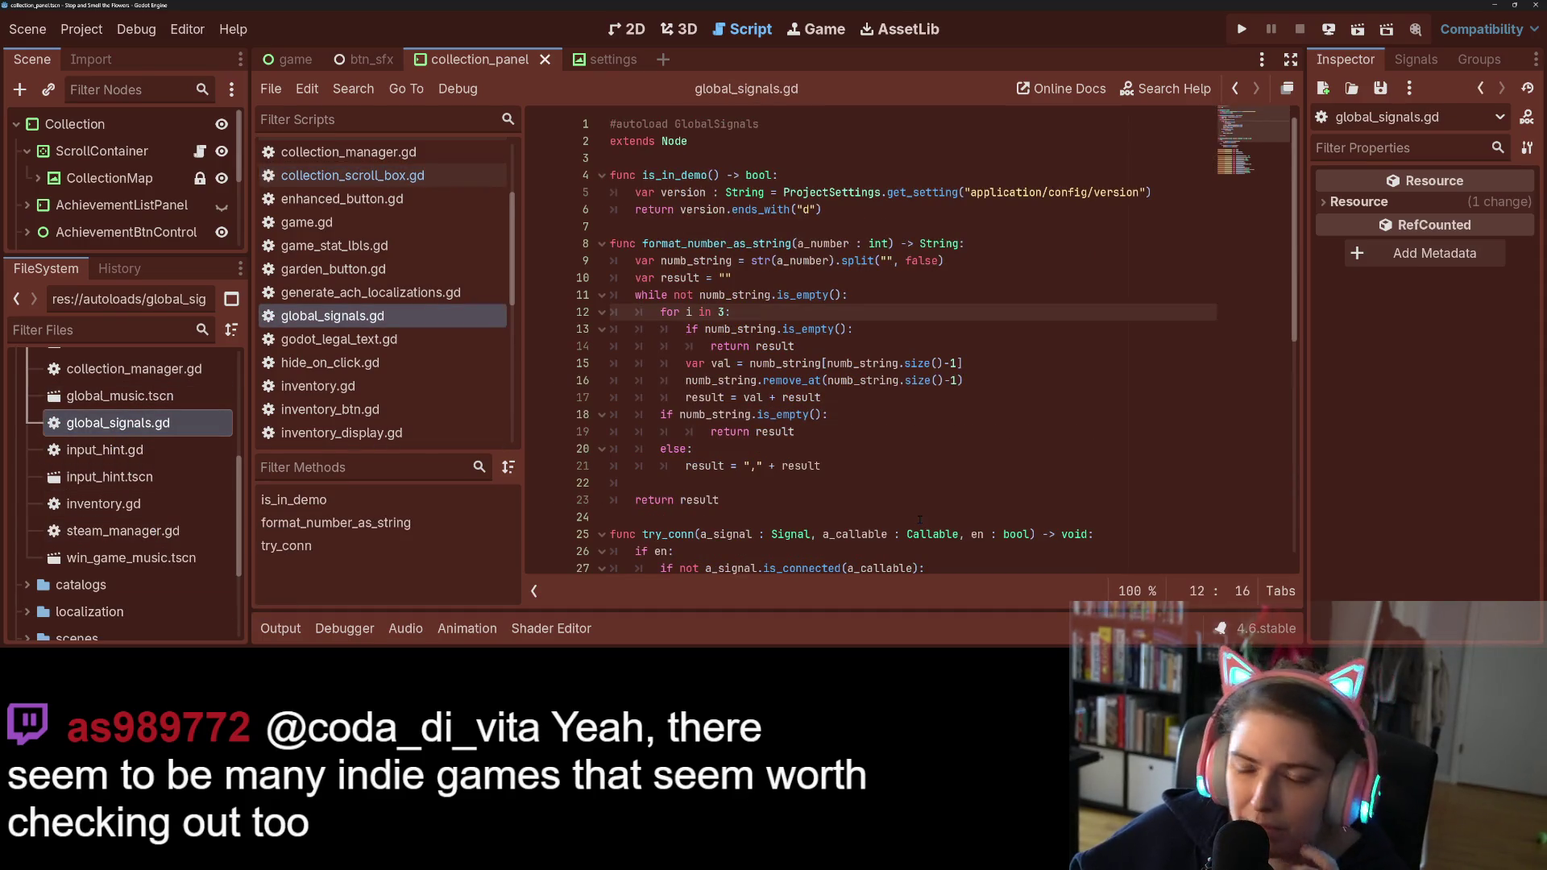
scroll(868, 439, down, 7)
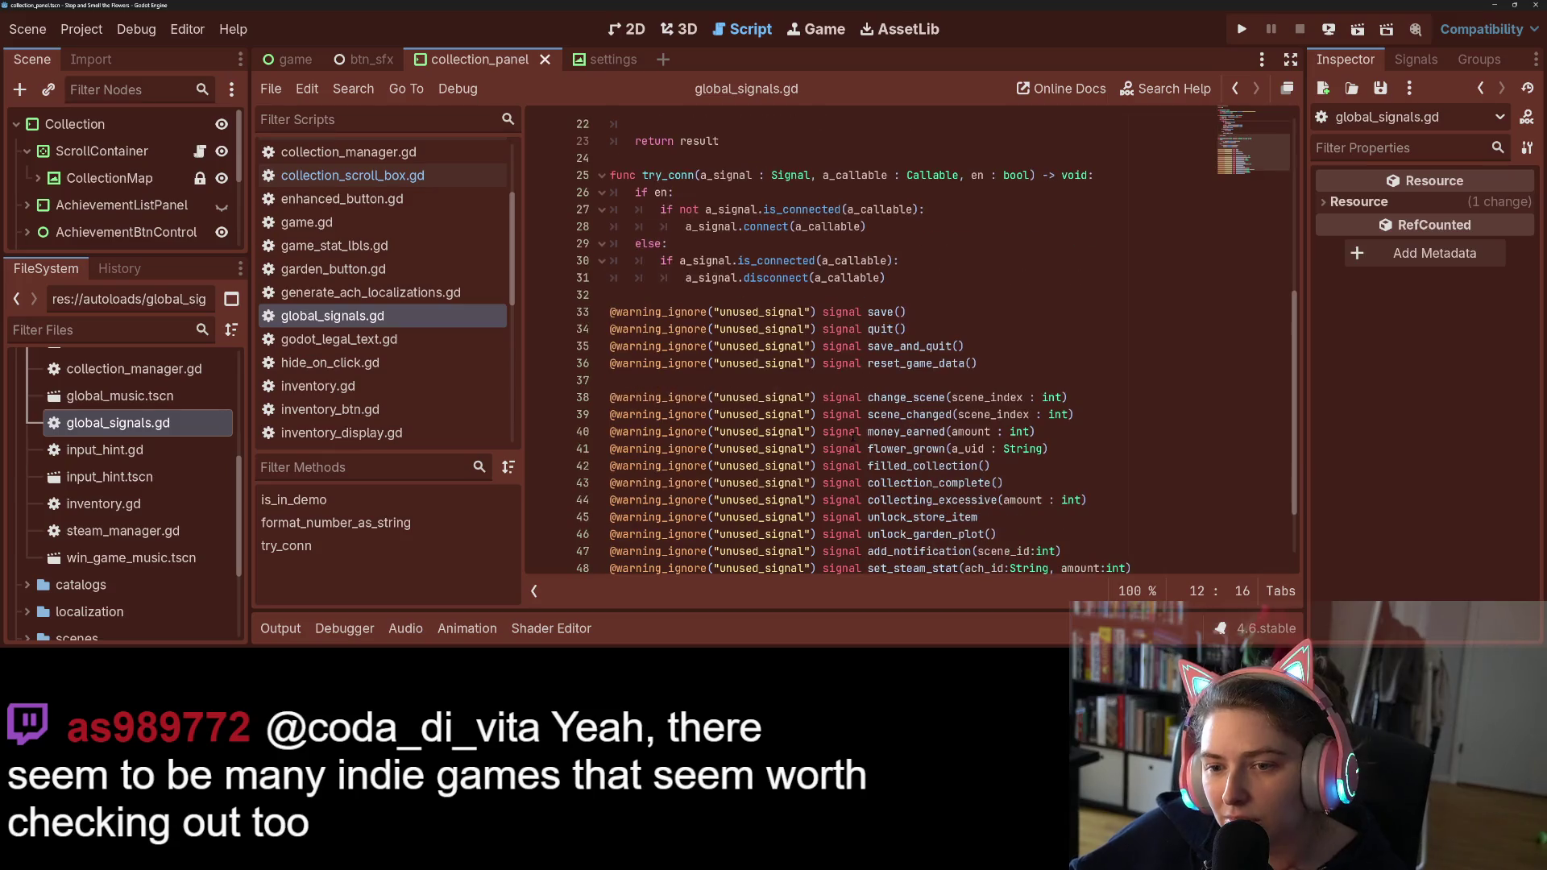
scroll(869, 448, up, 7)
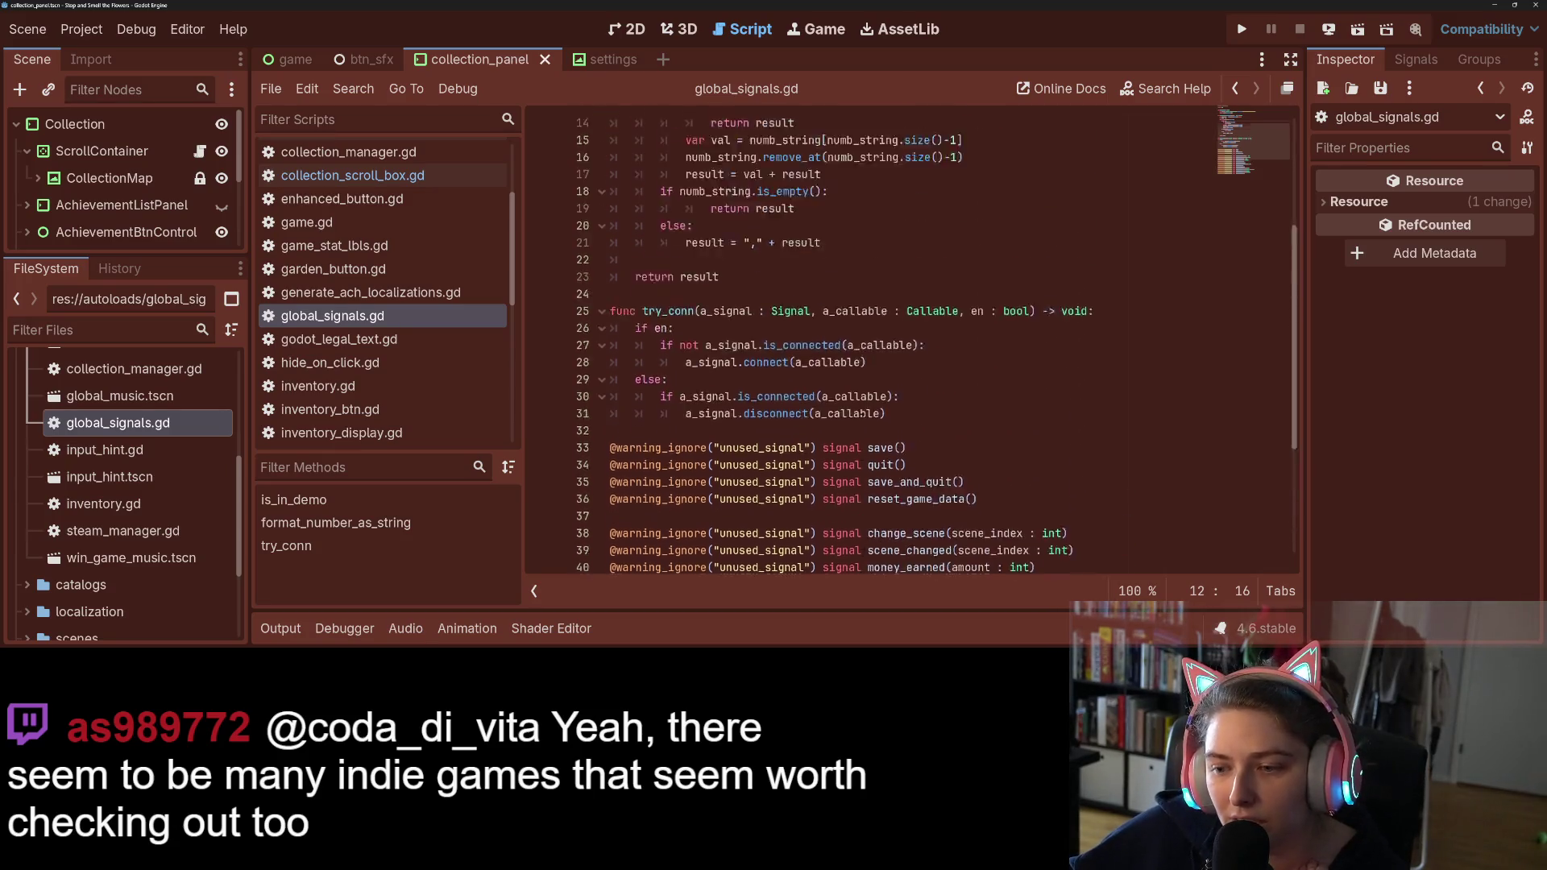
Step: Add 'var pan_strength : float : 1.0' and 'var pan_inverted : bool = false' below extends Node, and save
click(686, 158)
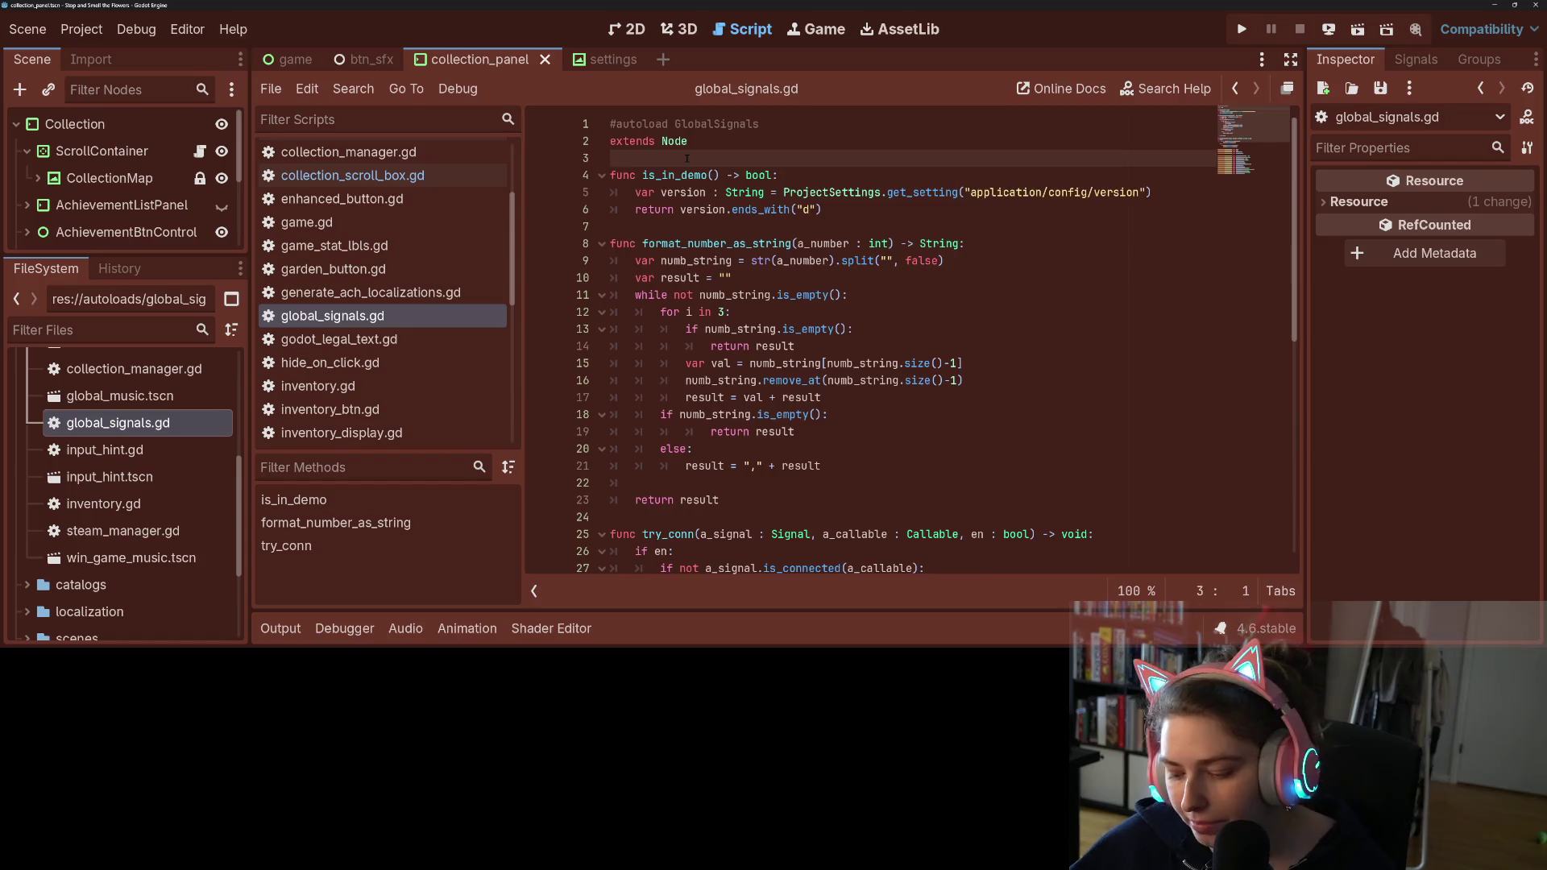
key(Return)
key(Return)
key(Up)
text(var )
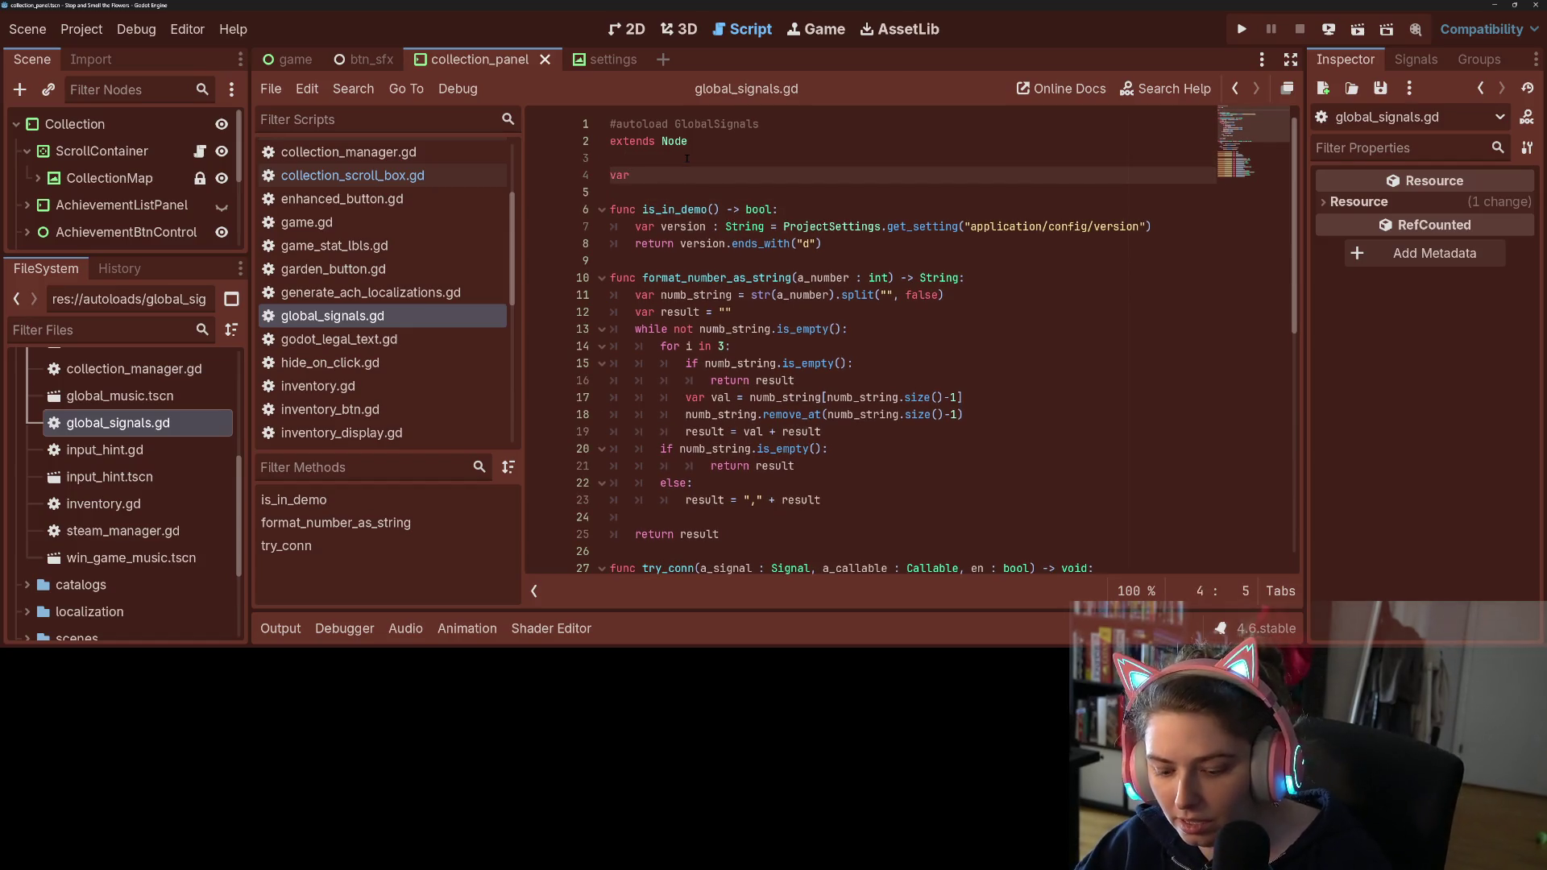
text(inp)
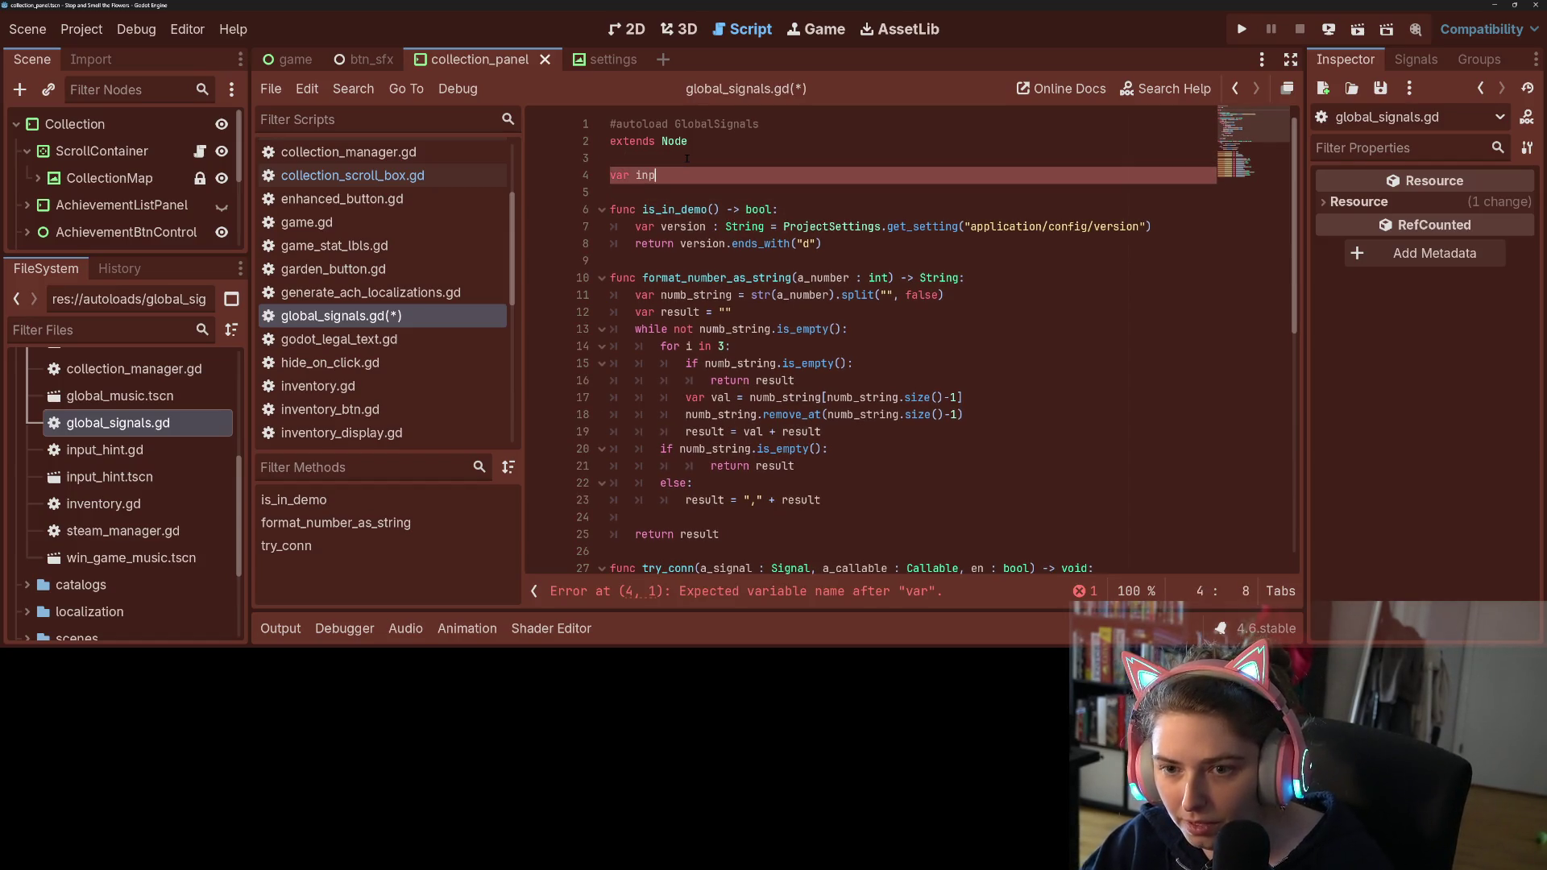
text(an_strength)
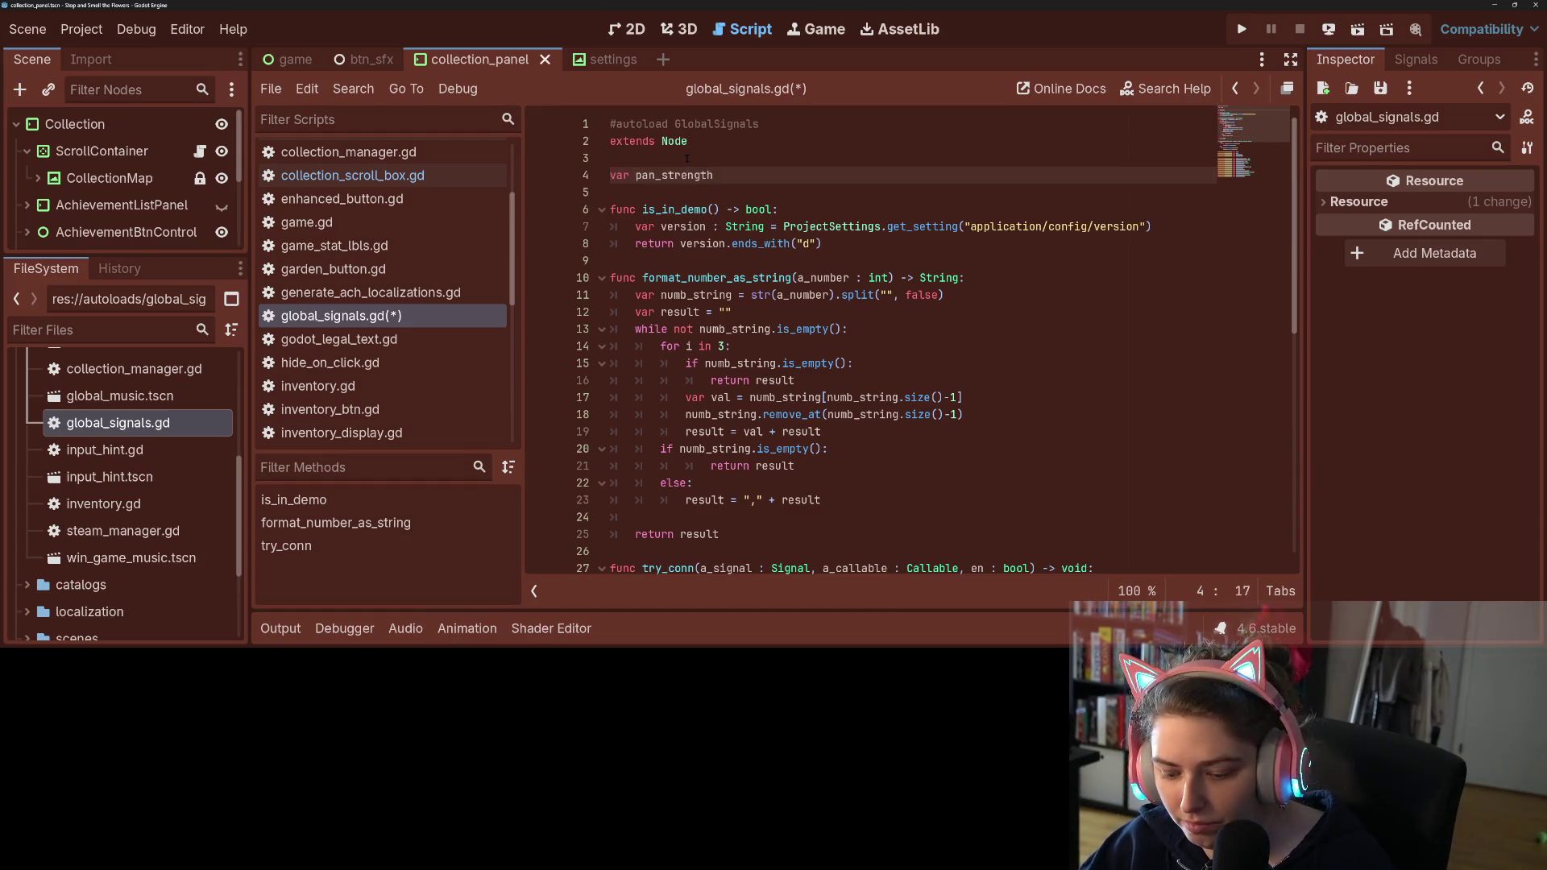
text( : float)
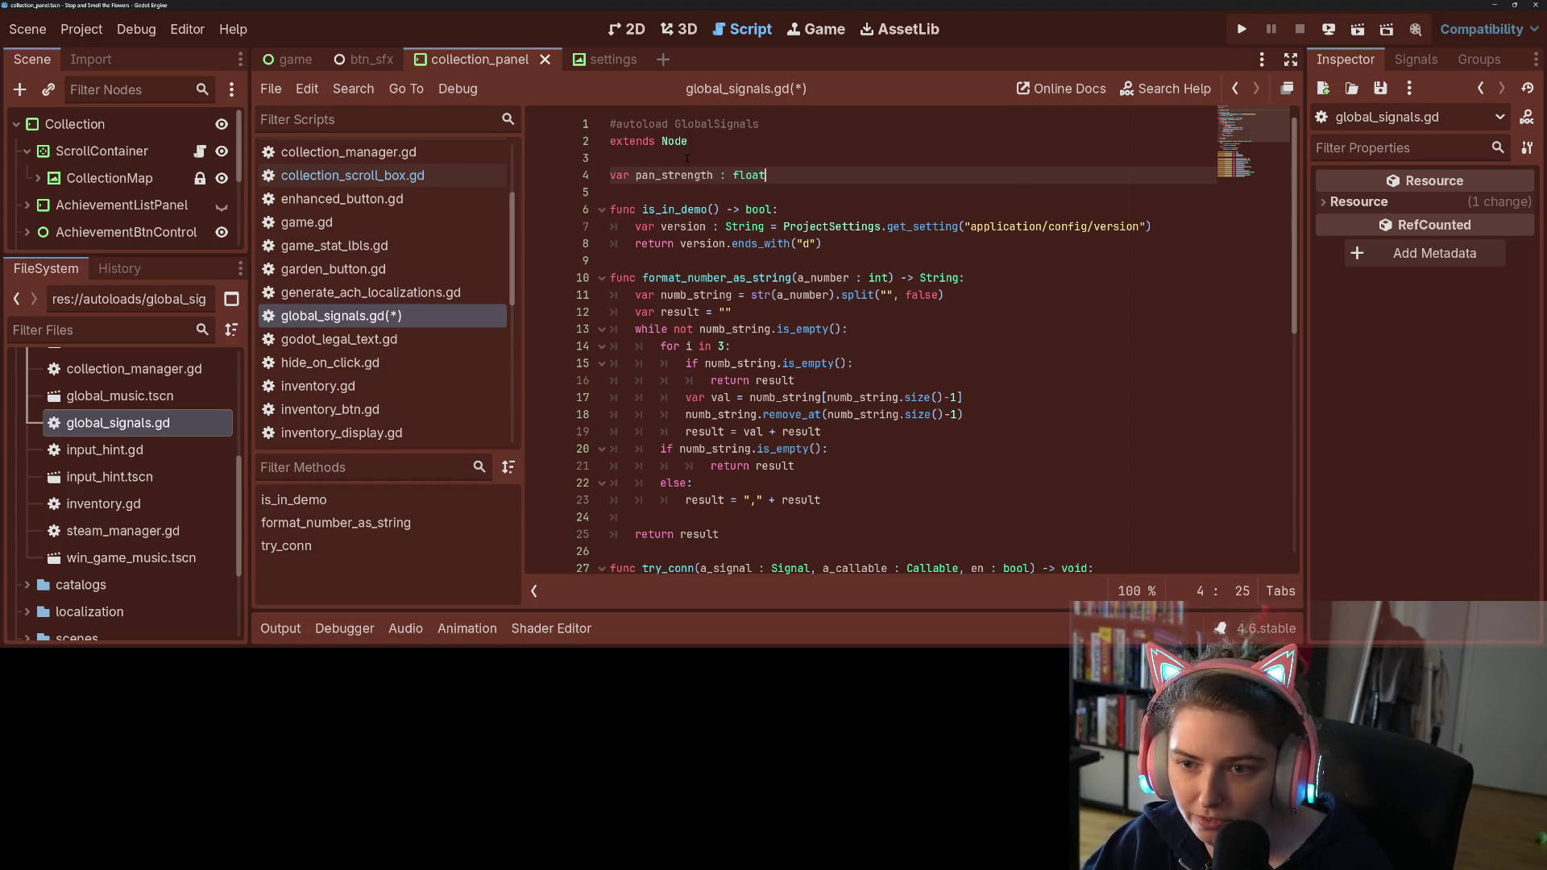
text( : 1.0)
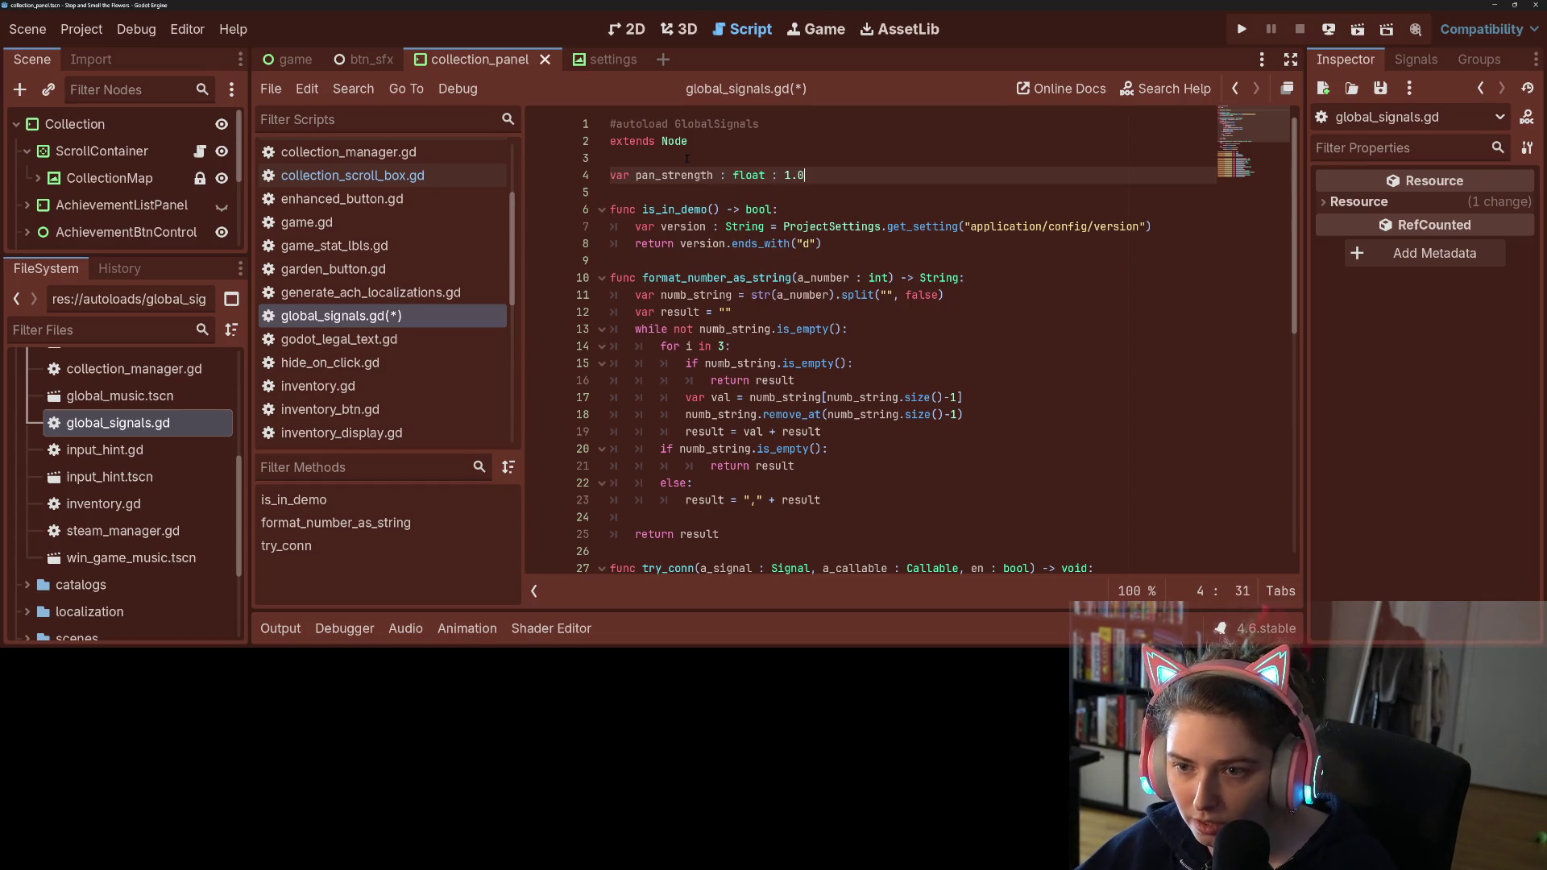
key(Return)
text(var)
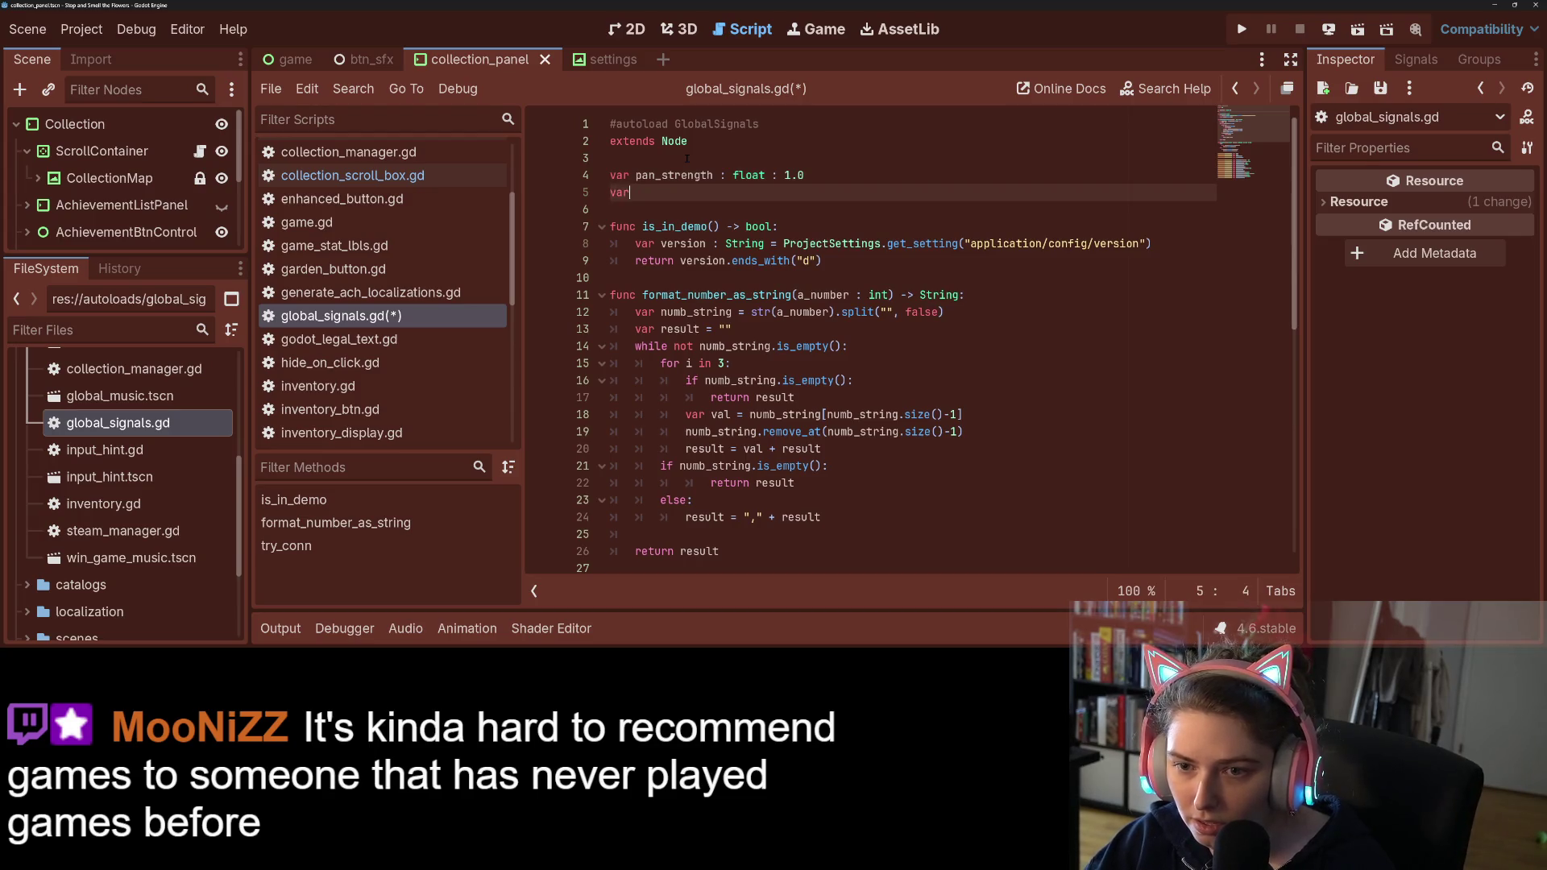
text( pan_in)
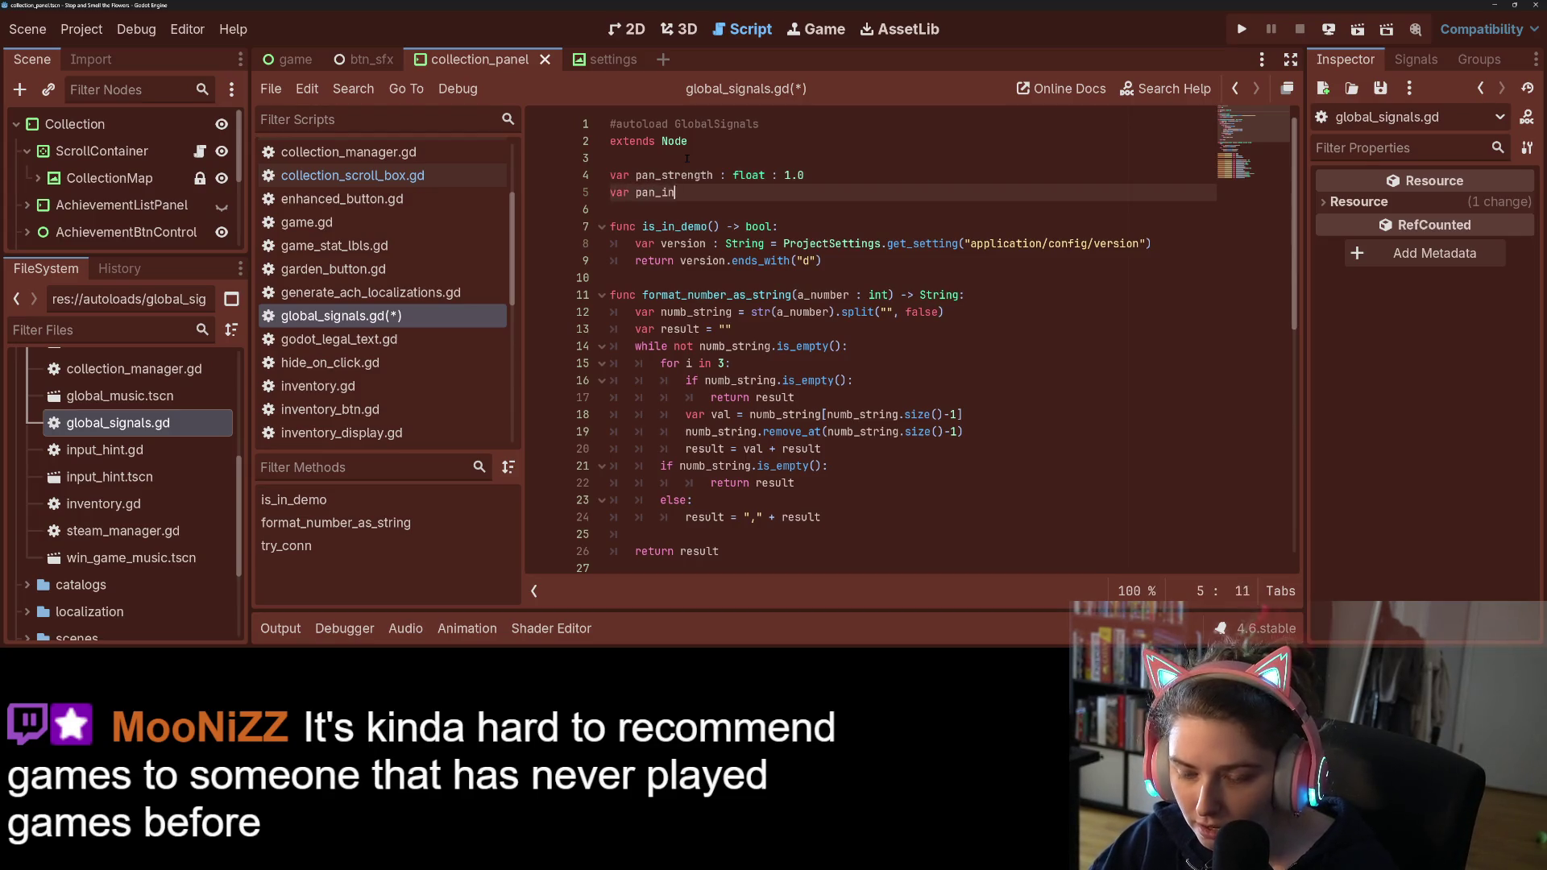
text(verted : bo)
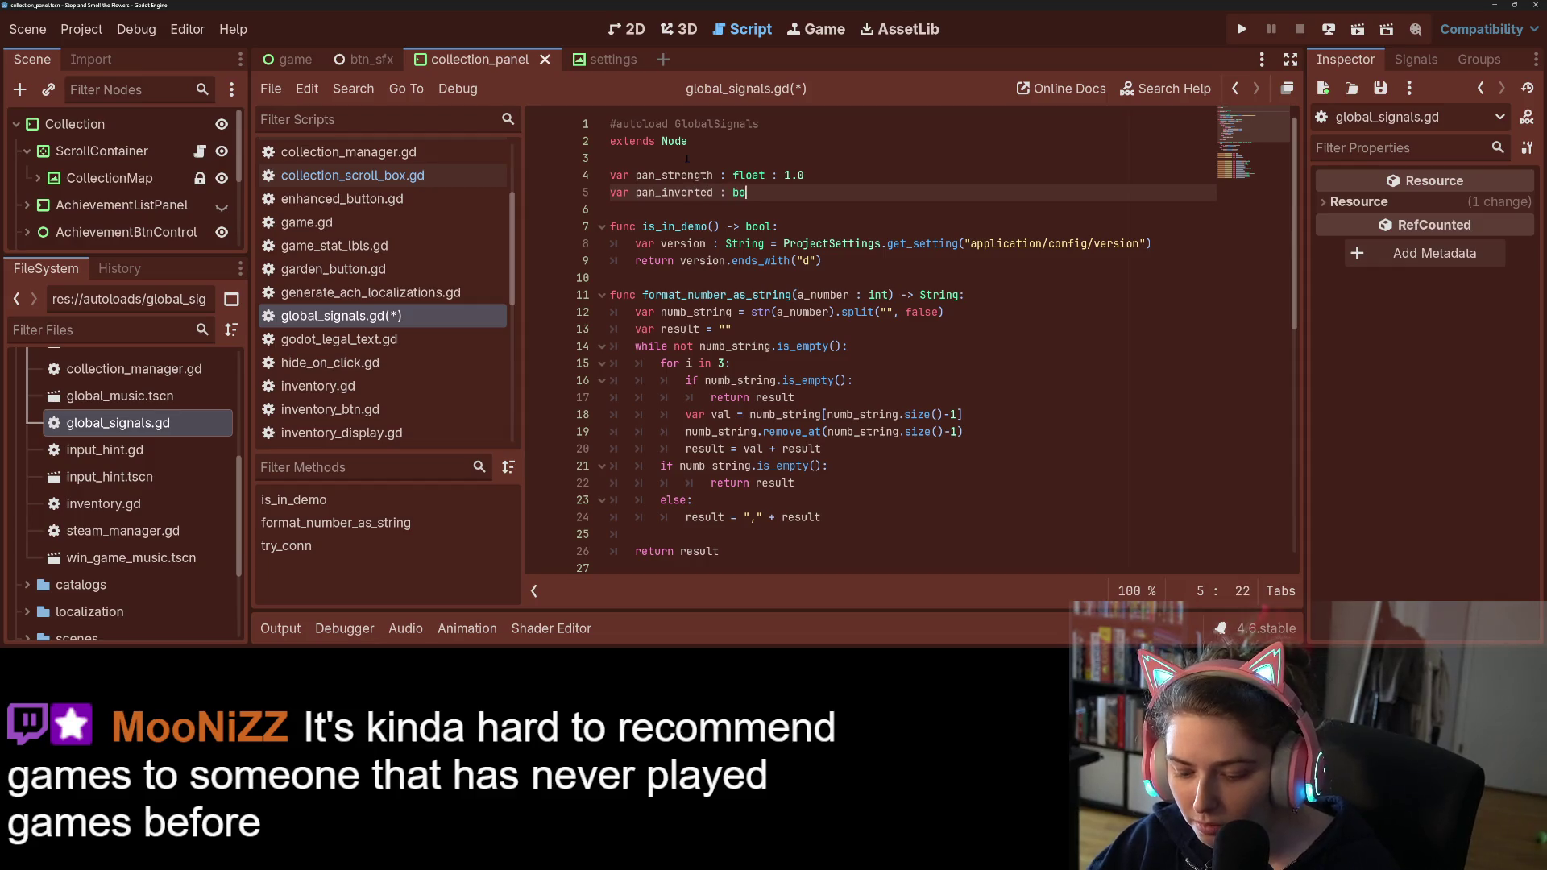
text(ol = false)
key(ctrl+s)
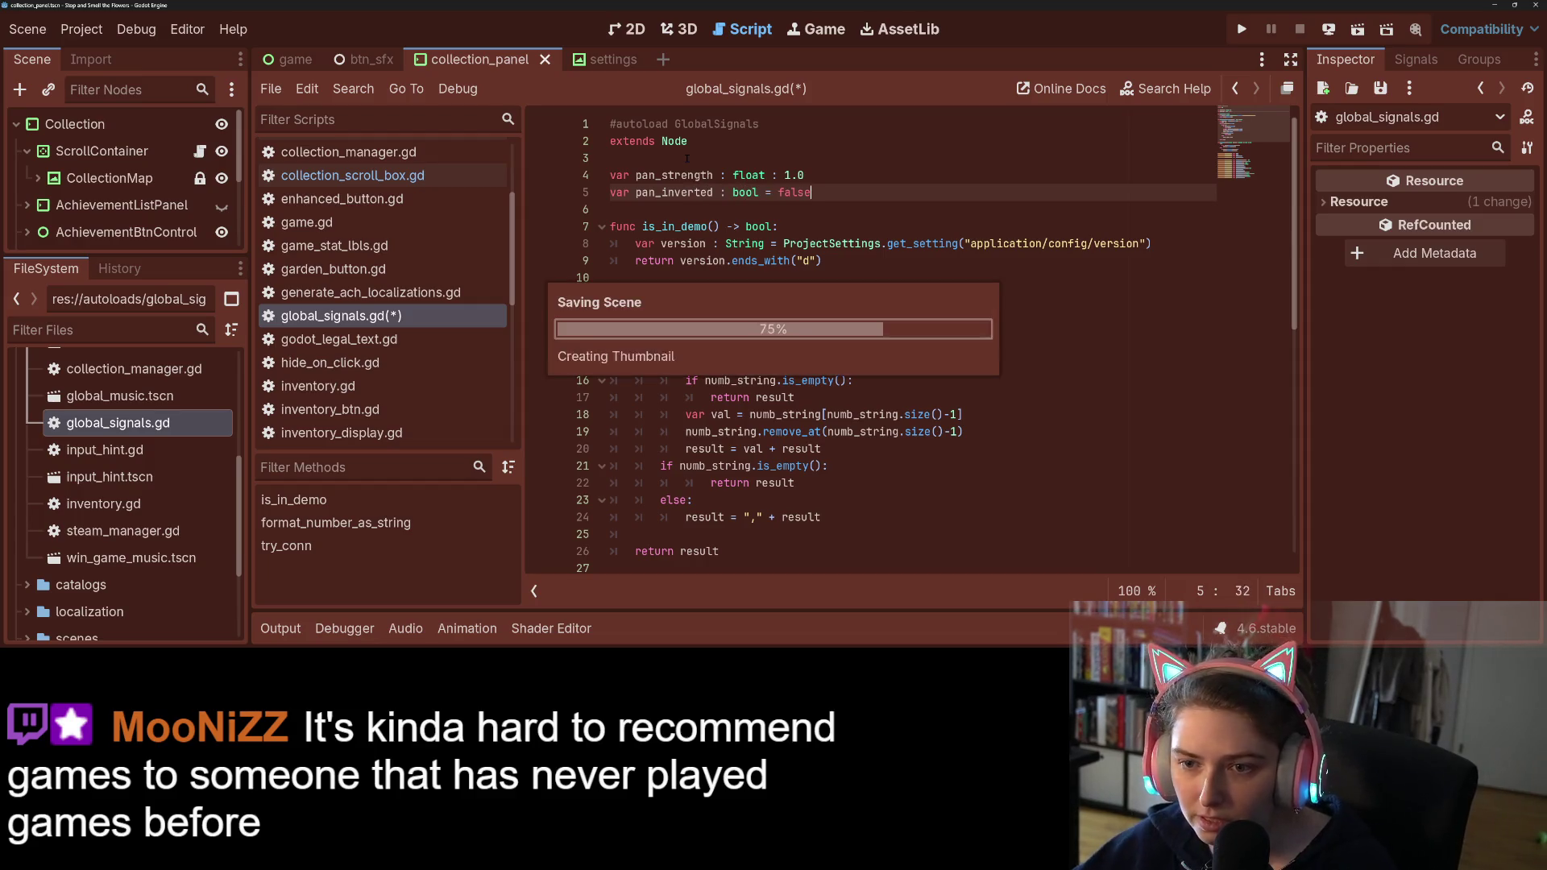
click(675, 164)
click(683, 175)
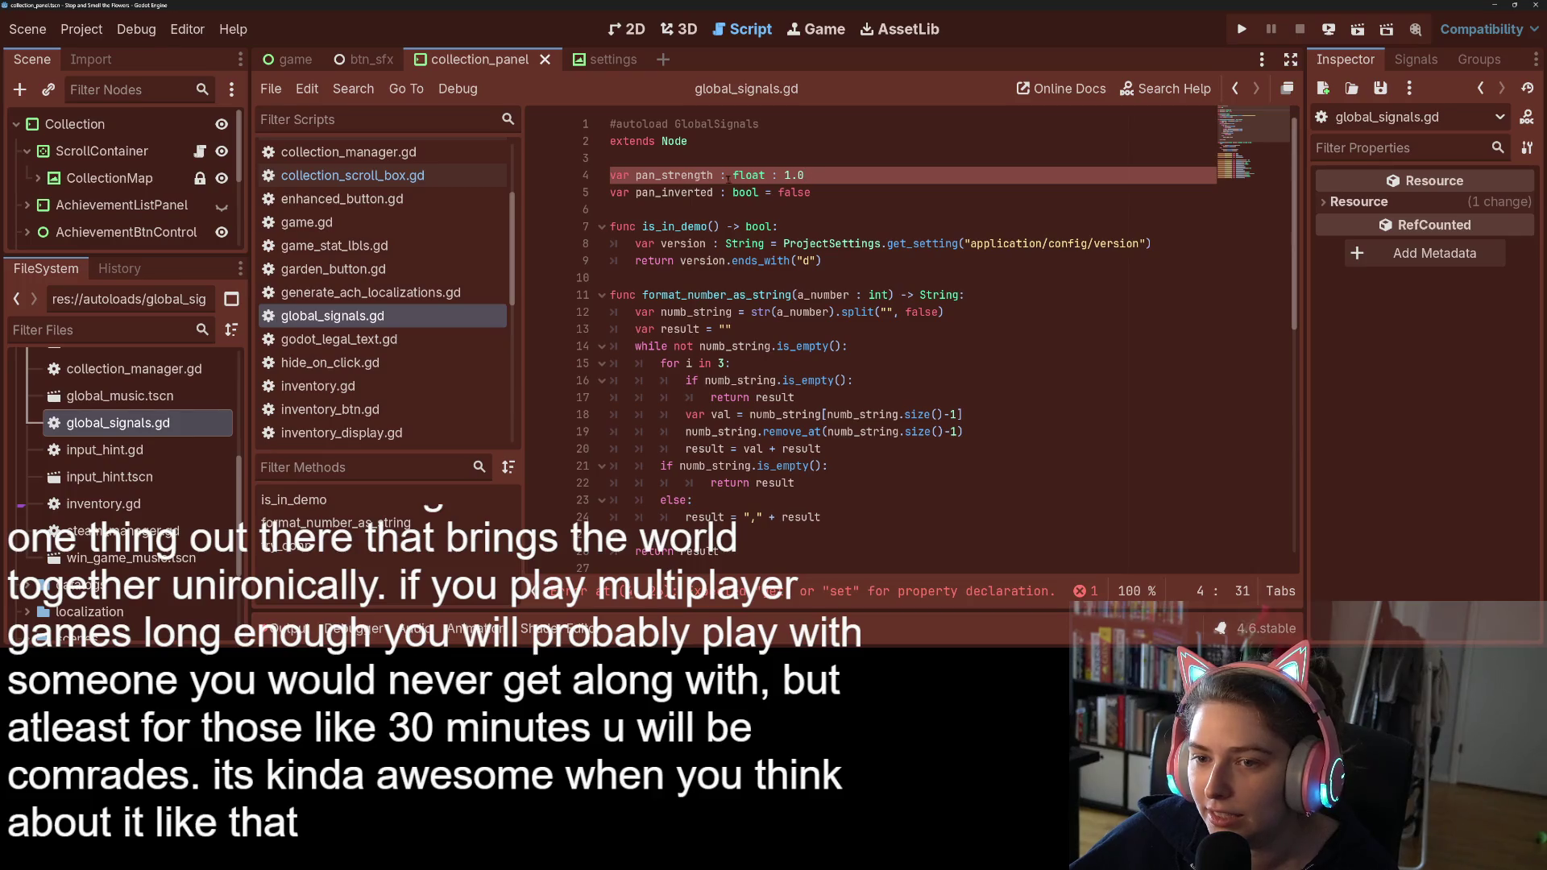
Step: Change the second colon on line 4 to '=' so pan_strength reads float = 1.0, and save
click(773, 175)
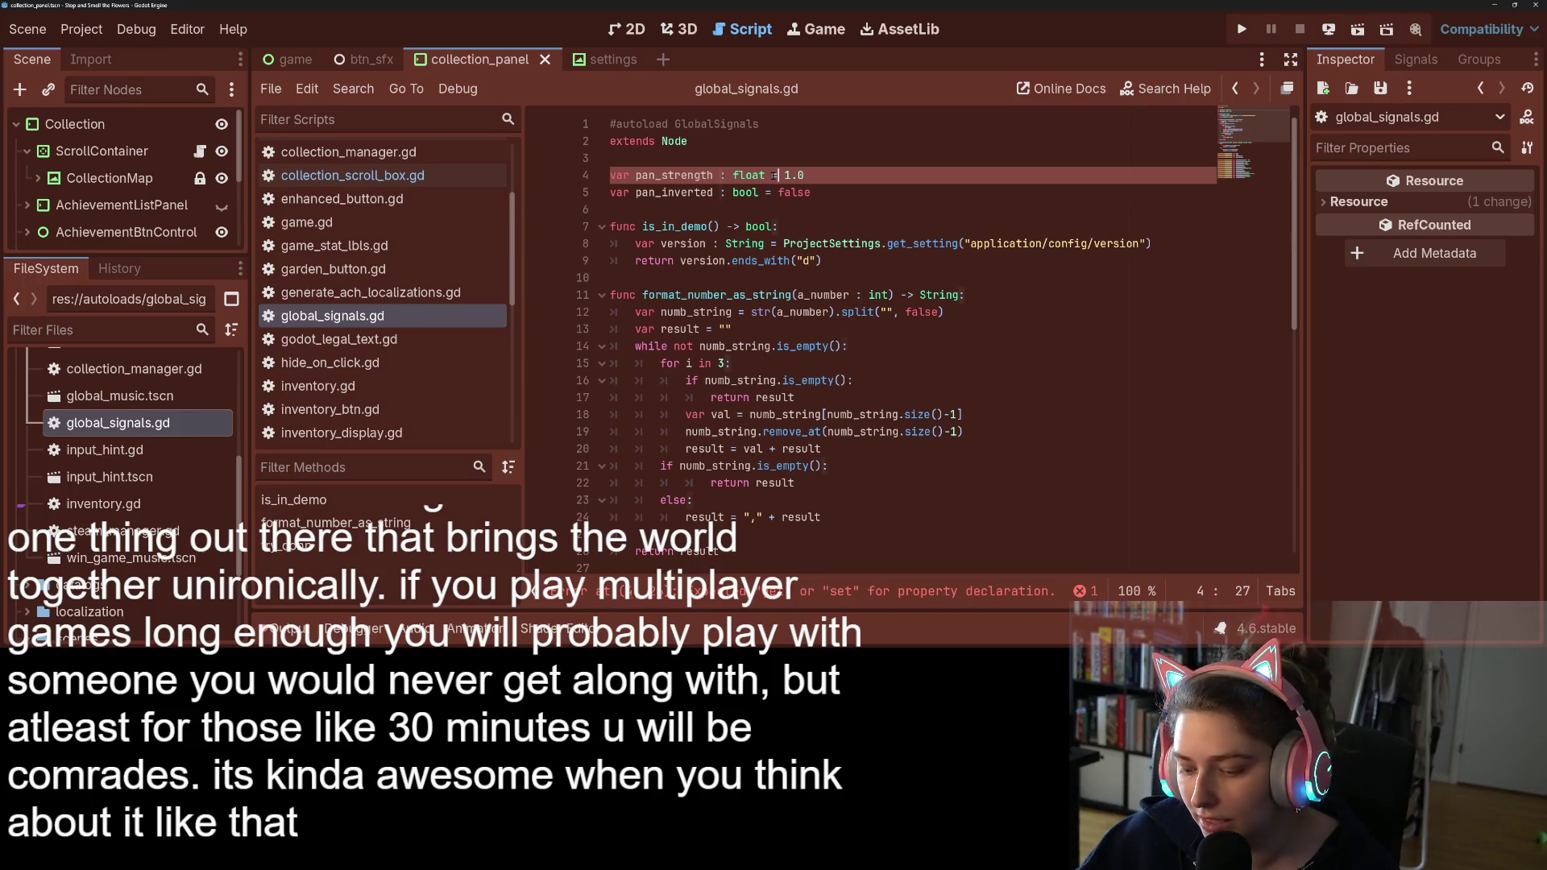
key(Delete)
text(=)
key(ctrl+s)
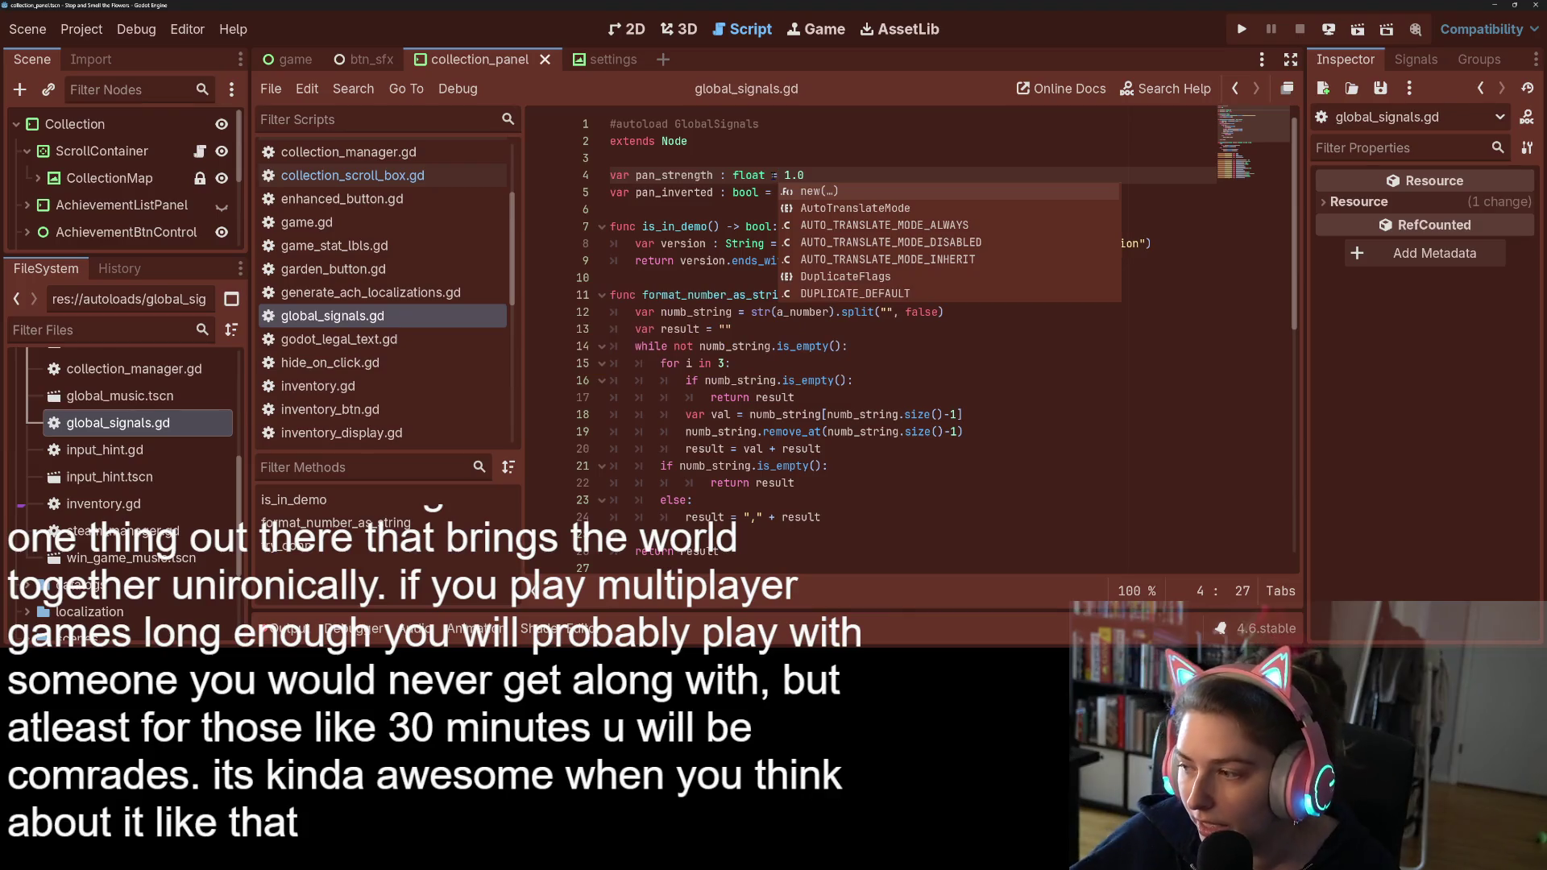
click(949, 401)
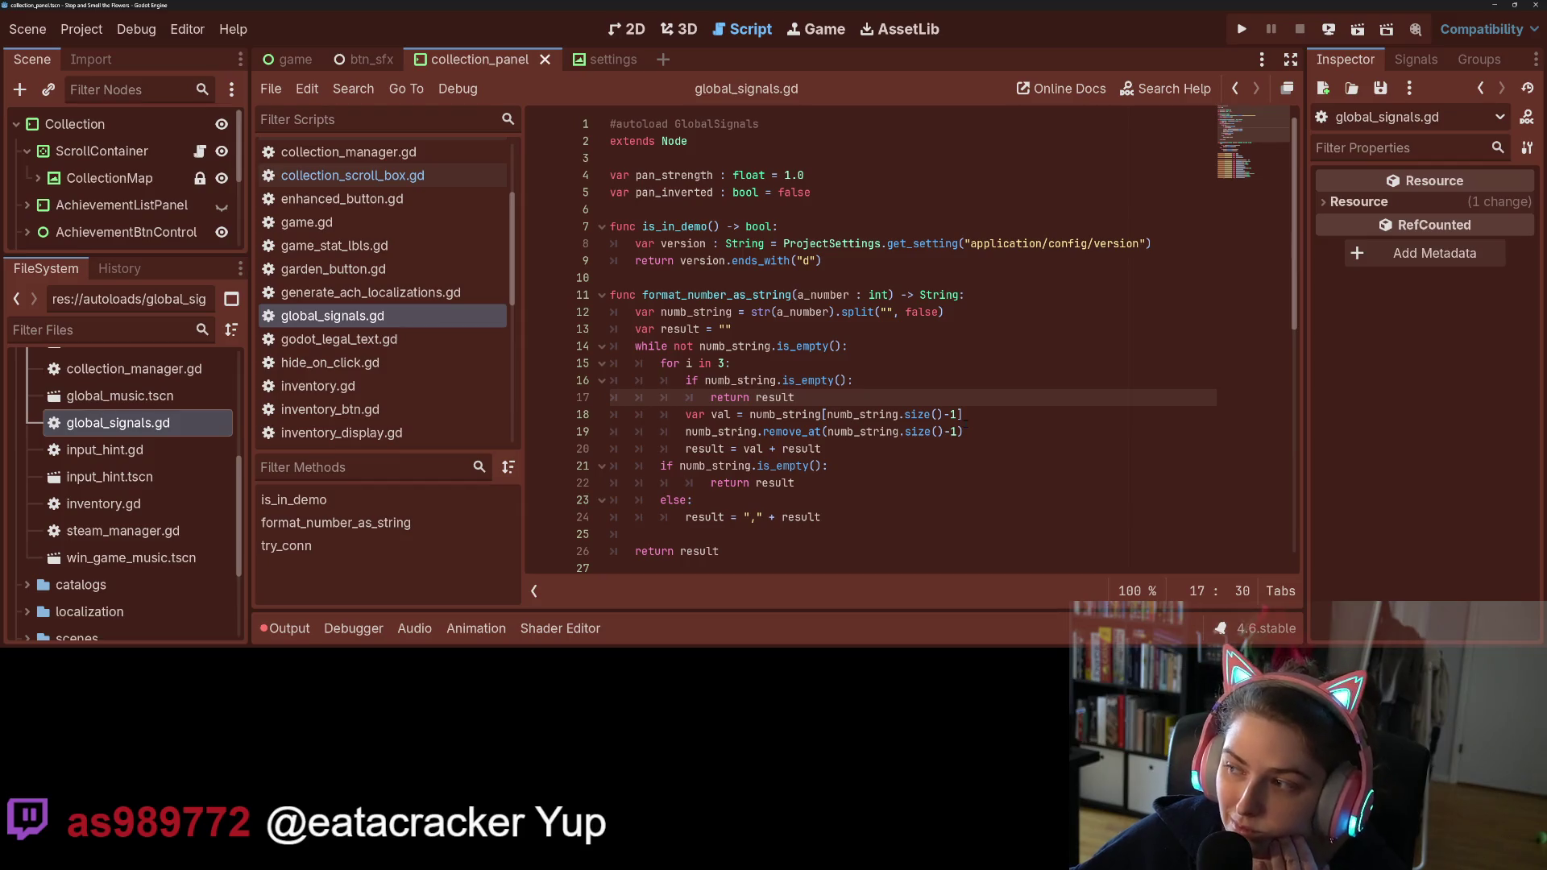
click(976, 416)
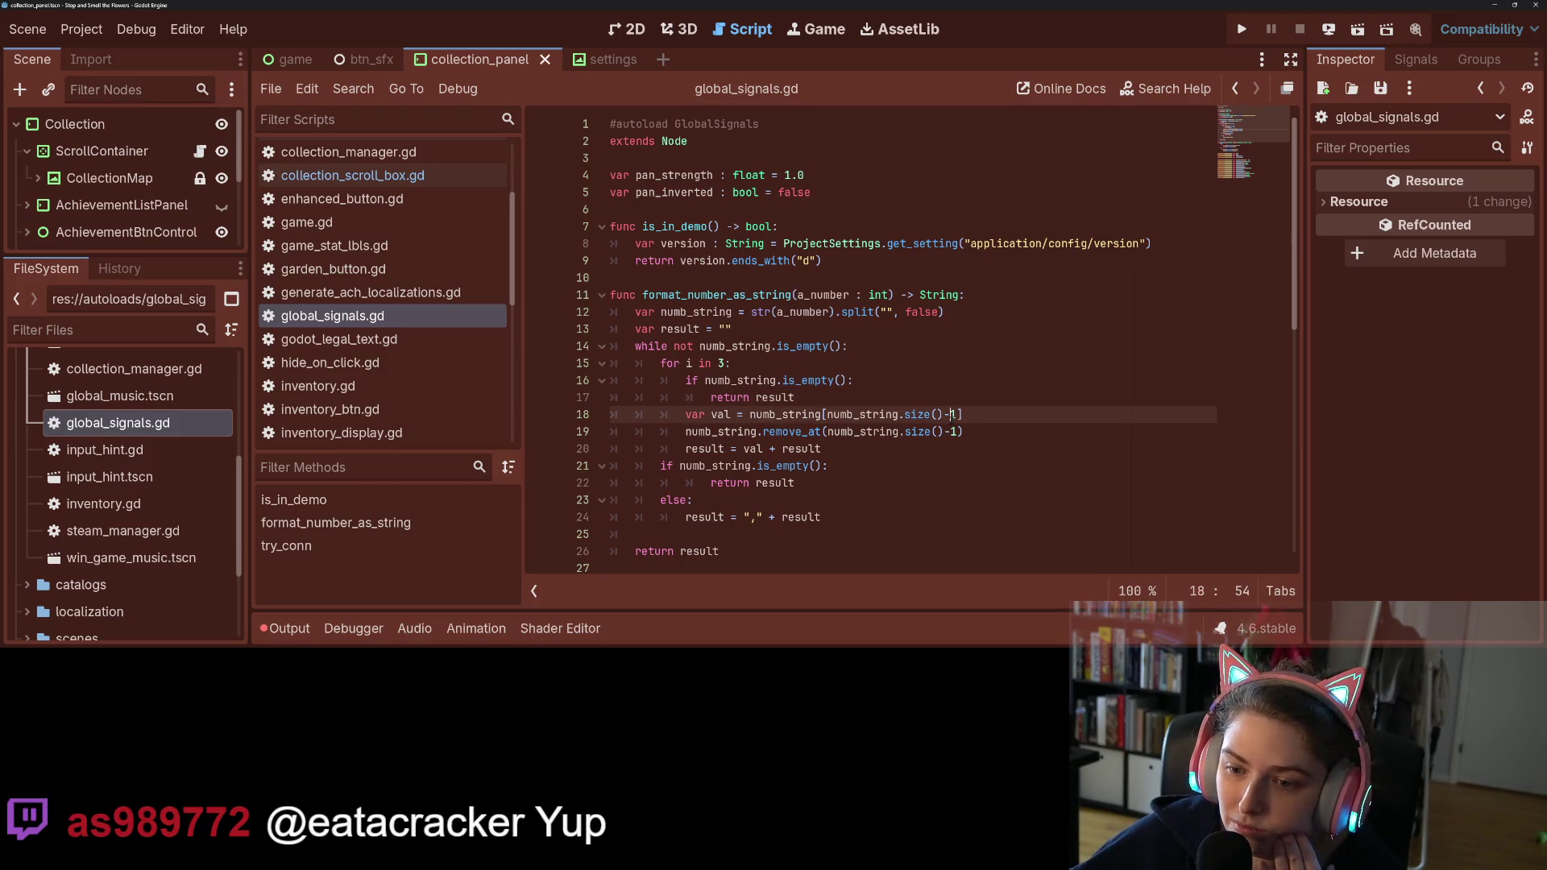
click(978, 434)
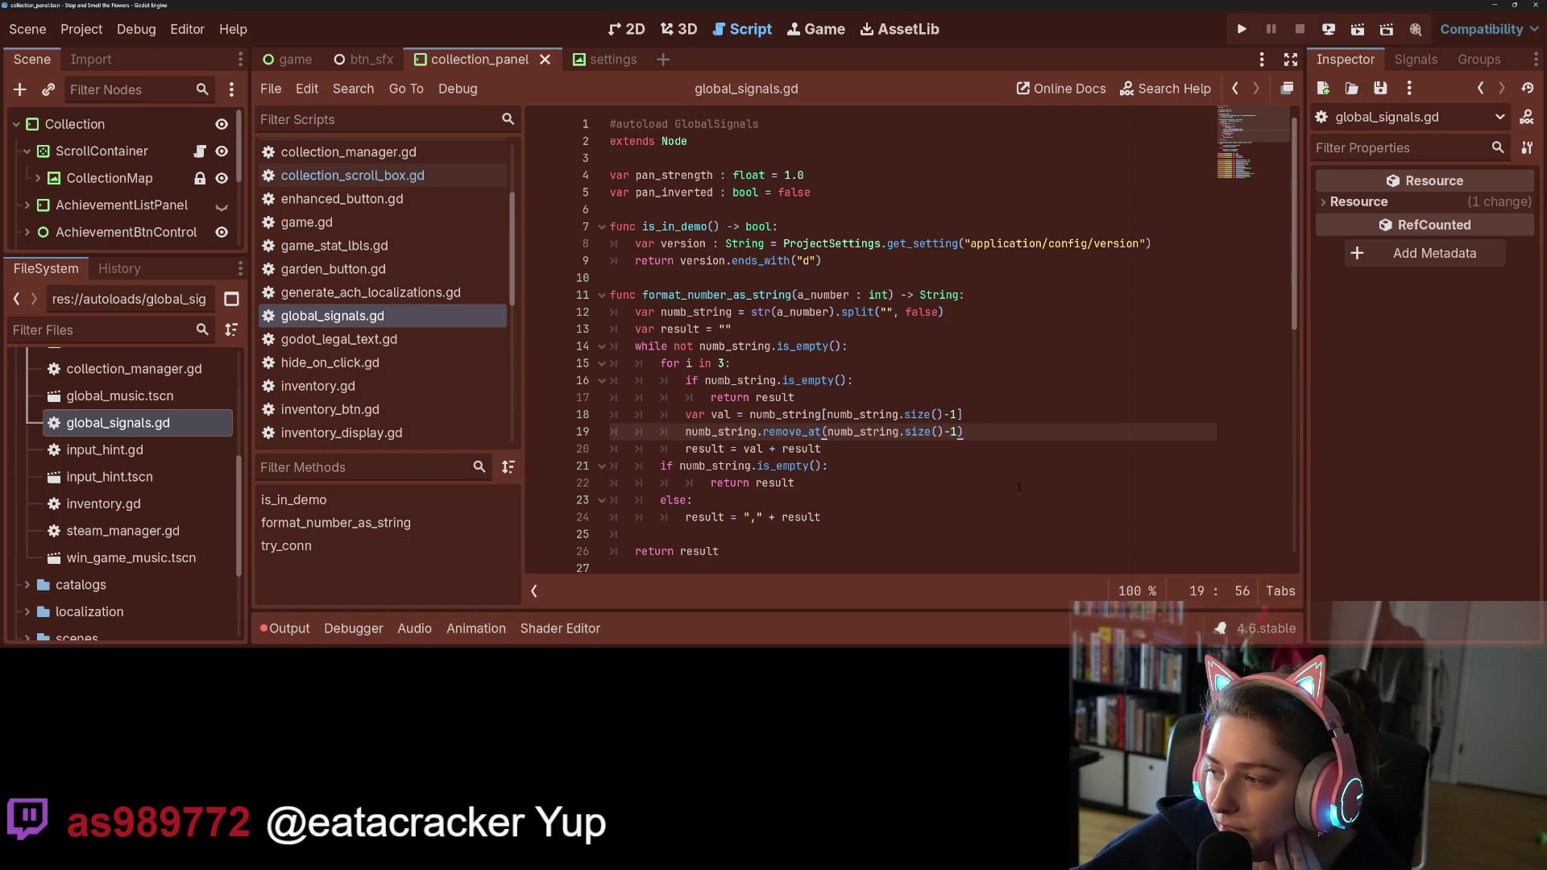
click(982, 477)
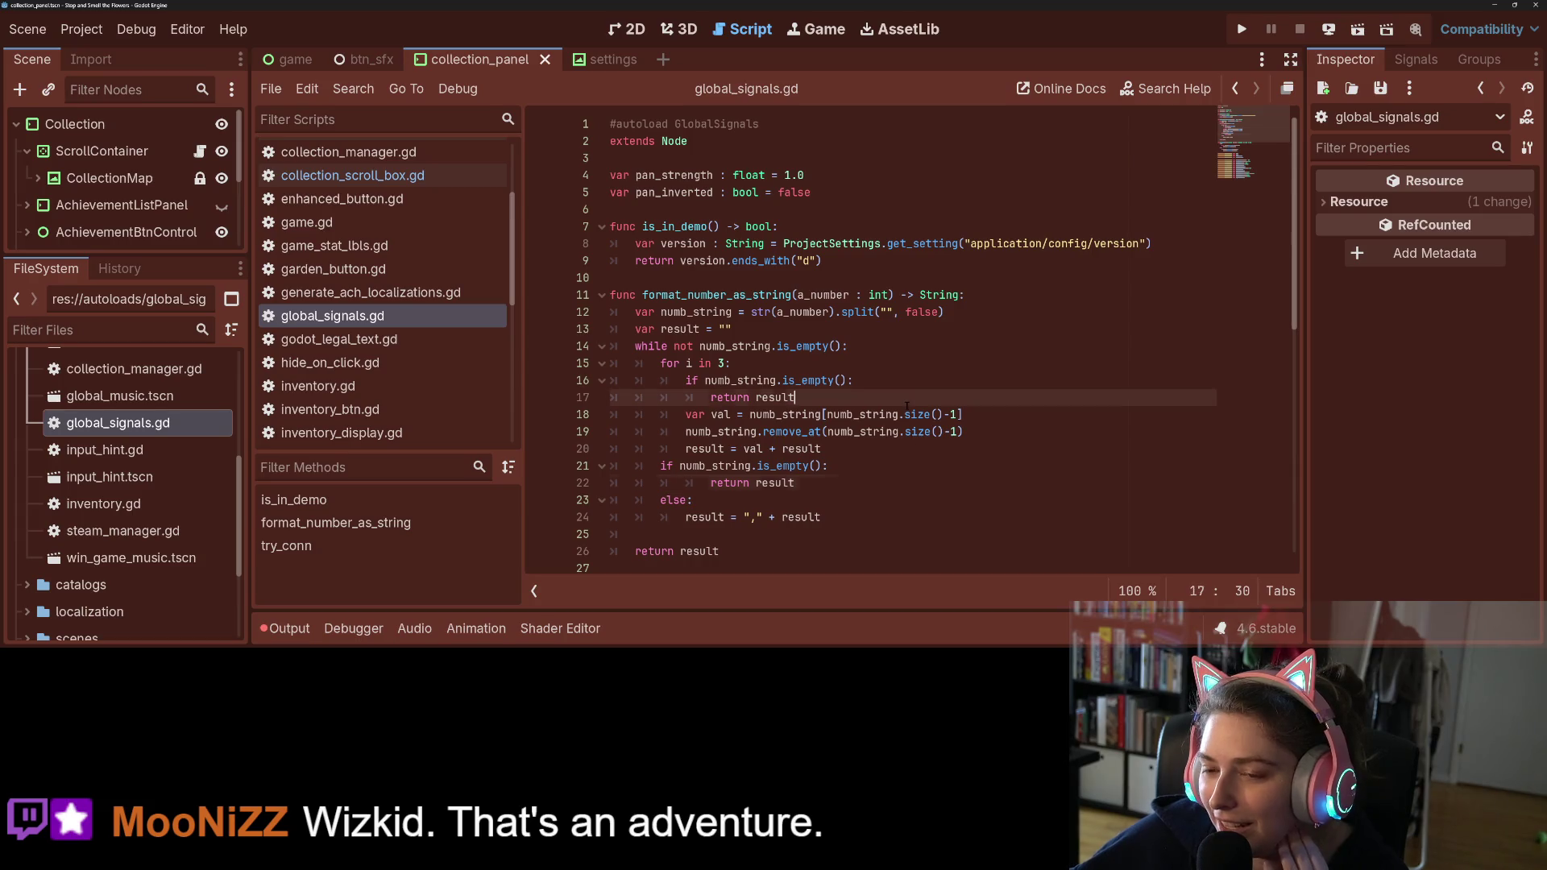
click(901, 505)
click(901, 520)
click(902, 537)
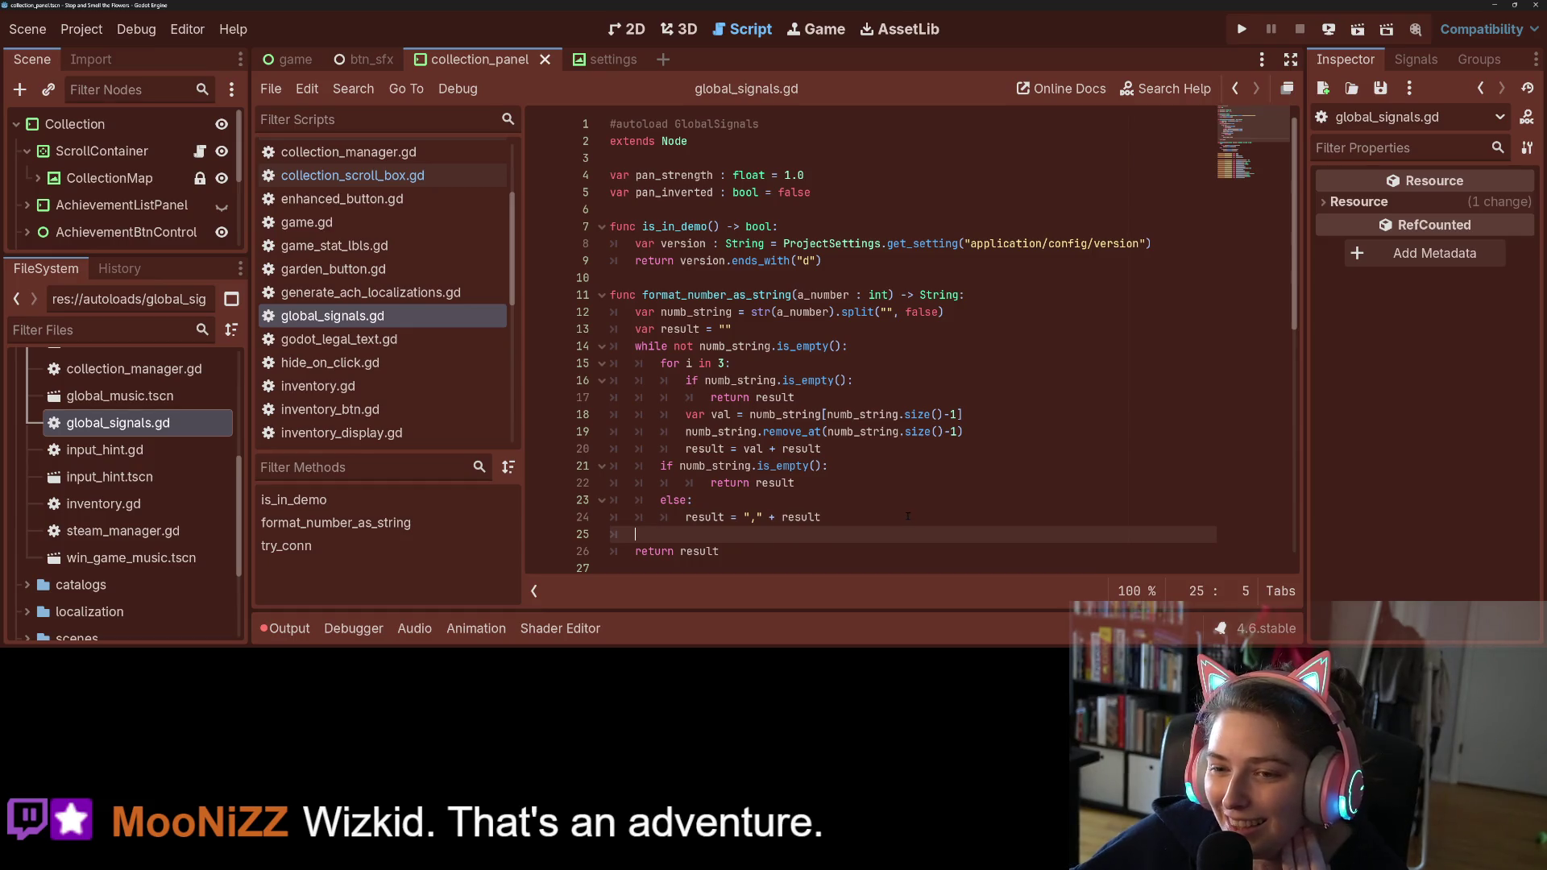
double_click(675, 192)
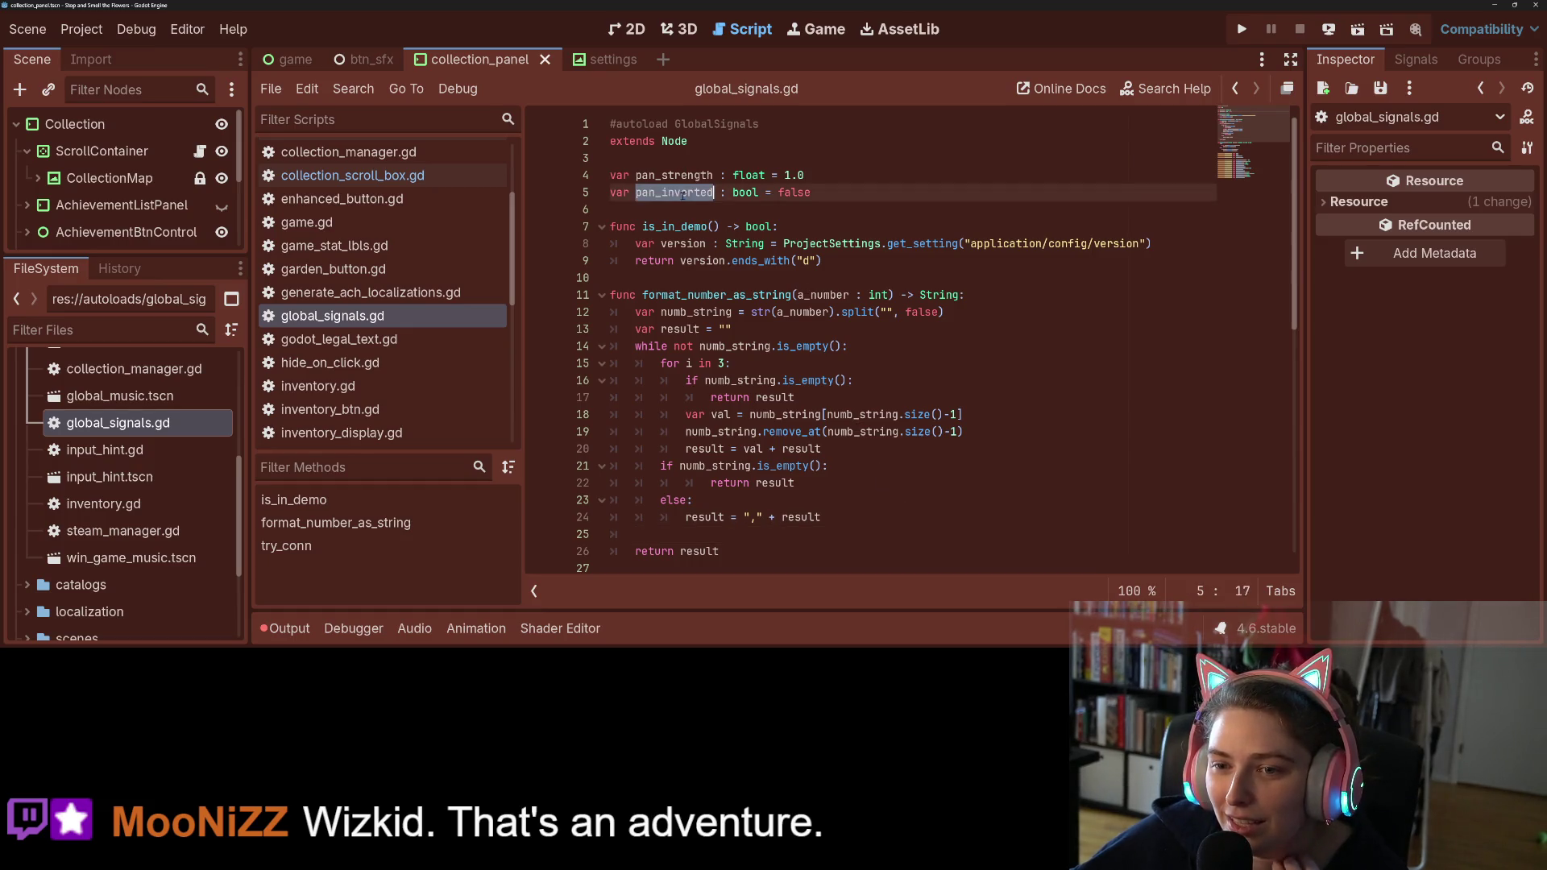
scroll(737, 363, down, 9)
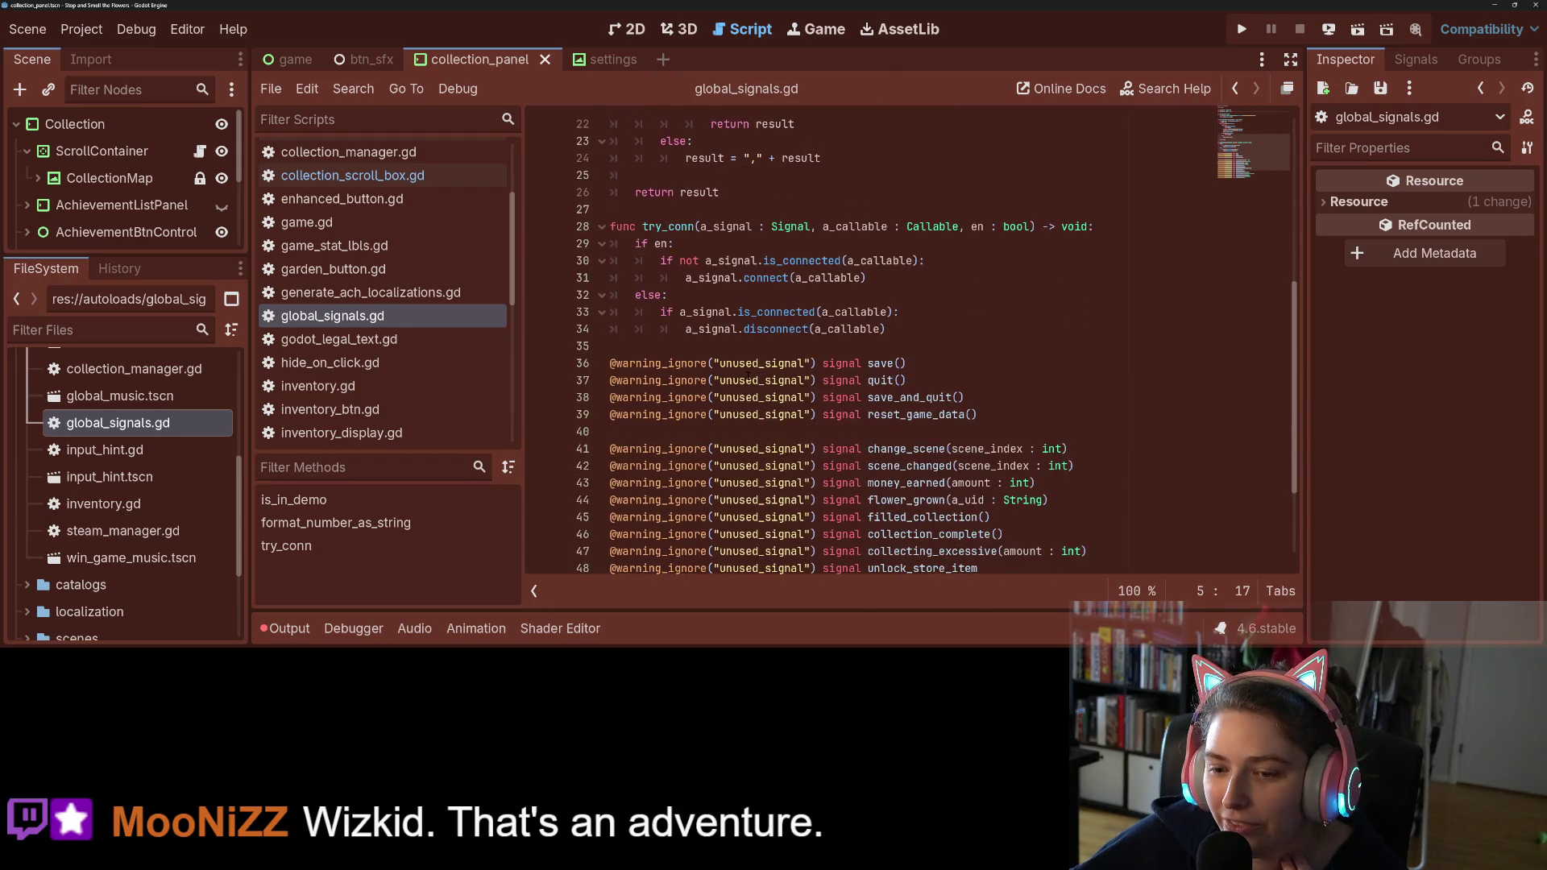
scroll(747, 375, up, 9)
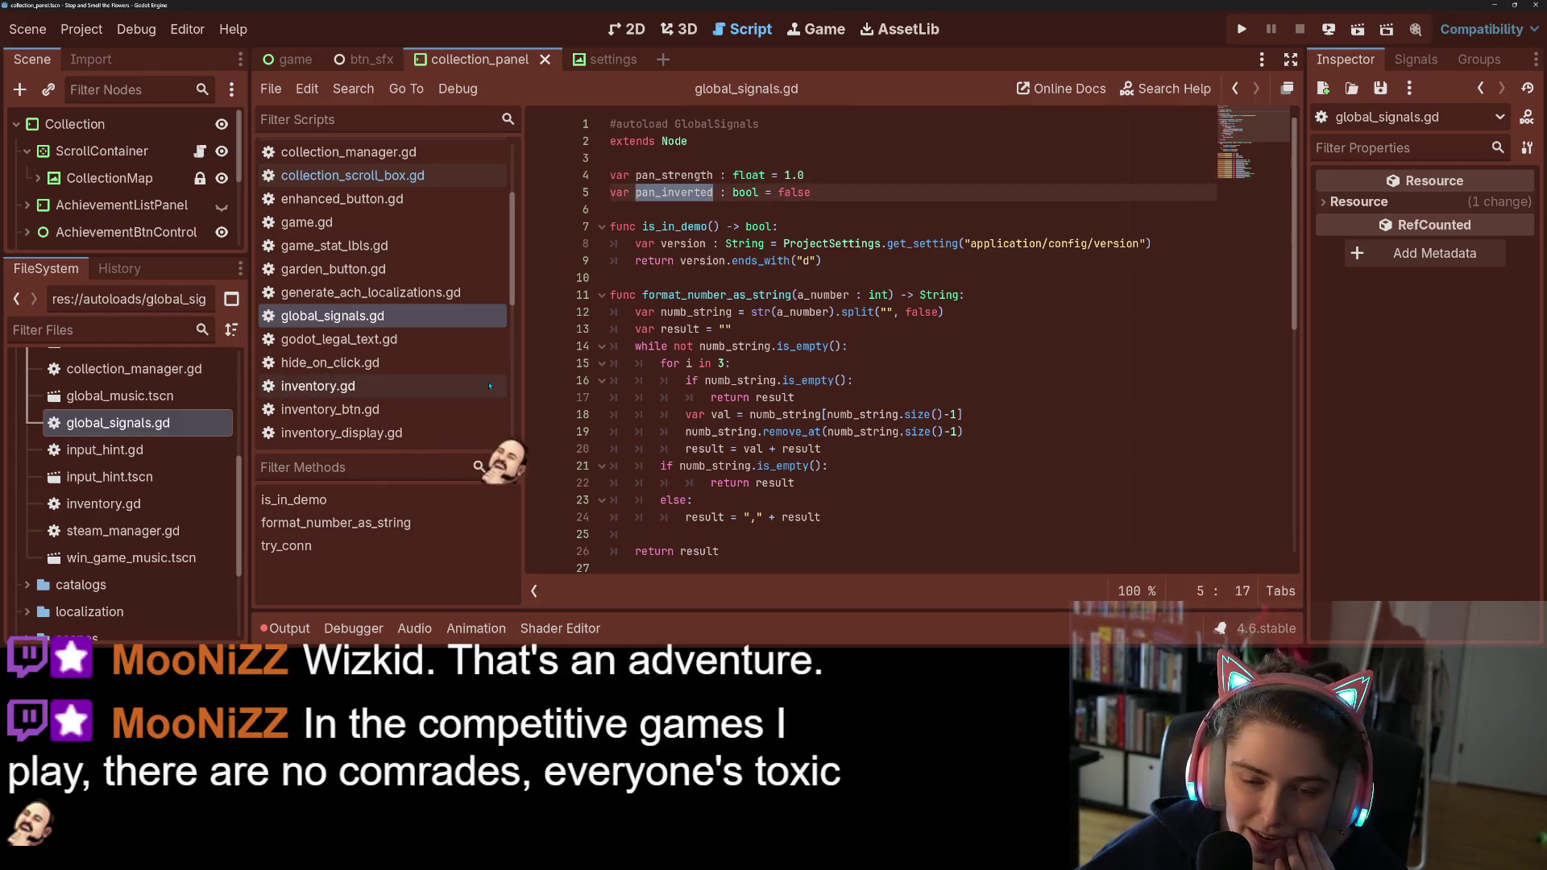
scroll(403, 406, down, 3)
scroll(403, 406, down, 3)
scroll(403, 406, up, 5)
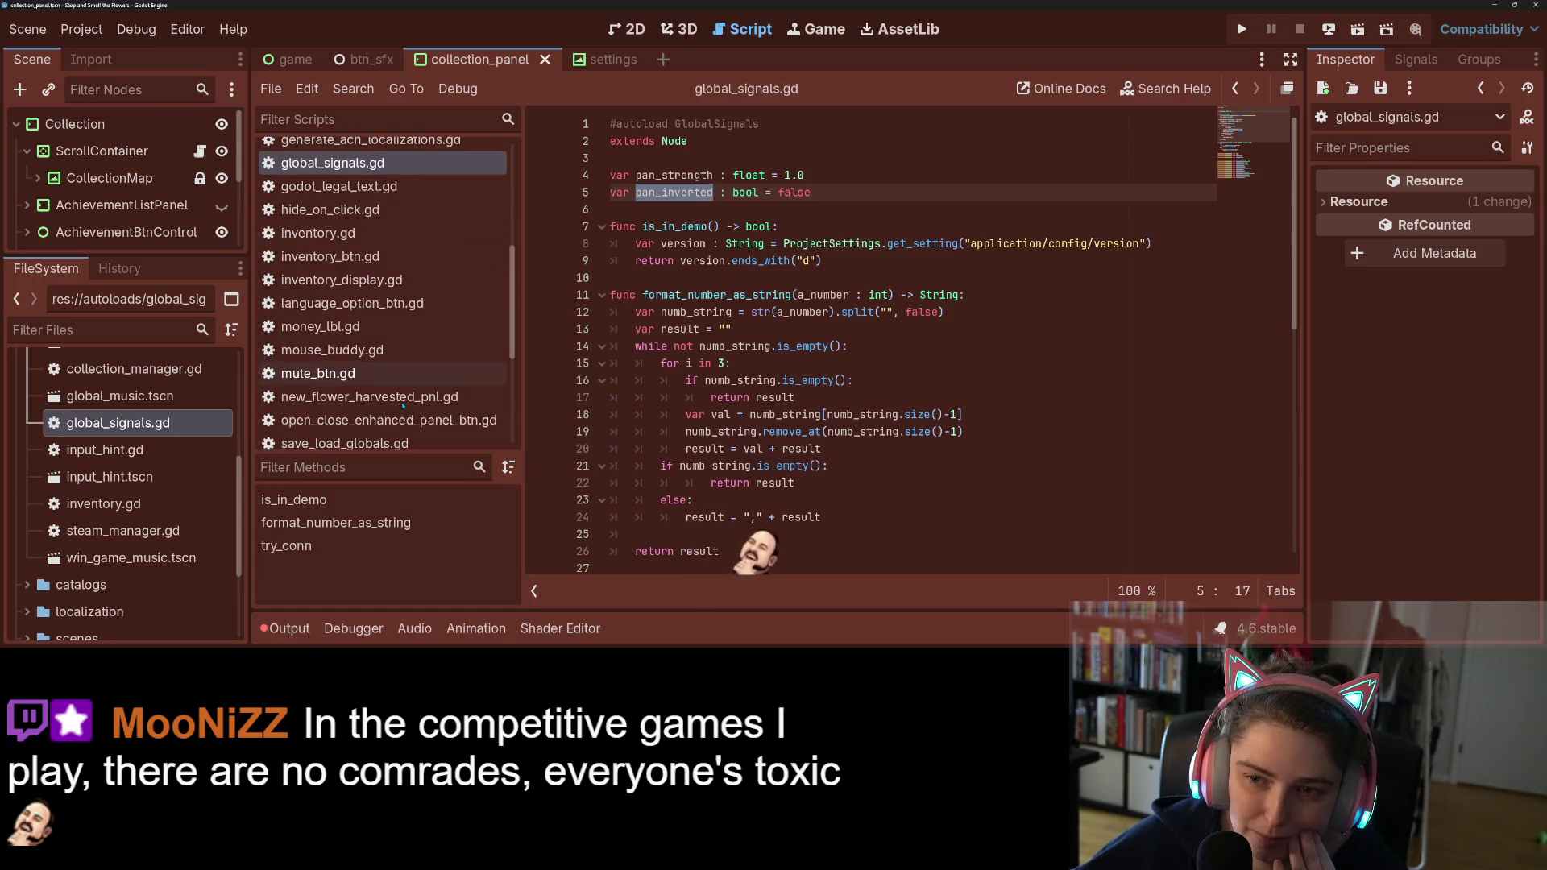
scroll(387, 306, up, 5)
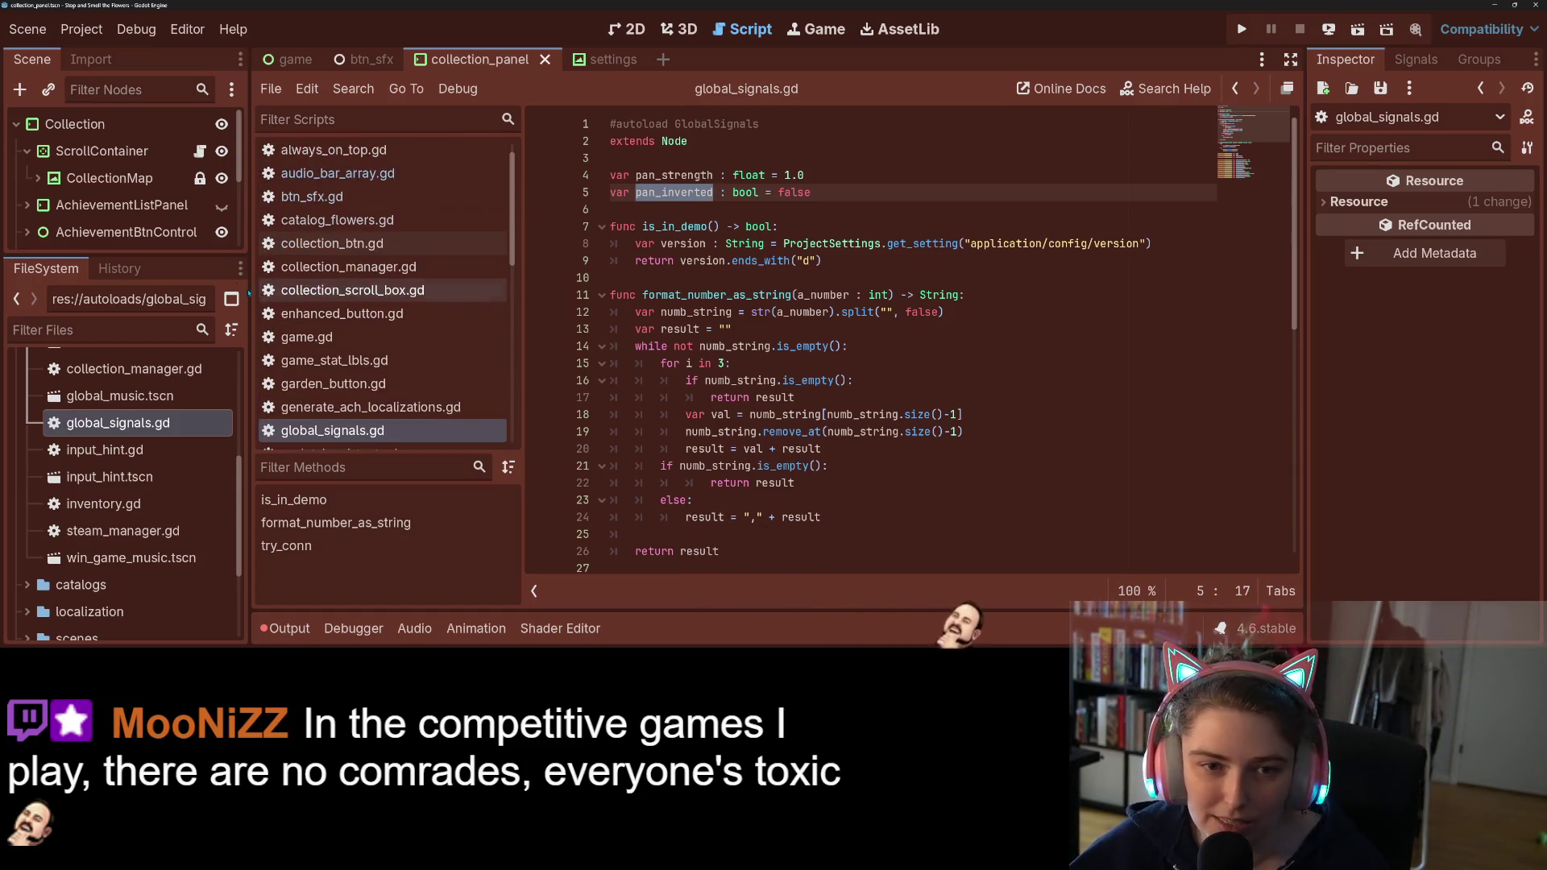
click(201, 152)
Step: Append '* GlobalSignals.pan_strength' inside line 19's horizontal keyboard-pan expression
click(794, 311)
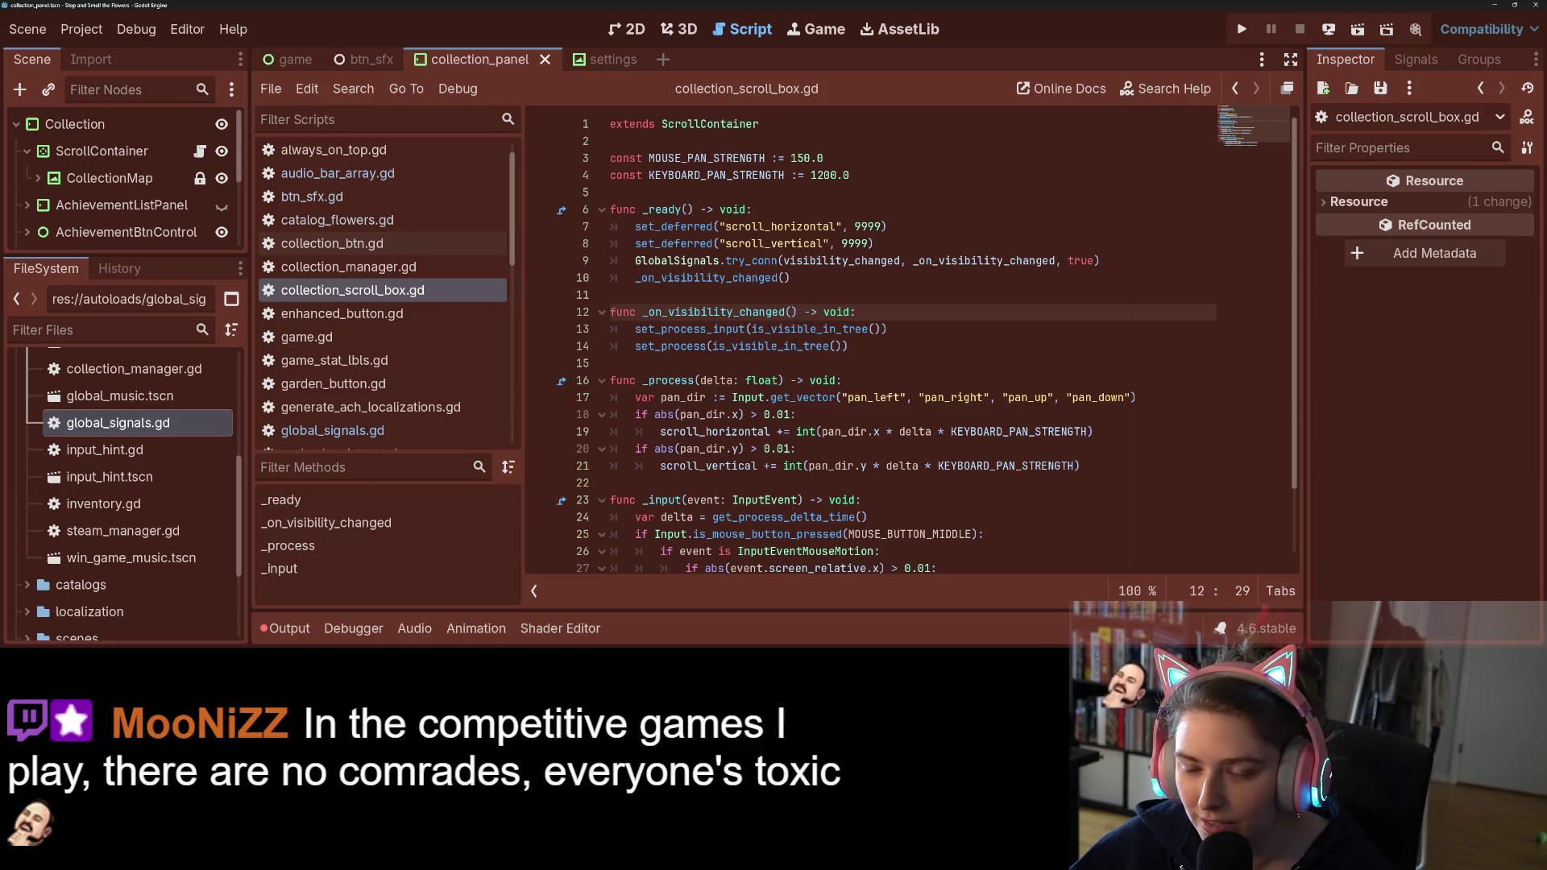
scroll(887, 338, down, 2)
click(956, 375)
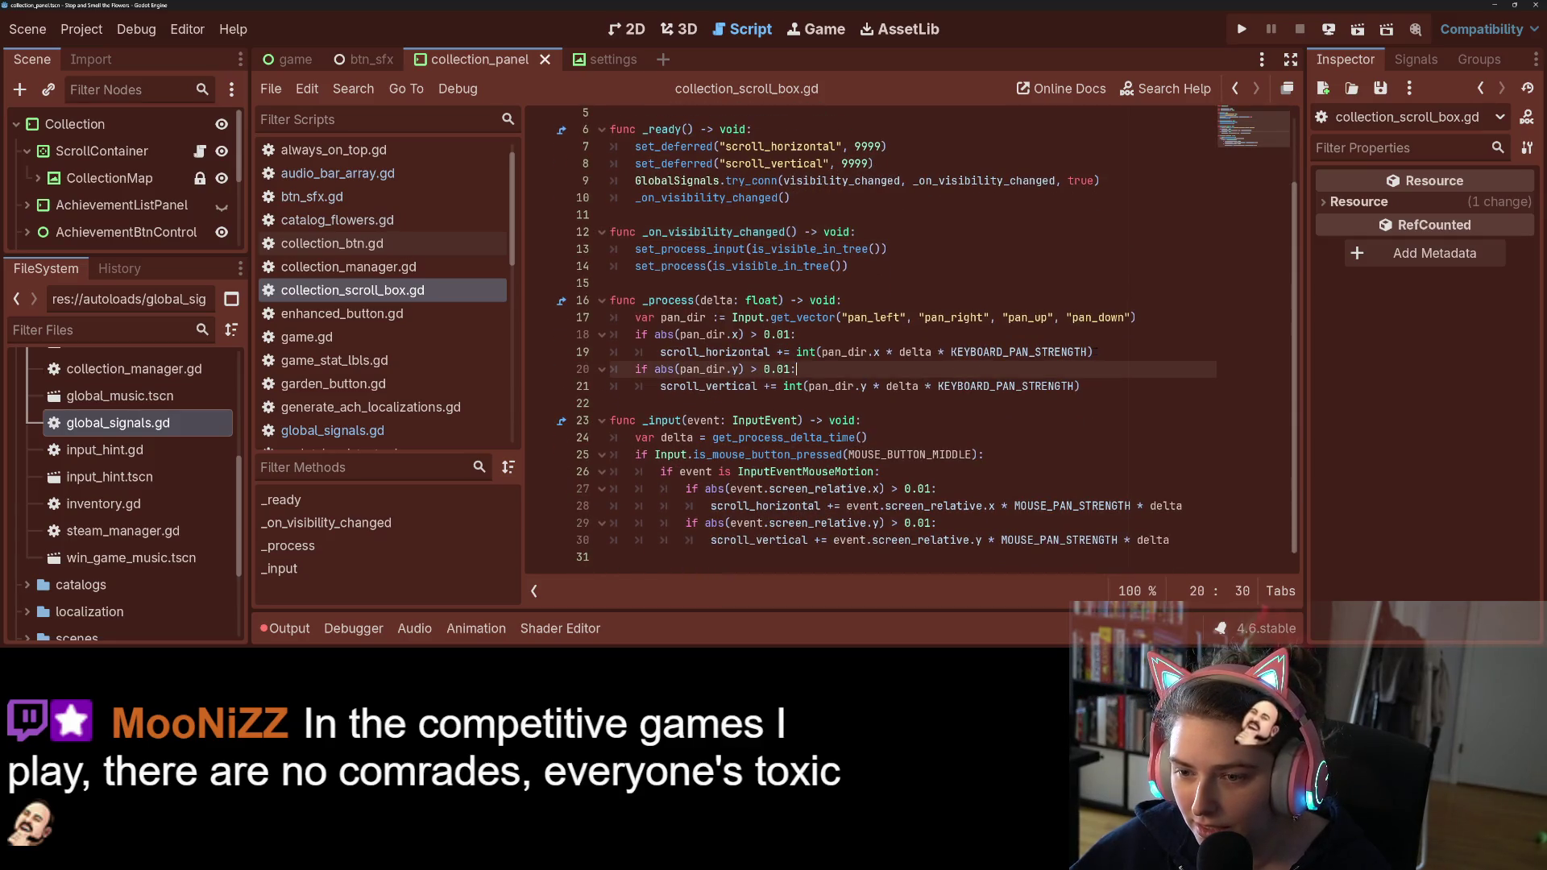
click(1103, 354)
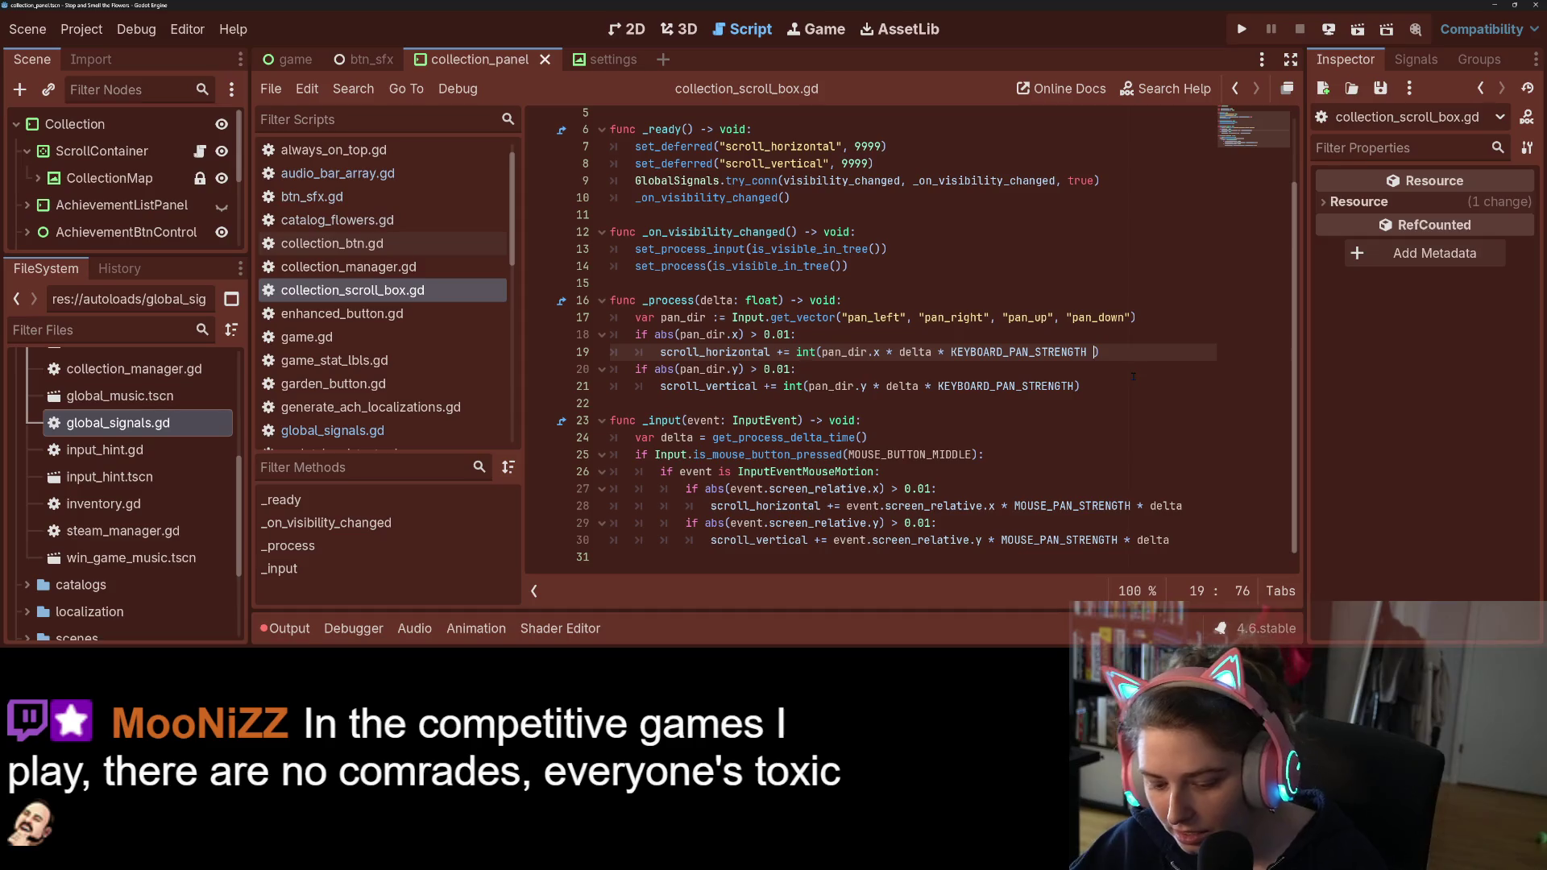
text(* Glo)
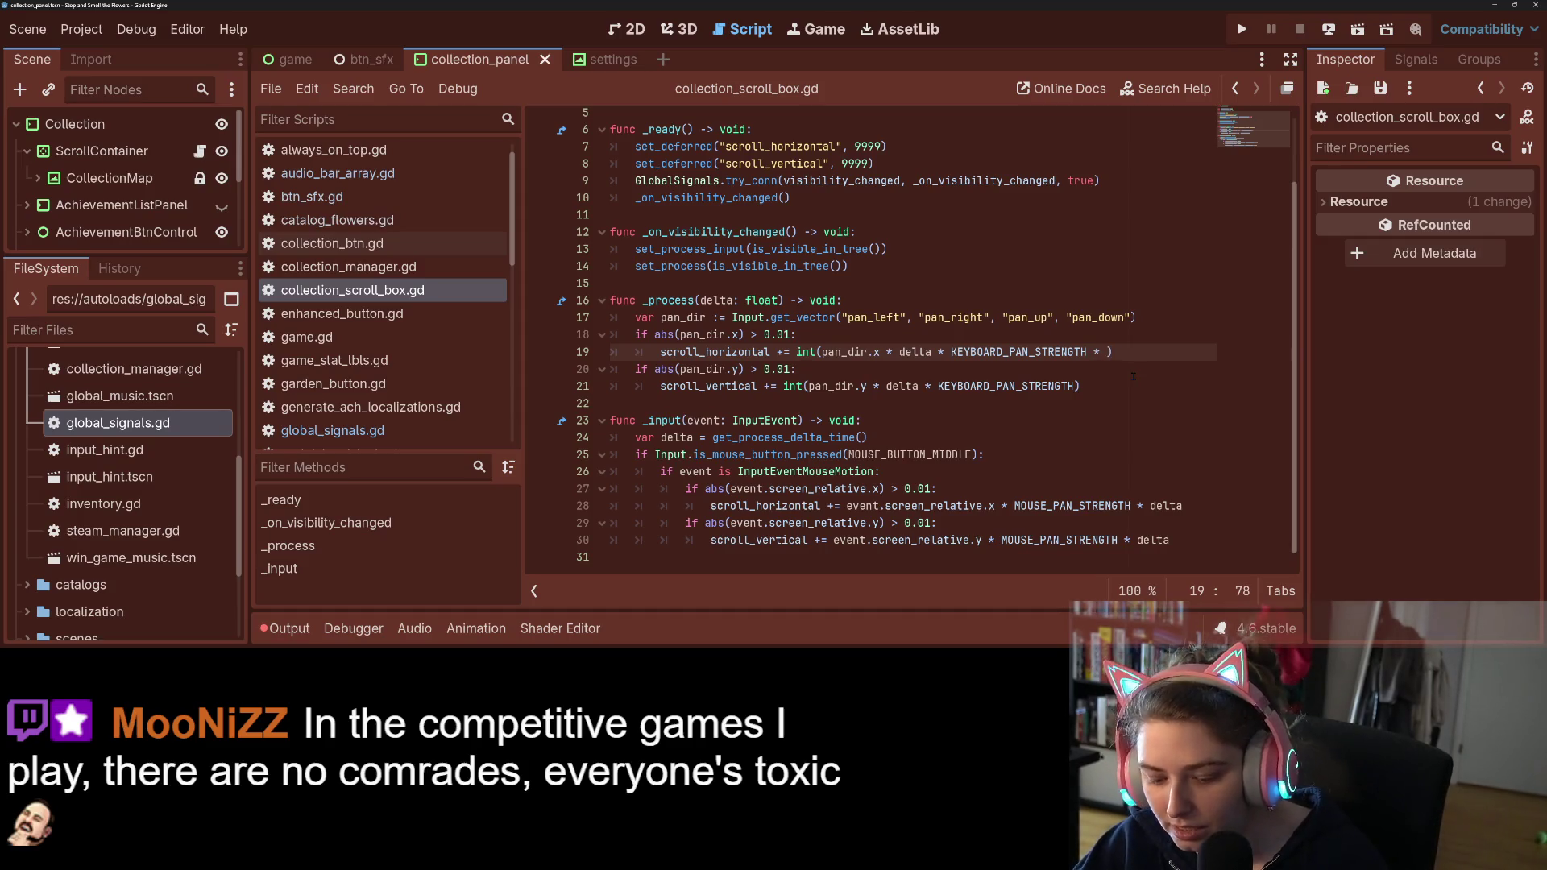
key(Down)
key(Return)
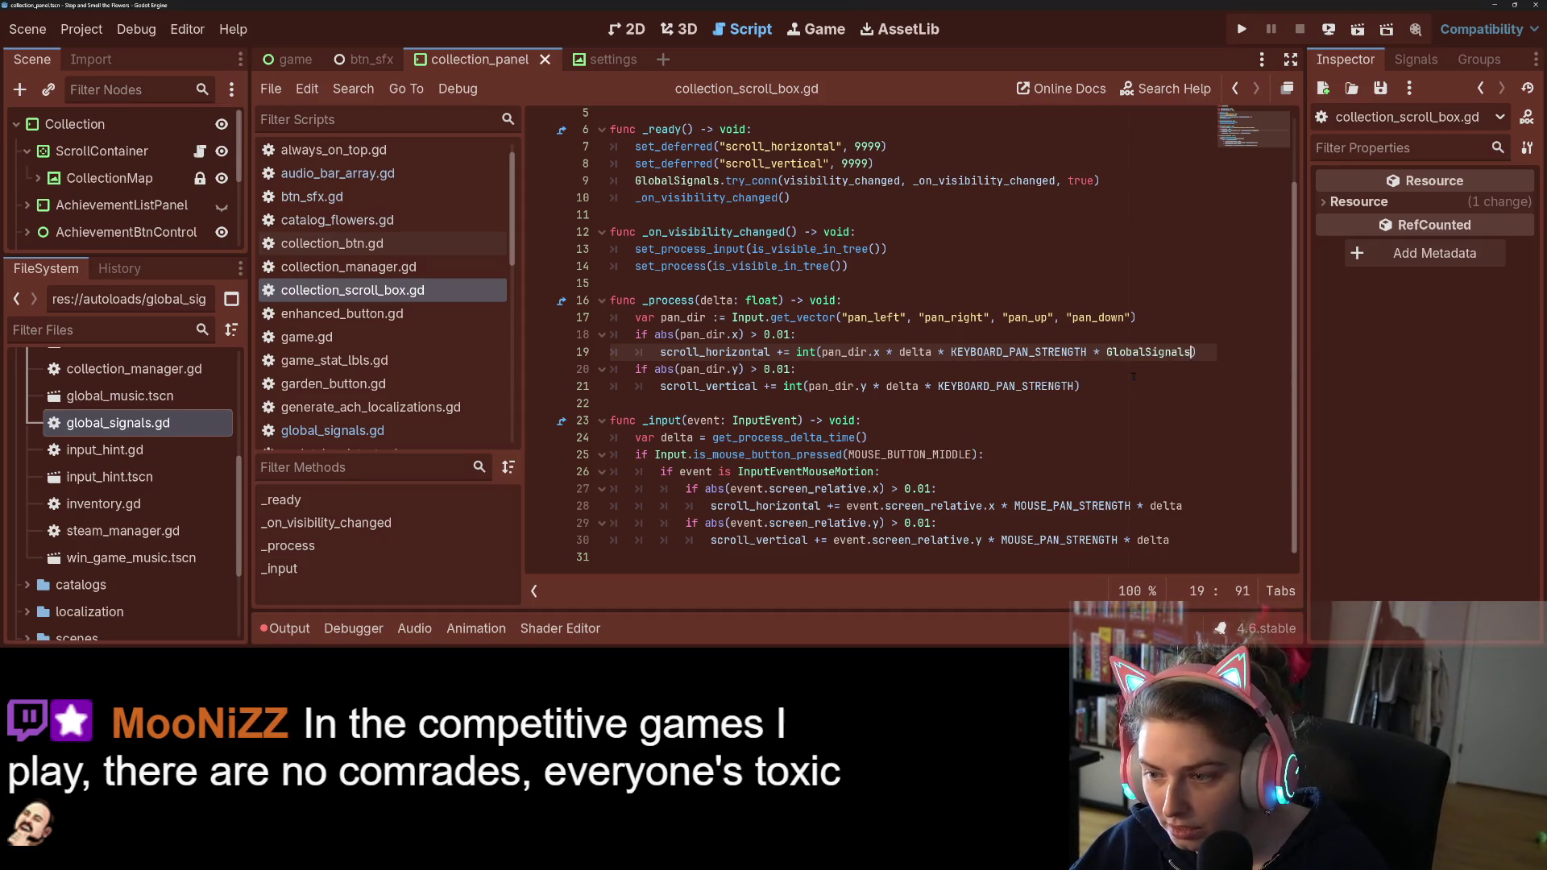
text(.pan_strength)
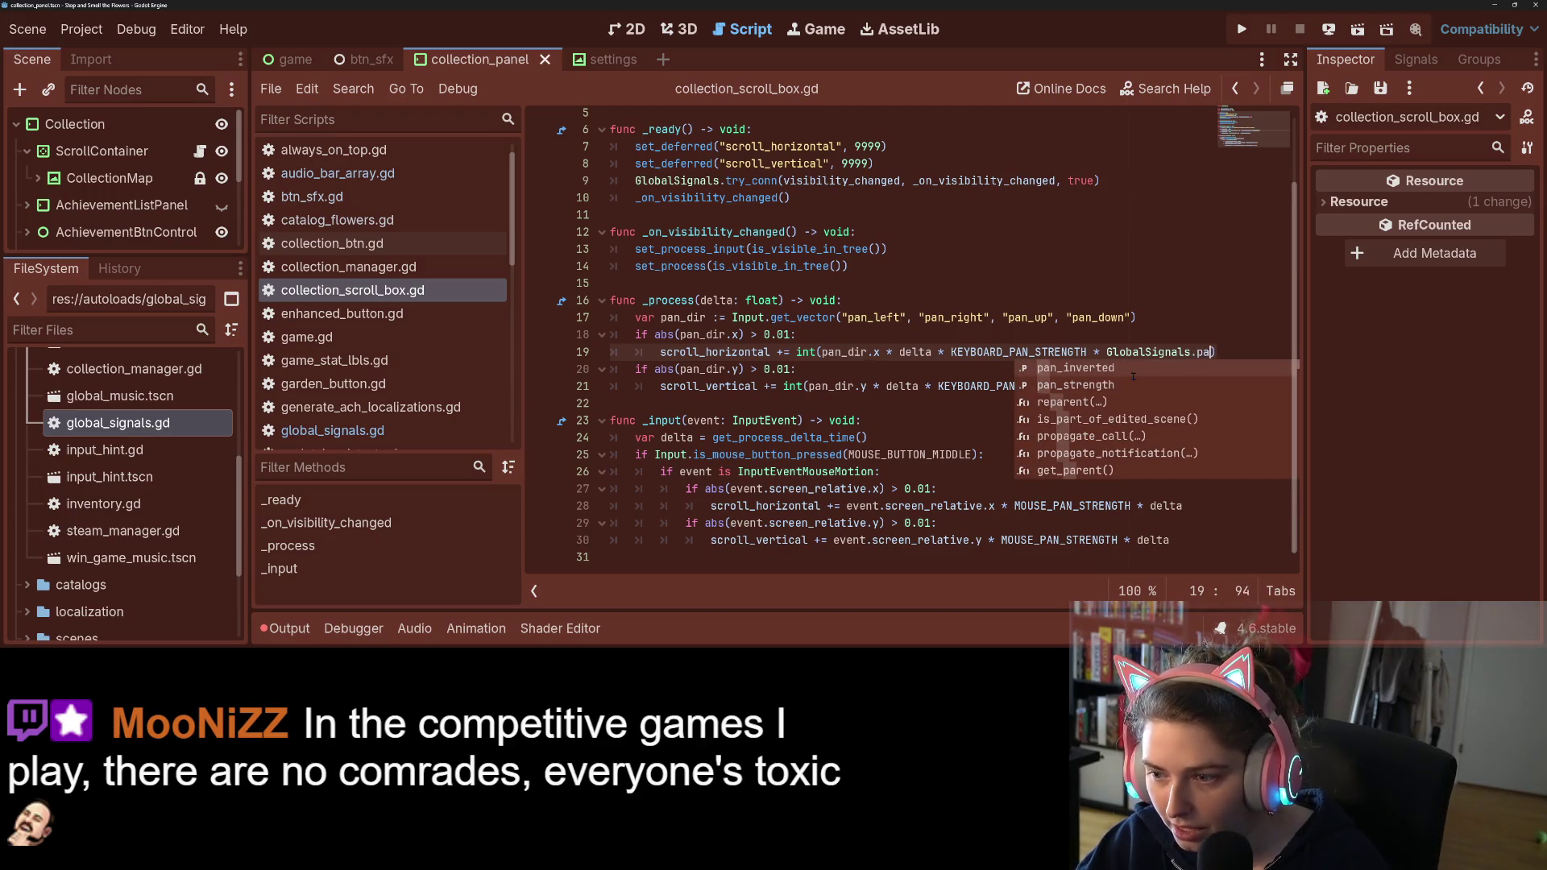
Step: Paste the pan_strength multiplier onto lines 21, 28 and the vertical mouse-pan line, then save
drag(1023, 352, 1213, 352)
key(ctrl+c)
click(1011, 386)
key(ctrl+v)
click(1140, 506)
key(ctrl+v)
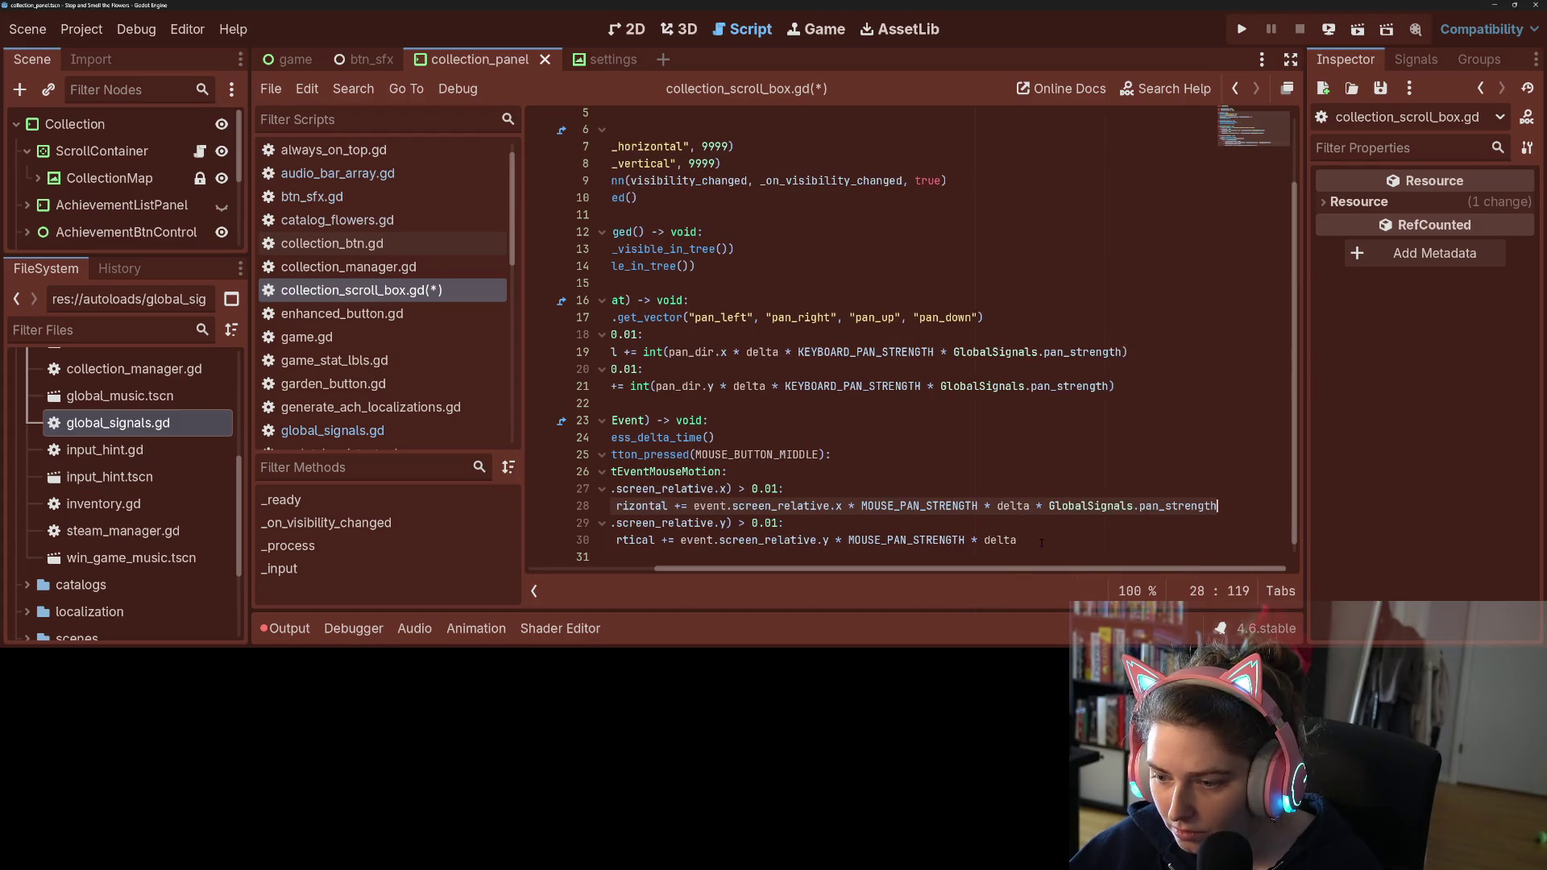
click(1041, 542)
key(ctrl+v)
drag(966, 569, 840, 569)
key(ctrl+s)
click(923, 479)
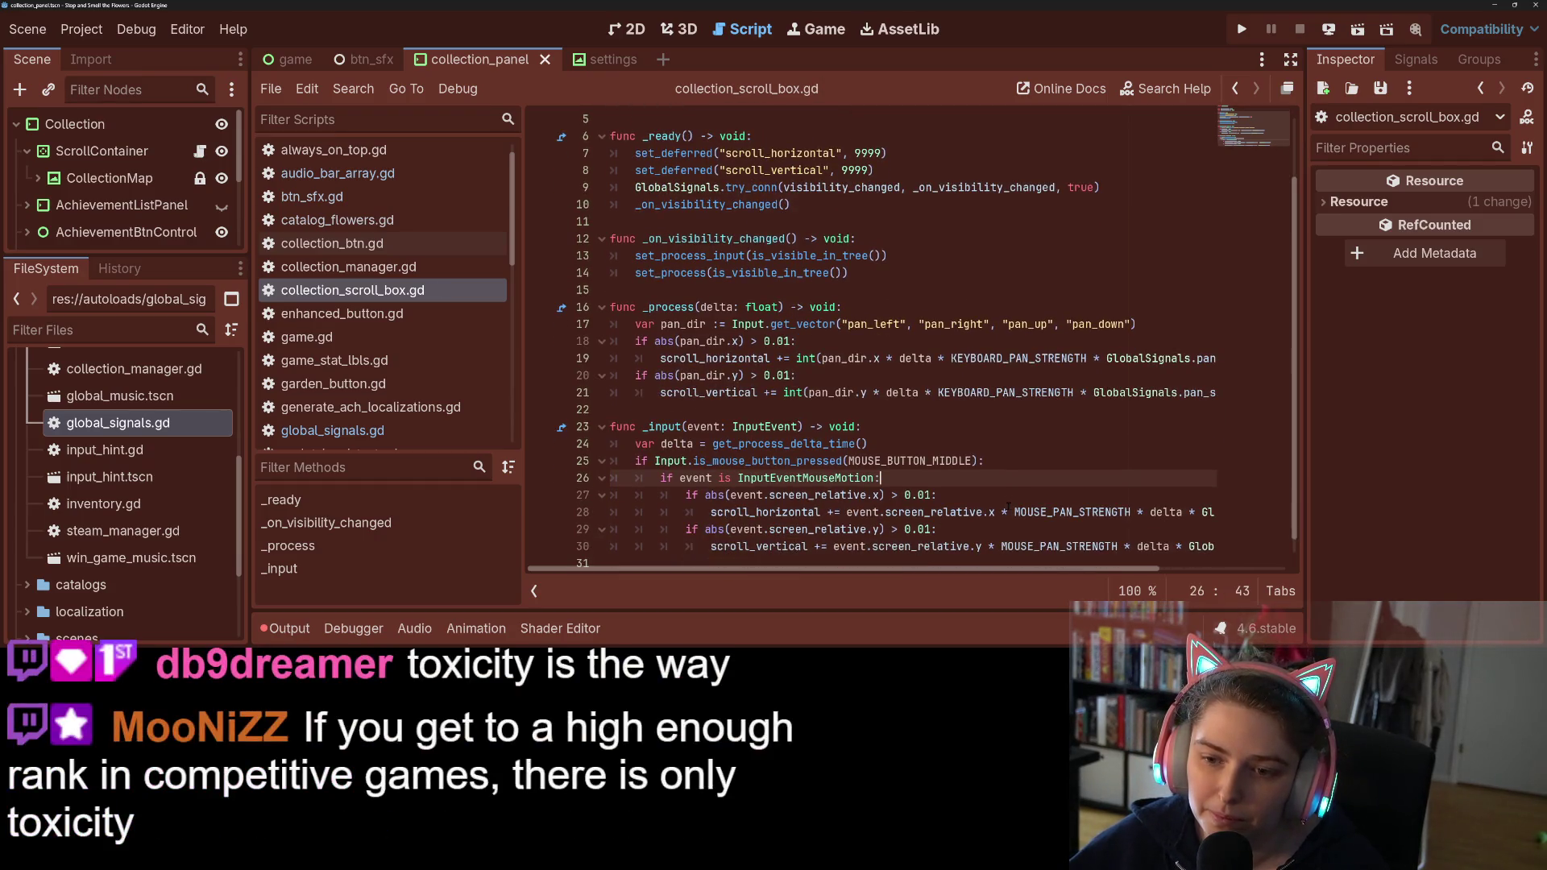
Step: Review the horizontal keyboard-pan check on line 18 and the pan_dir variable
click(870, 393)
click(805, 341)
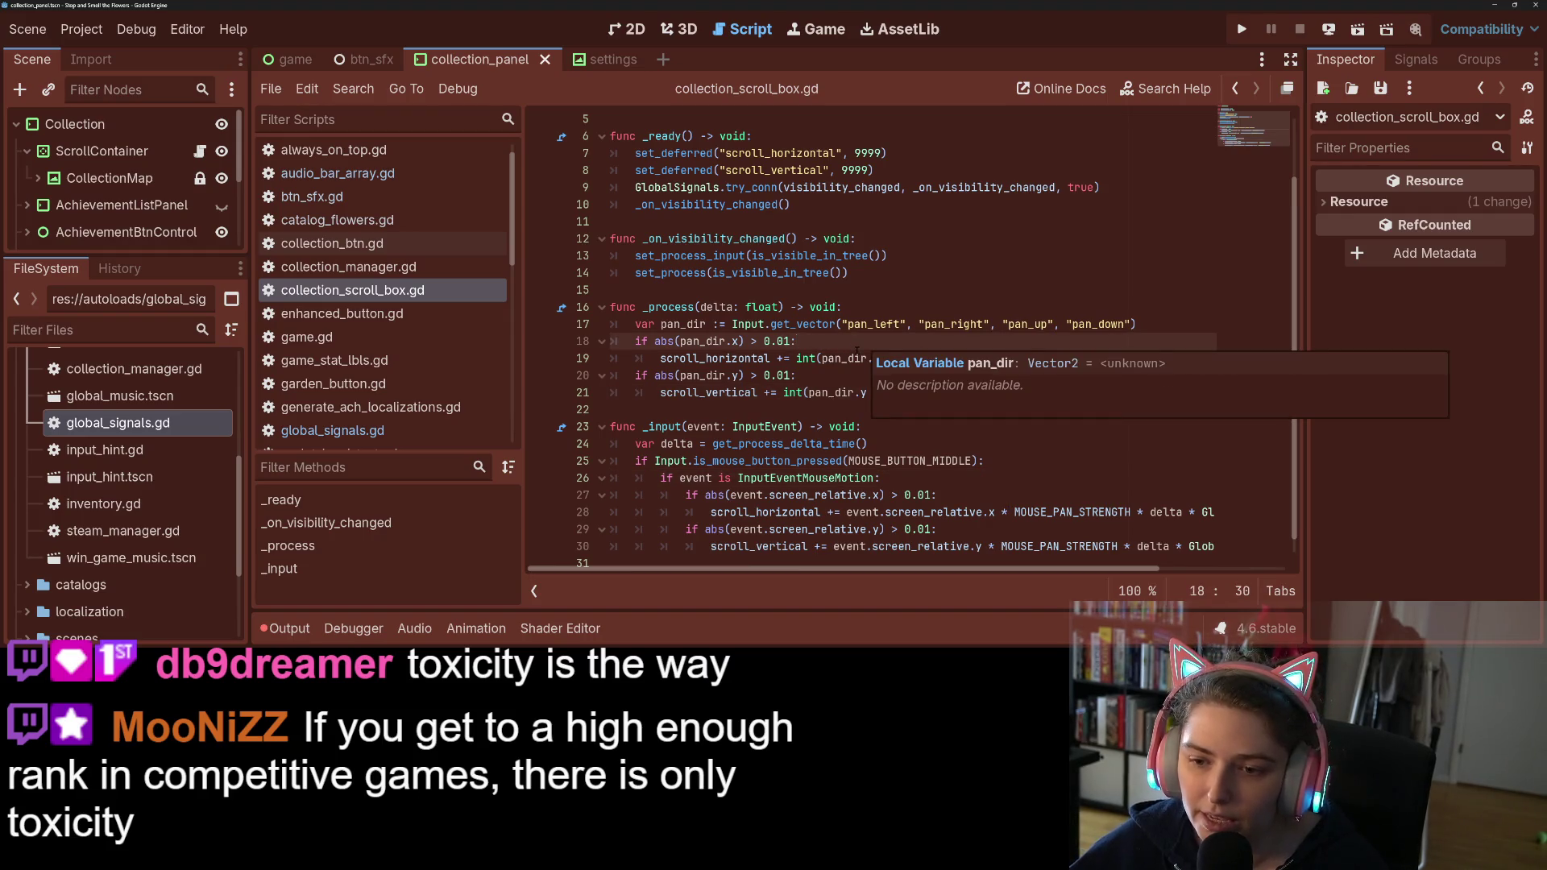
click(859, 357)
click(810, 342)
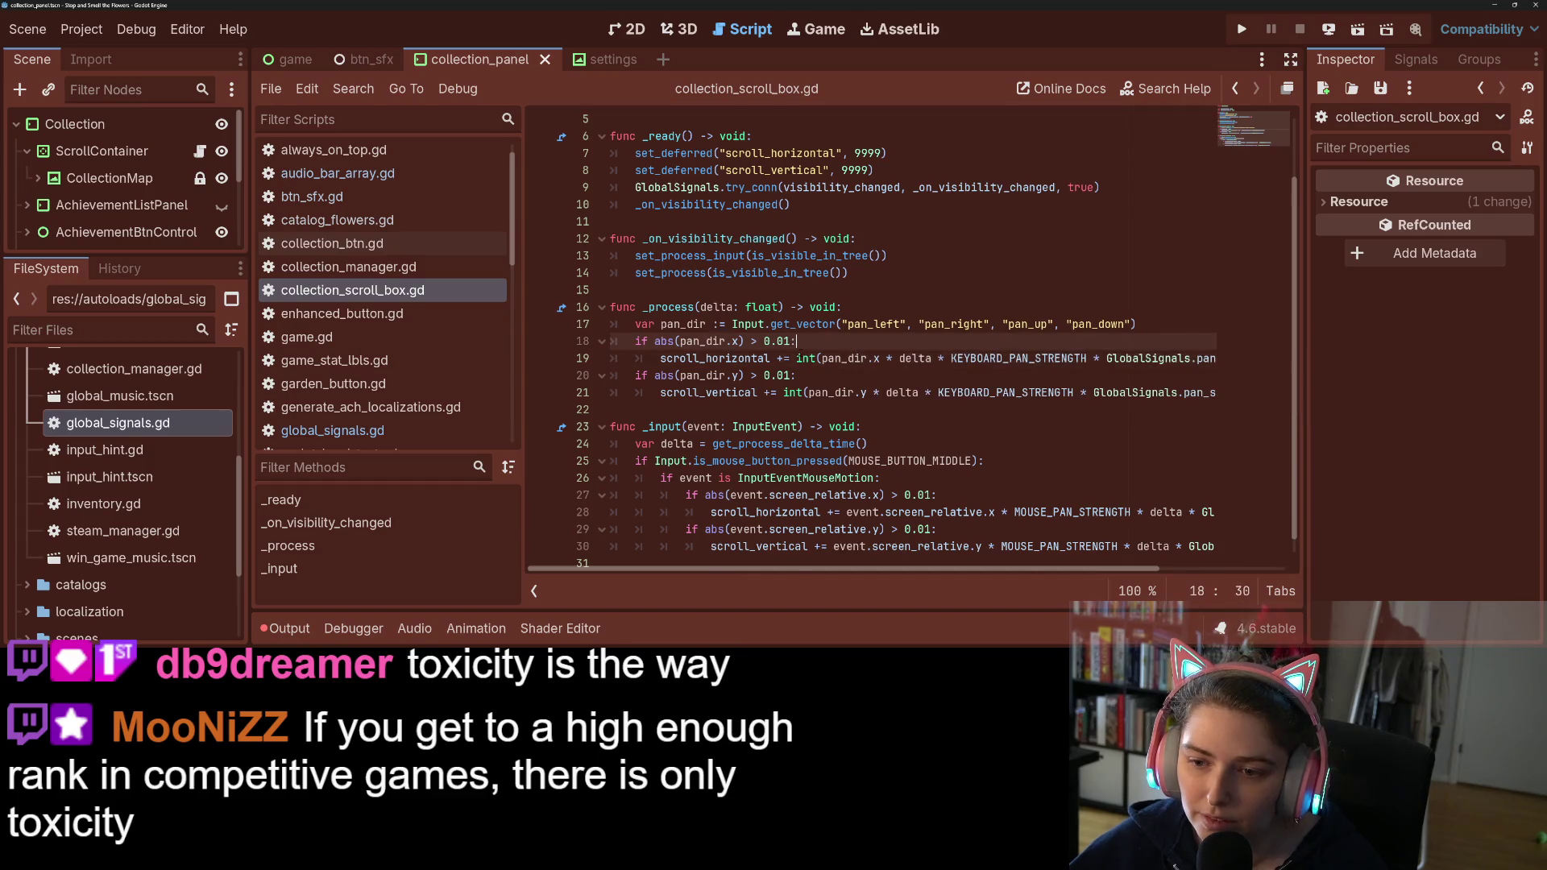
Step: Move the horizontal pan expression into a new 'var pan_x =' line and add pan_x to scroll_horizontal
key(Return)
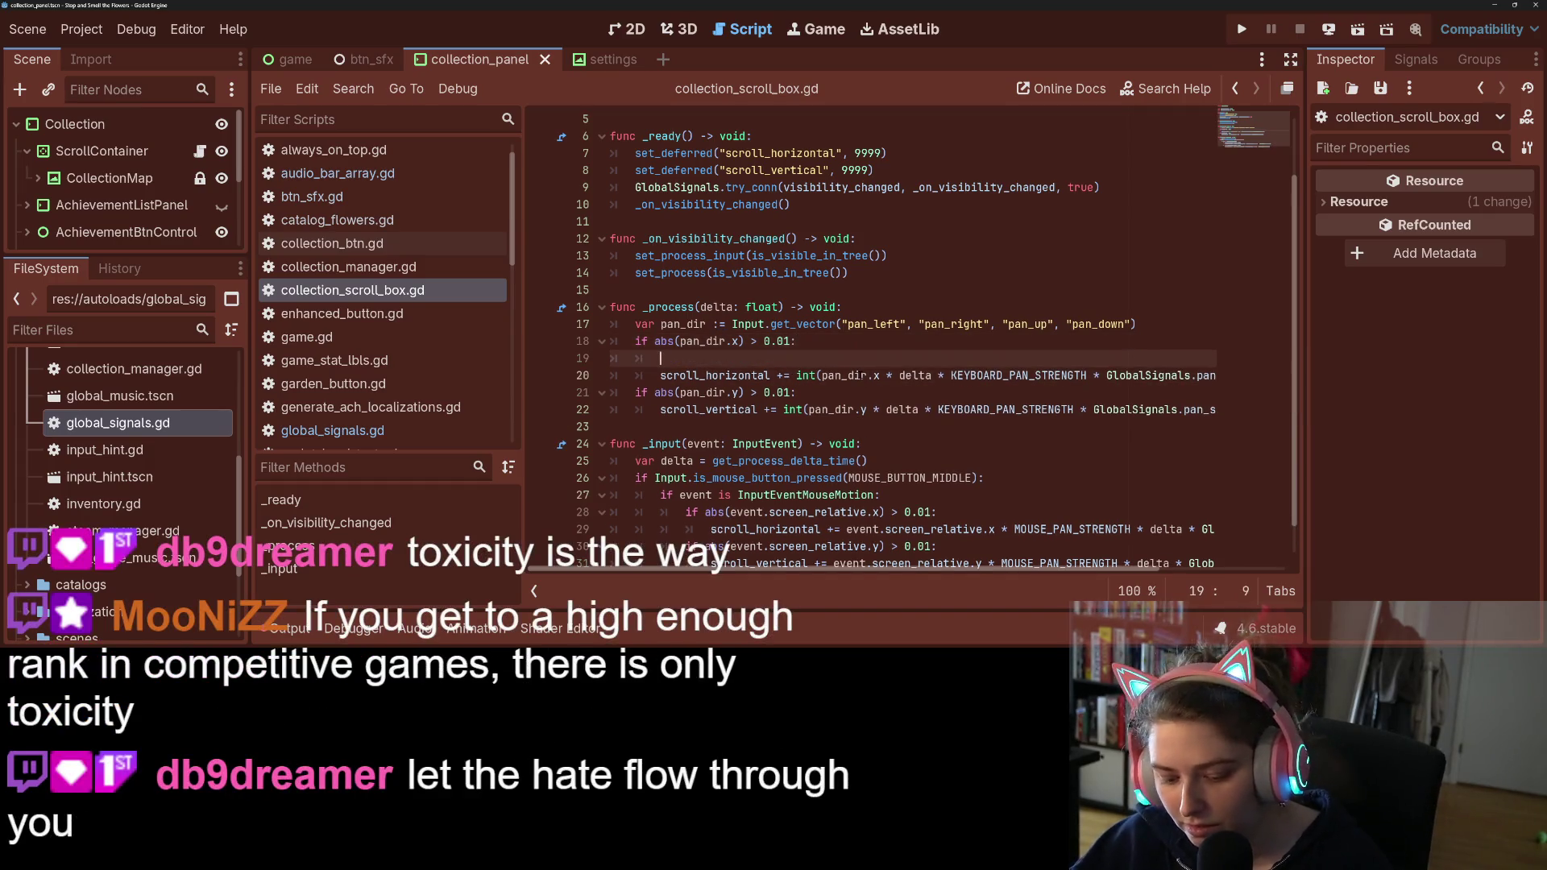
text(var )
text(pna)
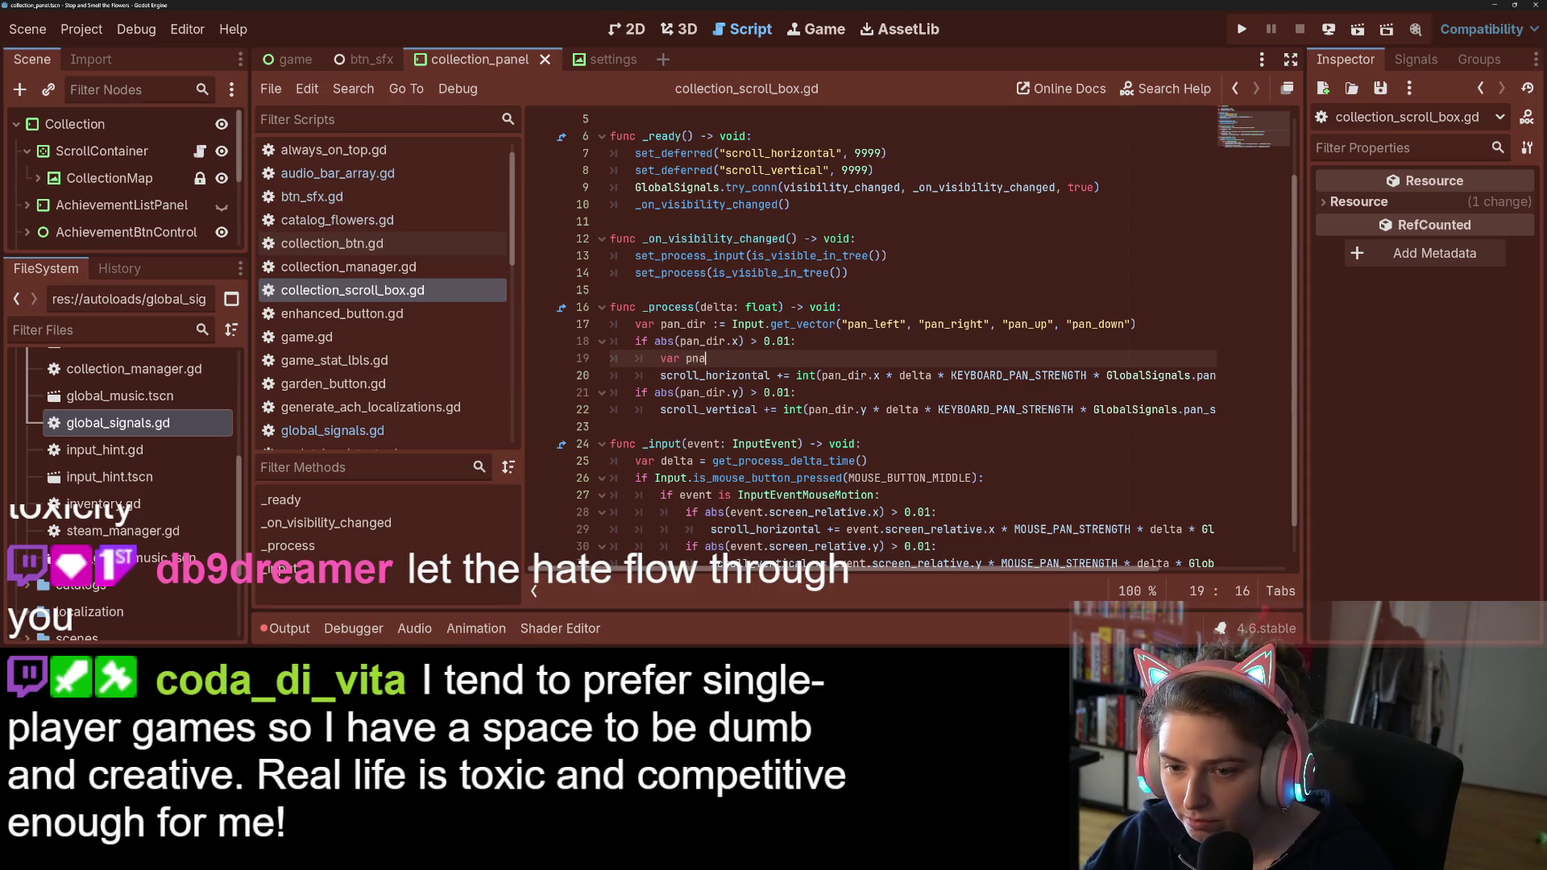
key(BackSpace)
key(BackSpace)
text(an_x =)
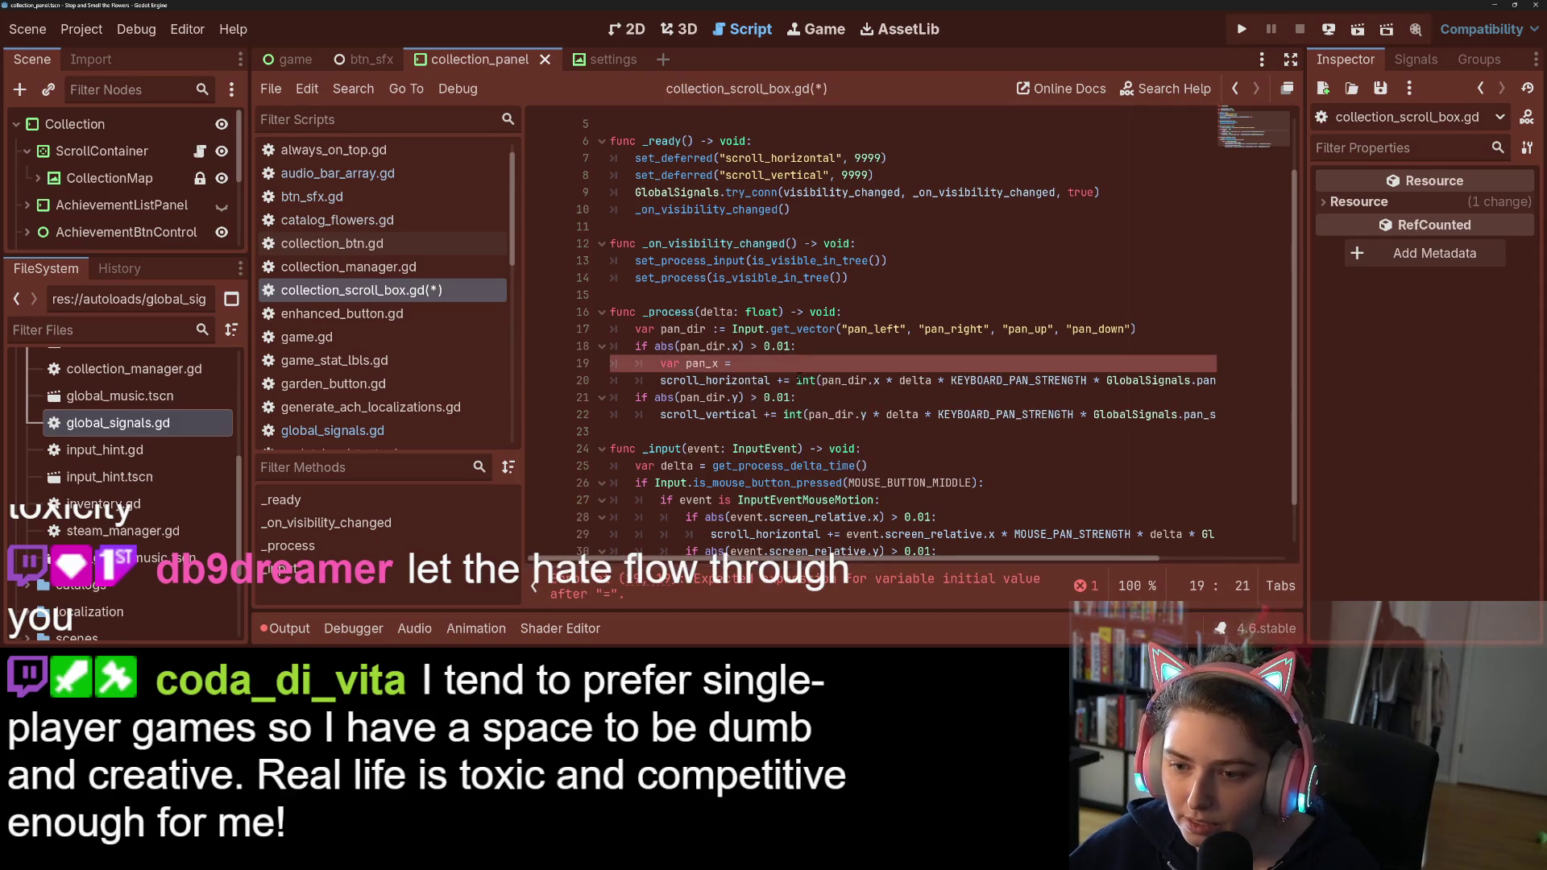
drag(772, 375, 1263, 385)
key(ctrl+x)
click(777, 369)
key(ctrl+v)
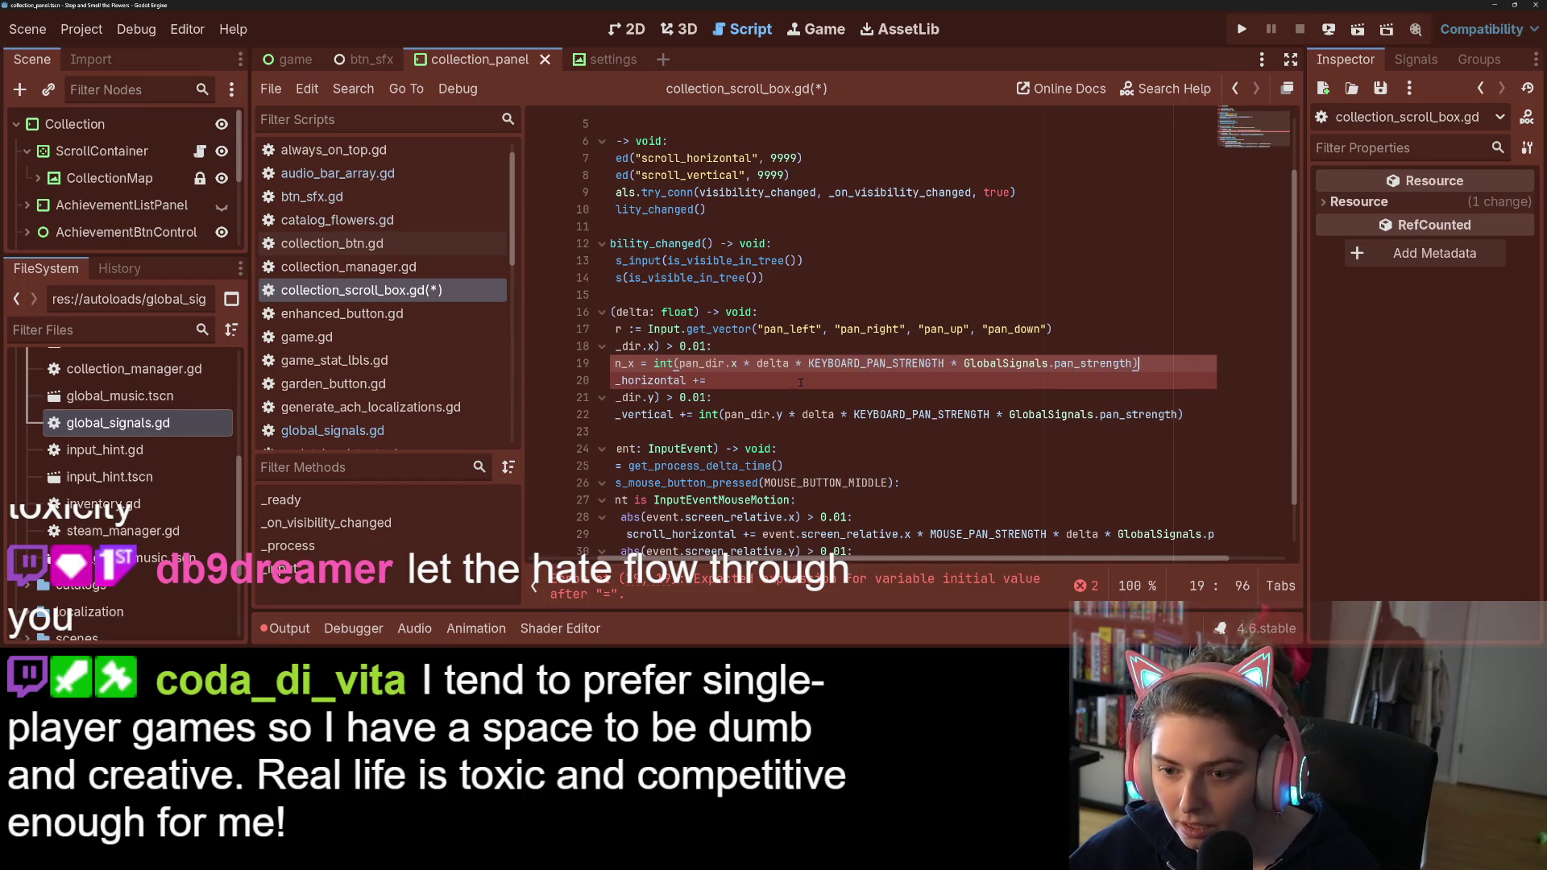
click(800, 382)
text(pan_x)
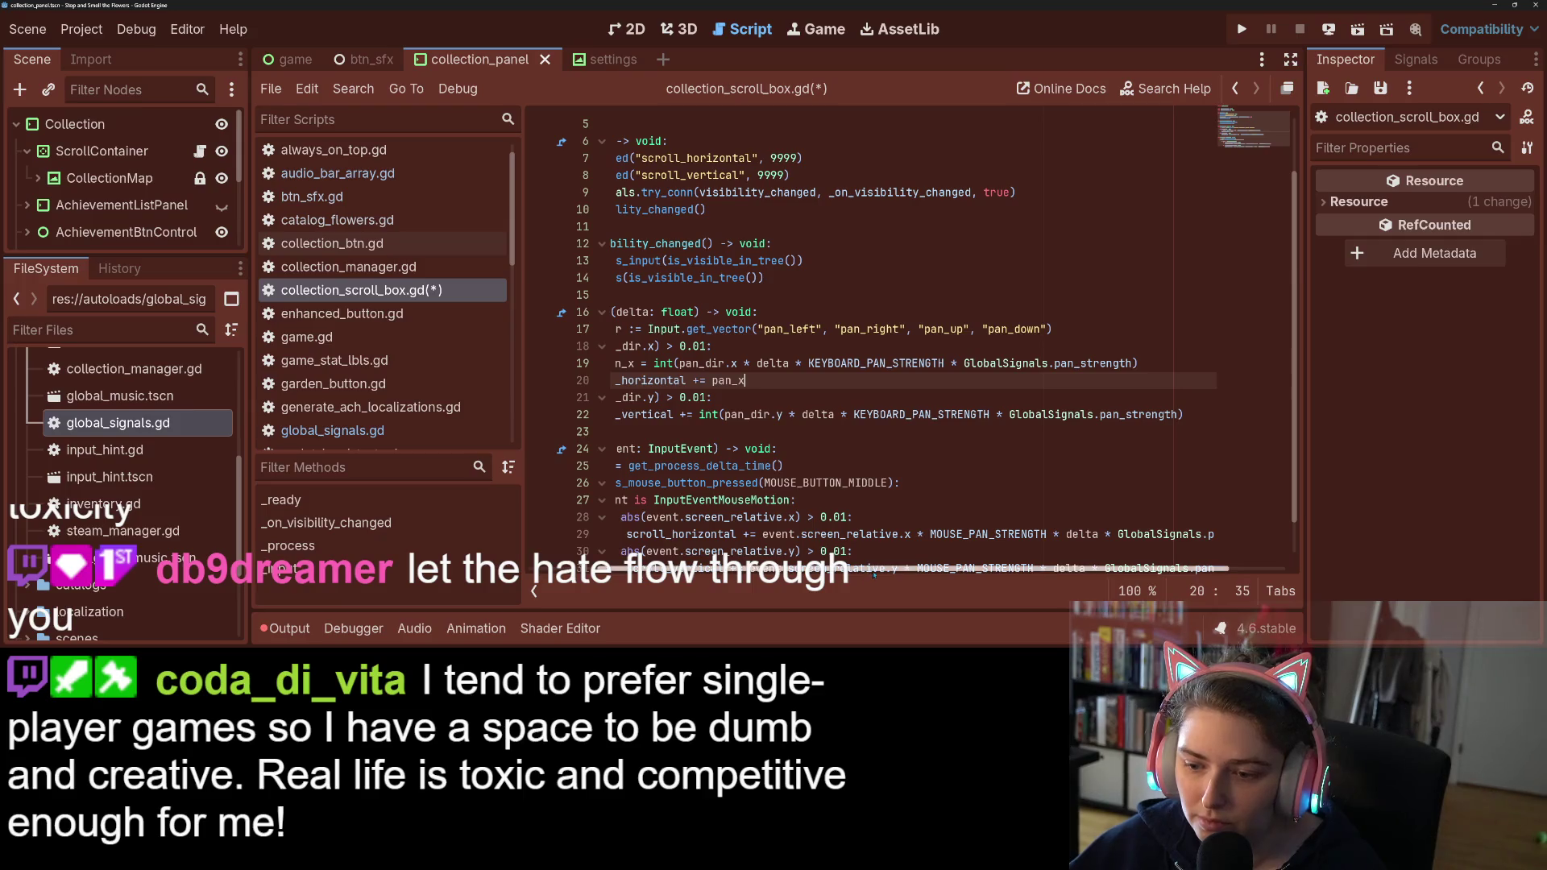
scroll(863, 574, left, 3)
Step: Move the vertical pan expression into a new 'var pan_y =' line and add pan_y to scroll_vertical
click(817, 400)
key(Return)
text(var pan_)
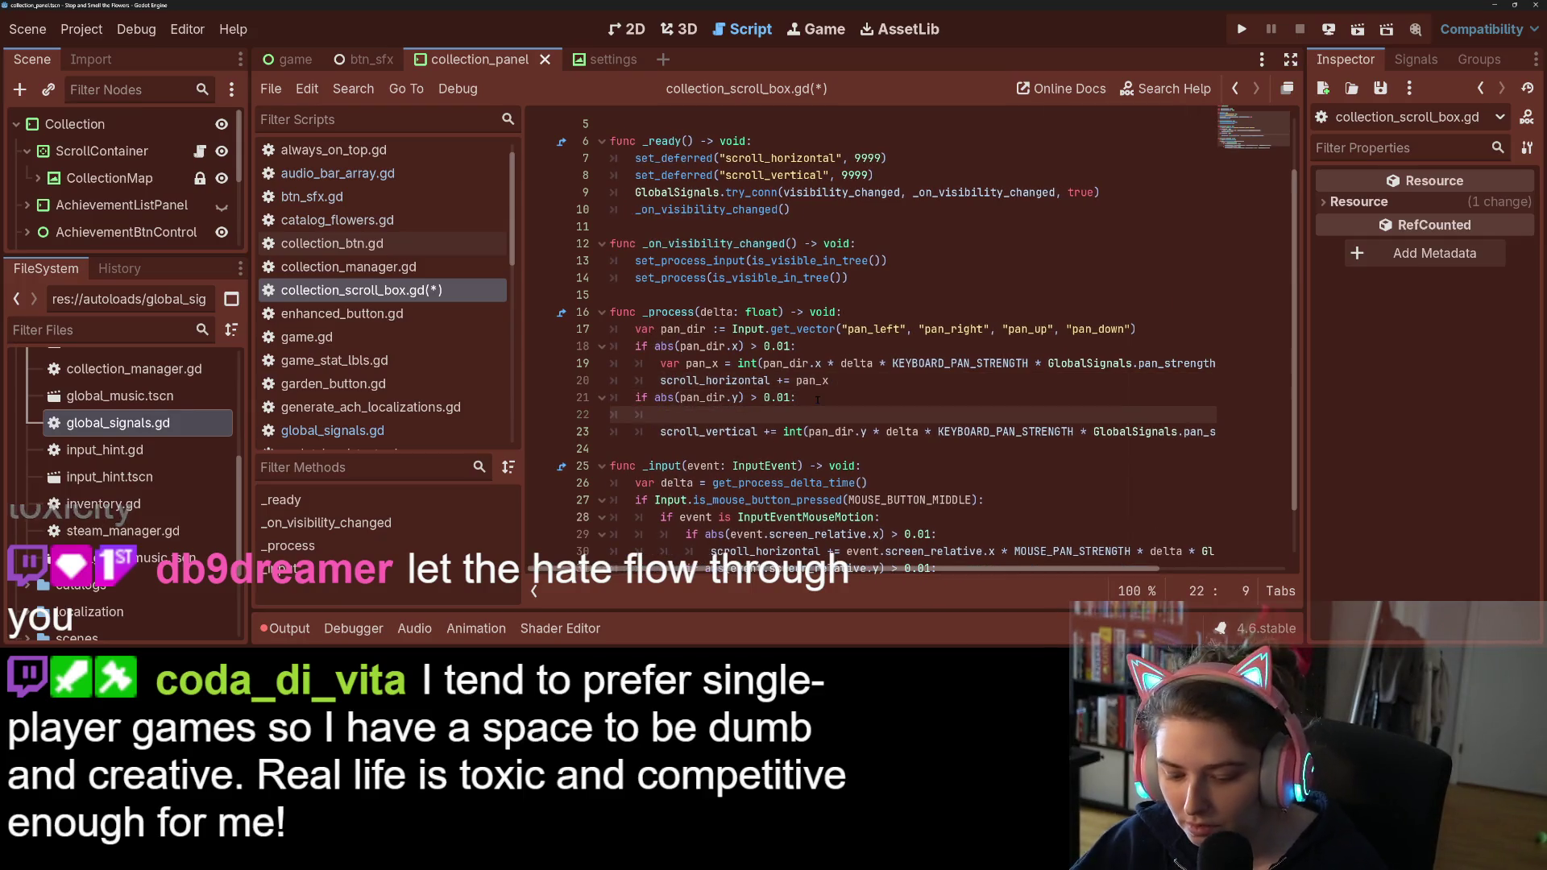
text(y)
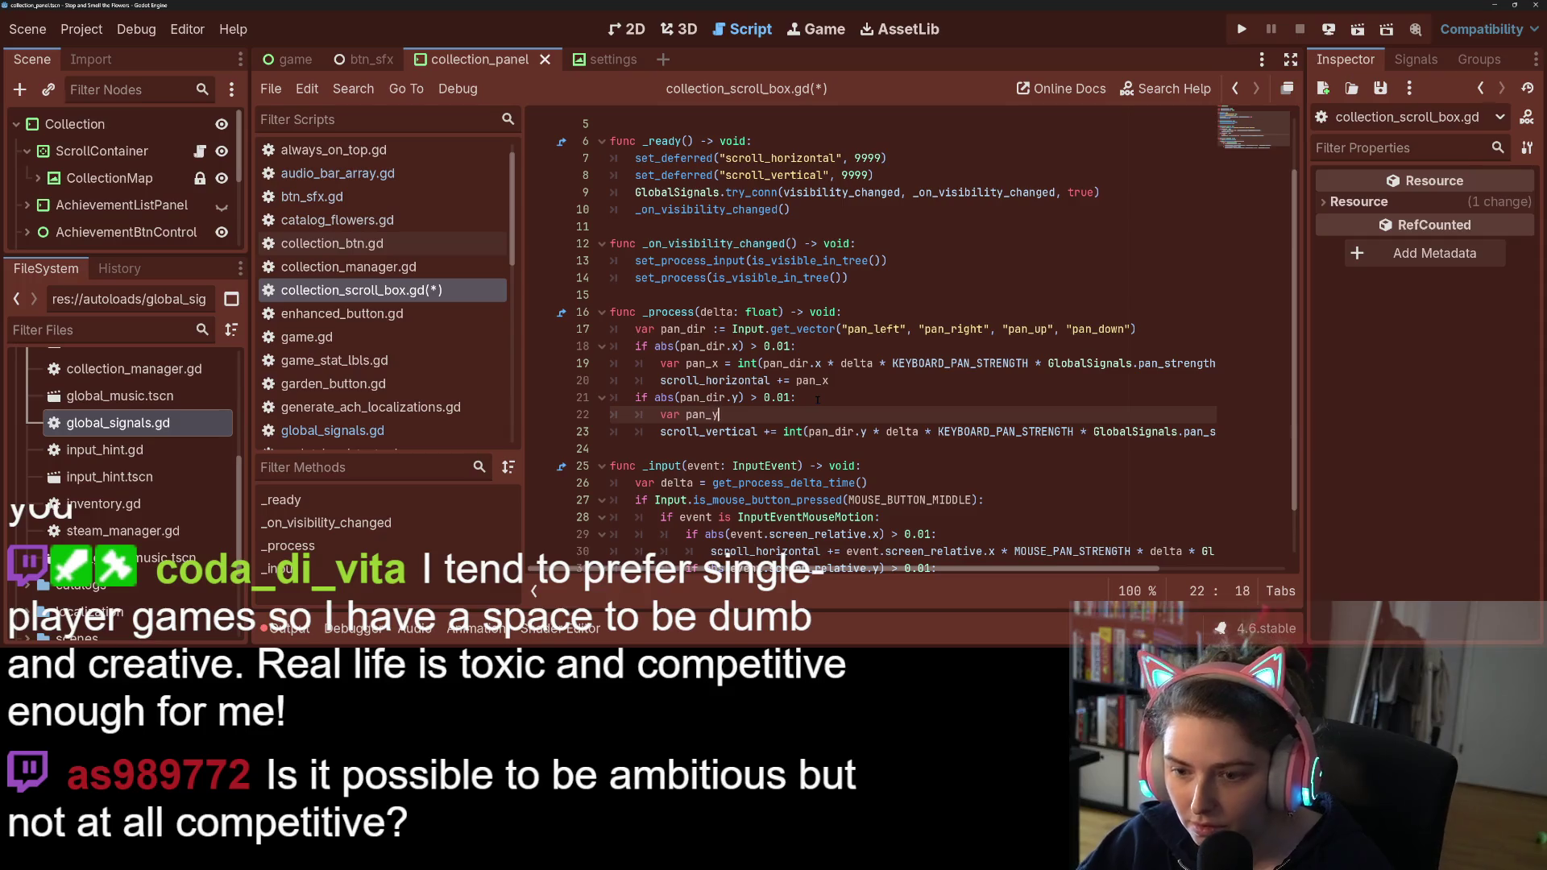
drag(771, 432, 1237, 427)
key(ctrl+x)
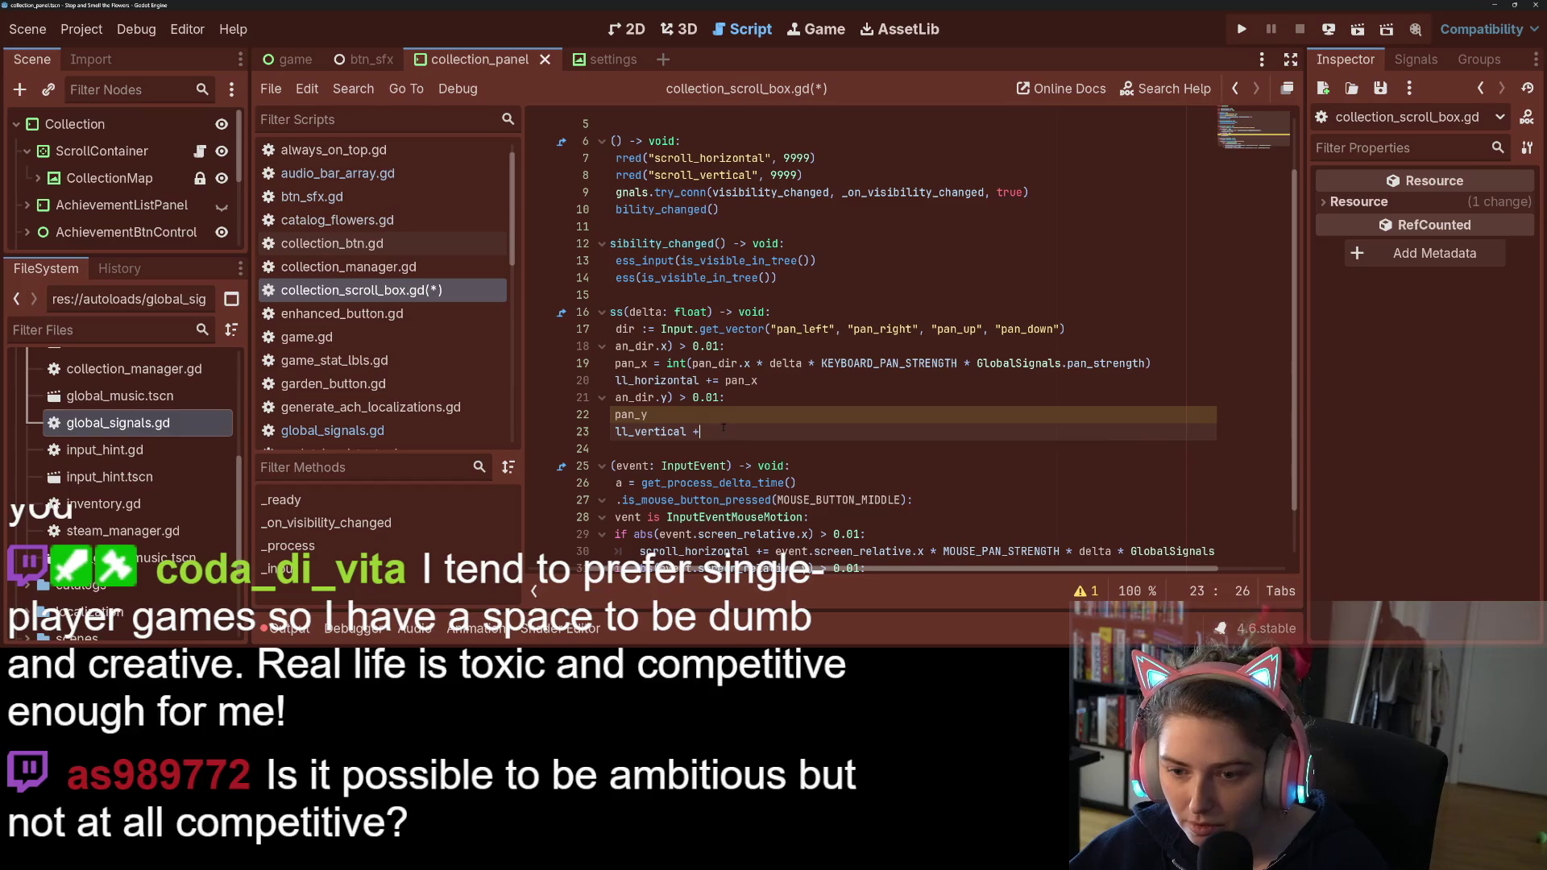
key(Up)
key(ctrl+v)
click(758, 435)
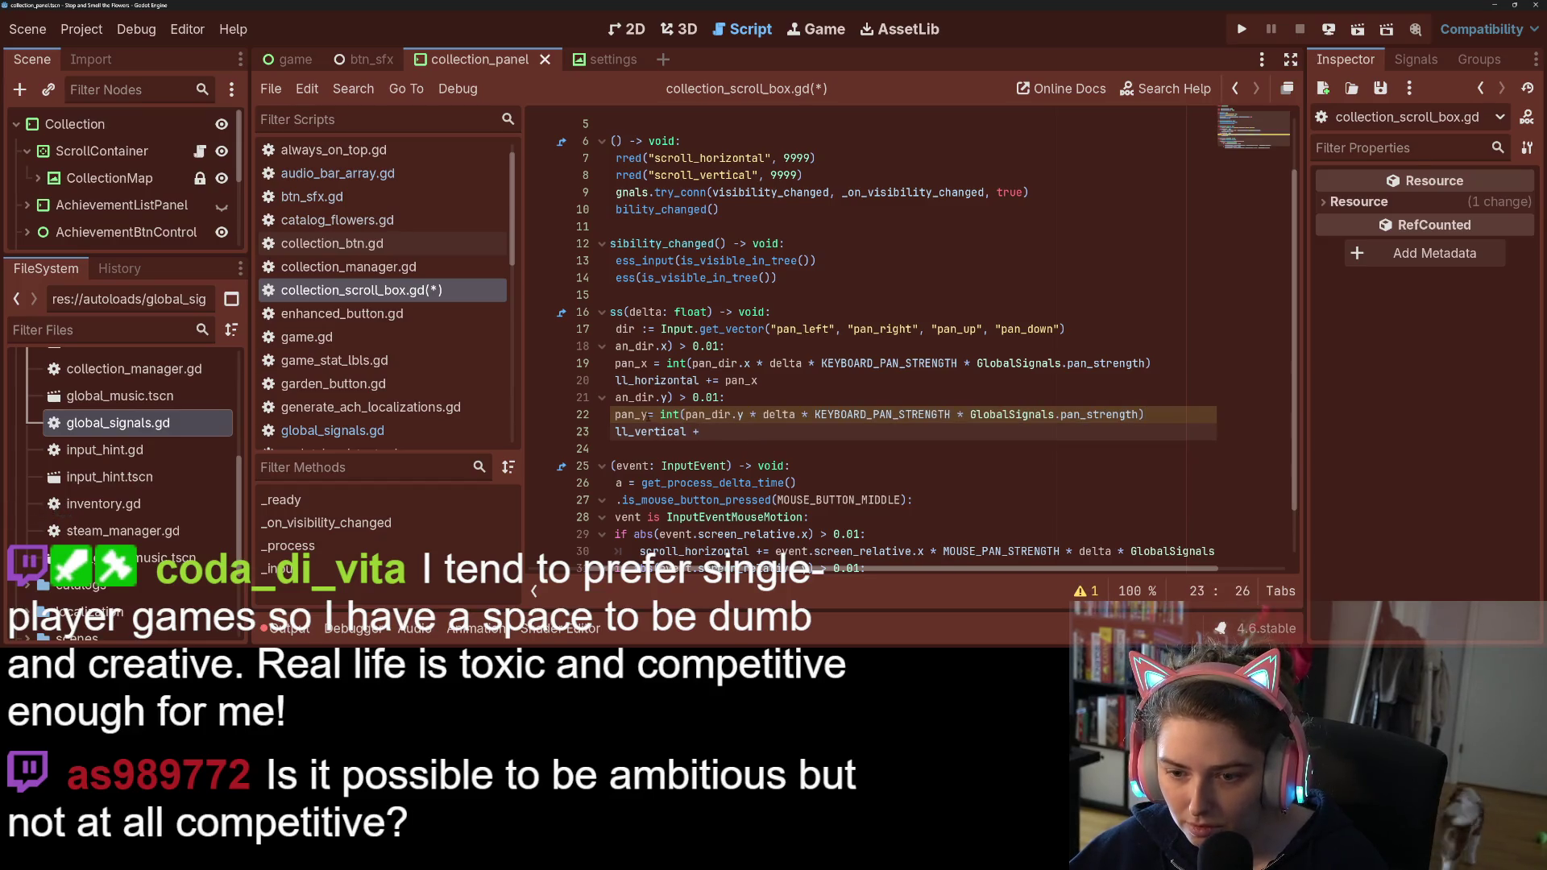
click(648, 414)
click(786, 433)
text(pan_y)
Step: Save the script and insert an empty line after the pan_x declaration
key(ctrl+s)
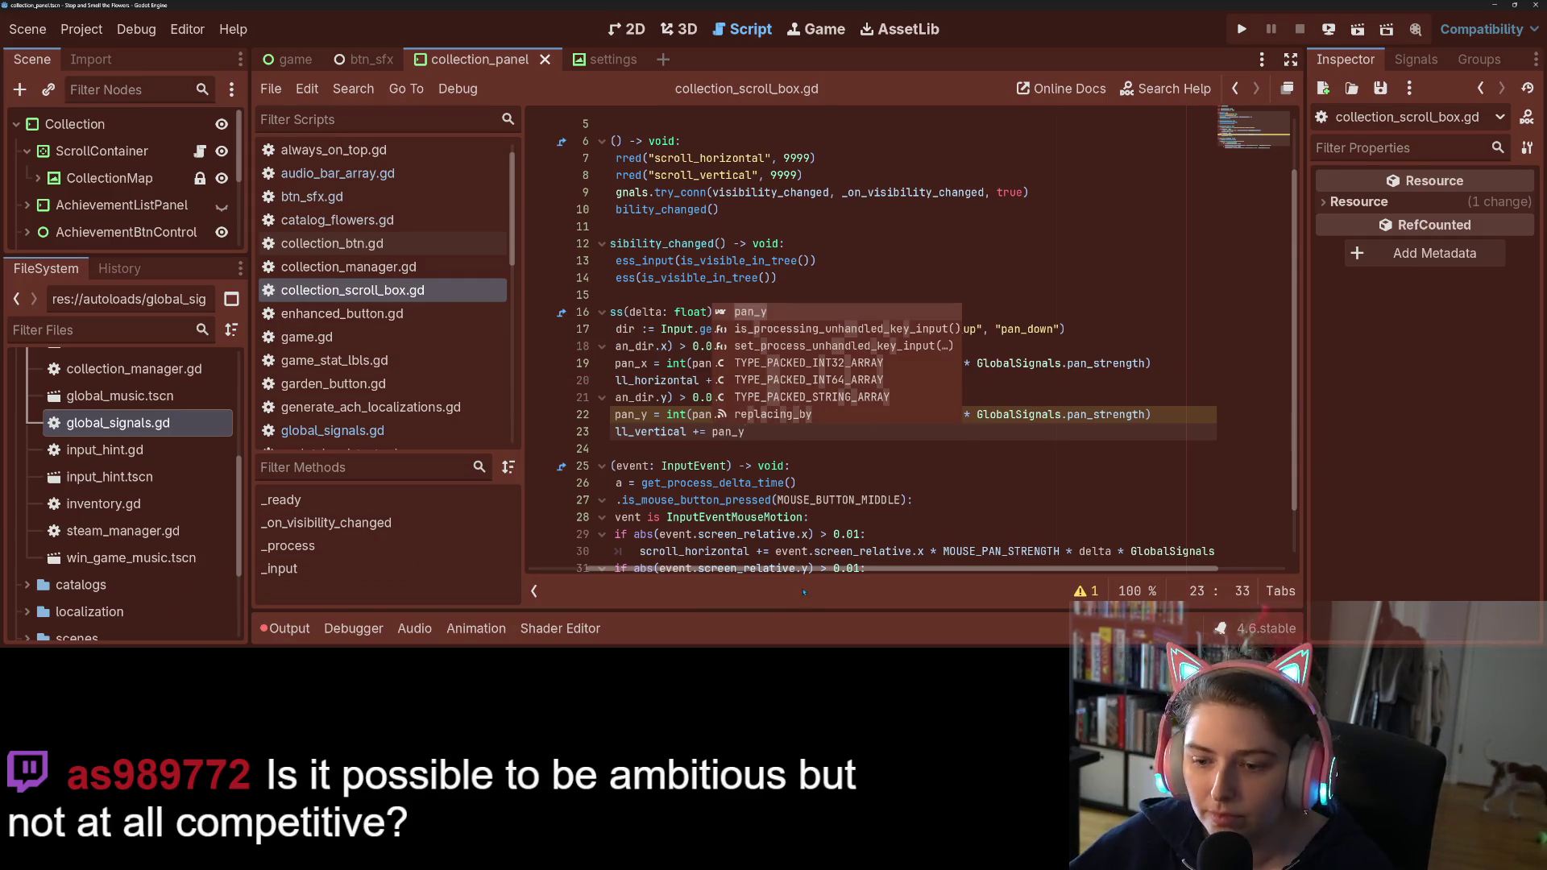
key(Escape)
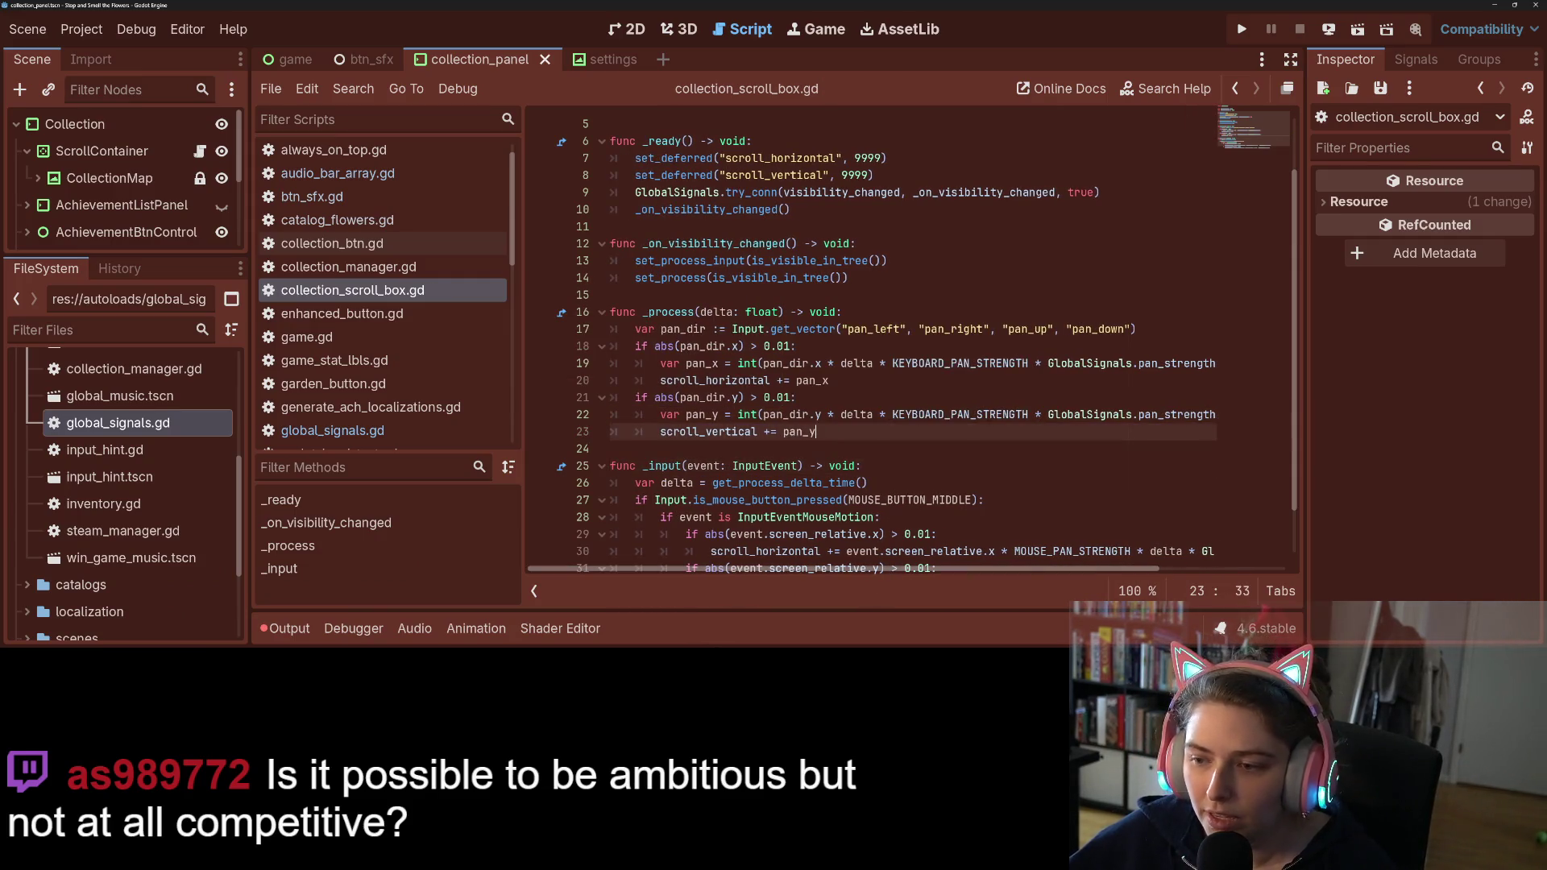
click(900, 376)
key(ctrl+shift+Return)
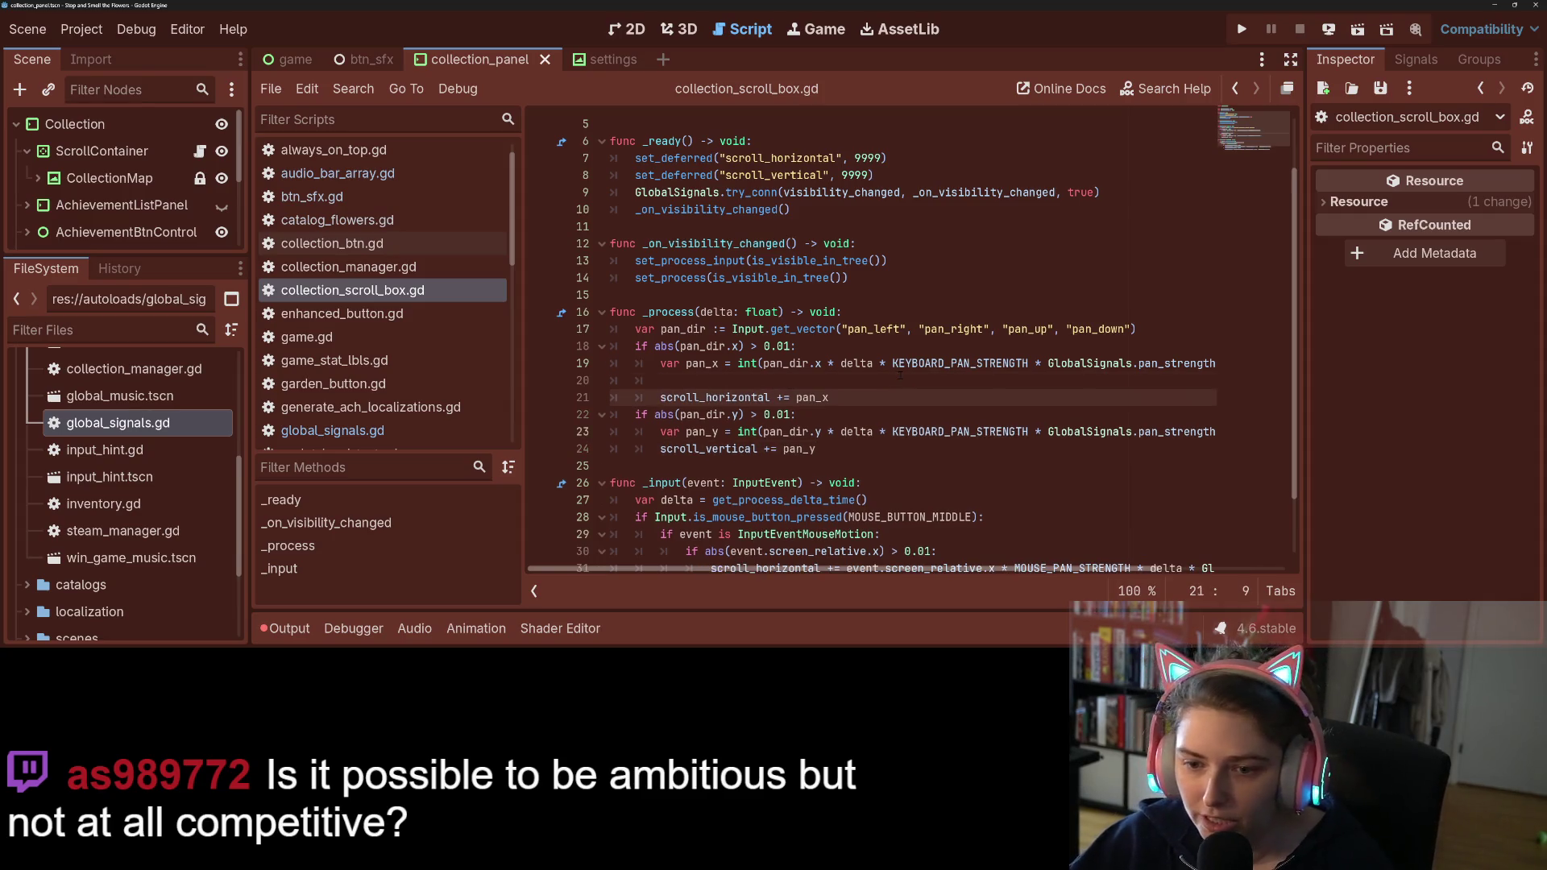
Step: Add 'if GlobalSignals.pan_inverted:' with 'pan_x = -1 * pan_x' beneath the pan_x line
text(if GlobalSignals)
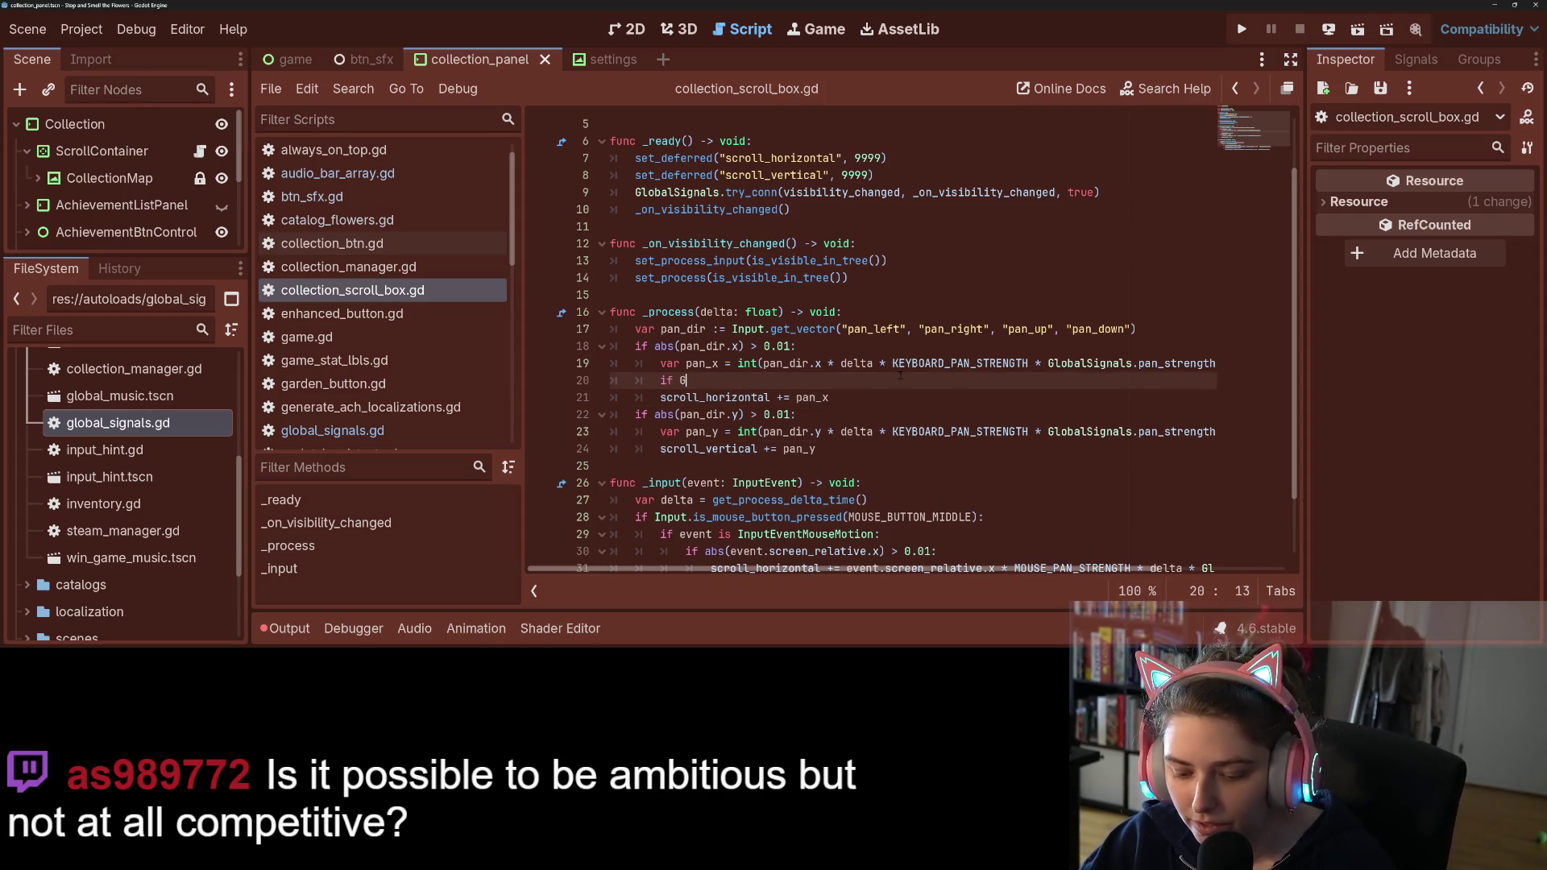
text(.)
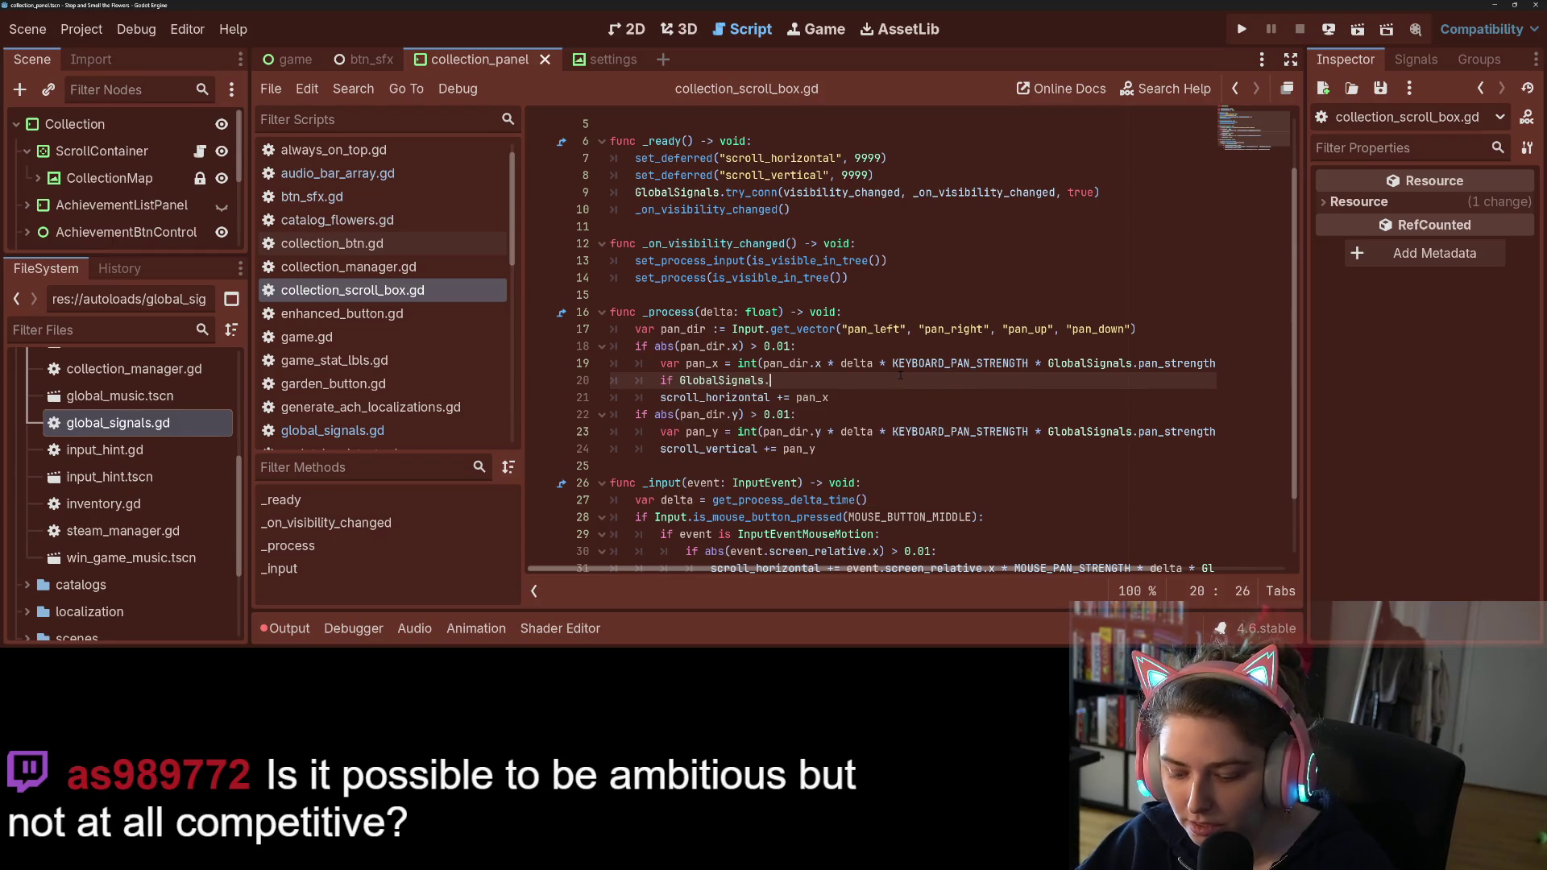
text(interte)
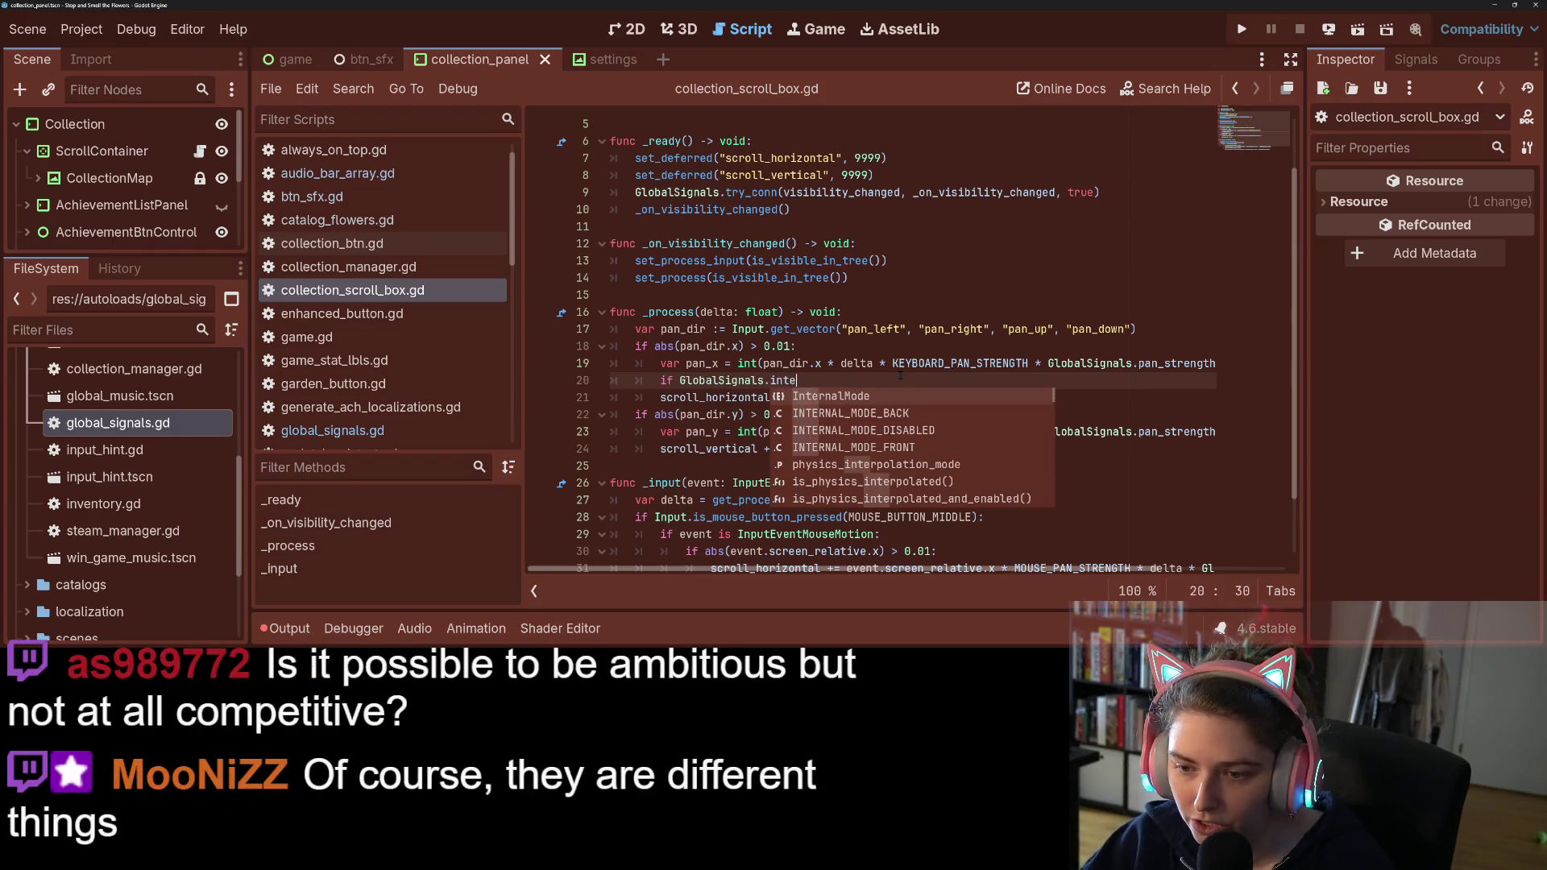
key(BackSpace)
key(BackSpace)
key(BackSpace)
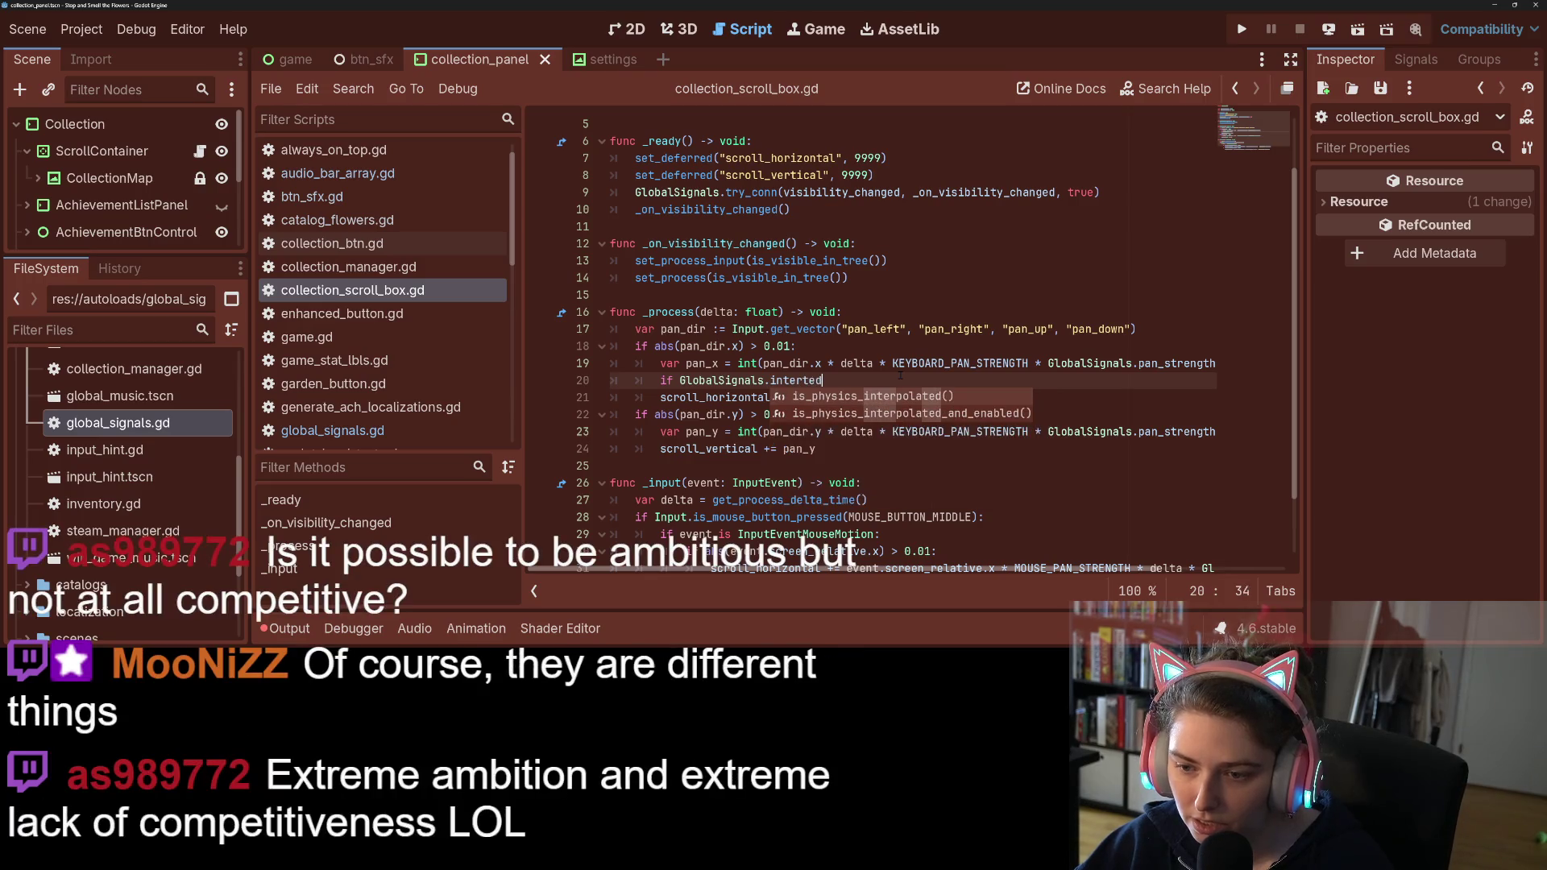
key(BackSpace)
key(BackSpace)
key(BackSpace)
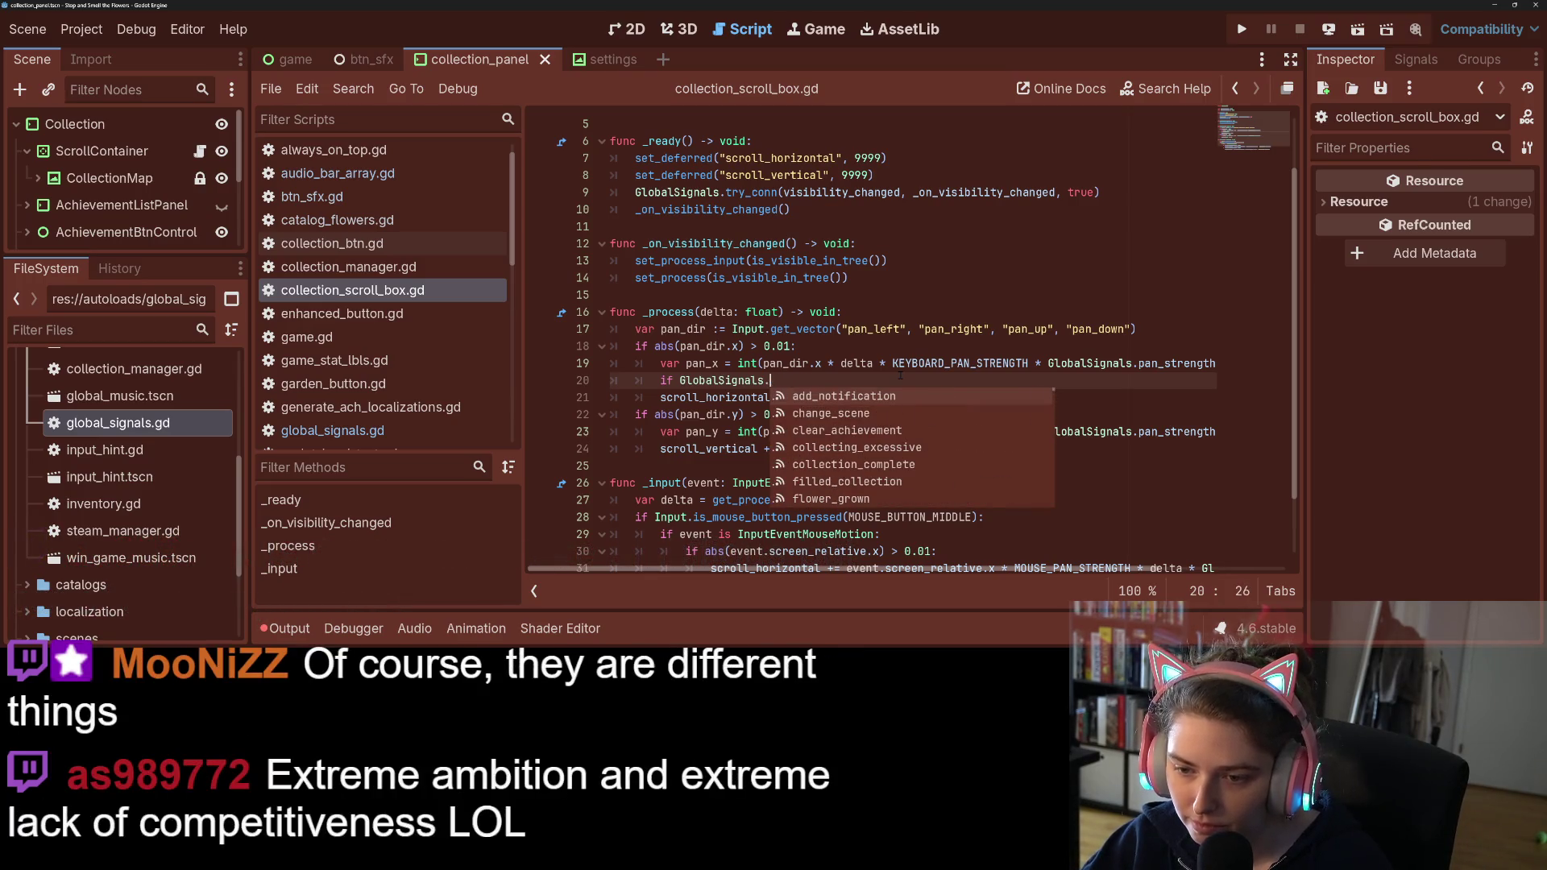
text(p)
key(Return)
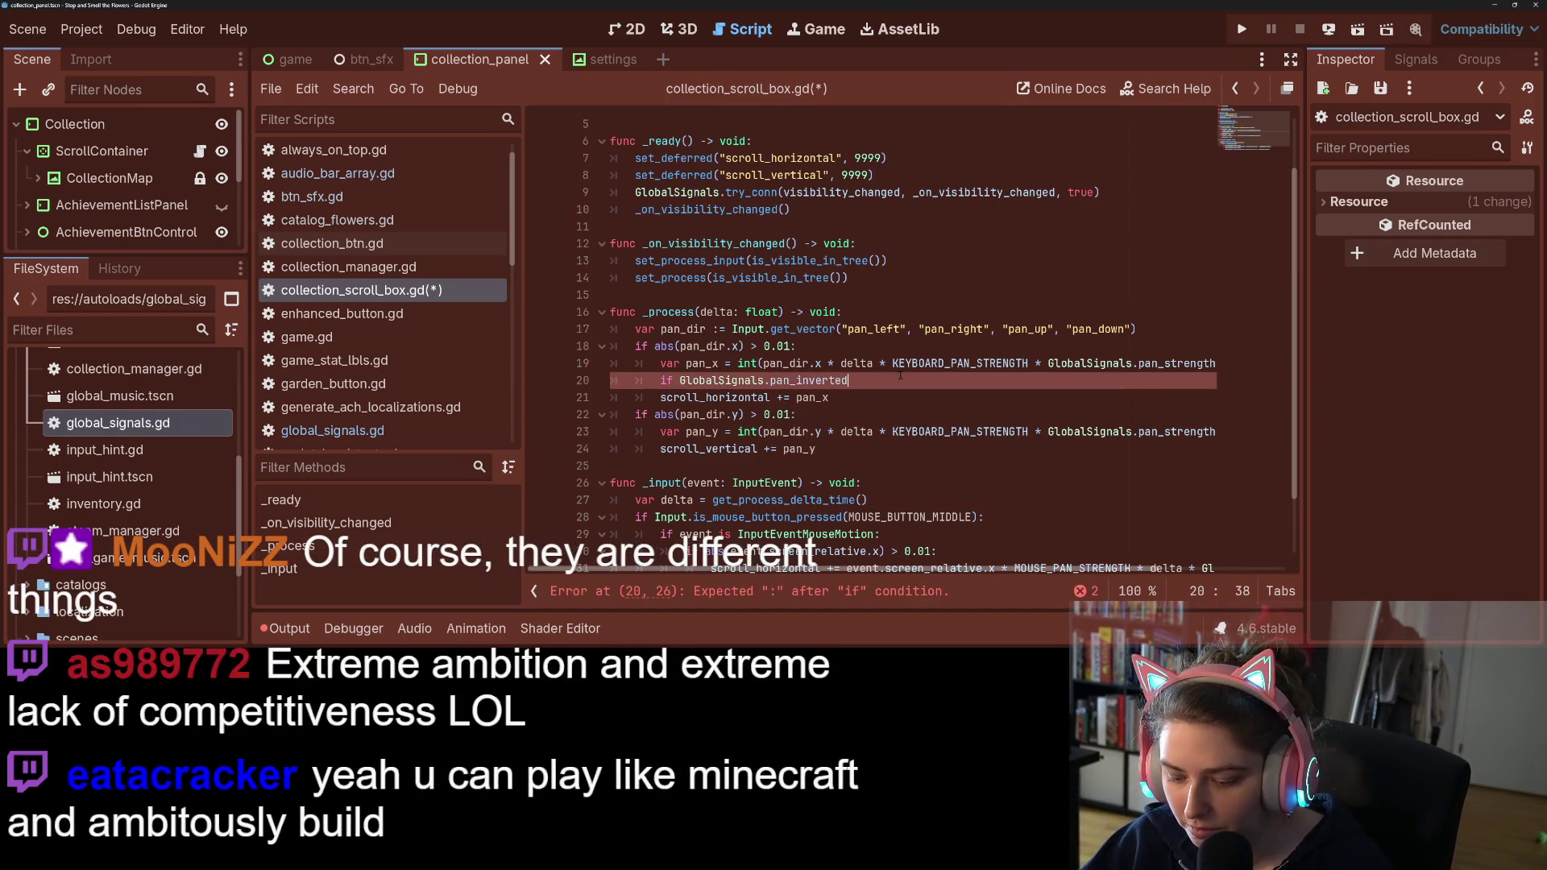
text(:)
key(Return)
text(pan)
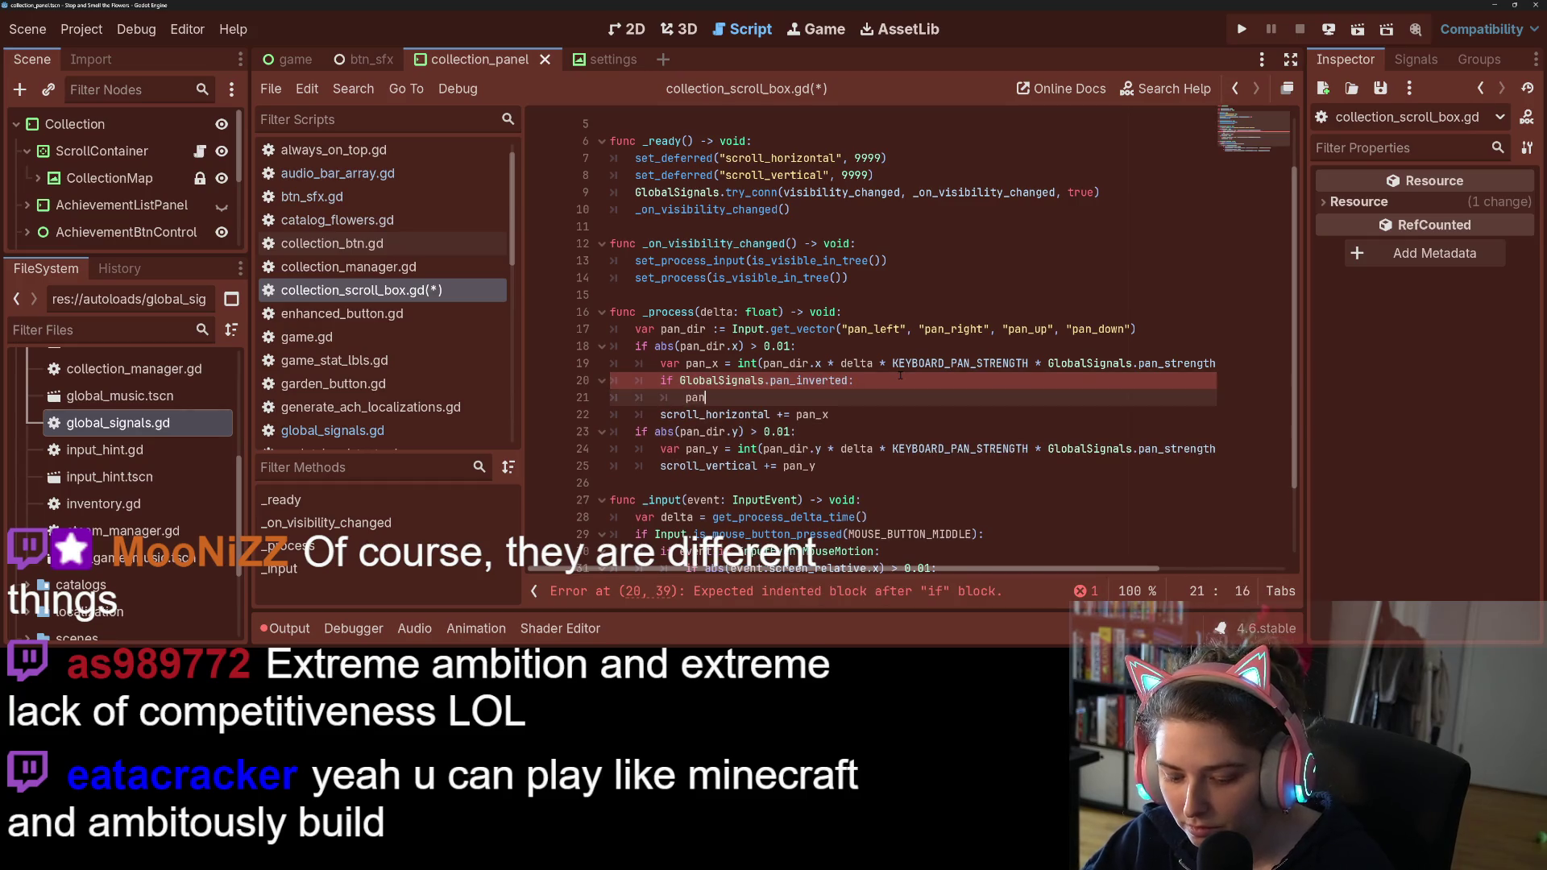
key(Return)
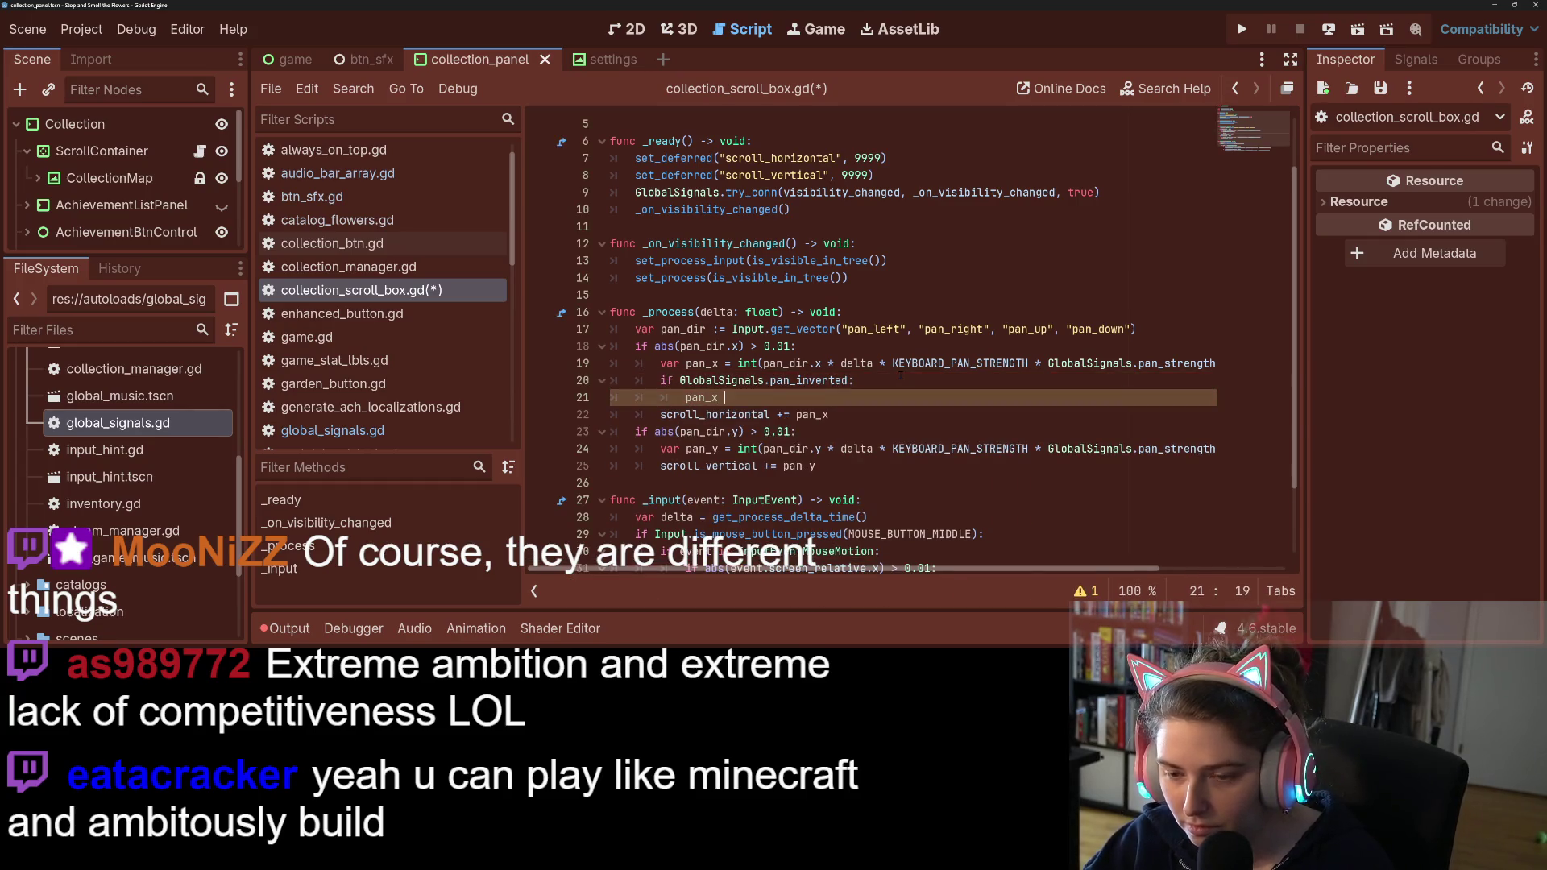
text(= -)
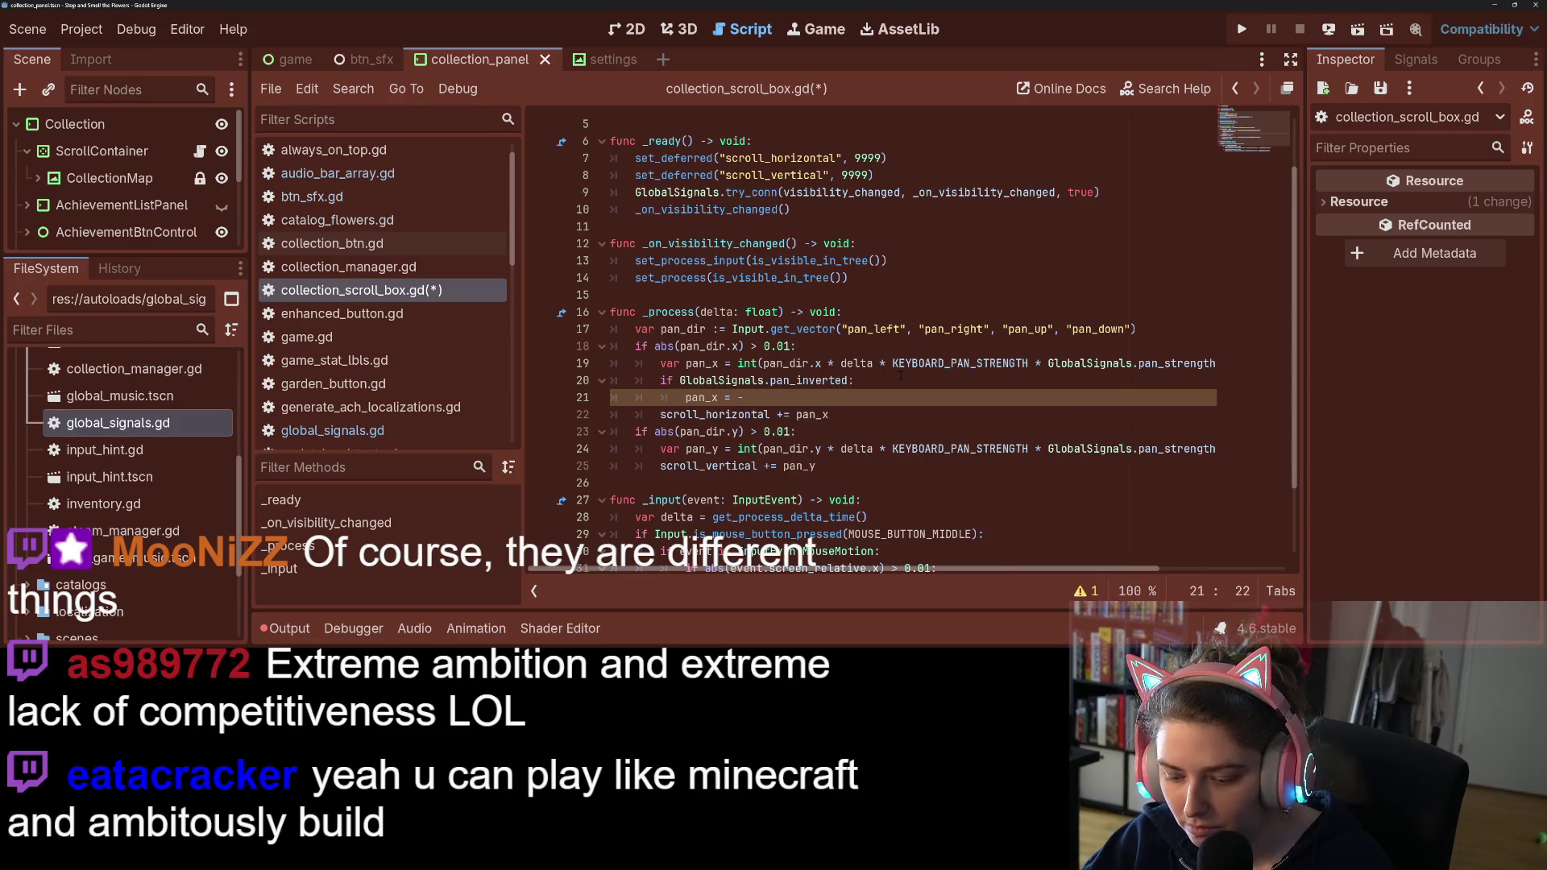
text(1 * pan_x)
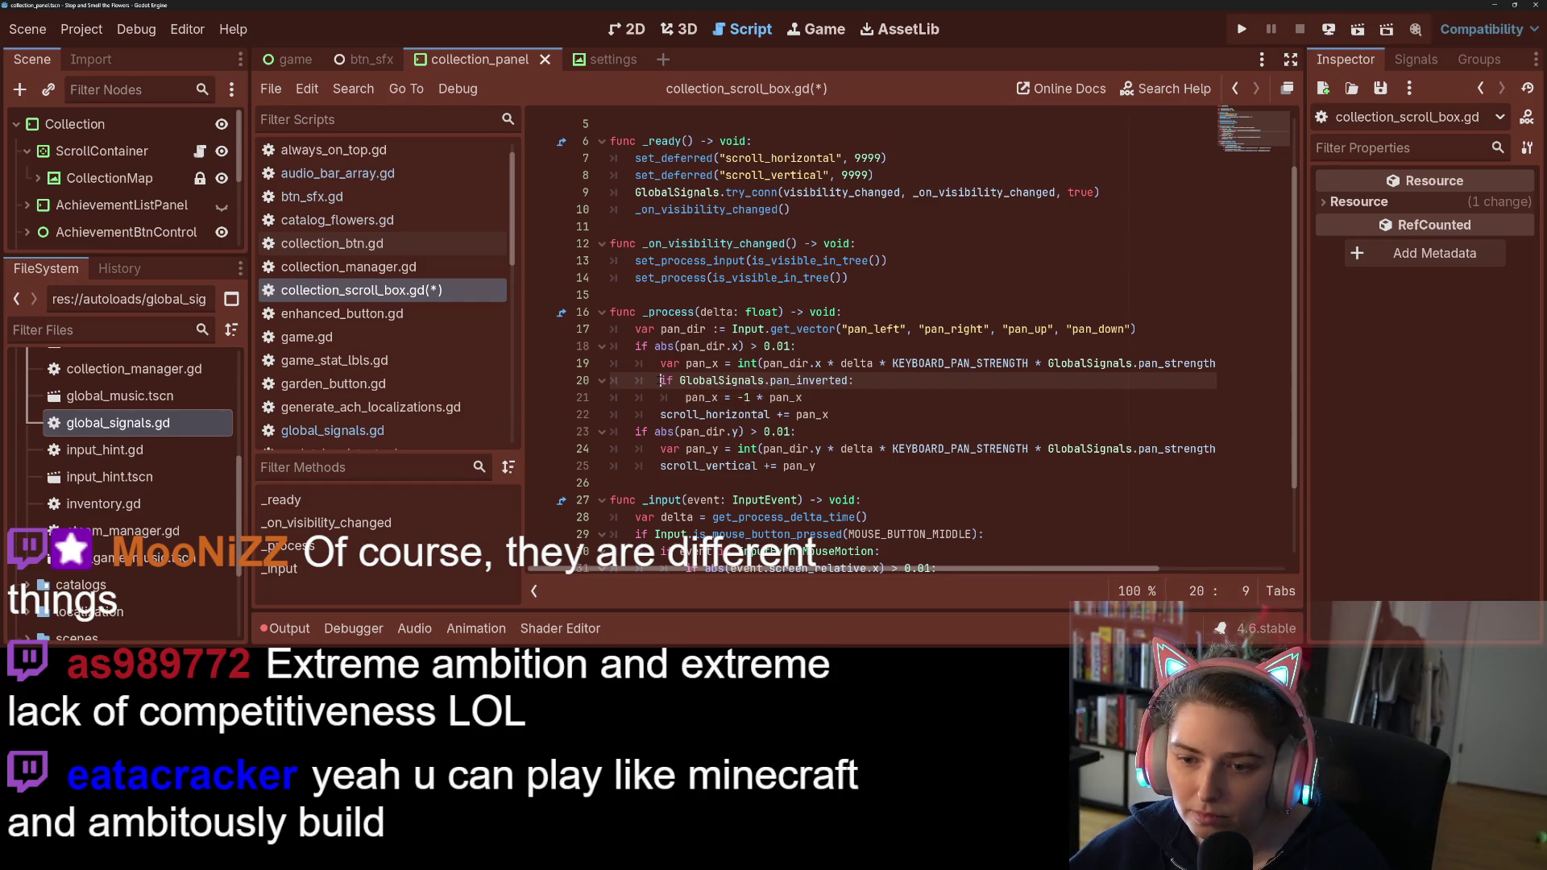
Step: Duplicate the inversion check after the pan_y line, rename both pan_x to pan_y, and save
drag(661, 380, 812, 395)
key(ctrl+c)
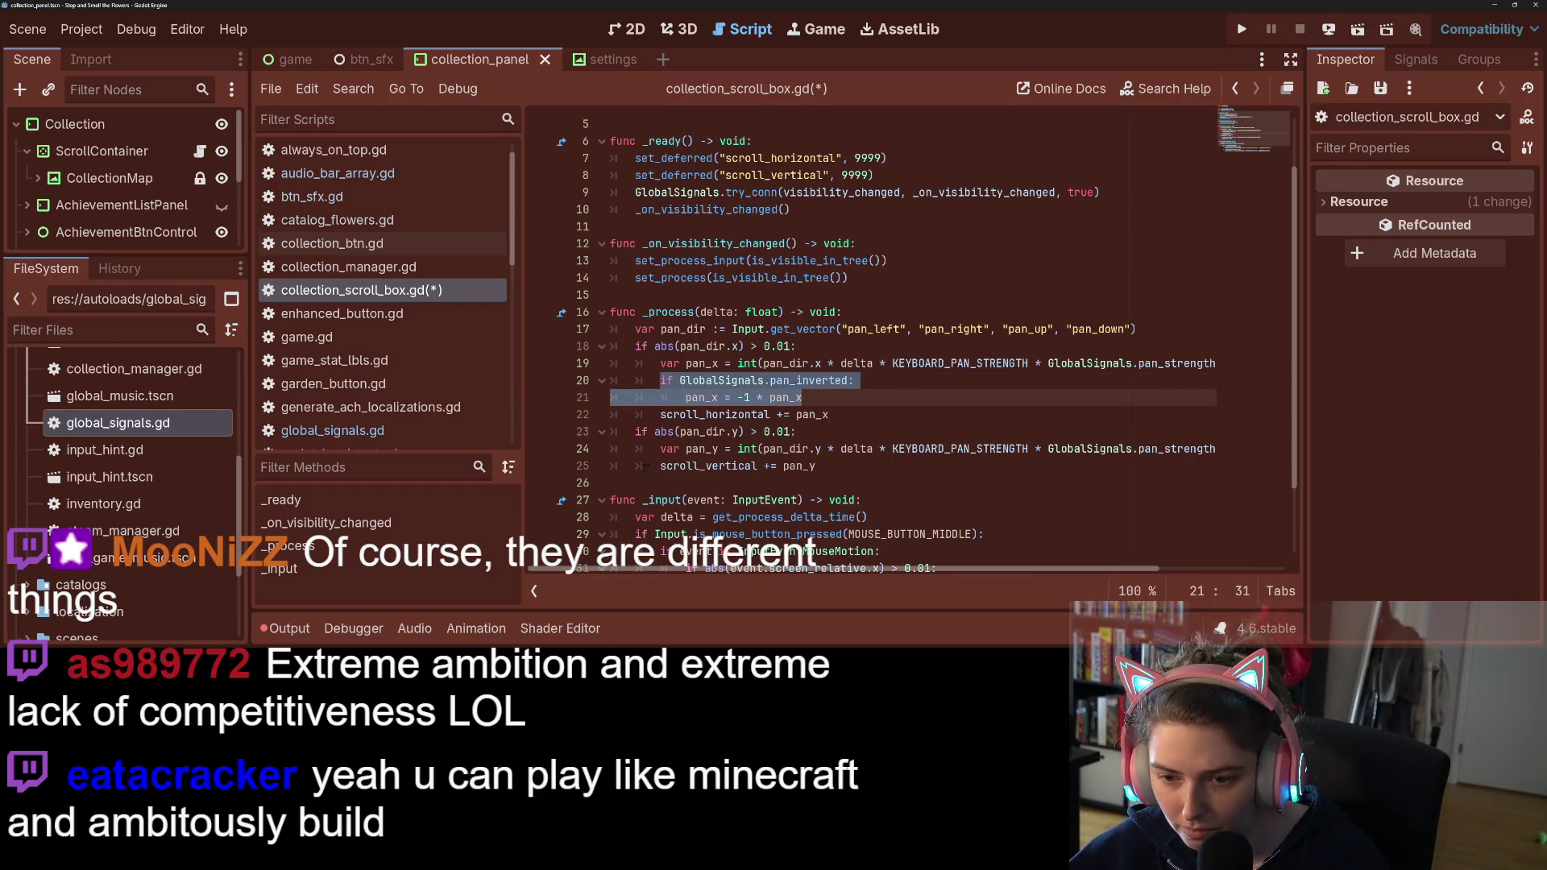
click(636, 465)
key(ctrl+v)
key(Return)
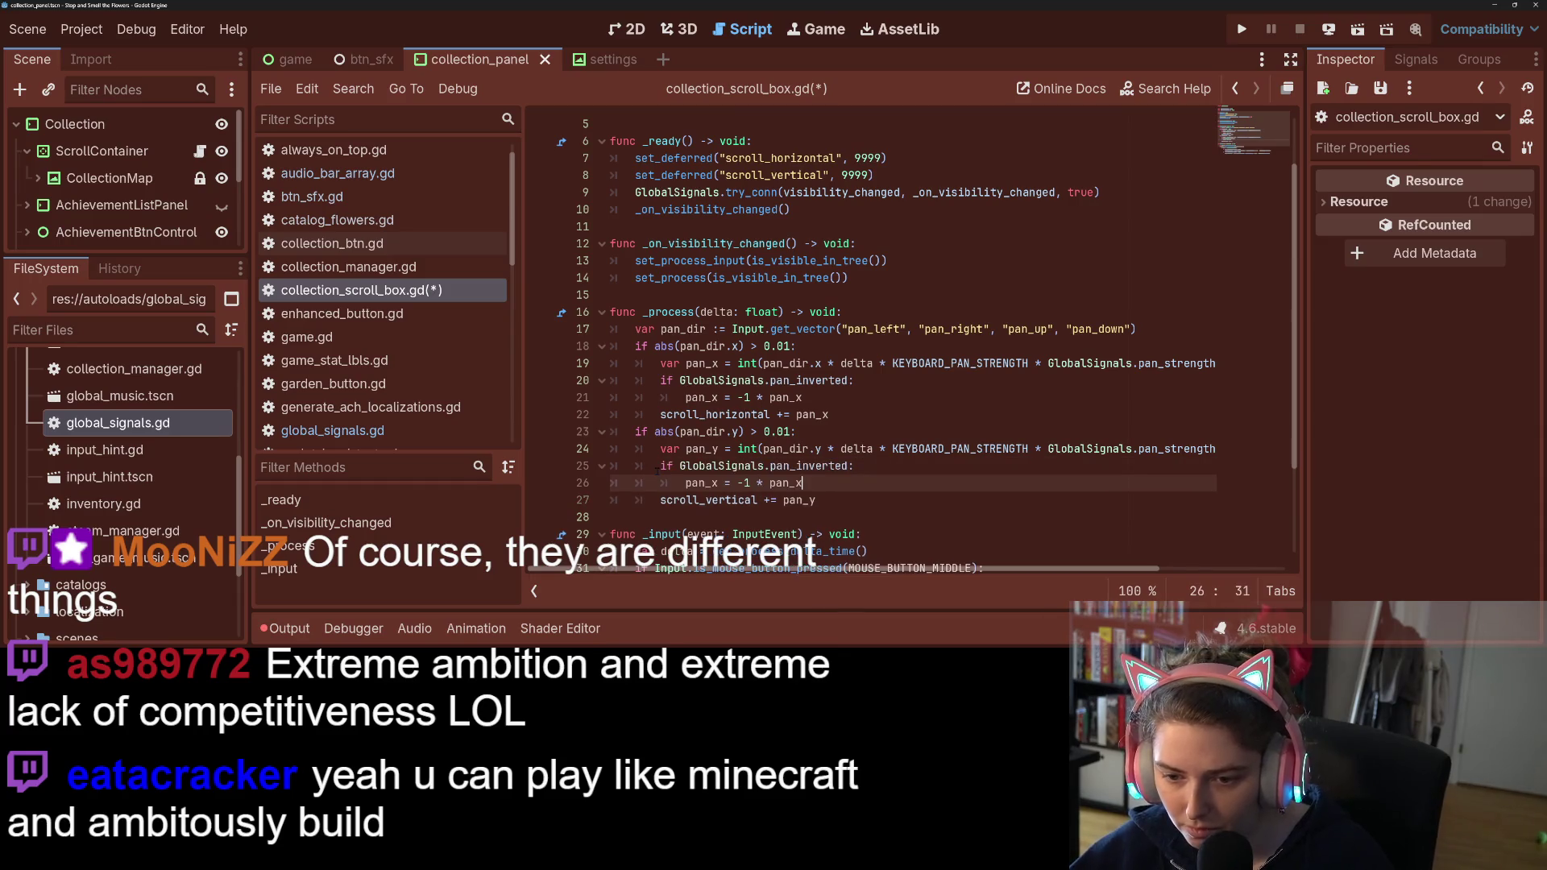
click(789, 500)
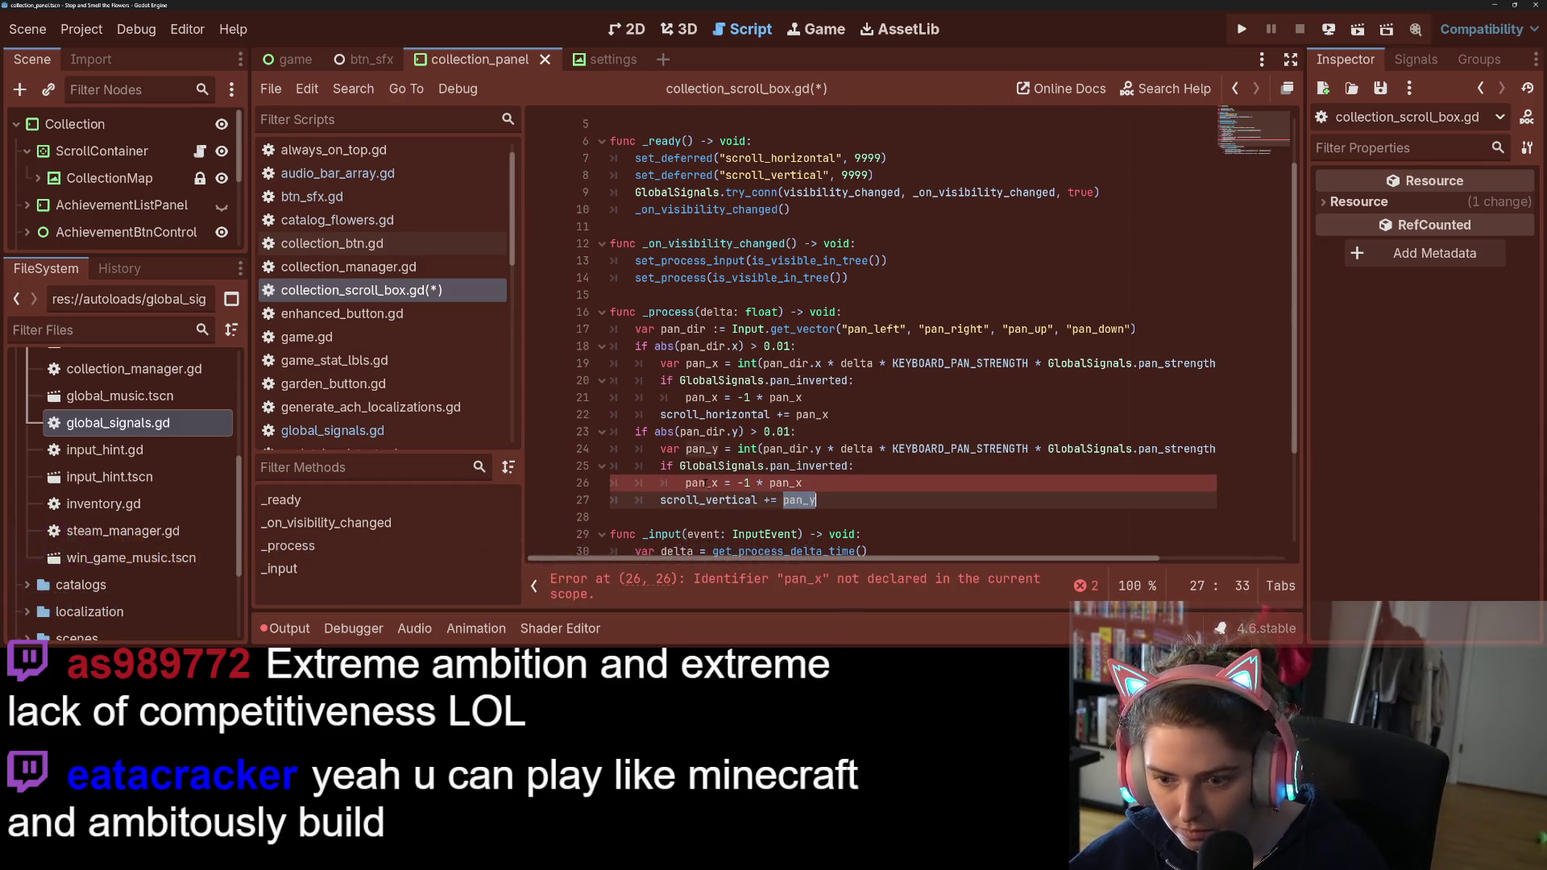
double_click(701, 483)
text(pan_y)
double_click(785, 484)
text(pan_y)
key(ctrl+s)
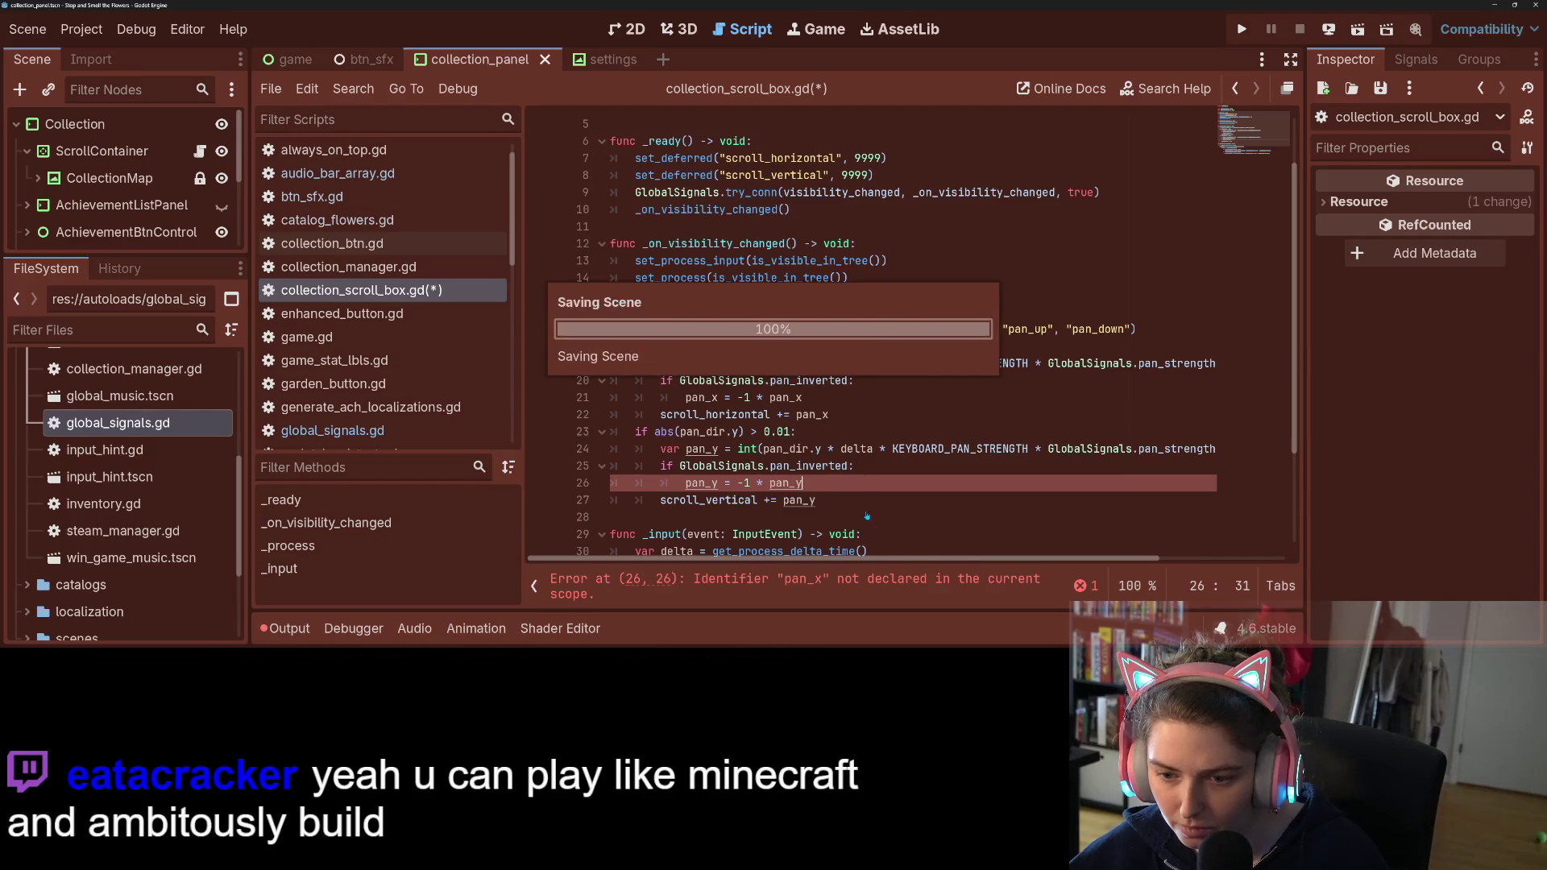
click(873, 500)
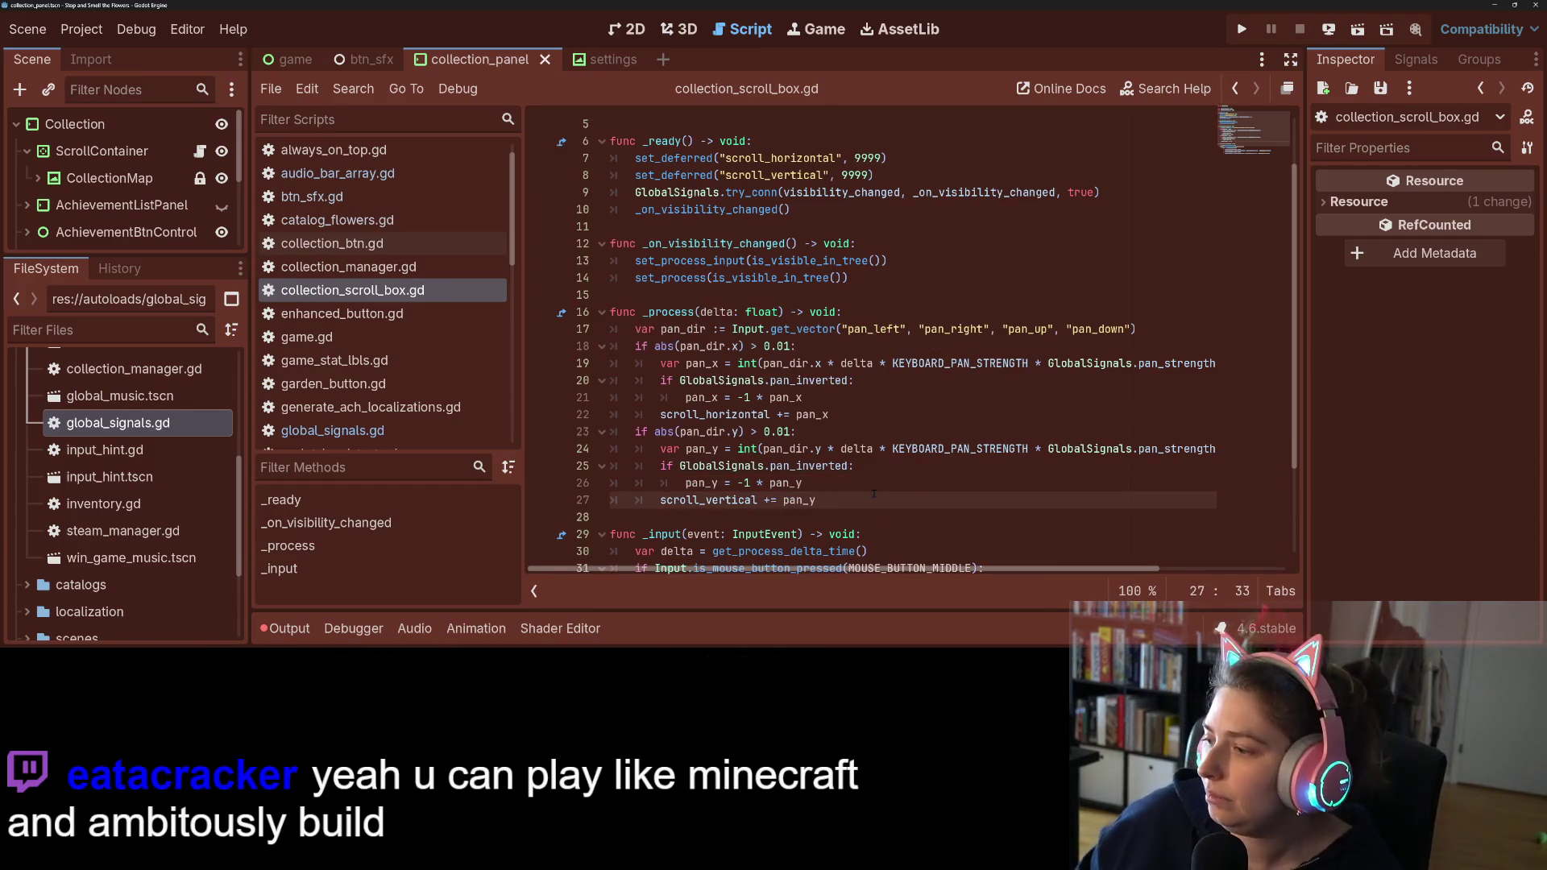
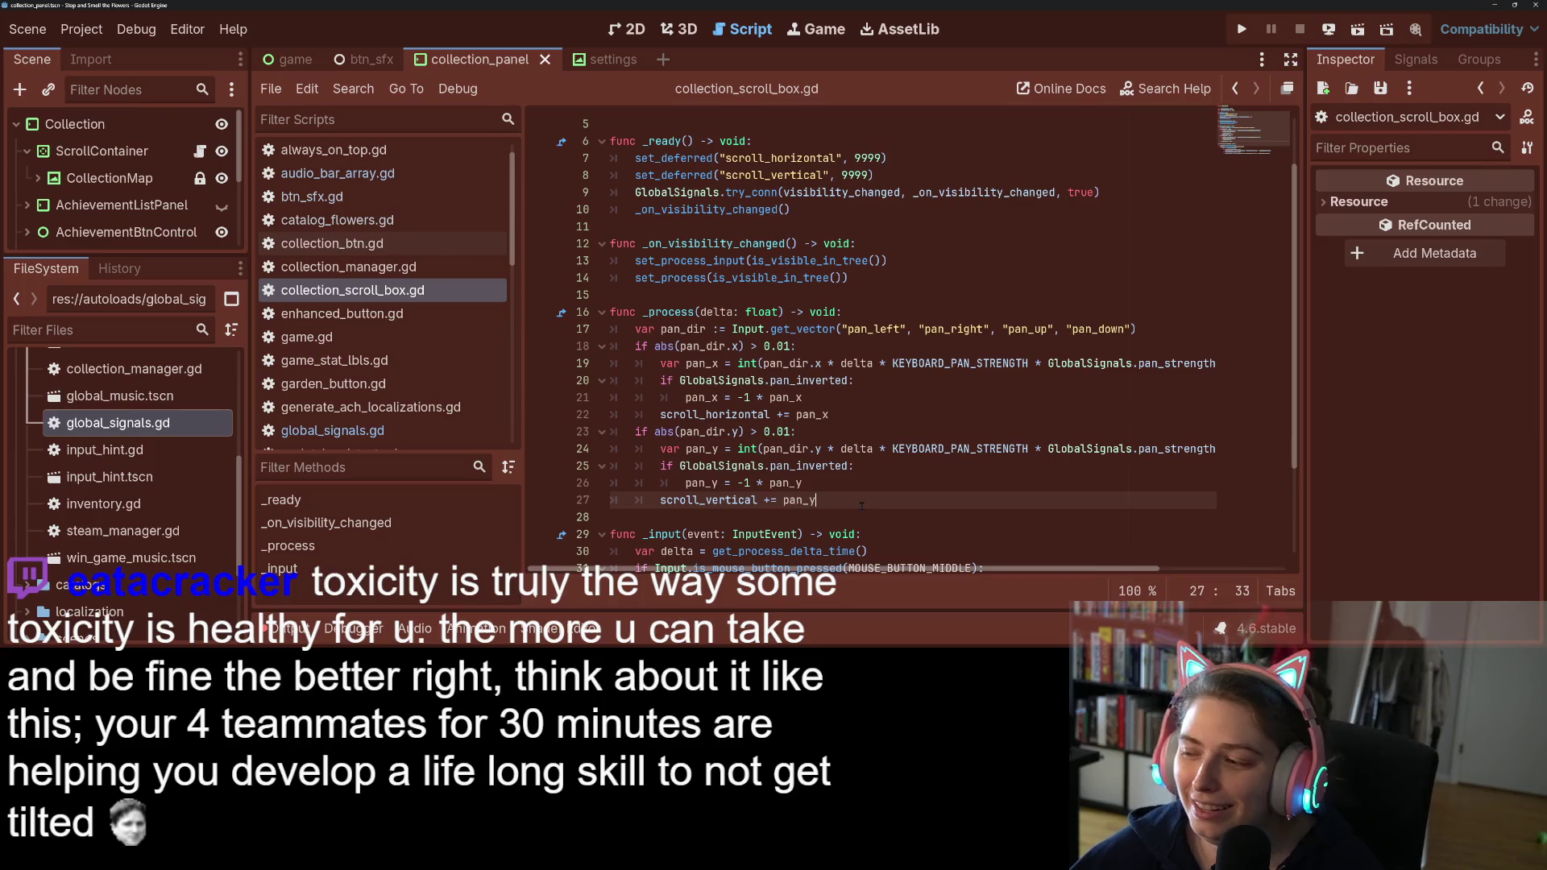
Step: Move the horizontal pan expression into a new var pan_x and change scroll_horizontal to += pan_x
scroll(860, 506, down, 2)
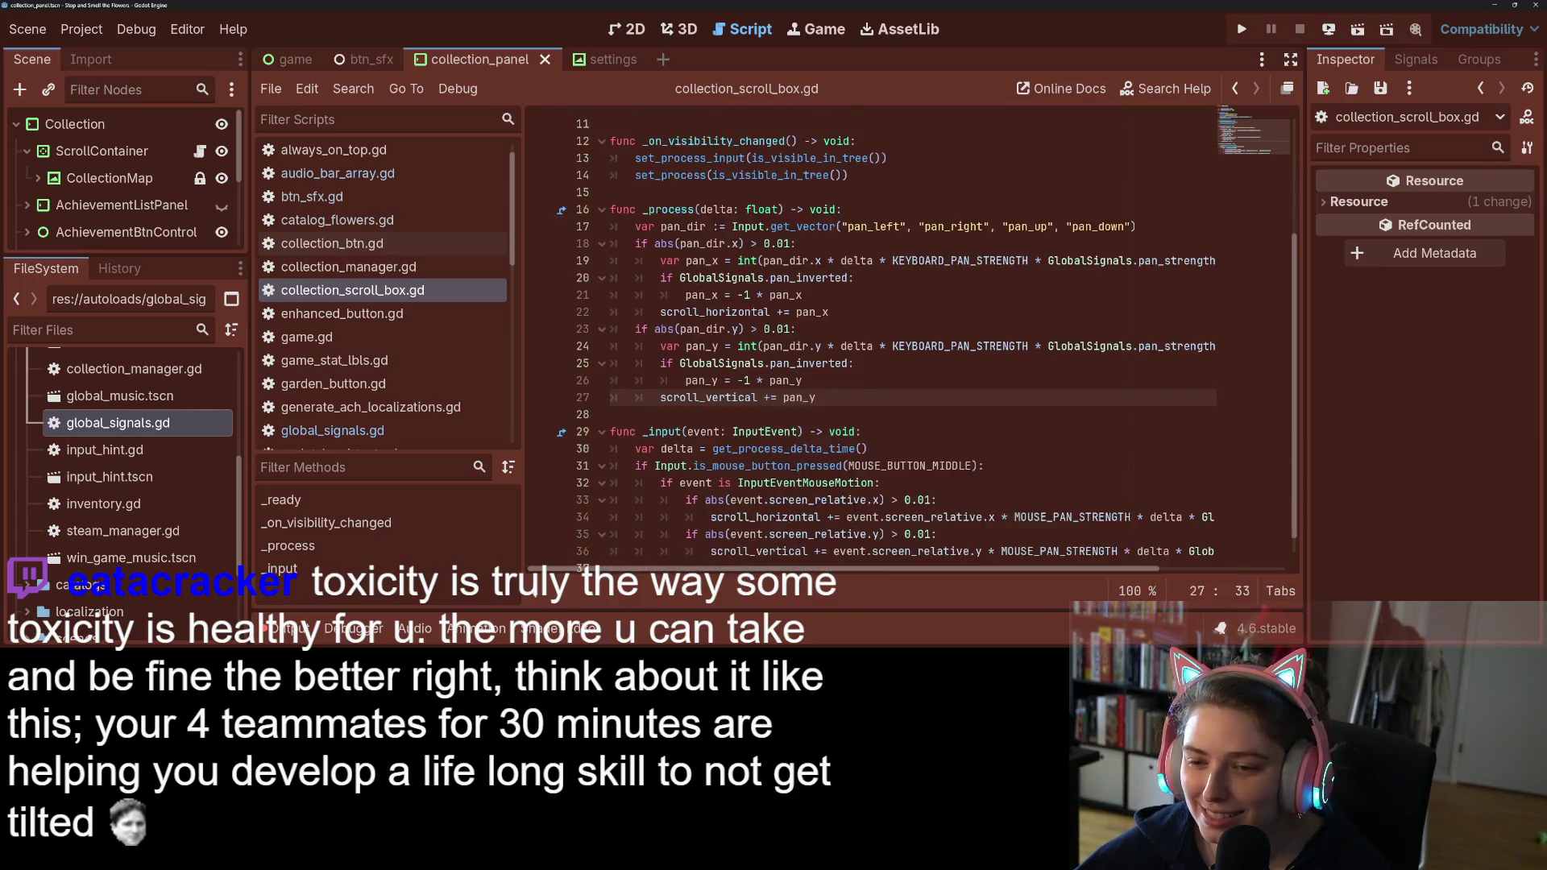
scroll(944, 480, down, 1)
click(905, 482)
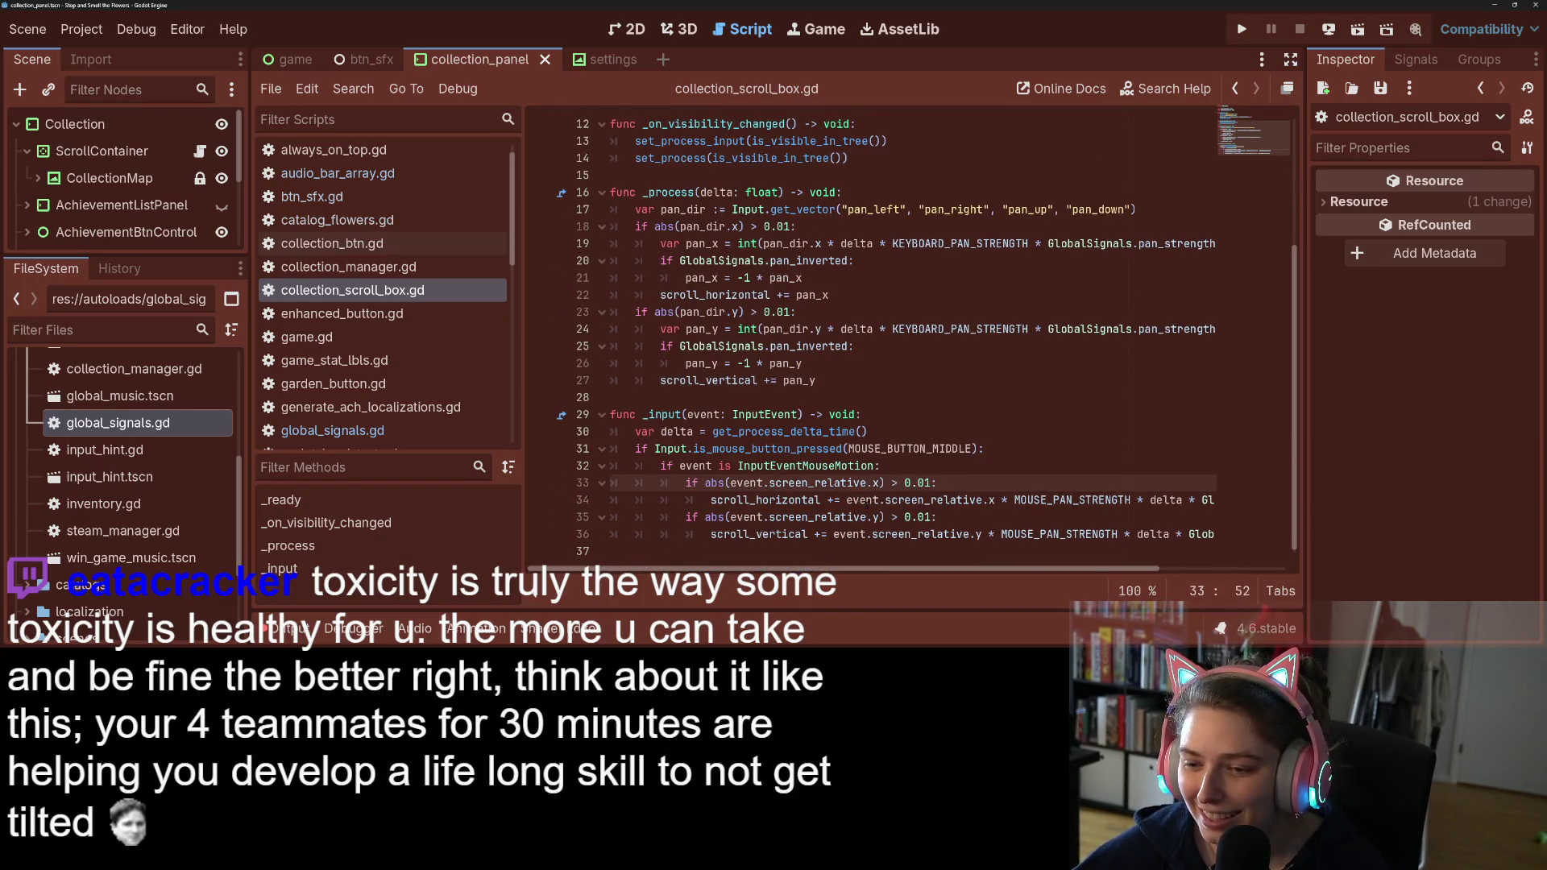
drag(848, 500, 1217, 499)
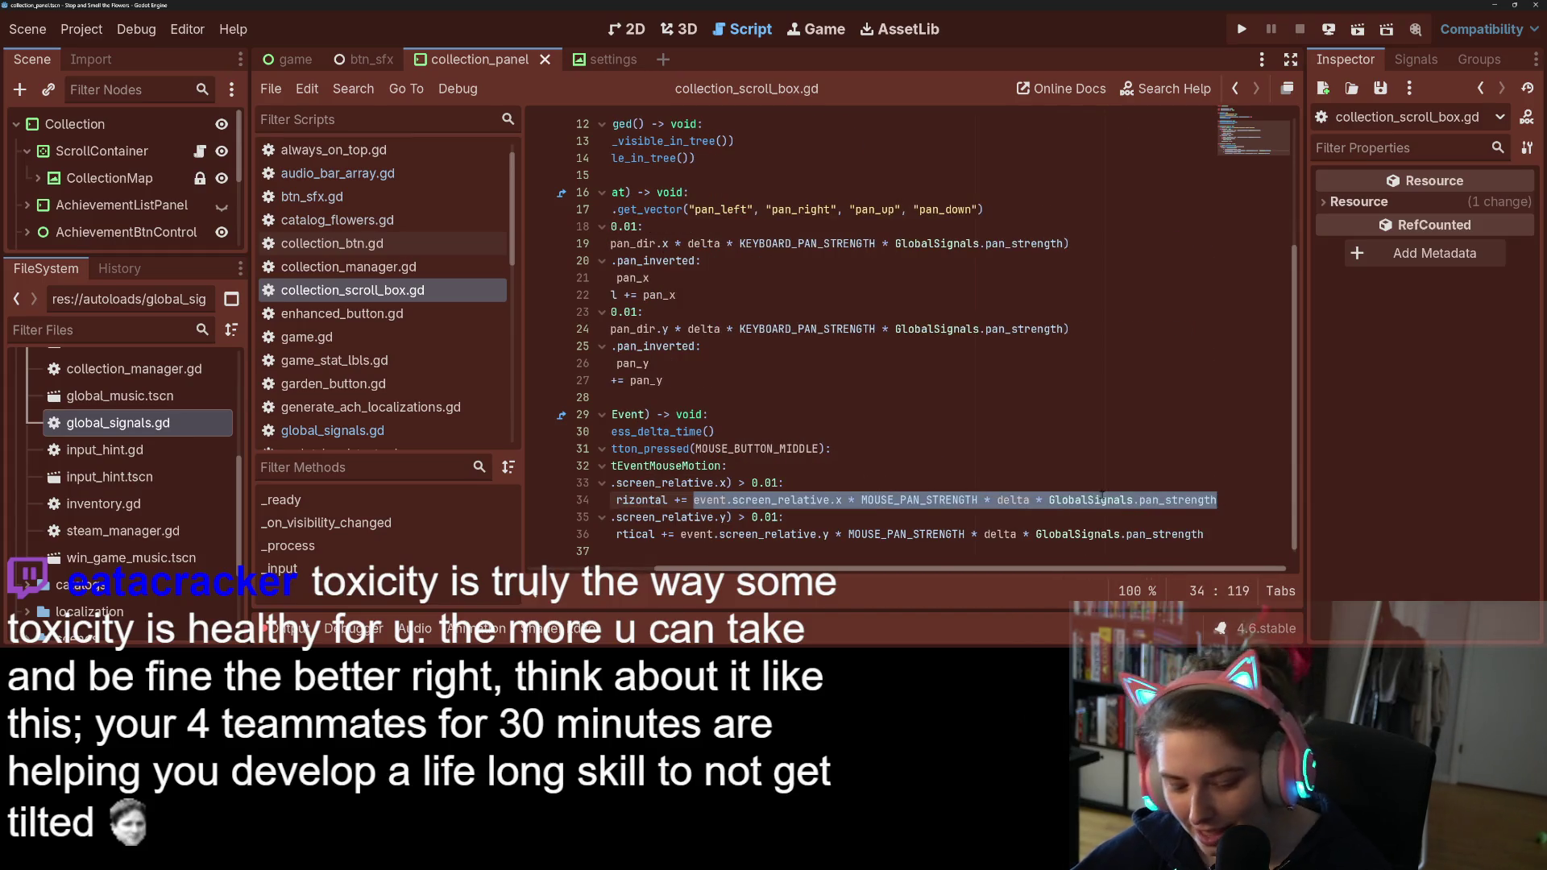
key(ctrl+x)
click(982, 480)
key(Return)
text(va)
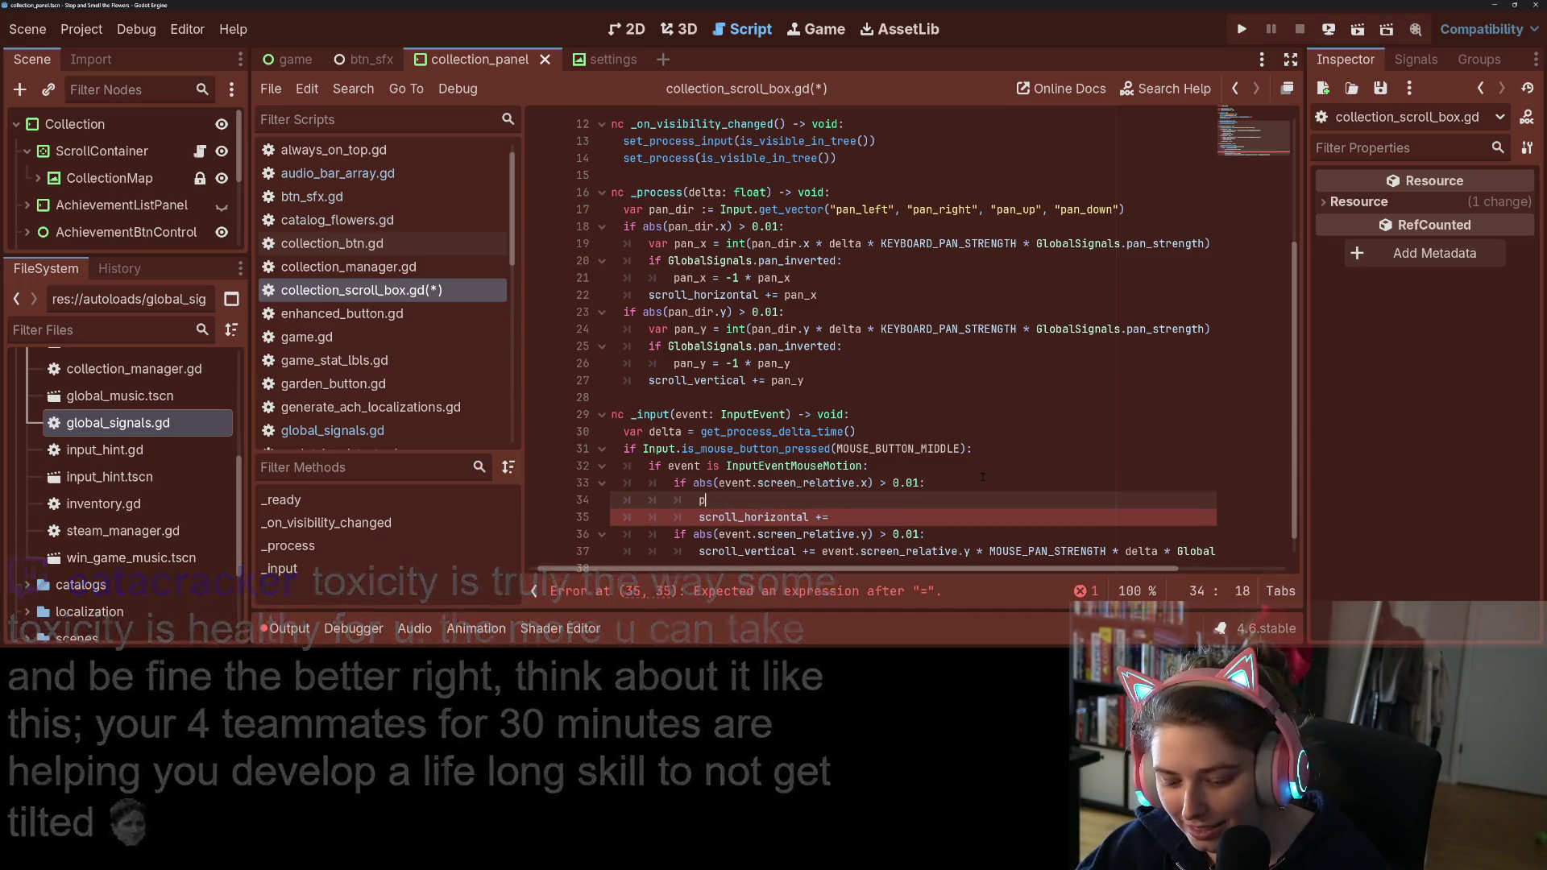
text(r pan)
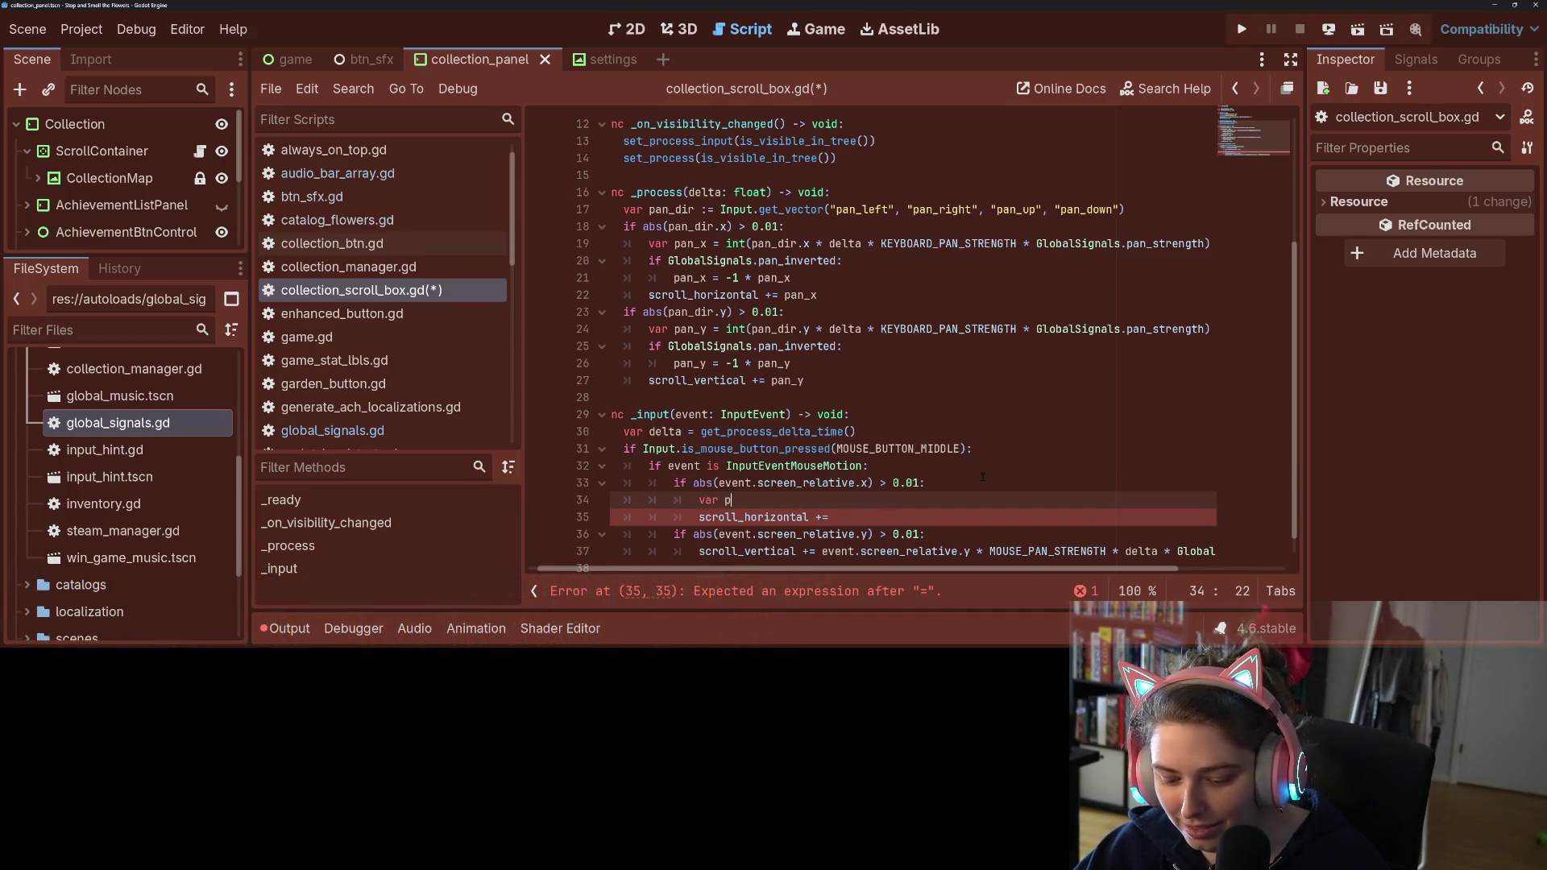
text(_x =)
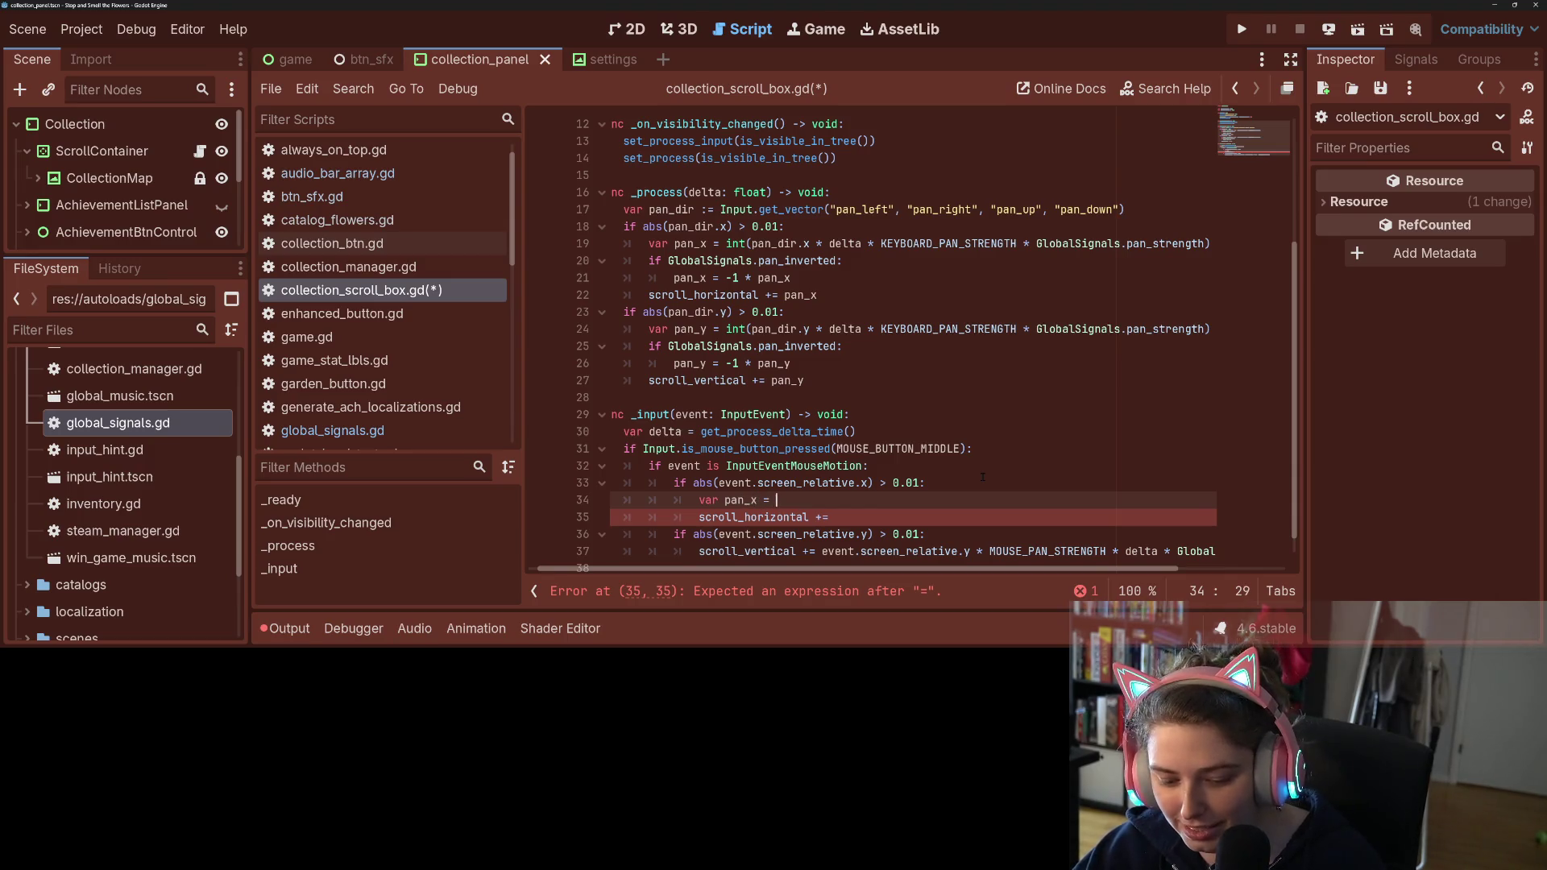
key(ctrl+v)
scroll(893, 512, left, 3)
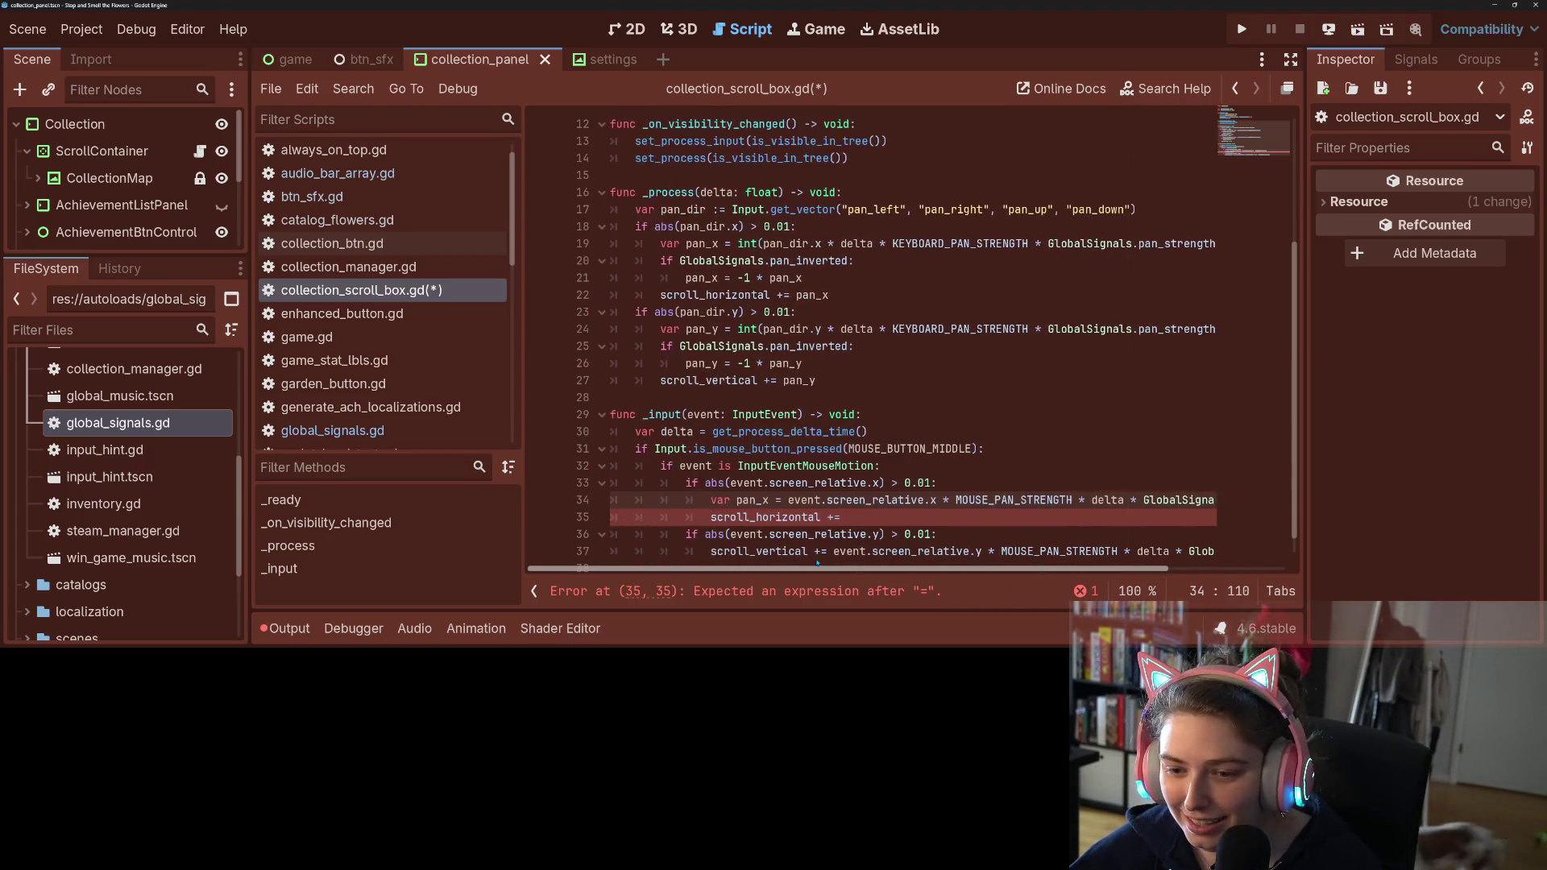
click(893, 516)
text(pan_x)
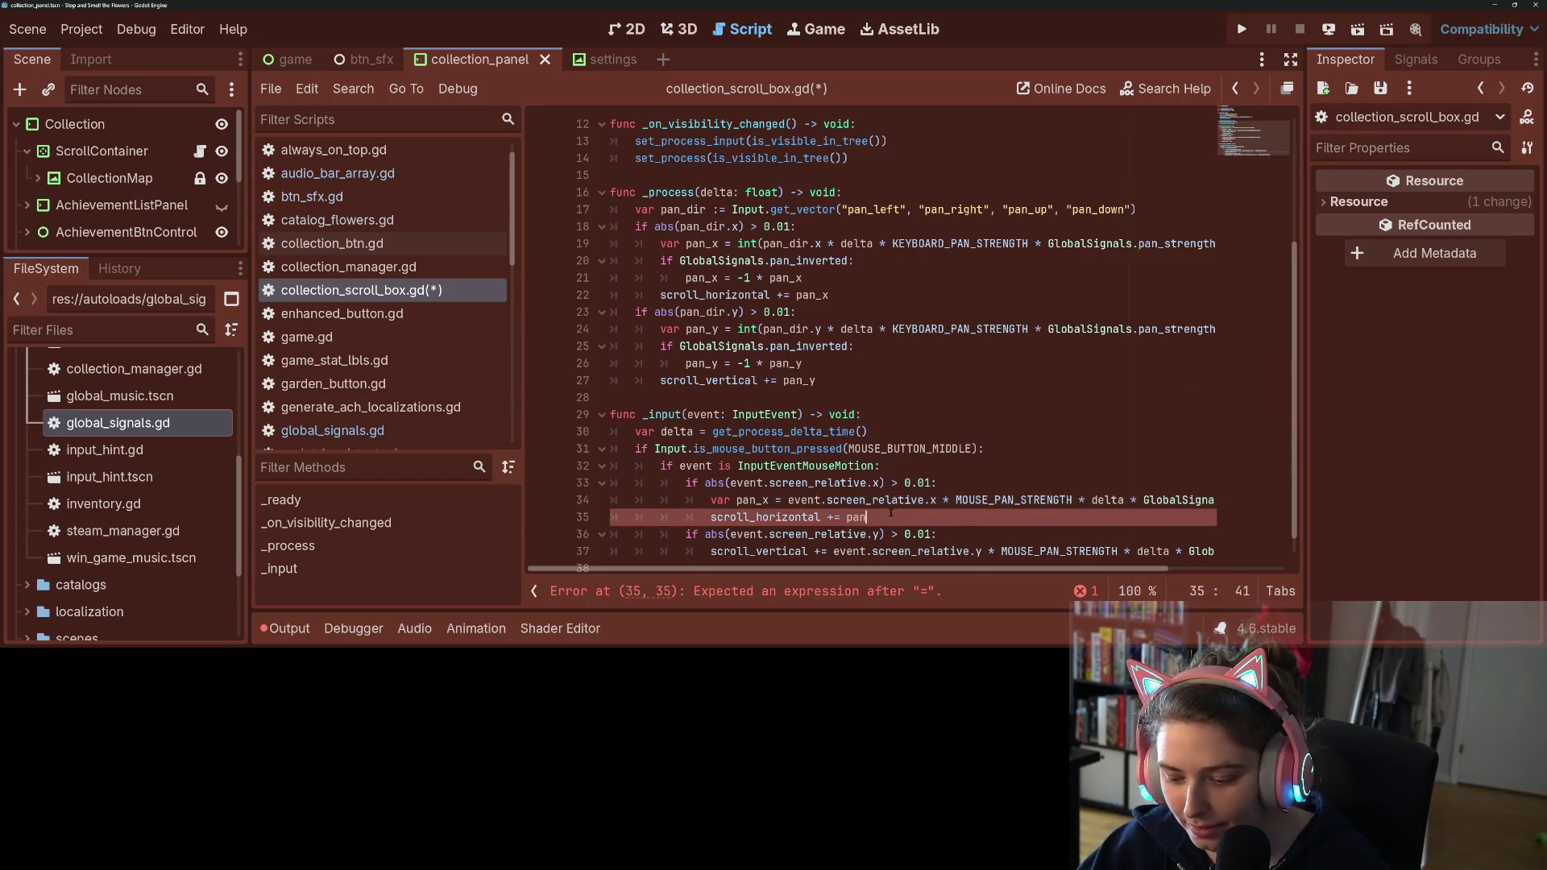
Step: Copy the pan_inverted check under pan_x so pan_x = -1 * pan_x when inverted
click(671, 329)
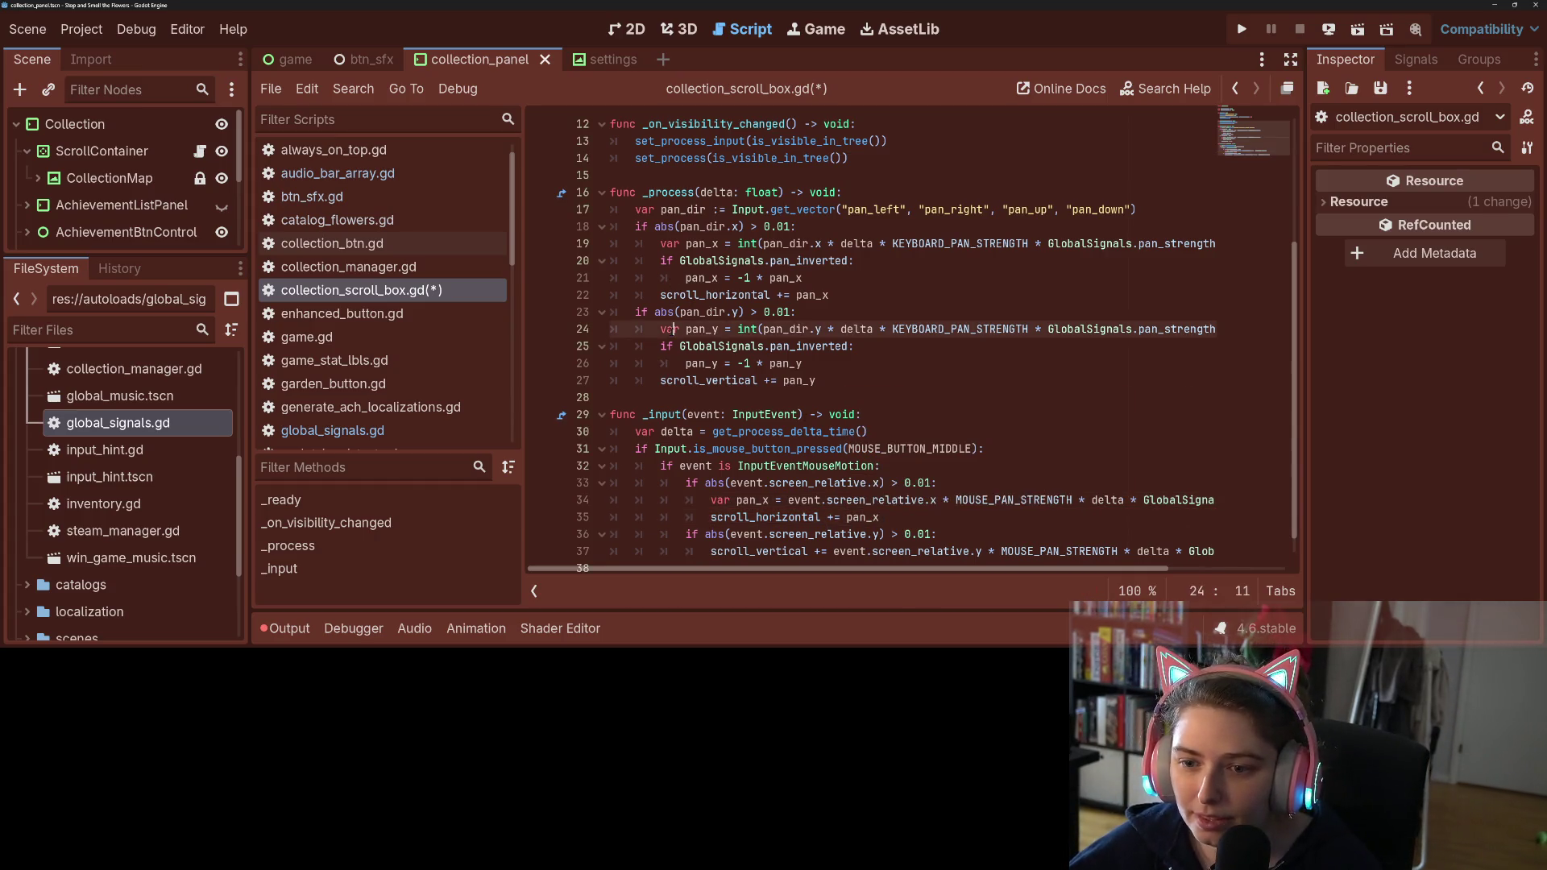
drag(660, 261, 802, 277)
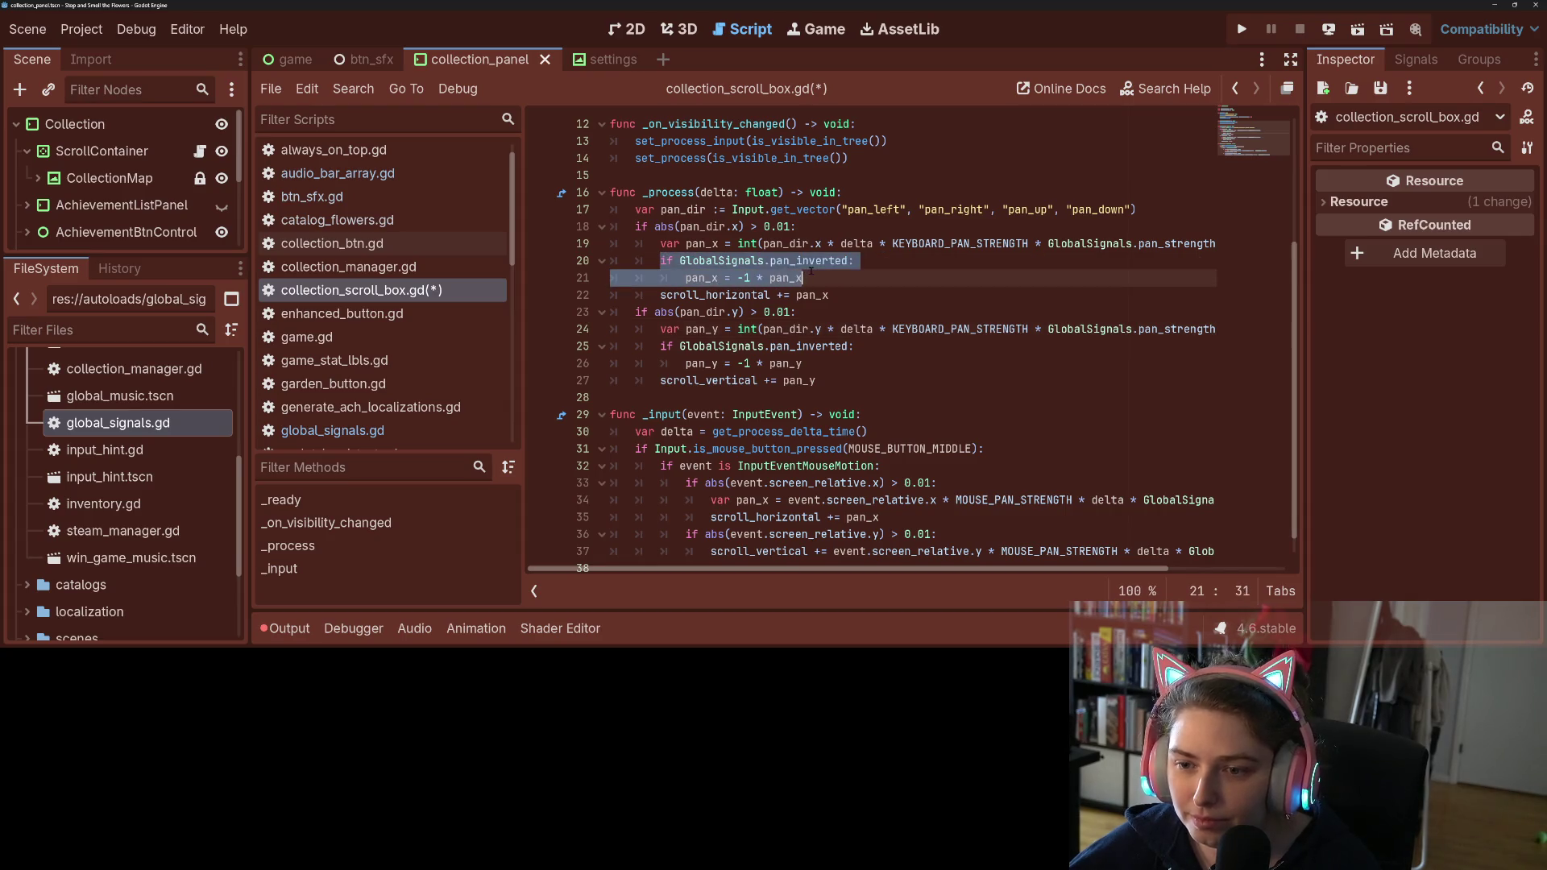
scroll(801, 277, down, 1)
key(ctrl+c)
click(711, 499)
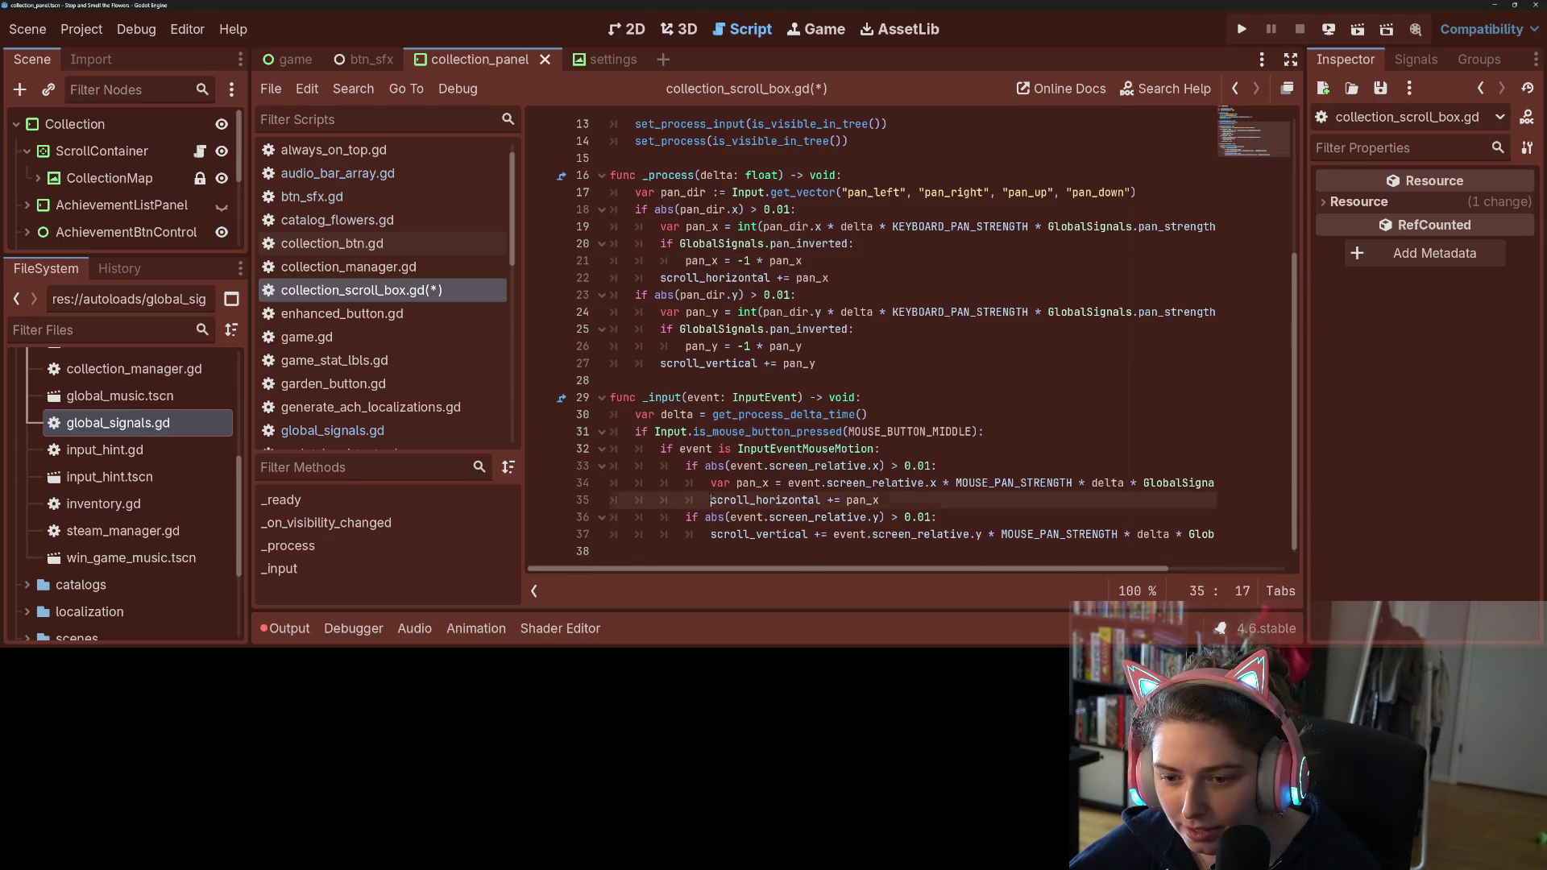
key(Return)
key(Up)
key(ctrl+v)
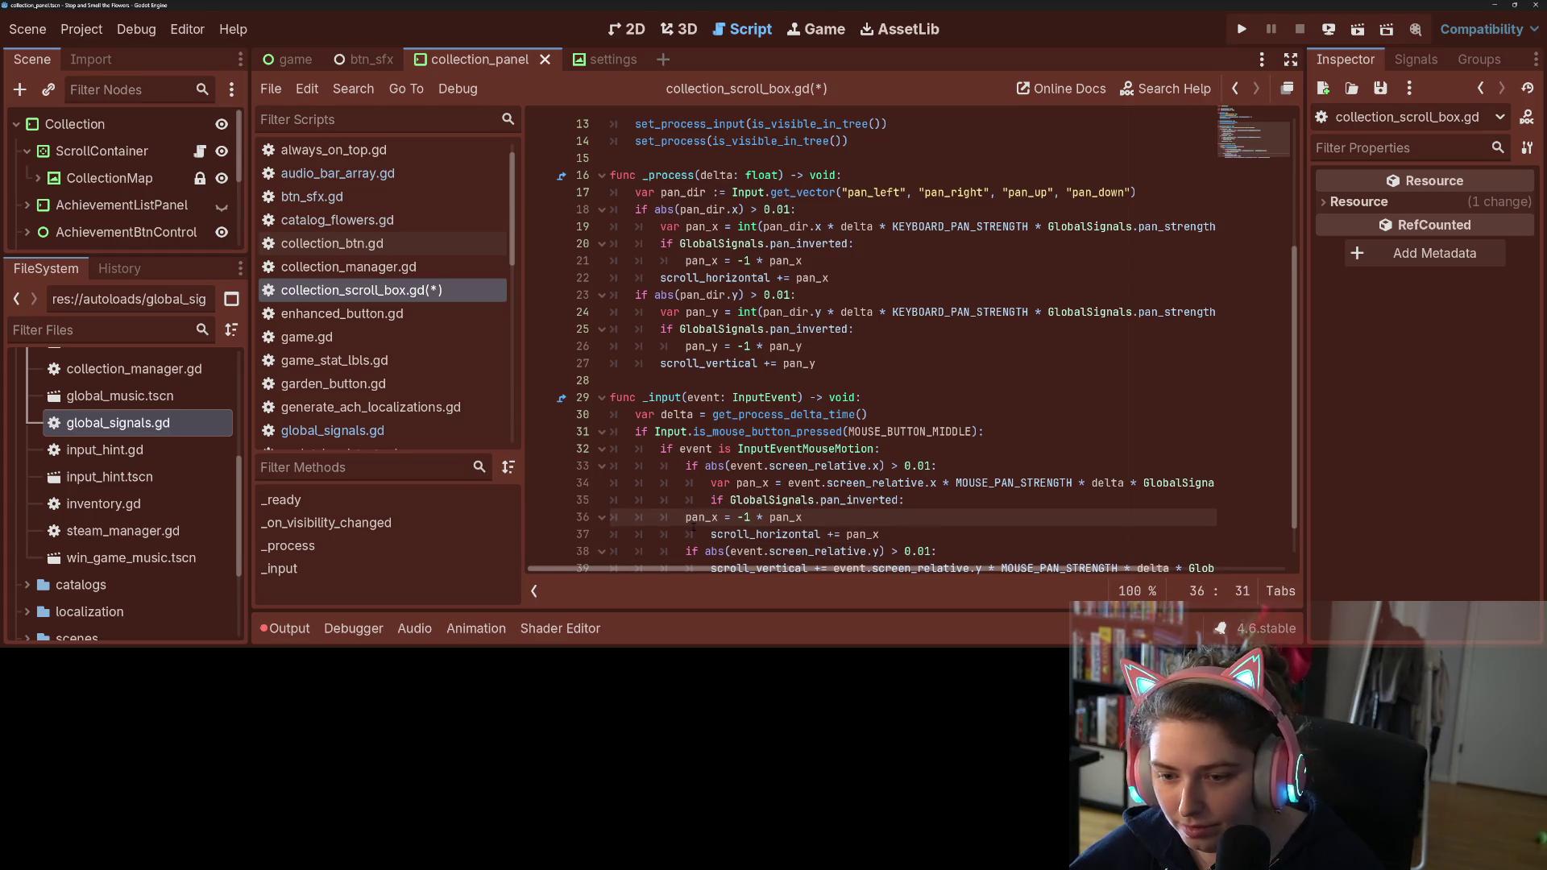
key(Tab)
key(Tab)
Step: Add a var pan_y line followed by the pan_inverted check setting pan_y = -1 * pan_y
mouse_move(660, 329)
mouse_down()
mouse_move(854, 330)
mouse_move(839, 347)
mouse_up()
scroll(855, 501, down, 1)
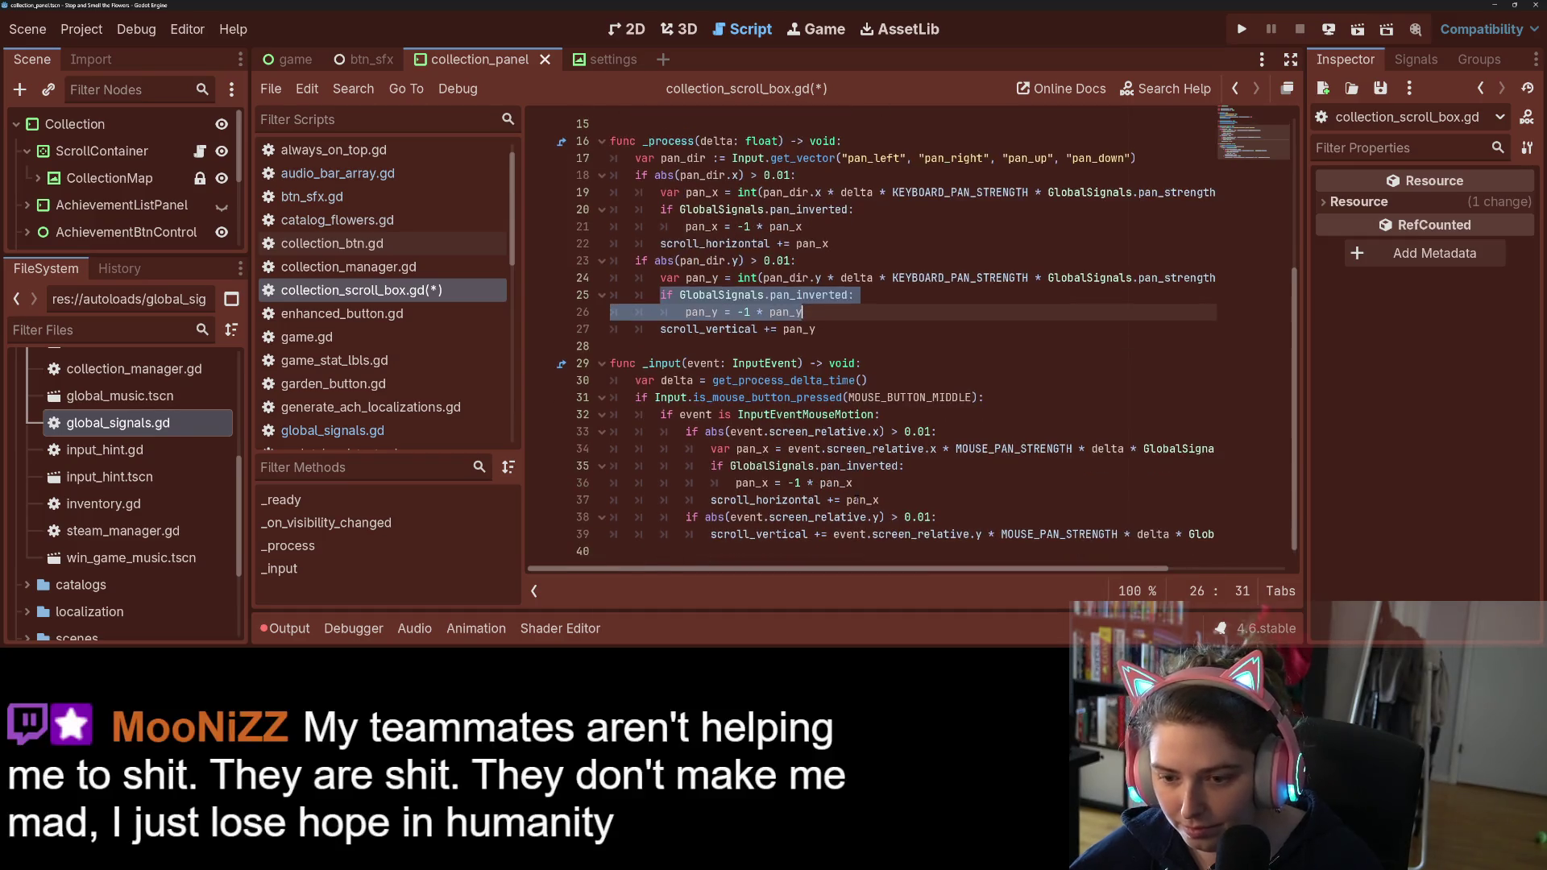
click(947, 519)
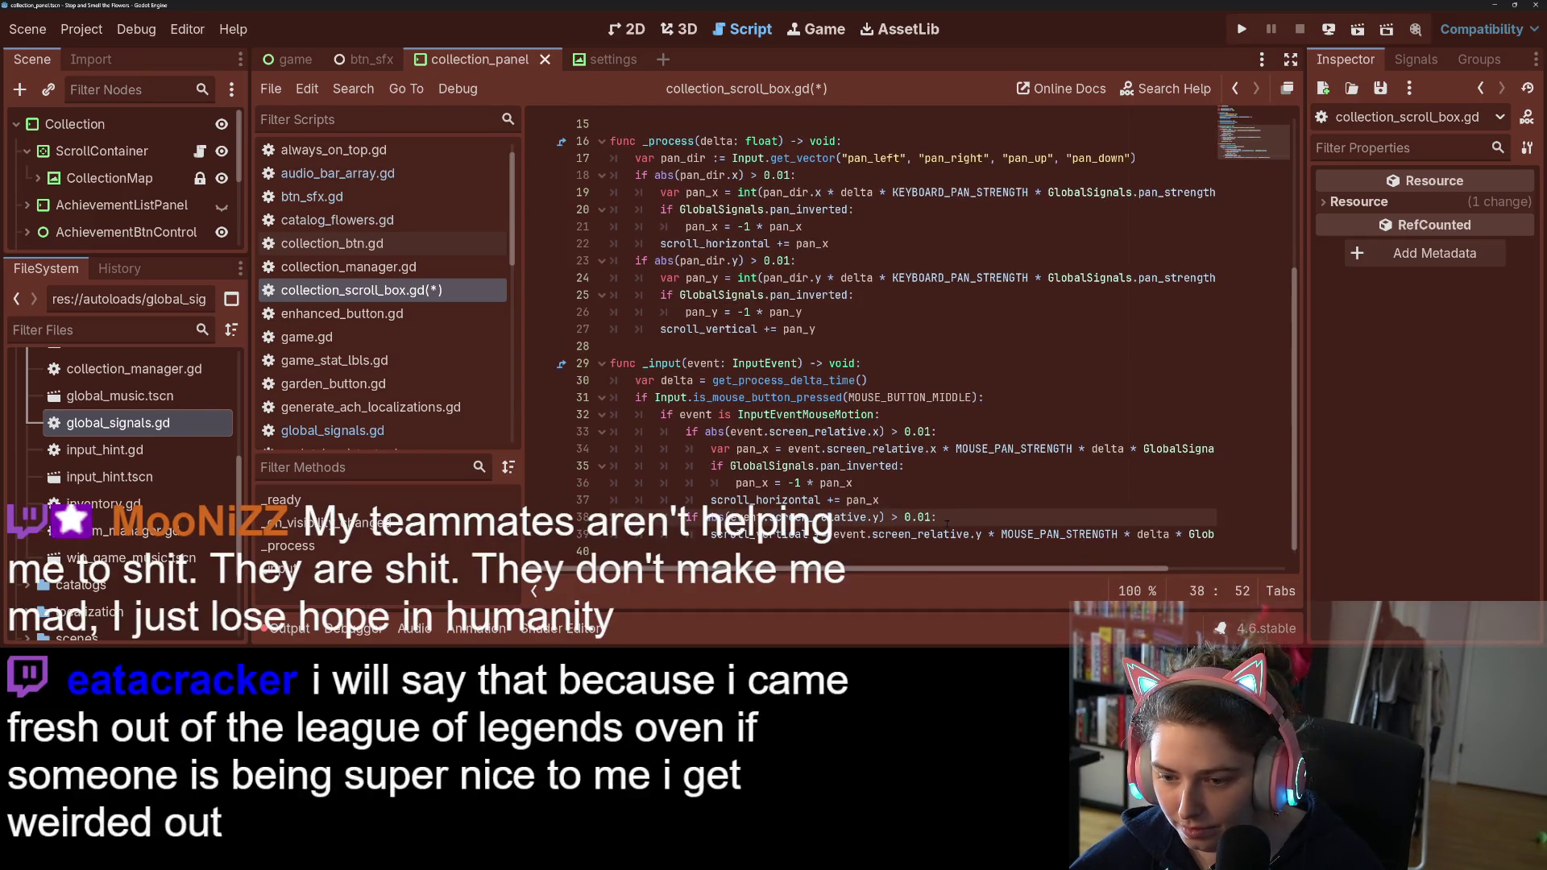
key(Return)
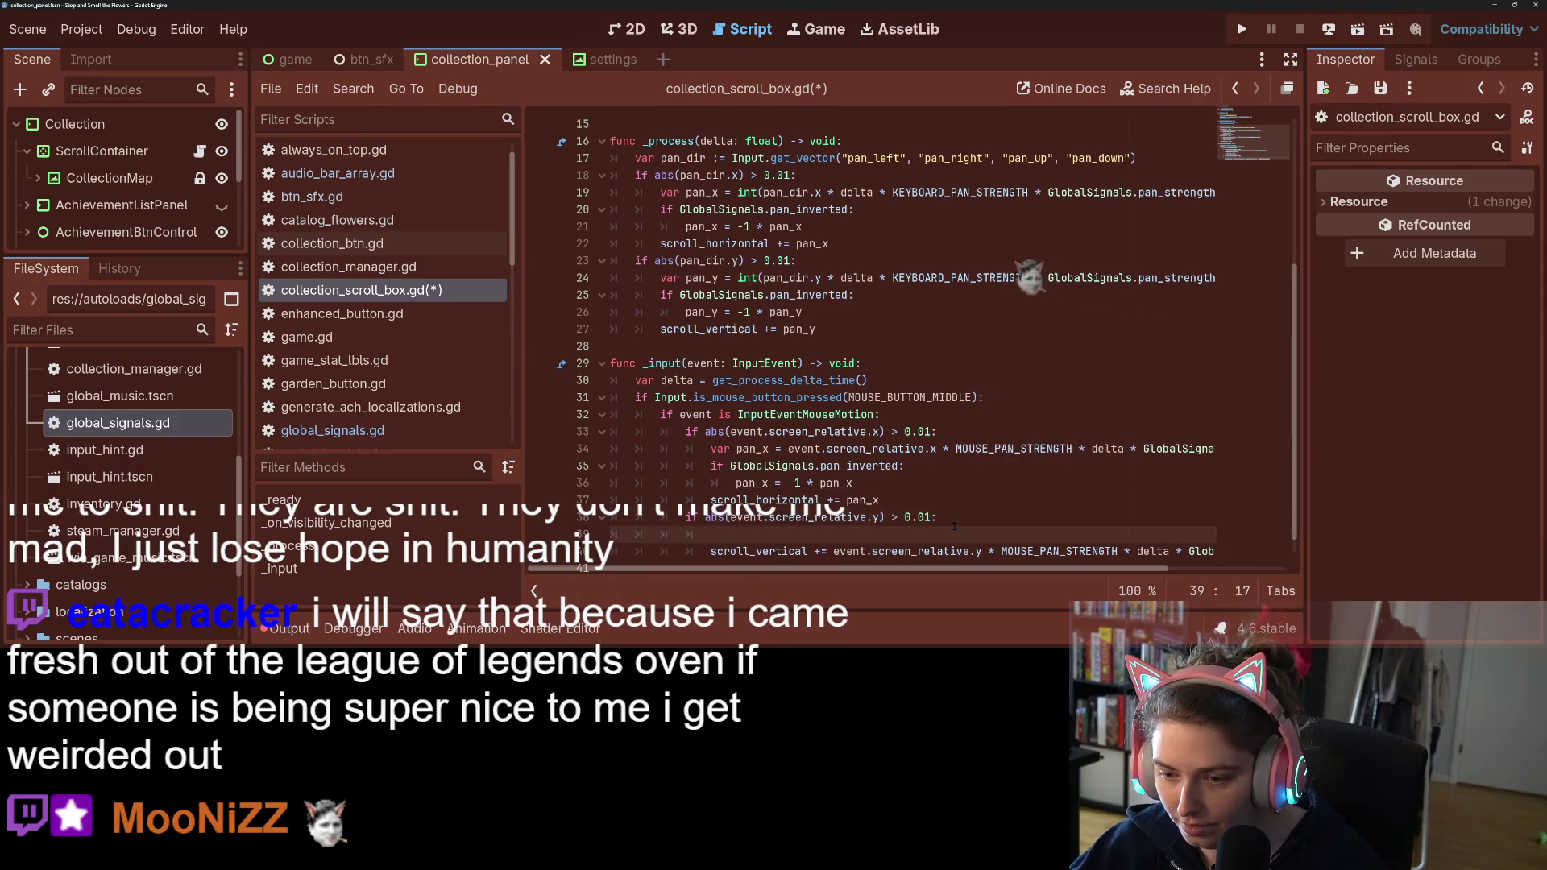
text(var pan_)
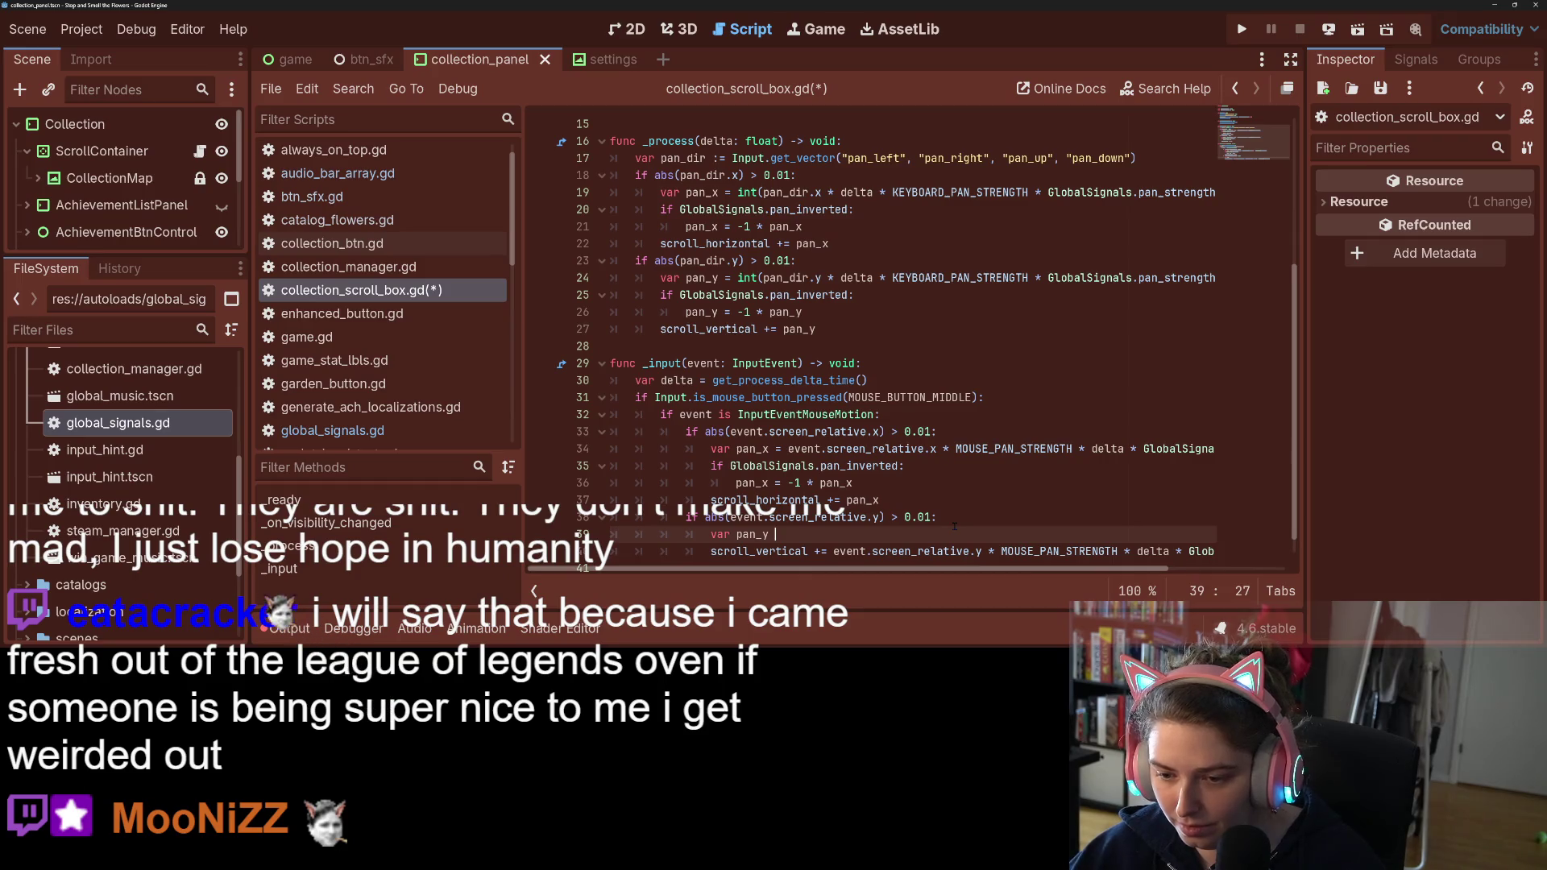
text(y)
key(Return)
key(ctrl+v)
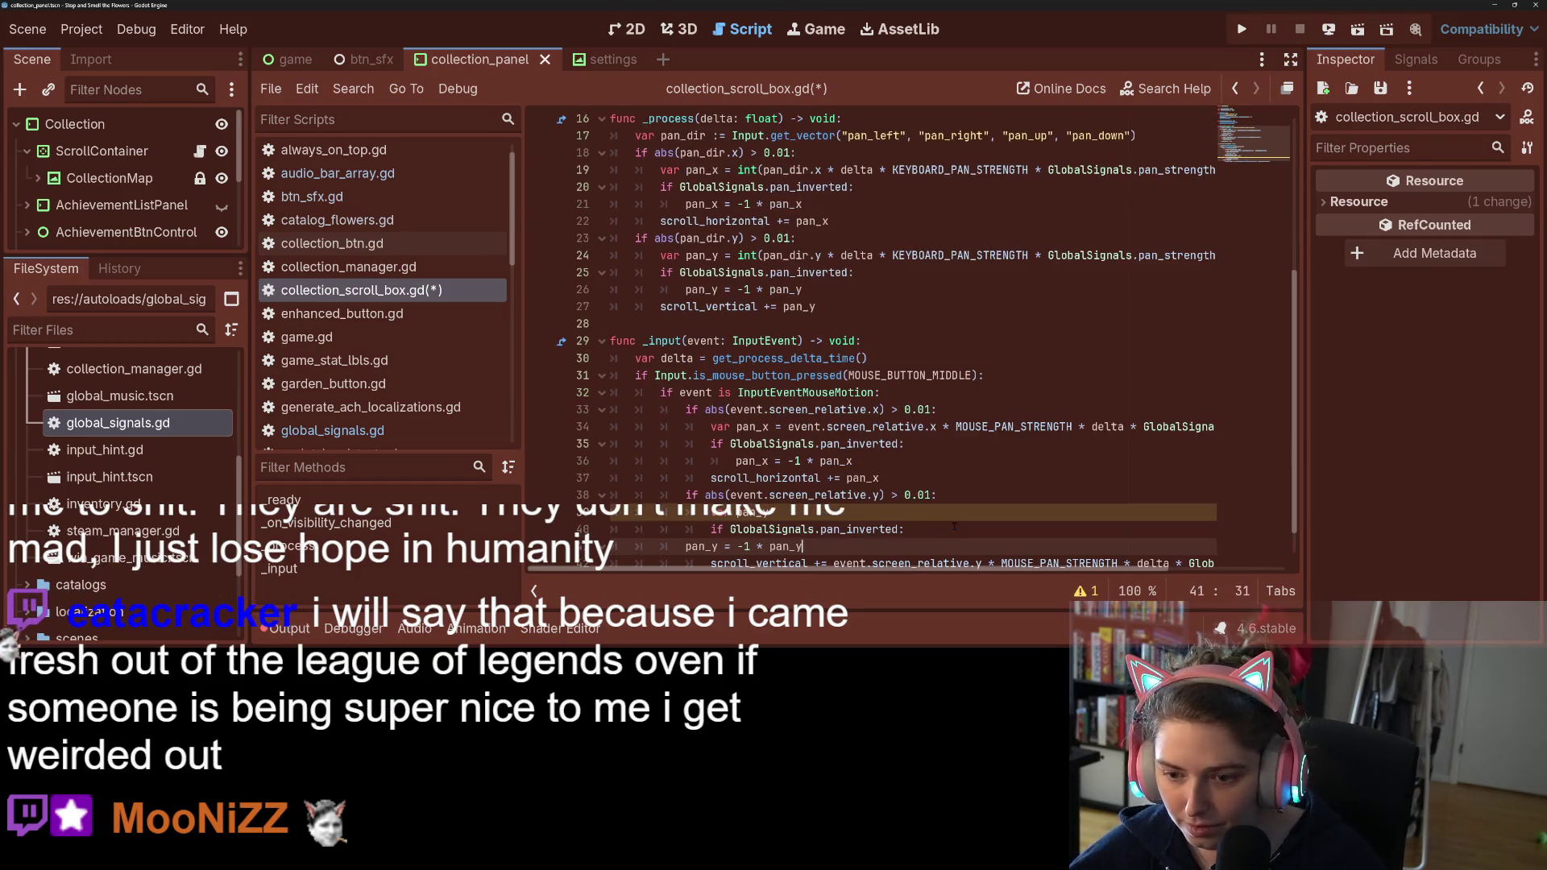
click(685, 546)
key(Tab)
key(Tab)
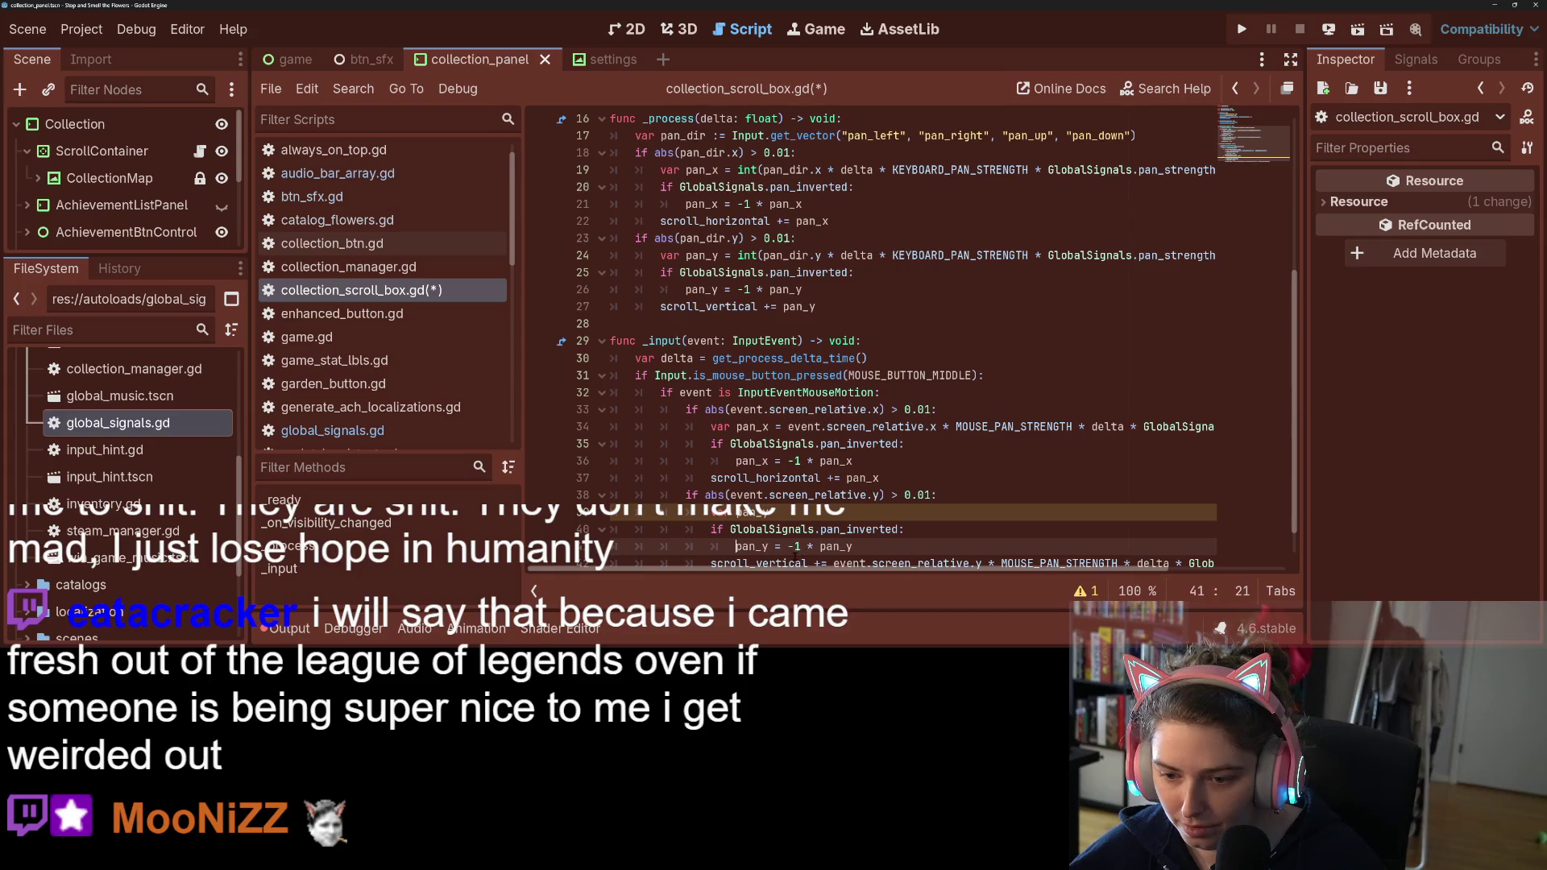
Step: Move the vertical pan expression into pan_y, set scroll_vertical += pan_y, and save the script
scroll(886, 338, down, 1)
drag(833, 534, 1215, 534)
key(ctrl+x)
click(768, 483)
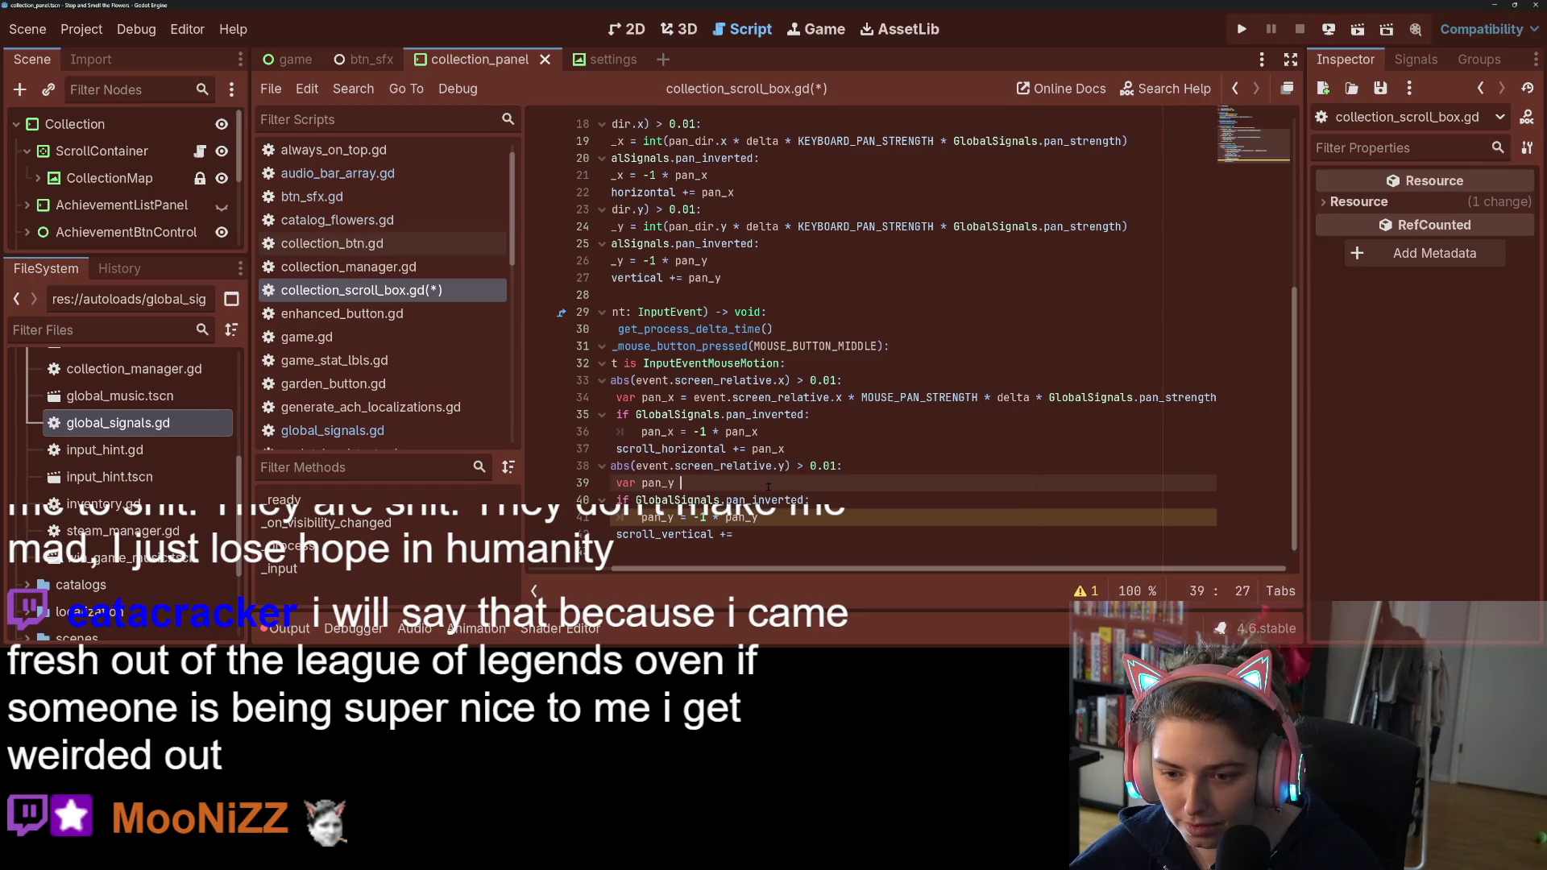
text(=)
key(ctrl+v)
click(783, 535)
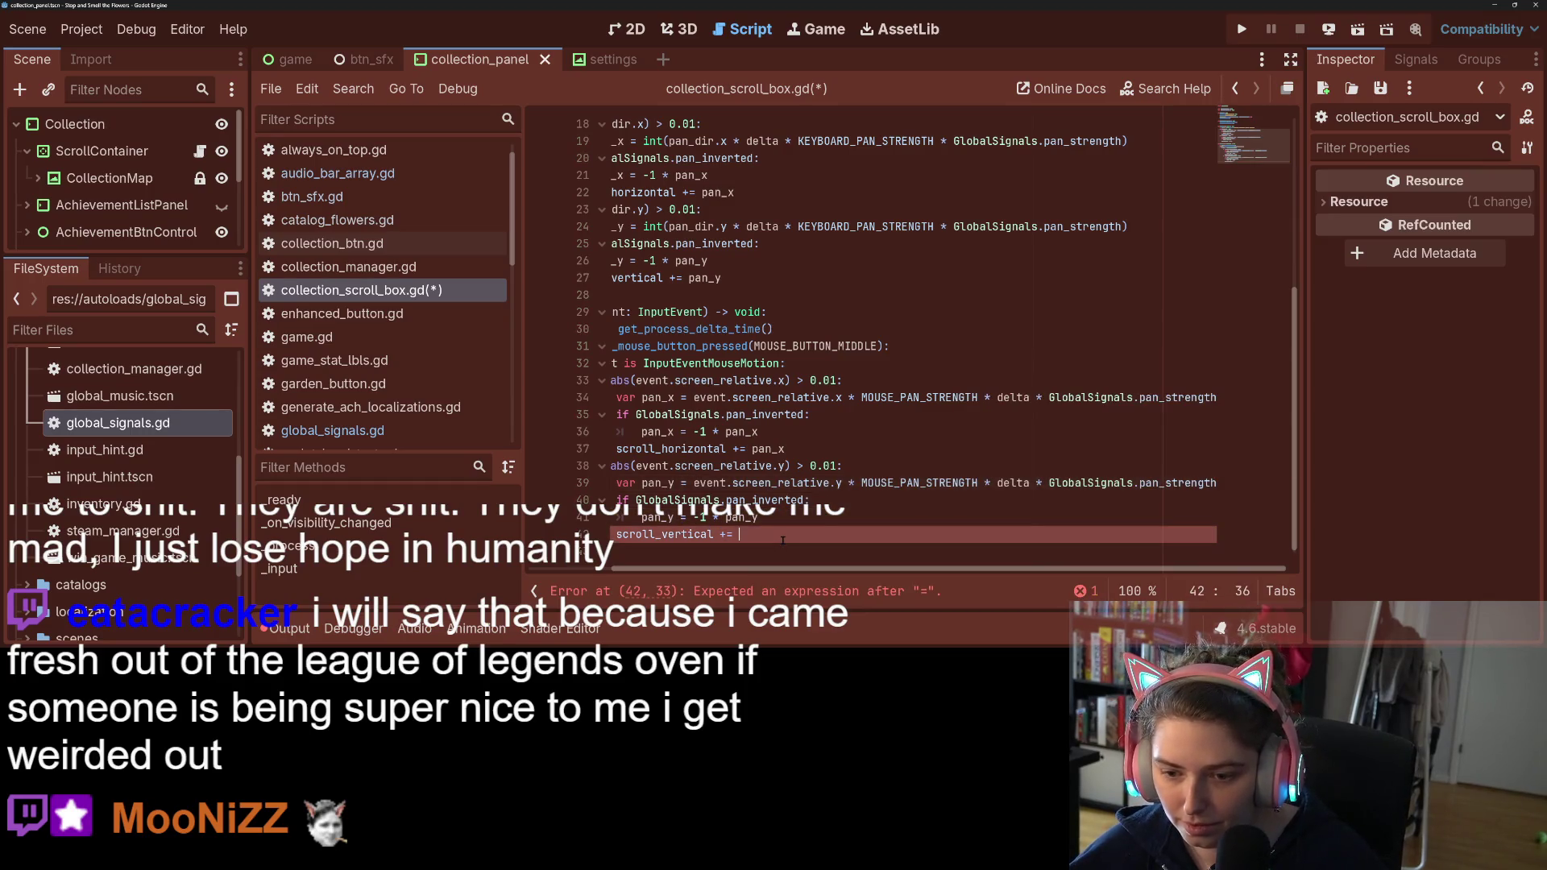
text(pan_y)
key(Return)
key(ctrl+s)
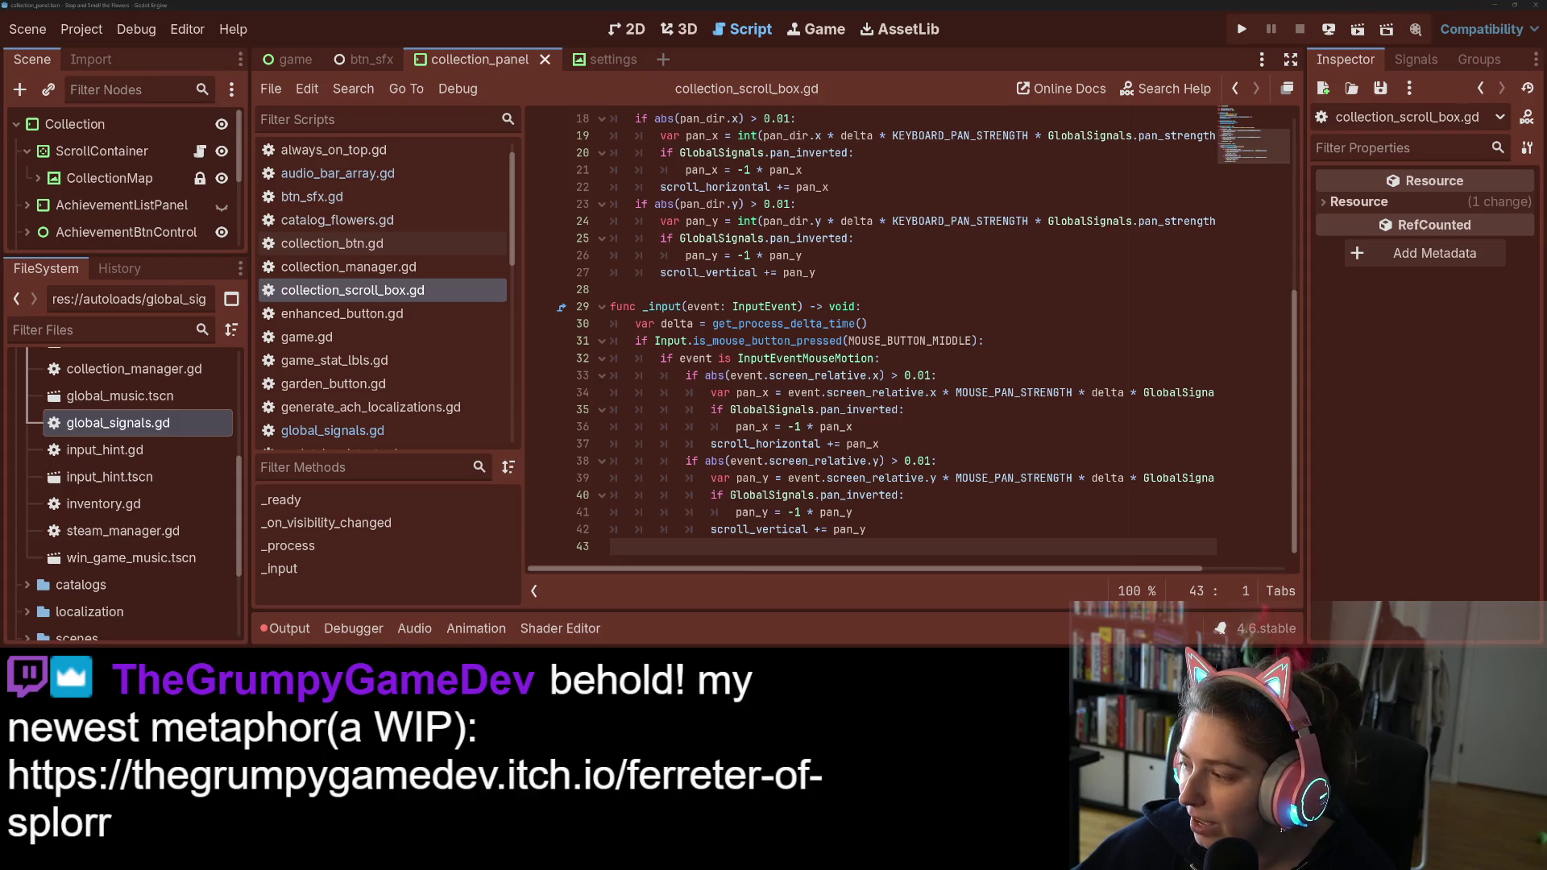
Step: In Firefox, load thegrumpygamedev.itch.io/ferreter-of-splorr in a new tab
key(alt+Tab)
key(ctrl+t)
text(thegrumpygamedev.itch.io/ferreter-of-splorr)
key(Return)
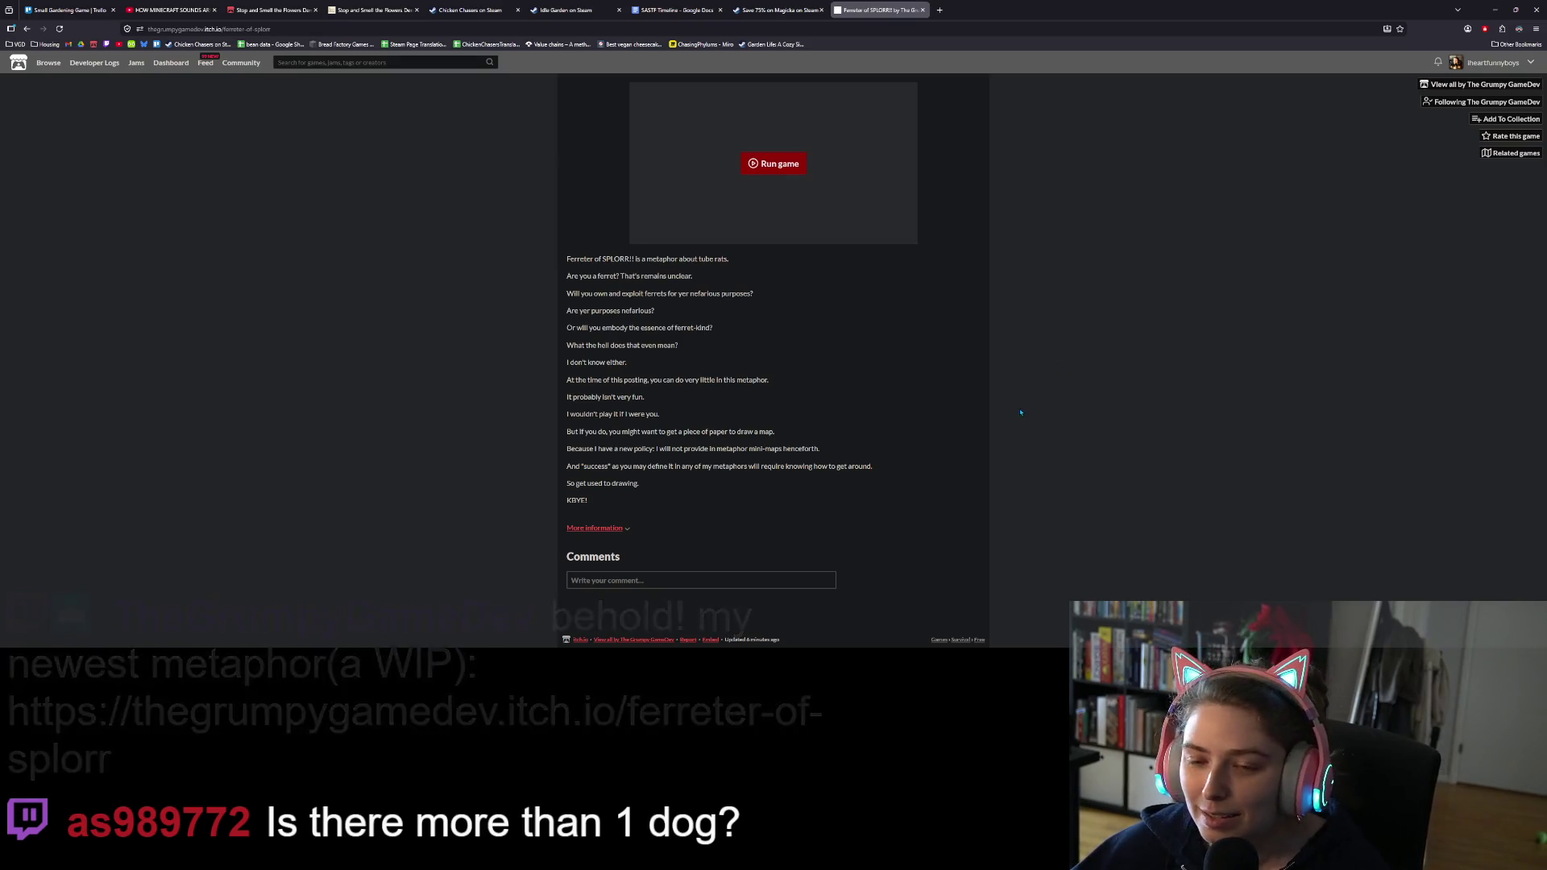
scroll(890, 439, up, 4)
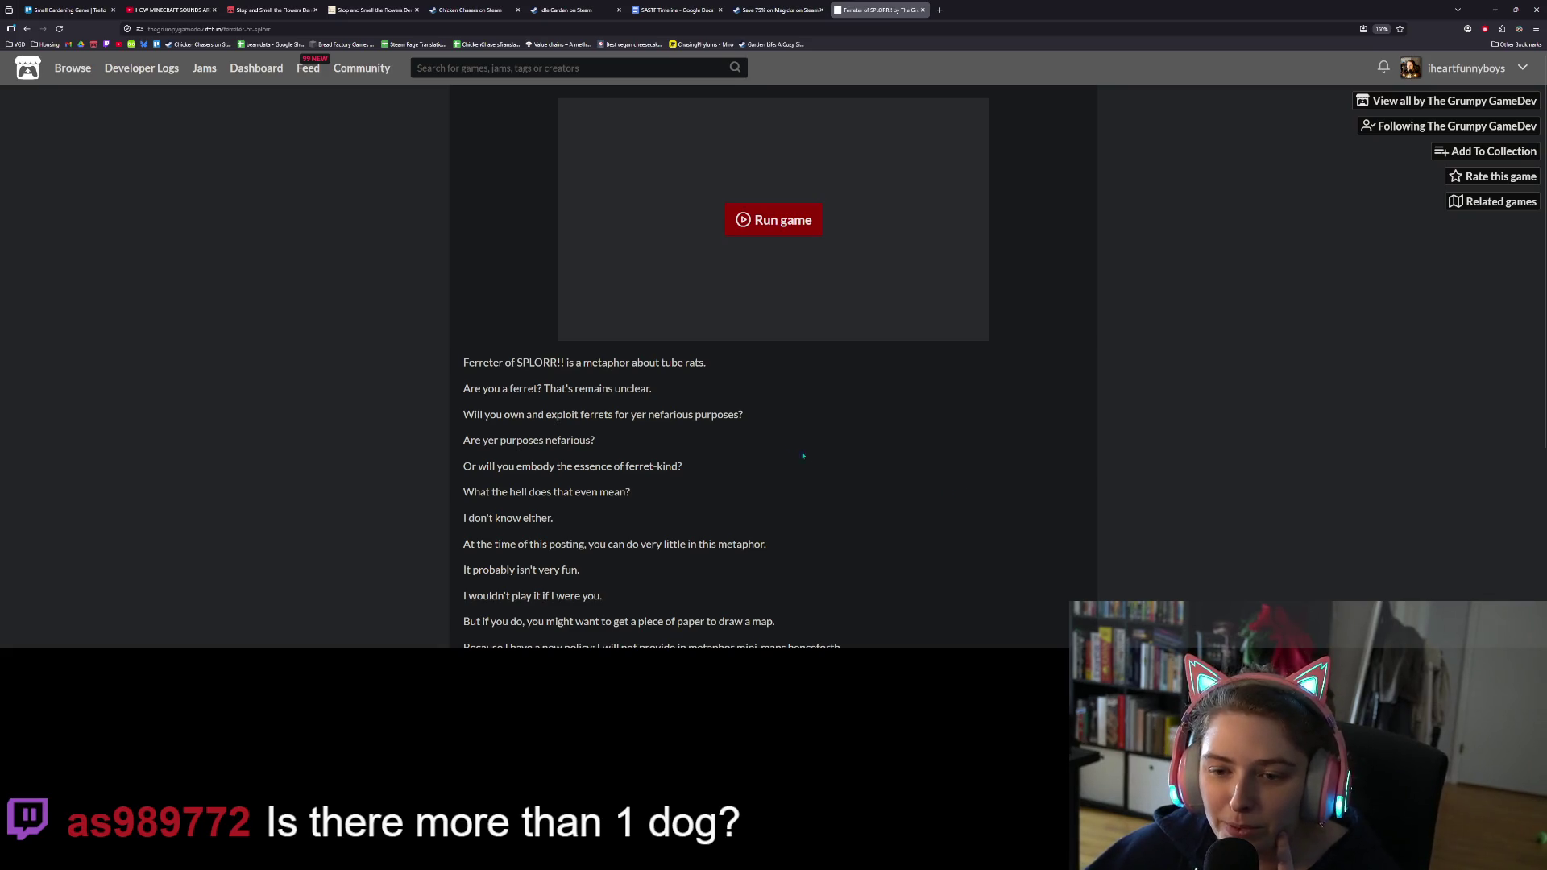
drag(655, 362, 705, 363)
click(741, 368)
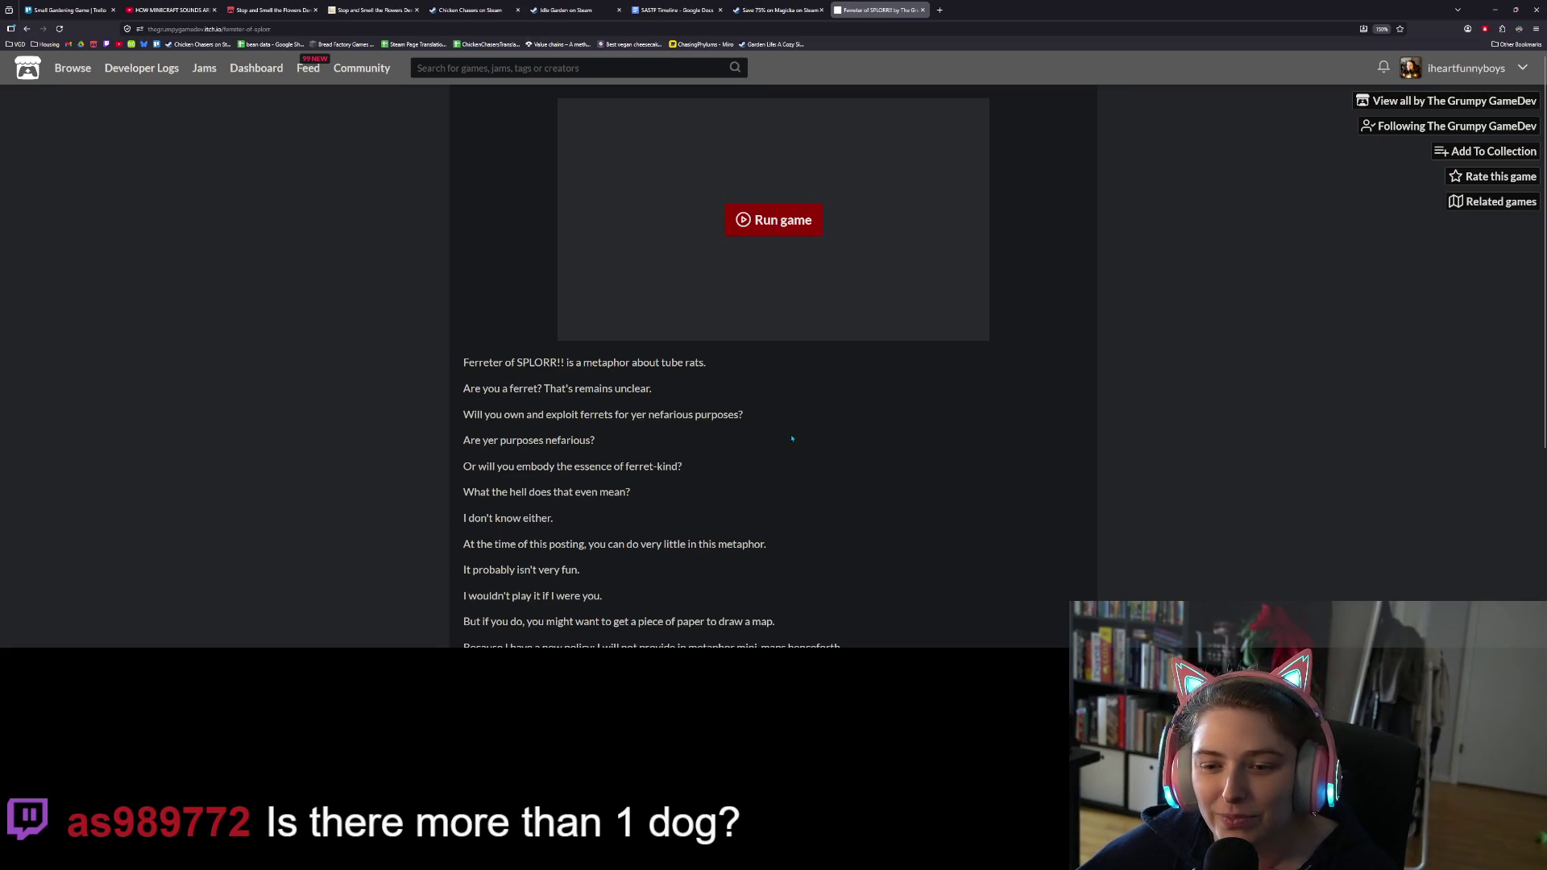
scroll(793, 439, down, 1)
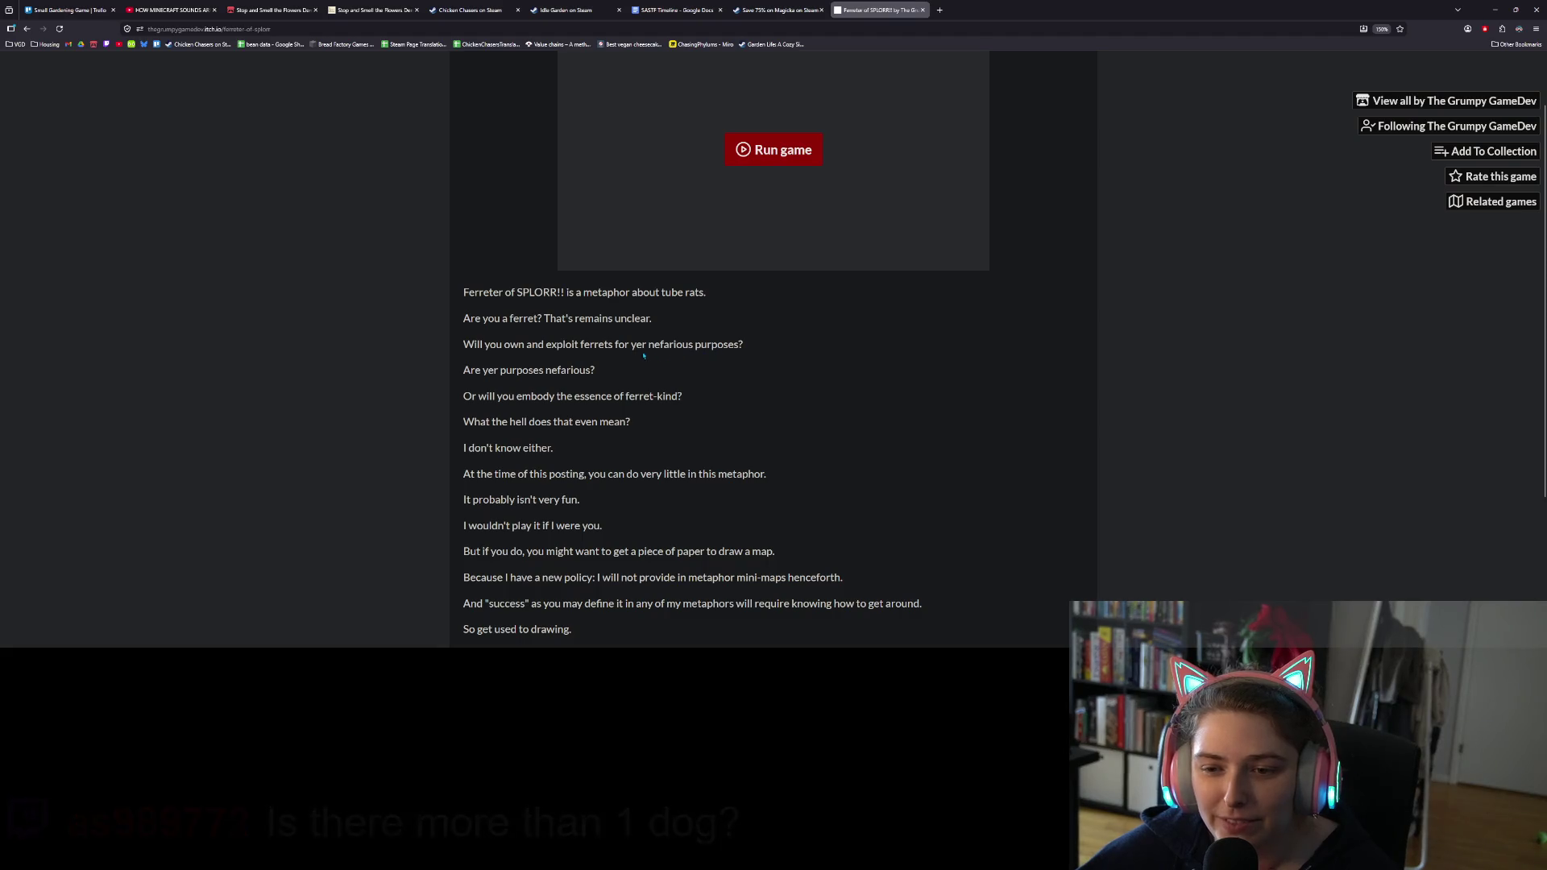
scroll(597, 385, down, 1)
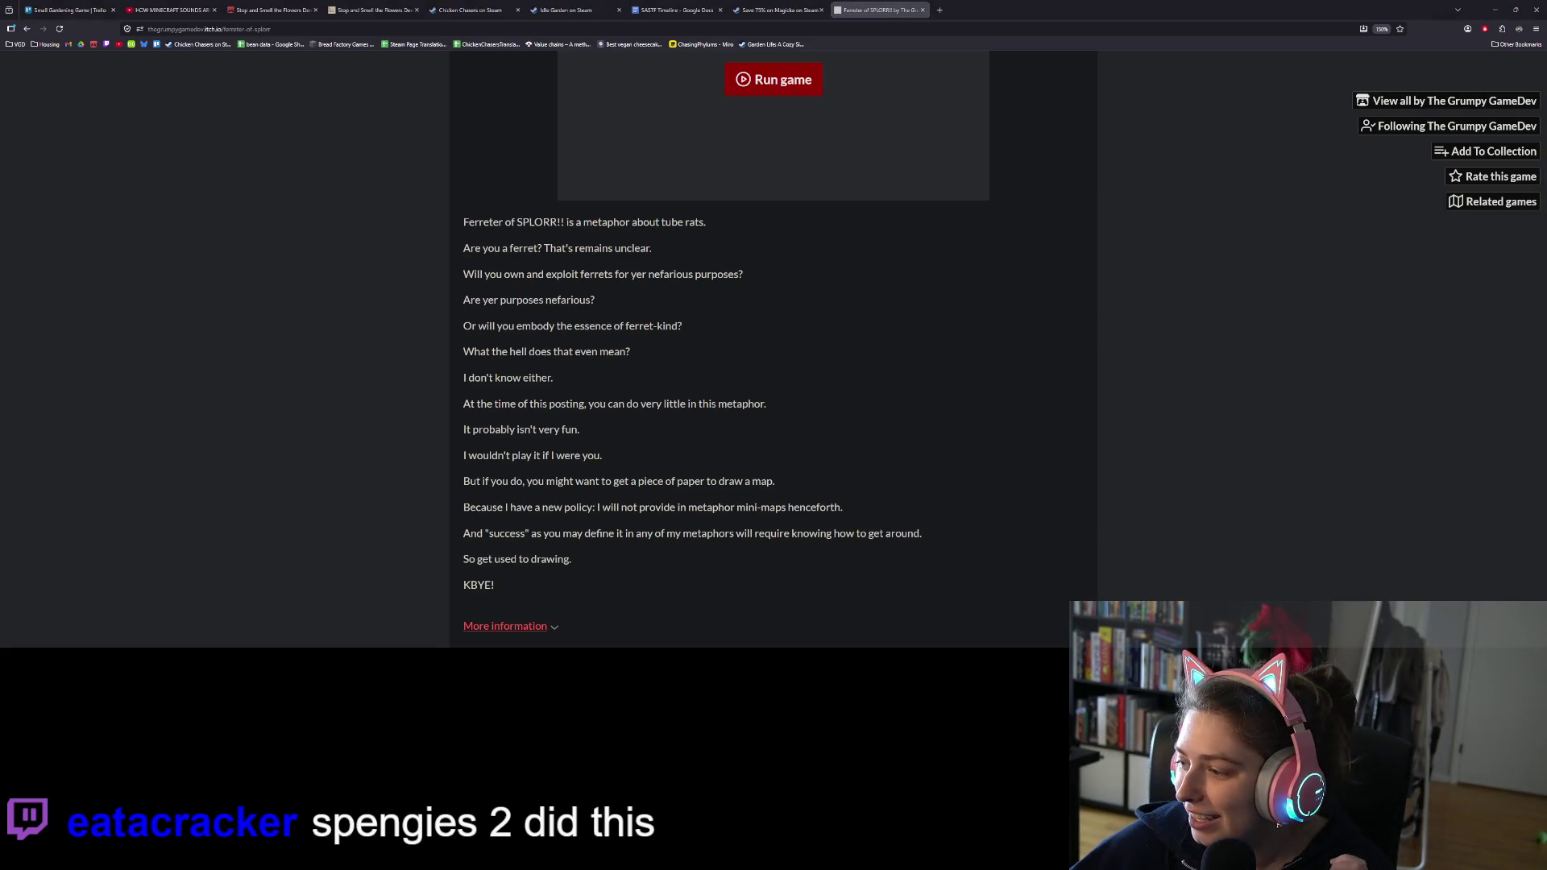
scroll(1135, 429, up, 2)
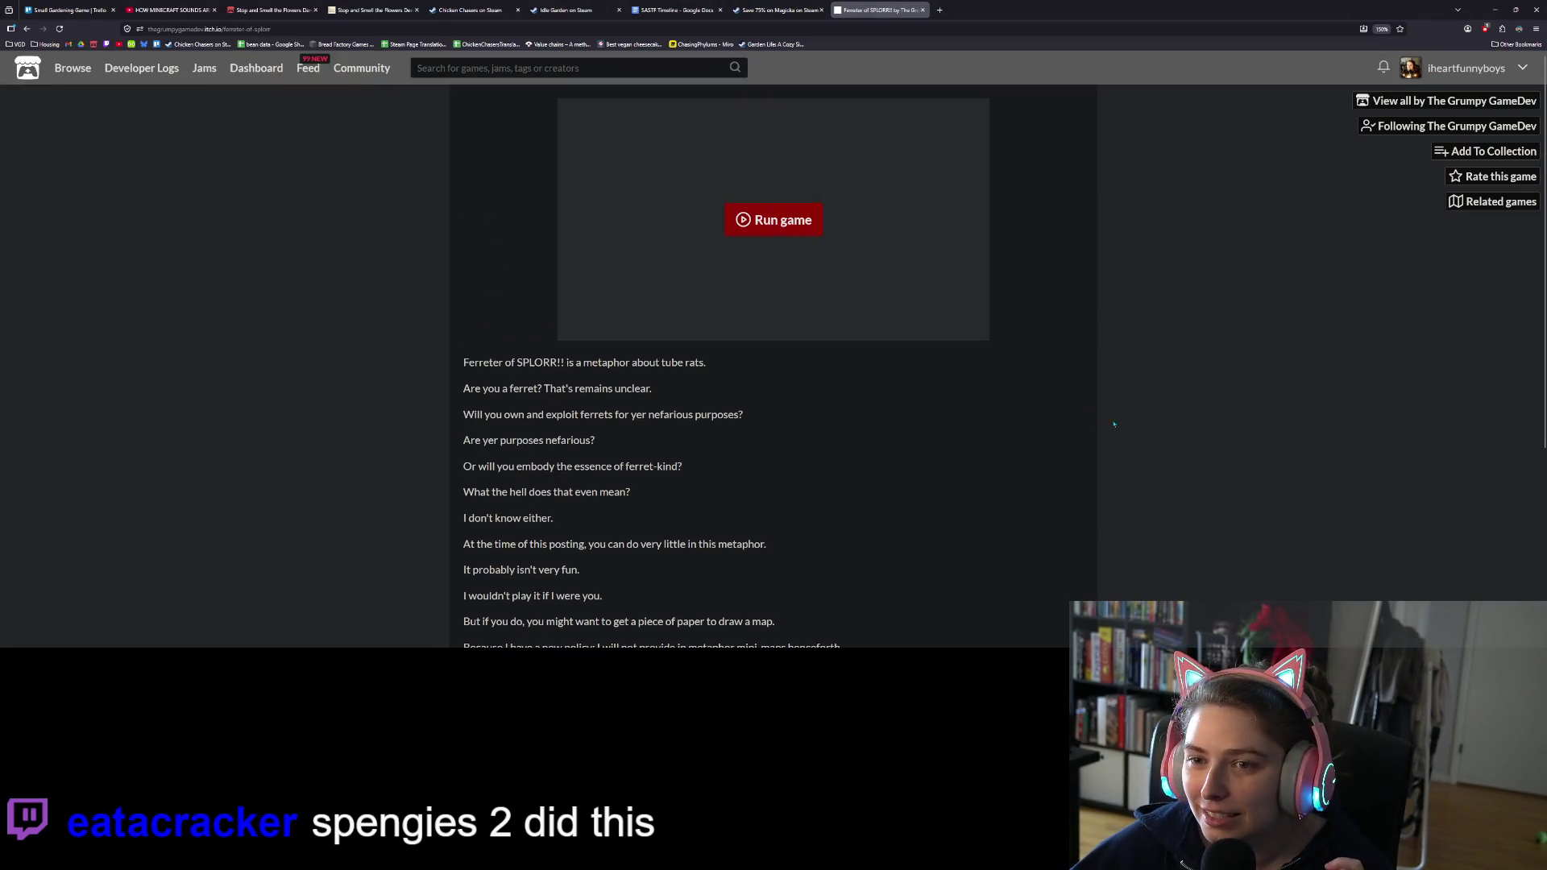
click(763, 229)
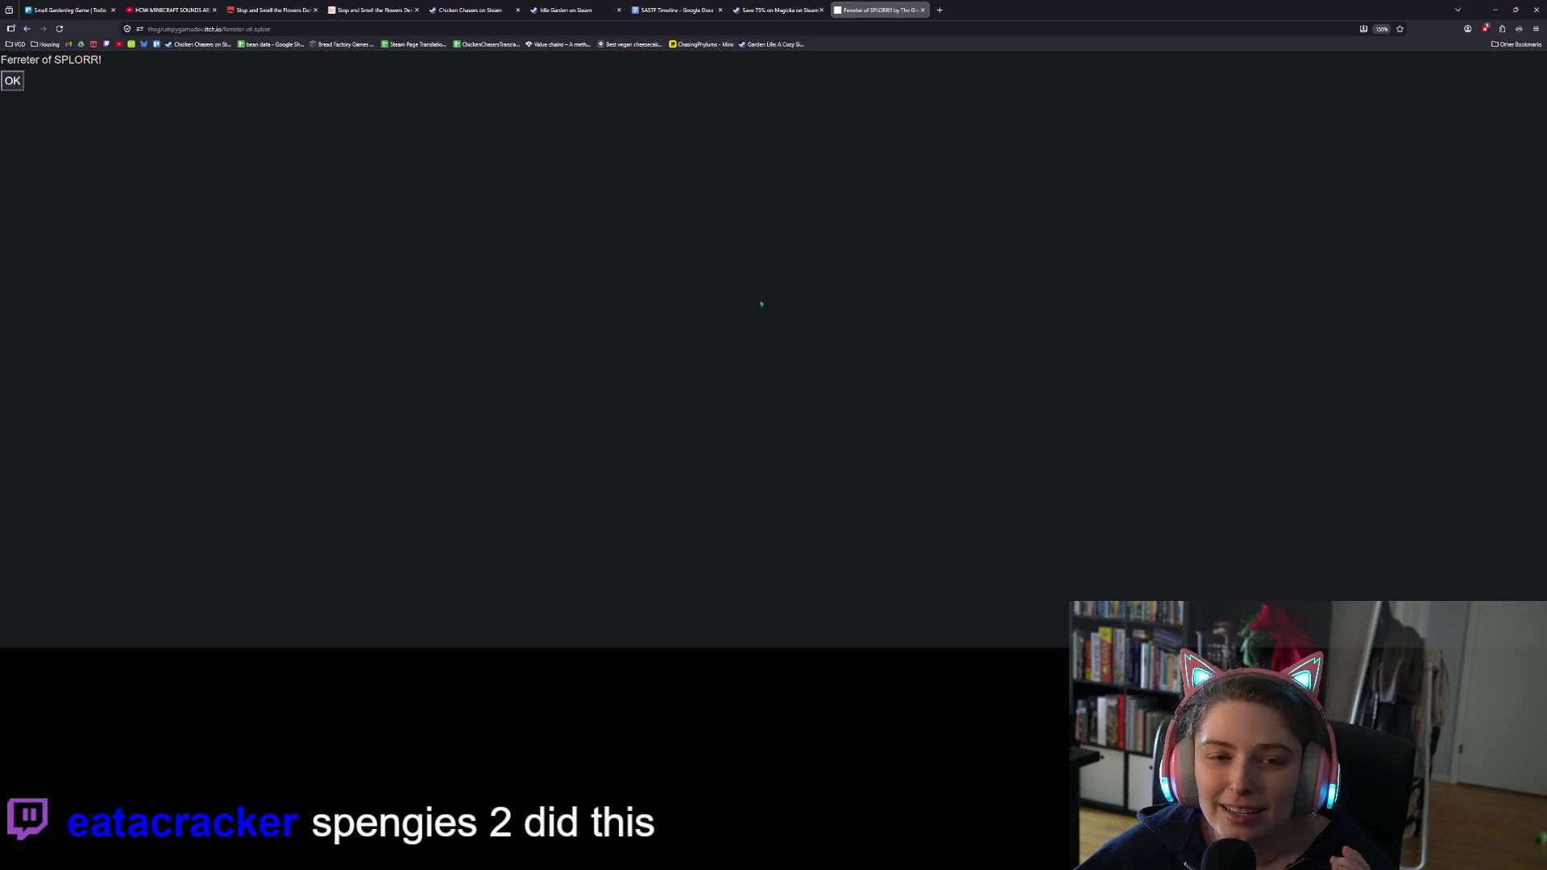
Step: Start the game from the title screen and climb the ladder from The Blue Room to The Loft
click(17, 87)
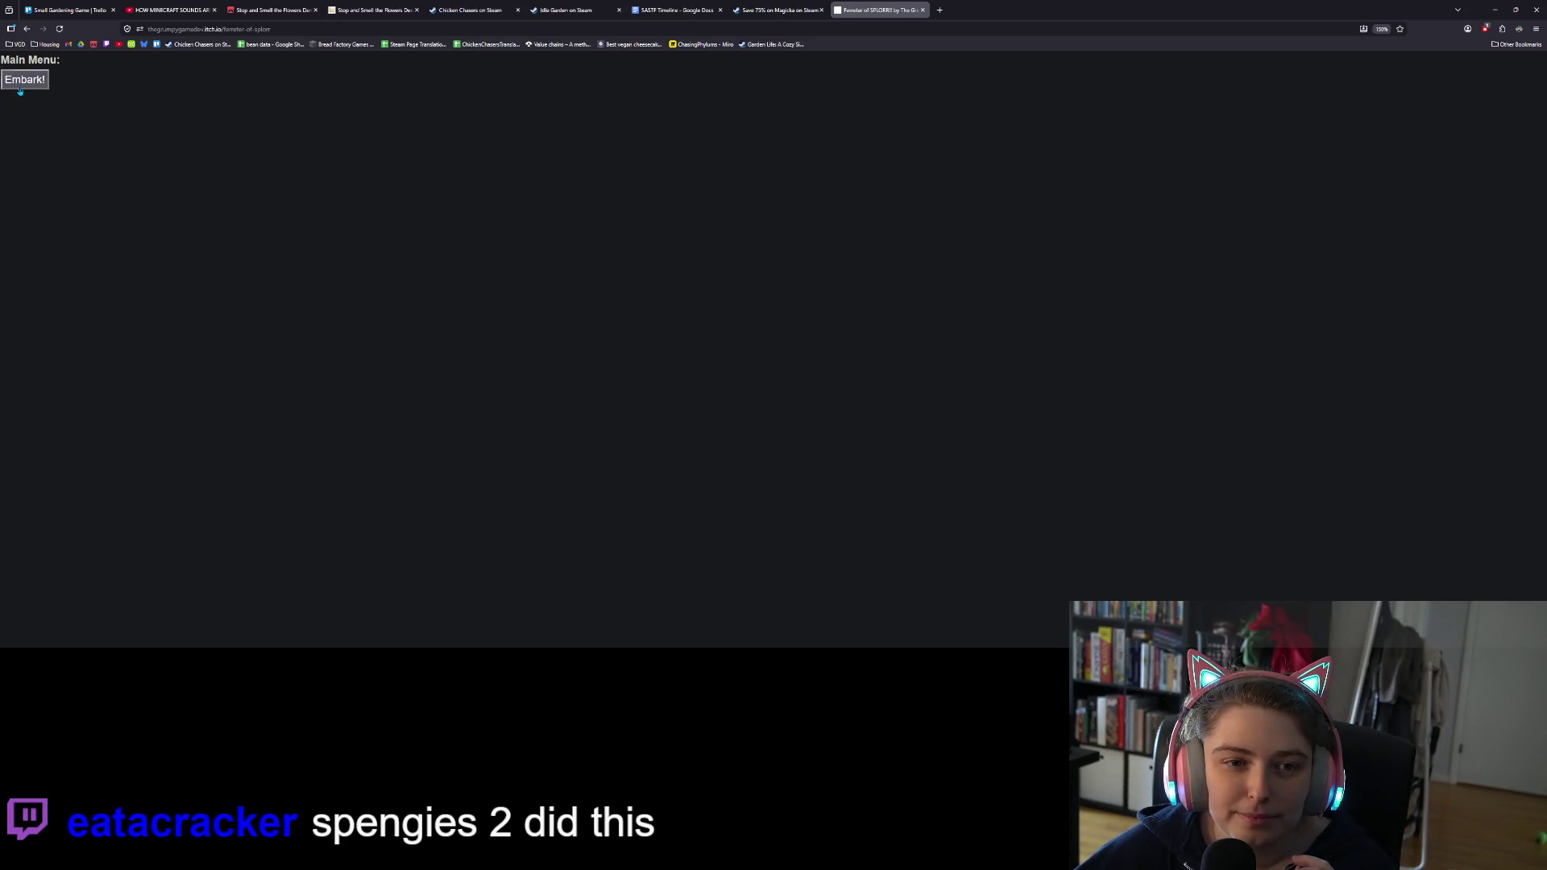
click(21, 88)
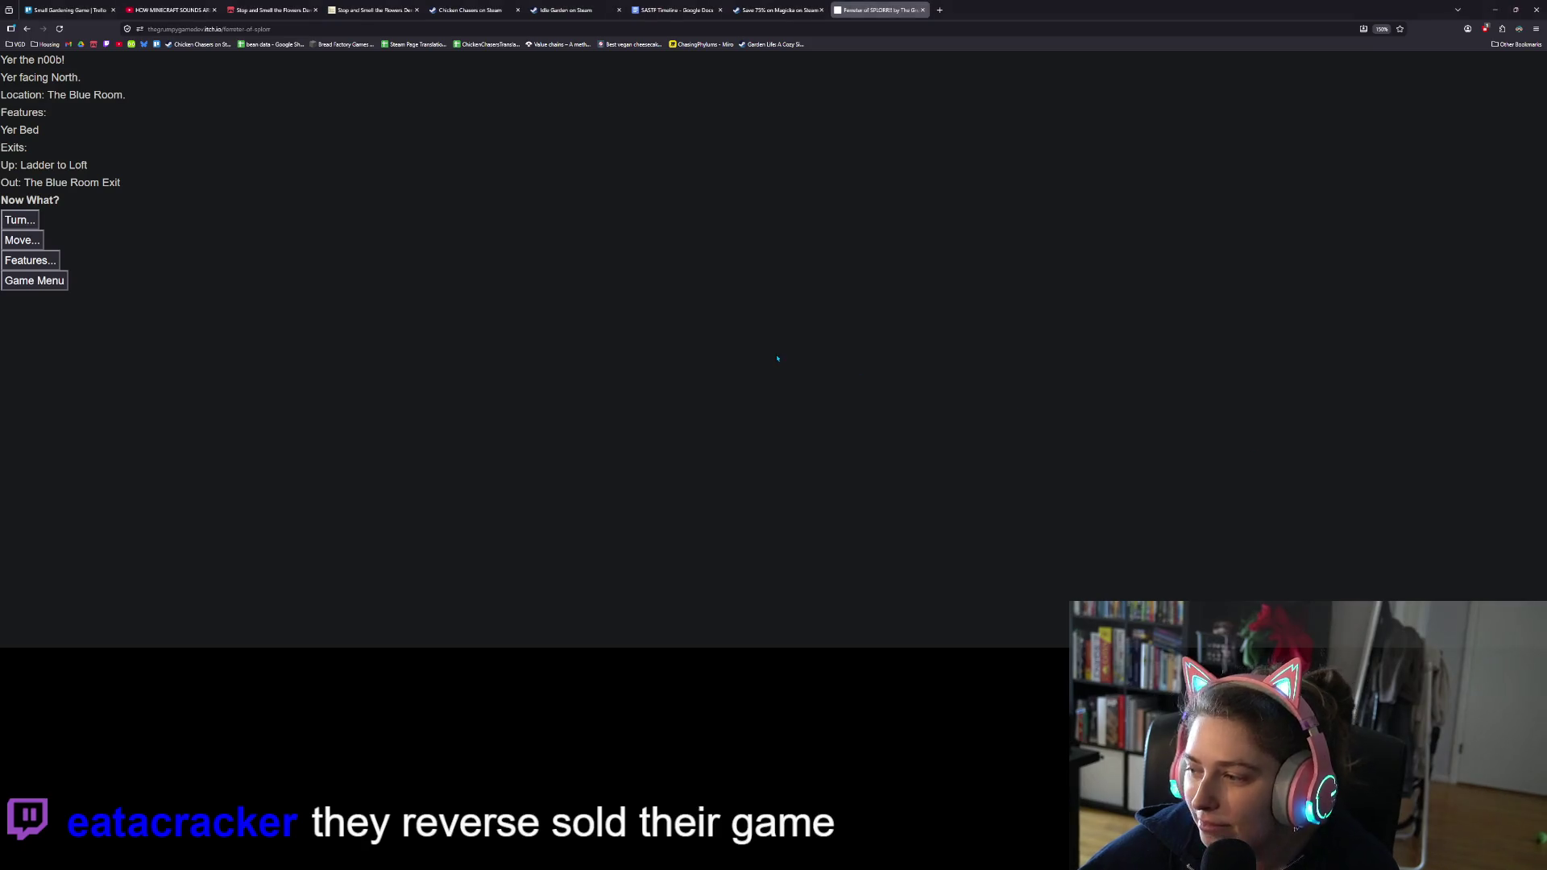
ctrl+scroll(417, 356, up, 5)
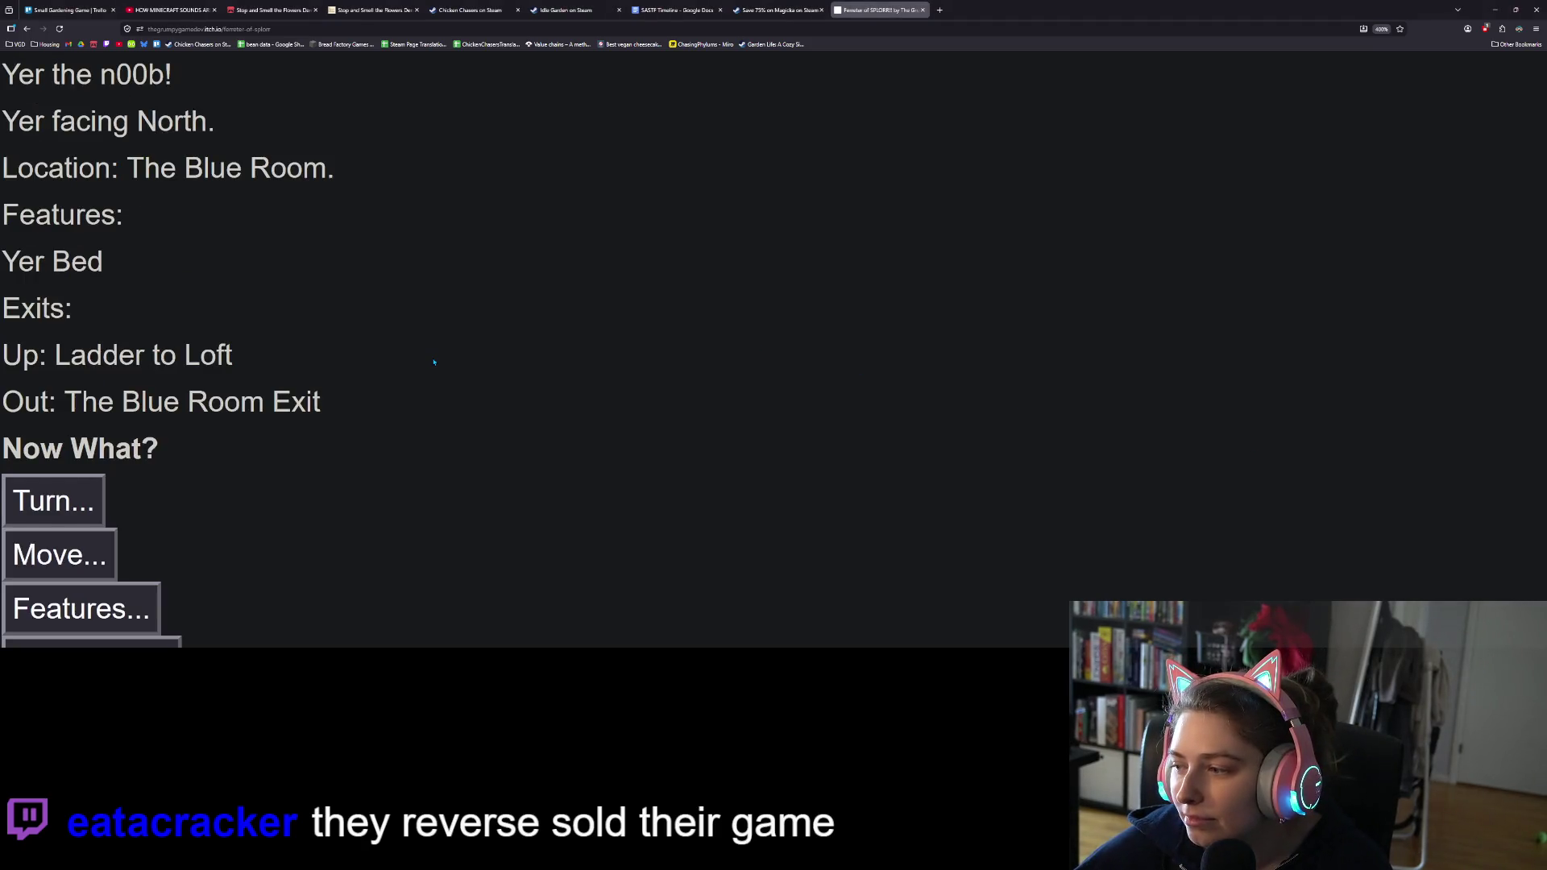
ctrl+scroll(411, 352, down, 1)
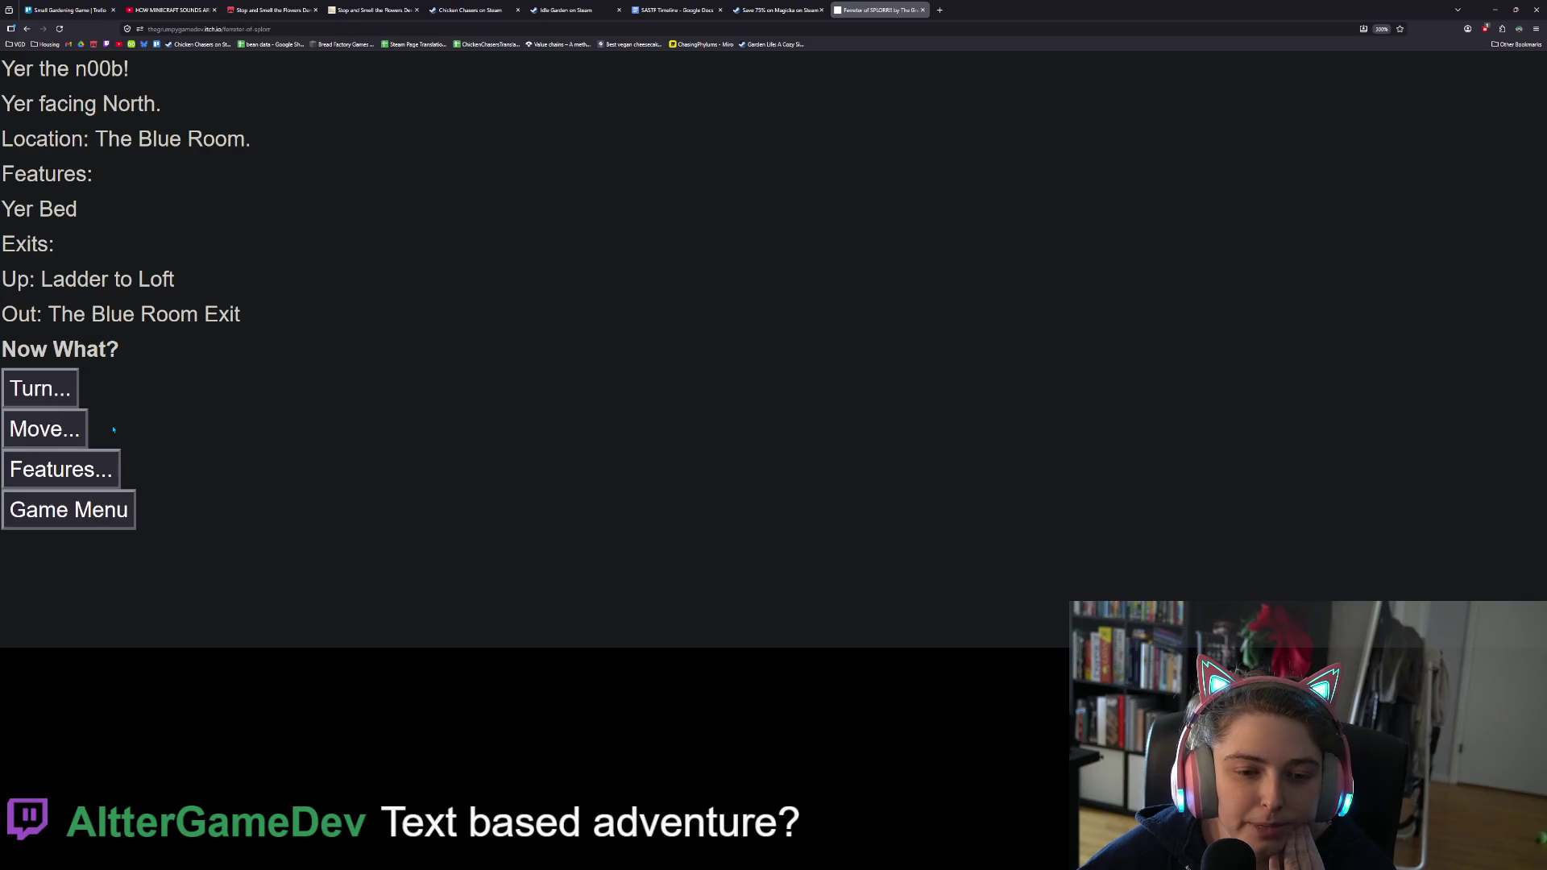
click(57, 426)
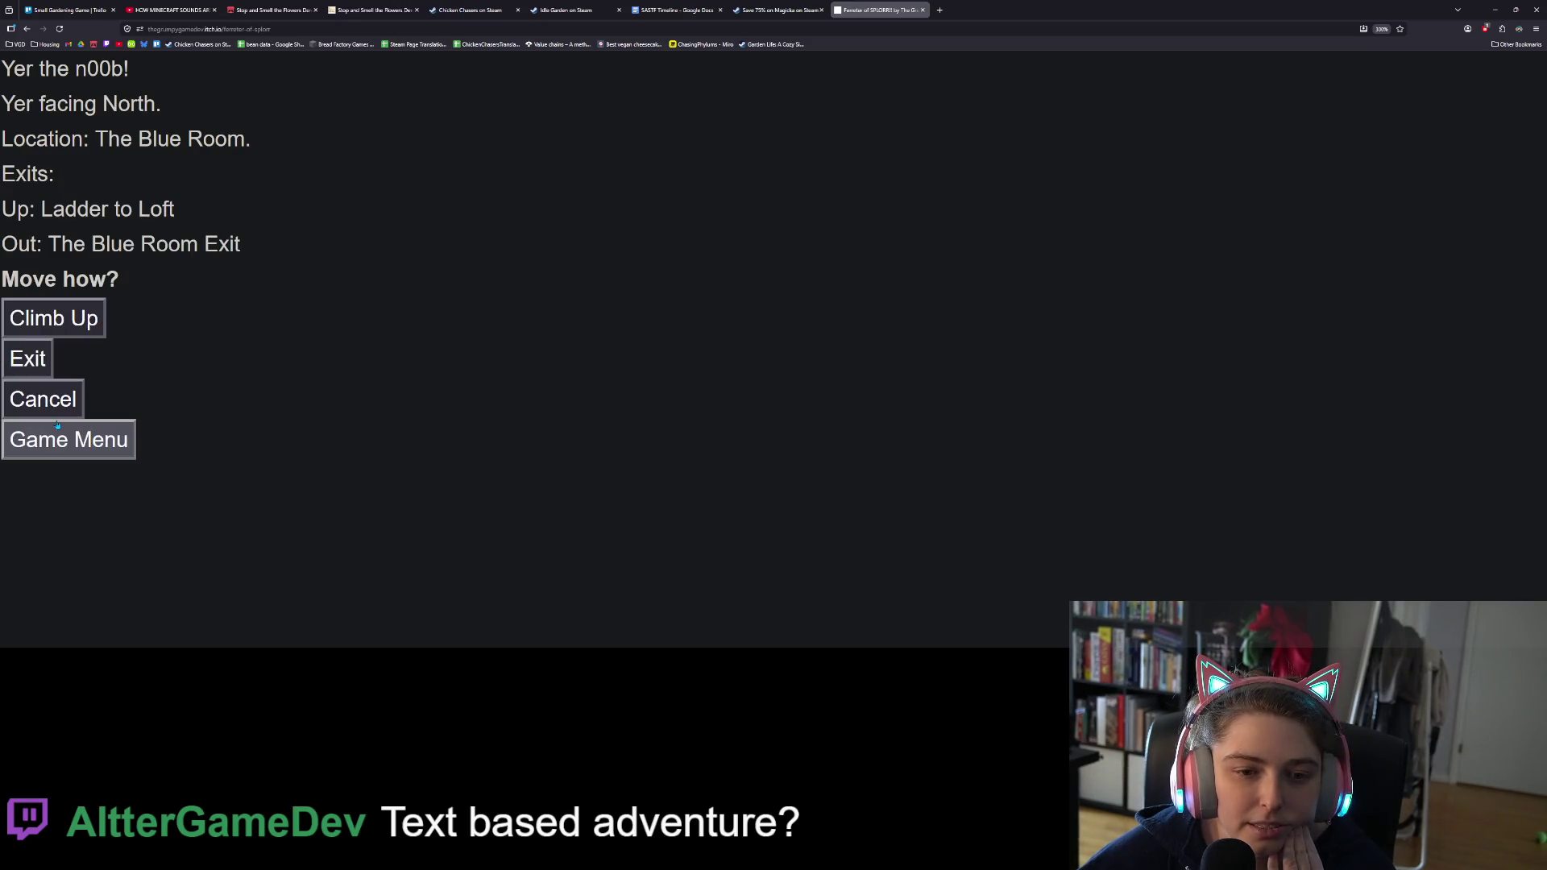
click(65, 331)
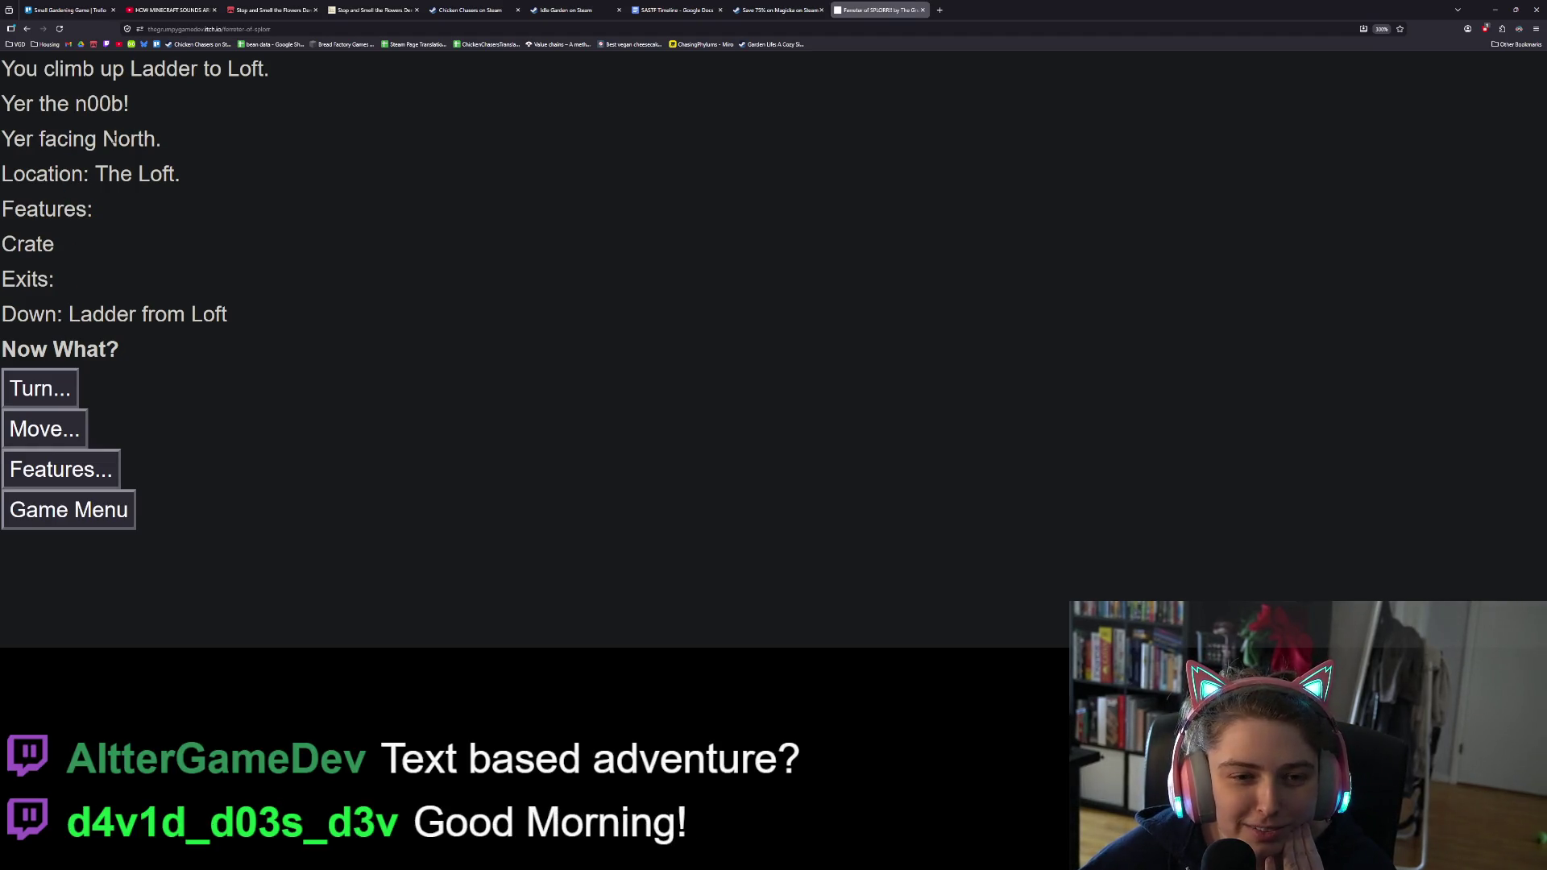
Step: Search the Loft's Crate and collect the 5 gold pieces inside
double_click(72, 244)
click(71, 243)
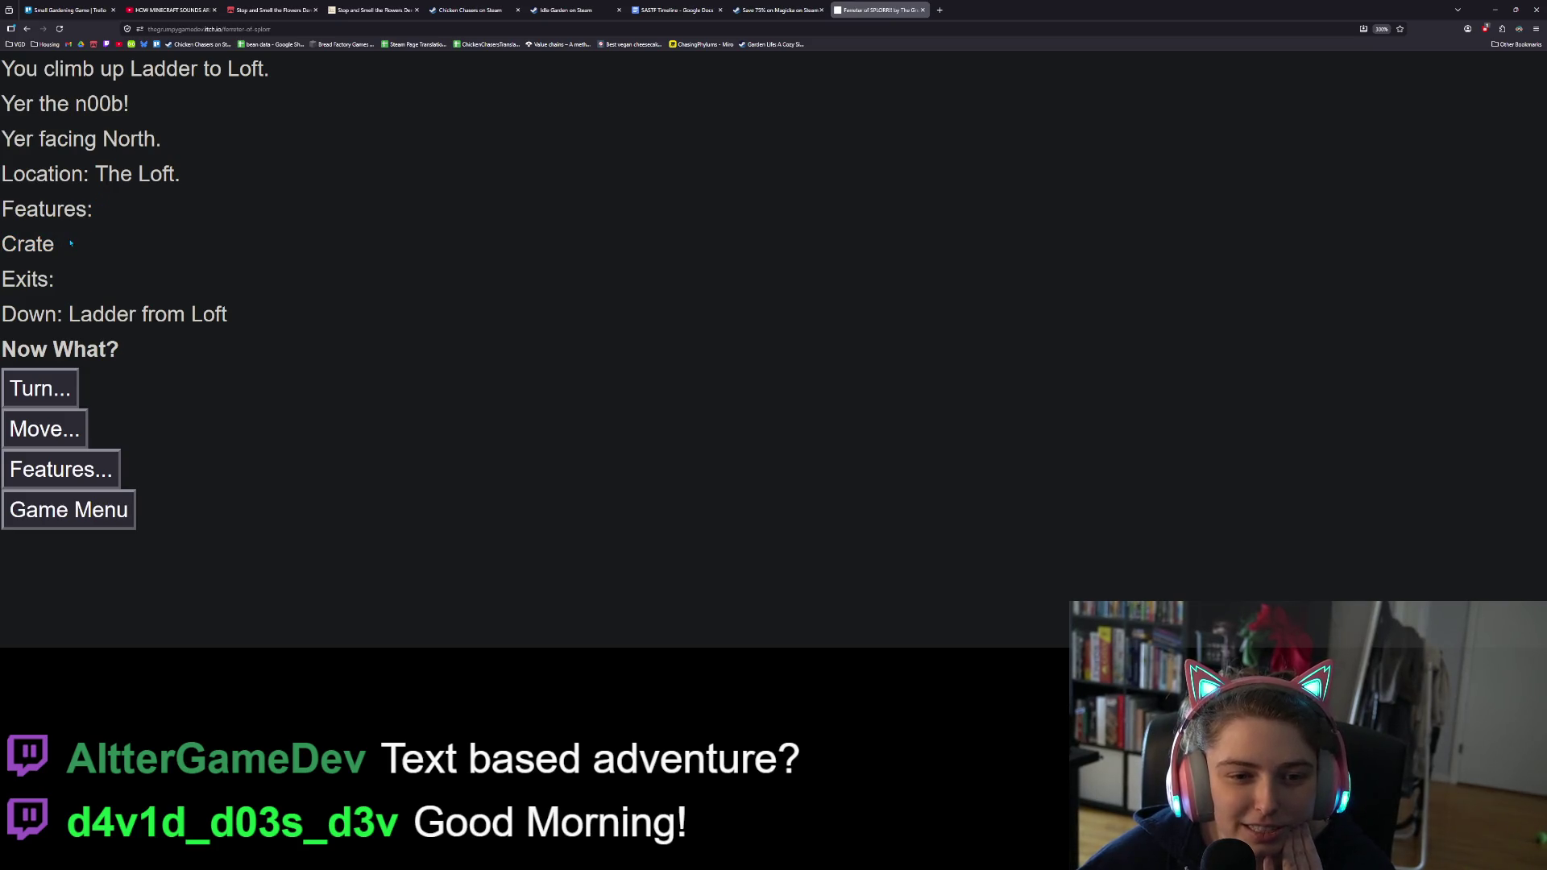
click(59, 397)
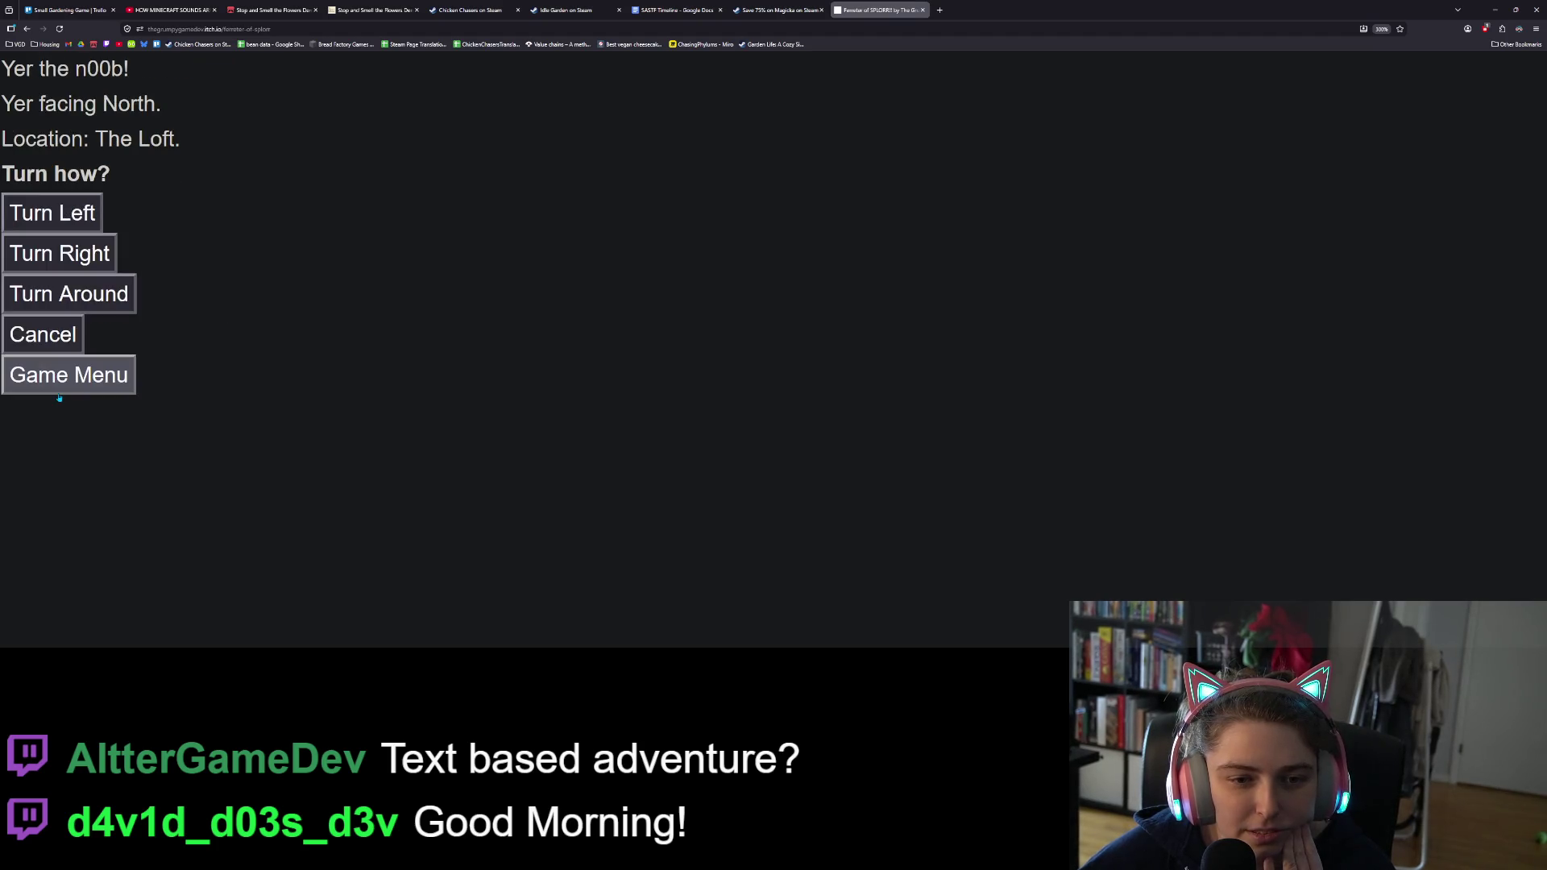
click(48, 334)
click(86, 435)
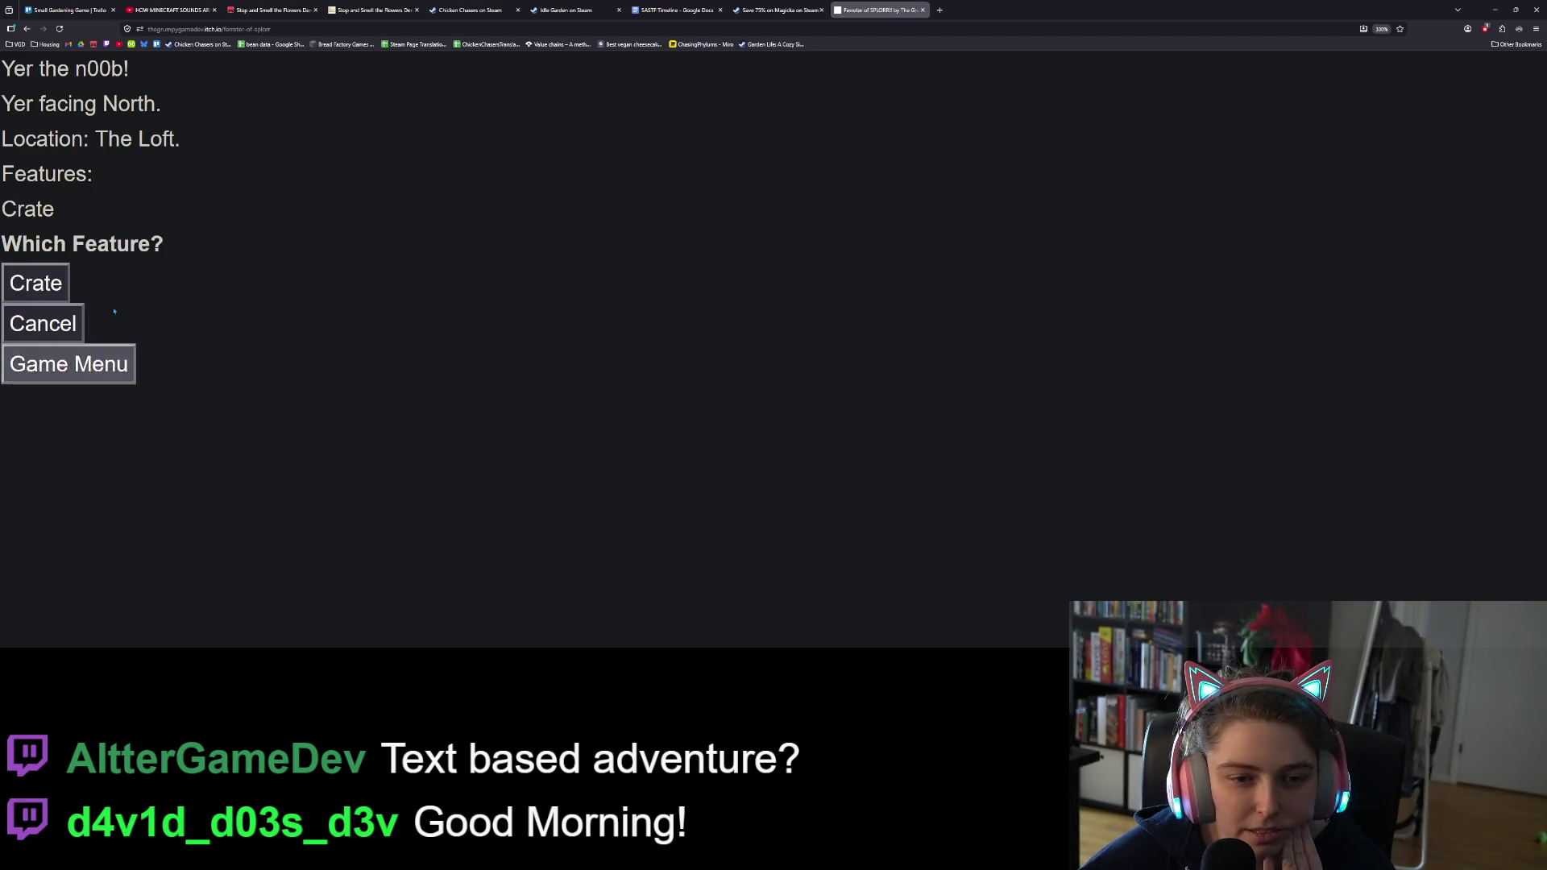
click(36, 282)
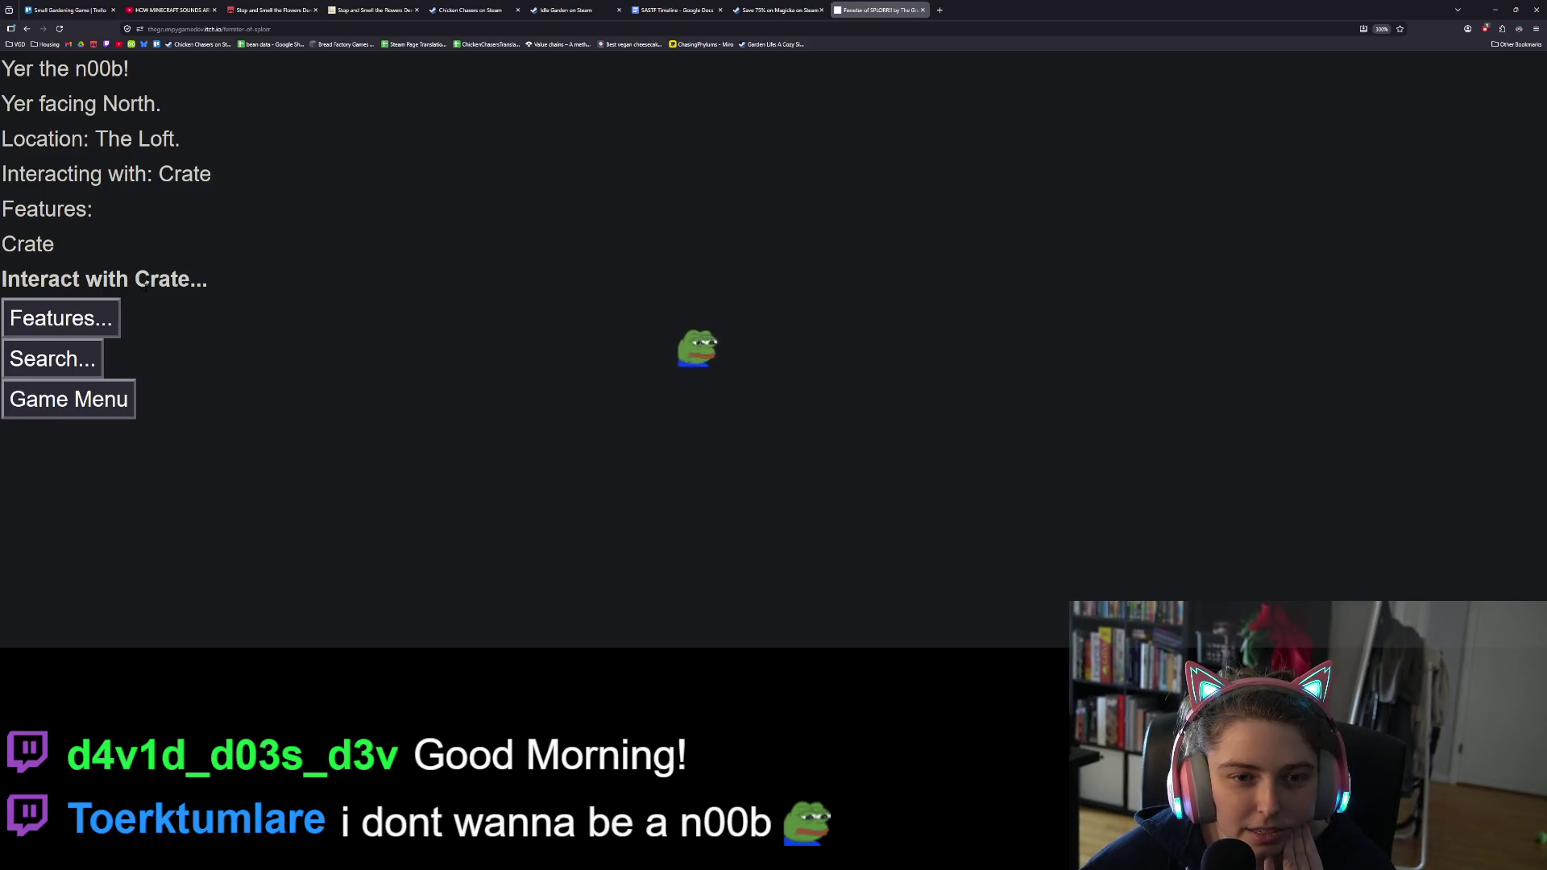
click(86, 358)
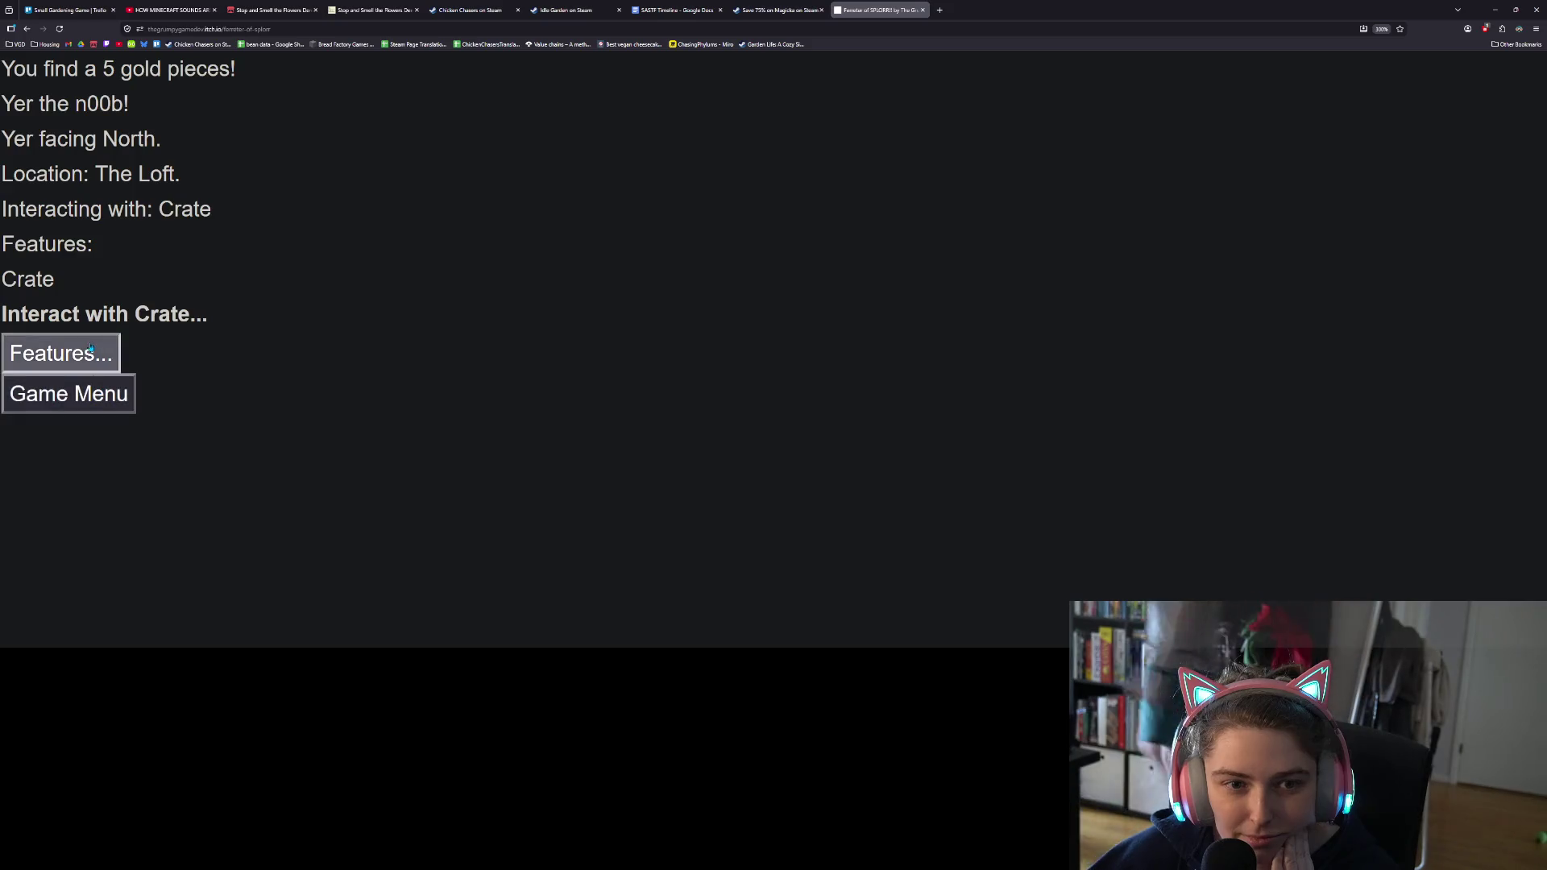
Step: Check the inventory, resume from the Game Menu, and climb down to The Blue Room
click(76, 354)
click(67, 326)
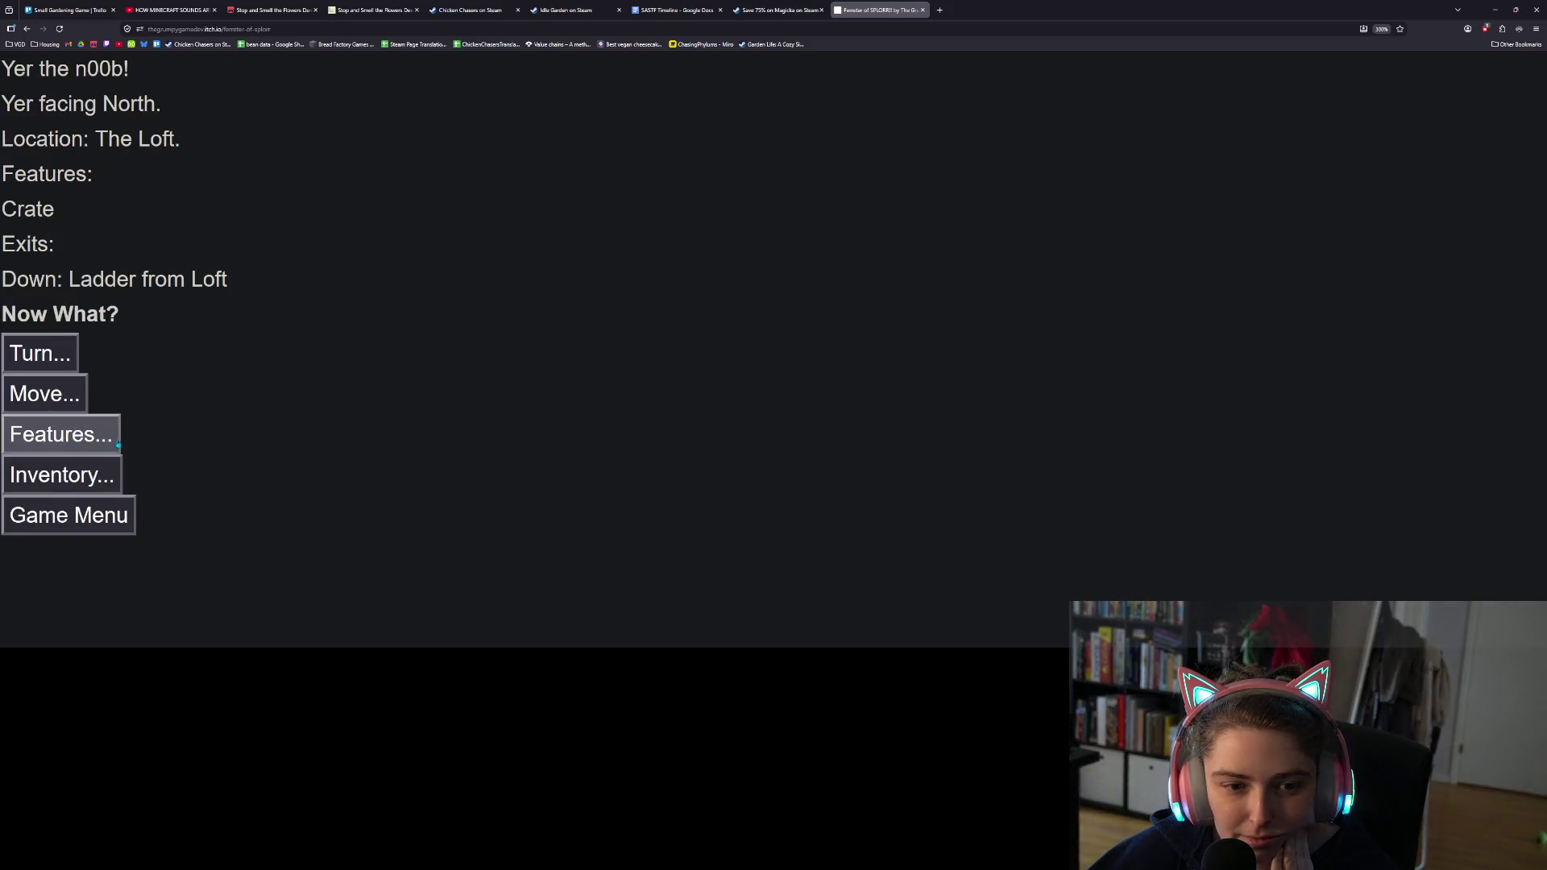
click(76, 475)
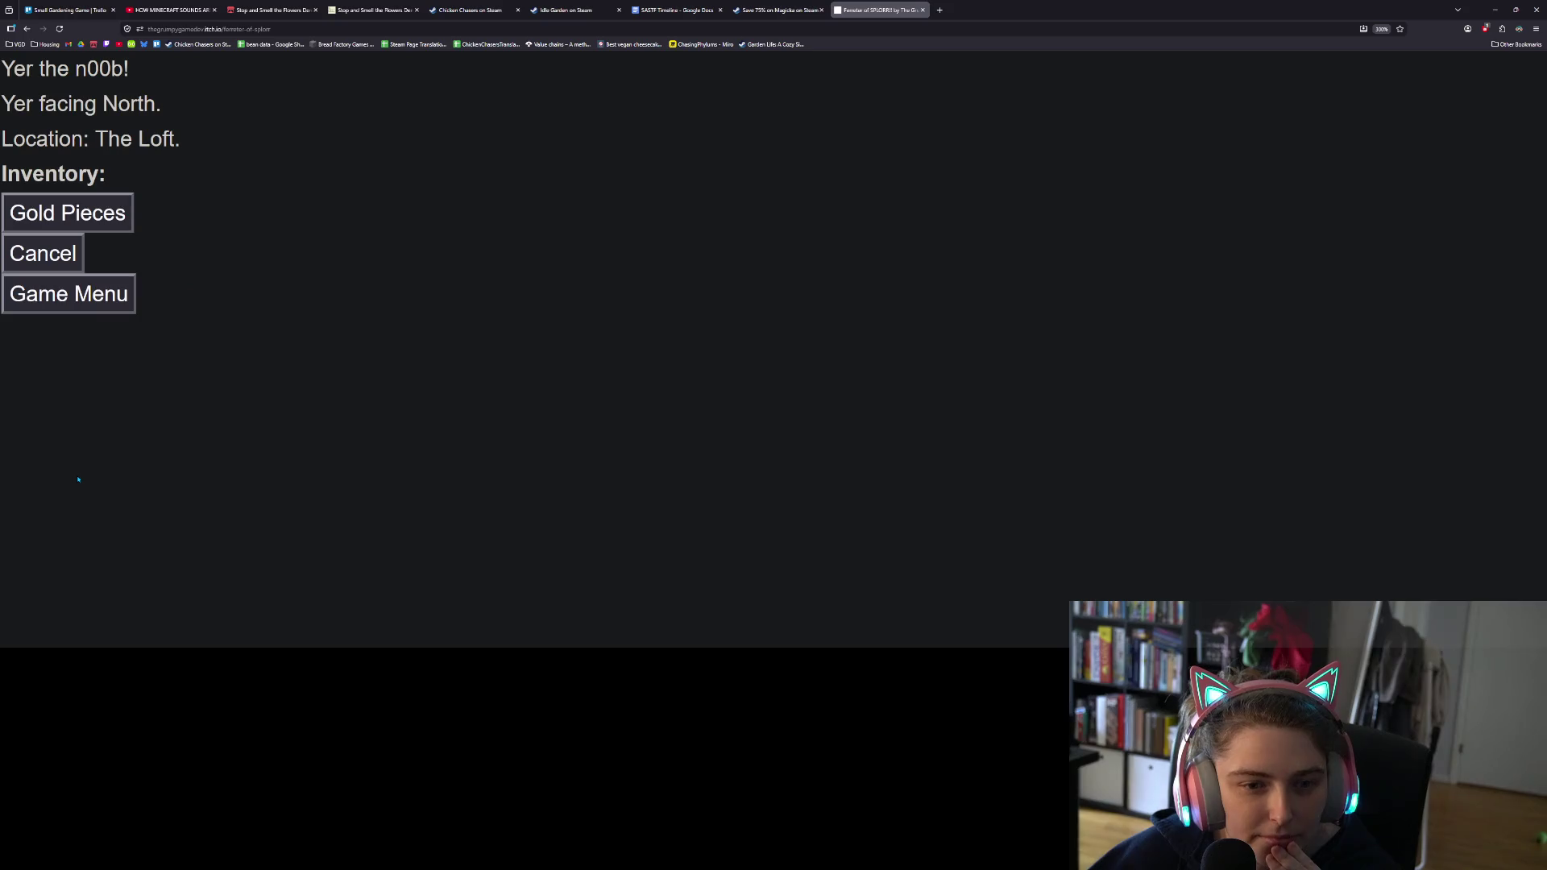
click(63, 250)
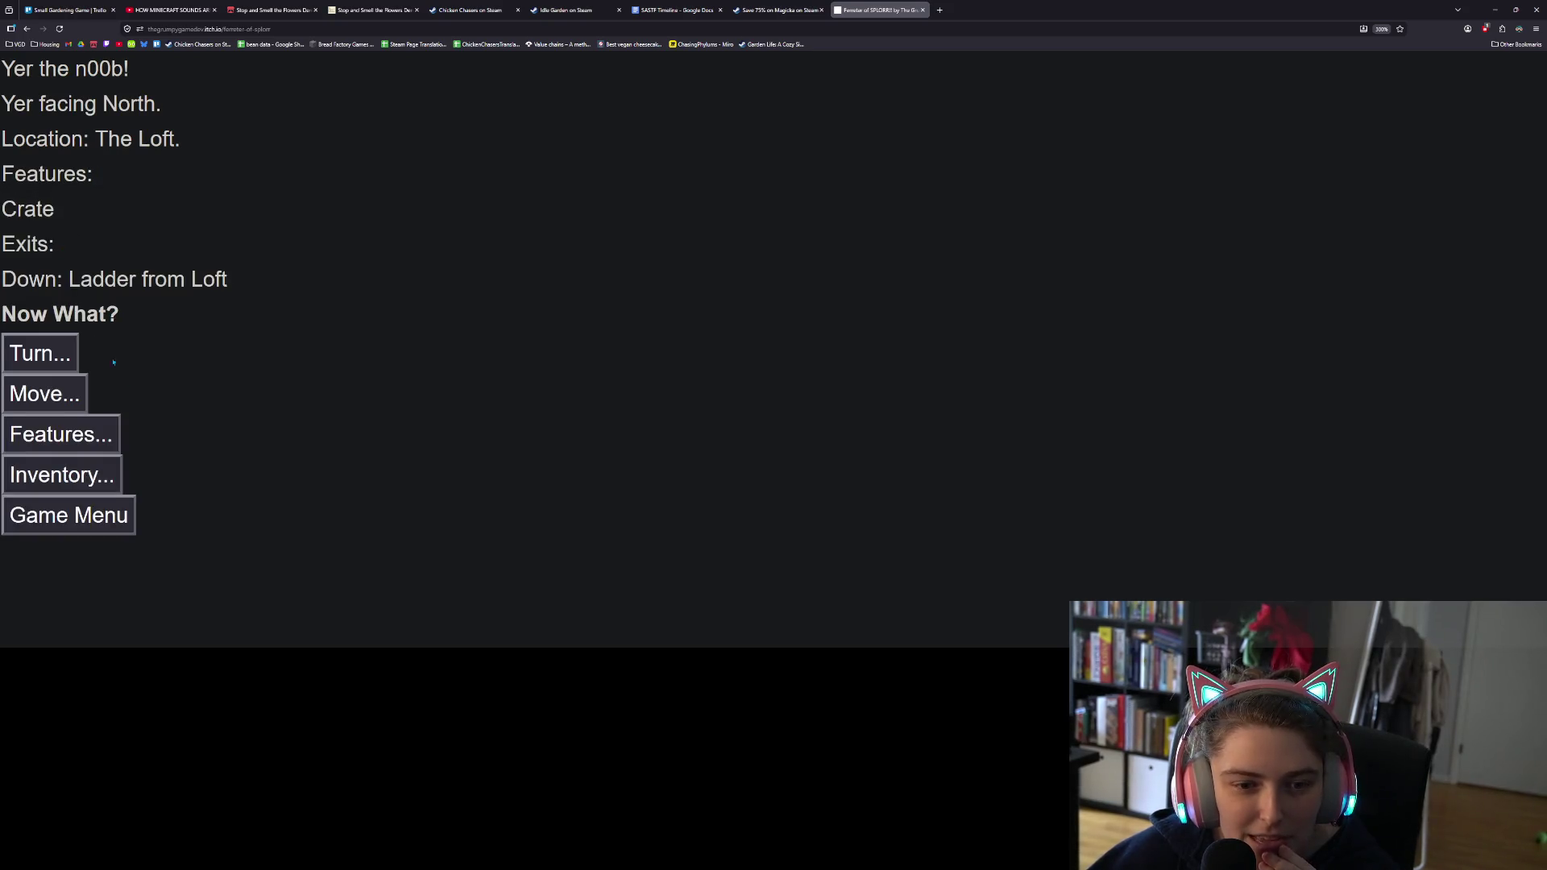
click(94, 510)
click(84, 108)
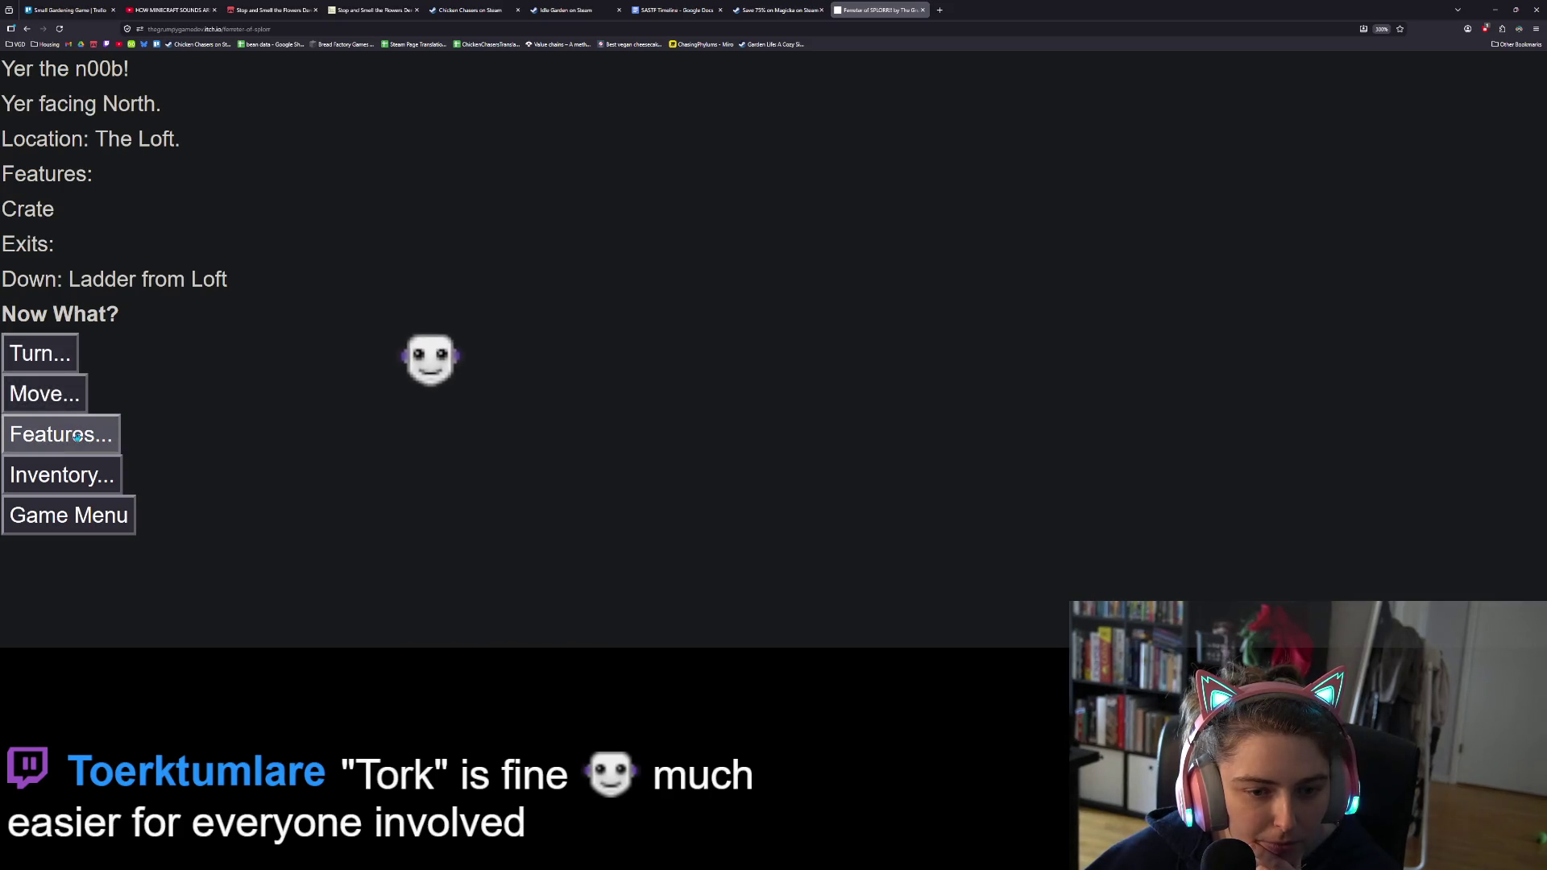
click(52, 397)
click(64, 283)
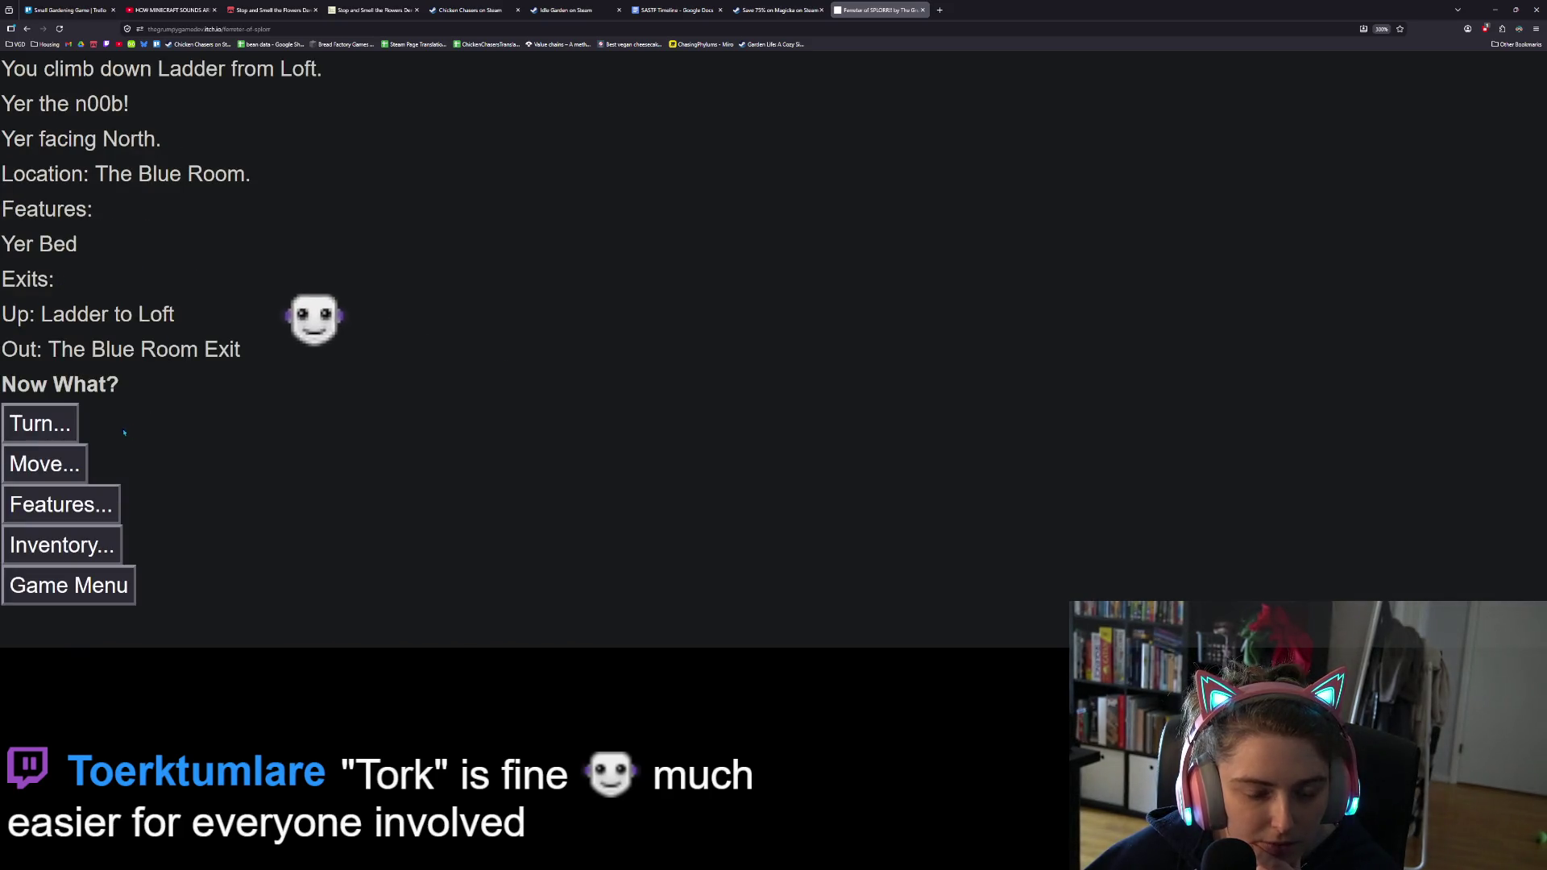
Step: Search Yer Bed in The Blue Room and find the rusty dagger
click(64, 463)
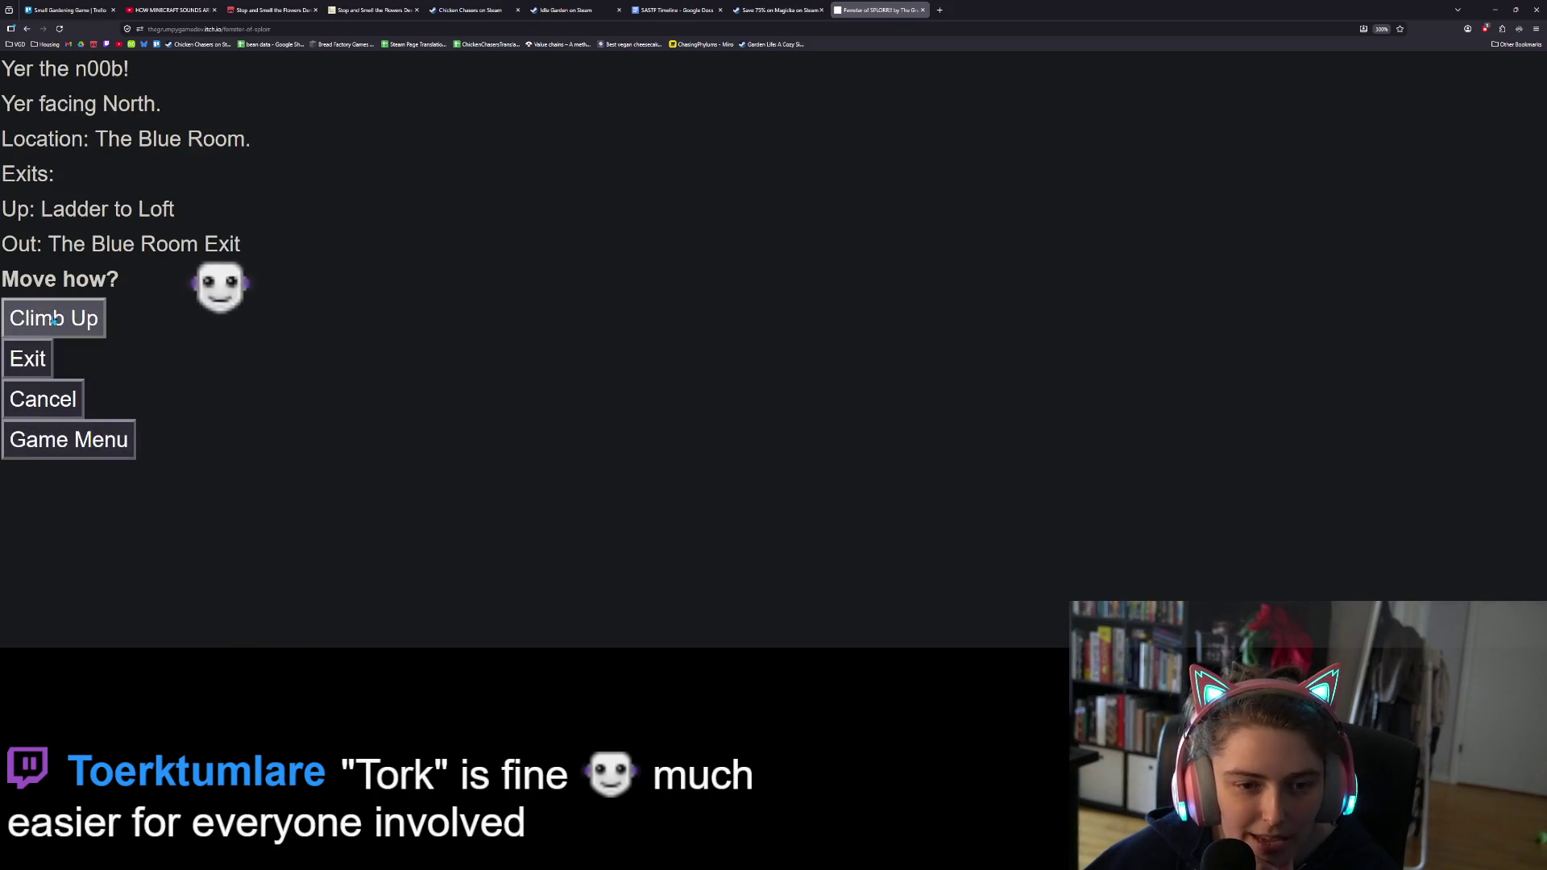
click(48, 400)
click(95, 475)
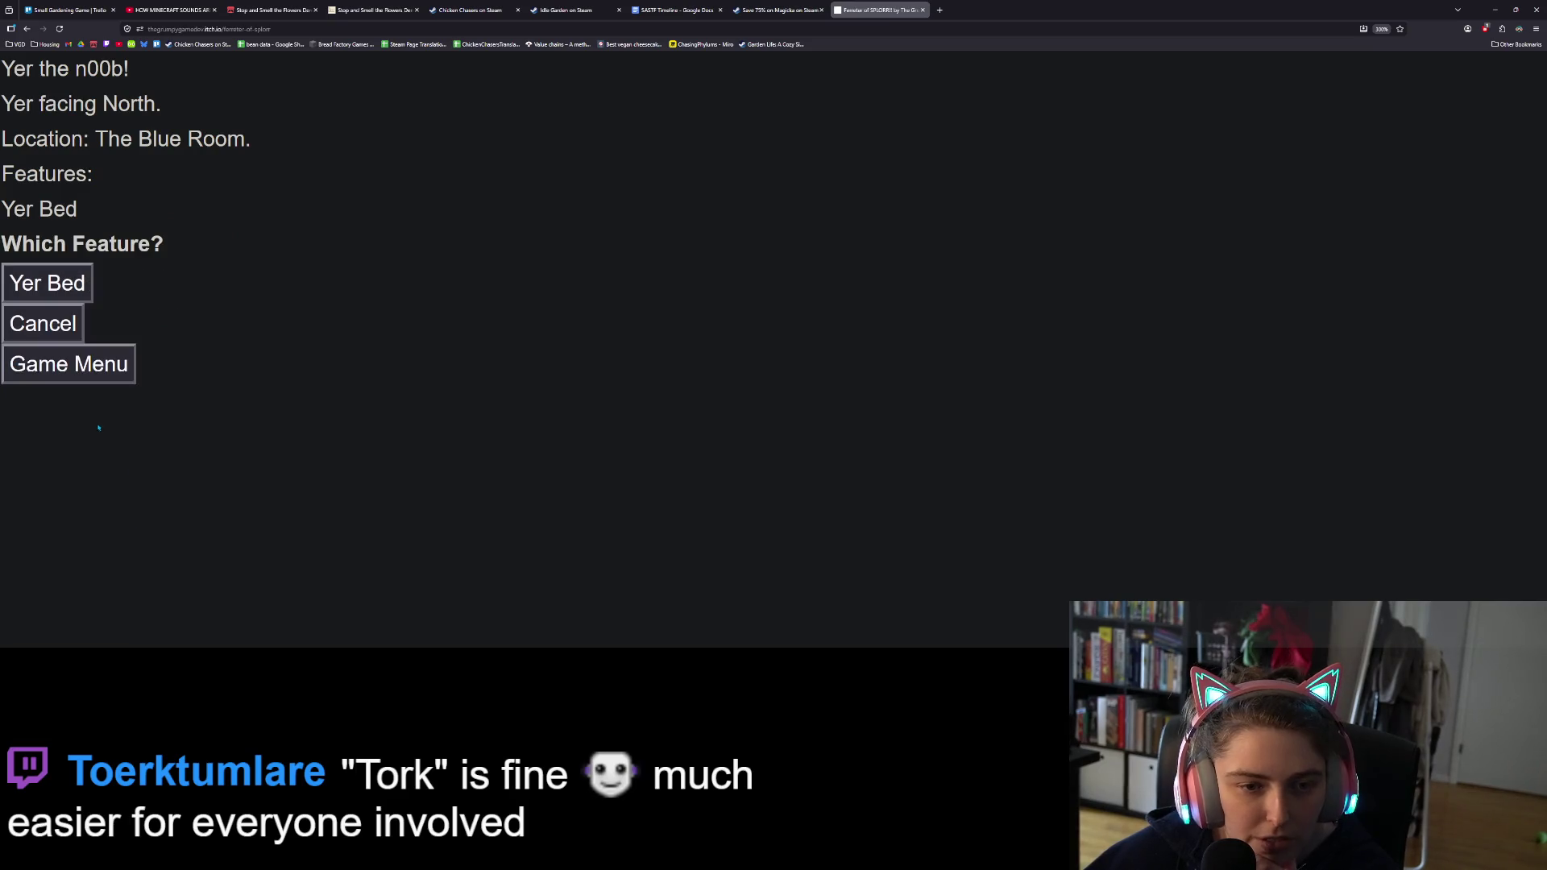
click(36, 277)
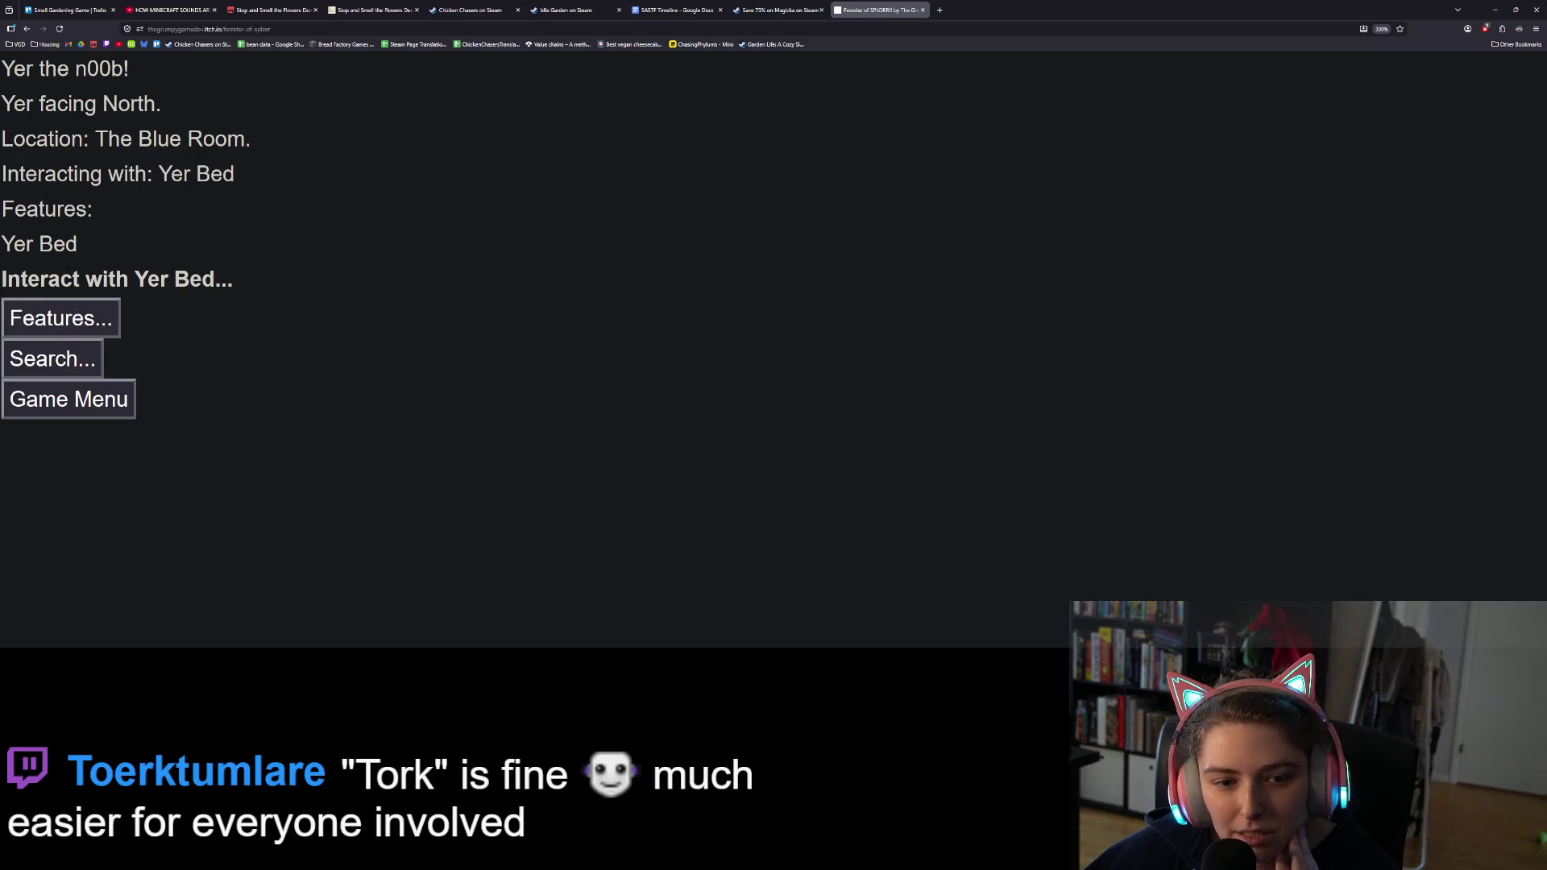
click(83, 354)
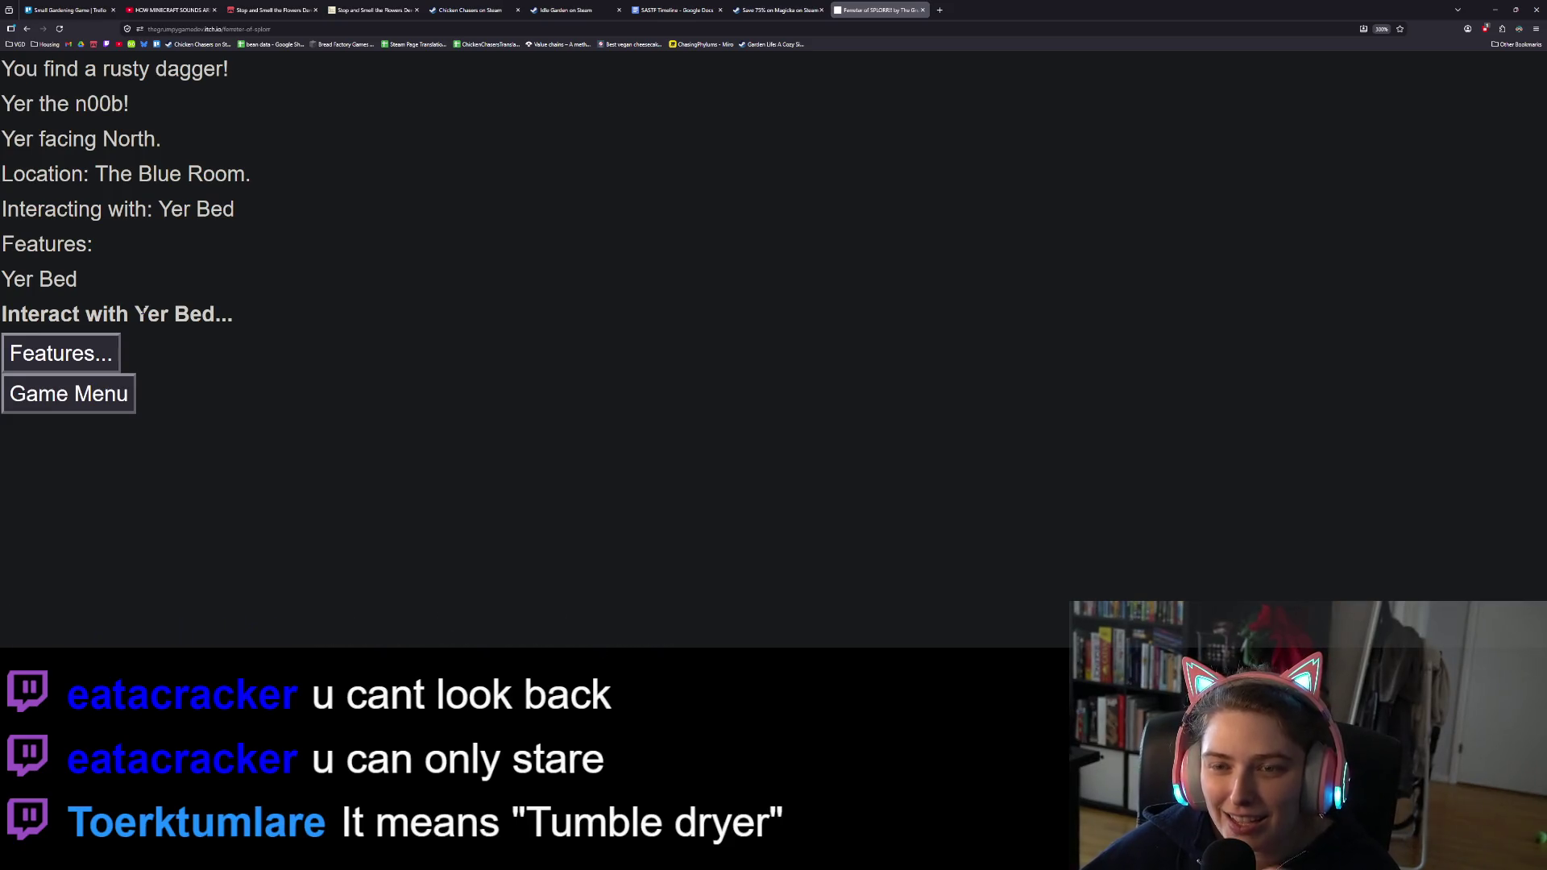
Step: Leave The Blue Room through its Exit to Town Location (1,0)
click(96, 355)
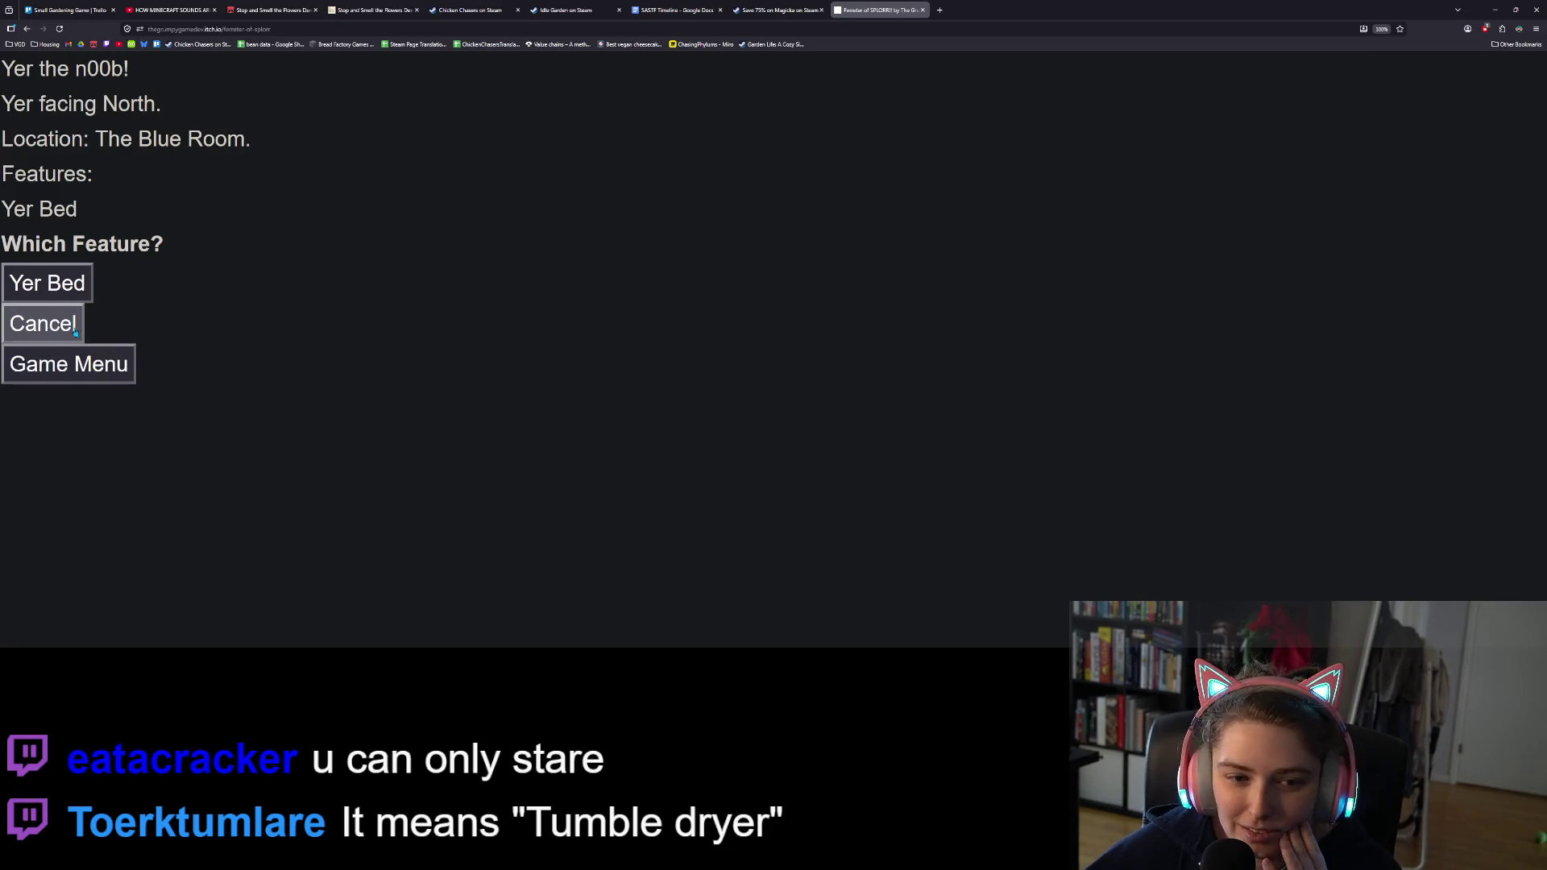
click(74, 332)
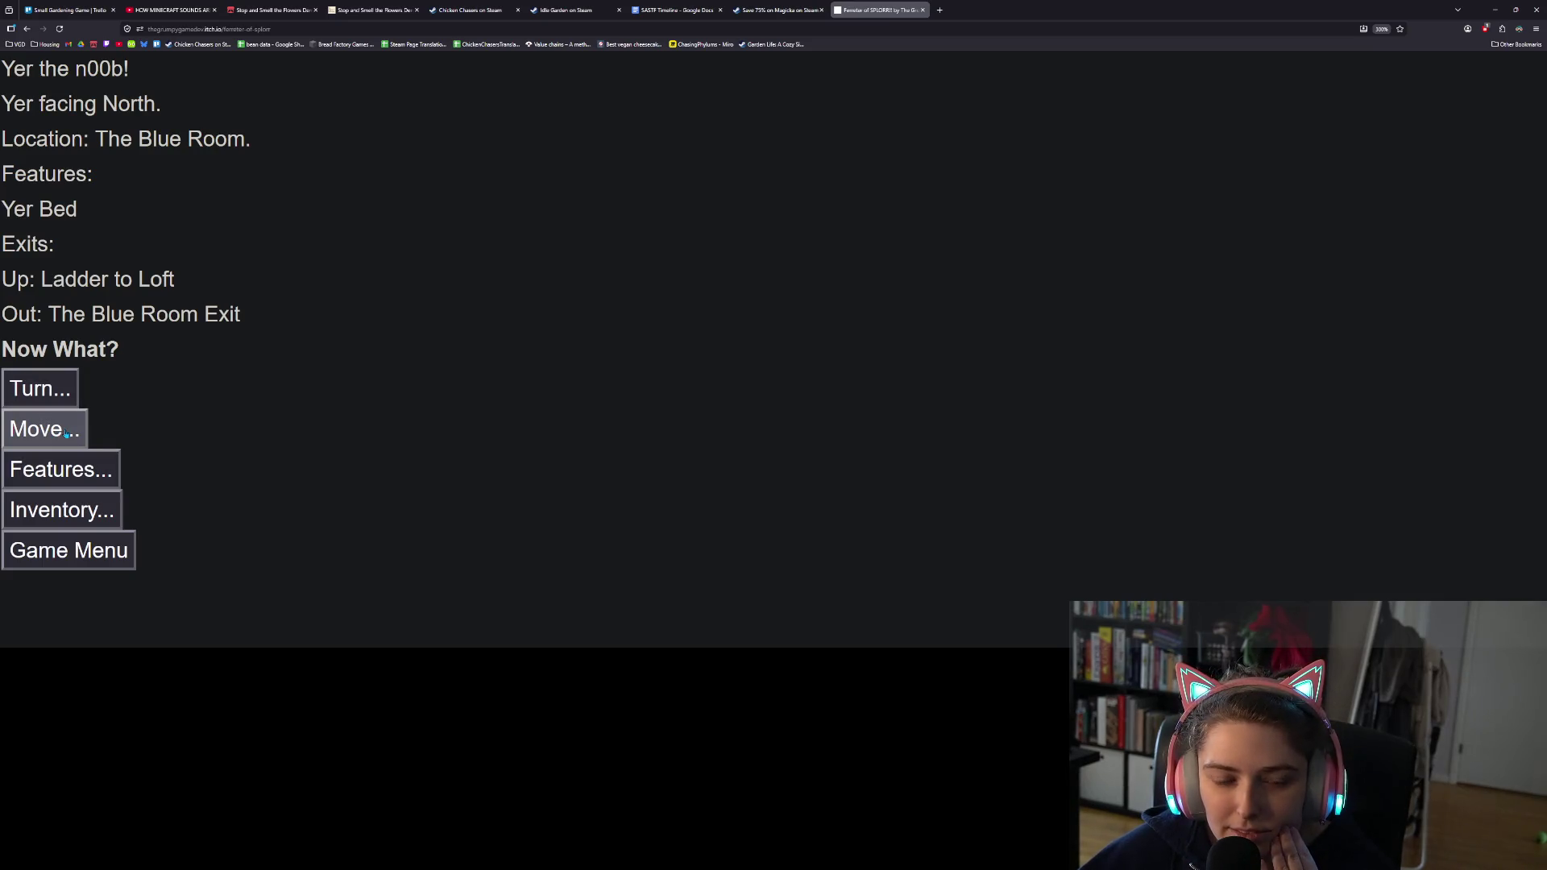
click(74, 431)
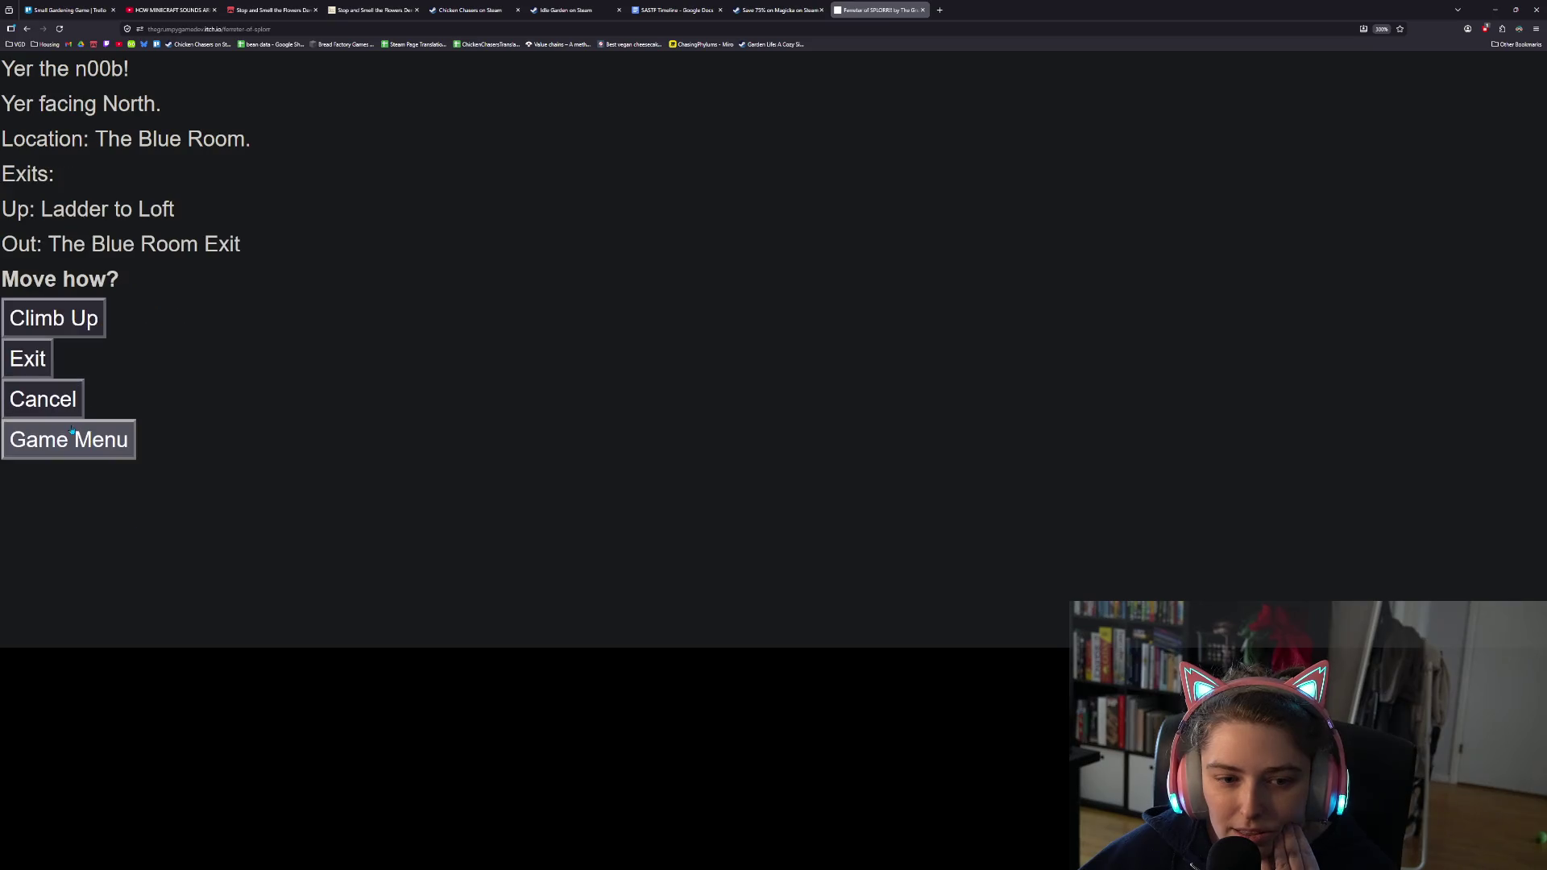
click(40, 363)
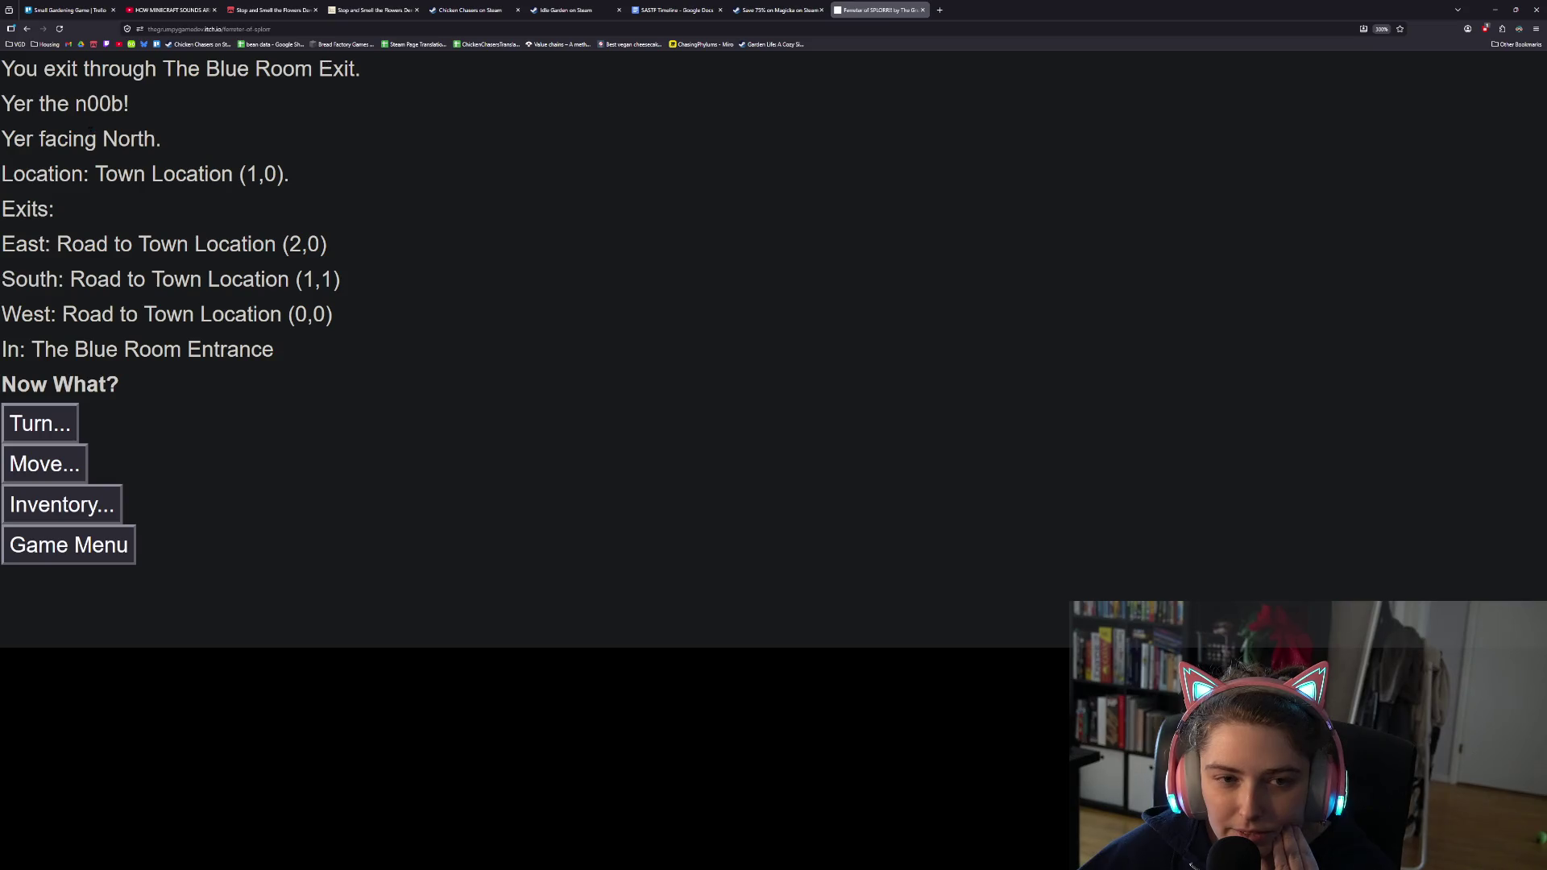
Step: Review the turn and move options and the exit descriptions at Town Location (1,0)
drag(65, 104, 131, 103)
click(138, 109)
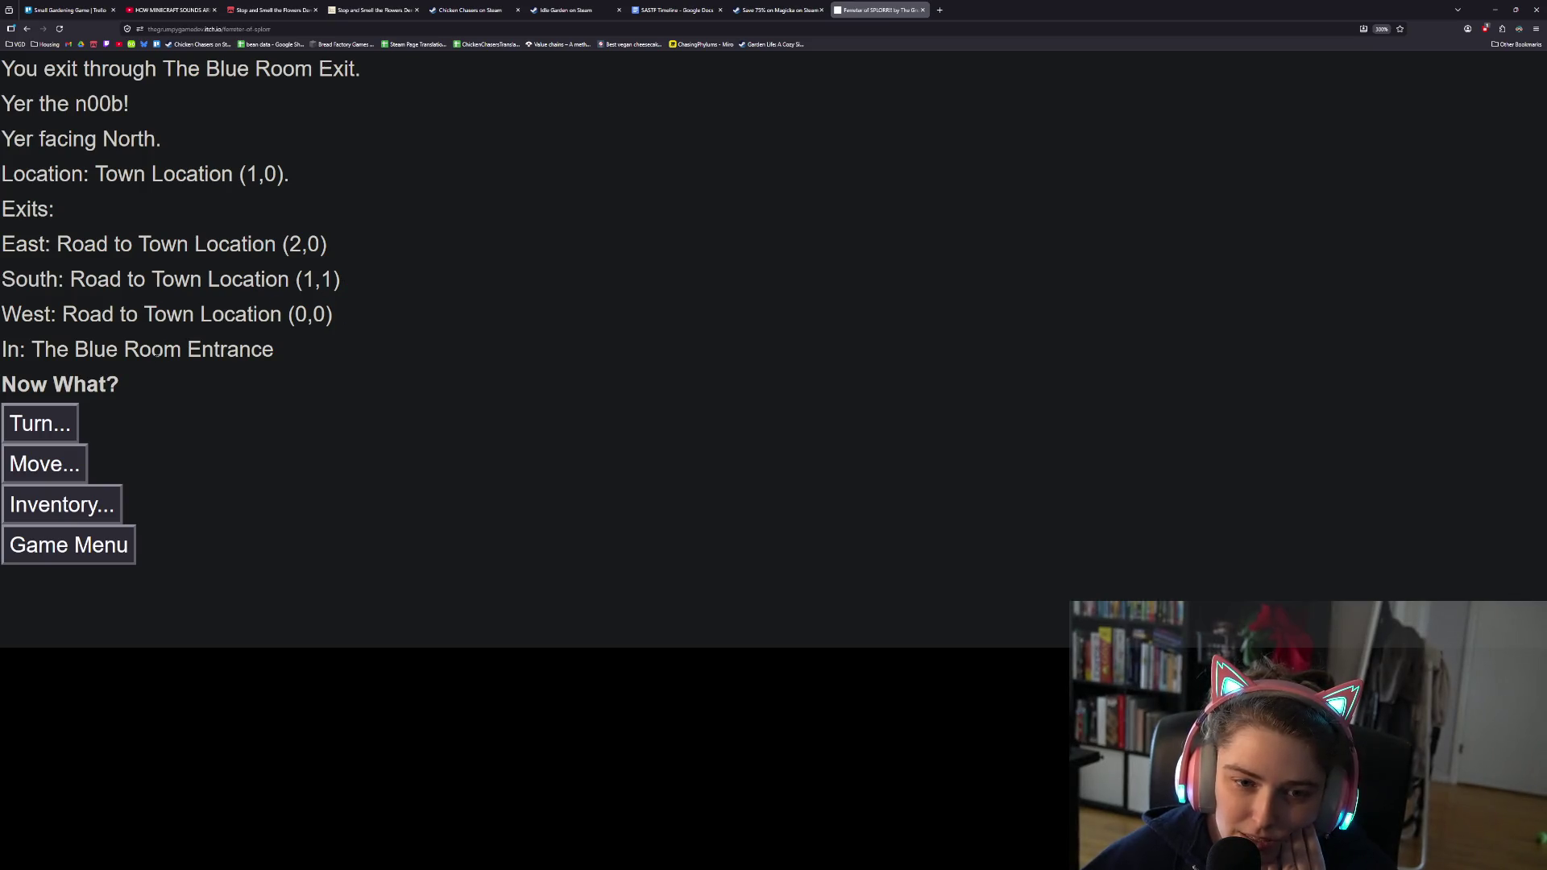
click(72, 419)
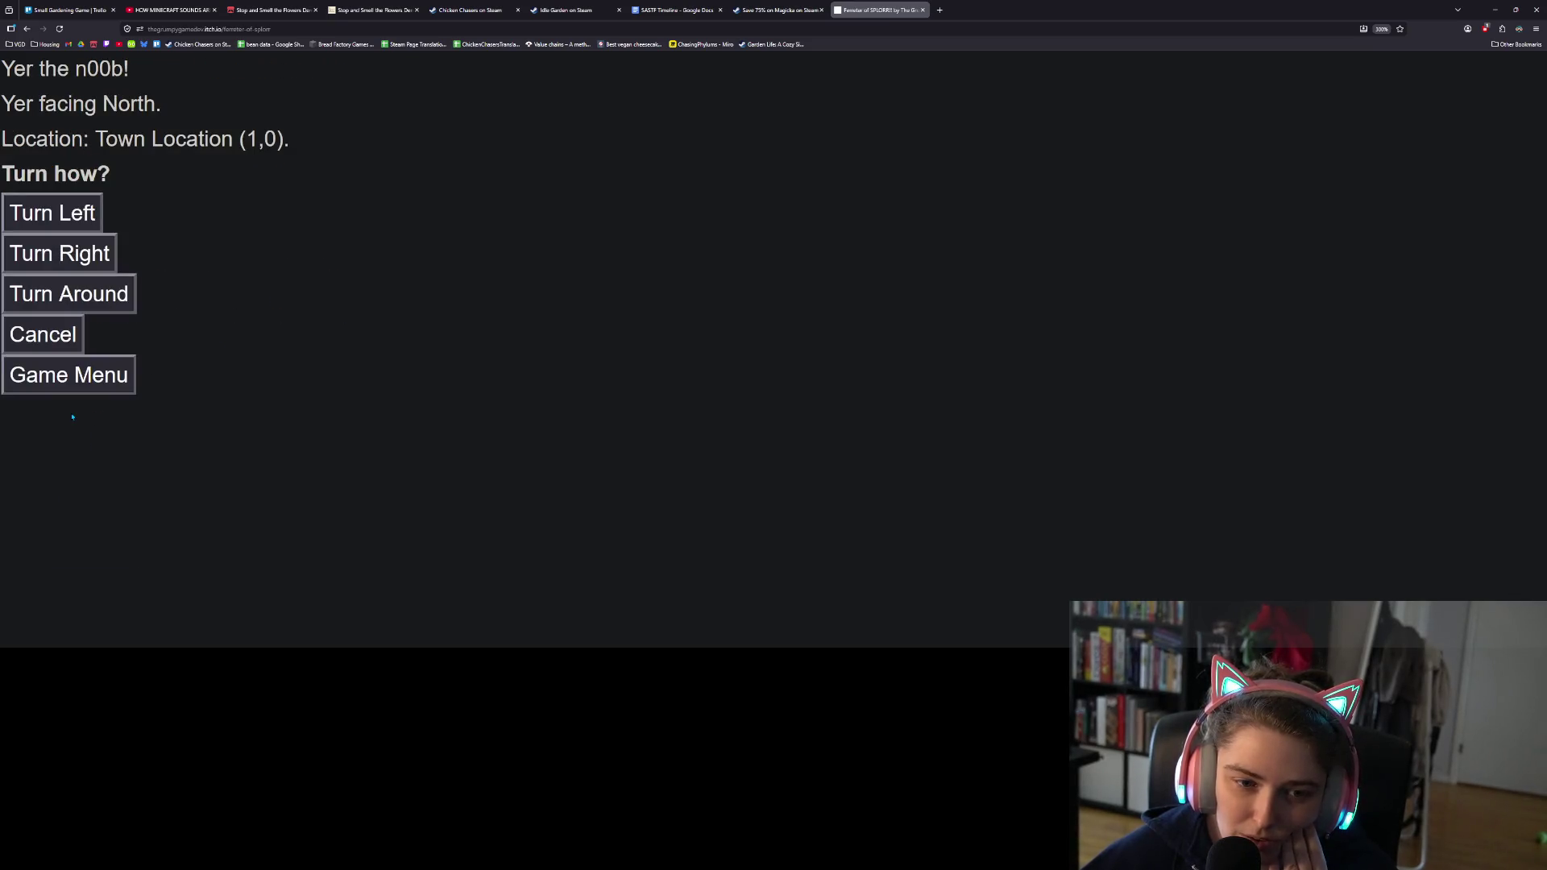
click(66, 335)
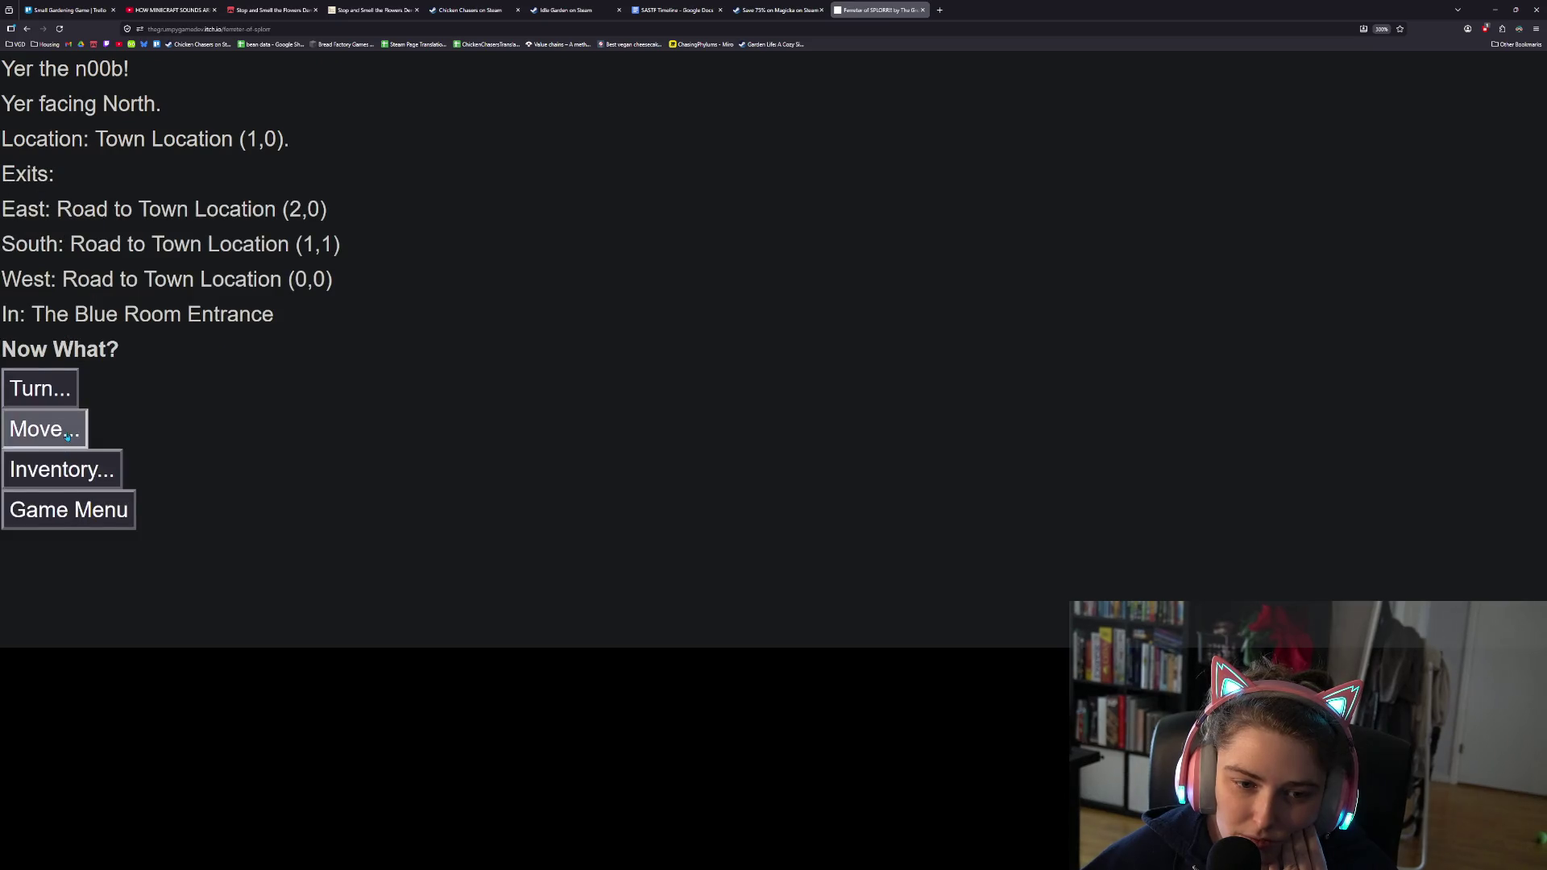
click(67, 433)
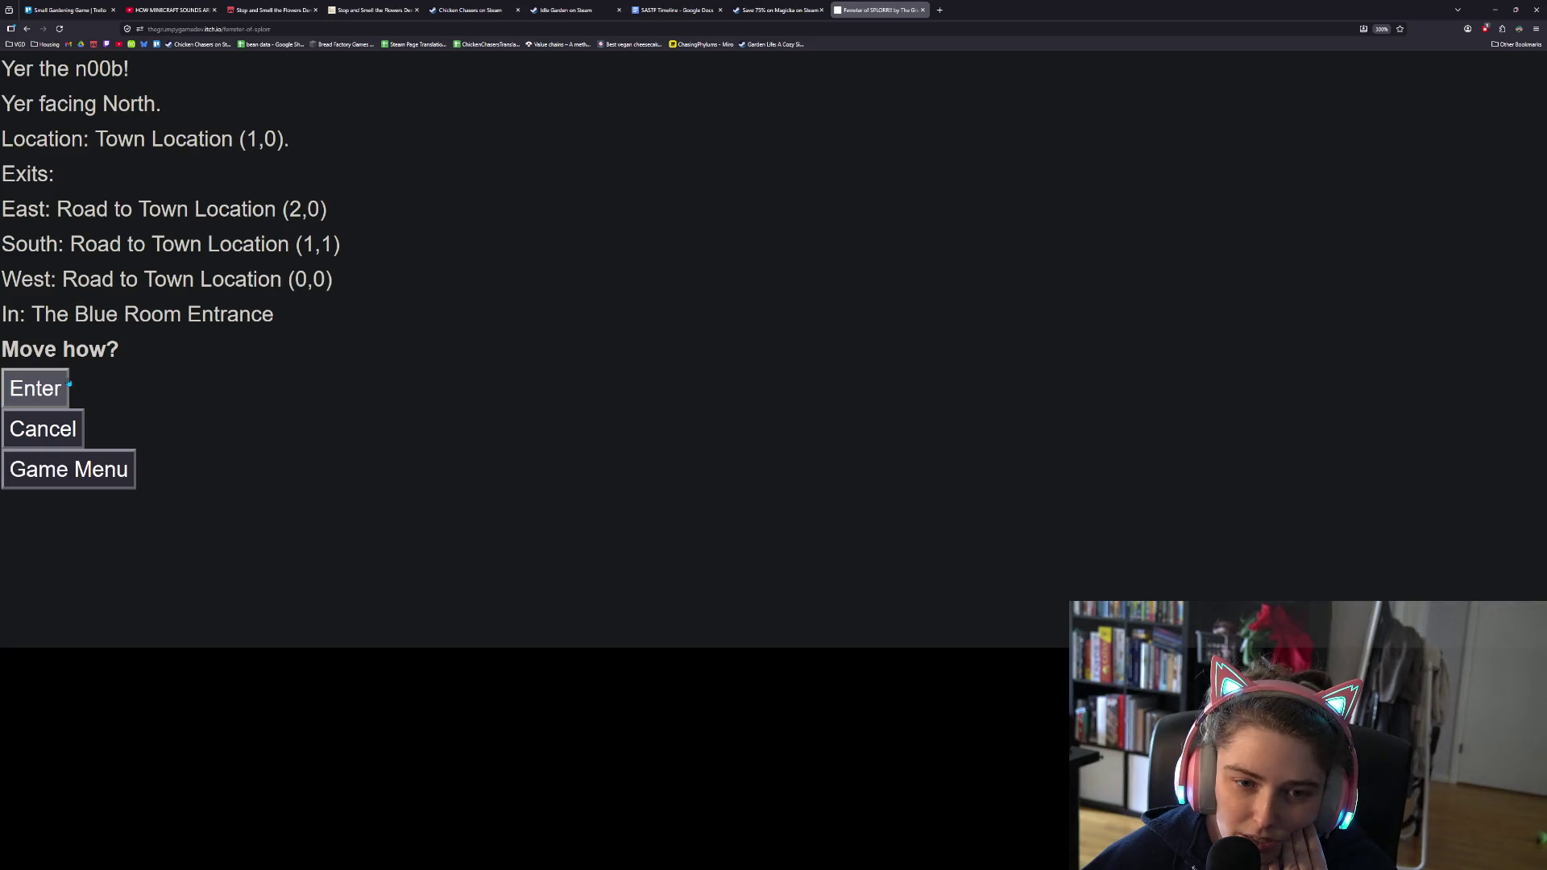
click(54, 425)
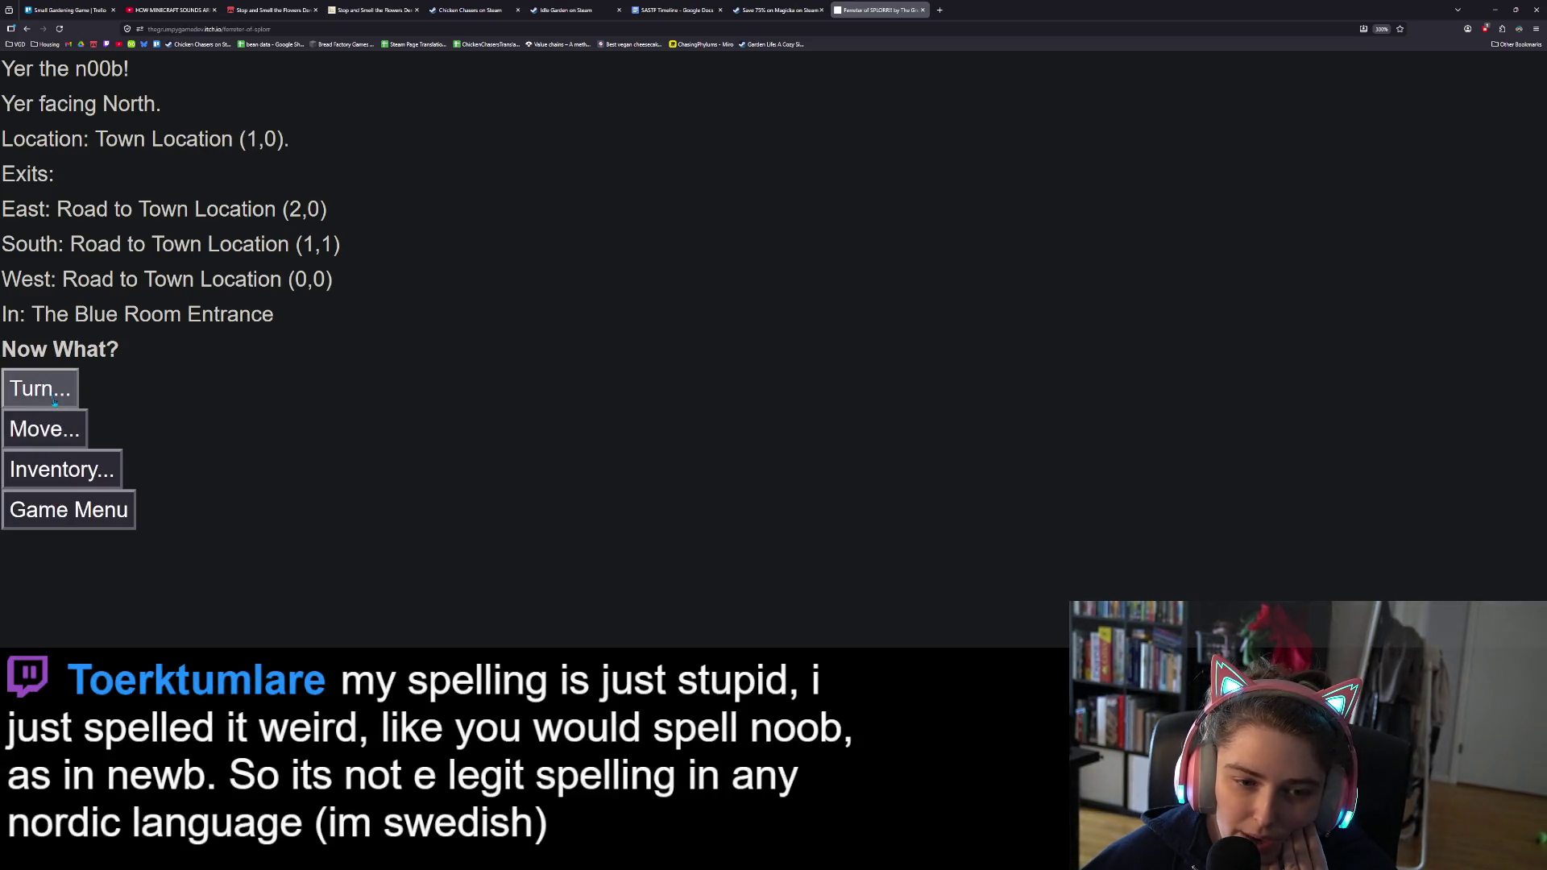
click(56, 391)
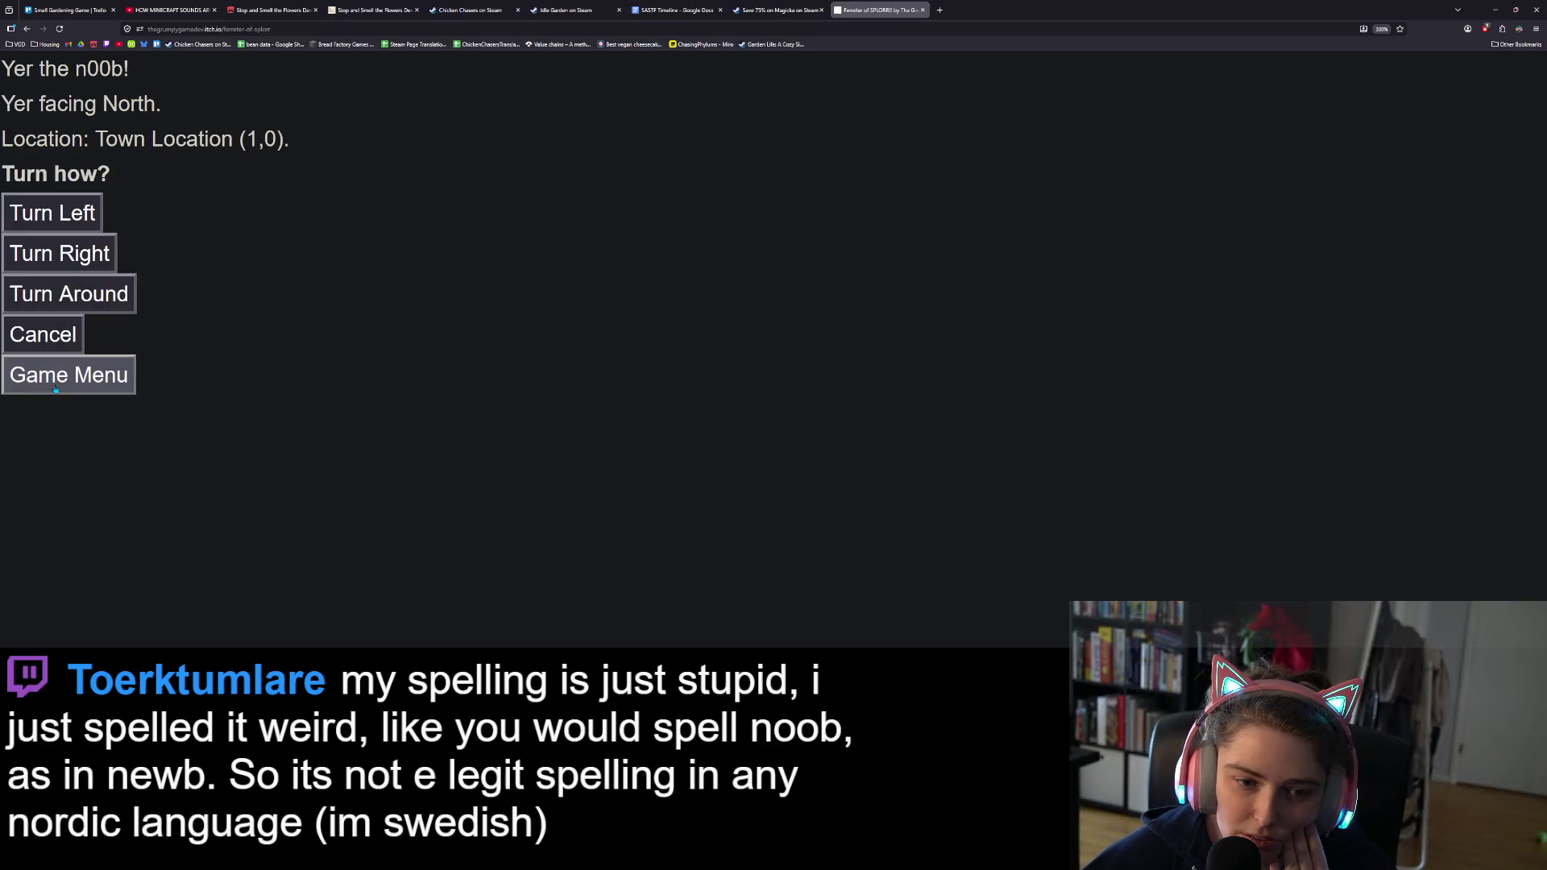
click(62, 345)
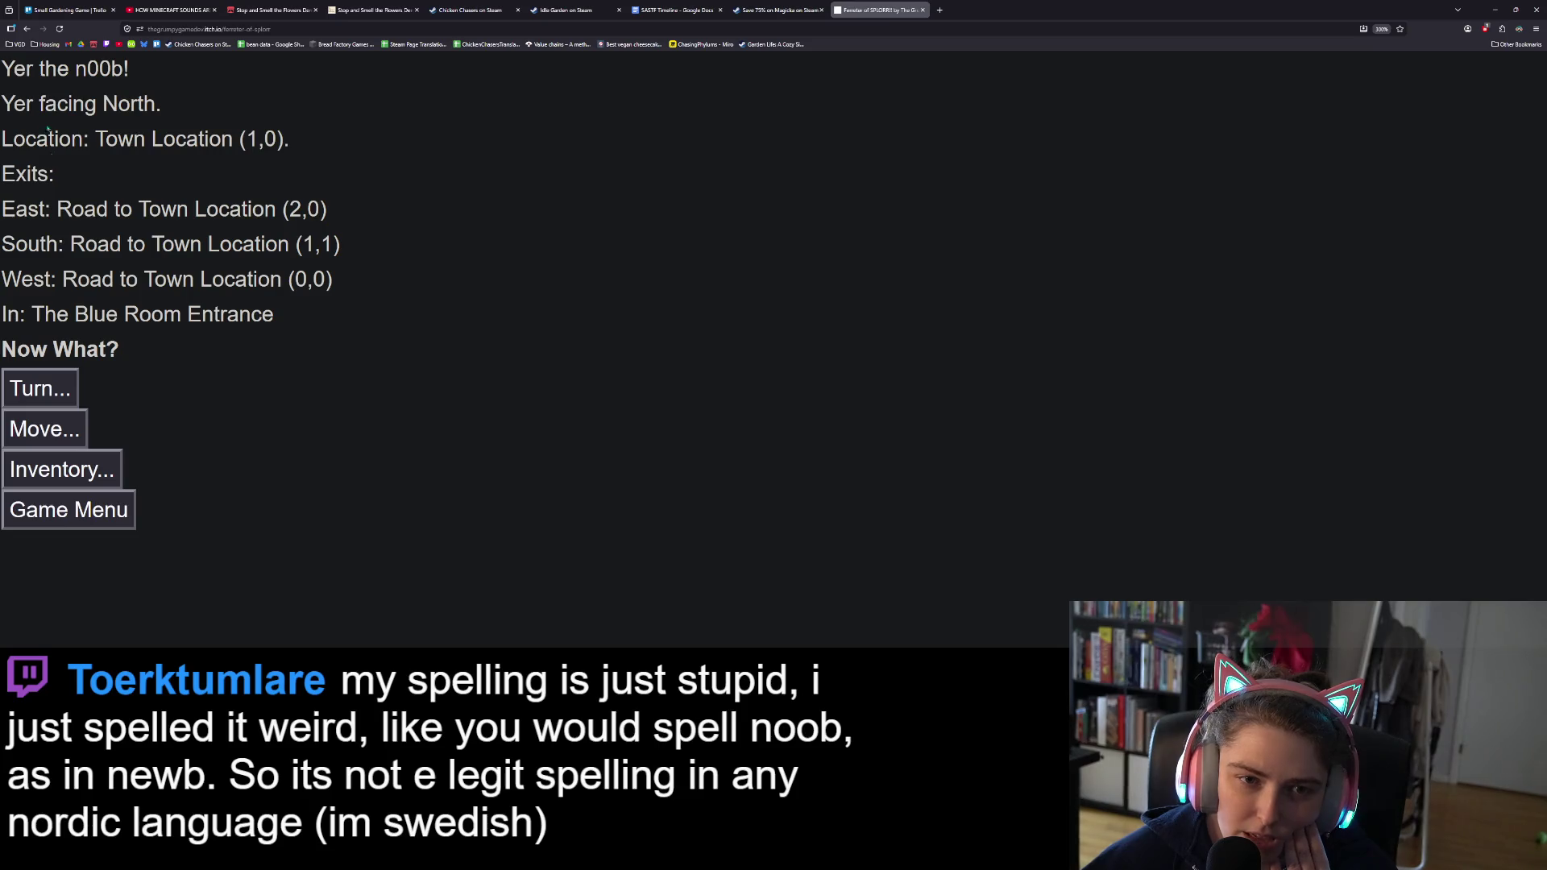
drag(60, 105, 101, 107)
click(105, 111)
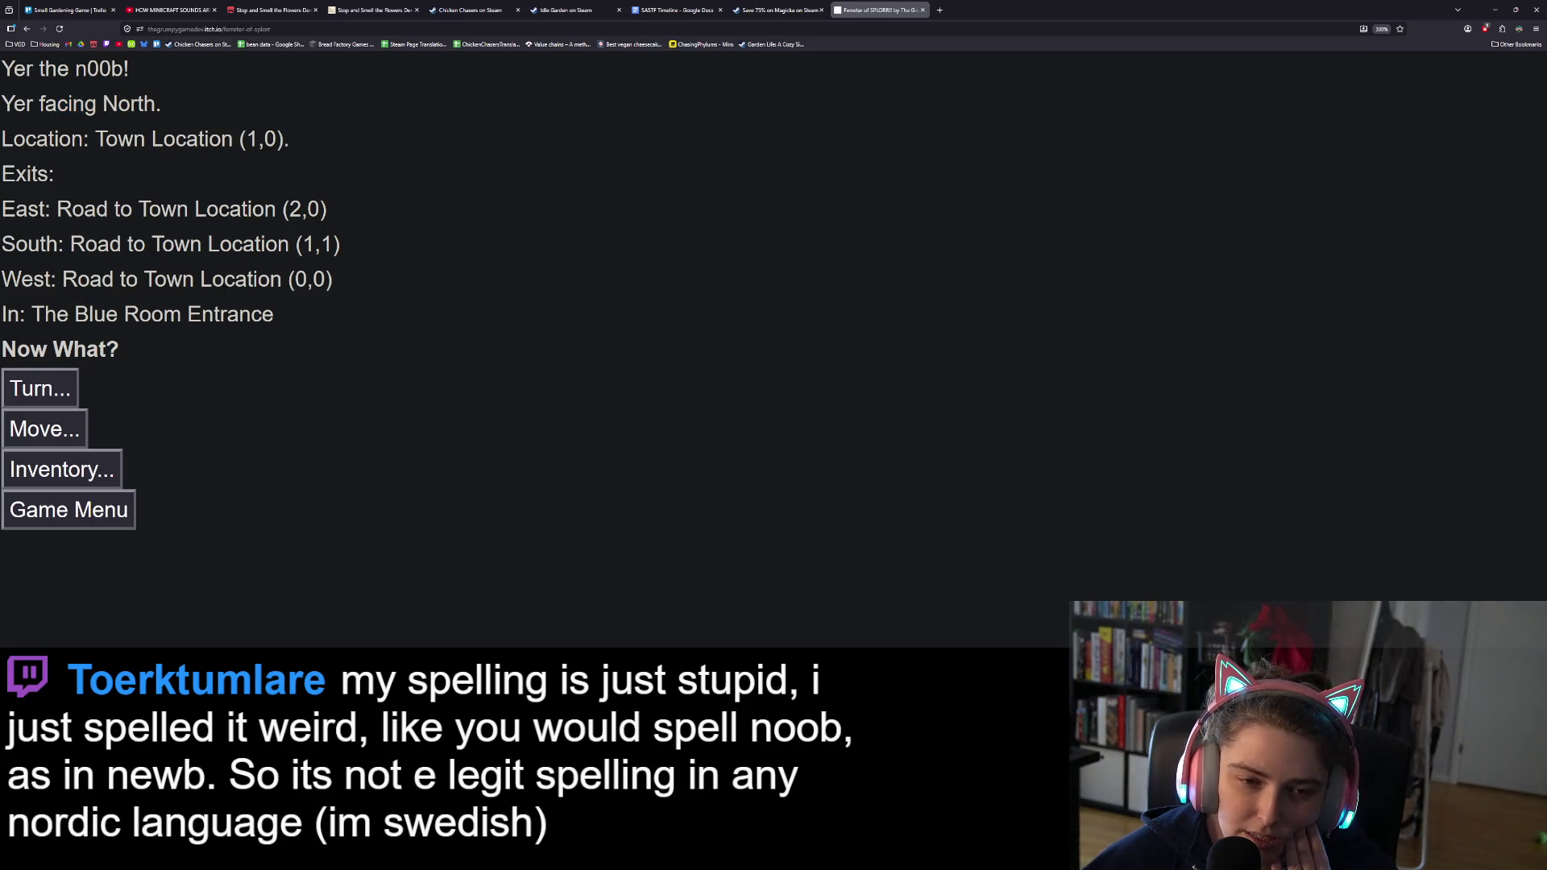
mouse_move(71, 244)
mouse_down()
mouse_move(344, 249)
mouse_move(70, 247)
mouse_move(385, 269)
mouse_up()
click(344, 249)
click(71, 247)
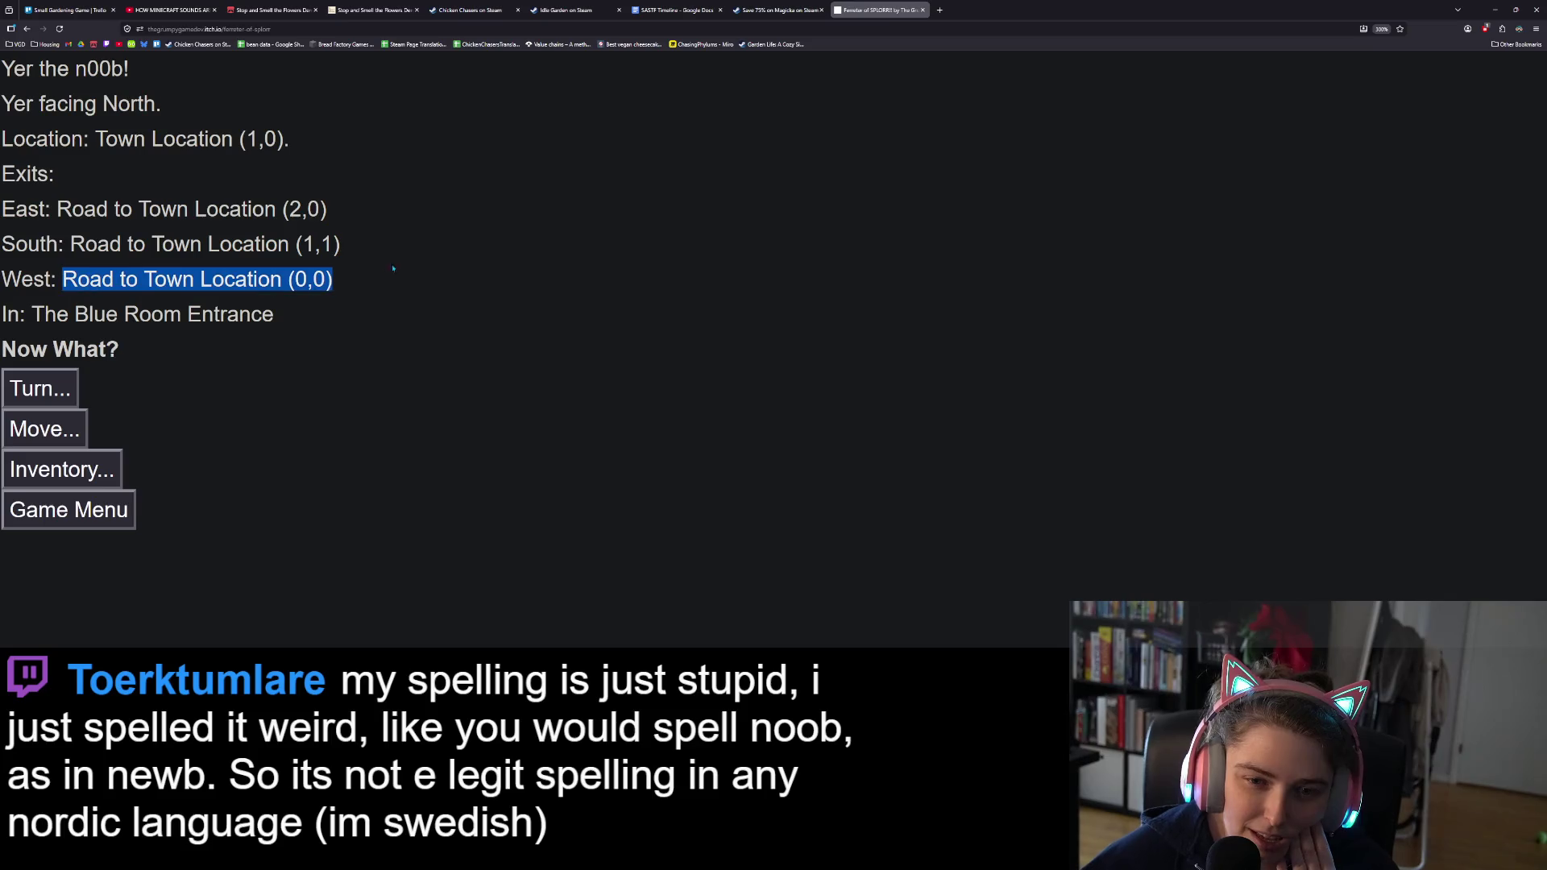
Step: Turn to face East, then turn around to face West
click(63, 390)
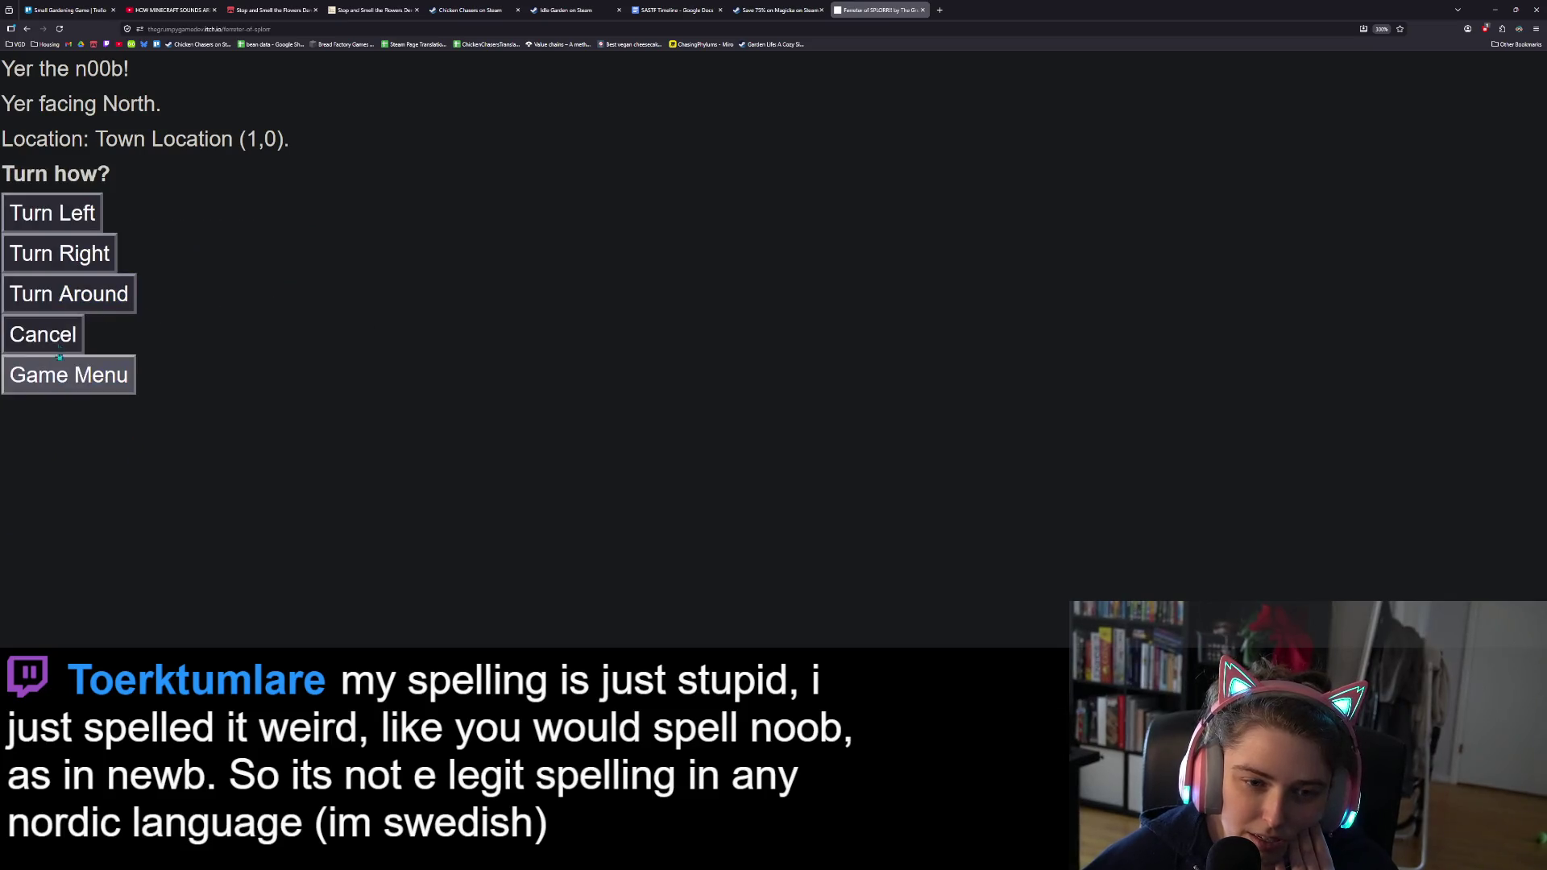
click(71, 261)
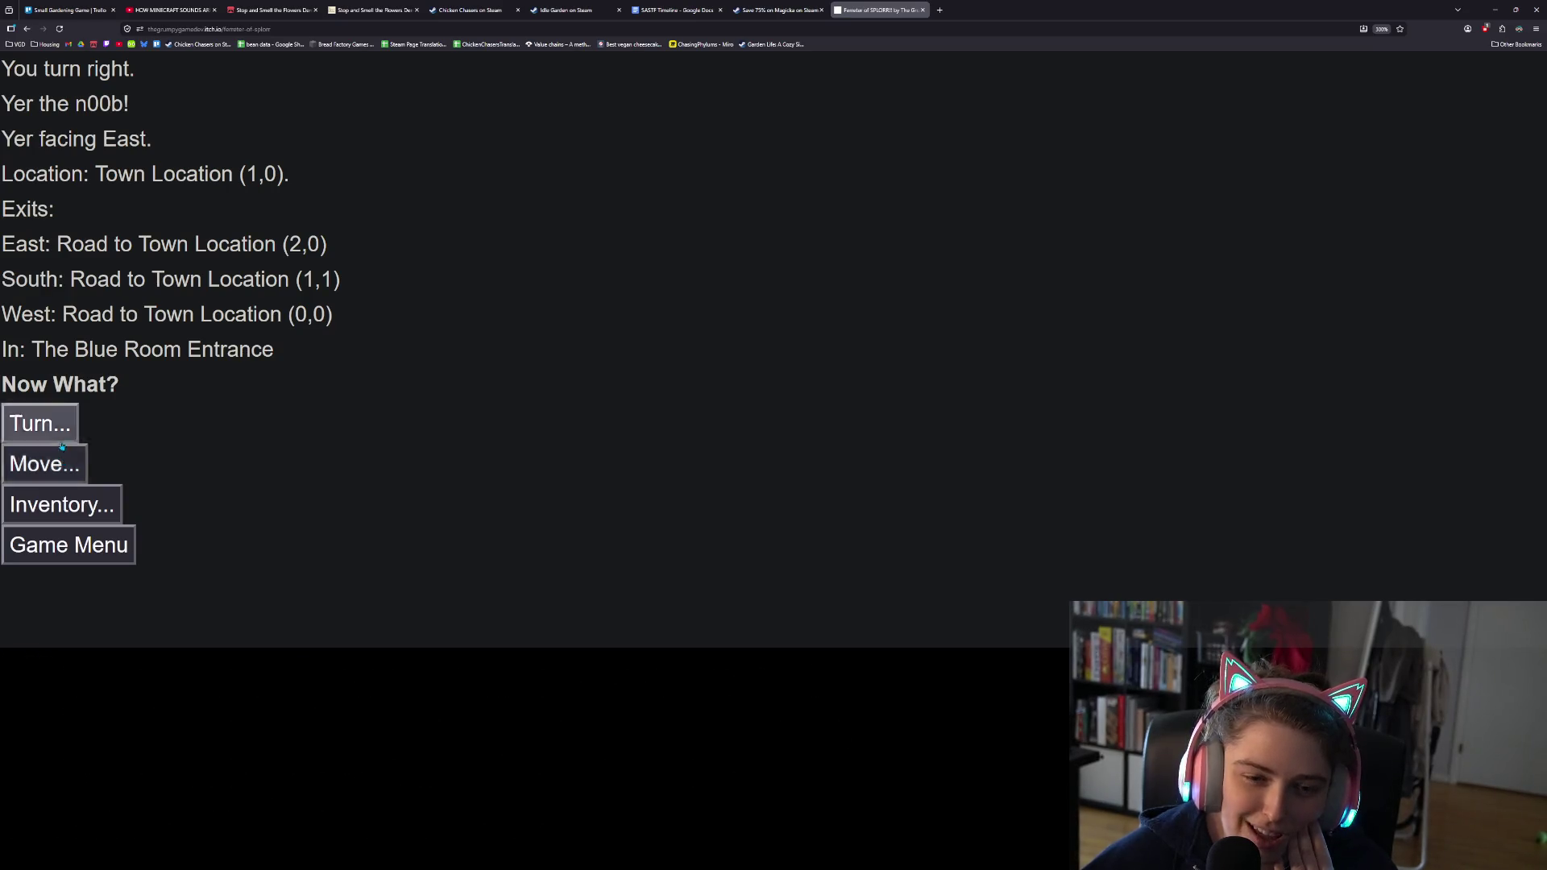
click(59, 424)
click(72, 298)
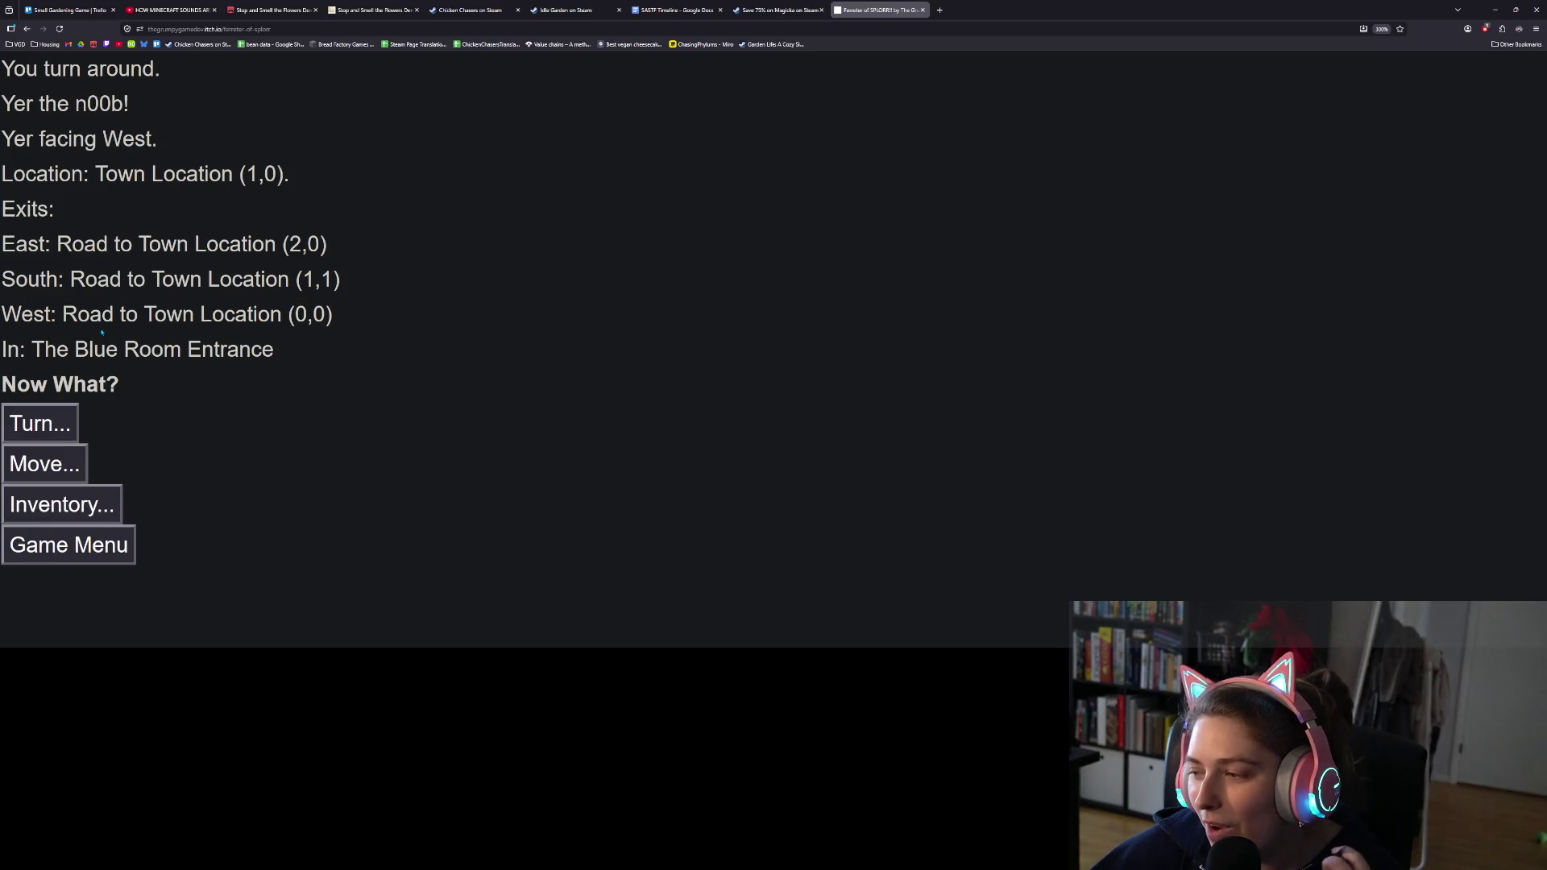
click(45, 464)
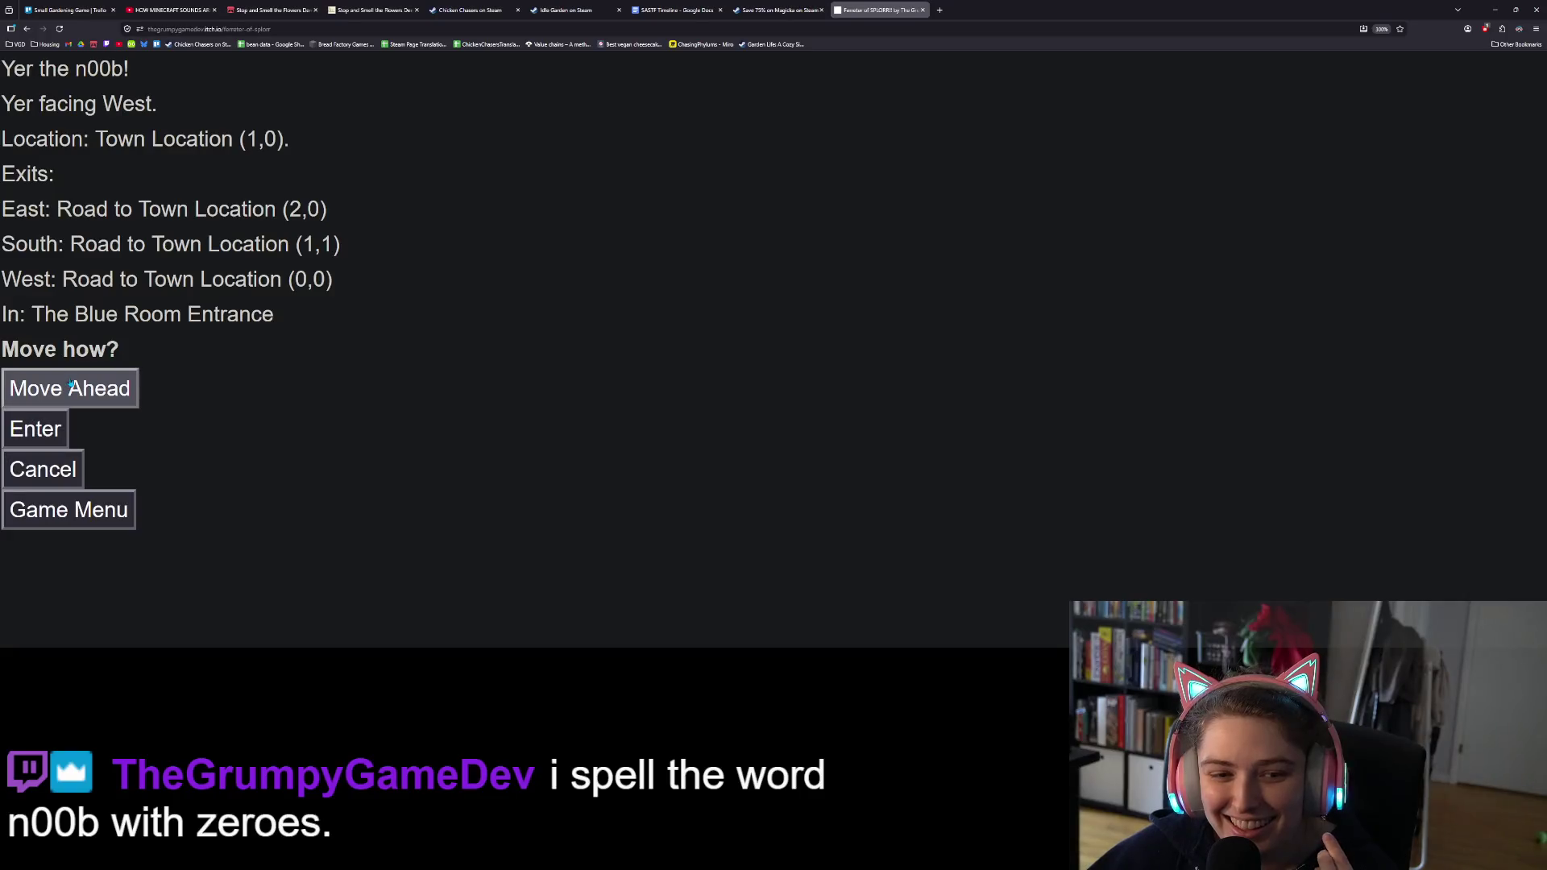
Step: Move ahead to Town Location (0,0) and turn right twice to face East
click(69, 388)
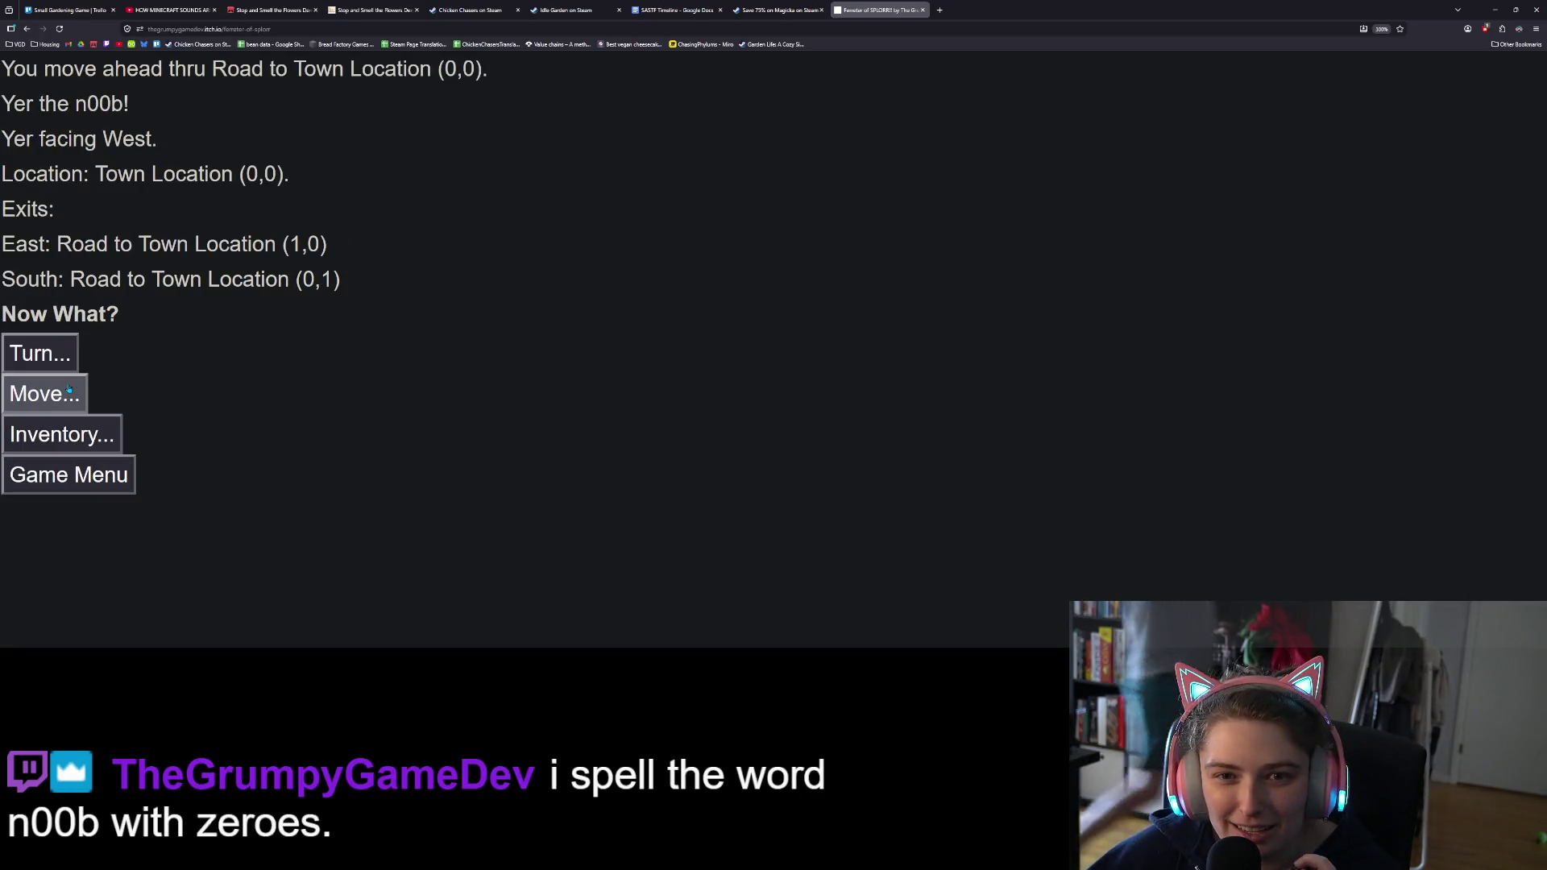
click(64, 394)
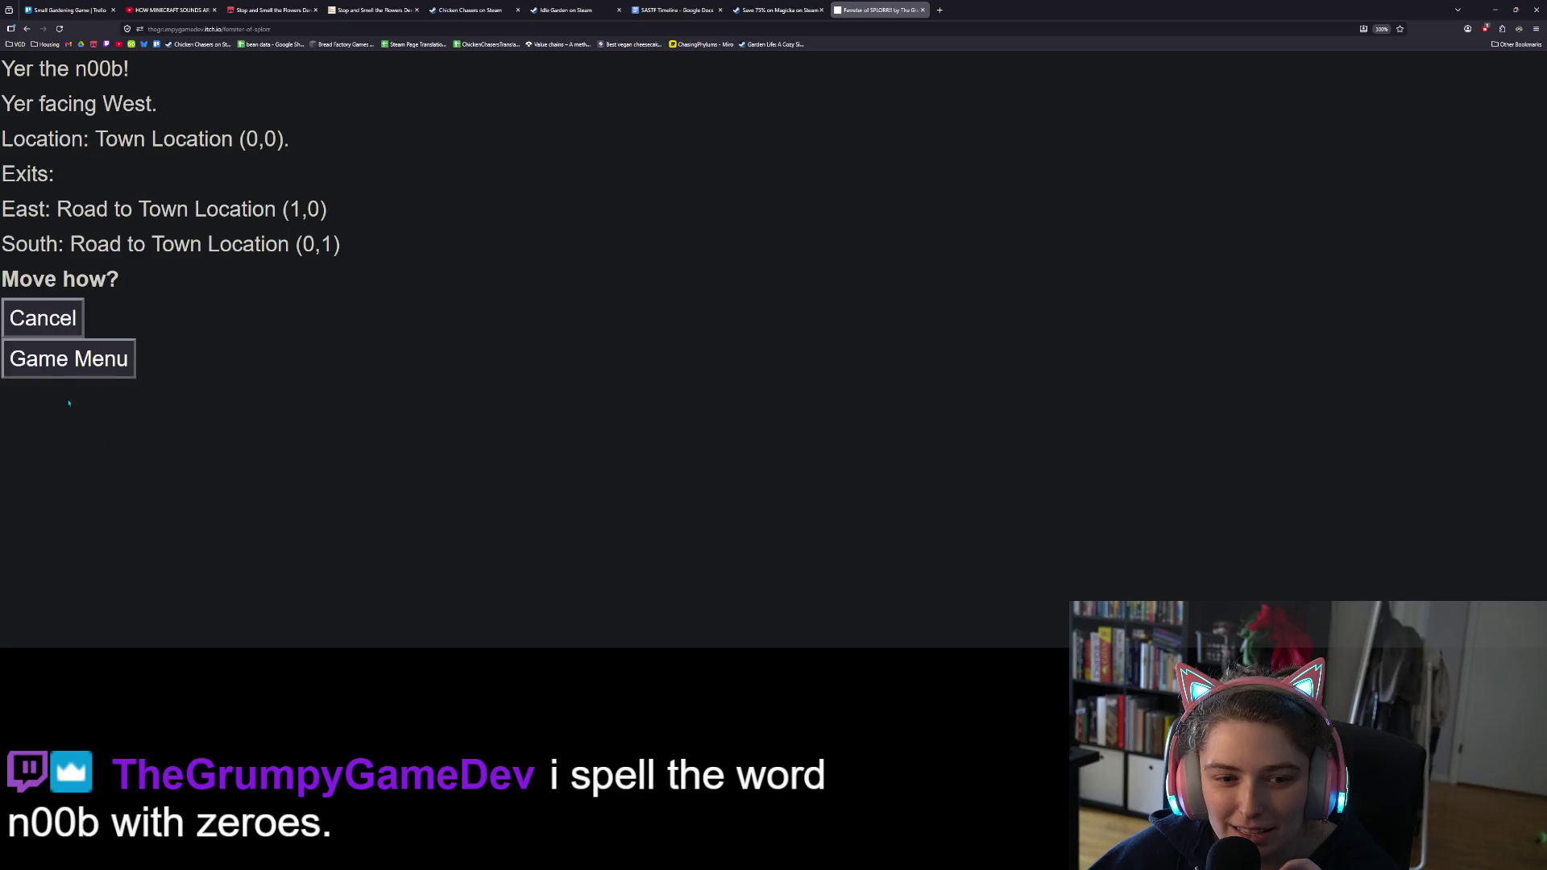
click(53, 326)
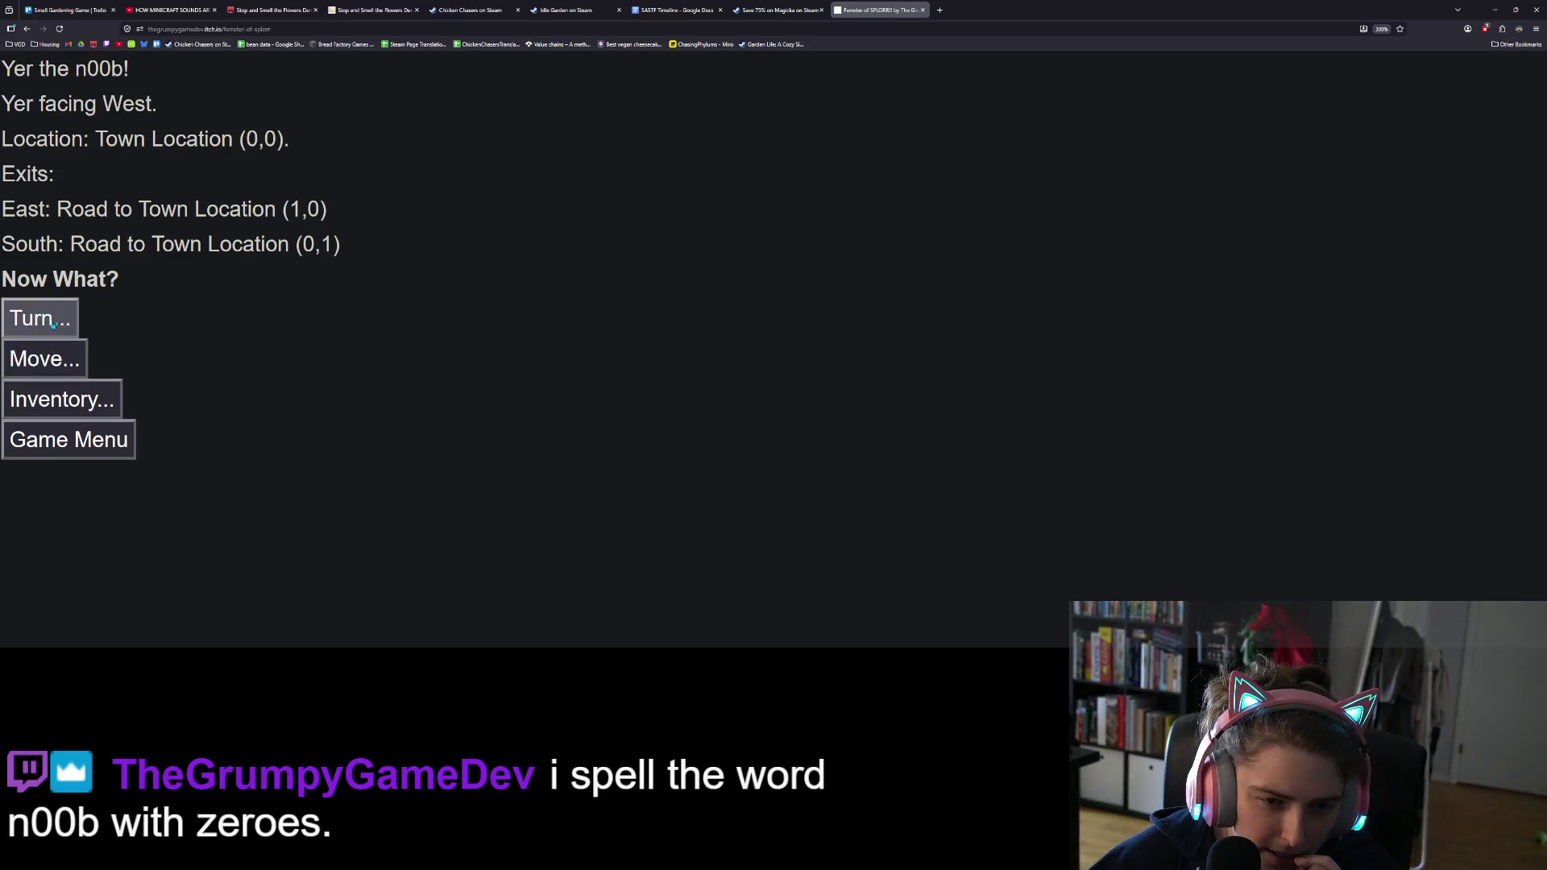
click(54, 326)
click(67, 265)
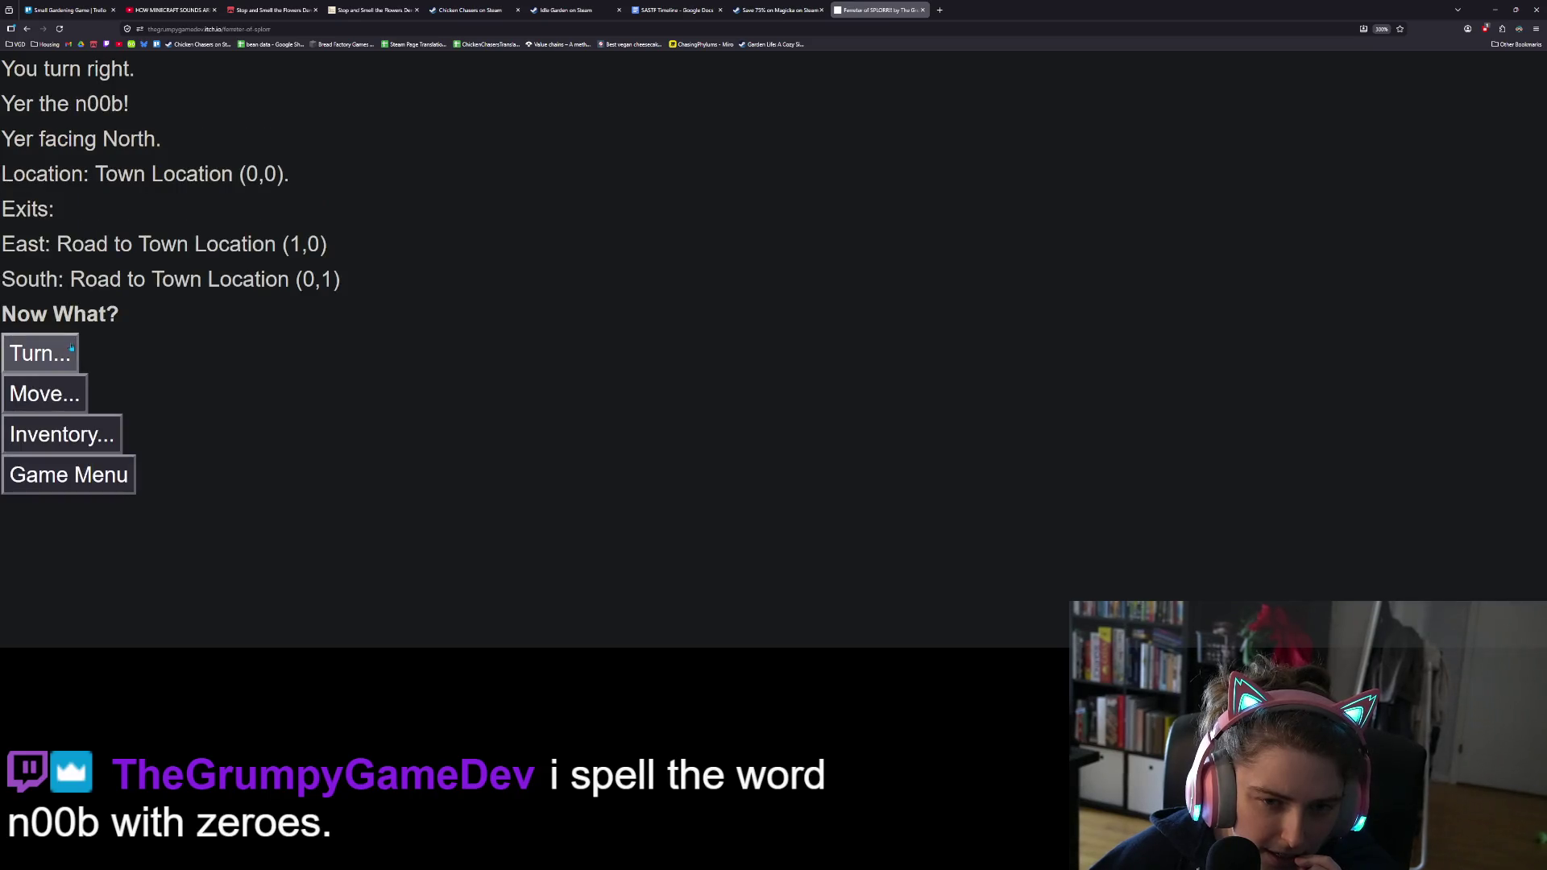
click(62, 391)
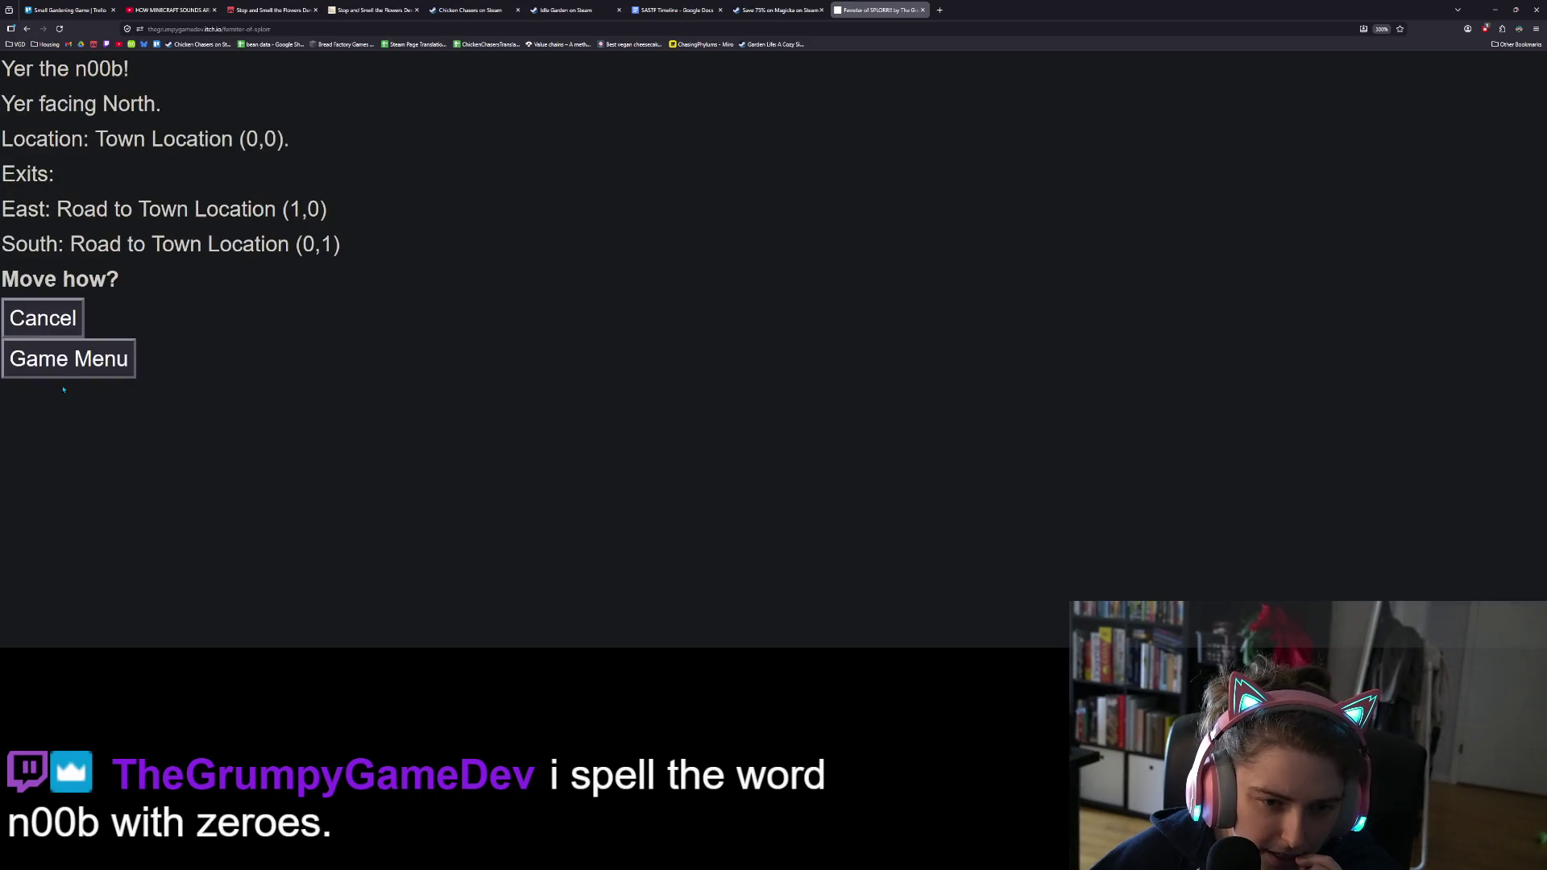
click(64, 323)
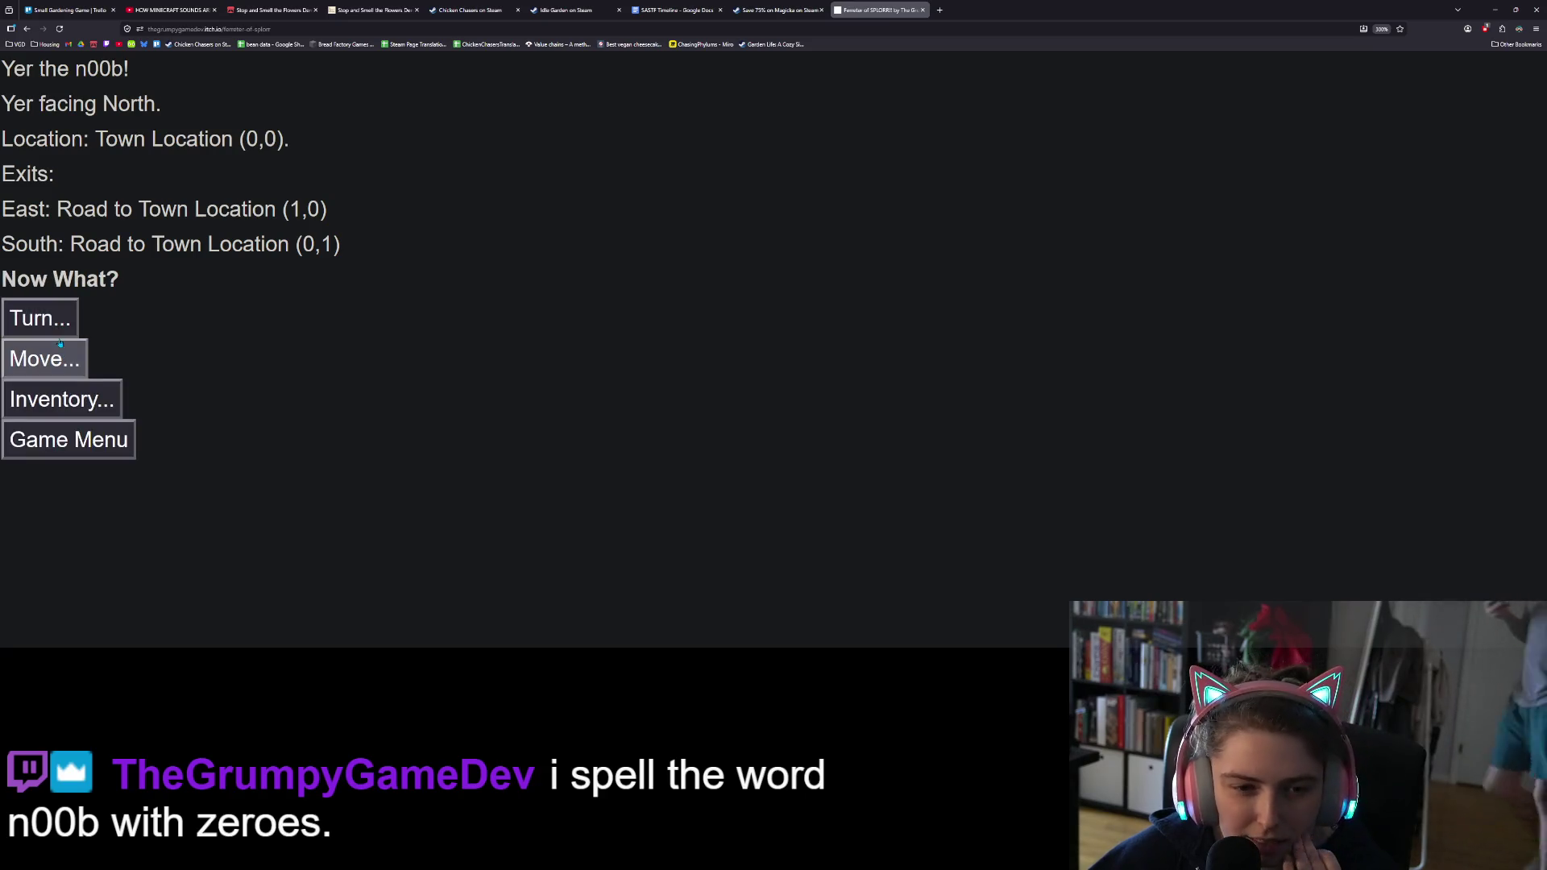
click(50, 321)
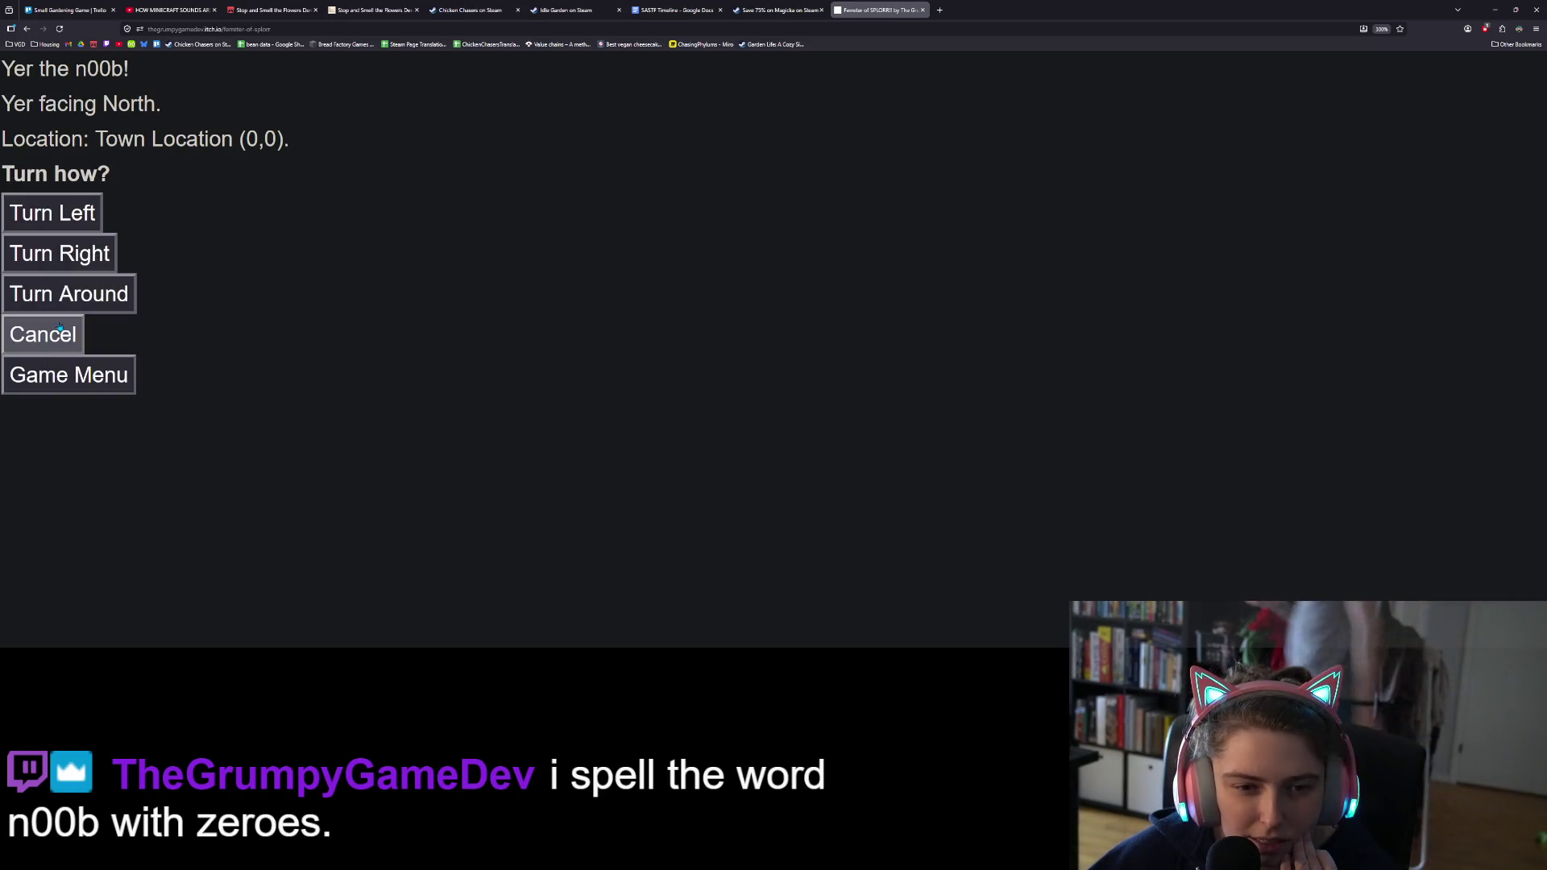
click(60, 253)
Step: Turn right to face South and walk via (0,1) to Town Location (0,2)
click(53, 392)
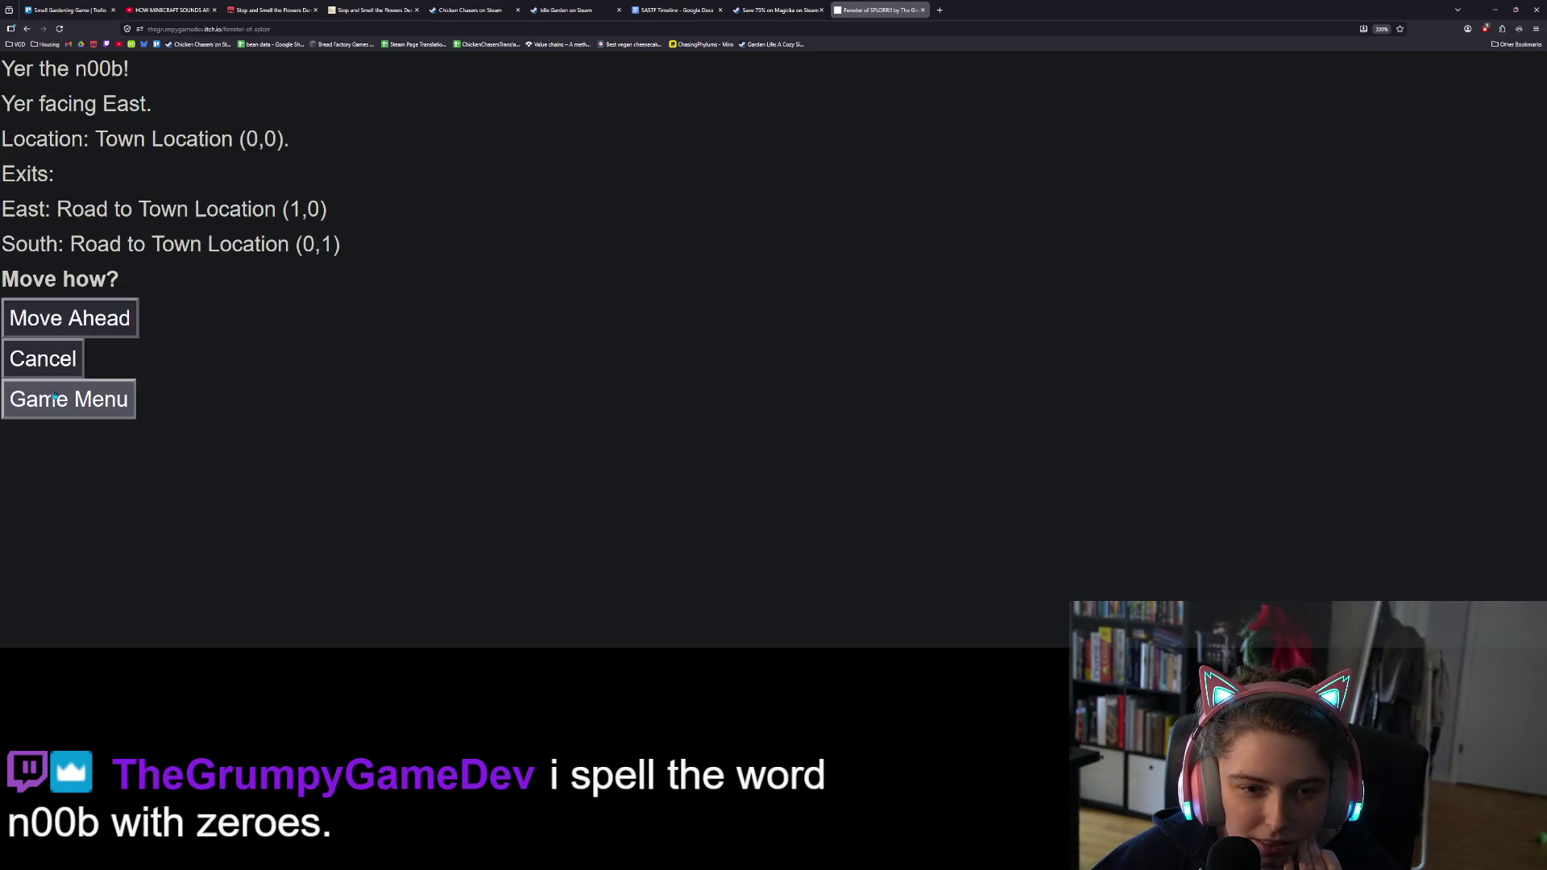
click(61, 352)
click(69, 364)
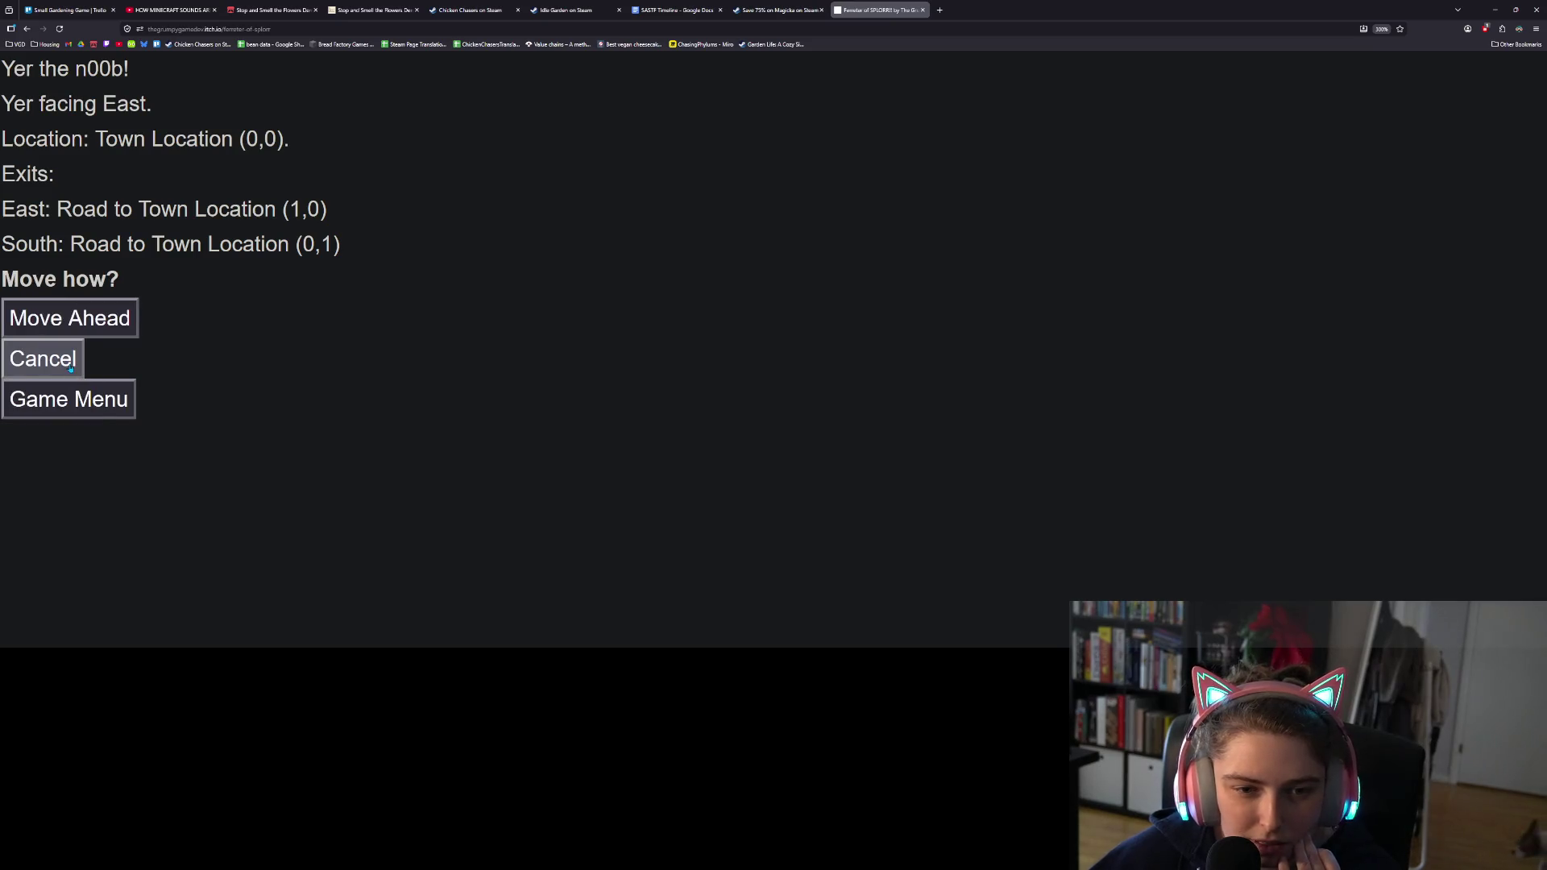
click(71, 367)
click(40, 318)
click(48, 253)
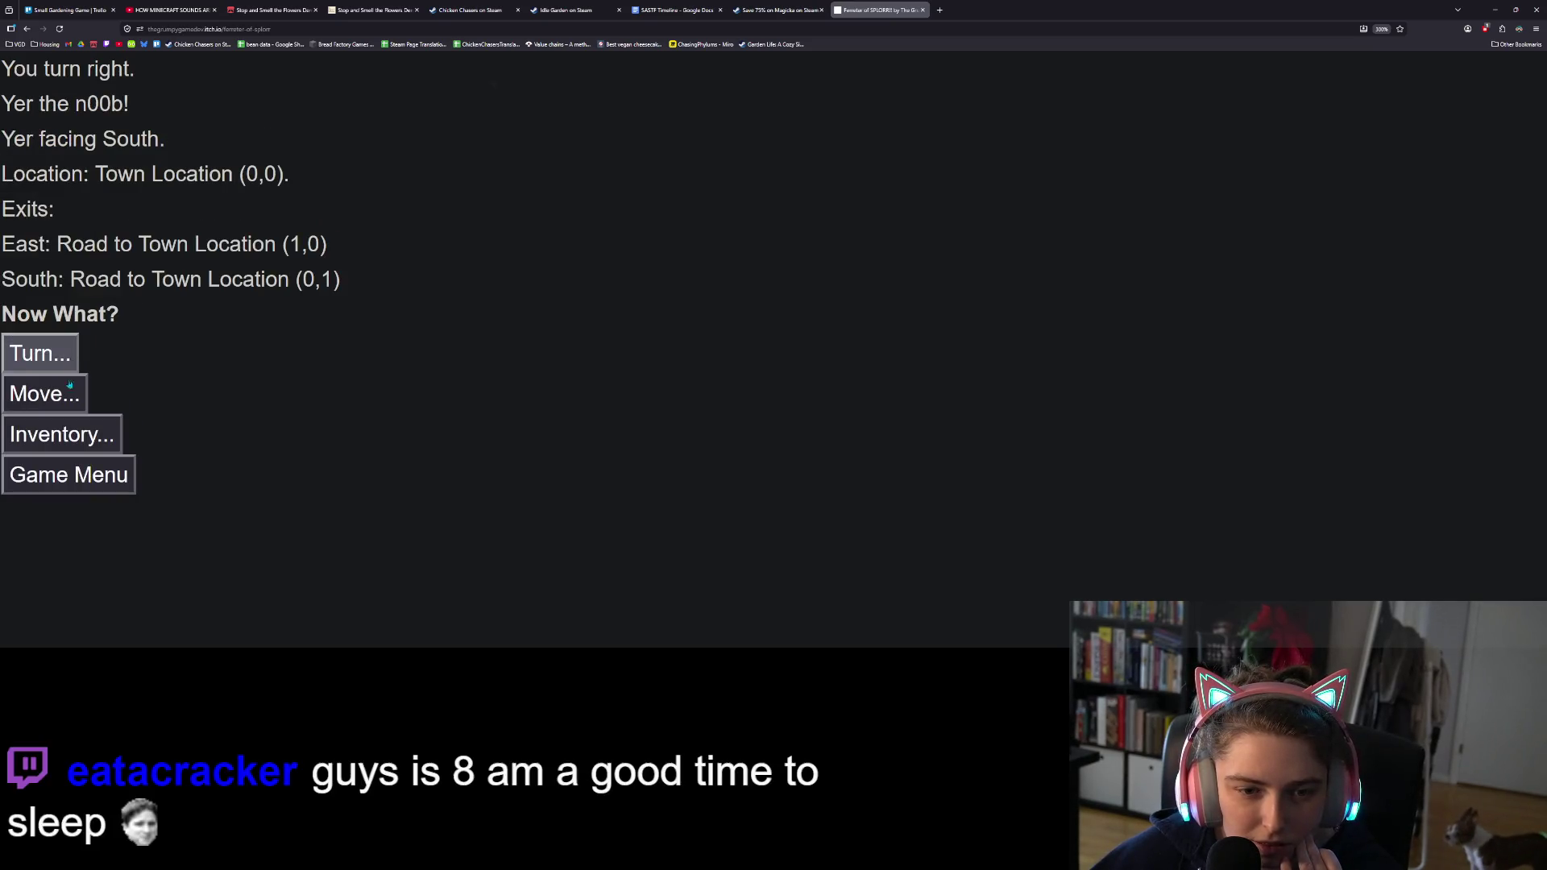
click(72, 378)
click(48, 316)
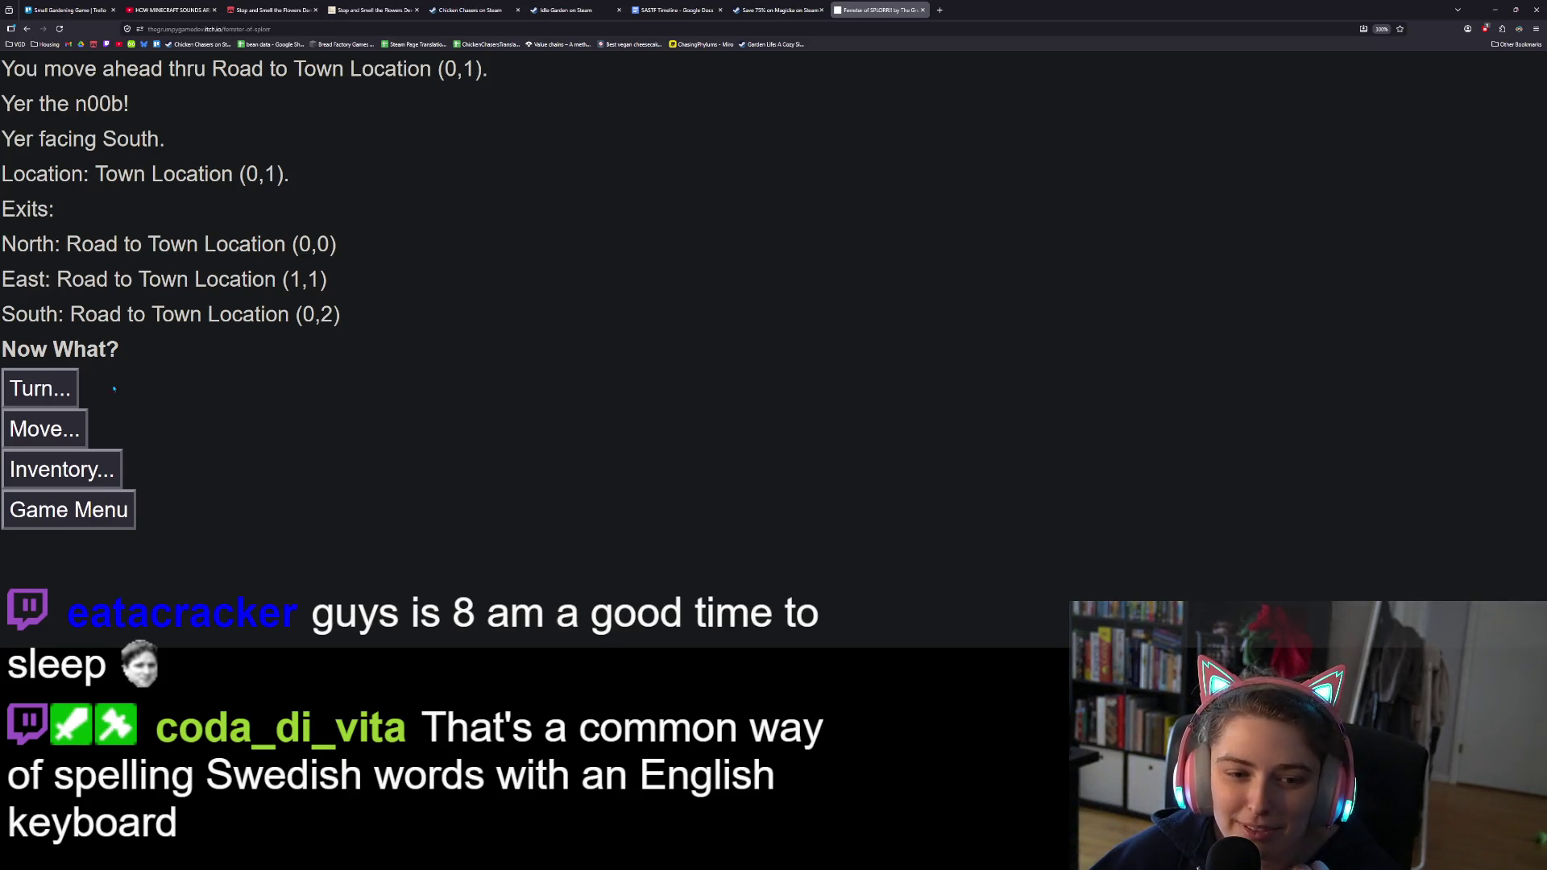
click(58, 435)
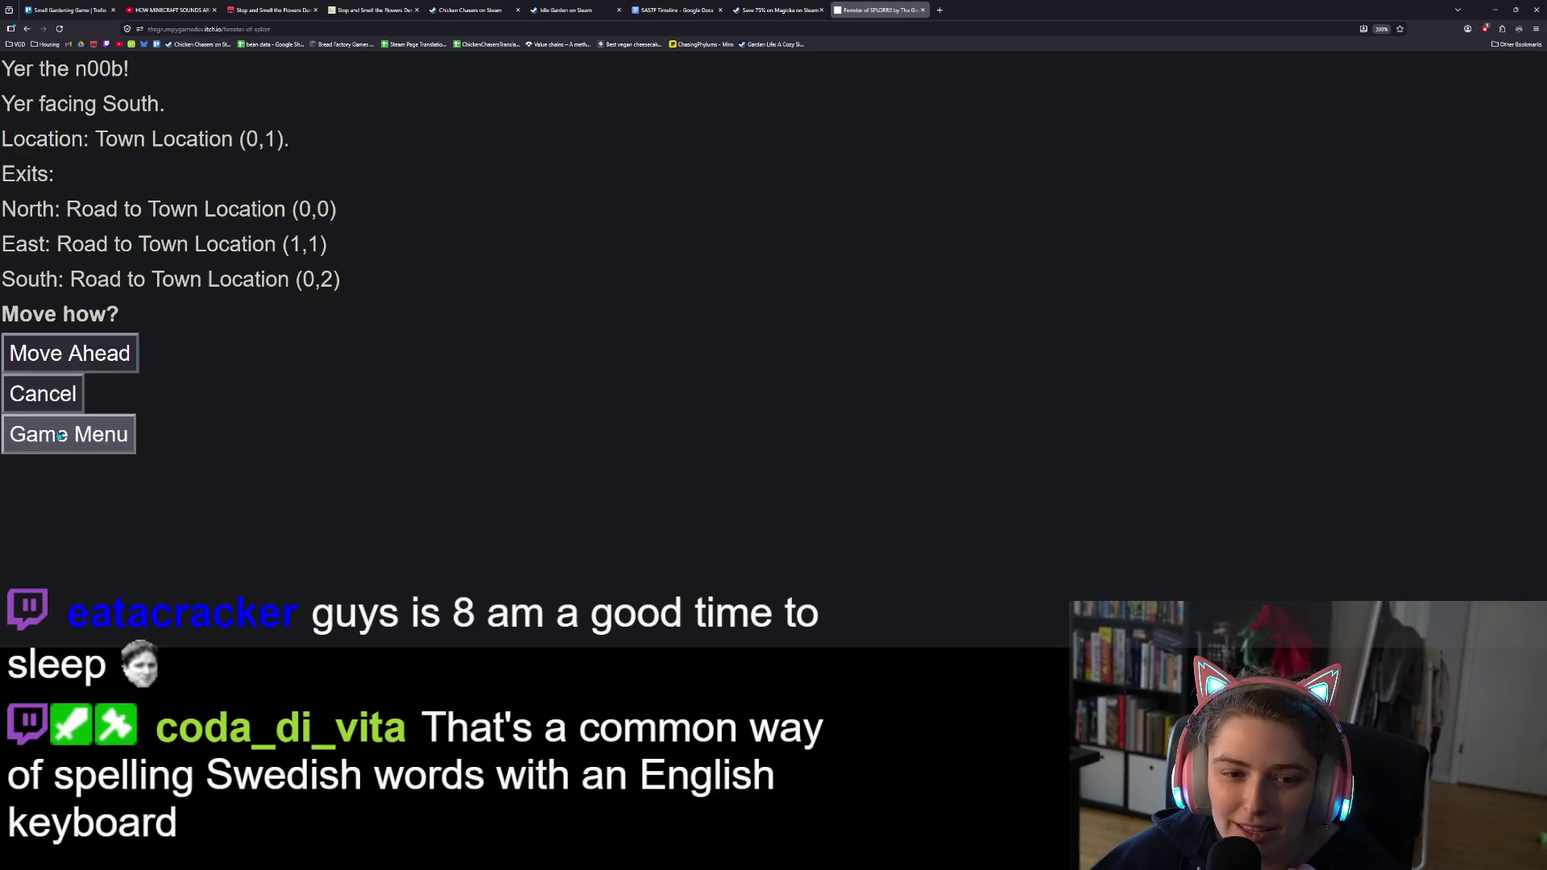
click(86, 355)
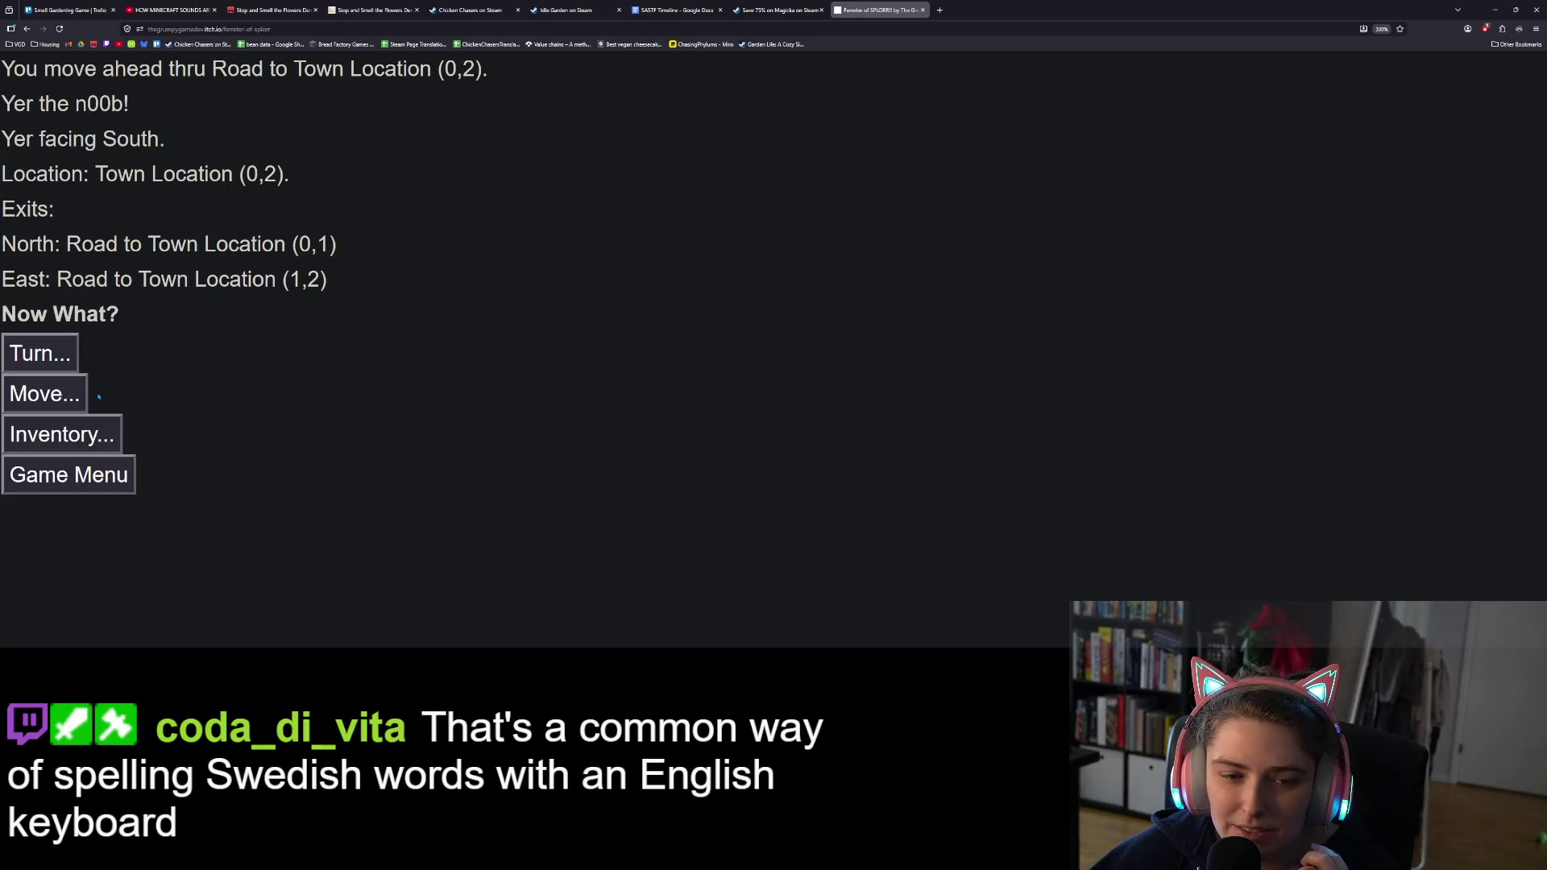
Step: Turn right to face West at Town Location (0,2)
click(64, 396)
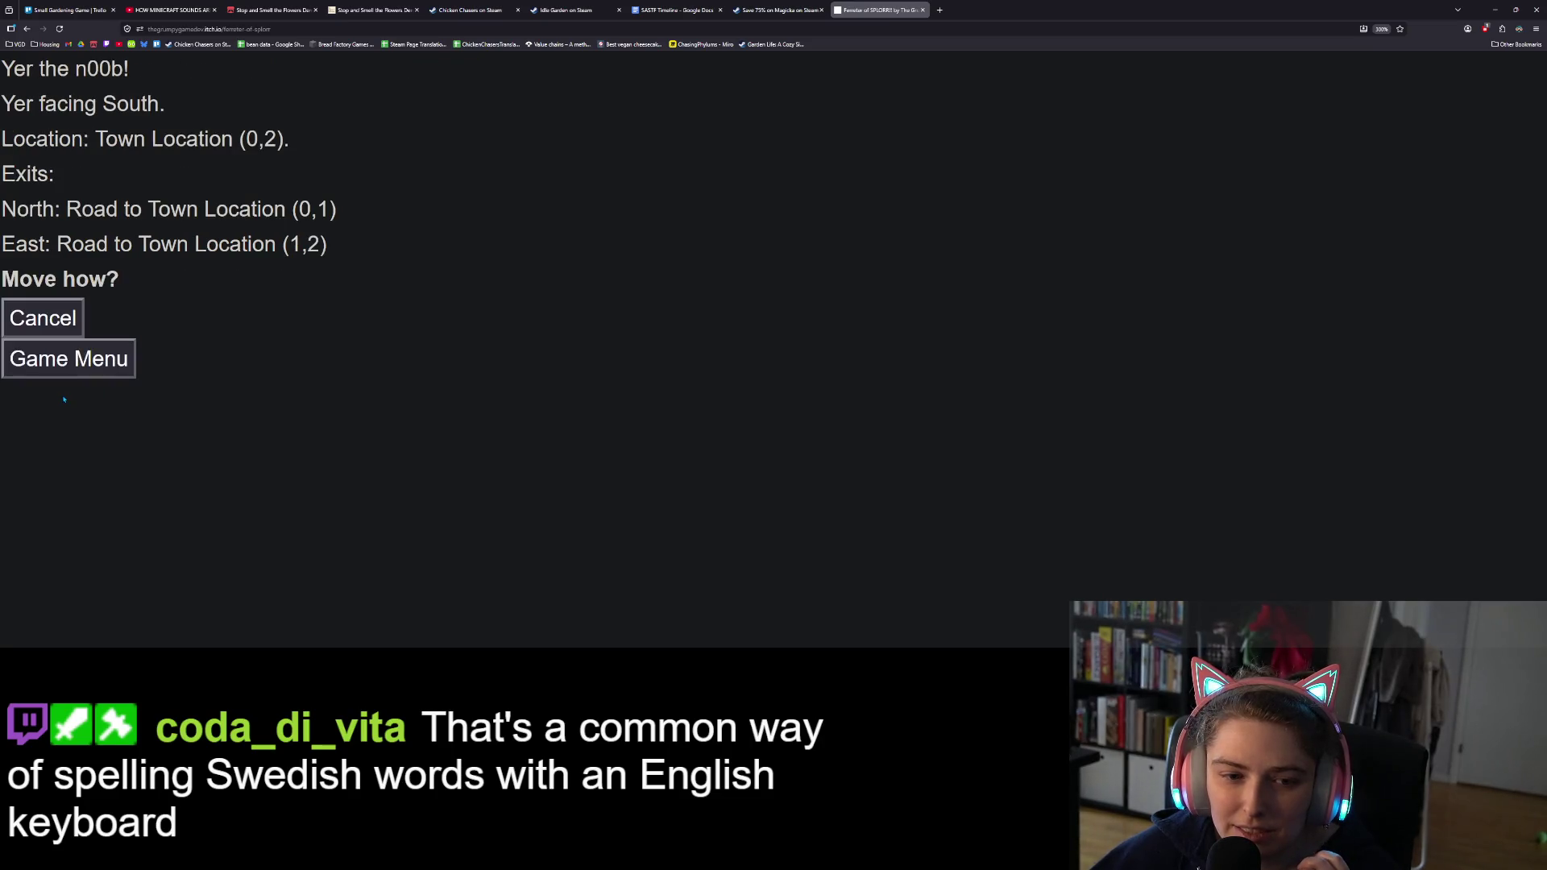
click(47, 320)
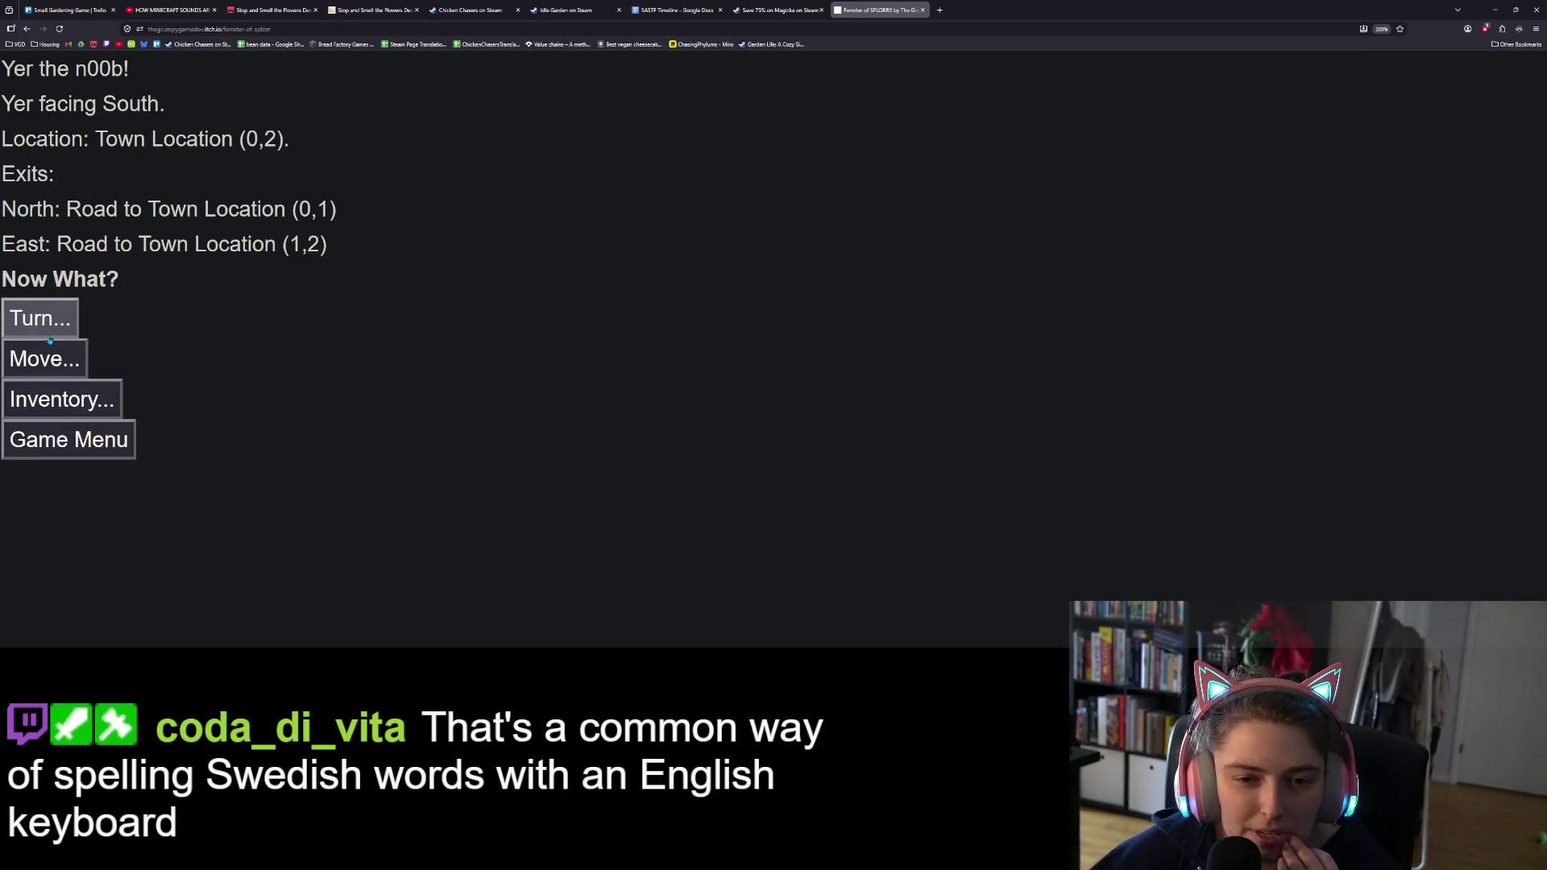
click(52, 326)
click(56, 253)
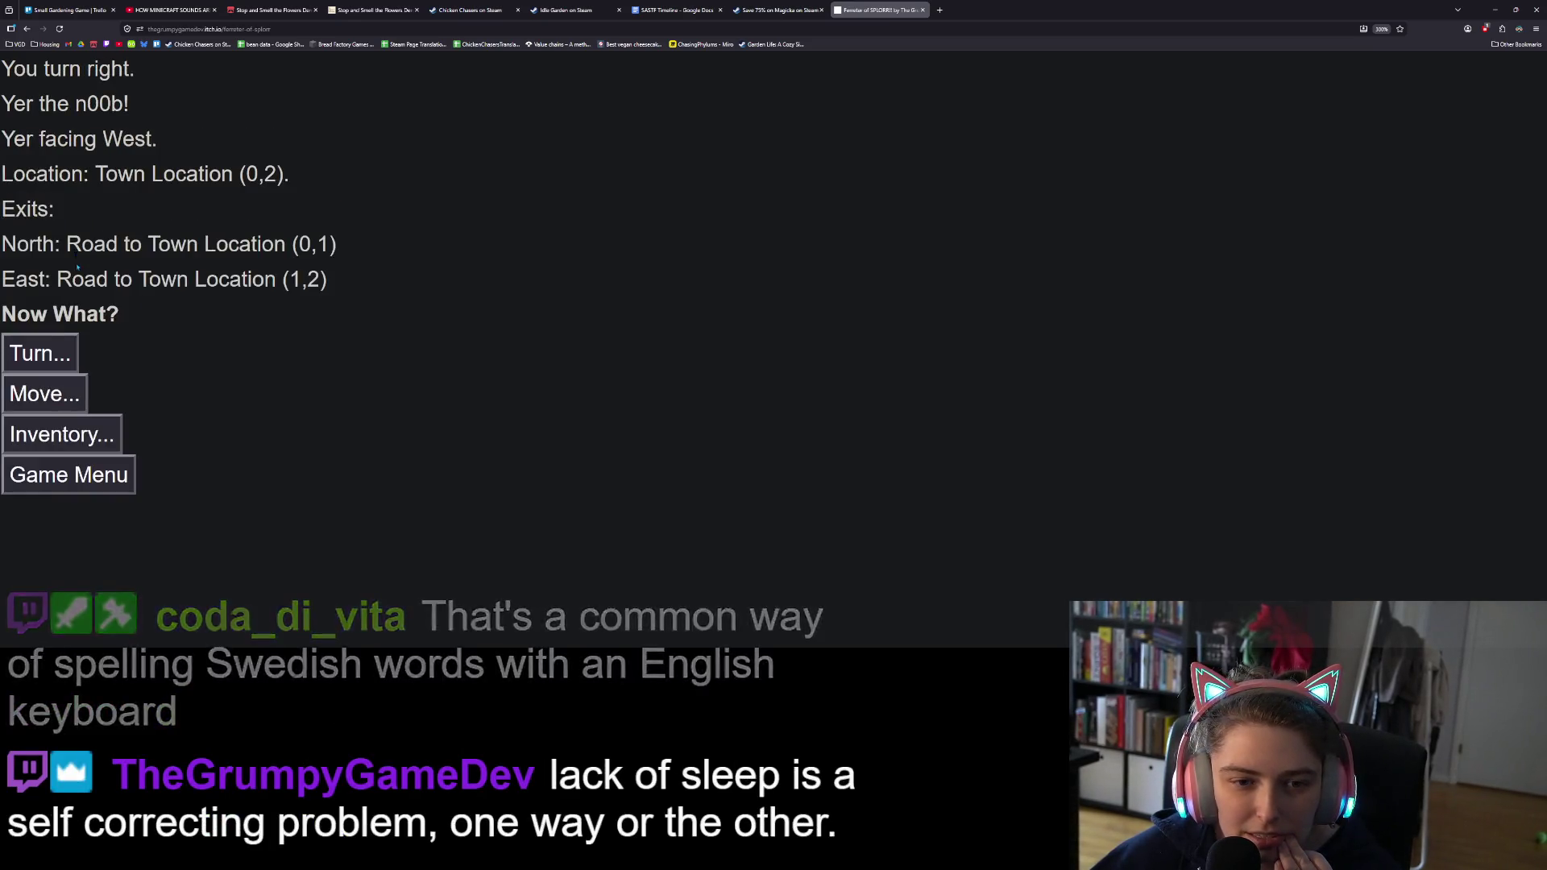
click(58, 393)
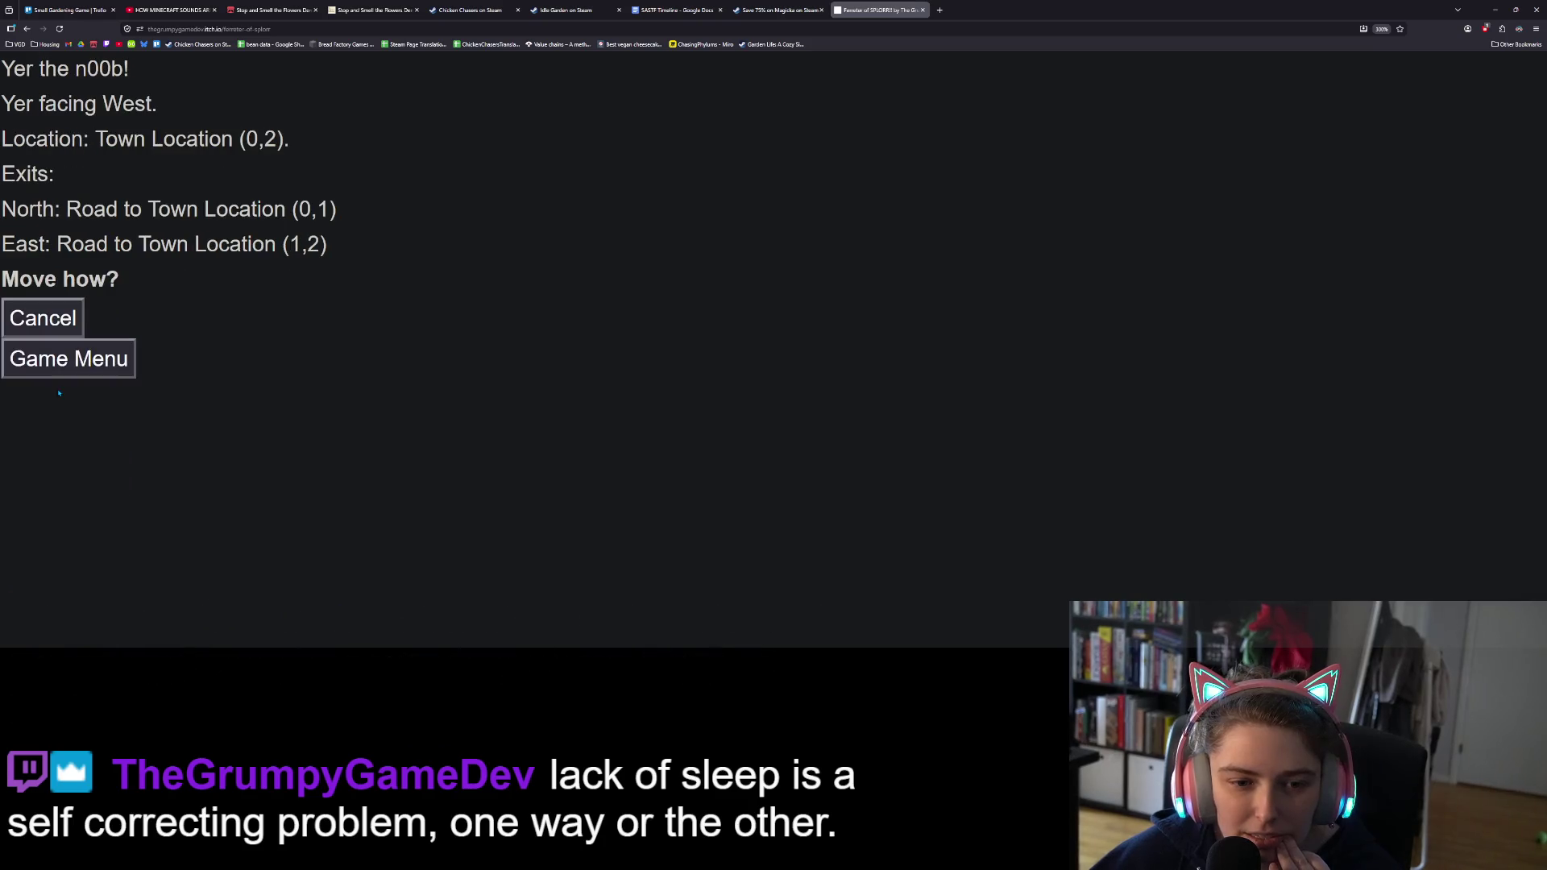
Step: Turn around to face East and move ahead twice, via (1,2) to Town Location (2,2)
click(53, 329)
click(53, 329)
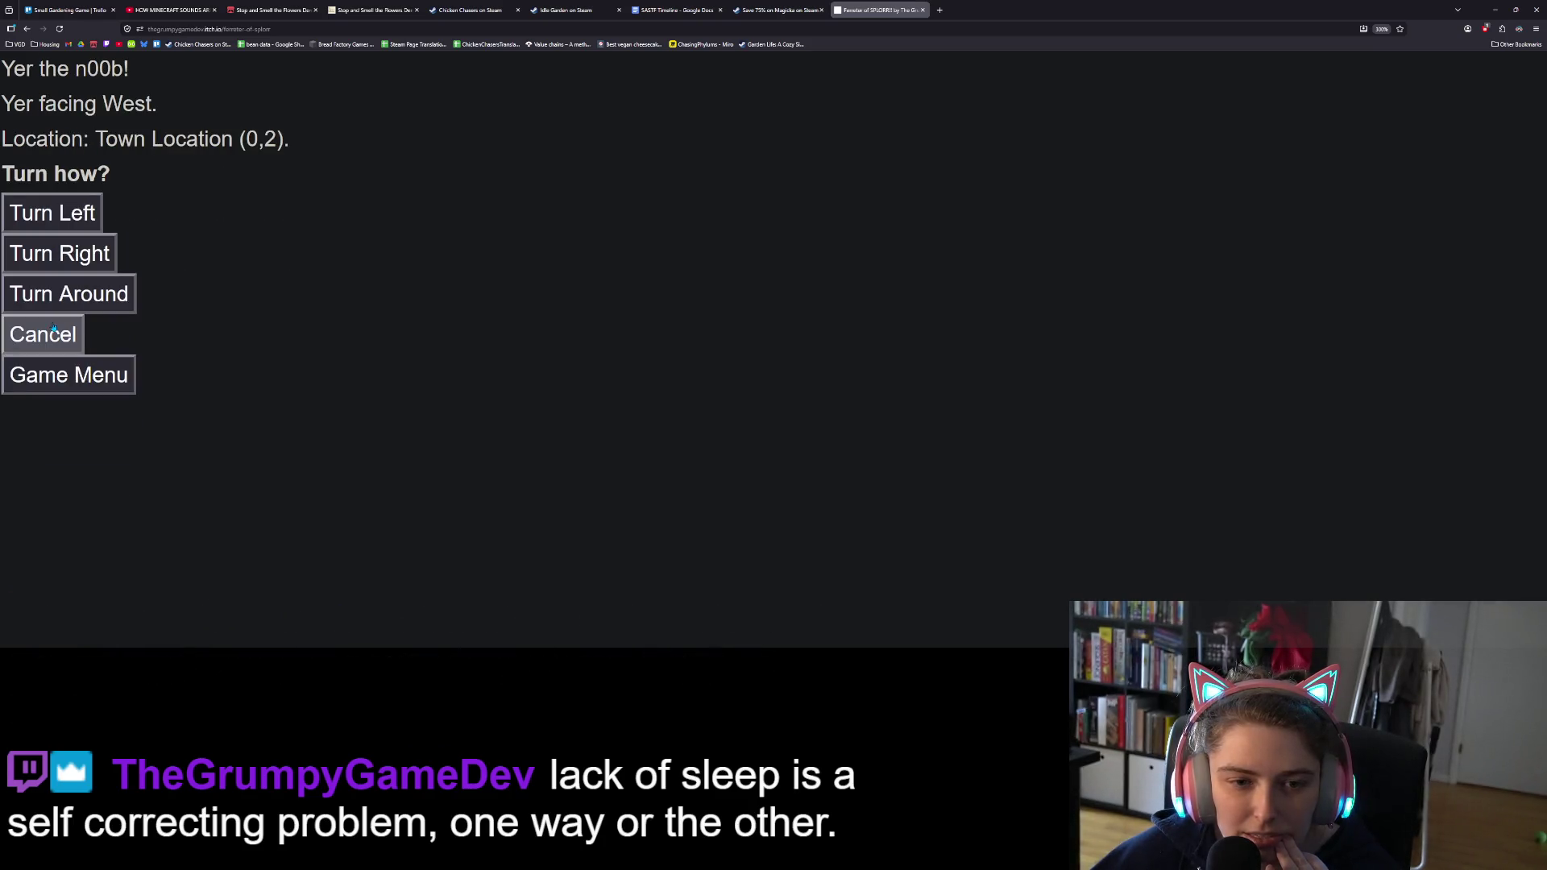
click(58, 307)
click(45, 393)
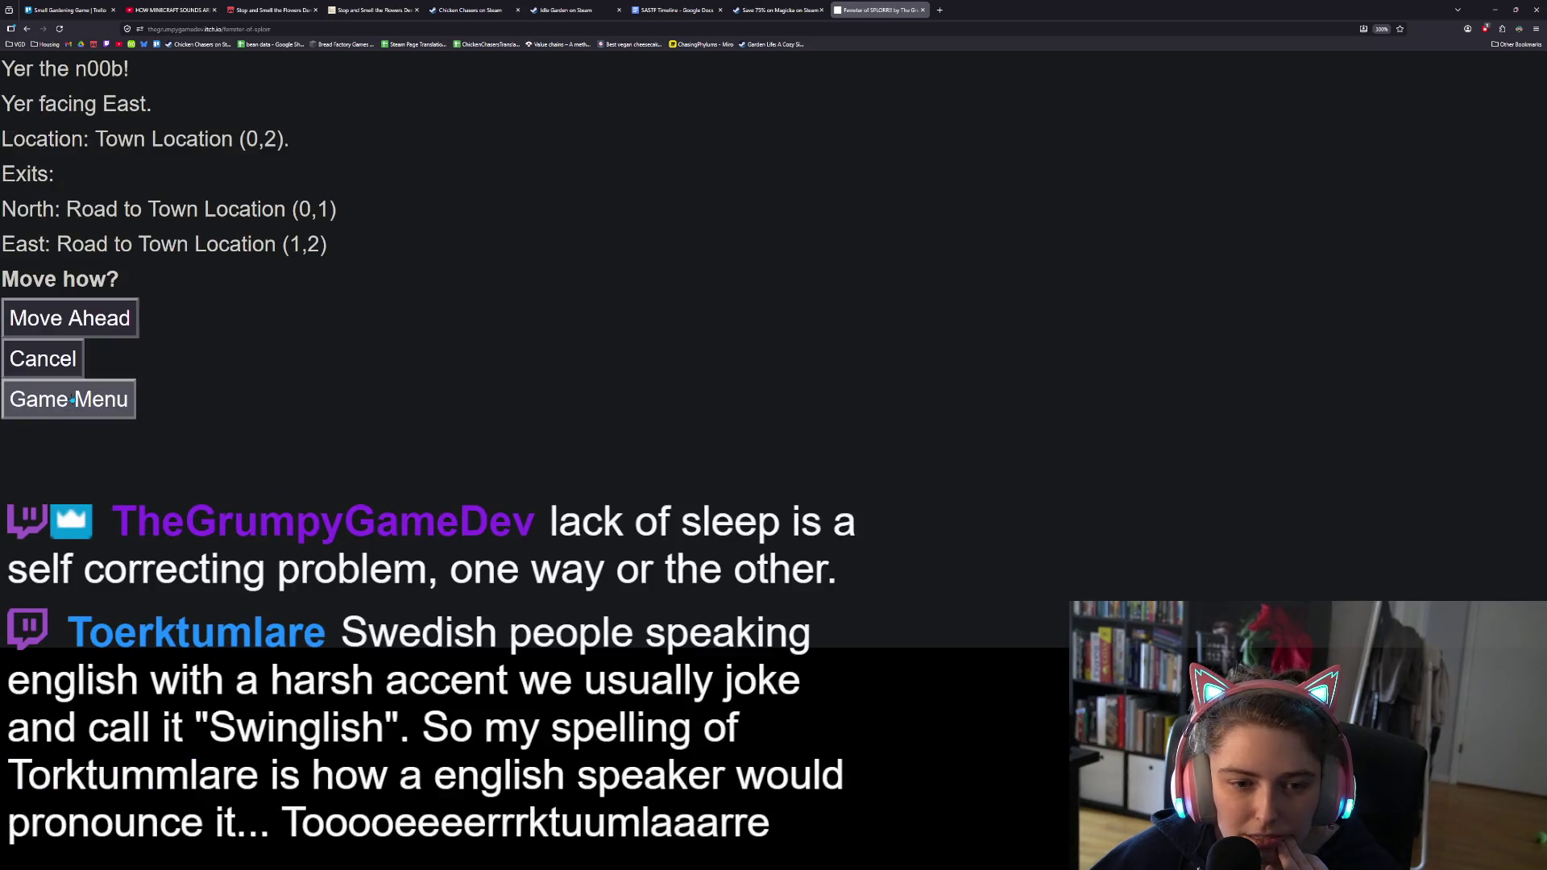
click(79, 321)
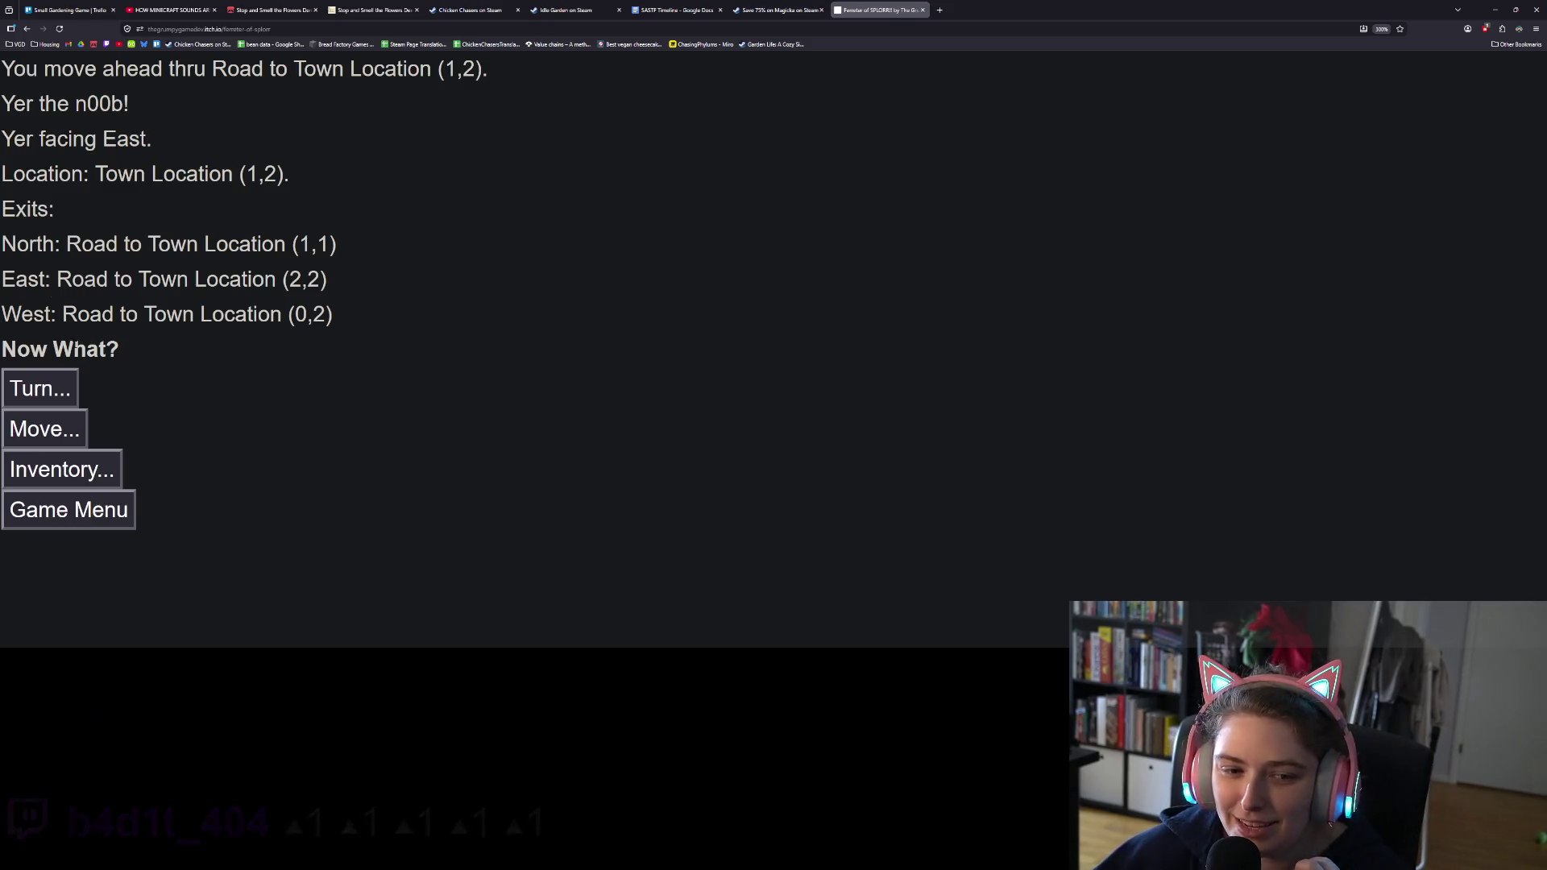
click(72, 427)
click(79, 348)
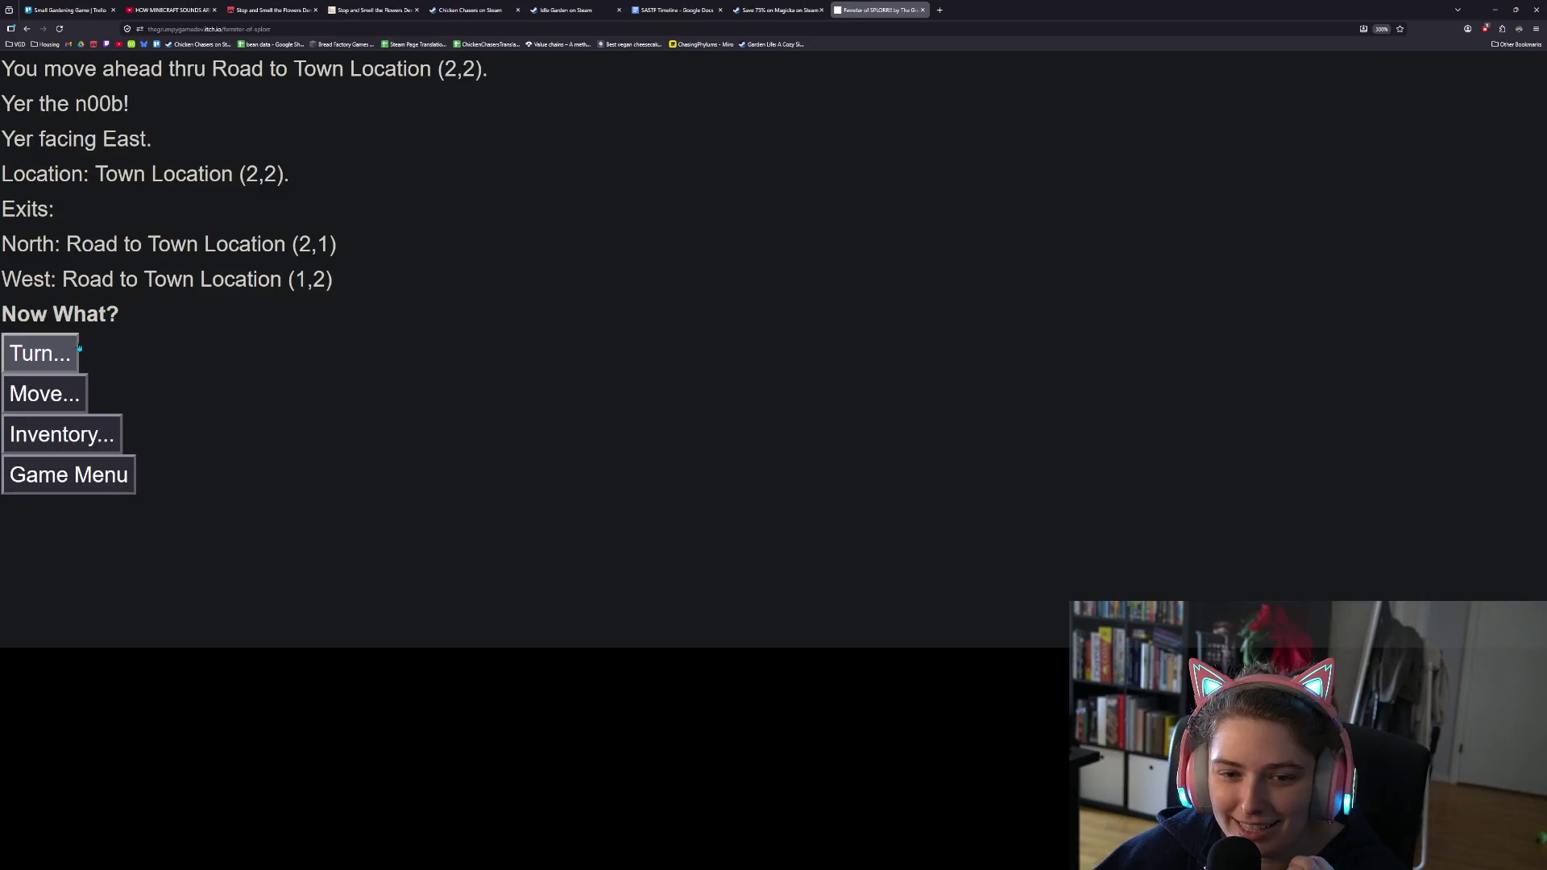
click(71, 398)
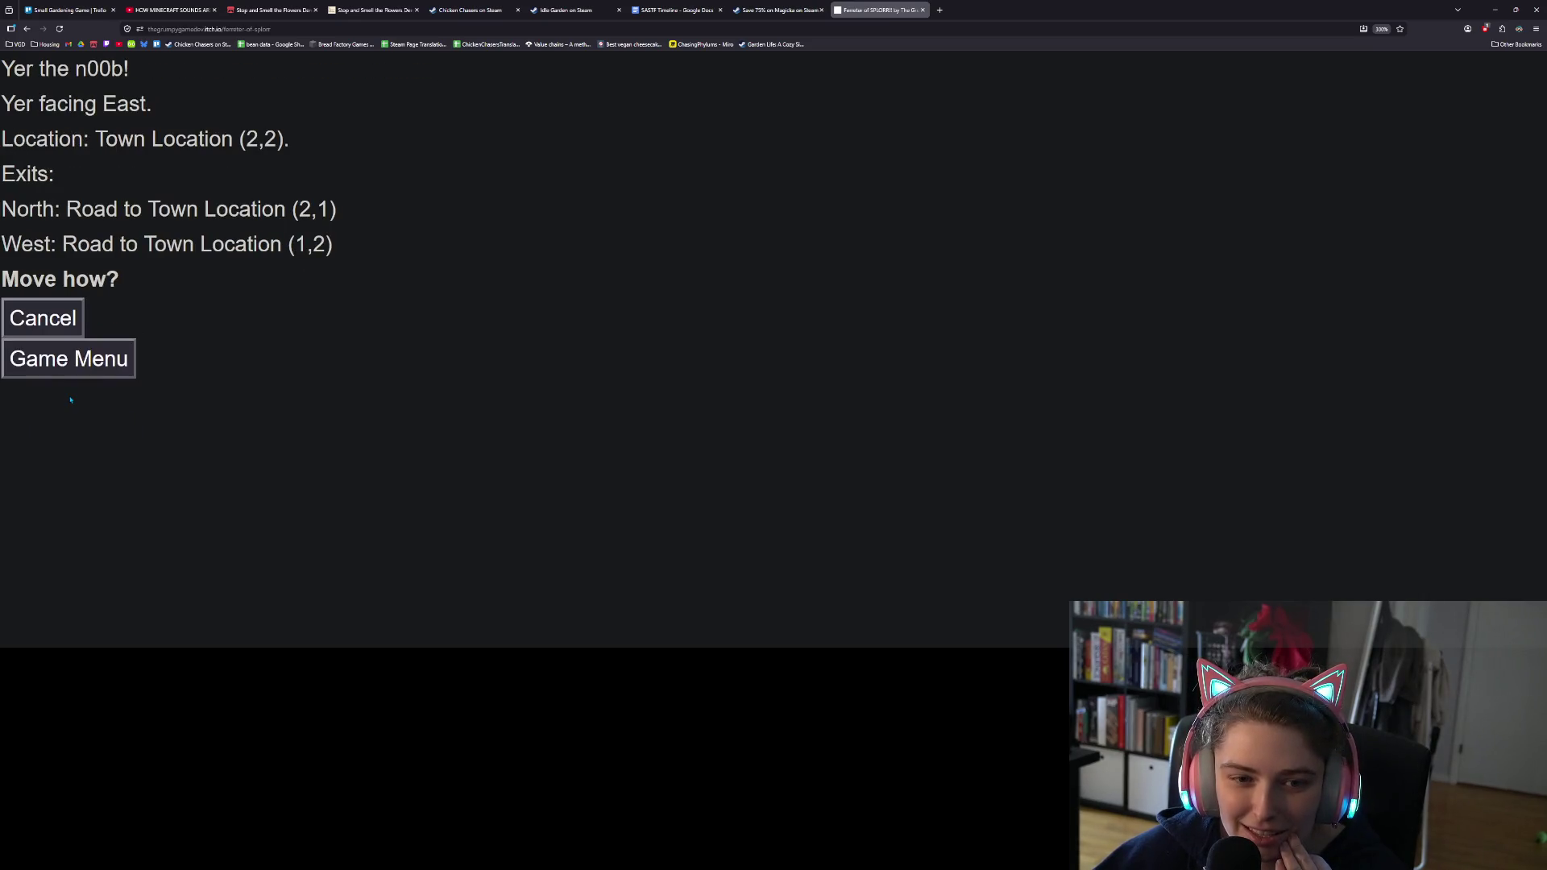
click(44, 318)
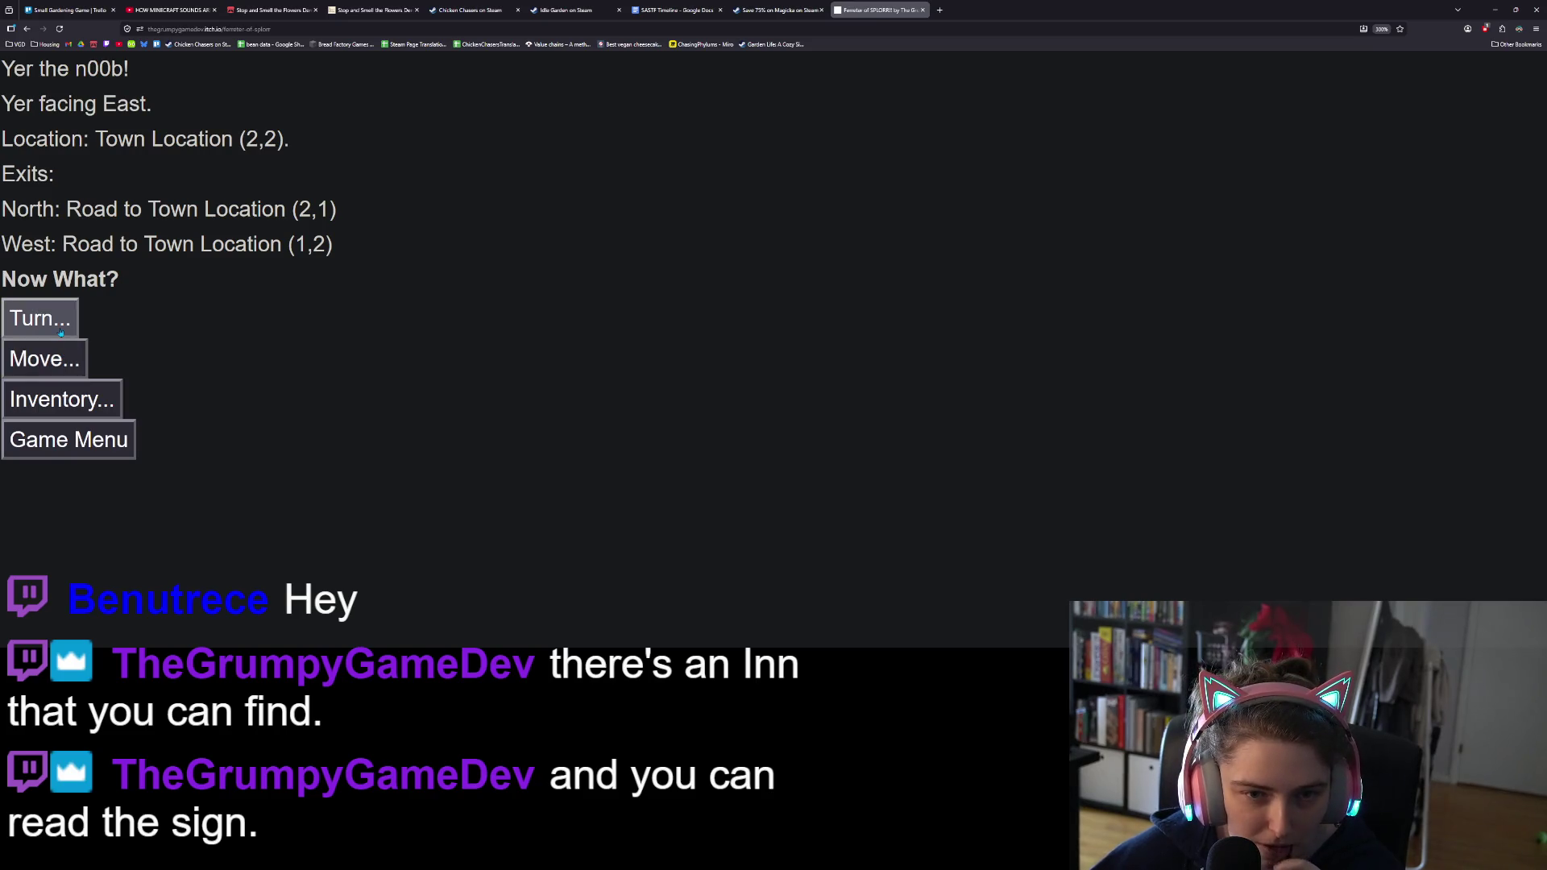
click(61, 329)
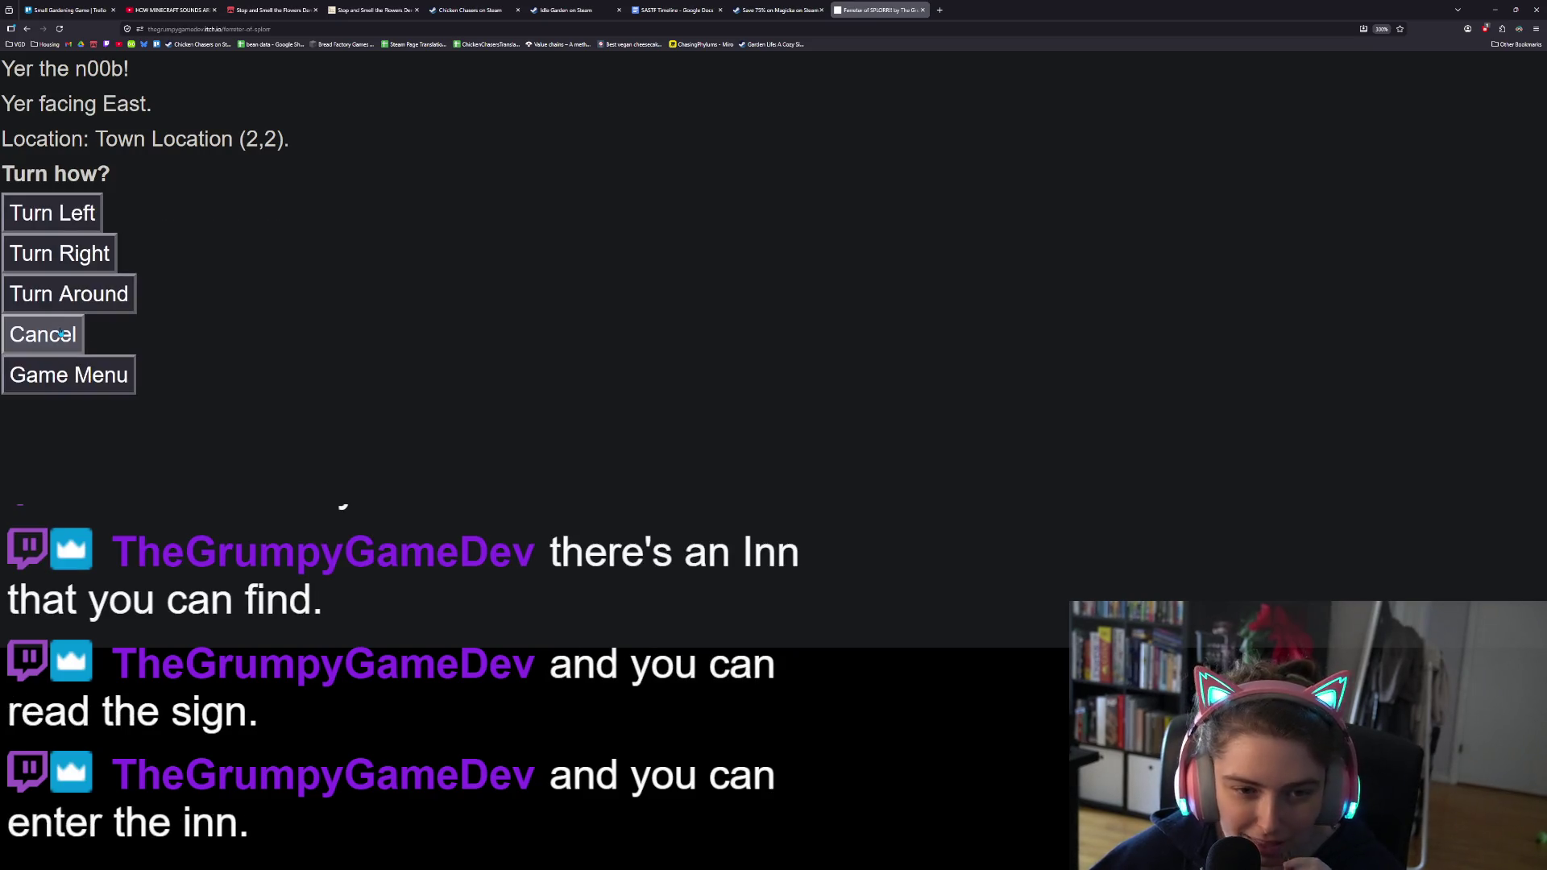
Step: Turn to face North and walk via Town Location (2,1) to Town Location (2,0)
click(100, 262)
click(57, 393)
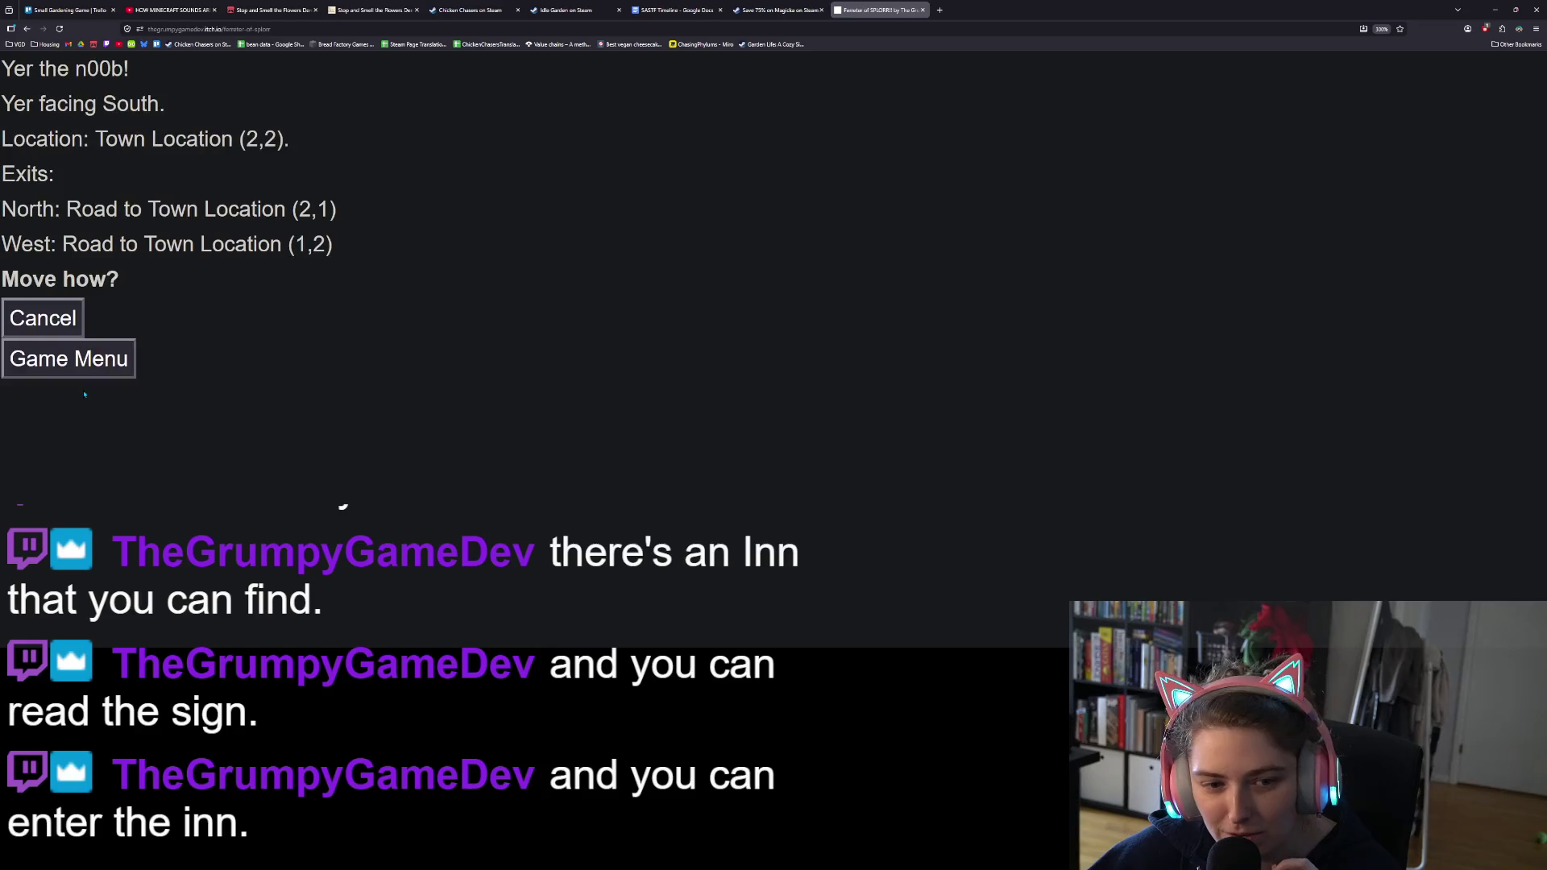
click(64, 321)
click(65, 321)
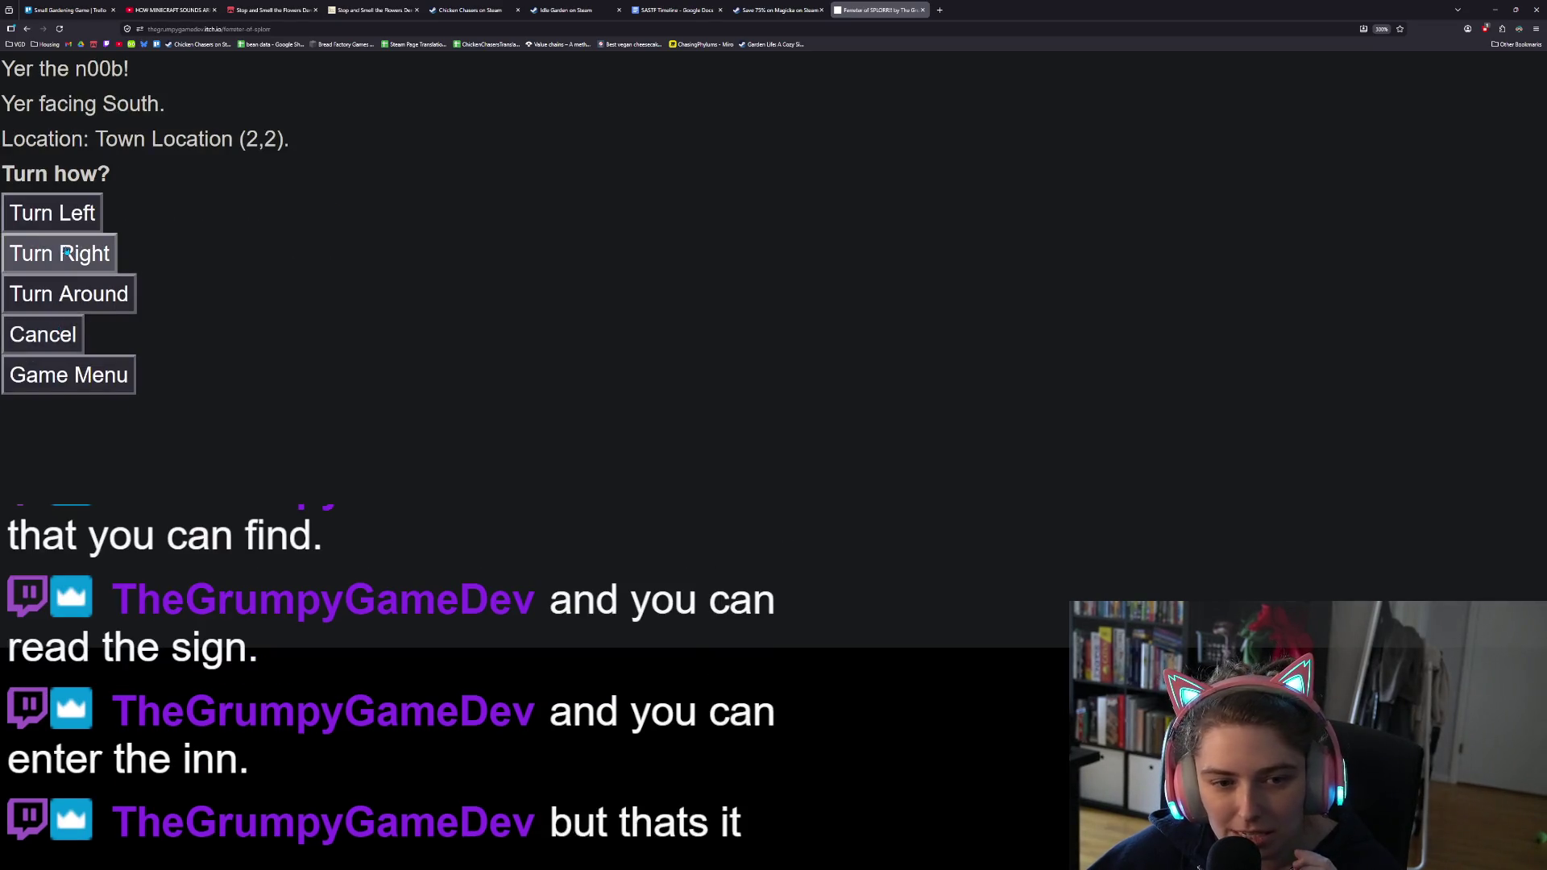
click(66, 293)
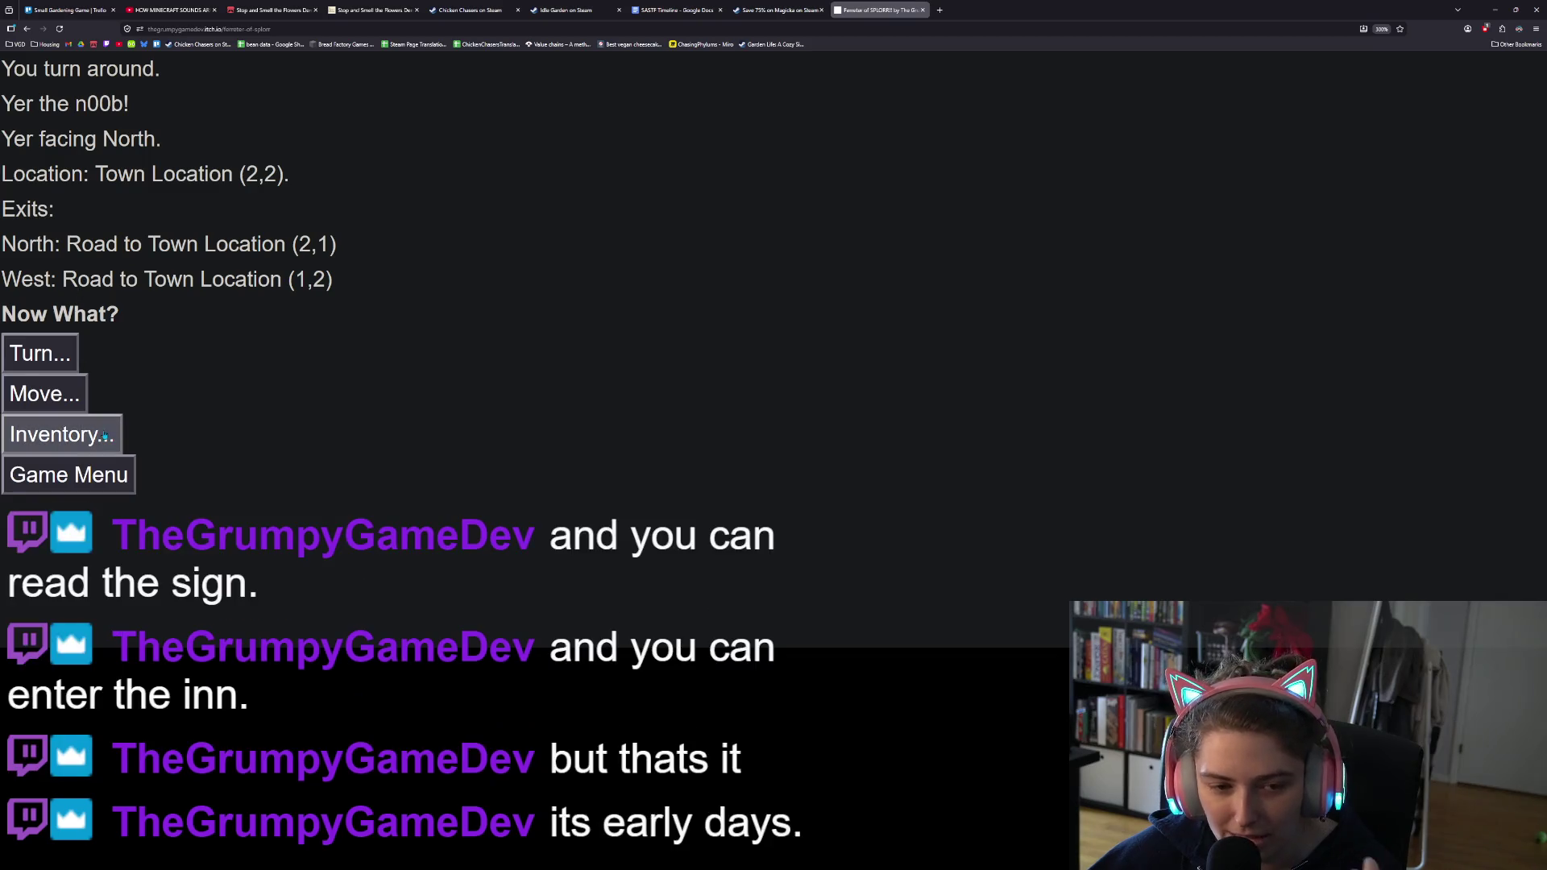
click(78, 403)
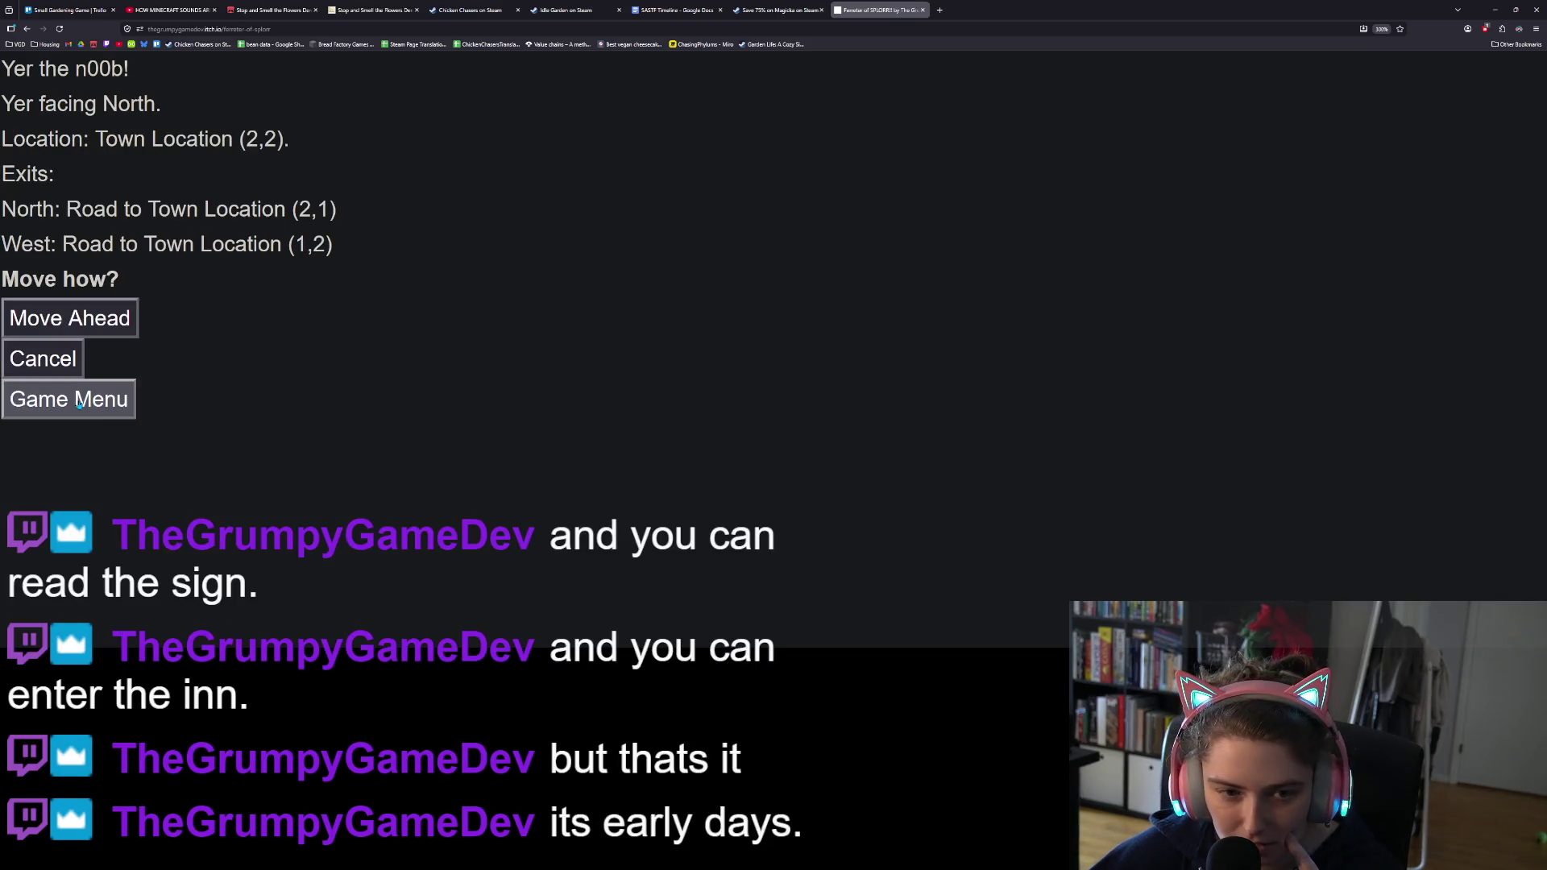
click(73, 318)
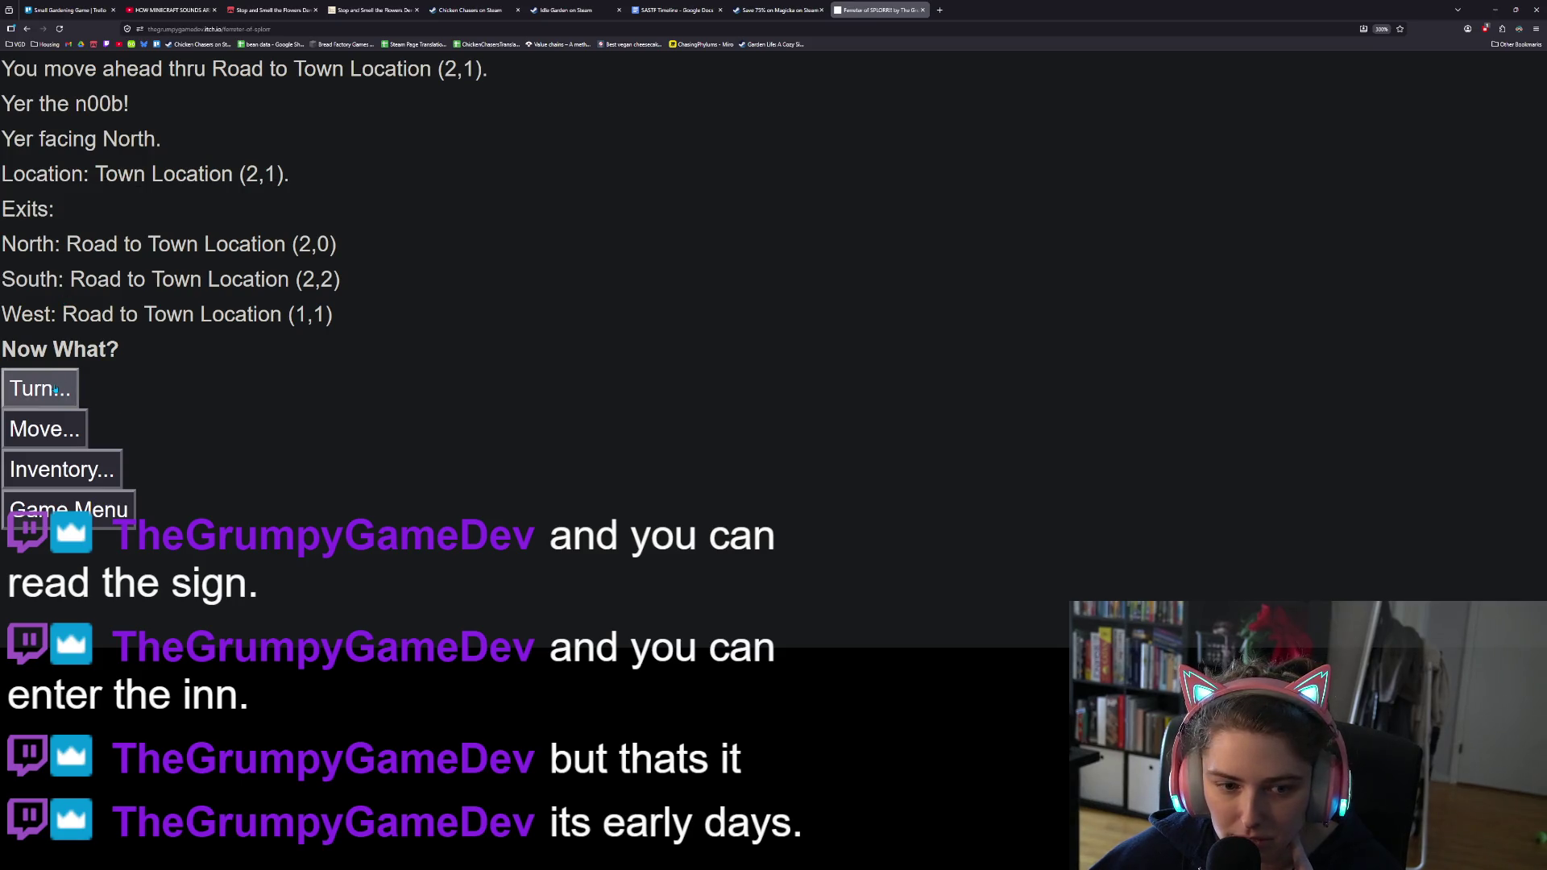
click(52, 425)
click(67, 354)
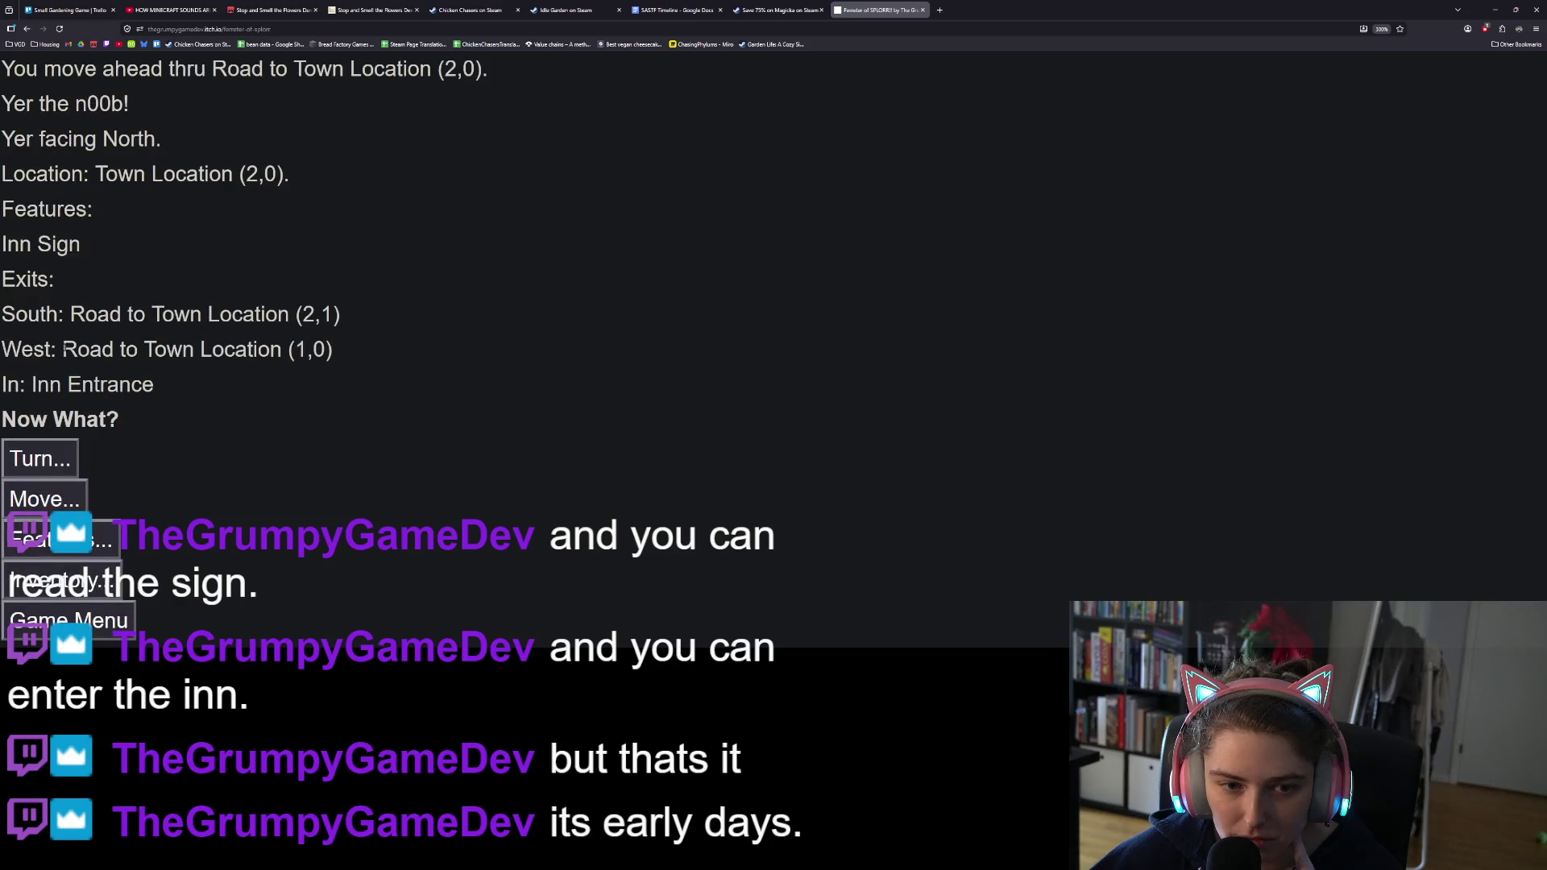
Step: Enter Justdatip Inn through the Inn Entrance
drag(3, 244, 80, 244)
click(53, 244)
click(79, 244)
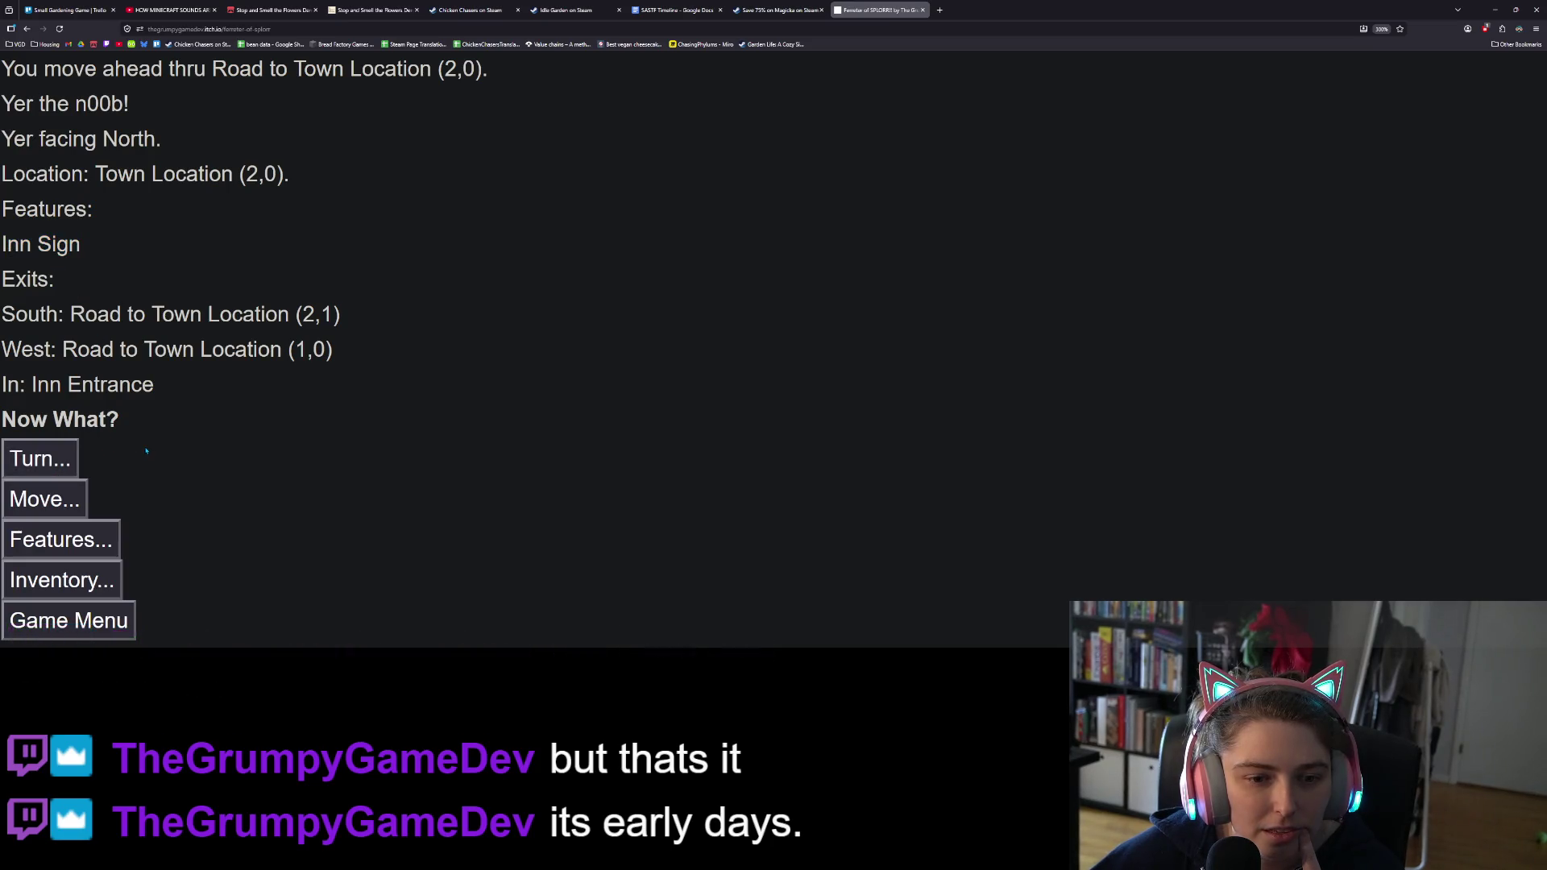
click(44, 499)
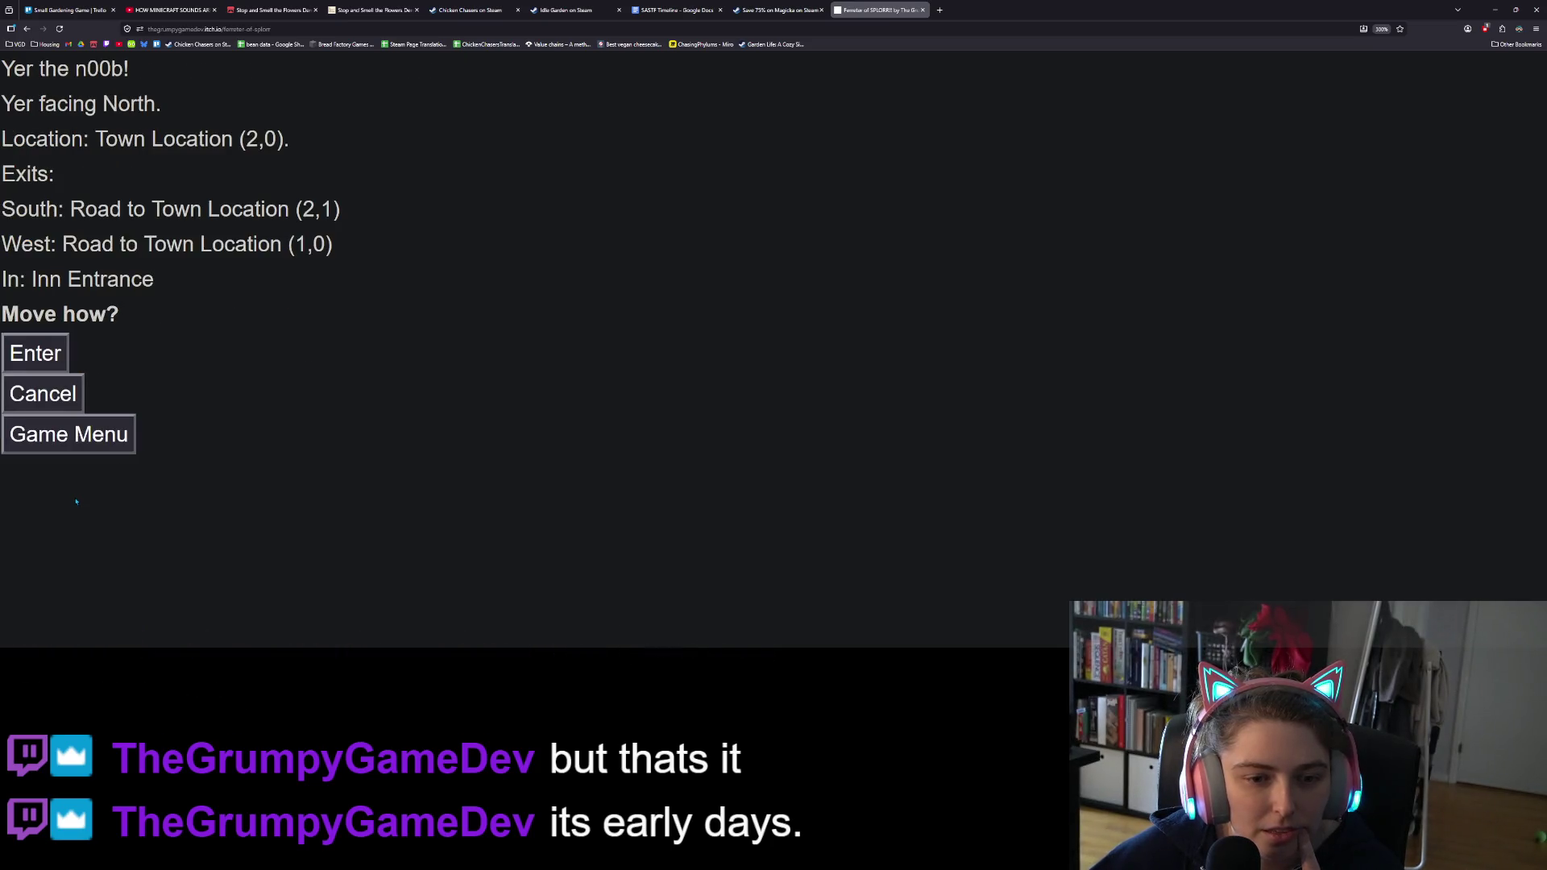
click(47, 358)
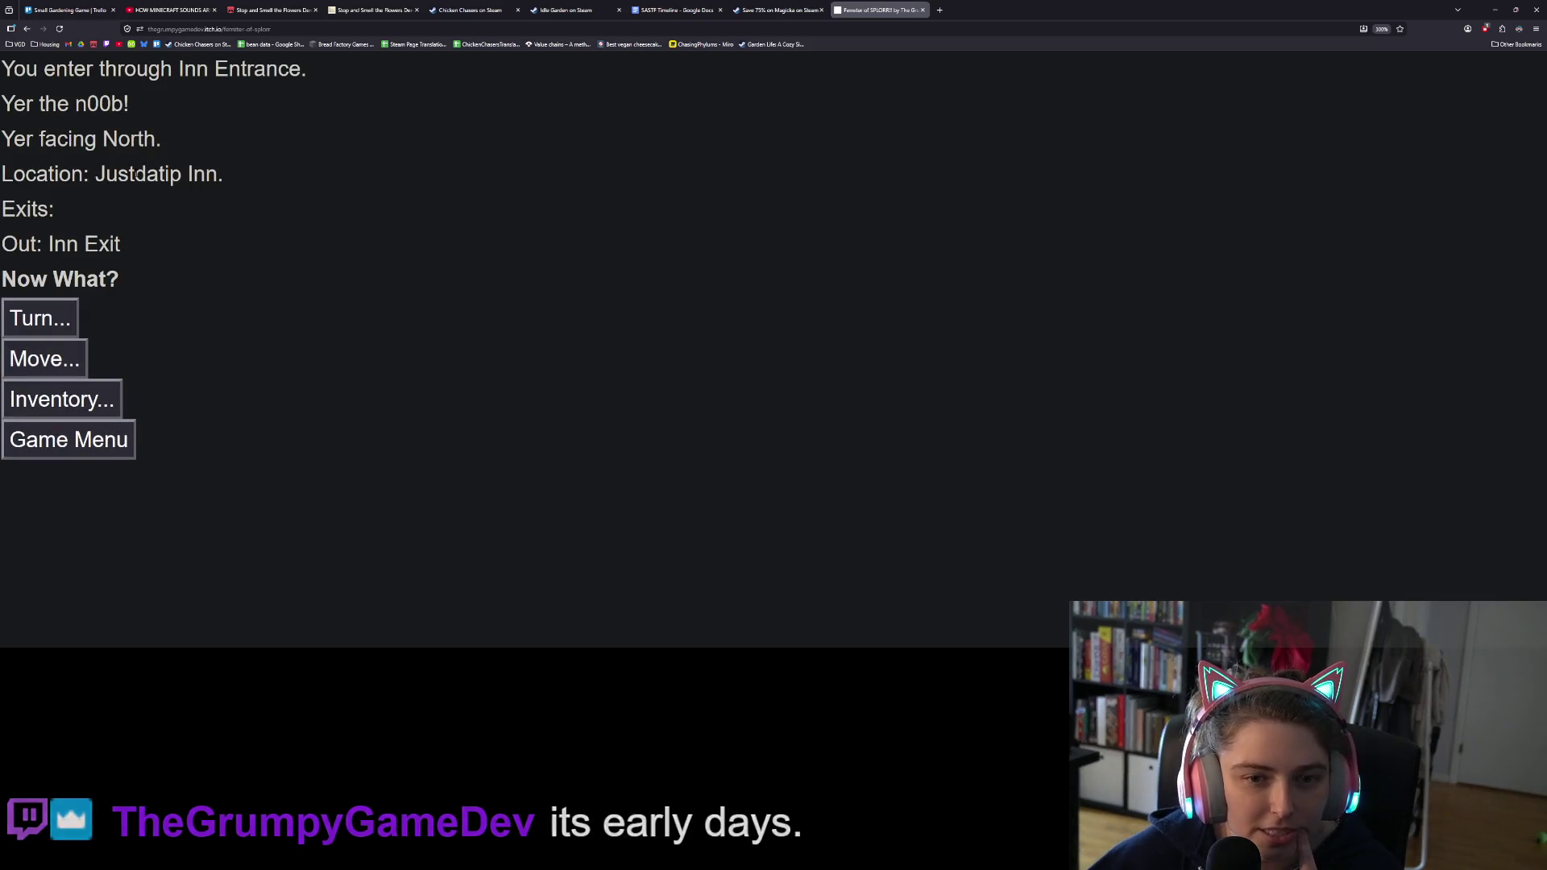
drag(134, 174, 203, 174)
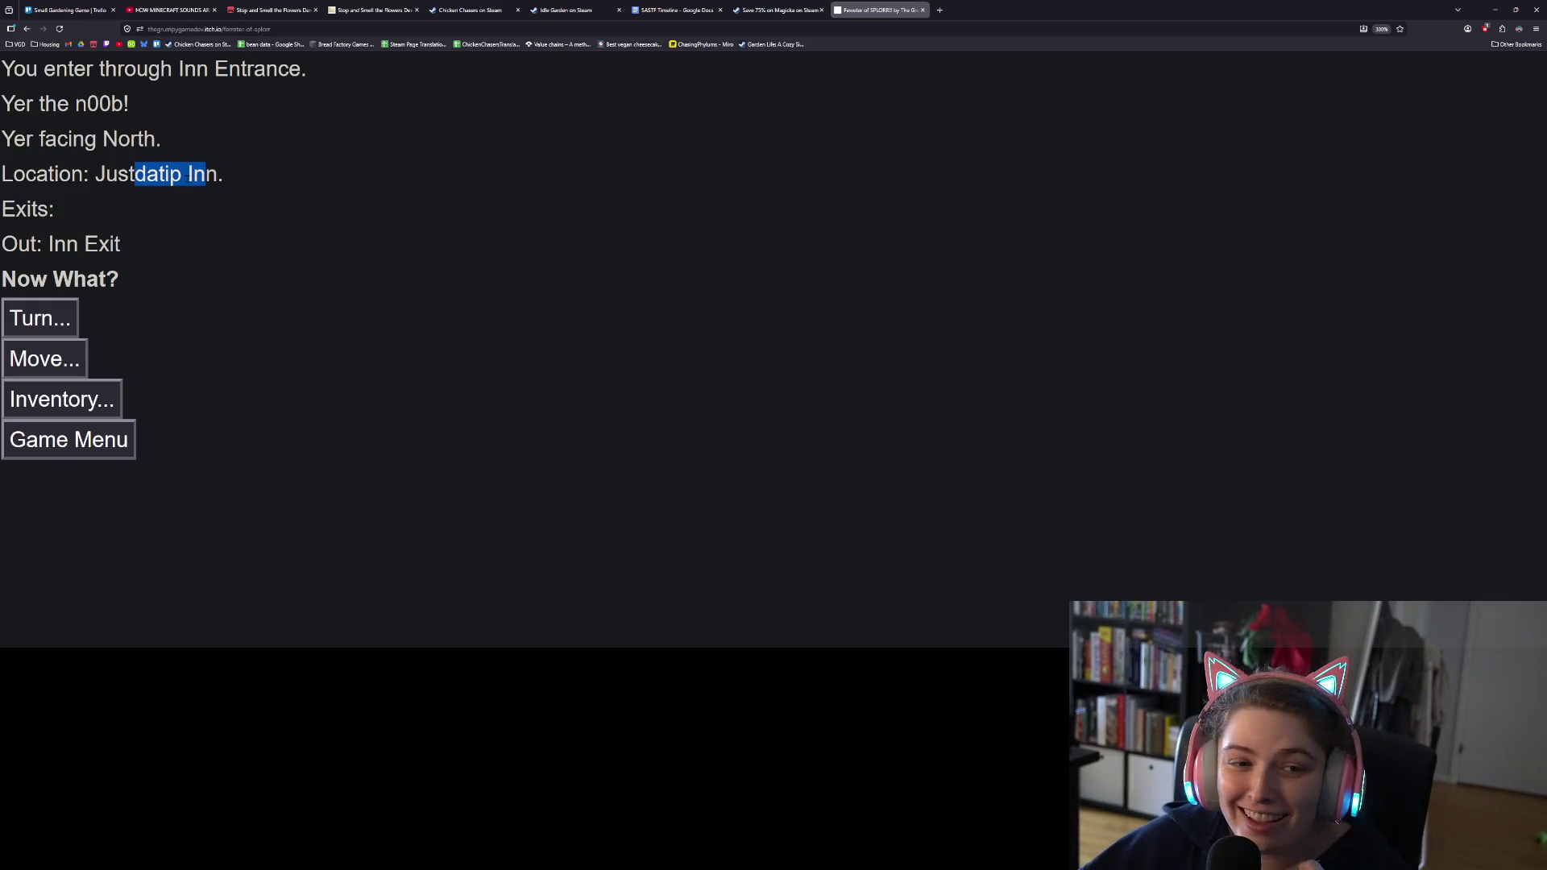
click(188, 193)
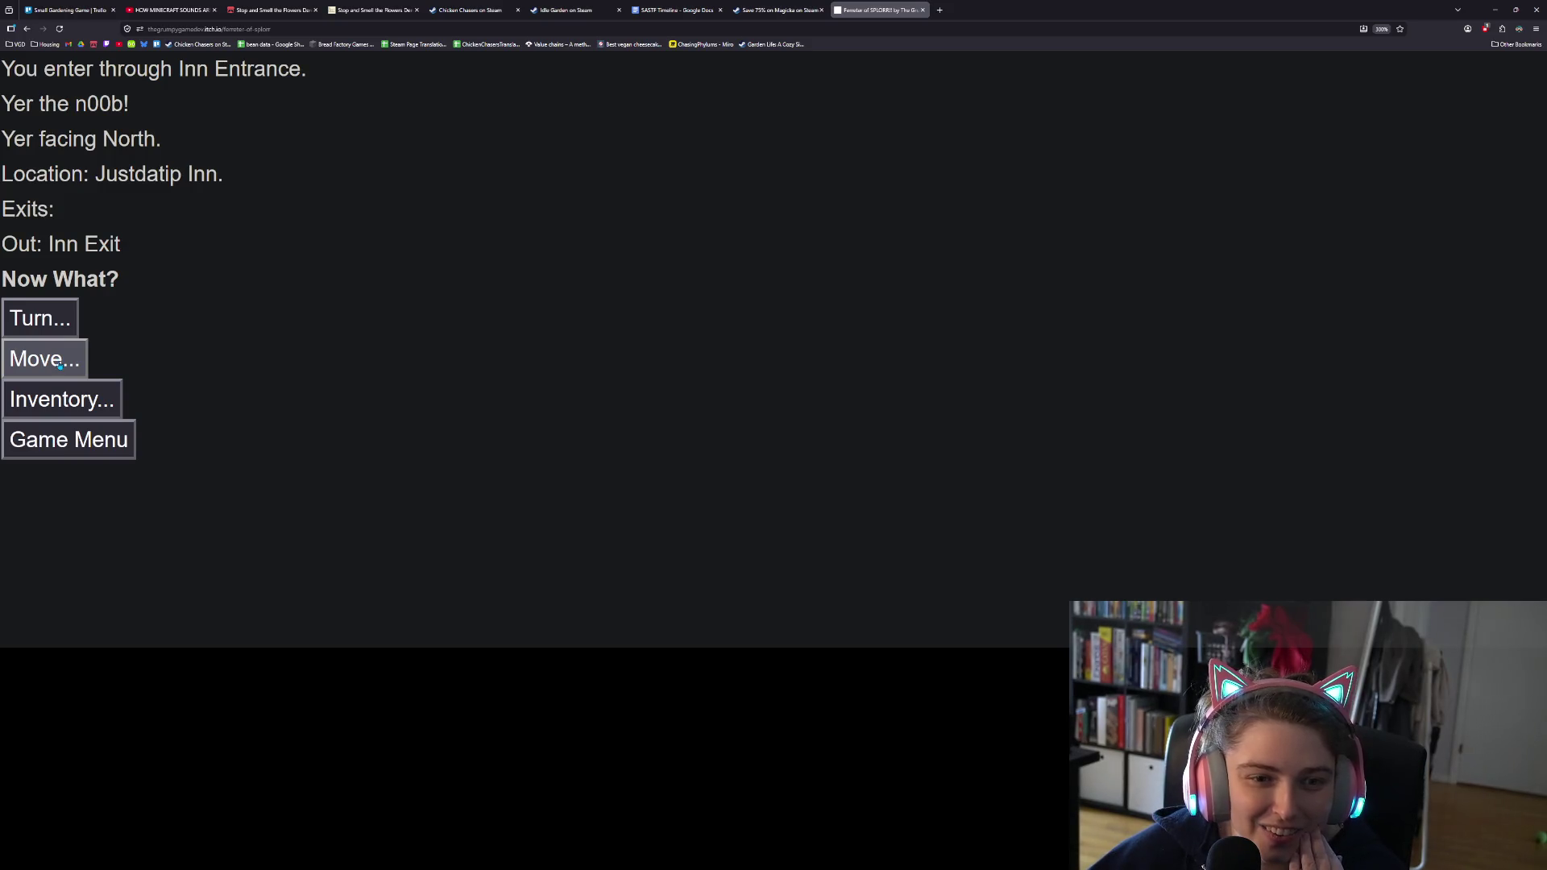
click(39, 318)
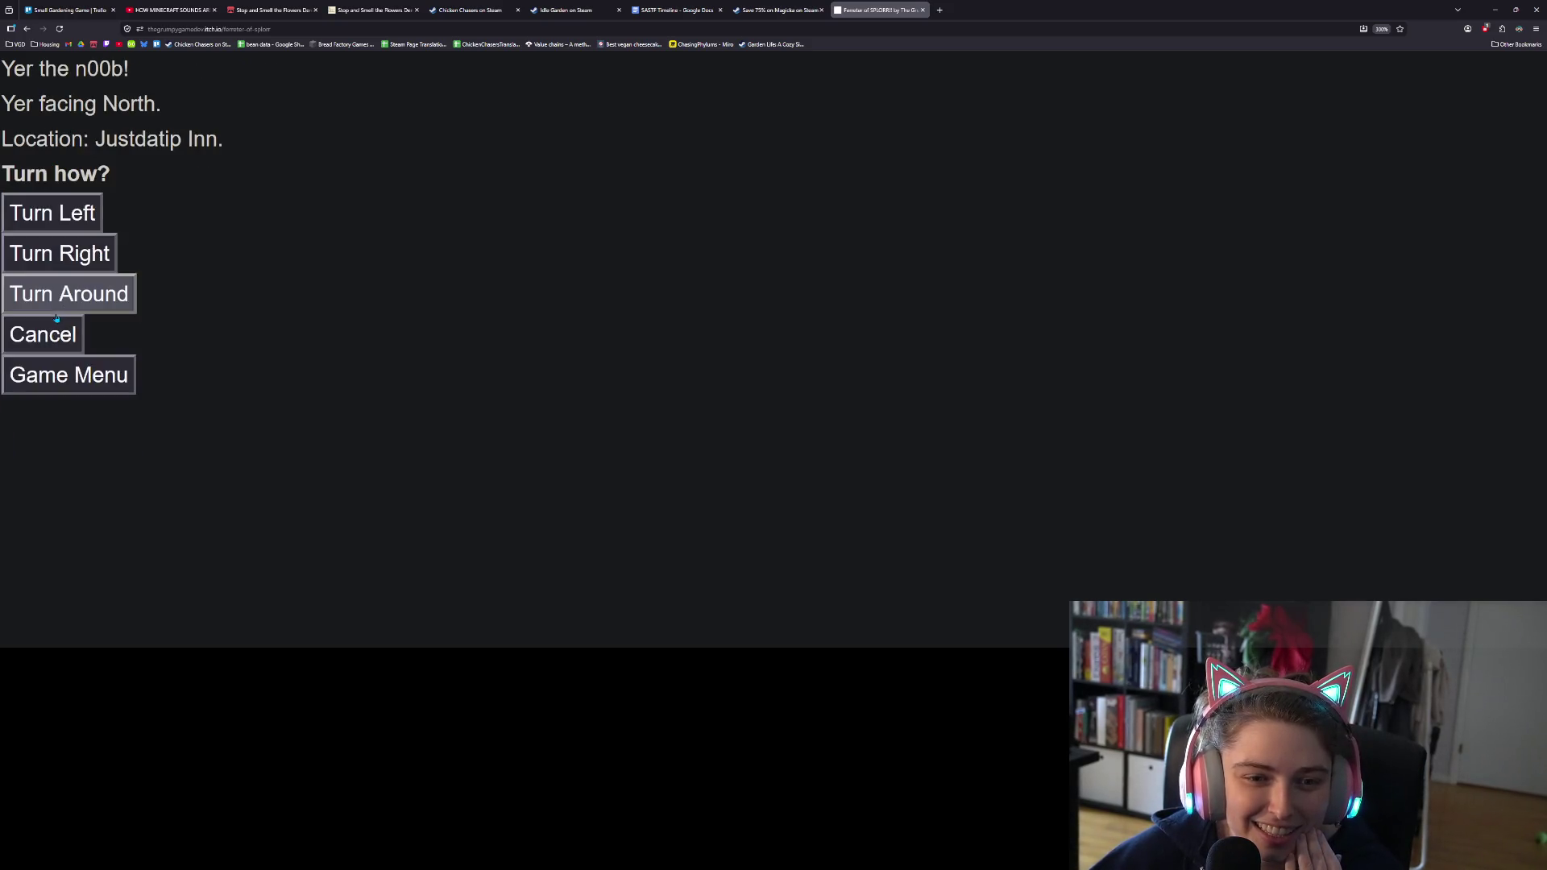
click(57, 338)
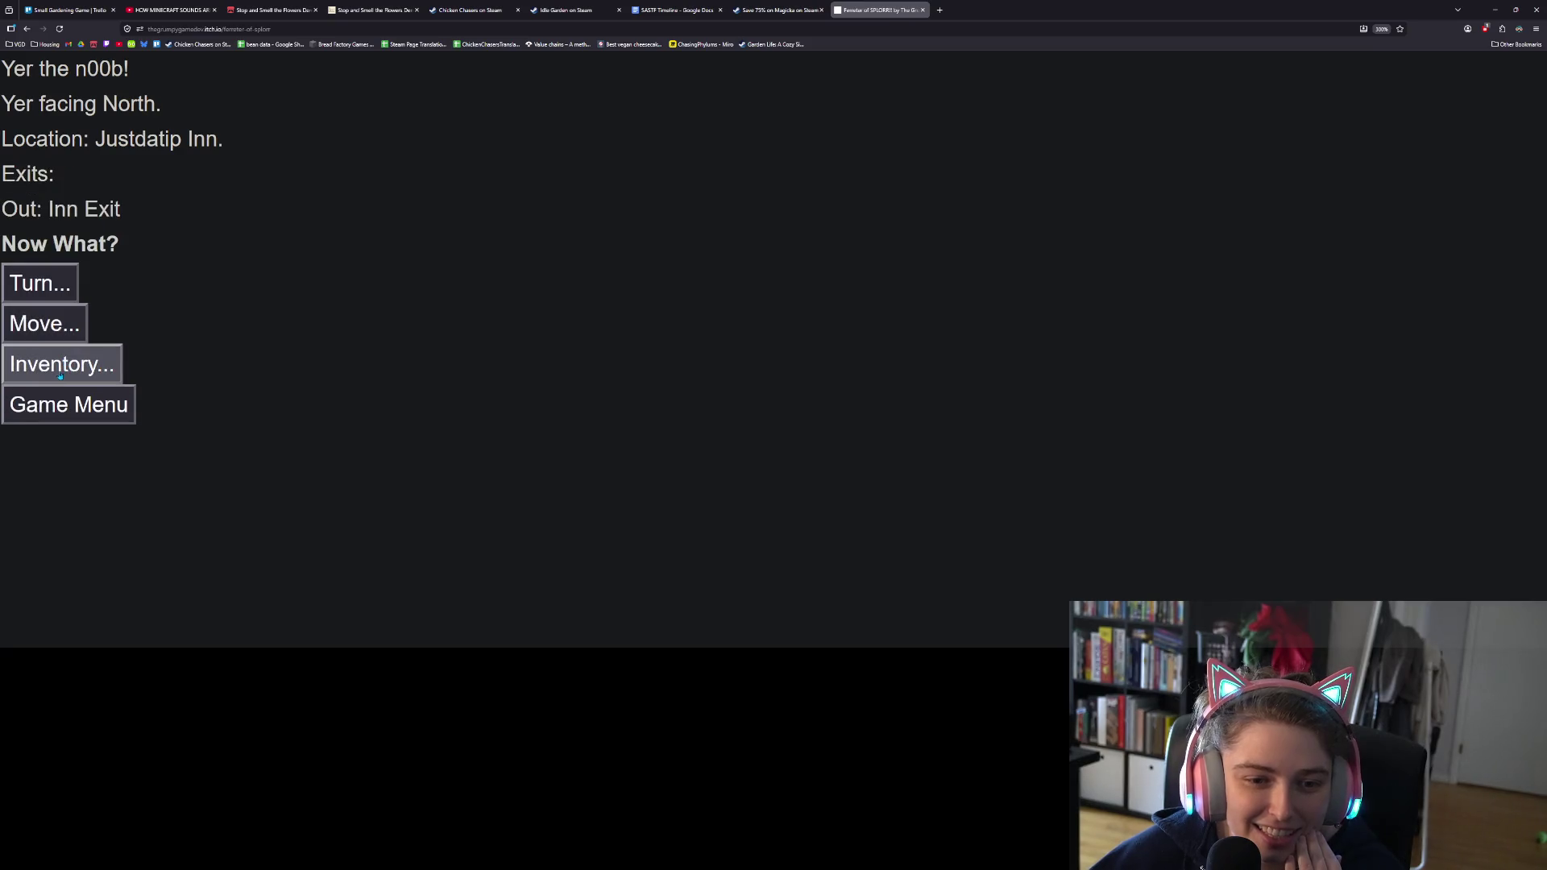
click(54, 326)
click(54, 326)
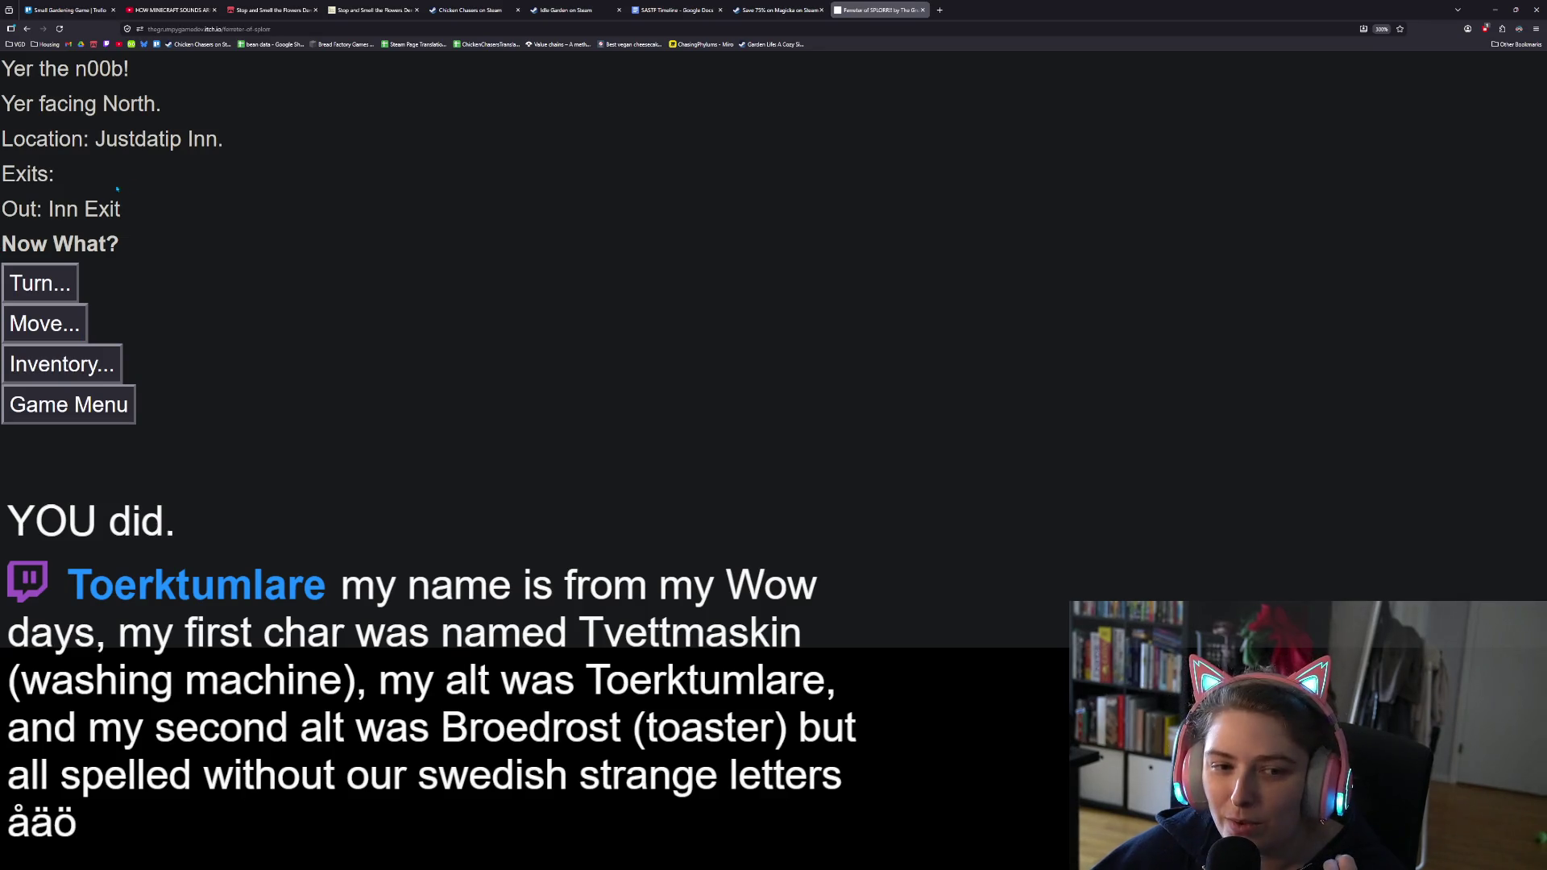
click(87, 402)
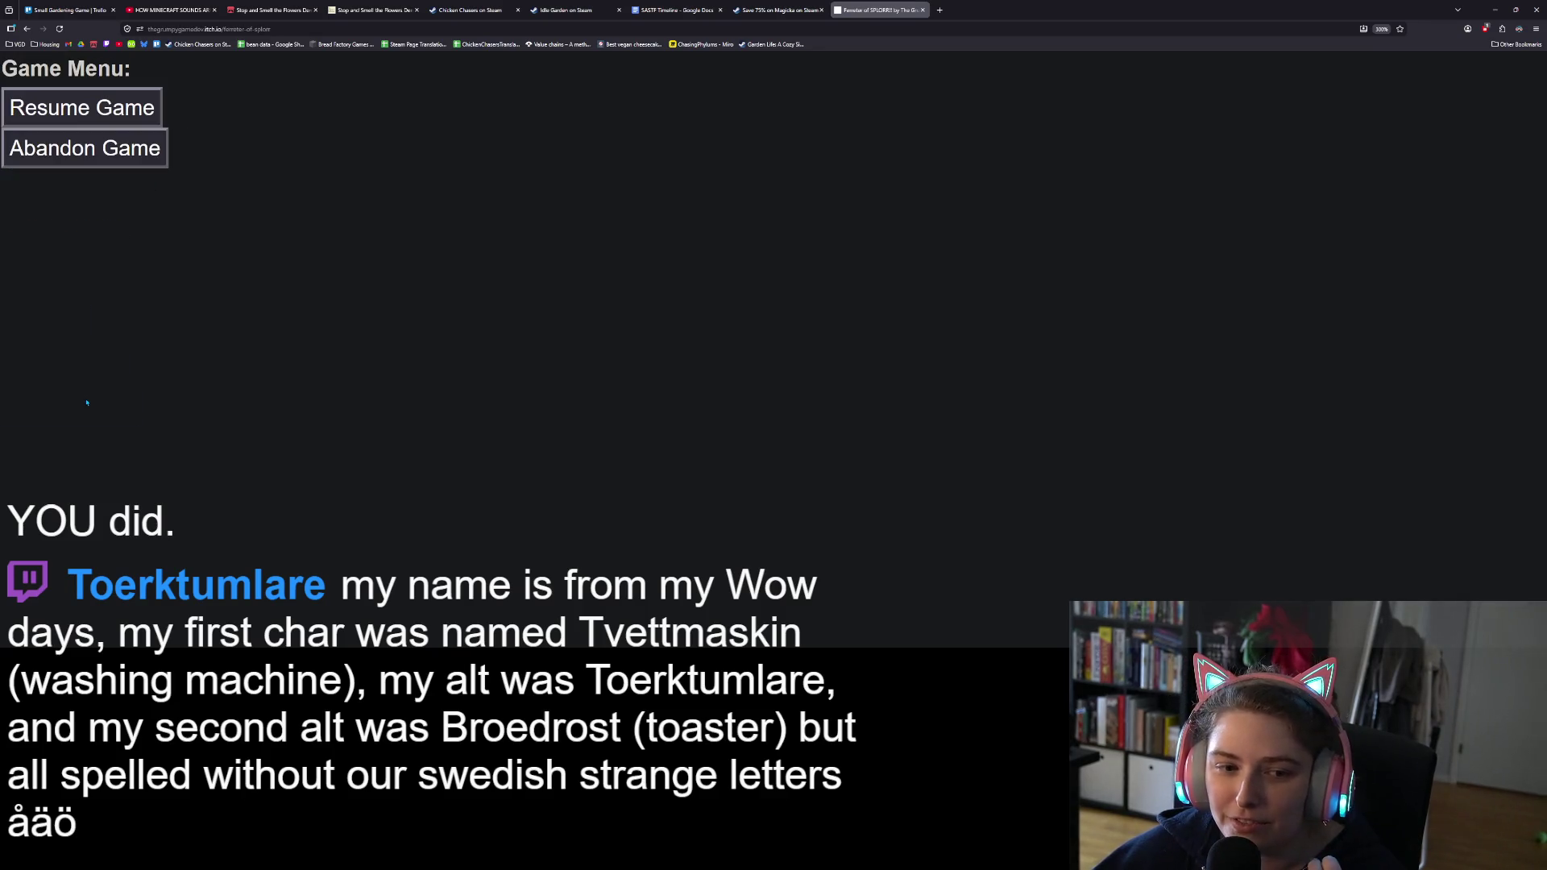
Step: Abandon the SPLORR!! run back to its main menu and close the game's tab
click(81, 165)
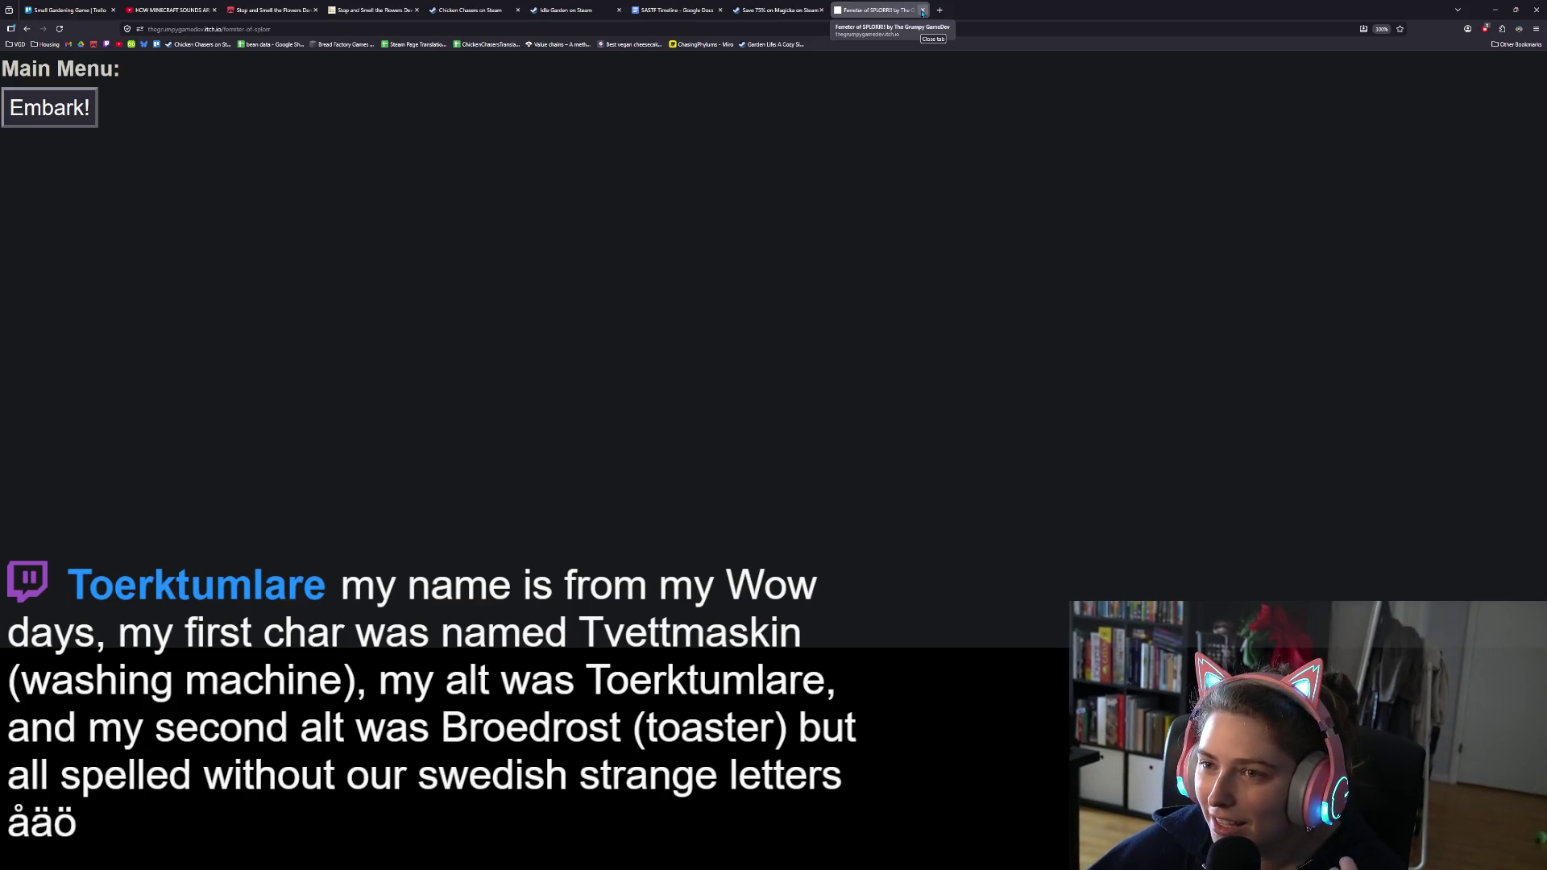
click(922, 12)
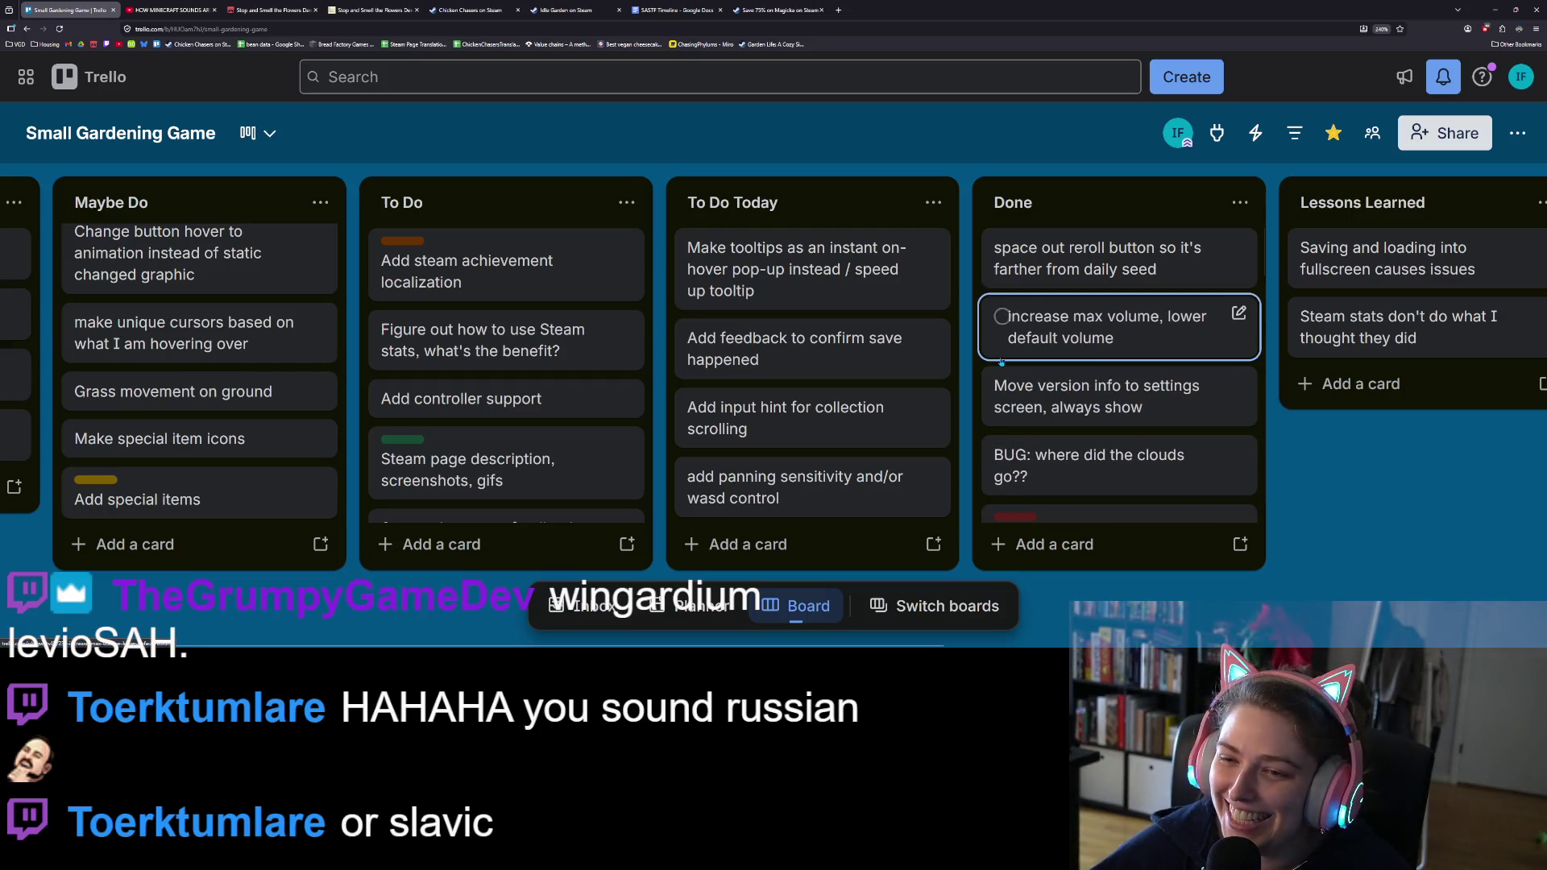
Step: Move the 'Make tooltips...' card to the top of Done, then minimise the browser back to Godot
drag(773, 268, 1079, 269)
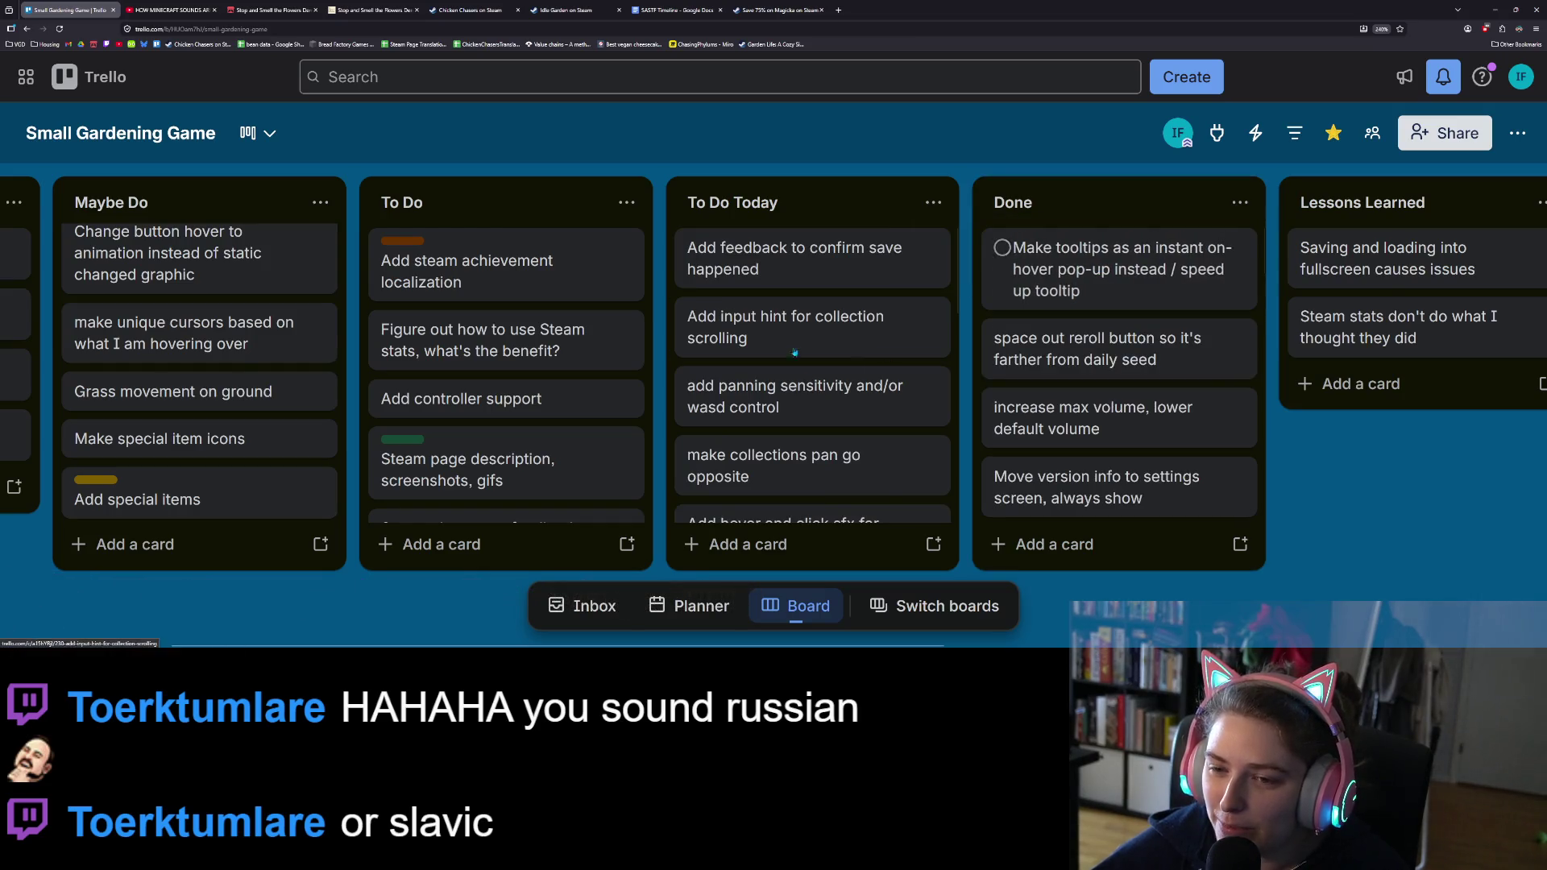
scroll(858, 417, down, 1)
scroll(858, 417, up, 1)
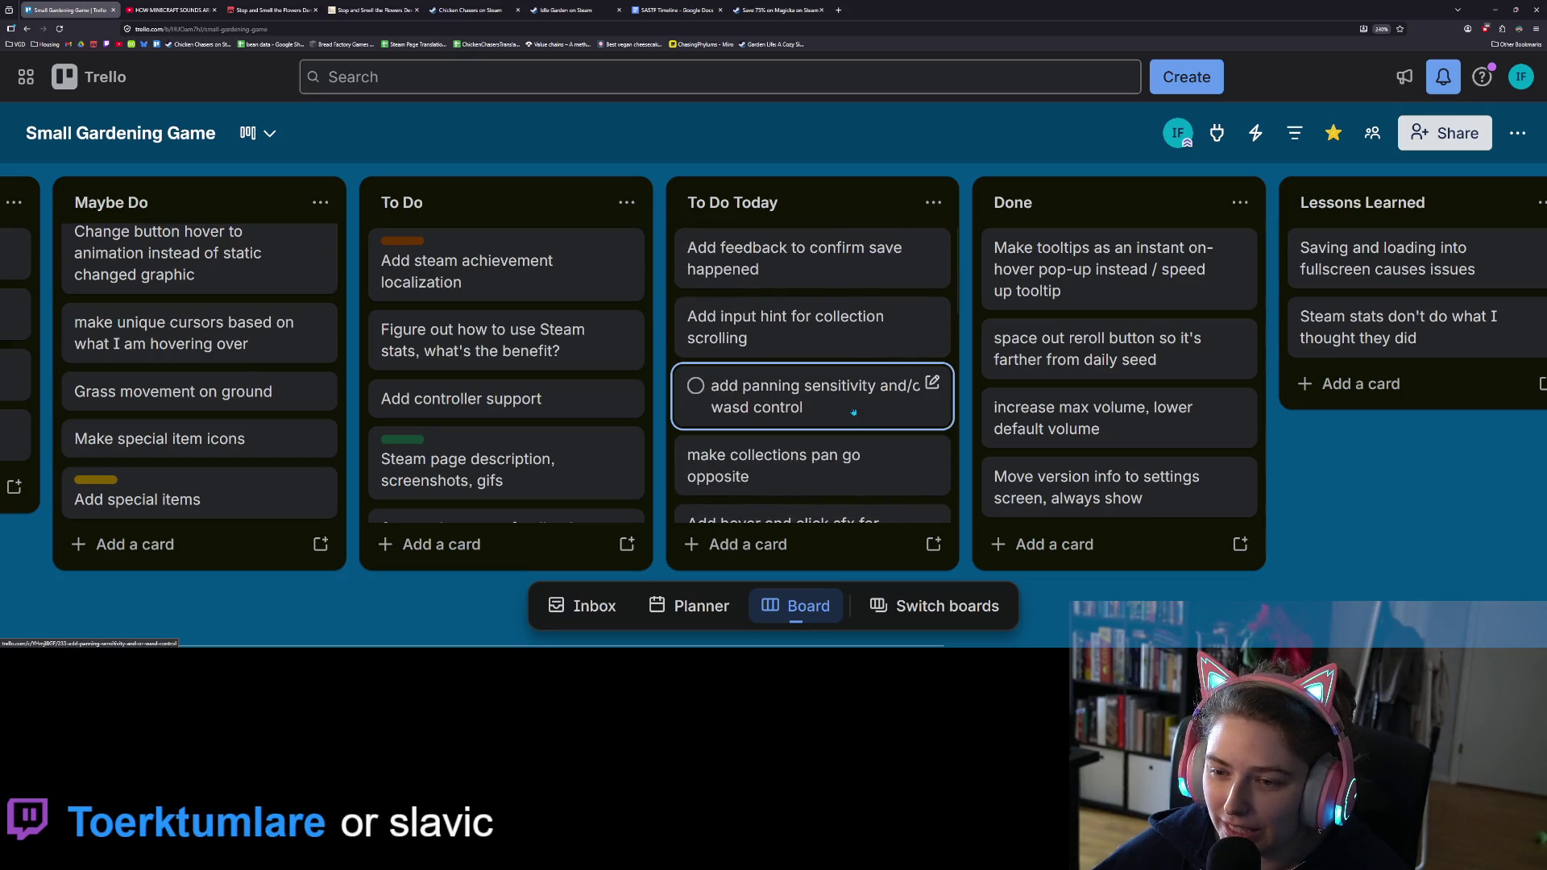
click(1494, 9)
click(879, 495)
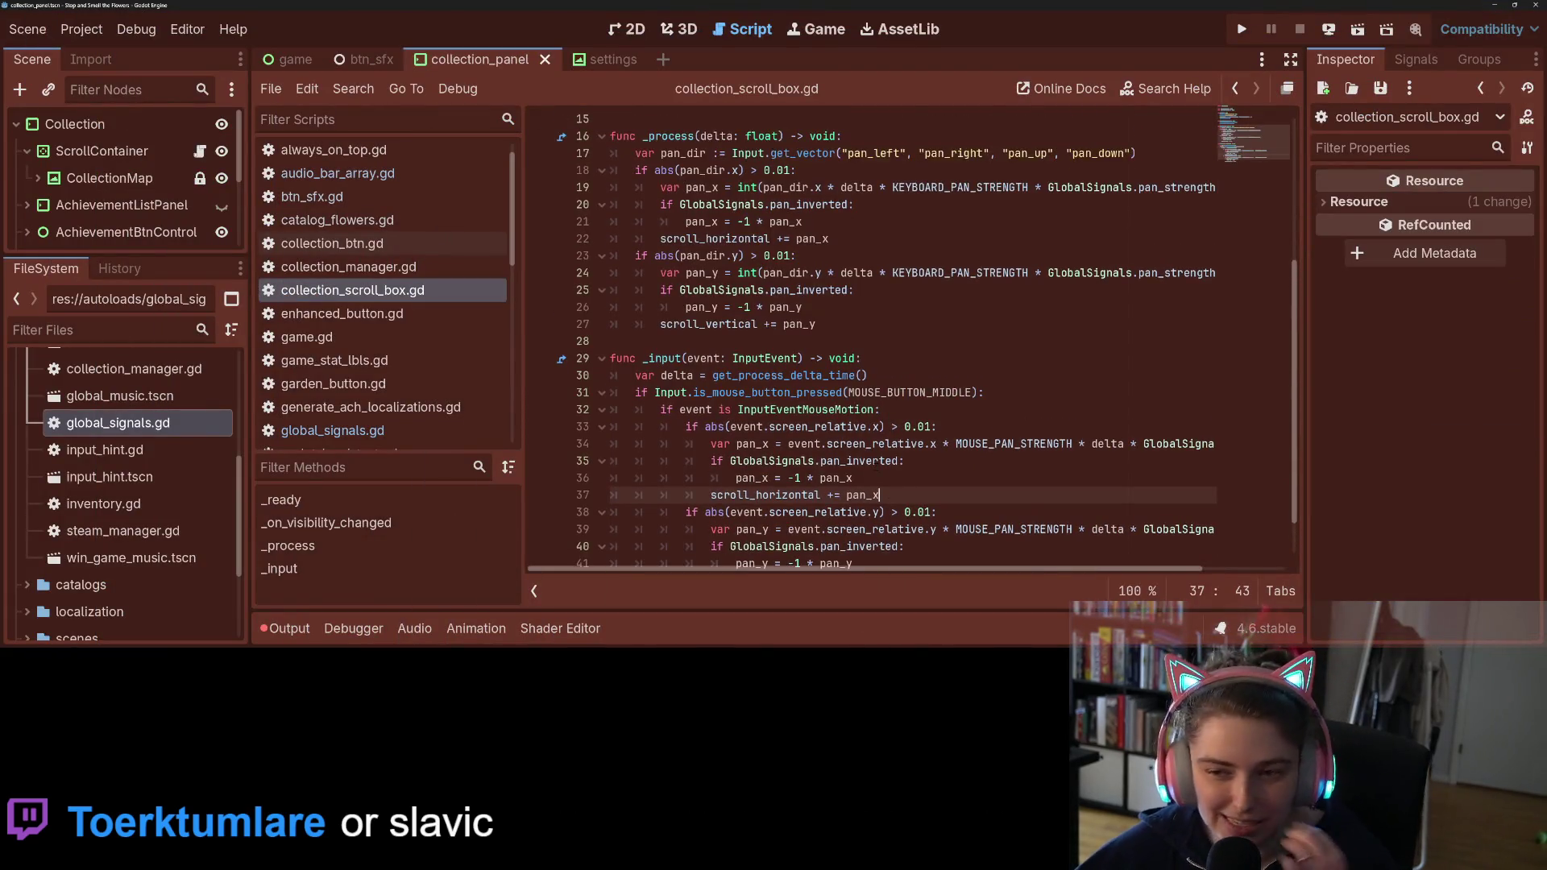
Step: Review the panning code in collection_scroll_box.gd, then show the settings scene in the 2D view
scroll(879, 494, up, 2)
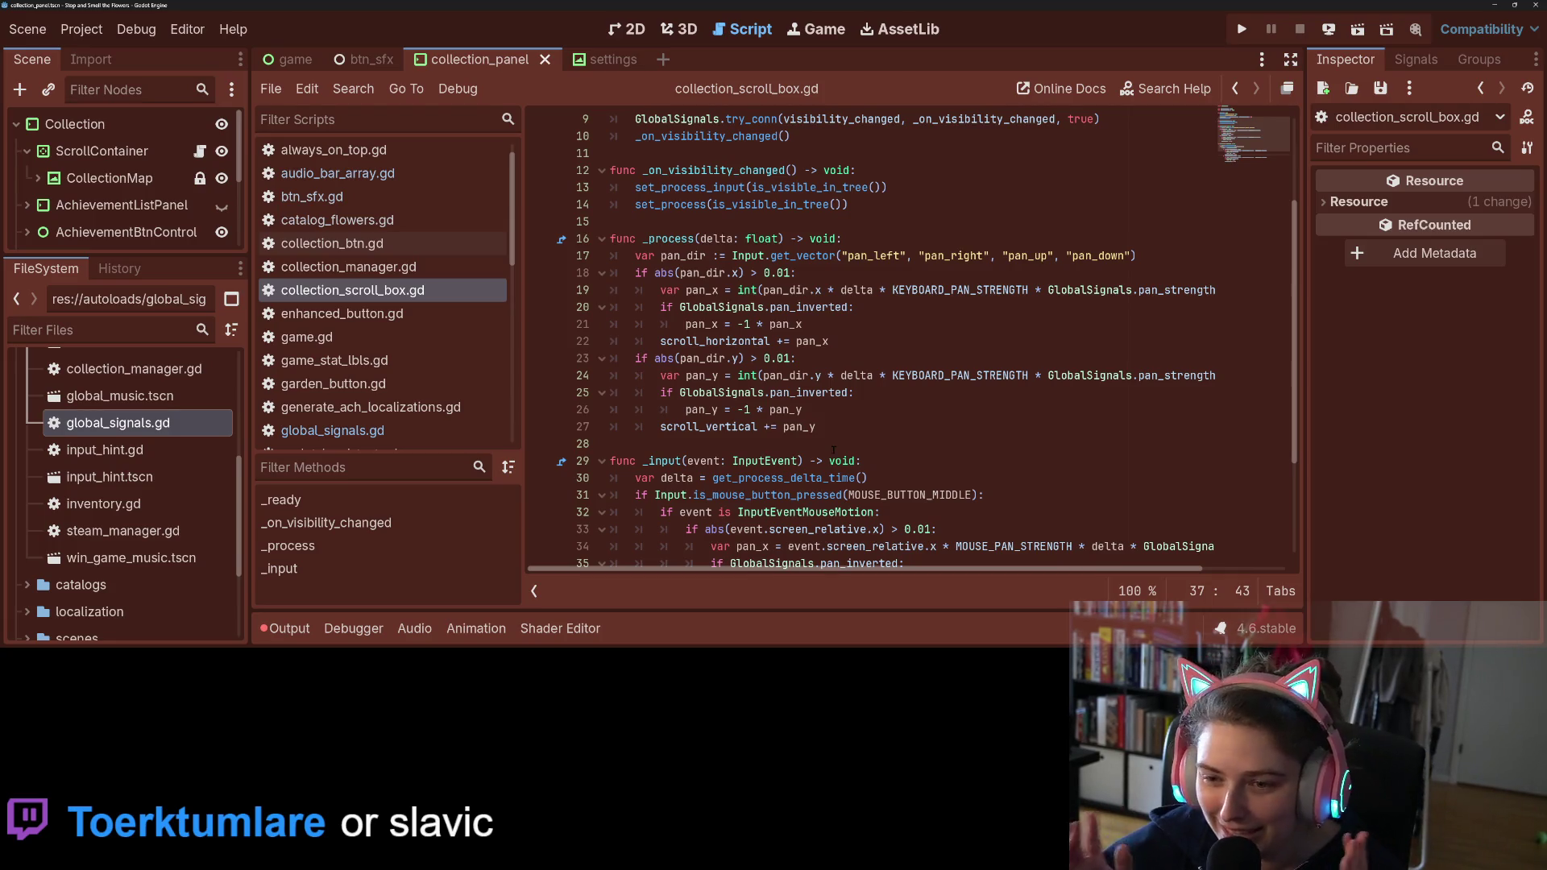
click(833, 447)
scroll(842, 435, up, 3)
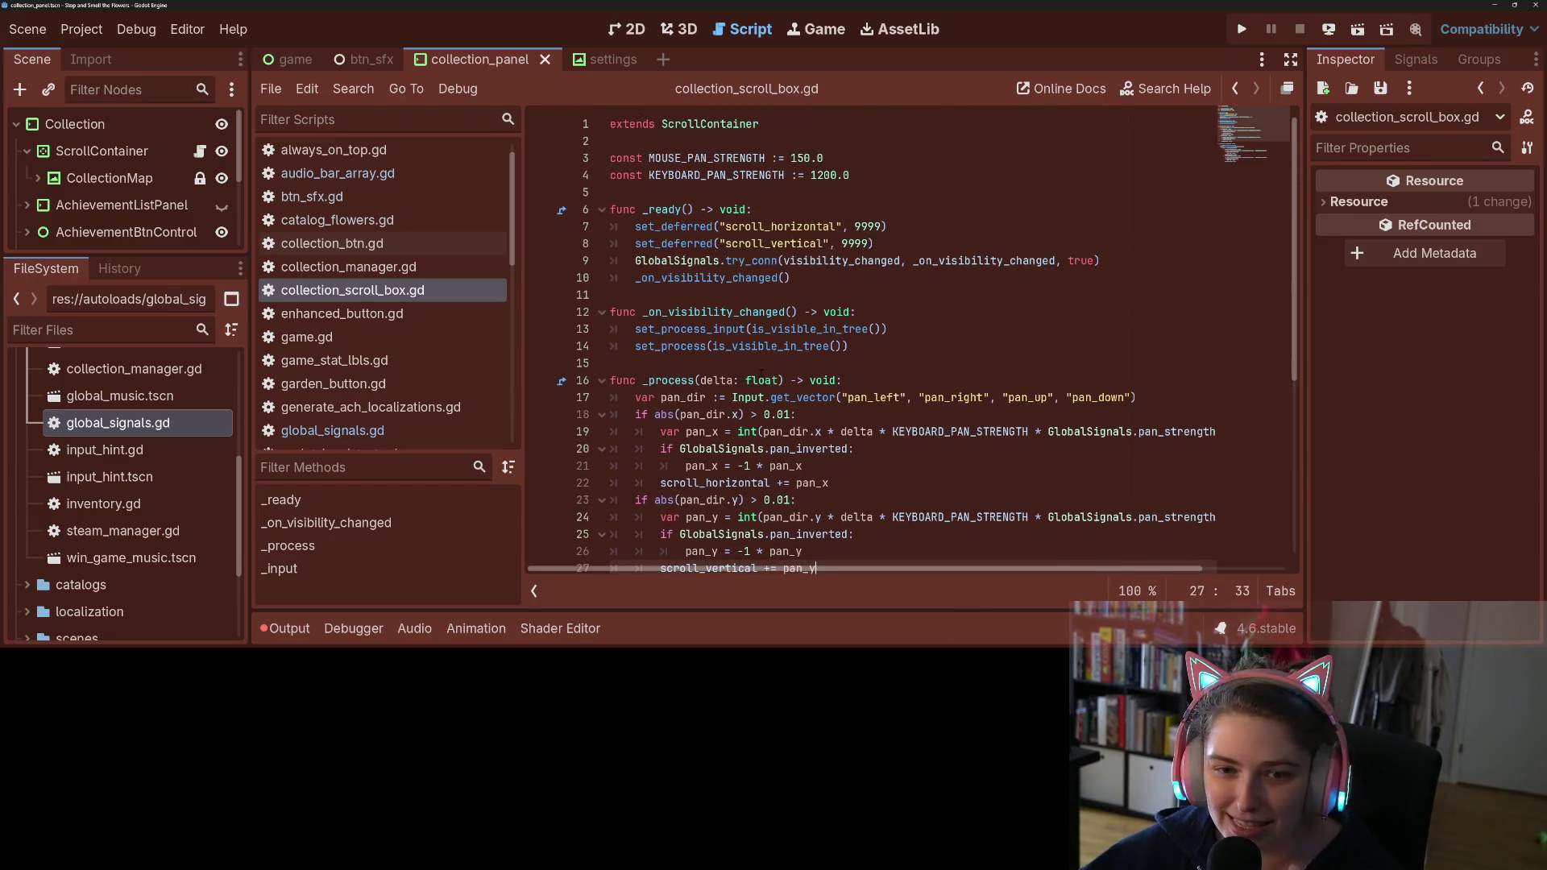
click(759, 378)
scroll(405, 389, down, 5)
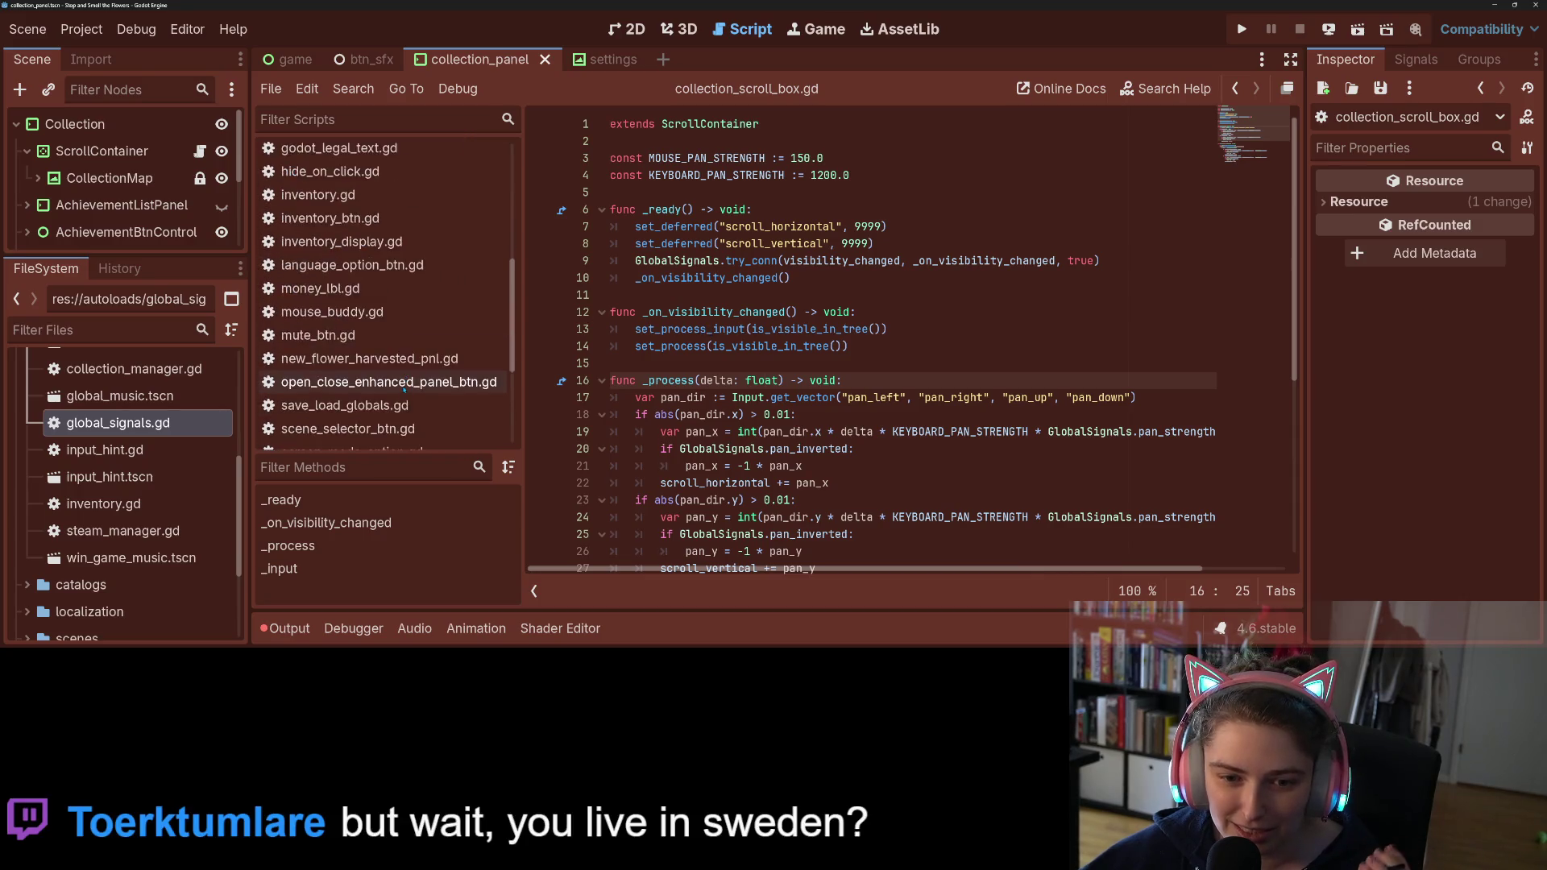
scroll(404, 389, down, 5)
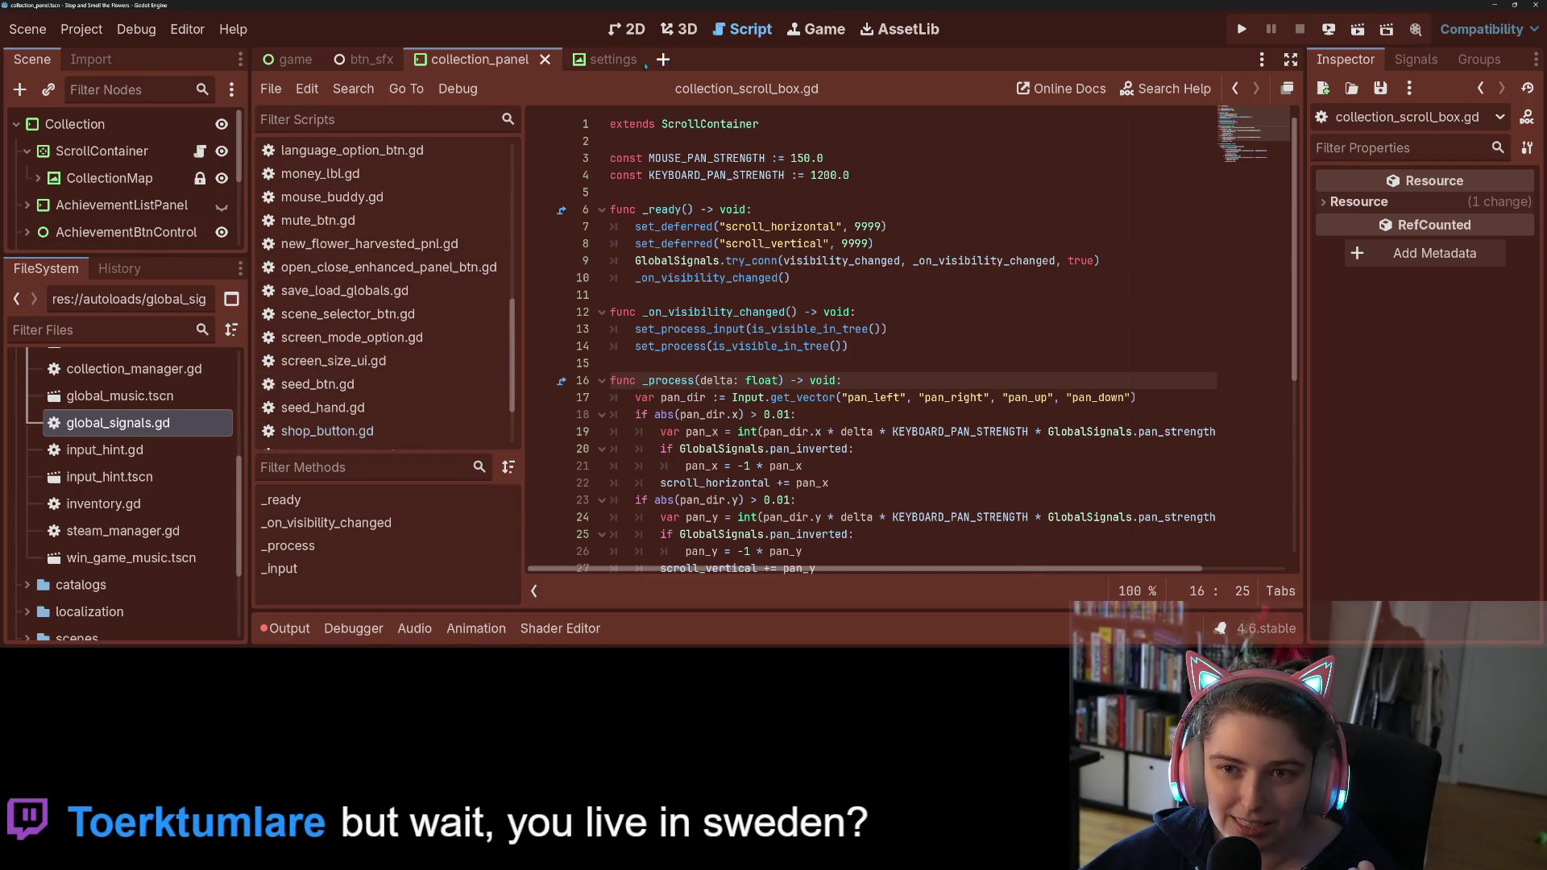
click(604, 60)
click(628, 29)
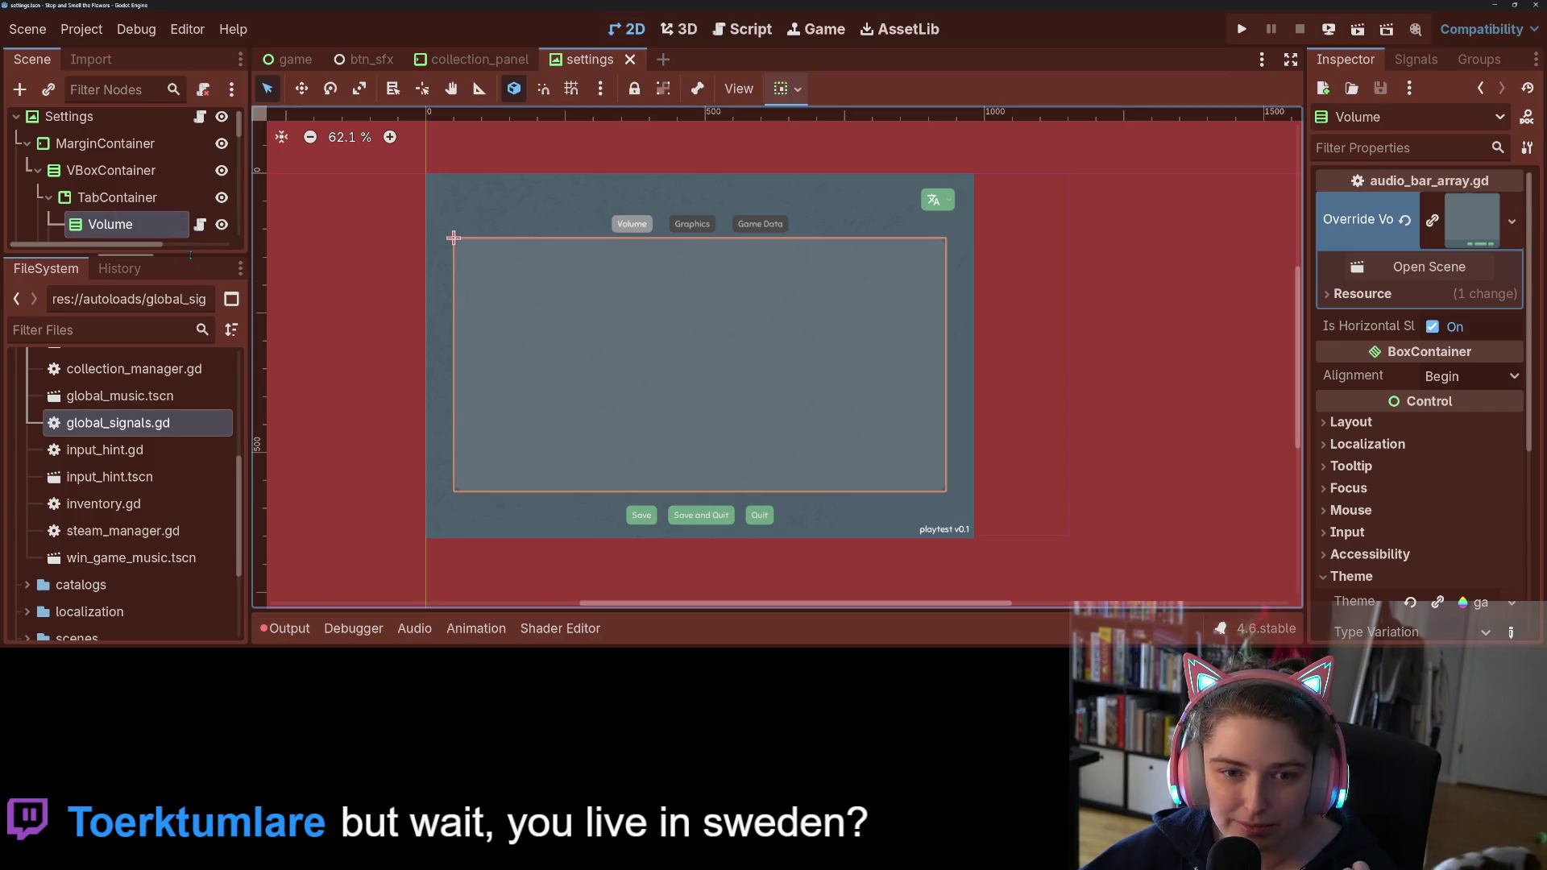
Step: Collapse the Graphics and Game Data nodes and add a MarginContainer child under TabContainer
drag(190, 255, 190, 497)
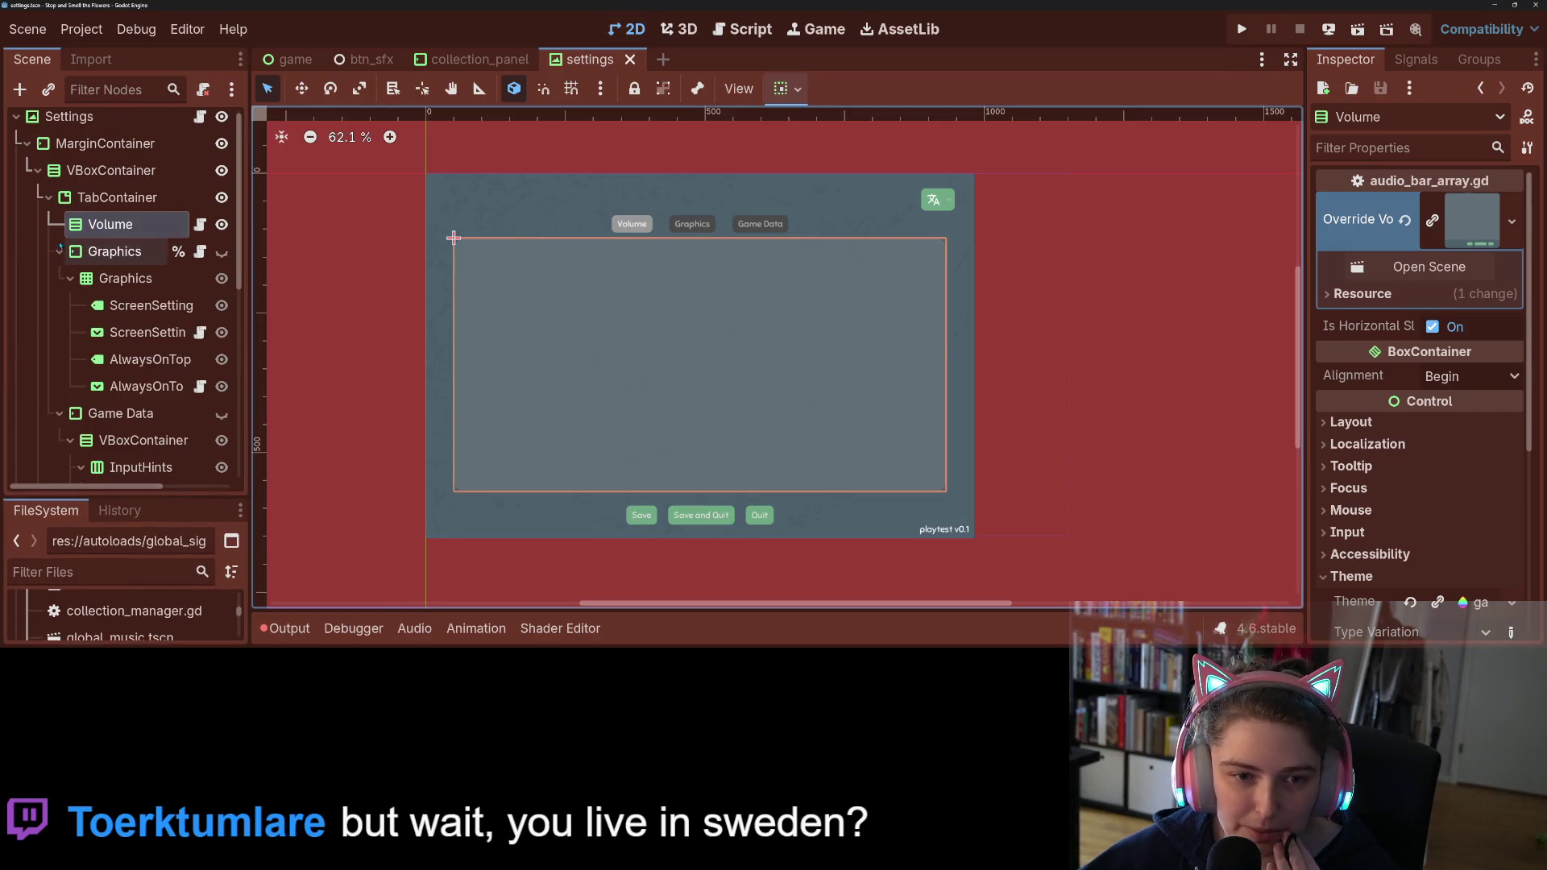
click(59, 251)
click(60, 278)
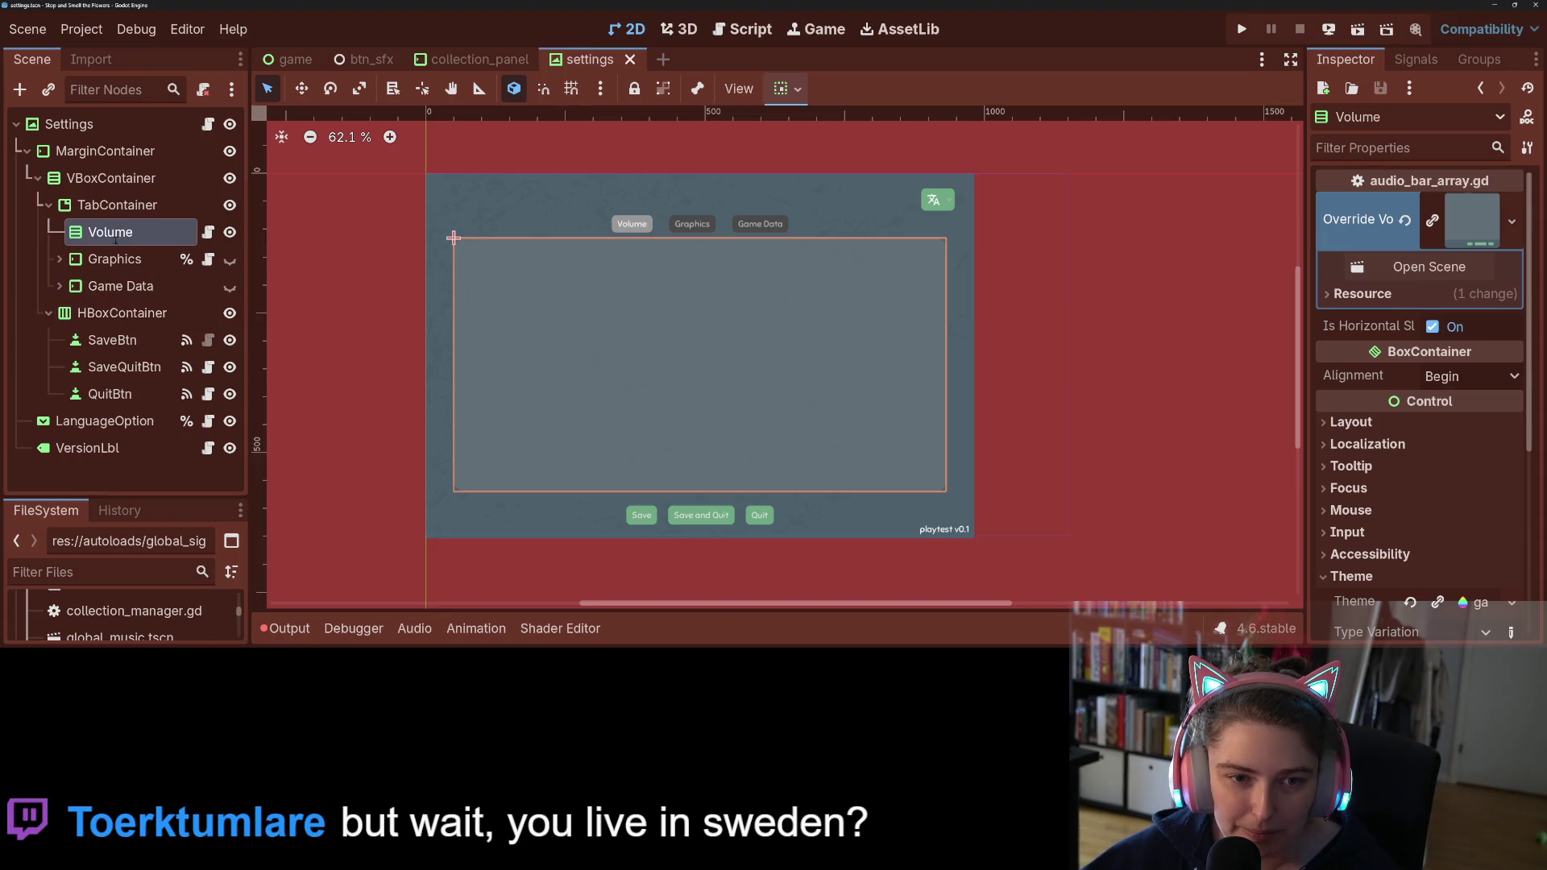
click(112, 205)
right_click(119, 204)
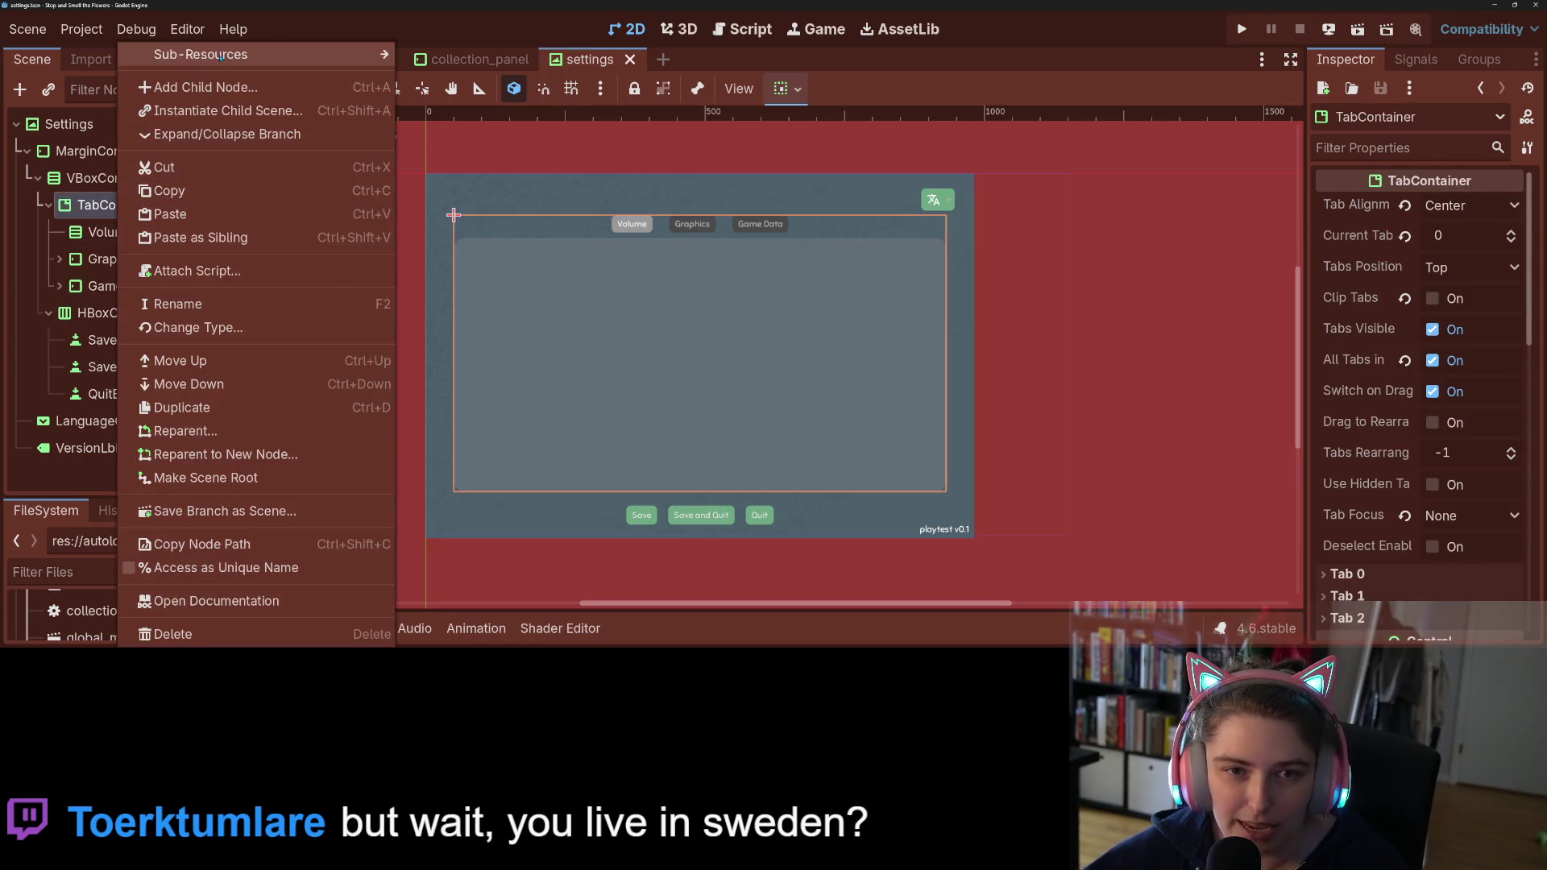
click(201, 87)
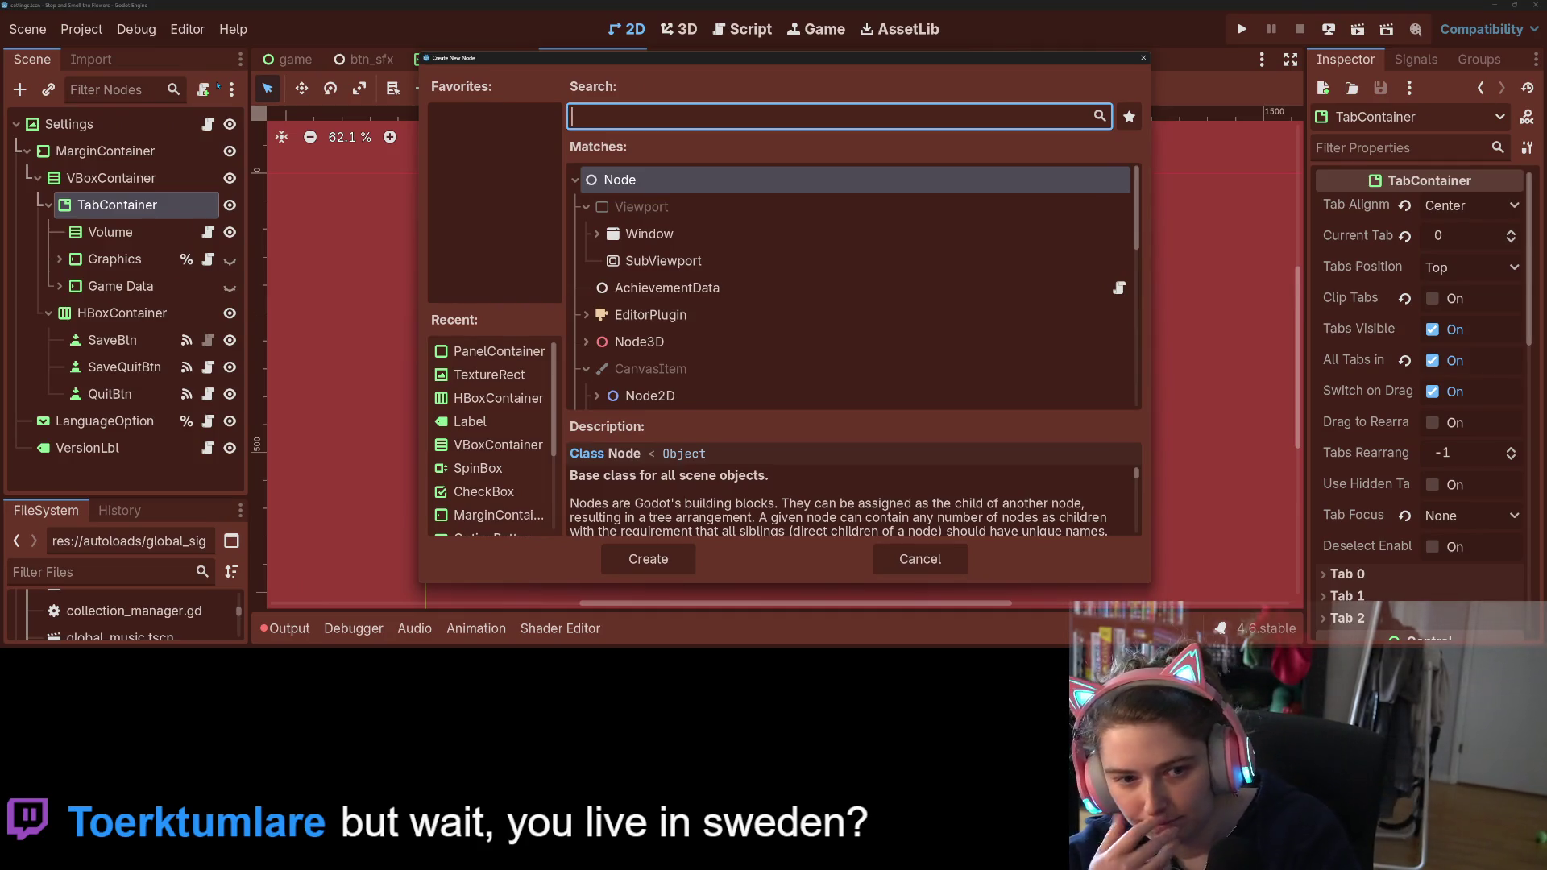
text(mar)
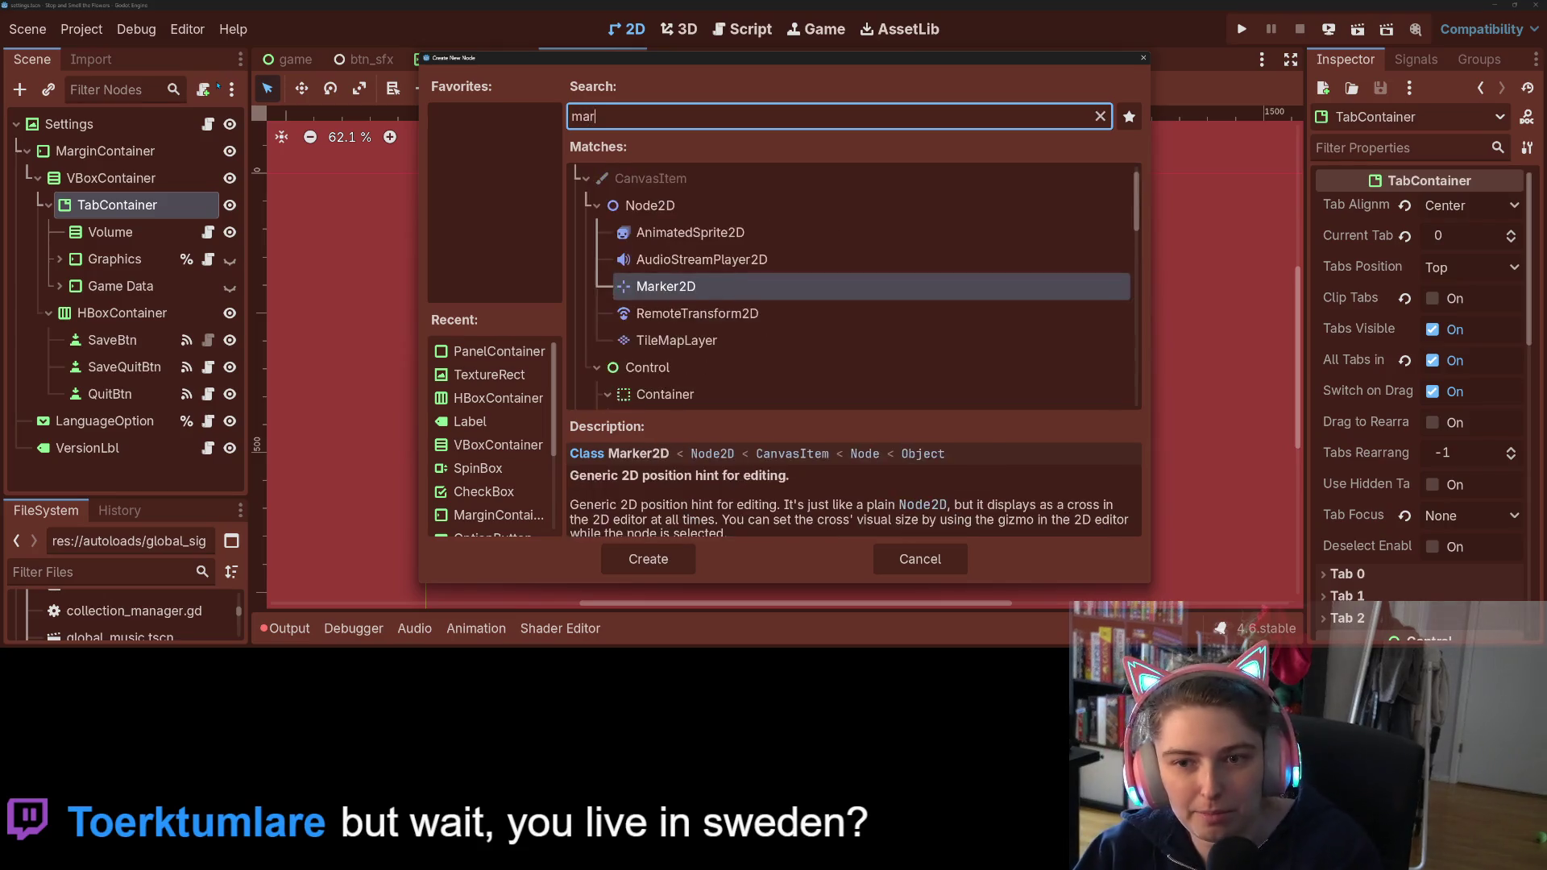
text(gin)
key(Return)
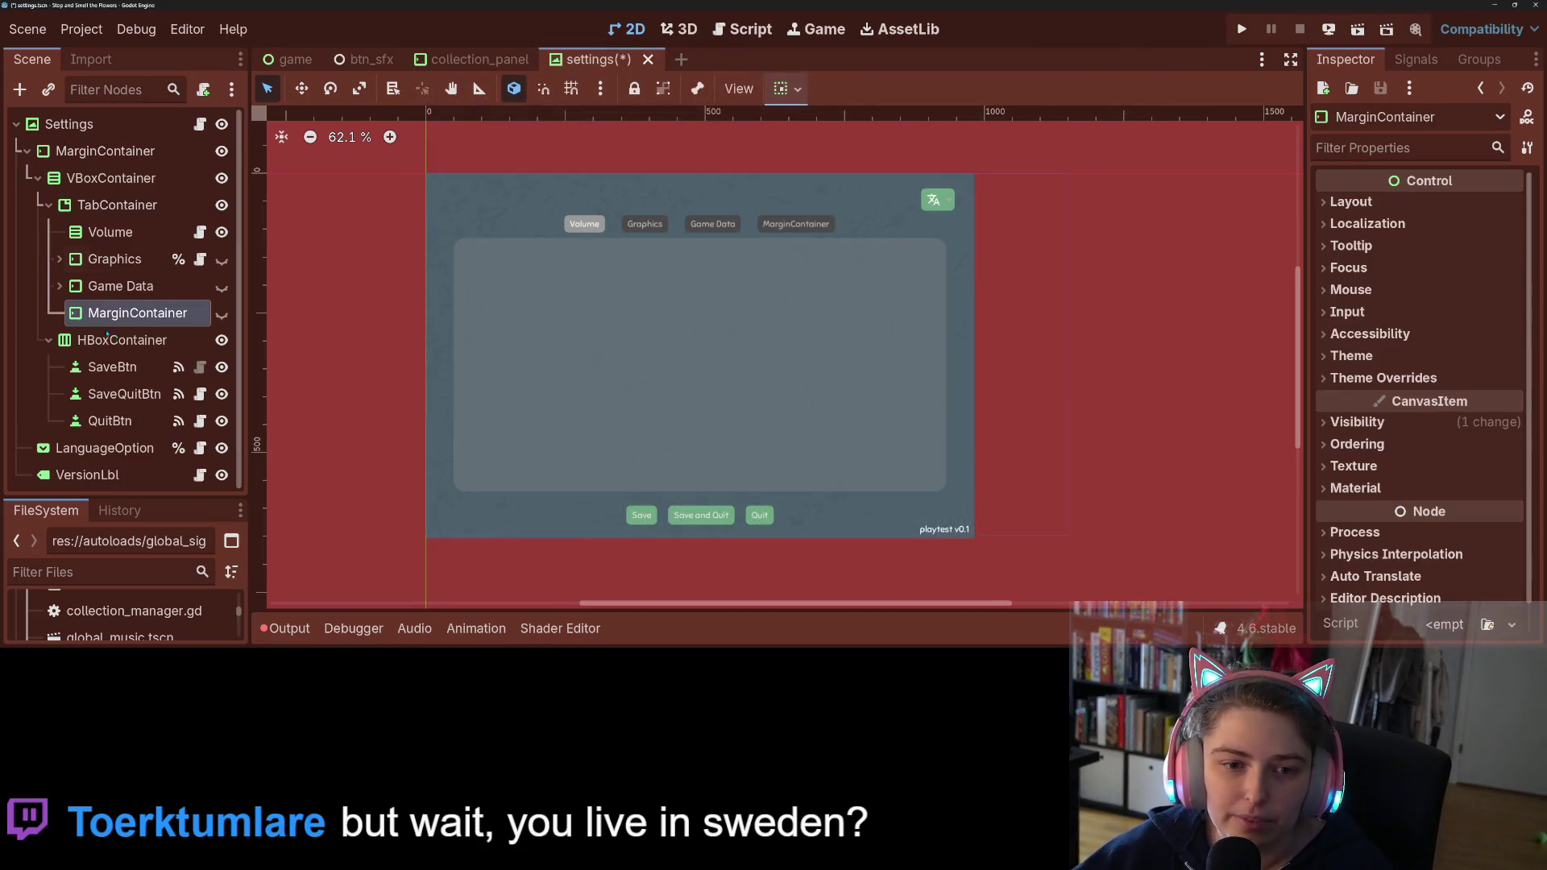
Step: Move the MarginContainer between Graphics and Game Data, rename it Controls, and save the scene
mouse_move(105, 314)
mouse_down()
mouse_move(162, 252)
mouse_move(153, 288)
mouse_up()
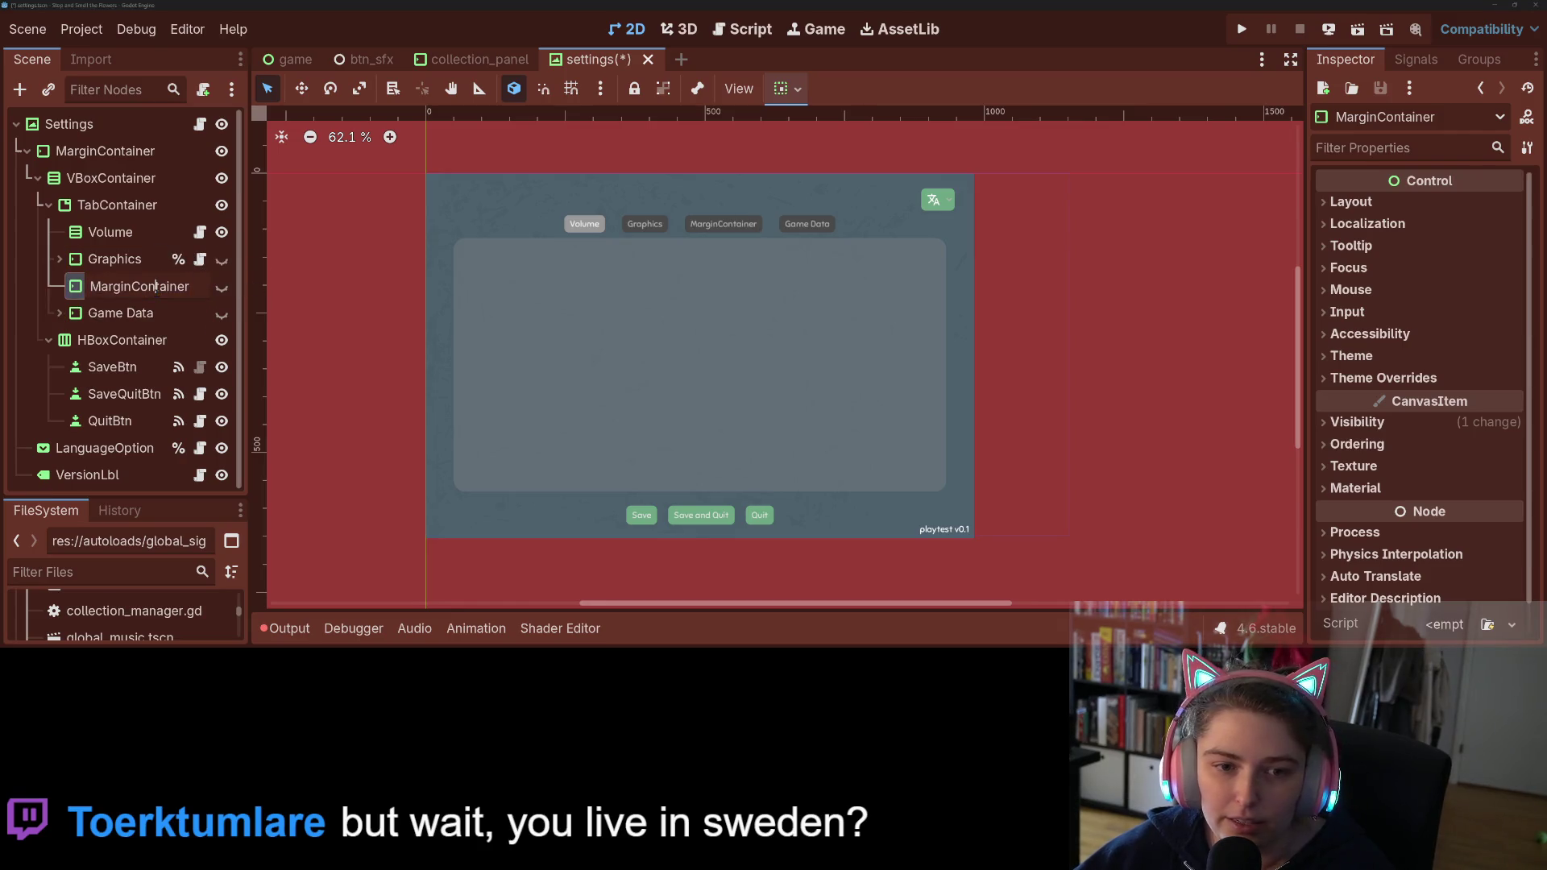
double_click(157, 294)
text(Controls)
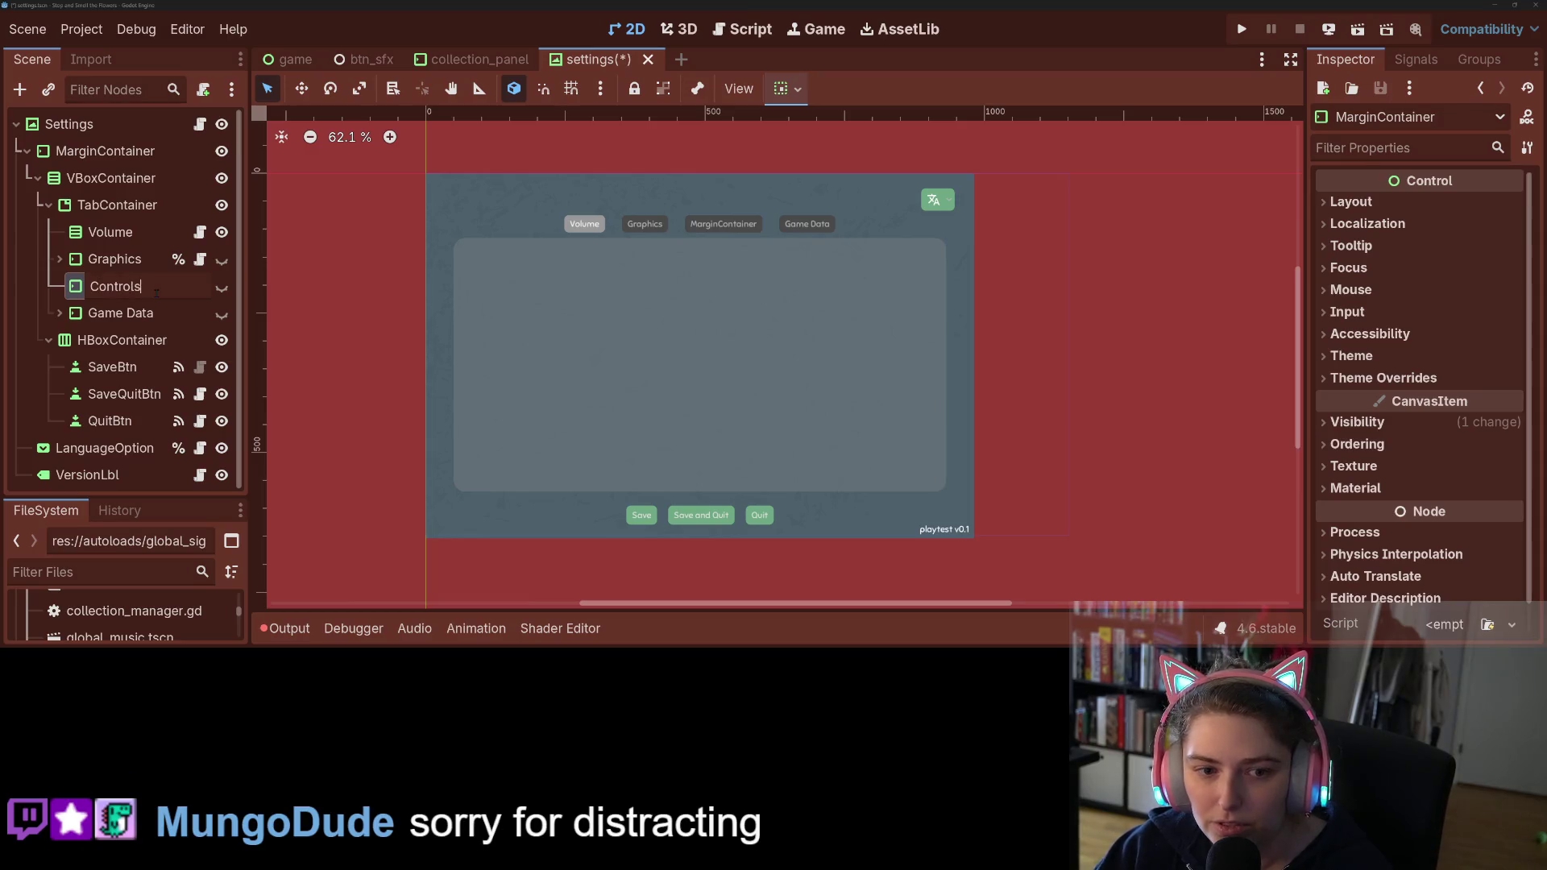
key(Return)
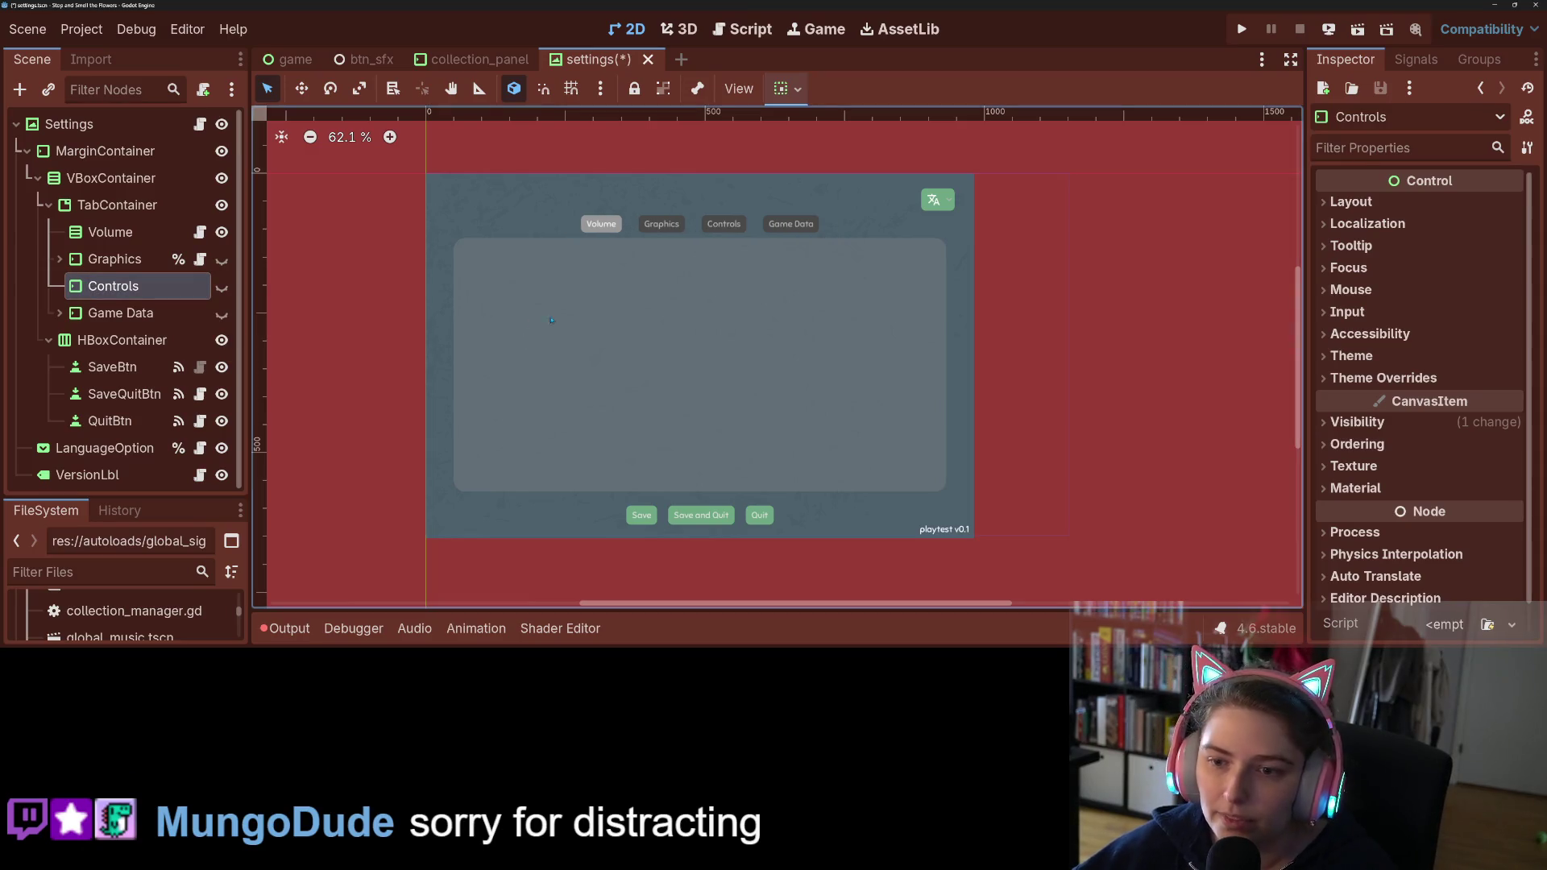
click(1060, 463)
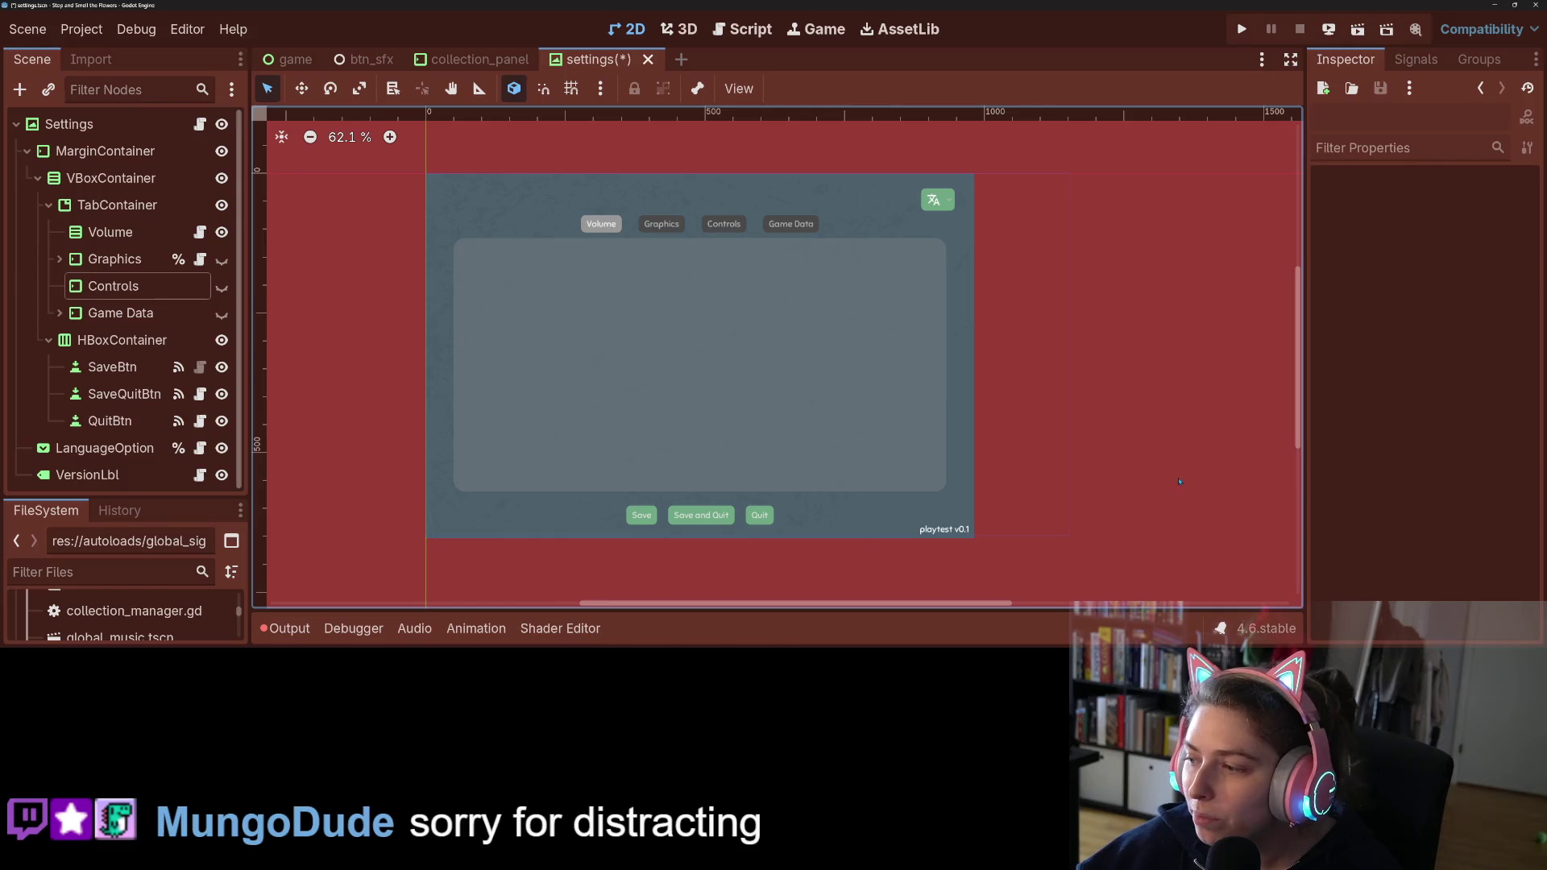
key(ctrl+s)
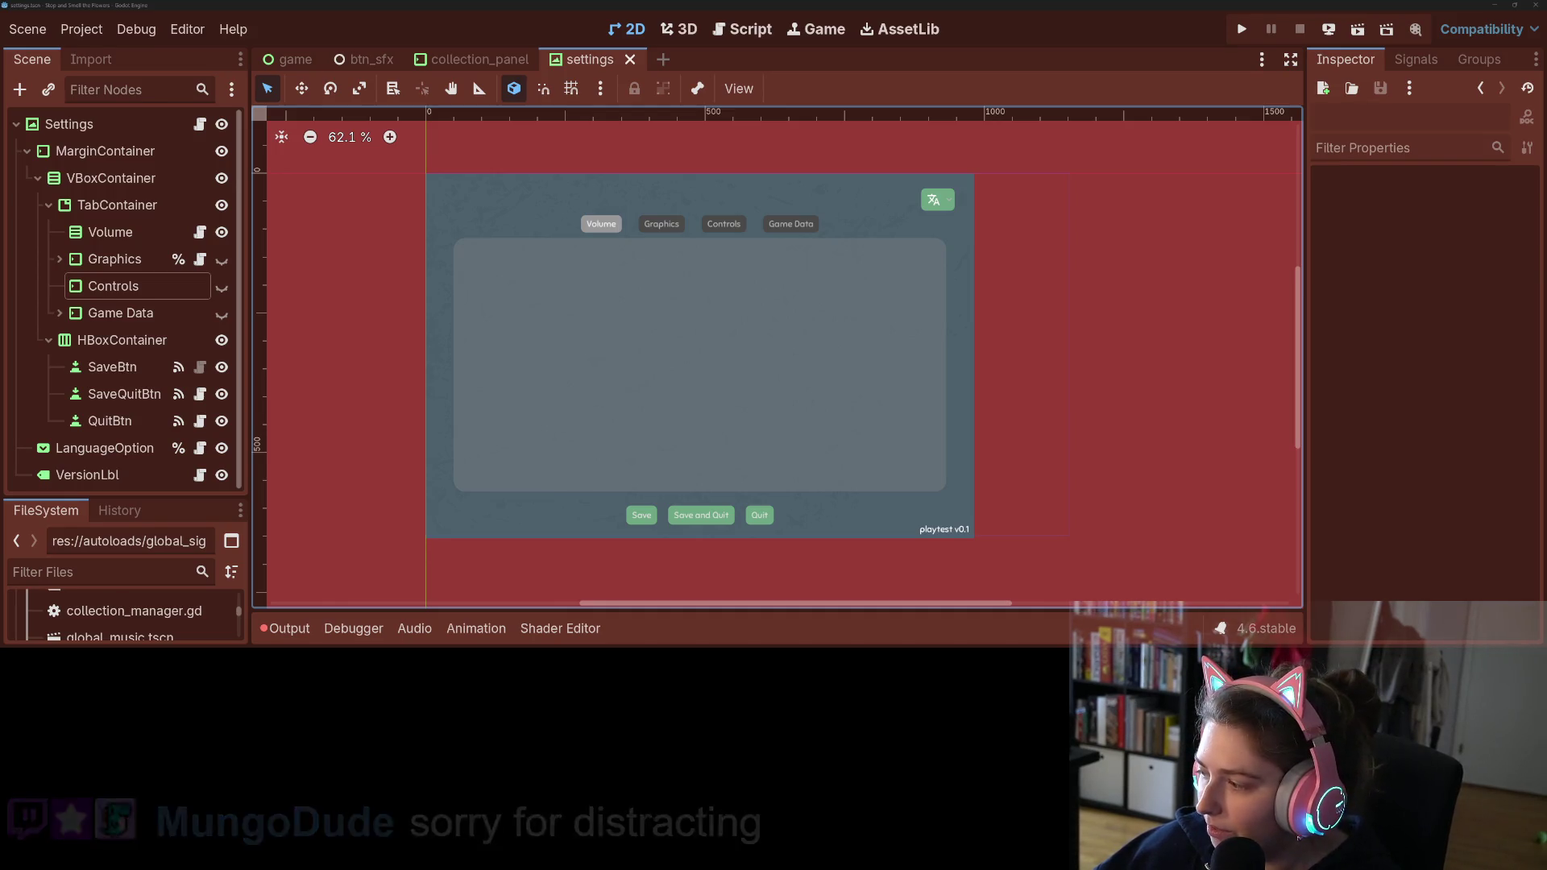
key(alt+Tab)
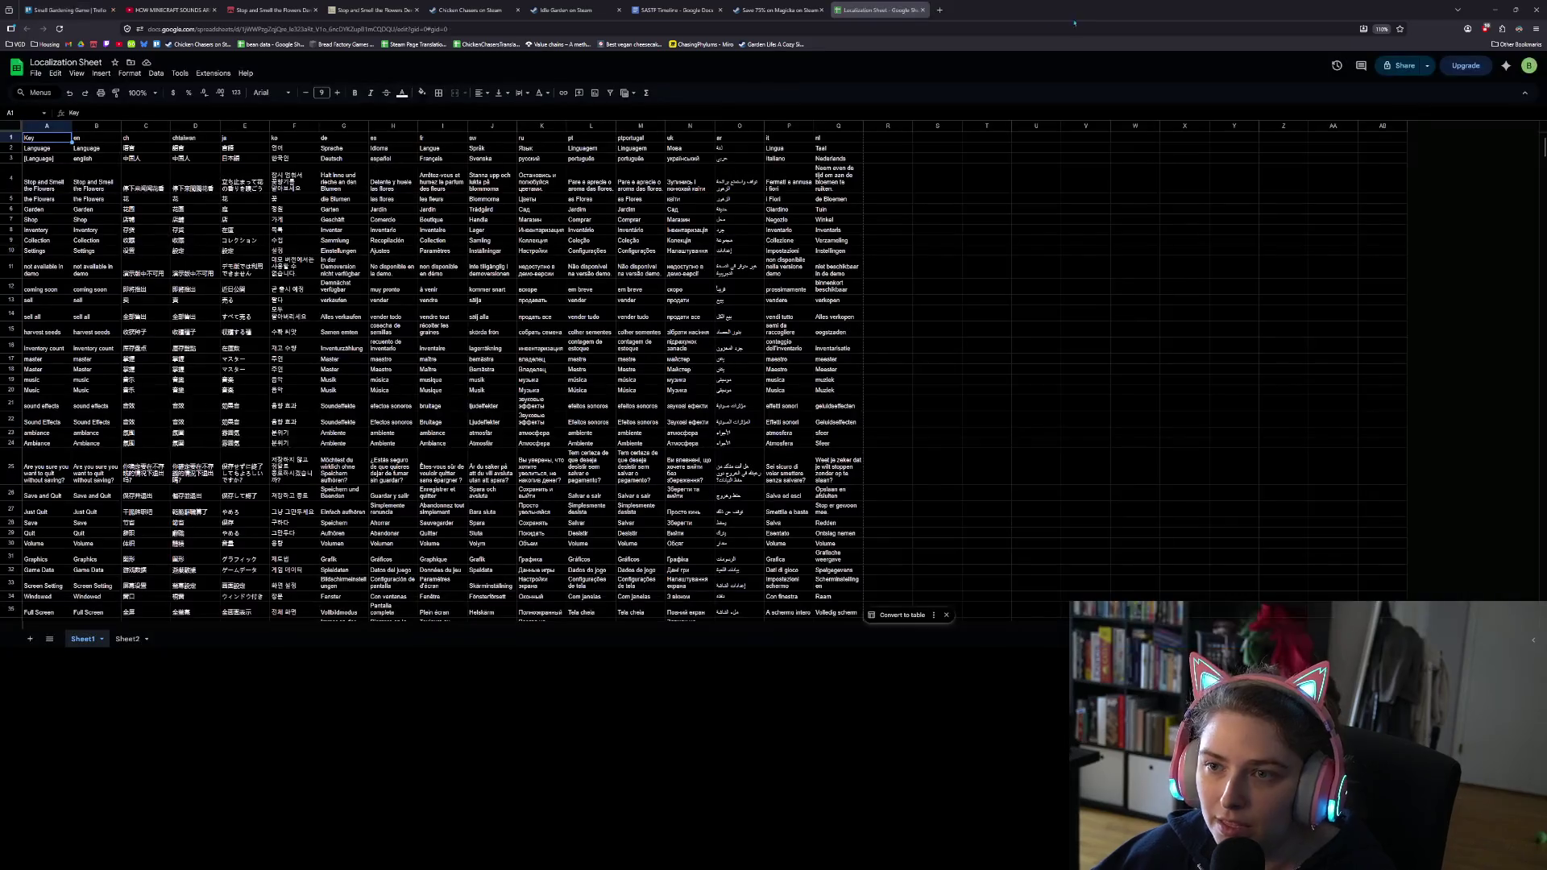
Step: Enter Controls in cell A149, fill translation formulas into its row, then clear them
scroll(354, 343, down, 20)
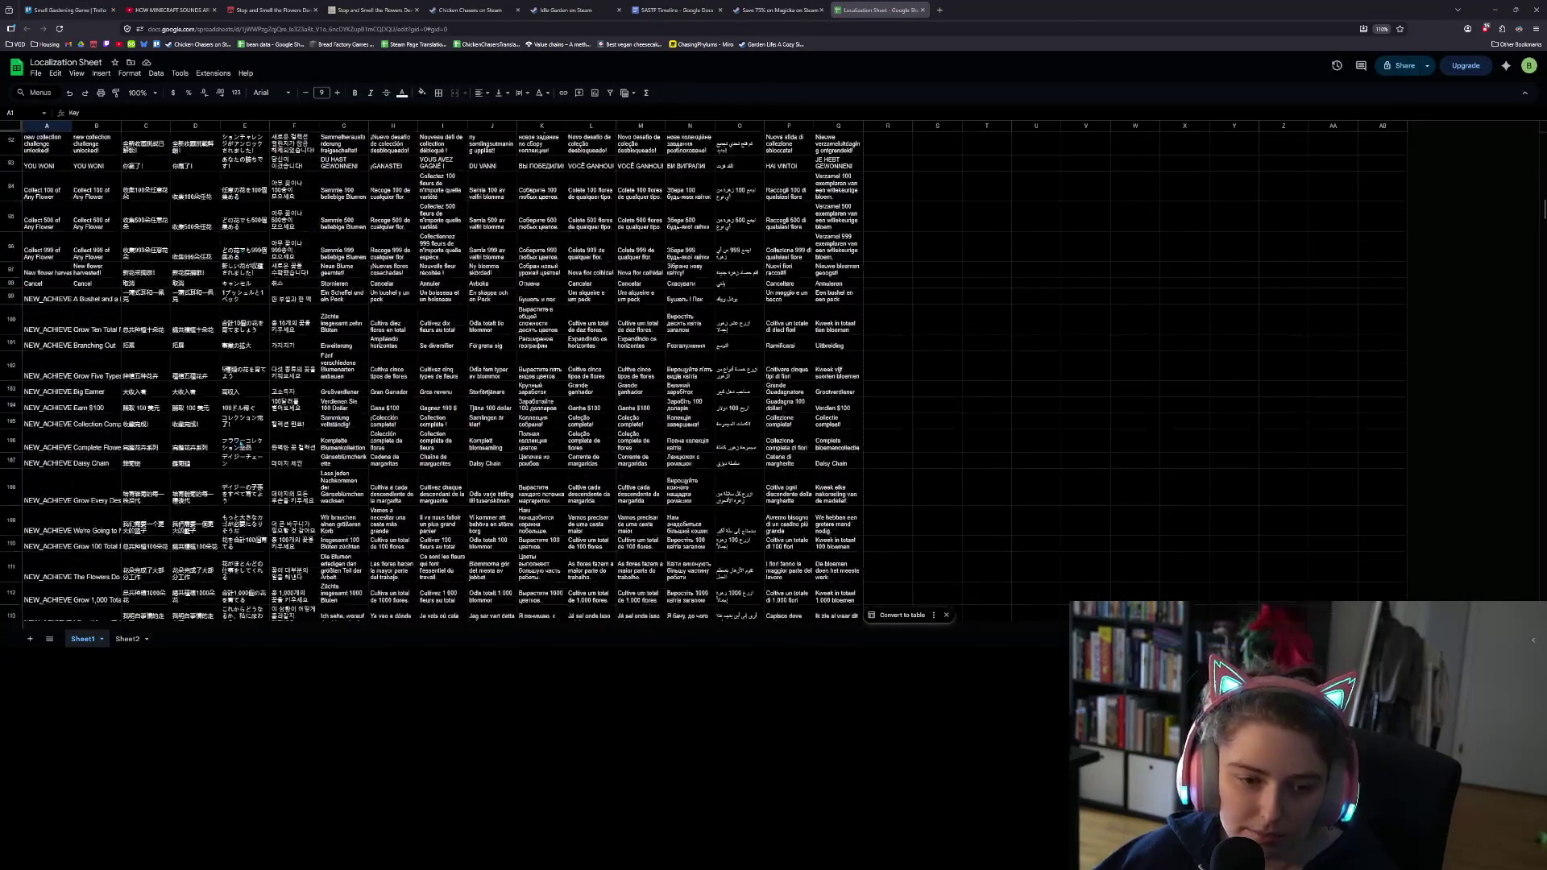
scroll(185, 458, down, 10)
click(53, 425)
text(C)
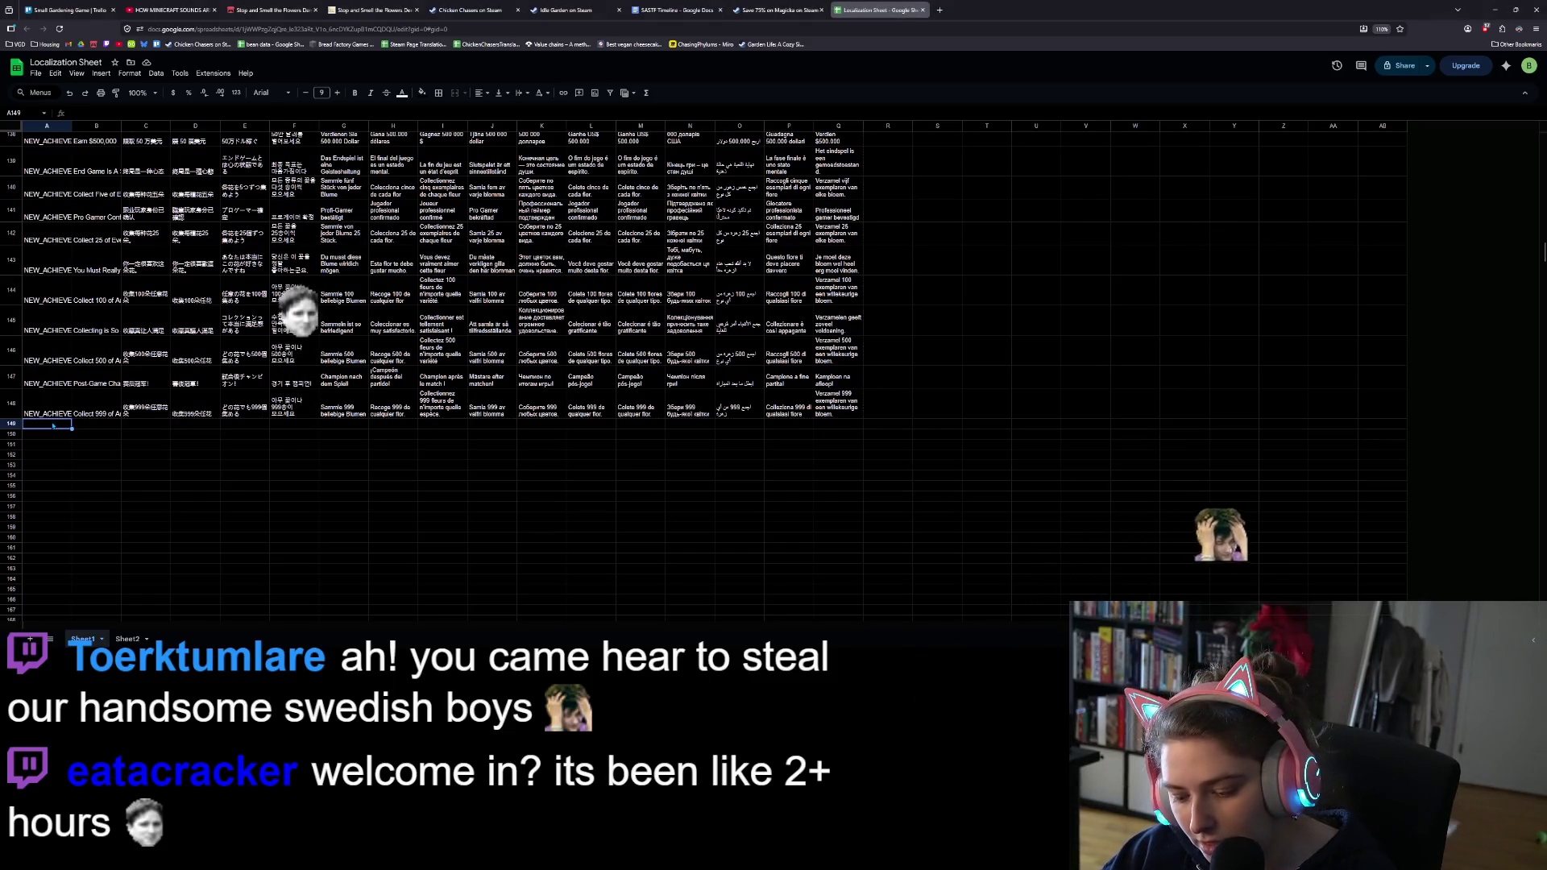
text(ontrols)
key(Return)
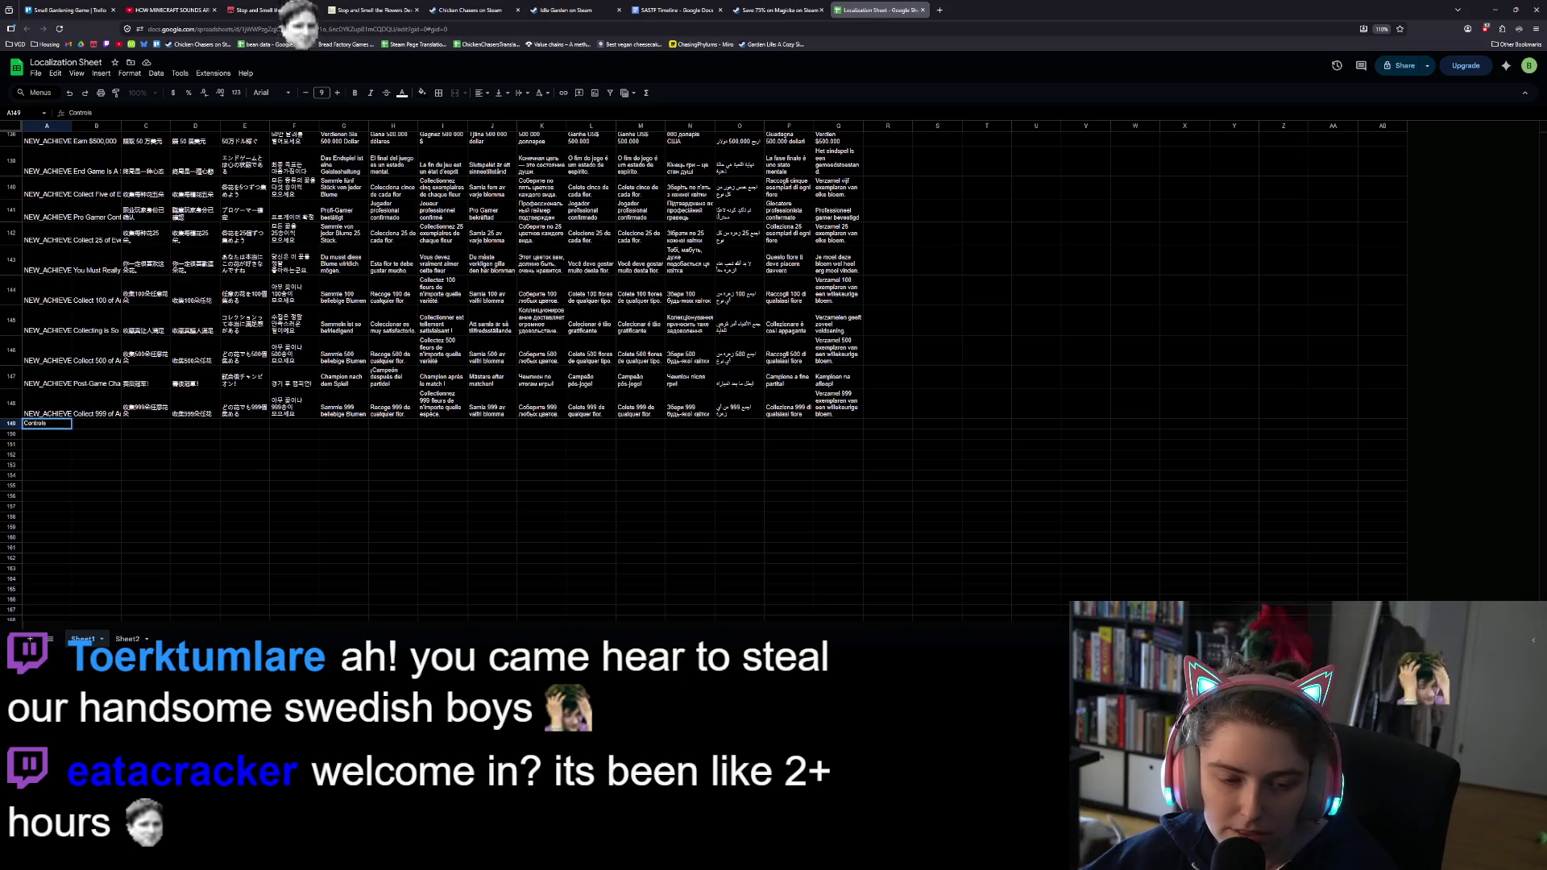
mouse_move(97, 406)
mouse_down()
mouse_move(859, 400)
mouse_move(861, 428)
mouse_up()
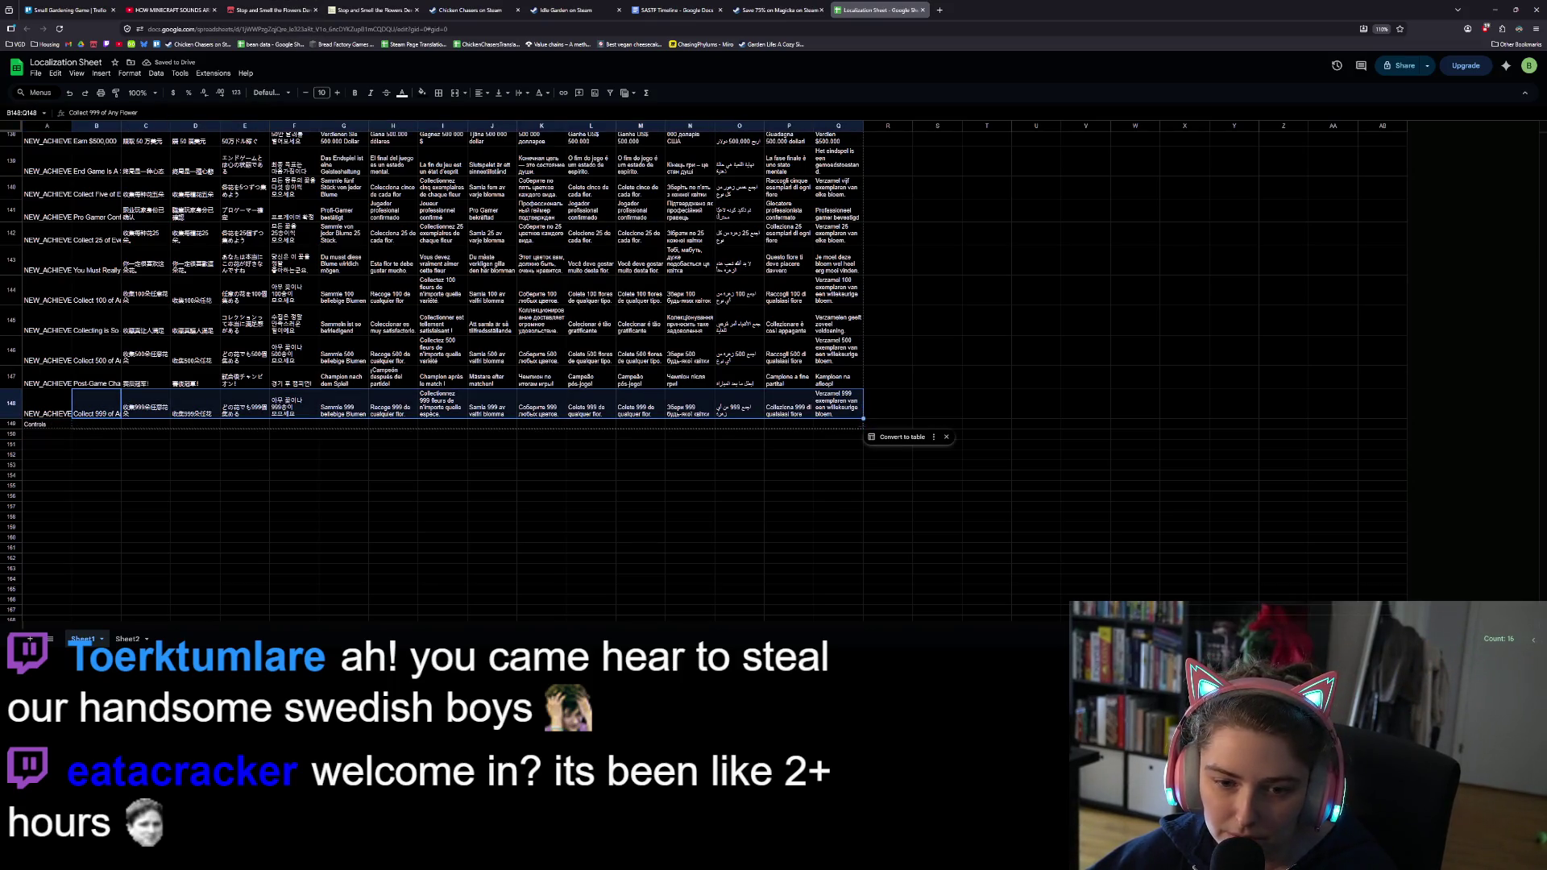
click(714, 475)
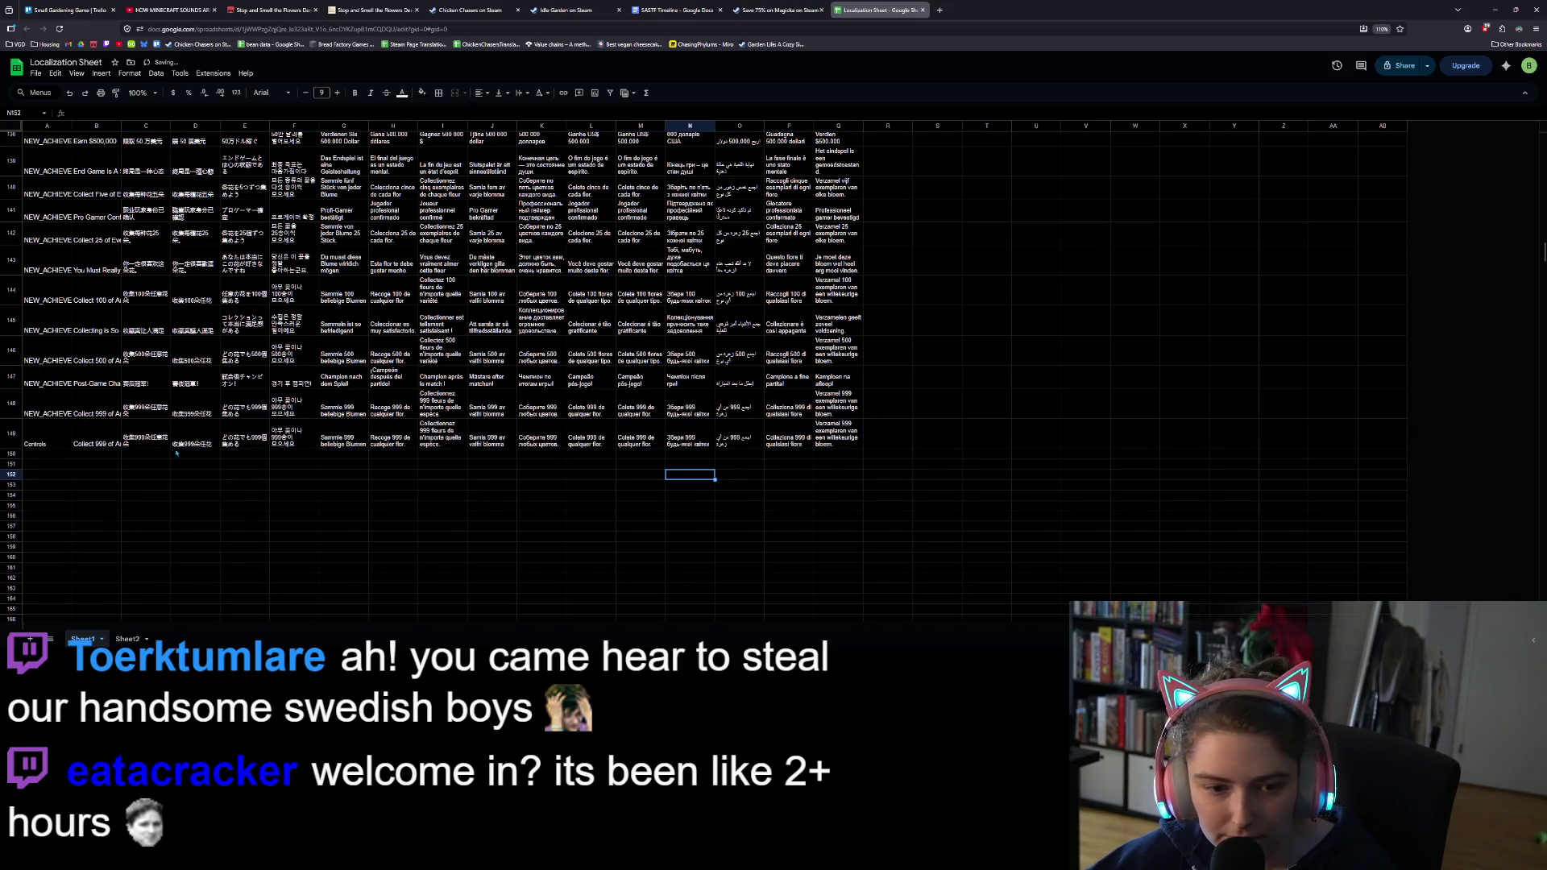
click(96, 445)
drag(98, 447, 838, 442)
key(Delete)
click(497, 444)
Step: Insert a blank row directly beneath the Cancel row
scroll(381, 419, up, 12)
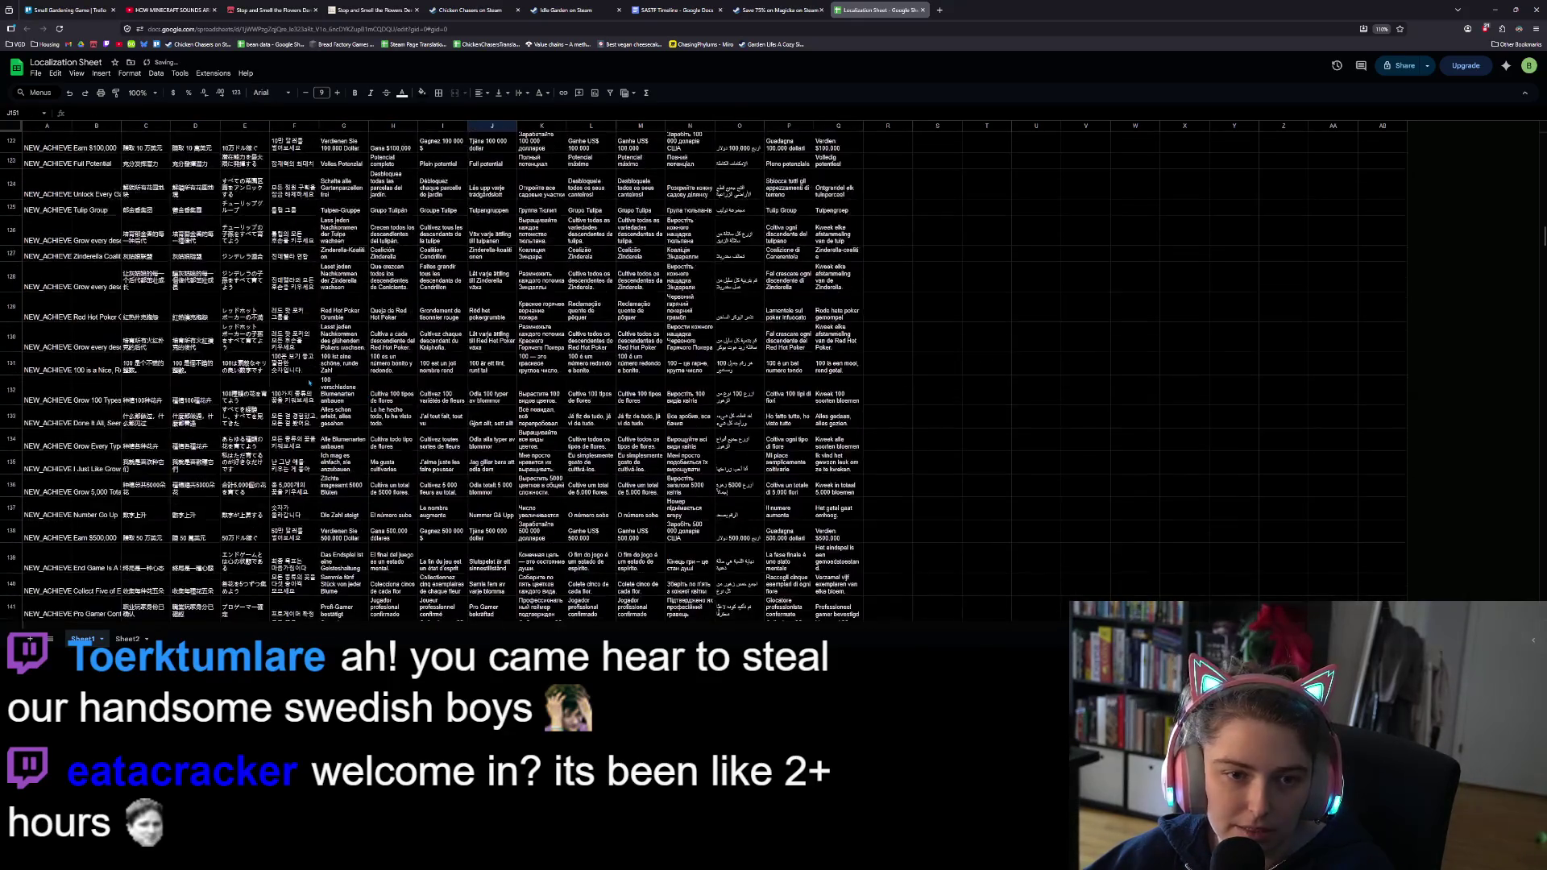
drag(96, 194, 844, 196)
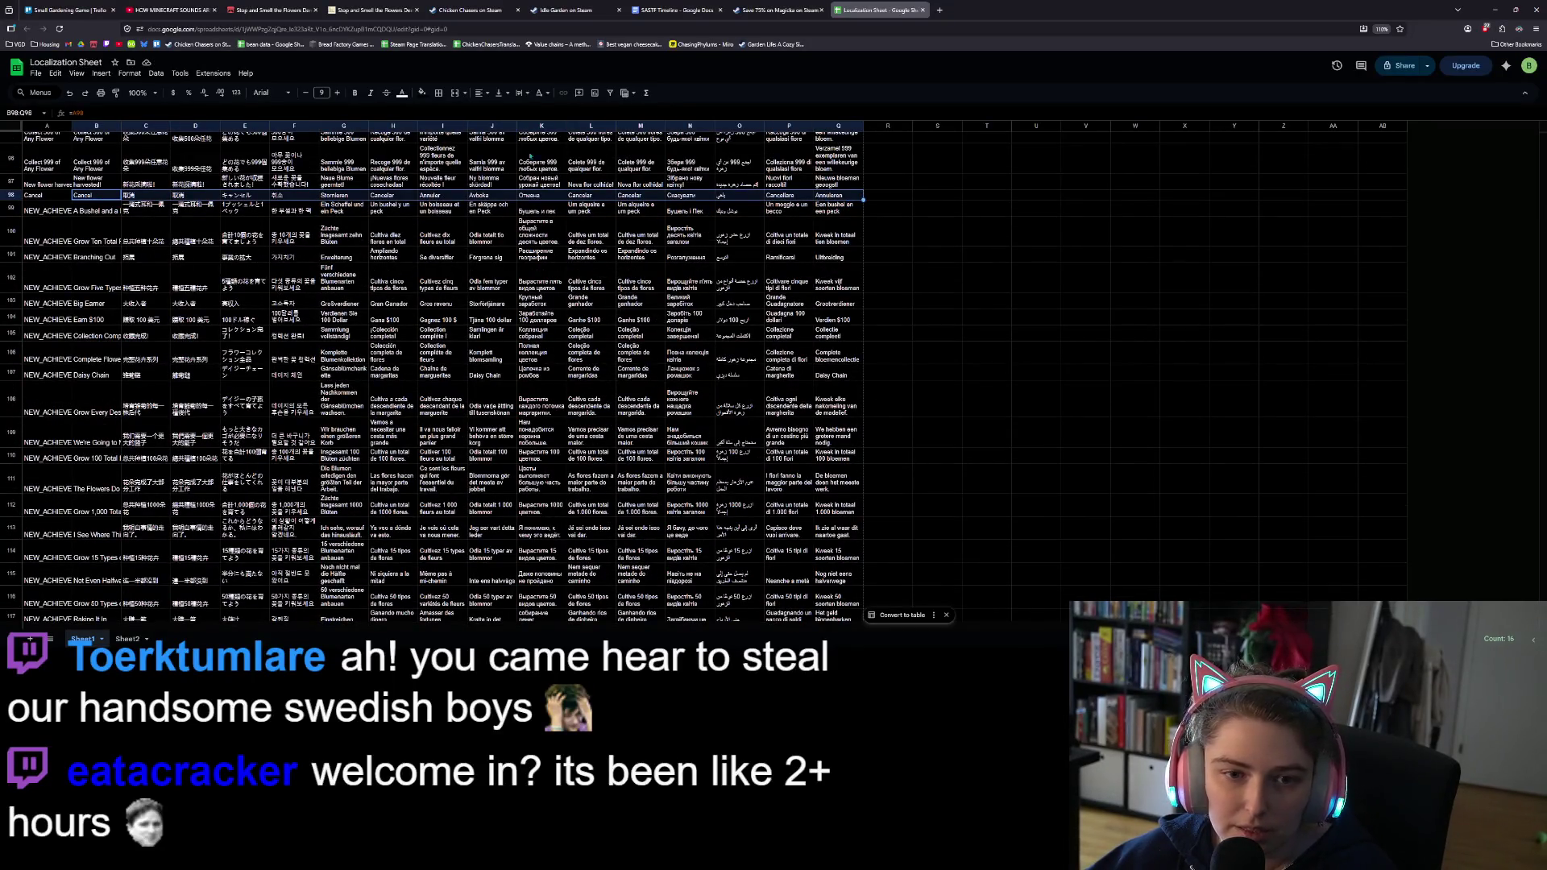
click(12, 195)
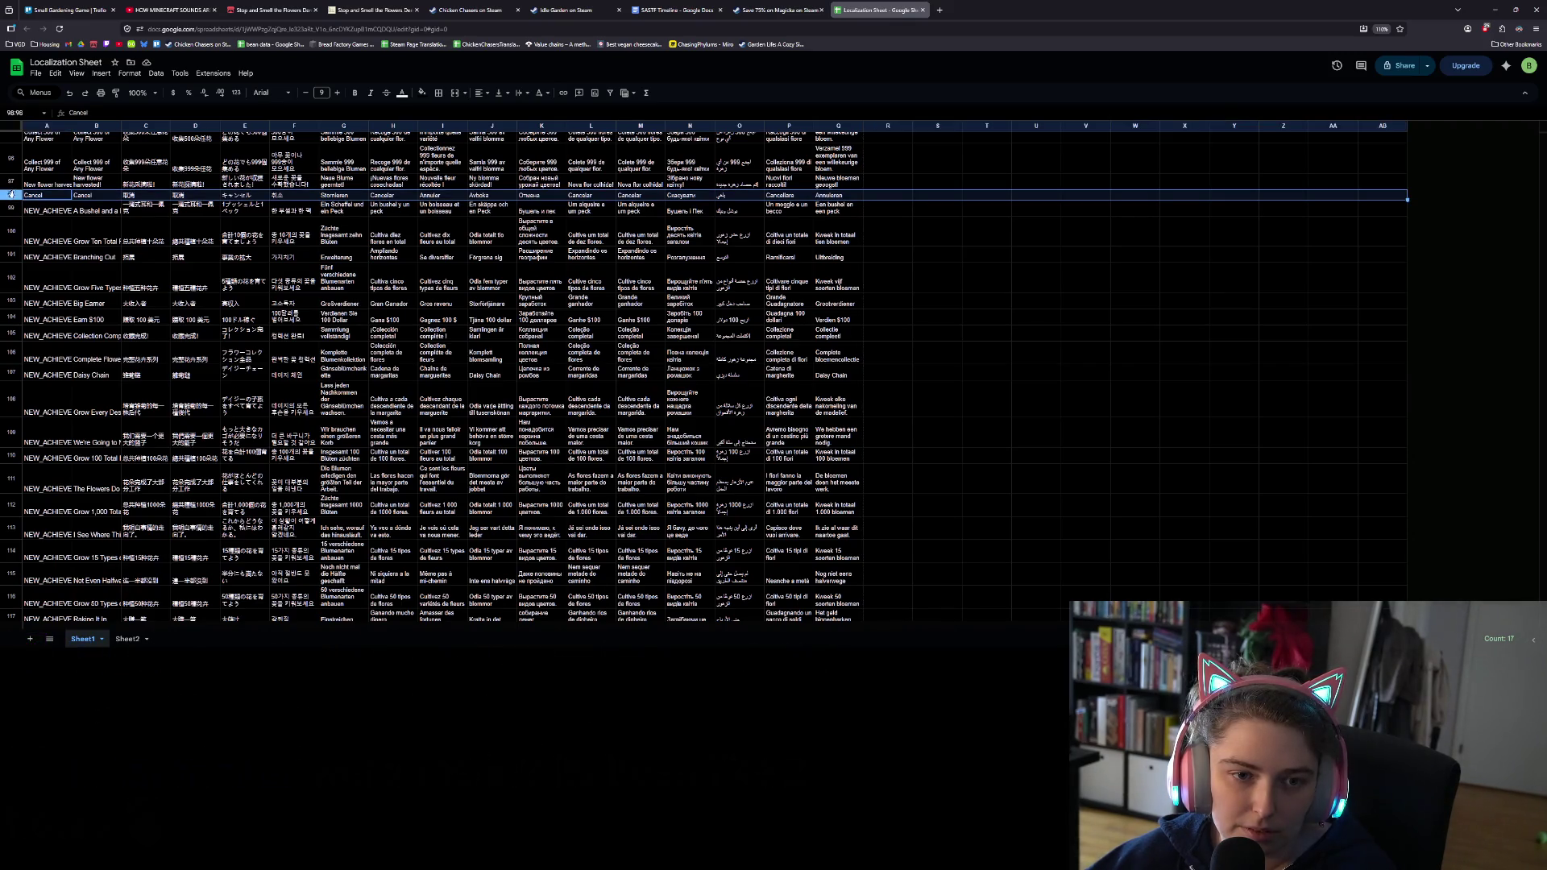
right_click(11, 195)
click(72, 293)
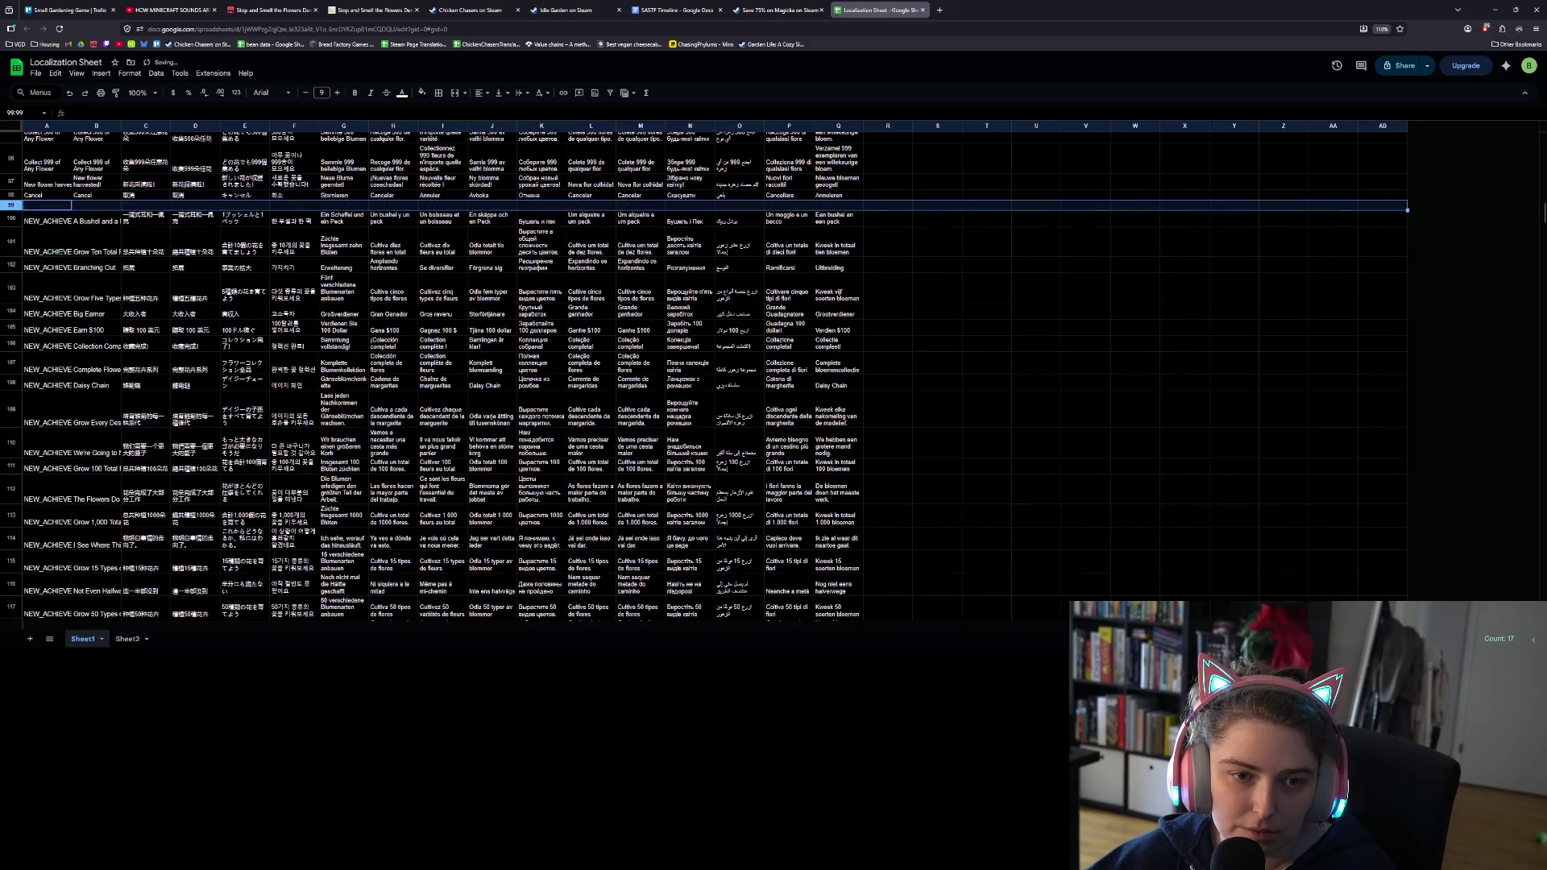
Step: Copy the Controls label from the bottom row into column A of the new row
click(245, 204)
scroll(62, 376, down, 15)
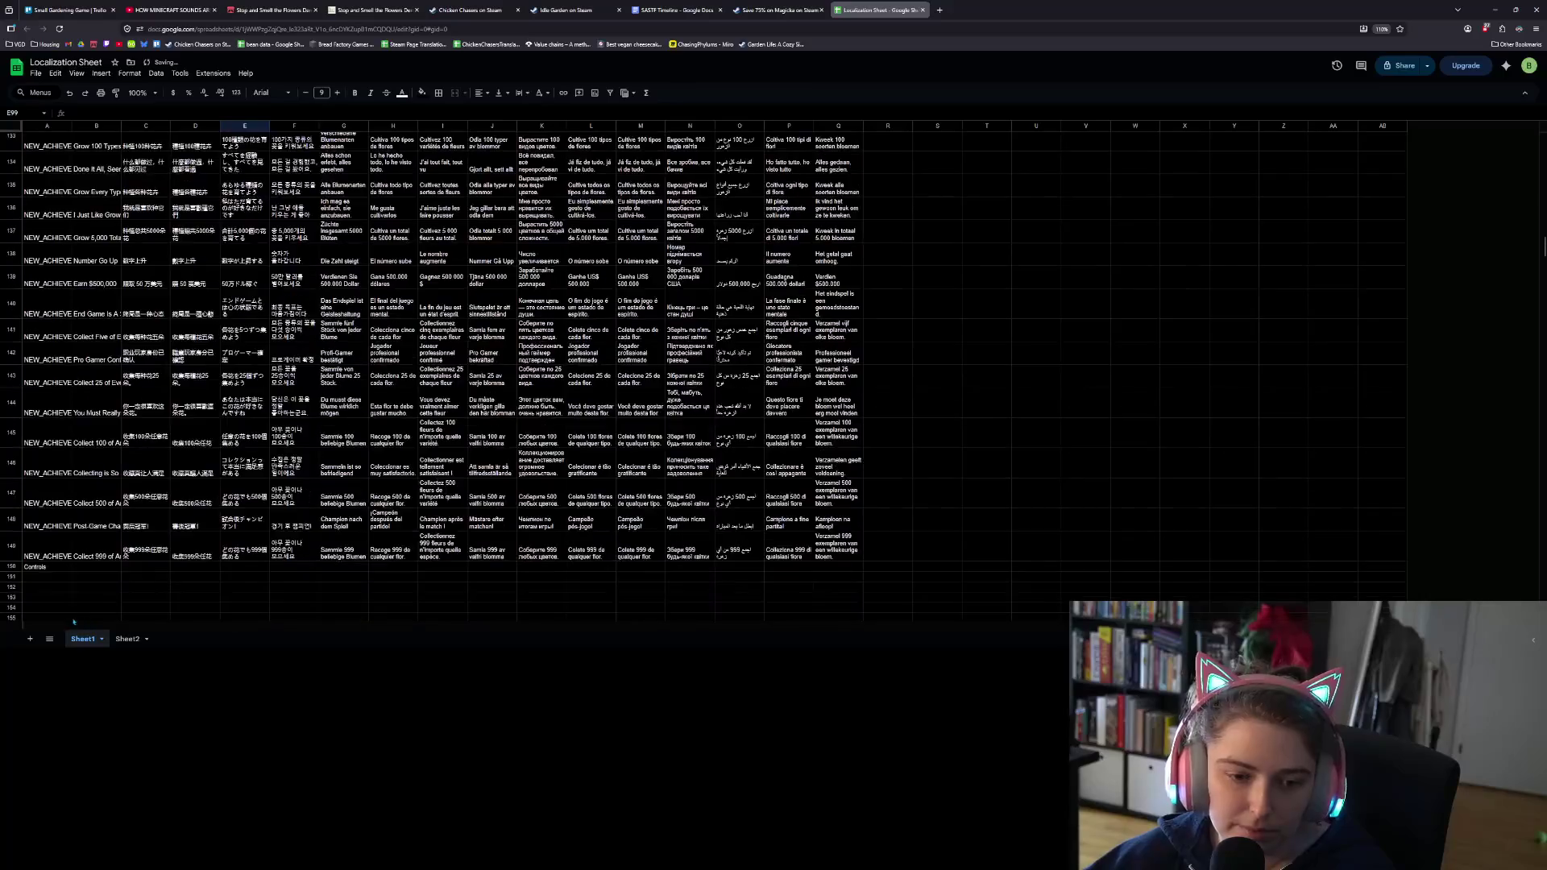
click(47, 303)
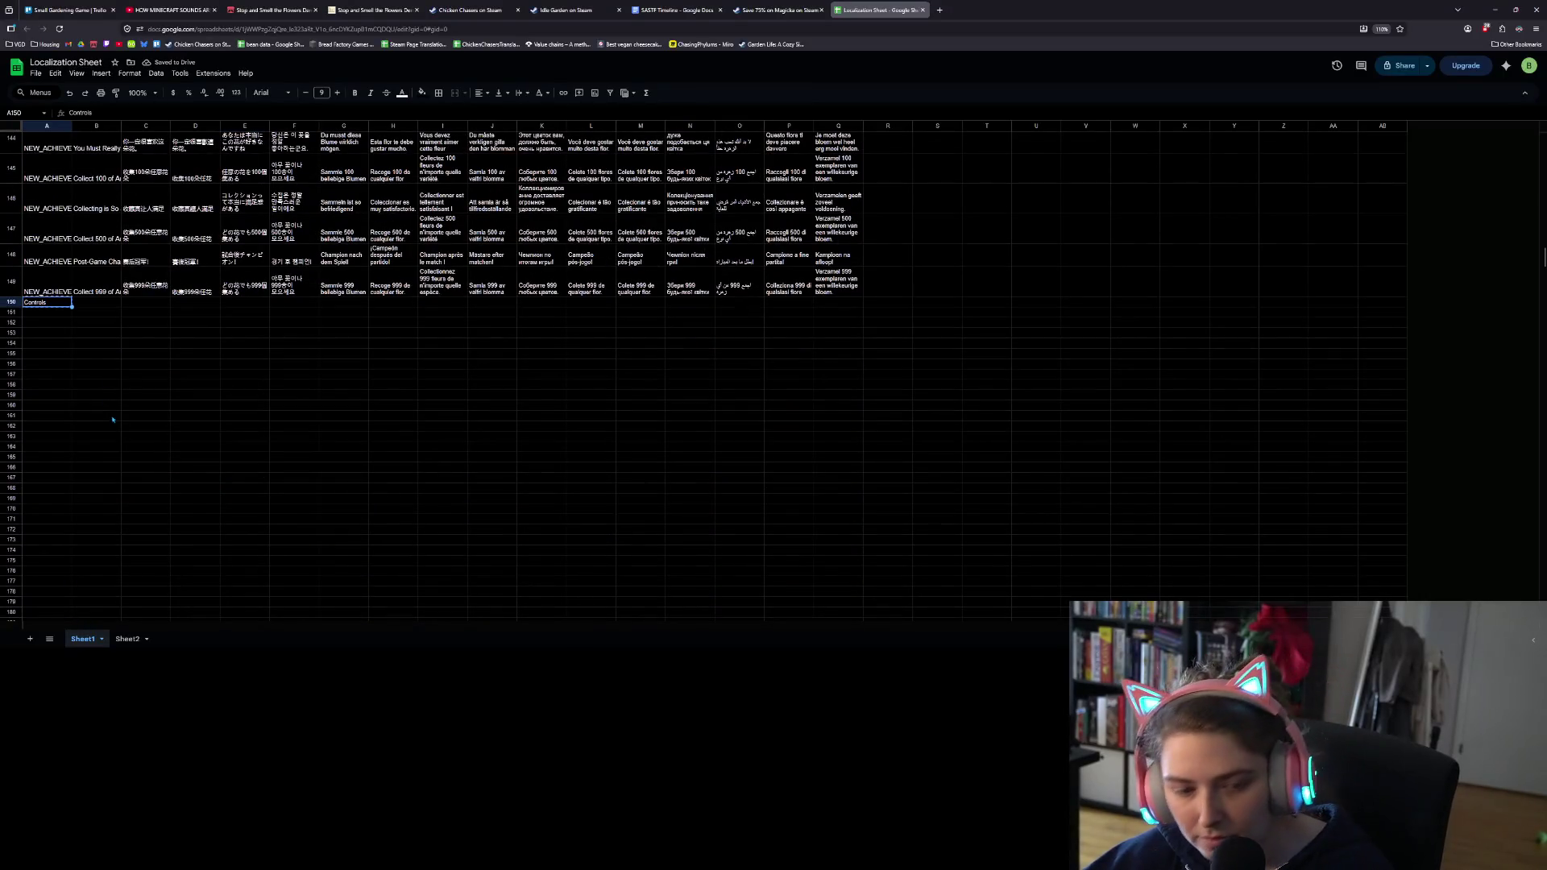
scroll(114, 414, up, 5)
scroll(70, 396, up, 8)
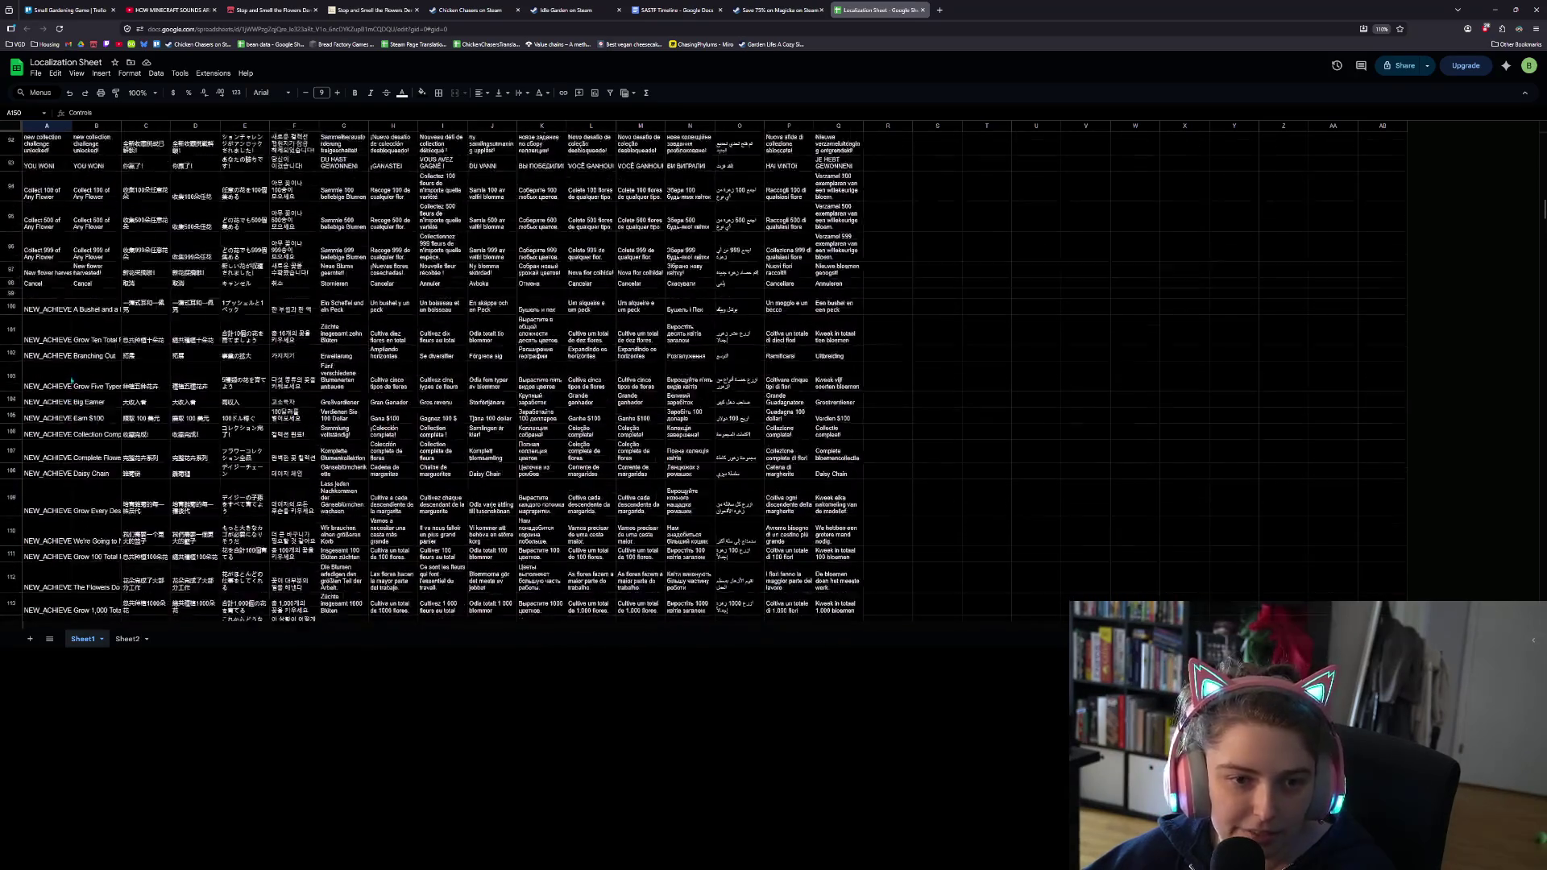
click(55, 469)
text(Controls)
Step: Fill the Cancel row's GOOGLETRANSLATE formulas down into the Controls row across all languages
mouse_move(93, 459)
mouse_down()
mouse_move(831, 475)
mouse_move(842, 461)
mouse_move(864, 477)
mouse_up()
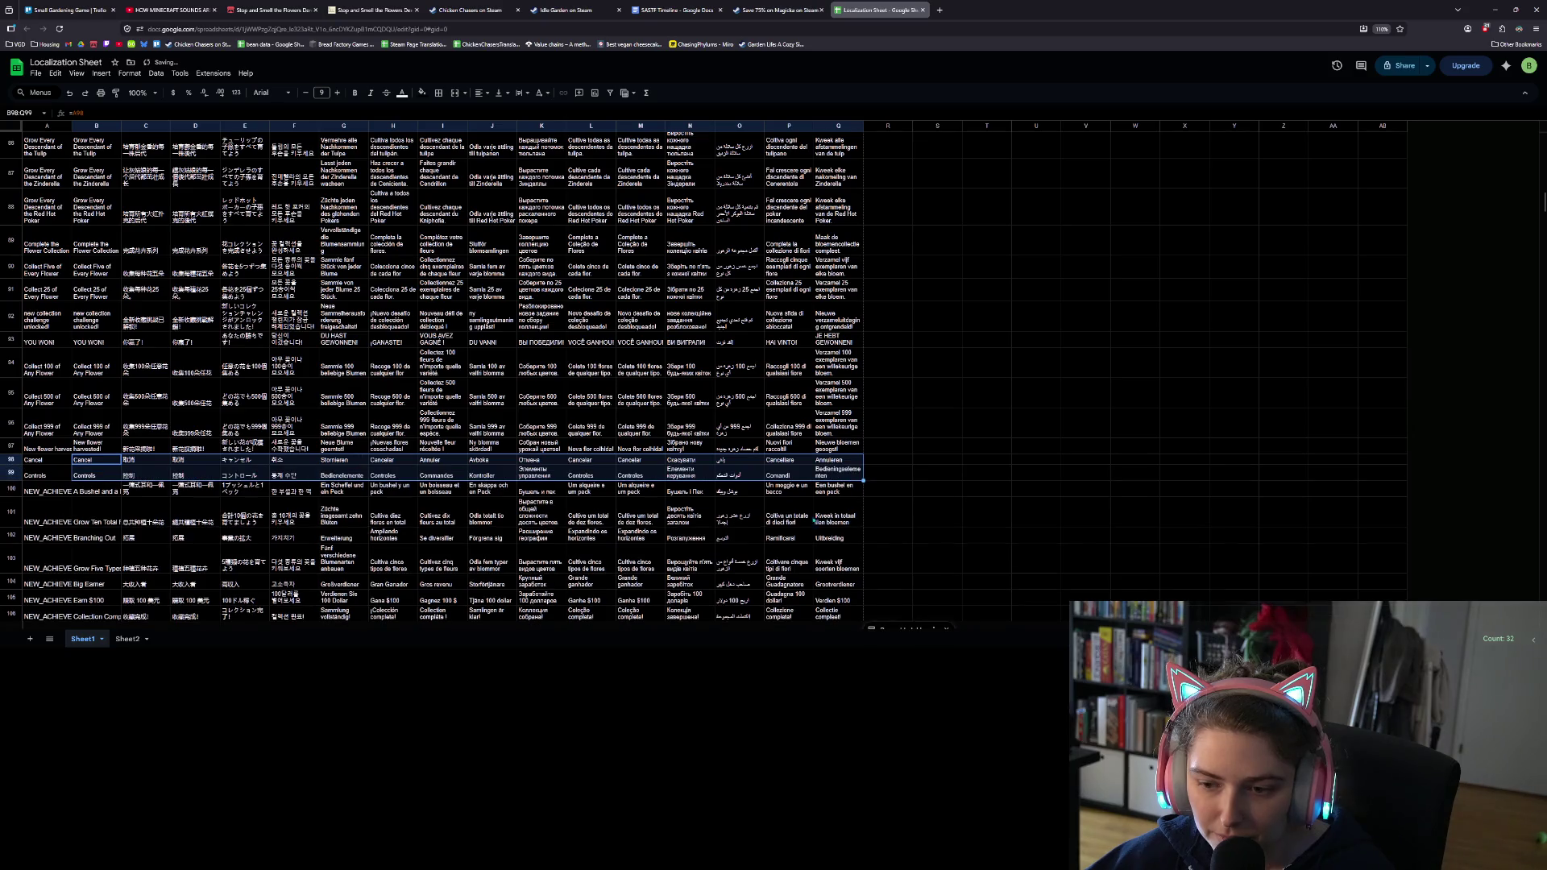
click(288, 465)
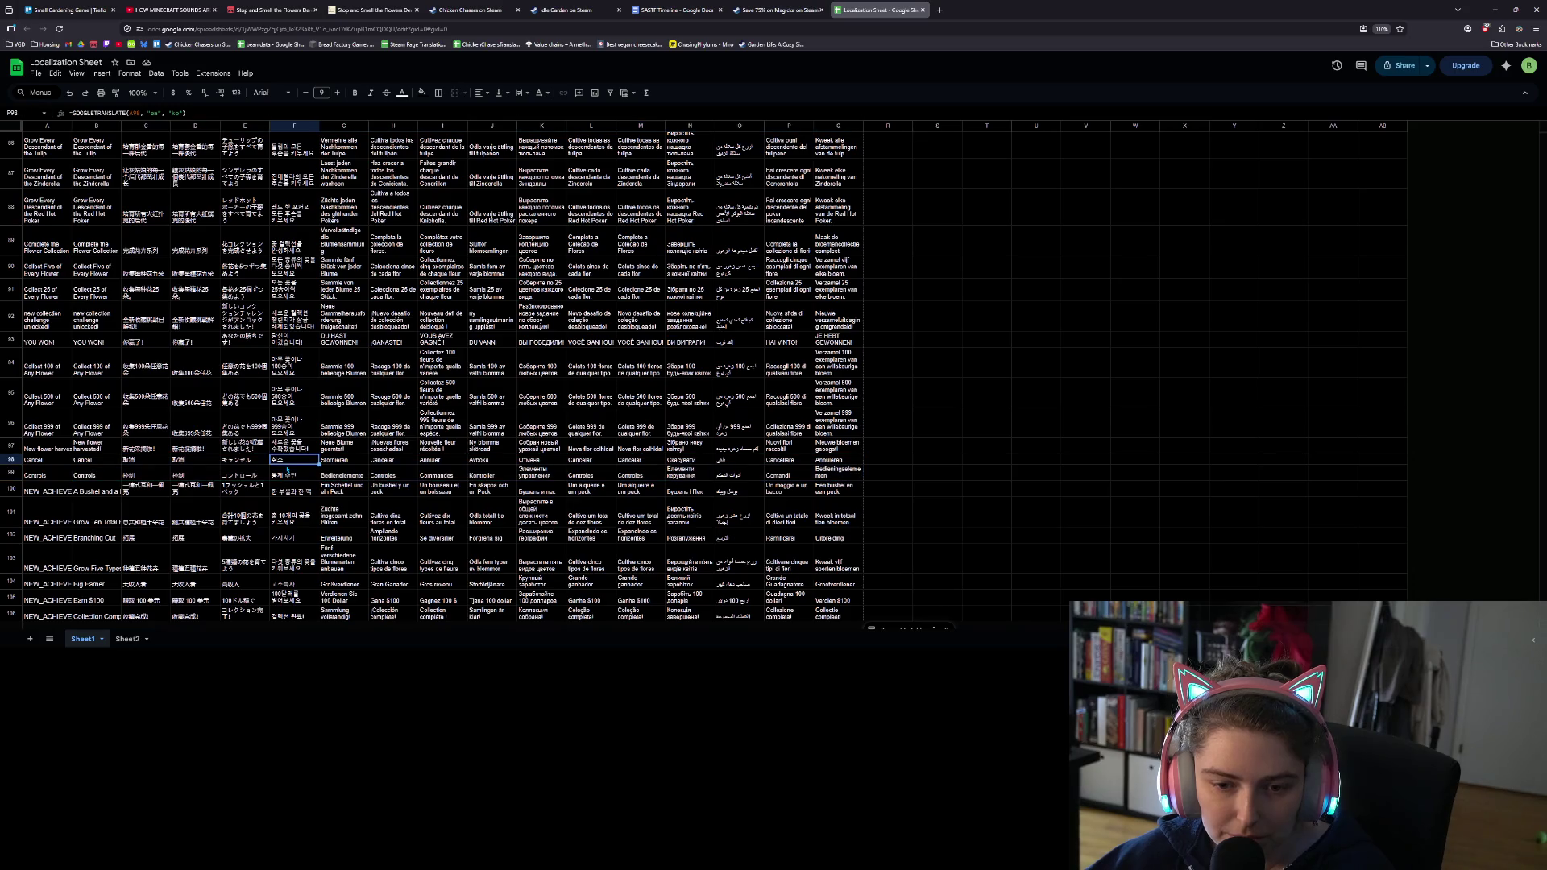
click(54, 79)
click(45, 74)
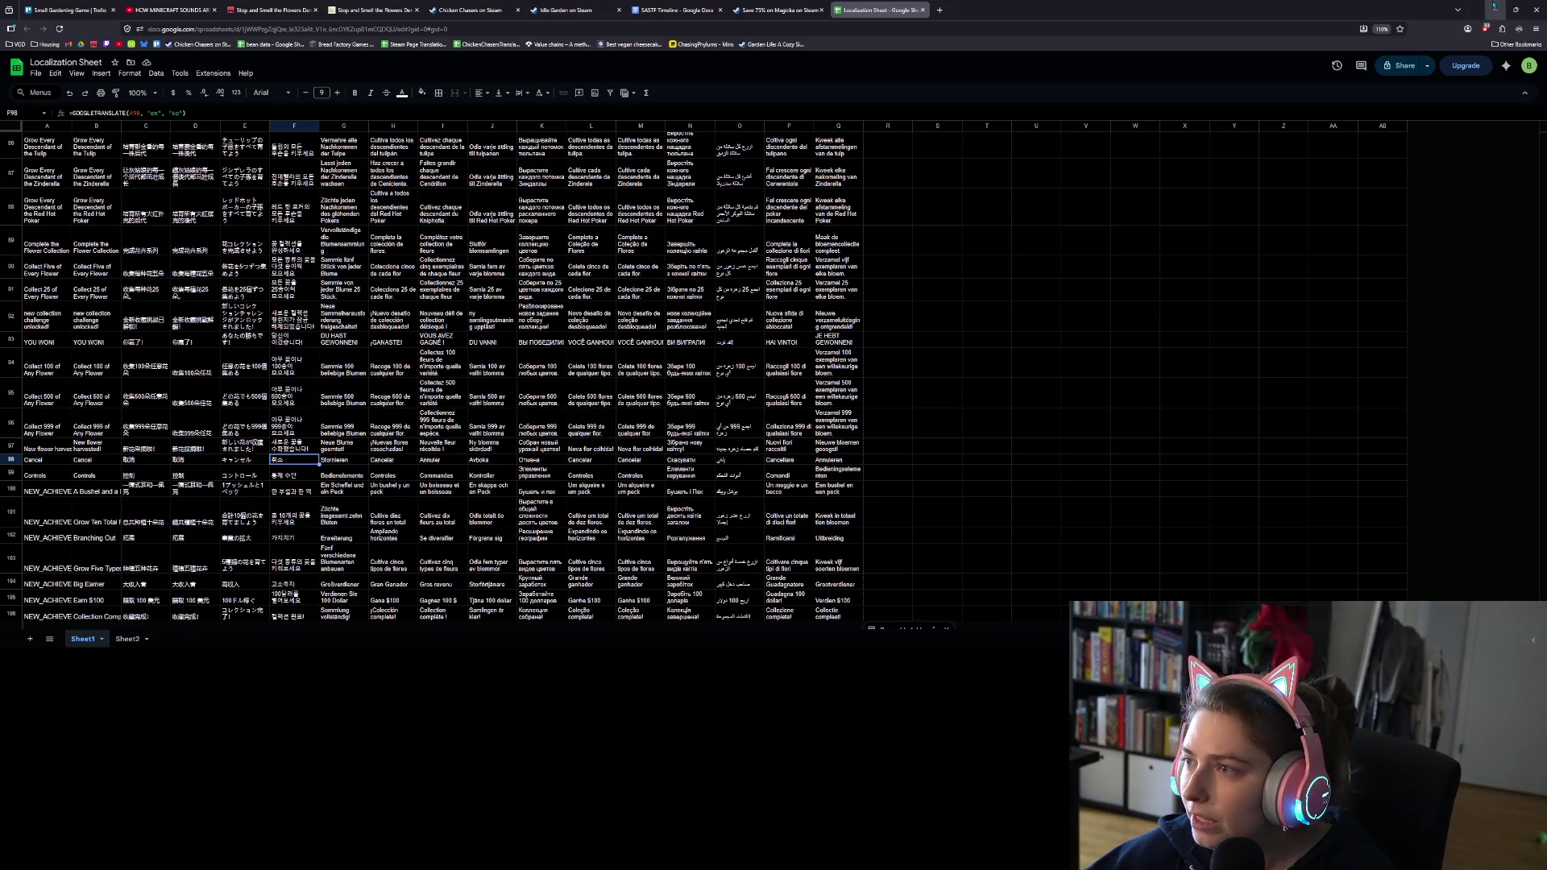
key(alt+Tab)
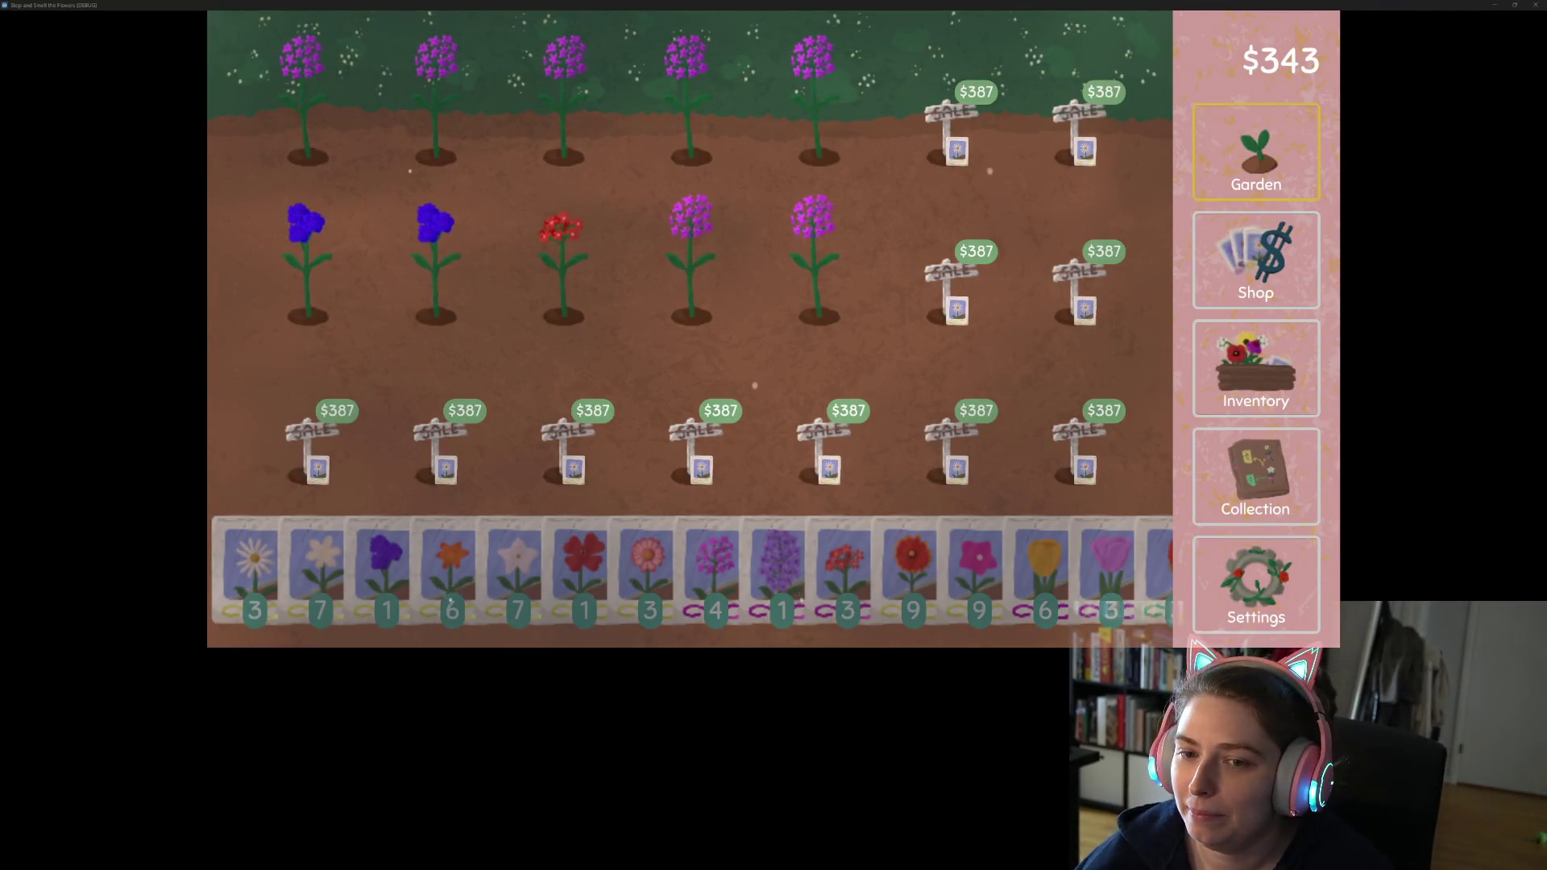
Step: Harvest the middle and top flower rows for sale, then check Settings and Save and Quit
mouse_move(719, 537)
mouse_down()
mouse_move(766, 282)
mouse_move(812, 242)
mouse_move(447, 258)
mouse_up()
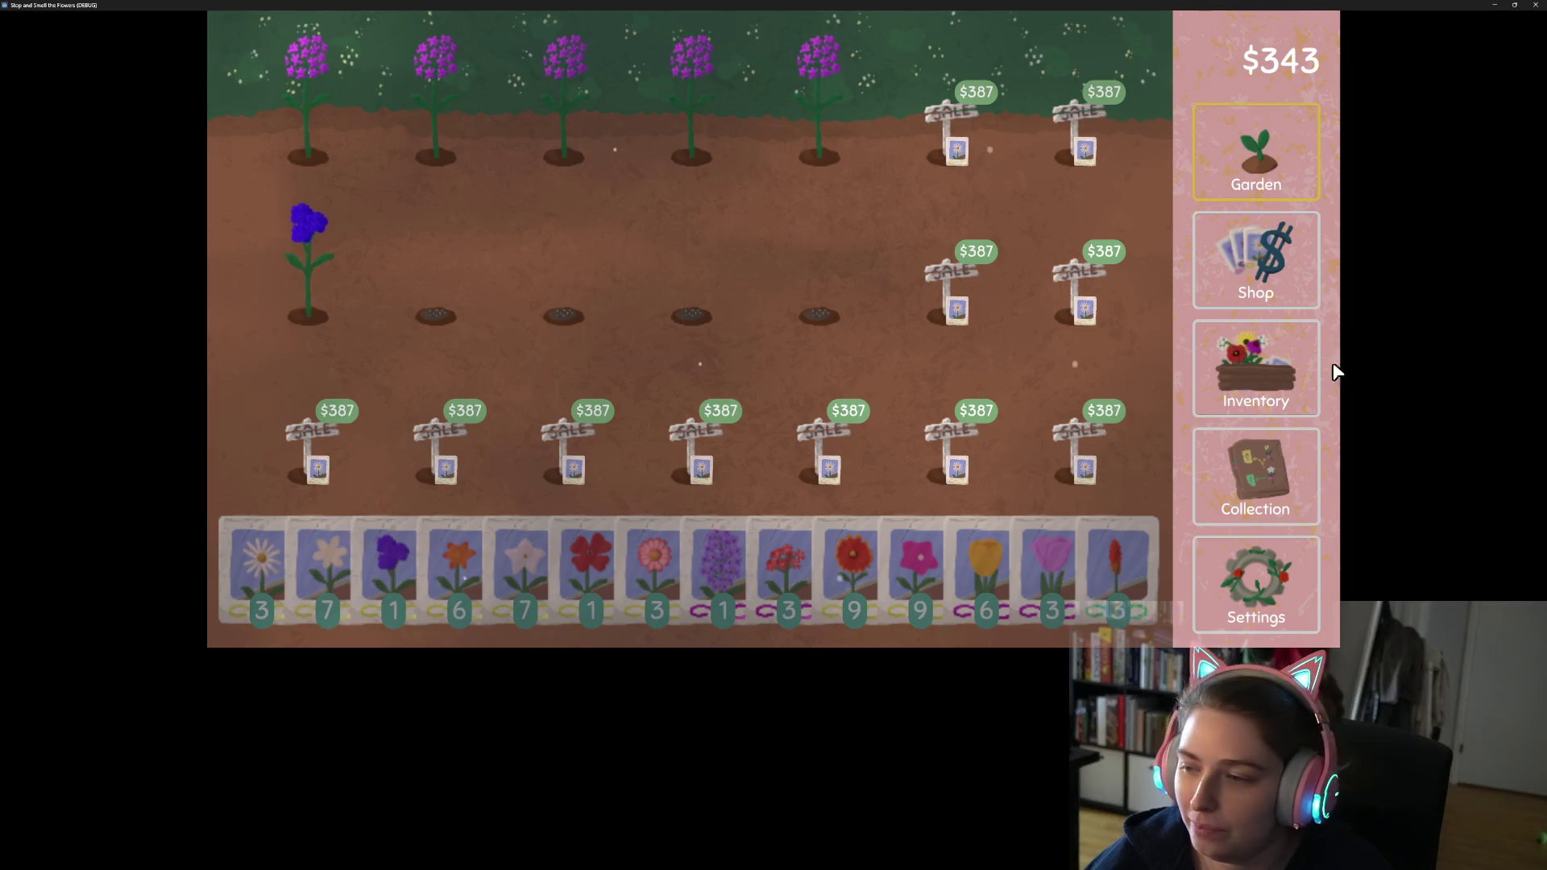
click(1248, 477)
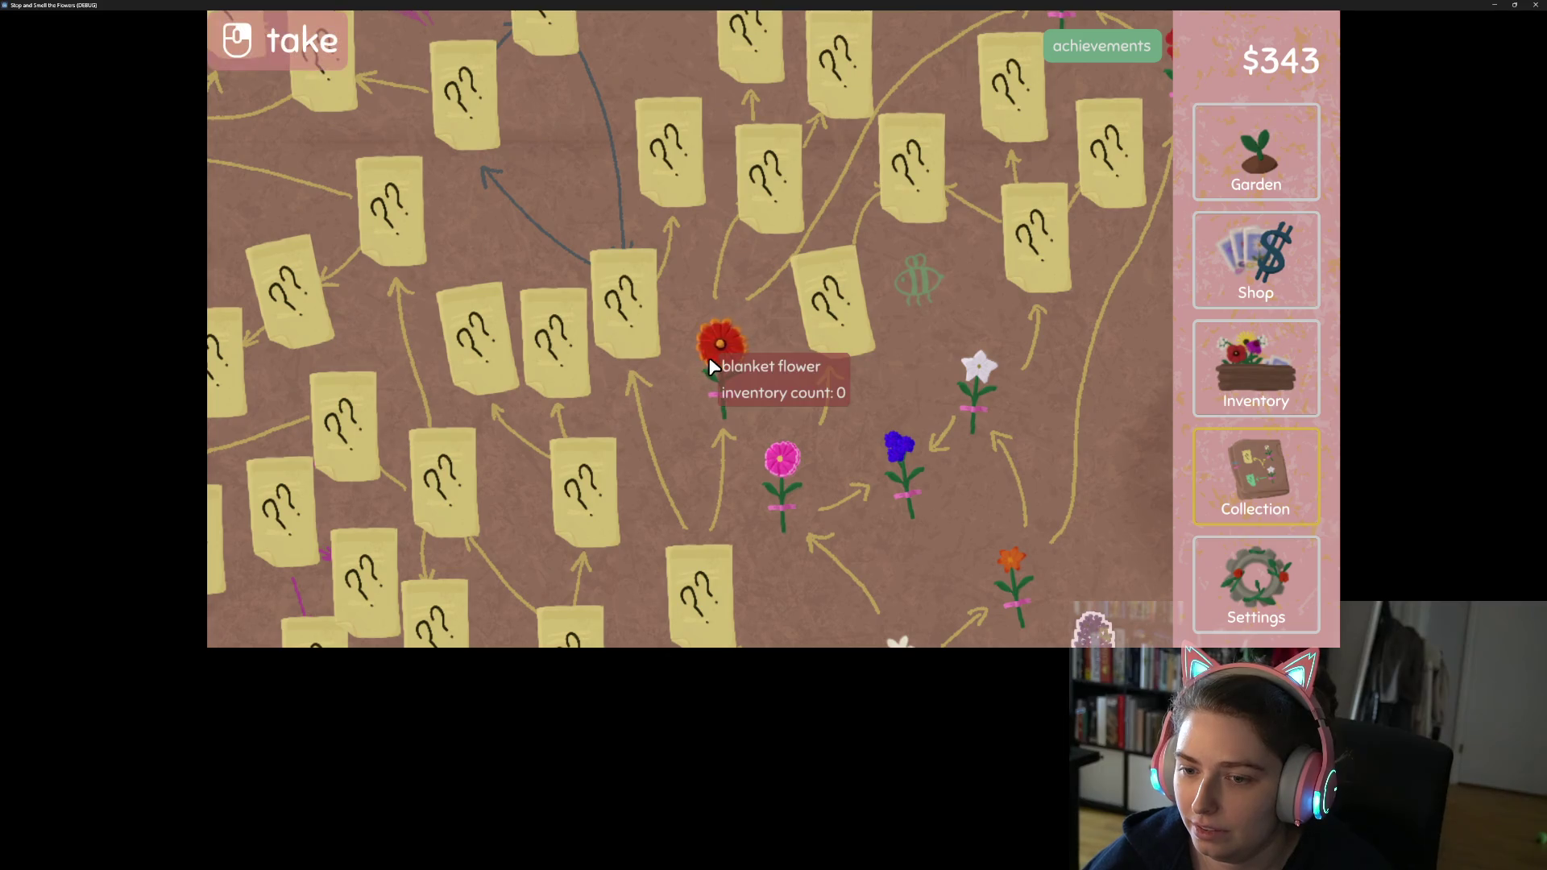
click(1275, 166)
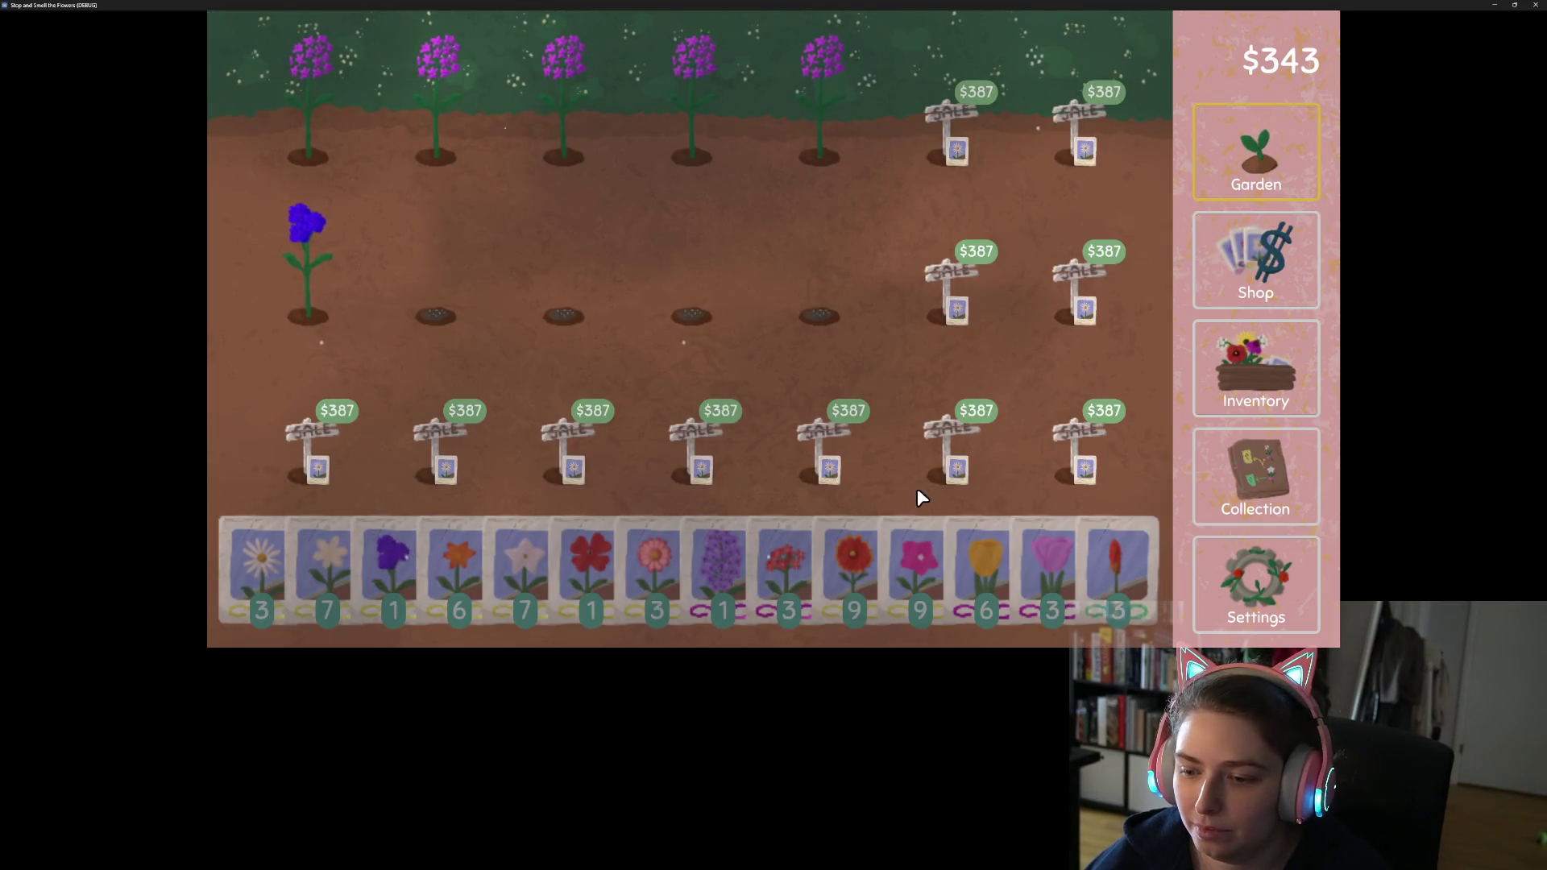
click(845, 555)
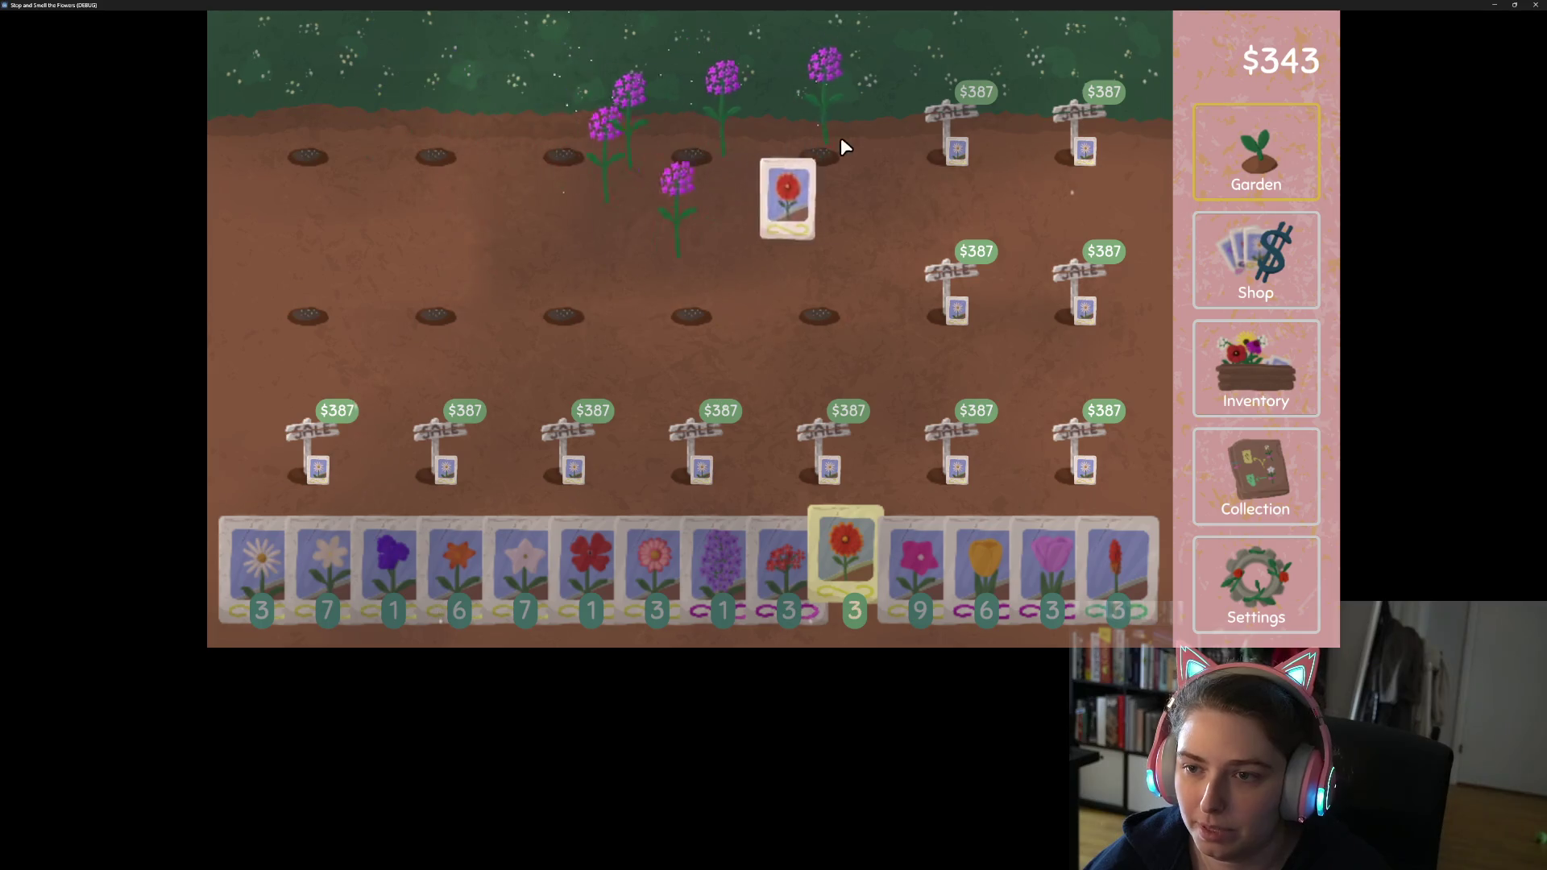
click(799, 227)
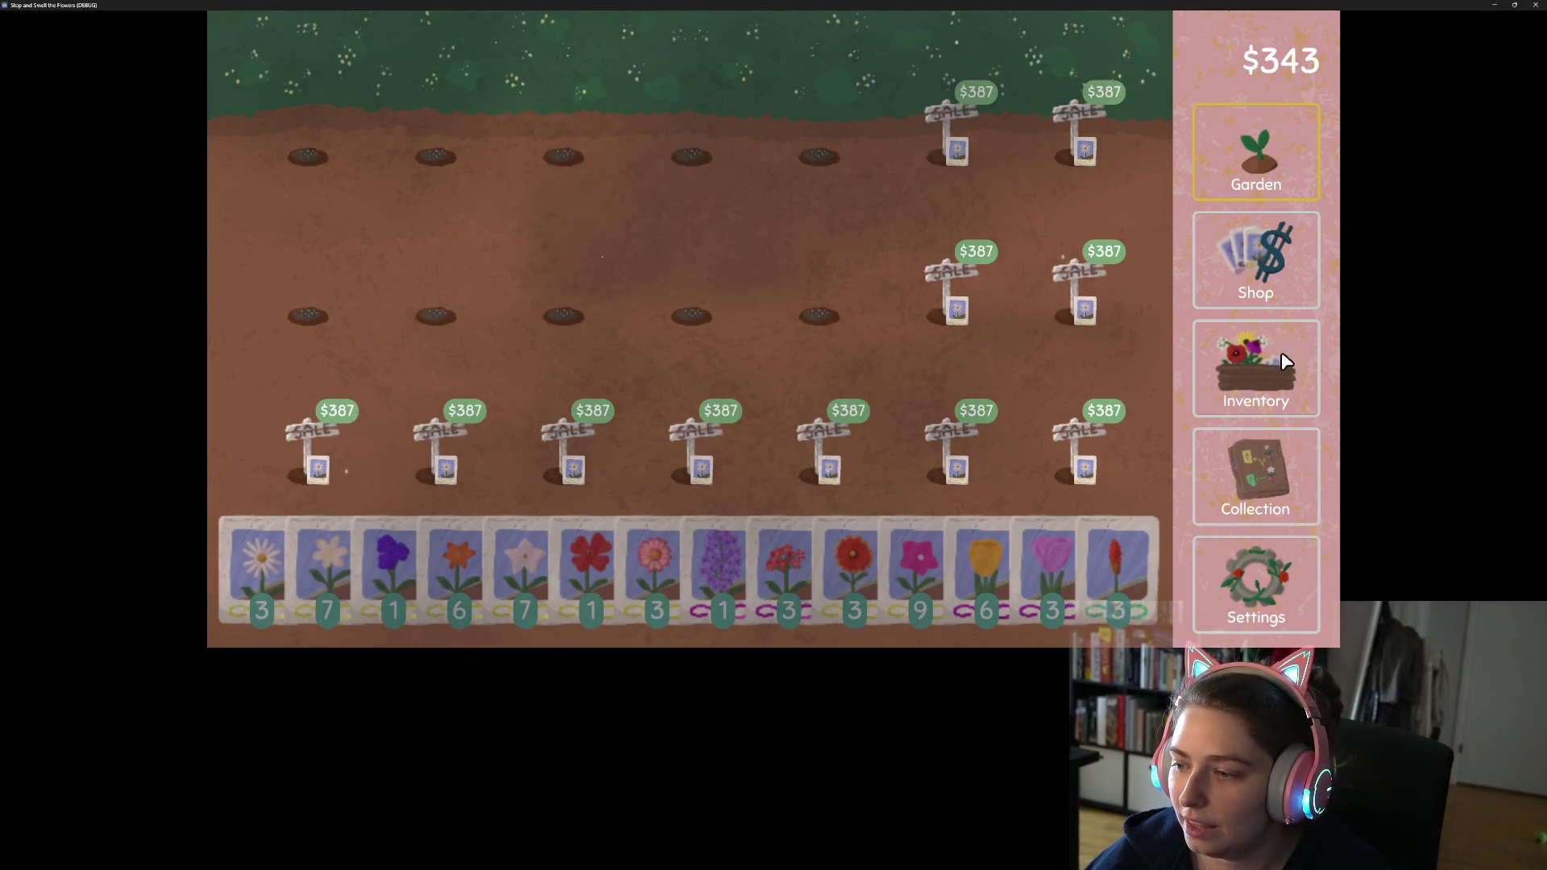
click(1251, 631)
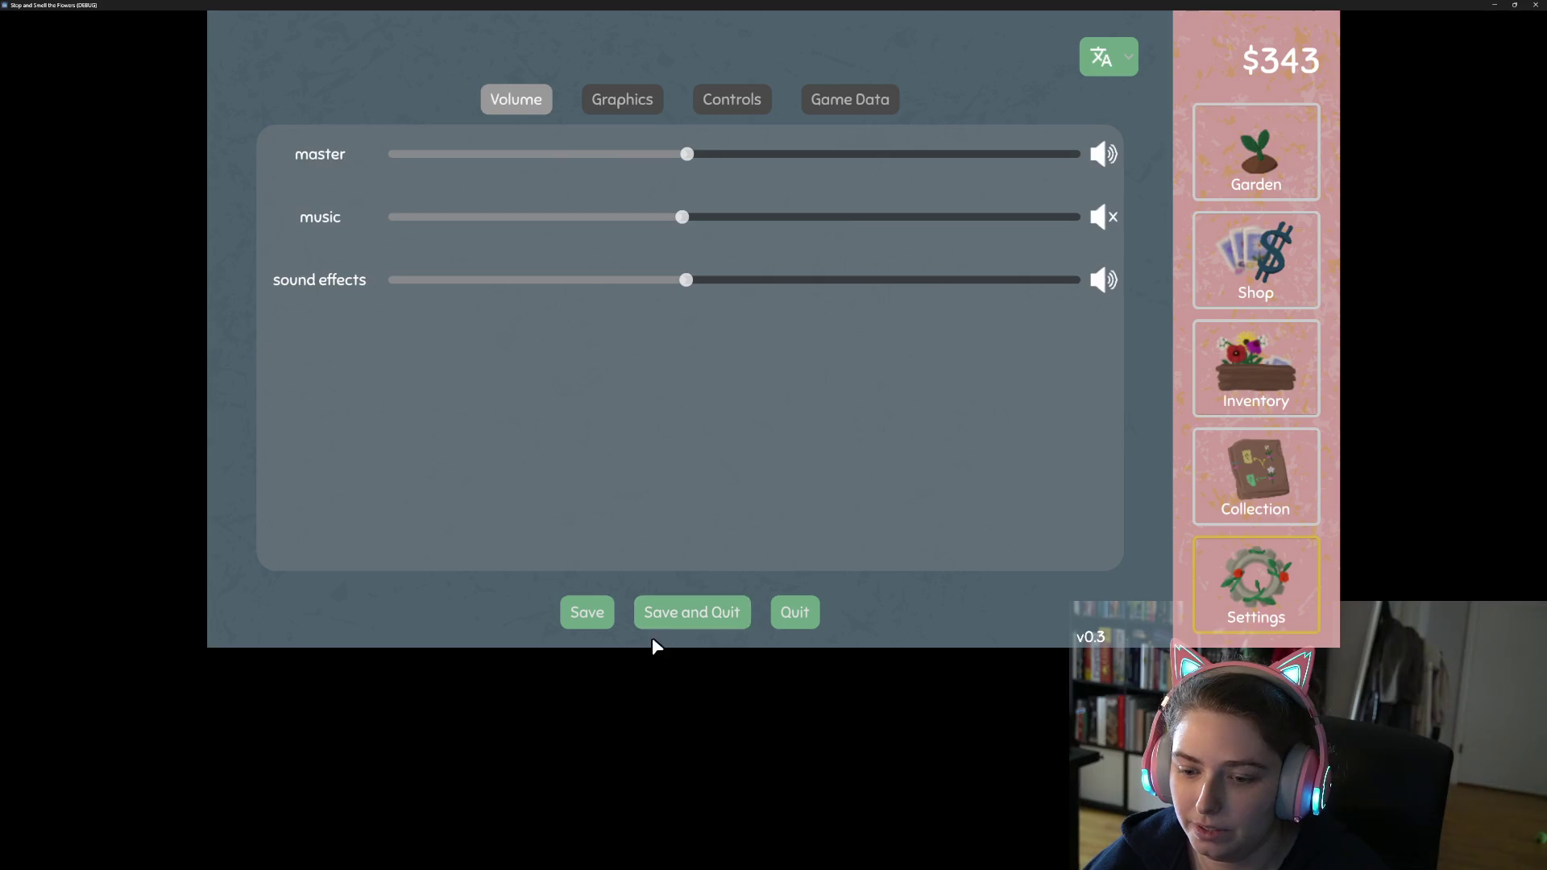
click(675, 621)
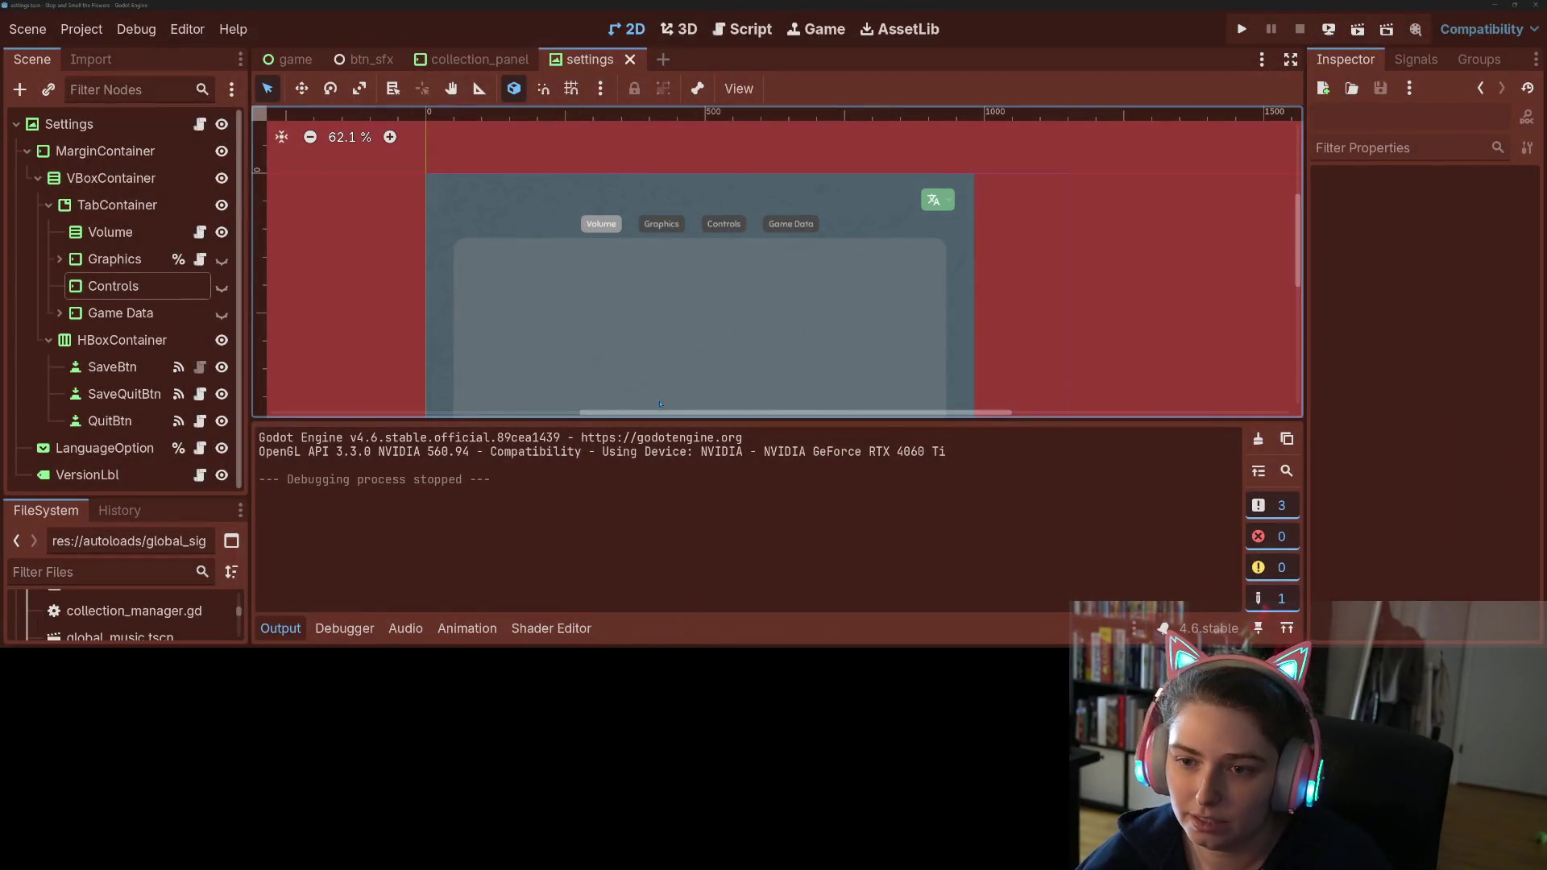
Step: Unhide the Controls node, collapse the Output panel, and select the Controls tab
click(221, 288)
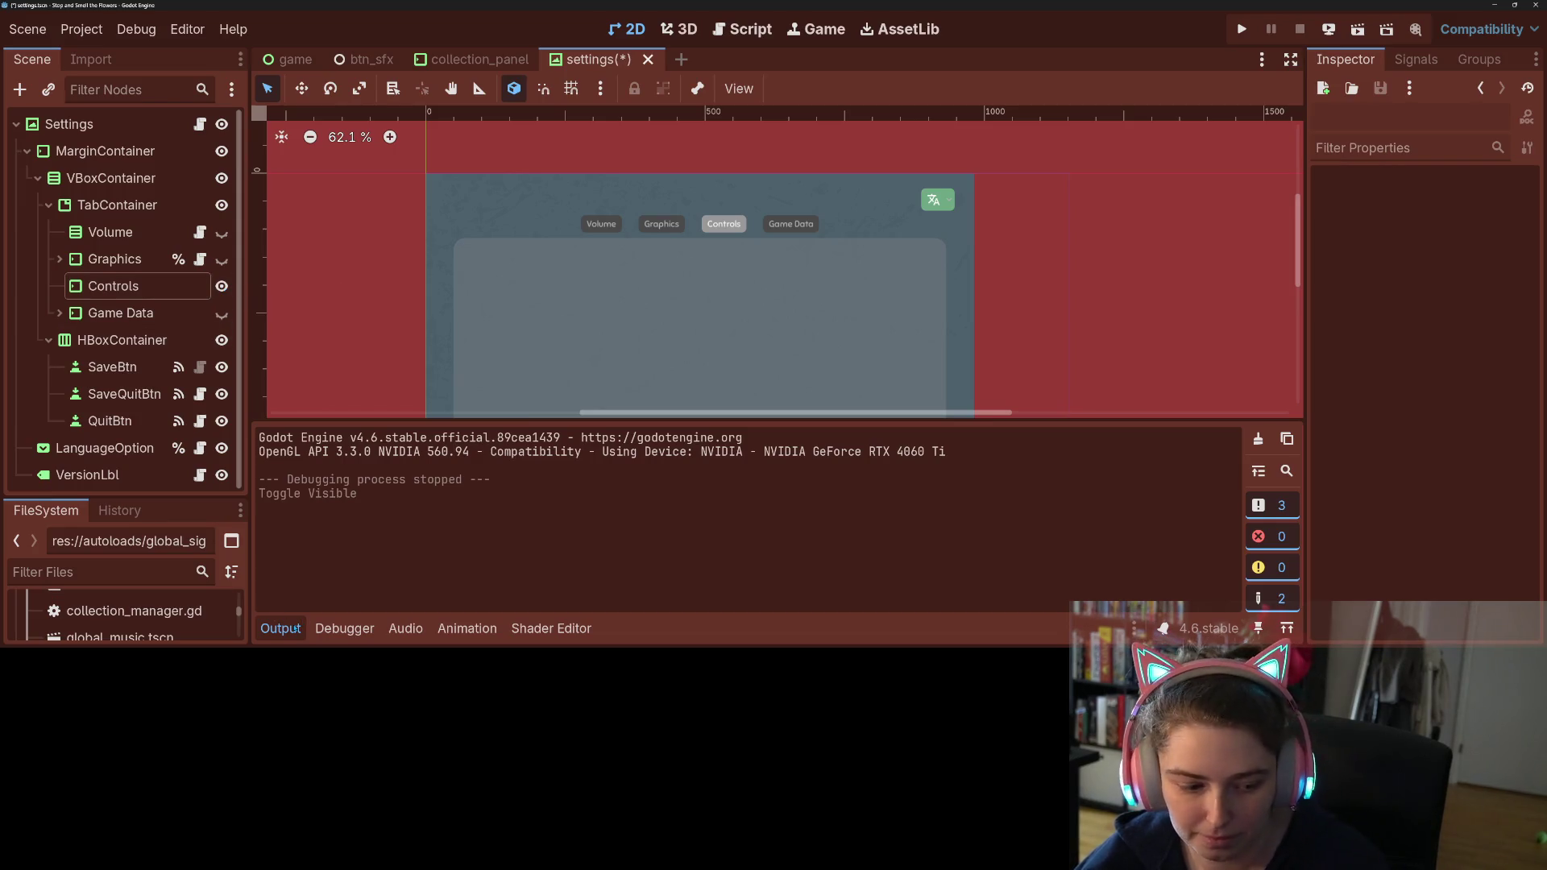
click(280, 629)
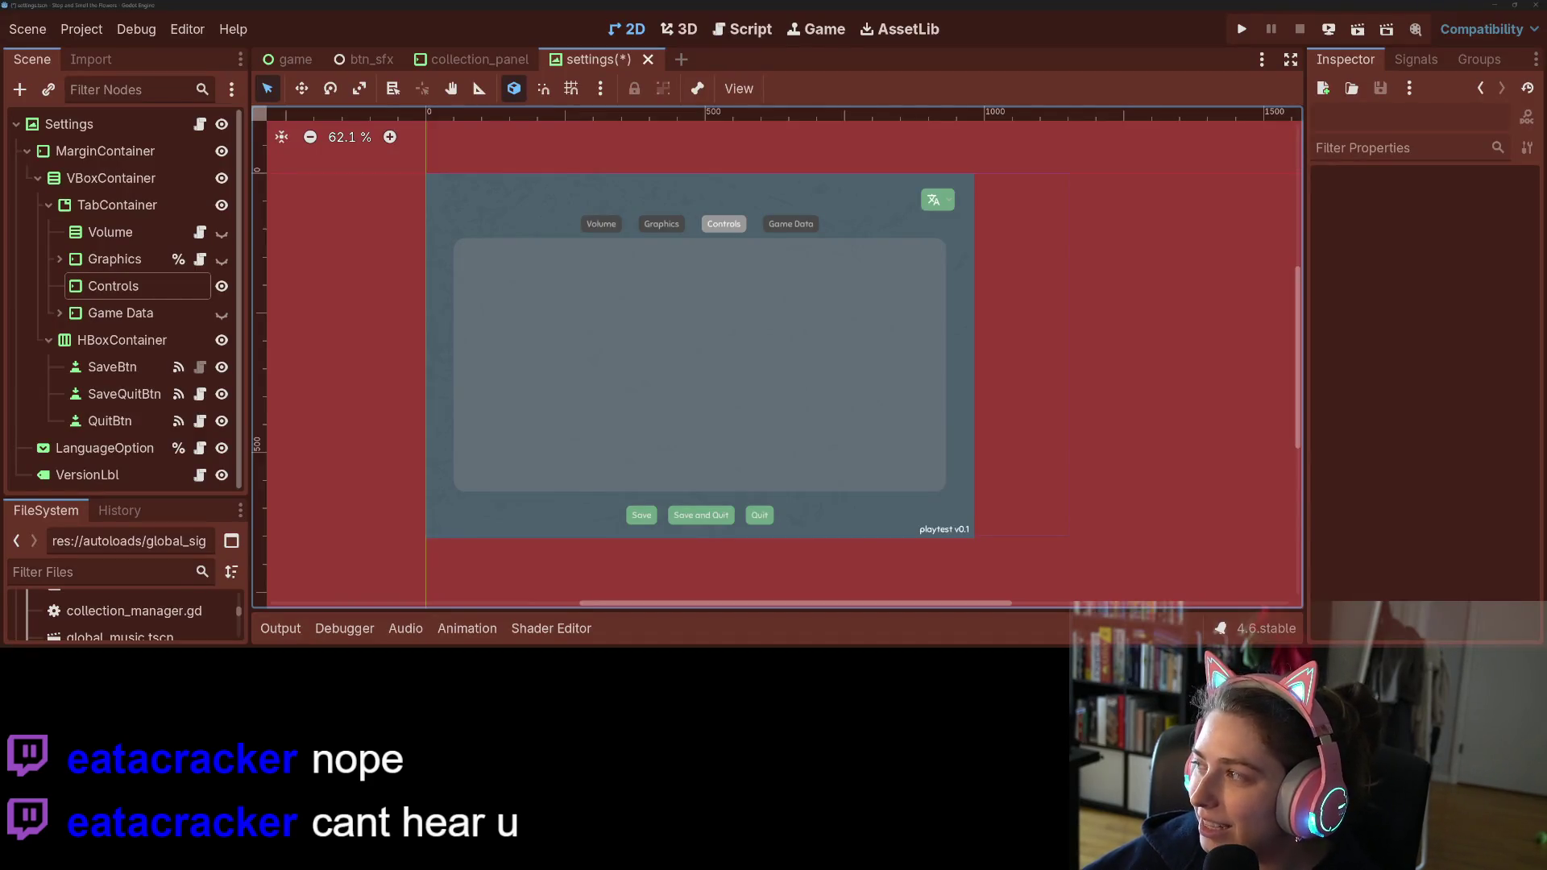
click(795, 419)
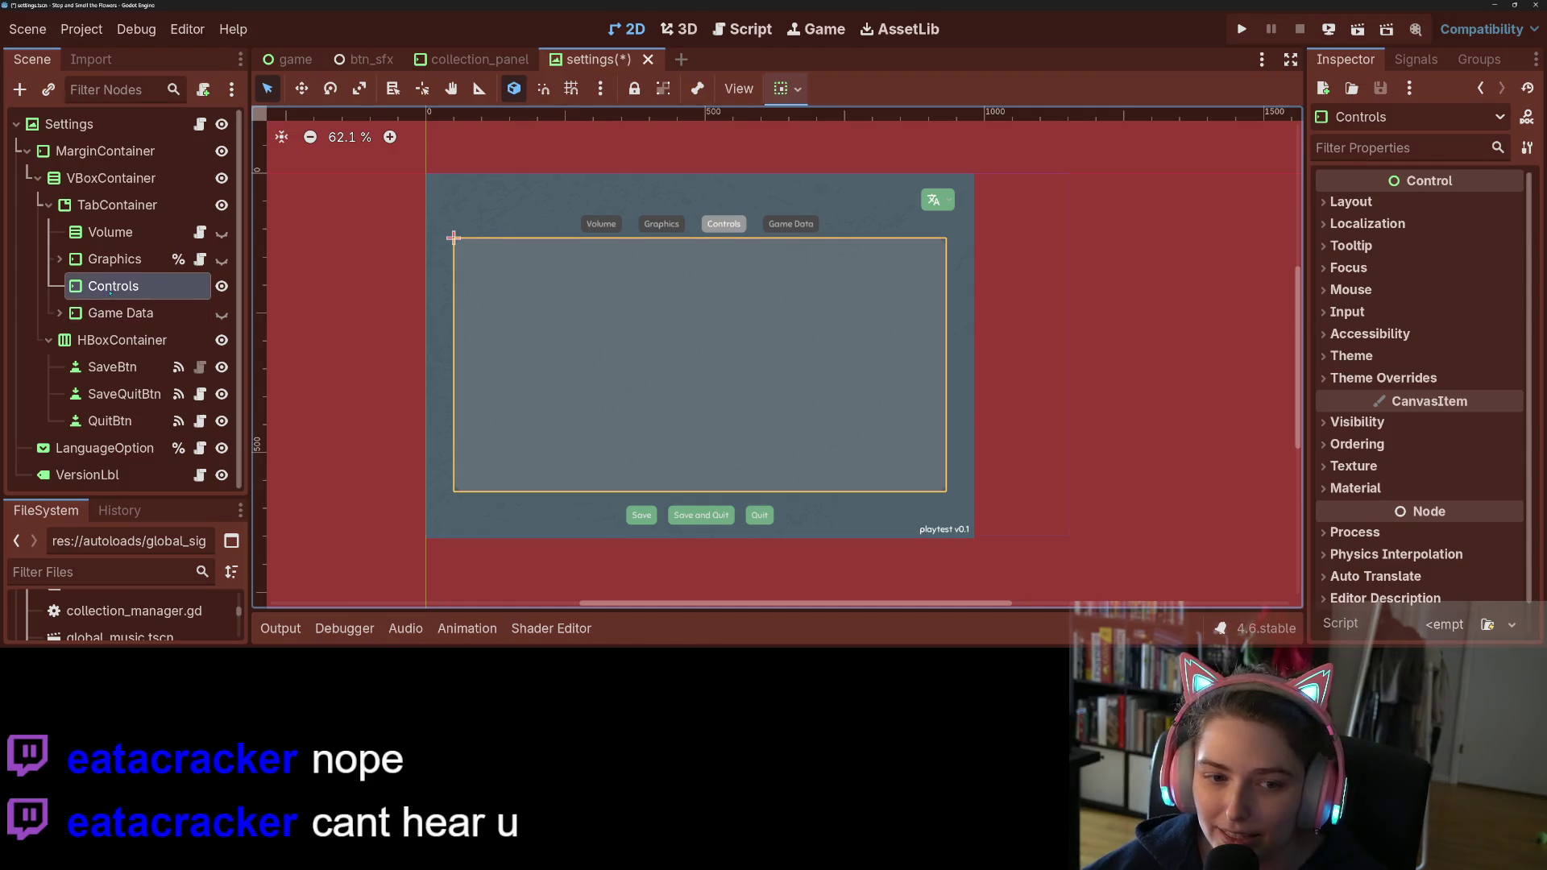
Step: Add a VBoxContainer under Controls and start adding a child node inside it
right_click(111, 286)
click(194, 87)
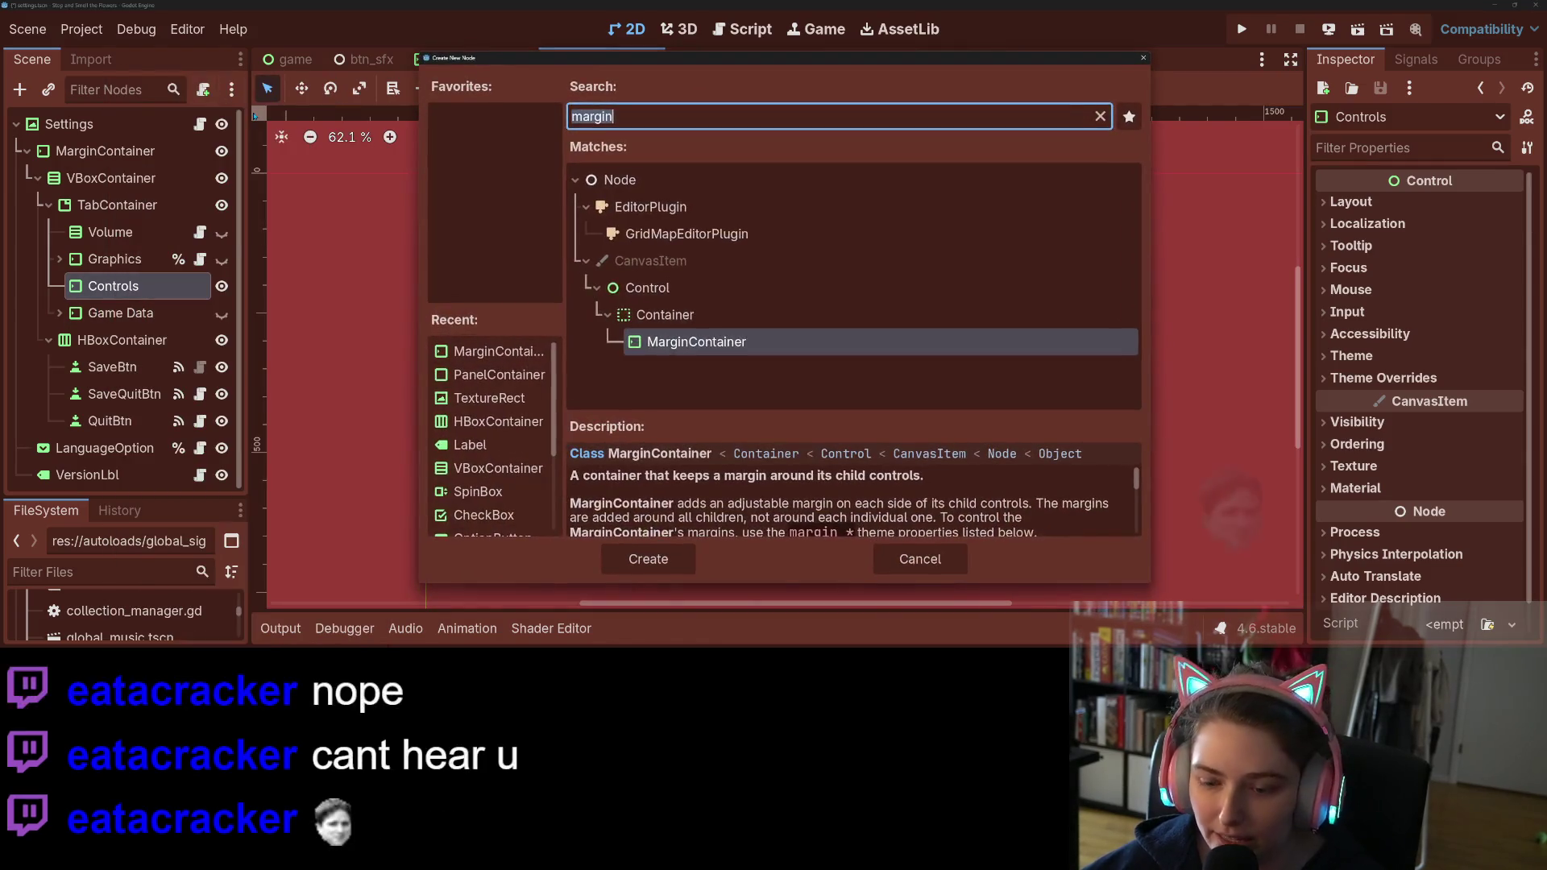
text(vb)
key(Return)
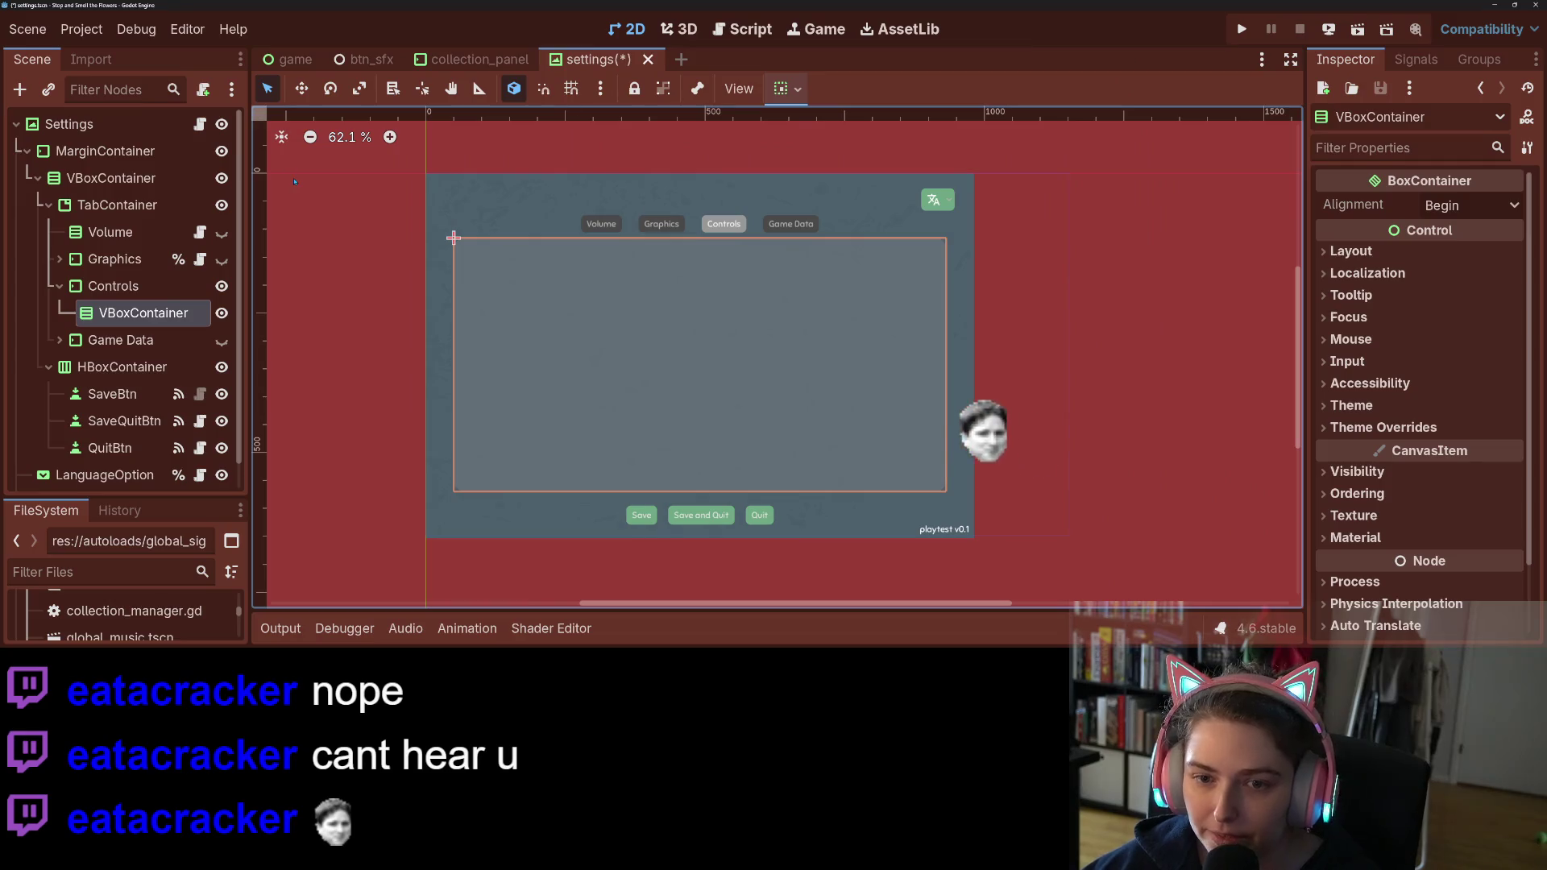
right_click(132, 314)
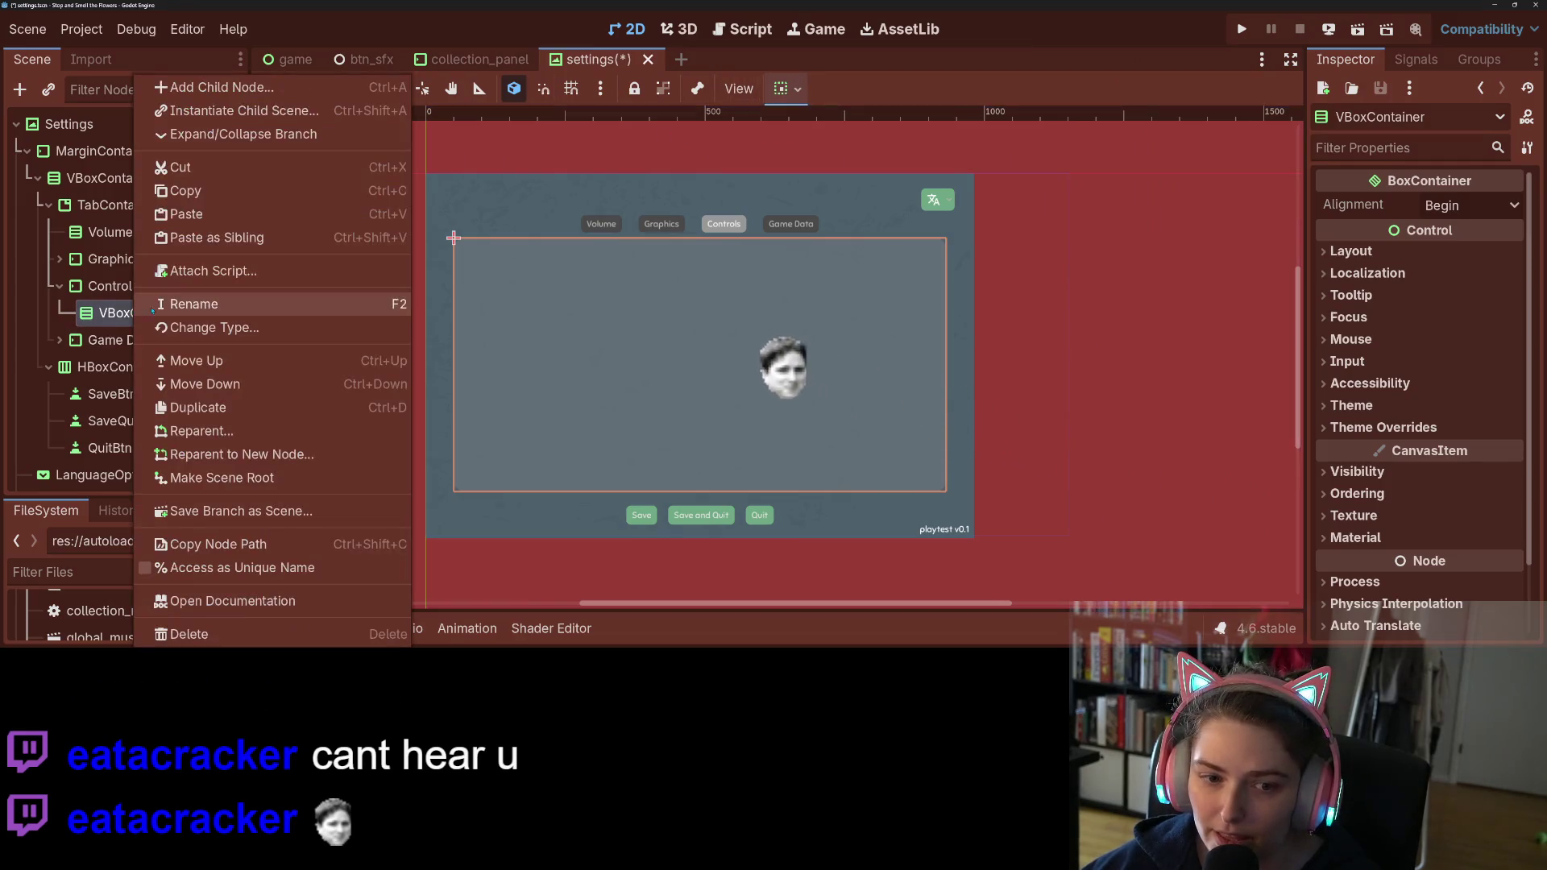
click(227, 95)
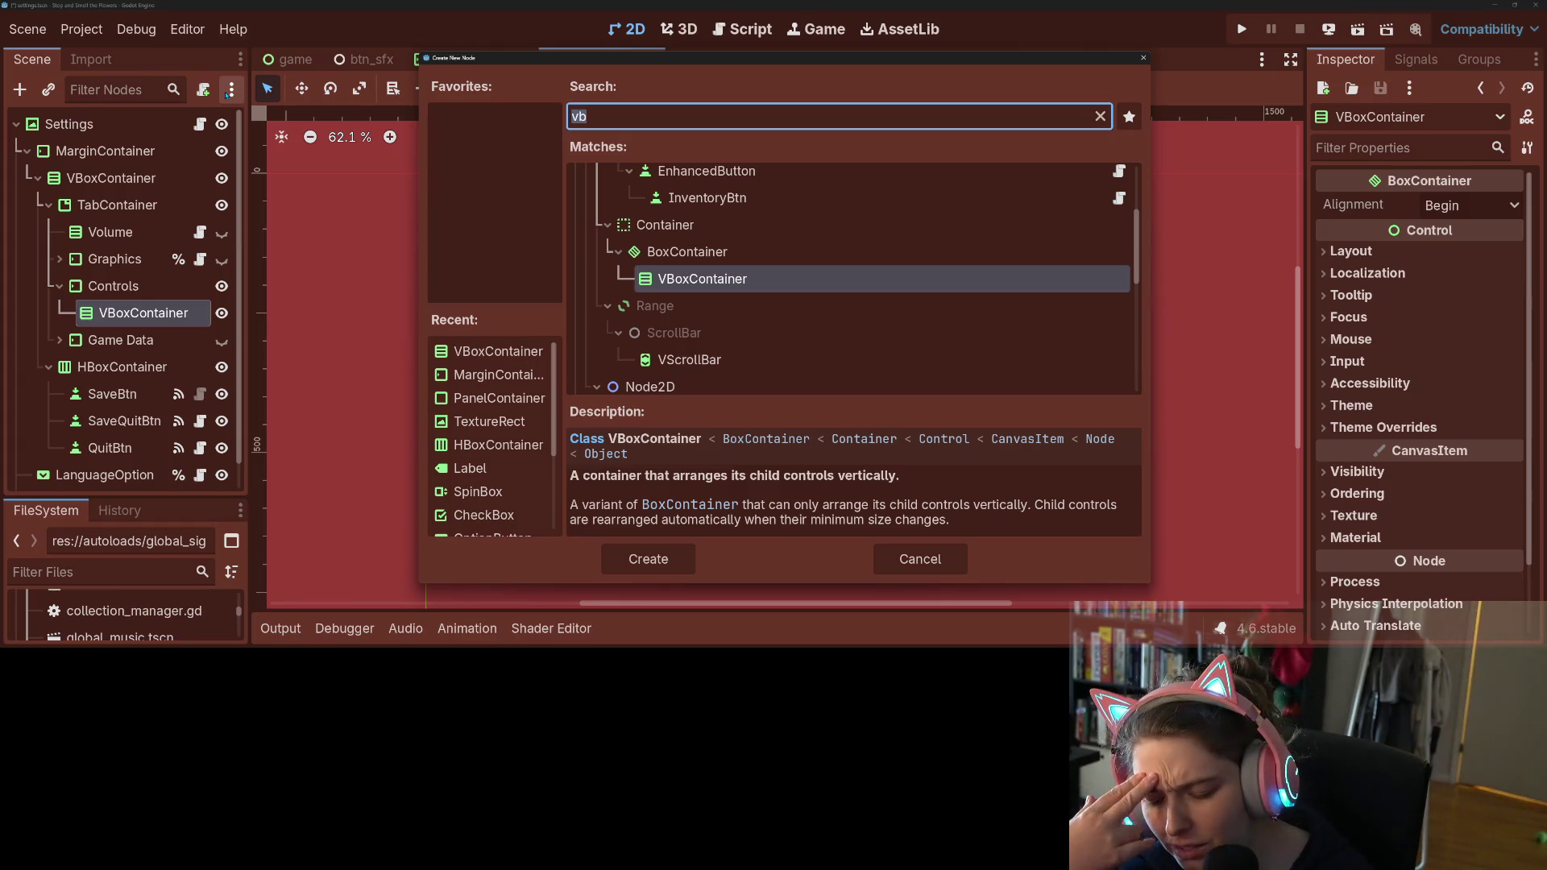
Step: Create a nested VBoxContainer holding an HSlider
text(vb)
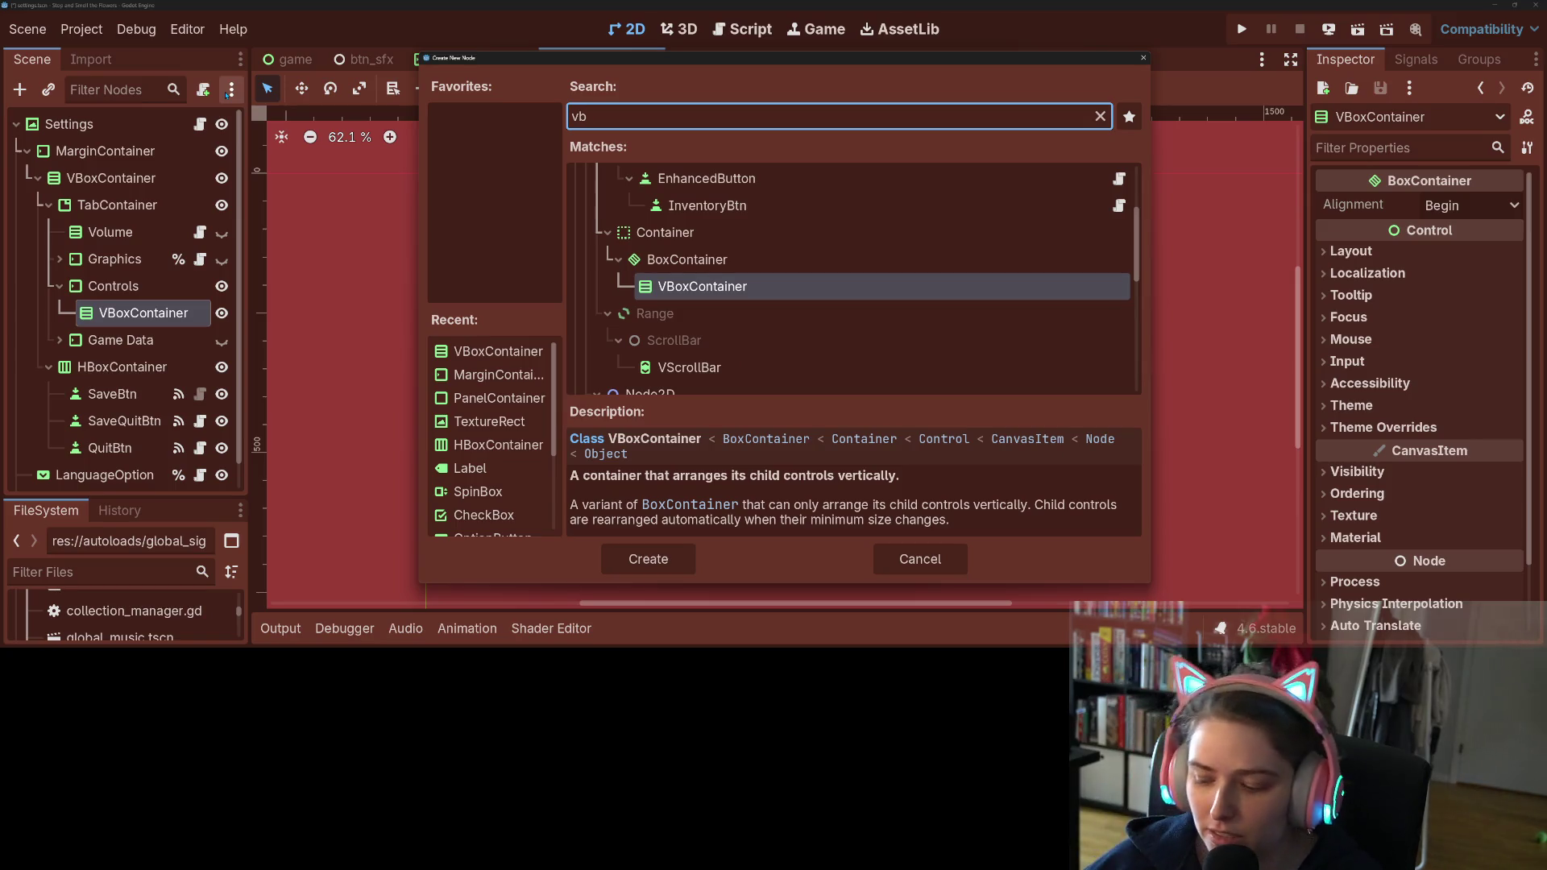
key(Return)
right_click(176, 340)
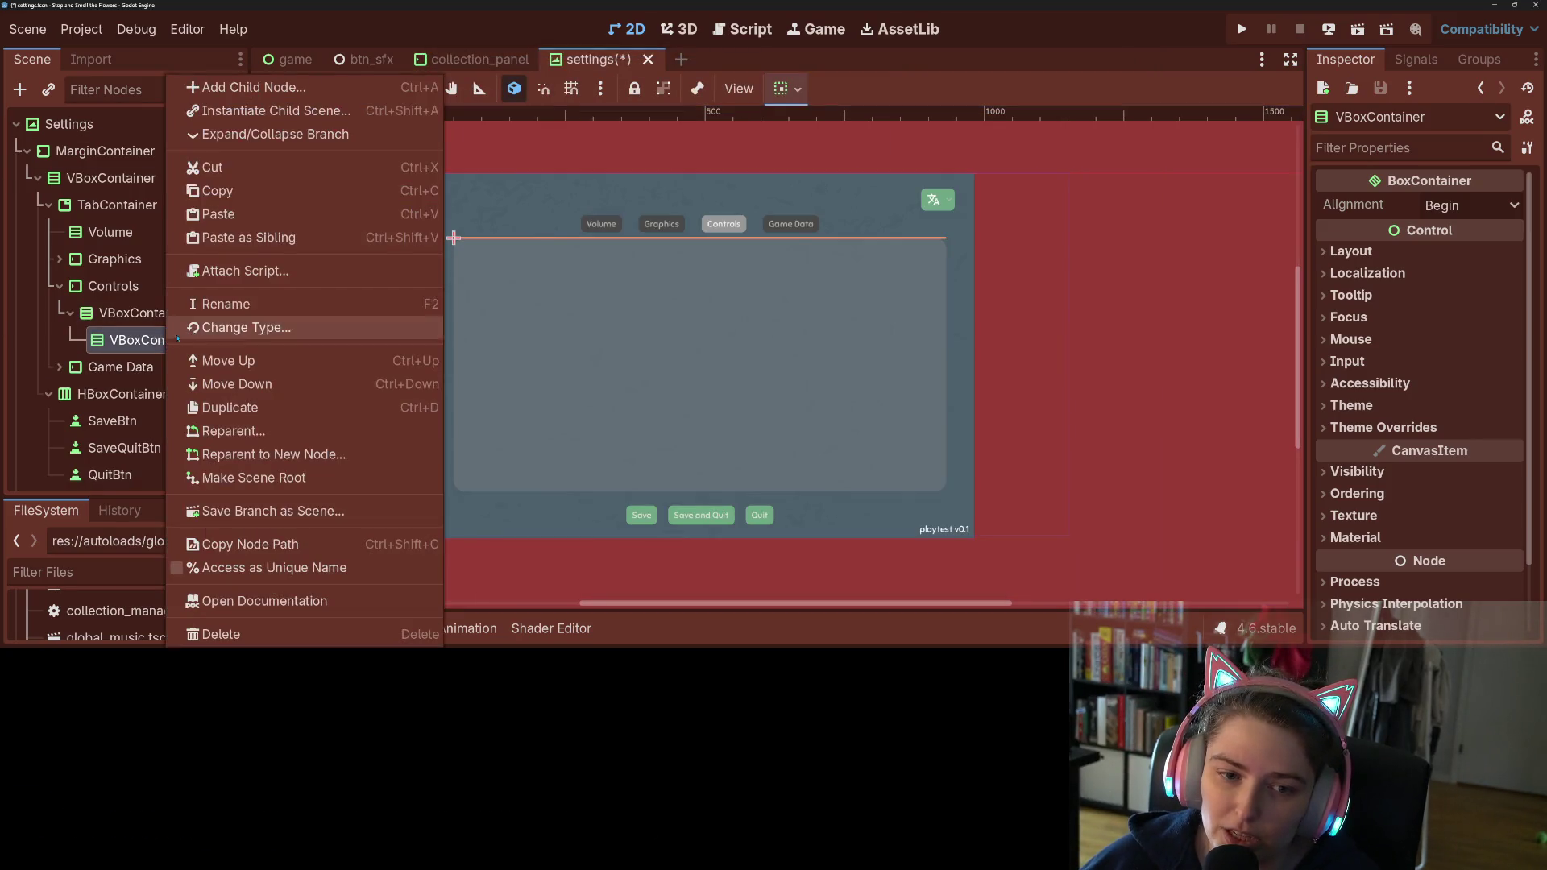
click(241, 87)
text(hs)
key(Return)
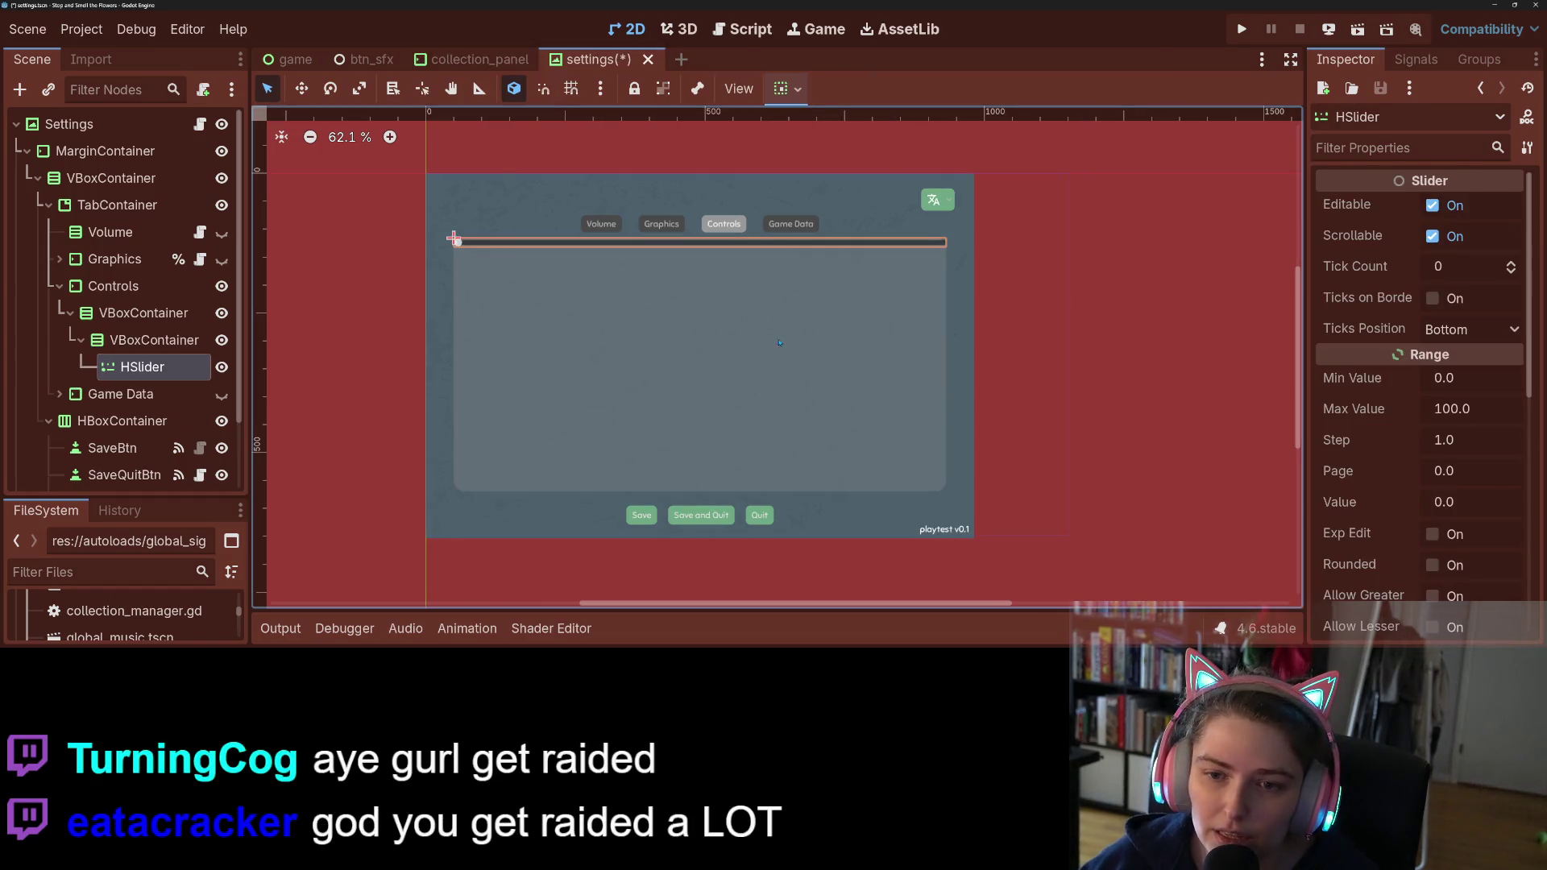
key(Up)
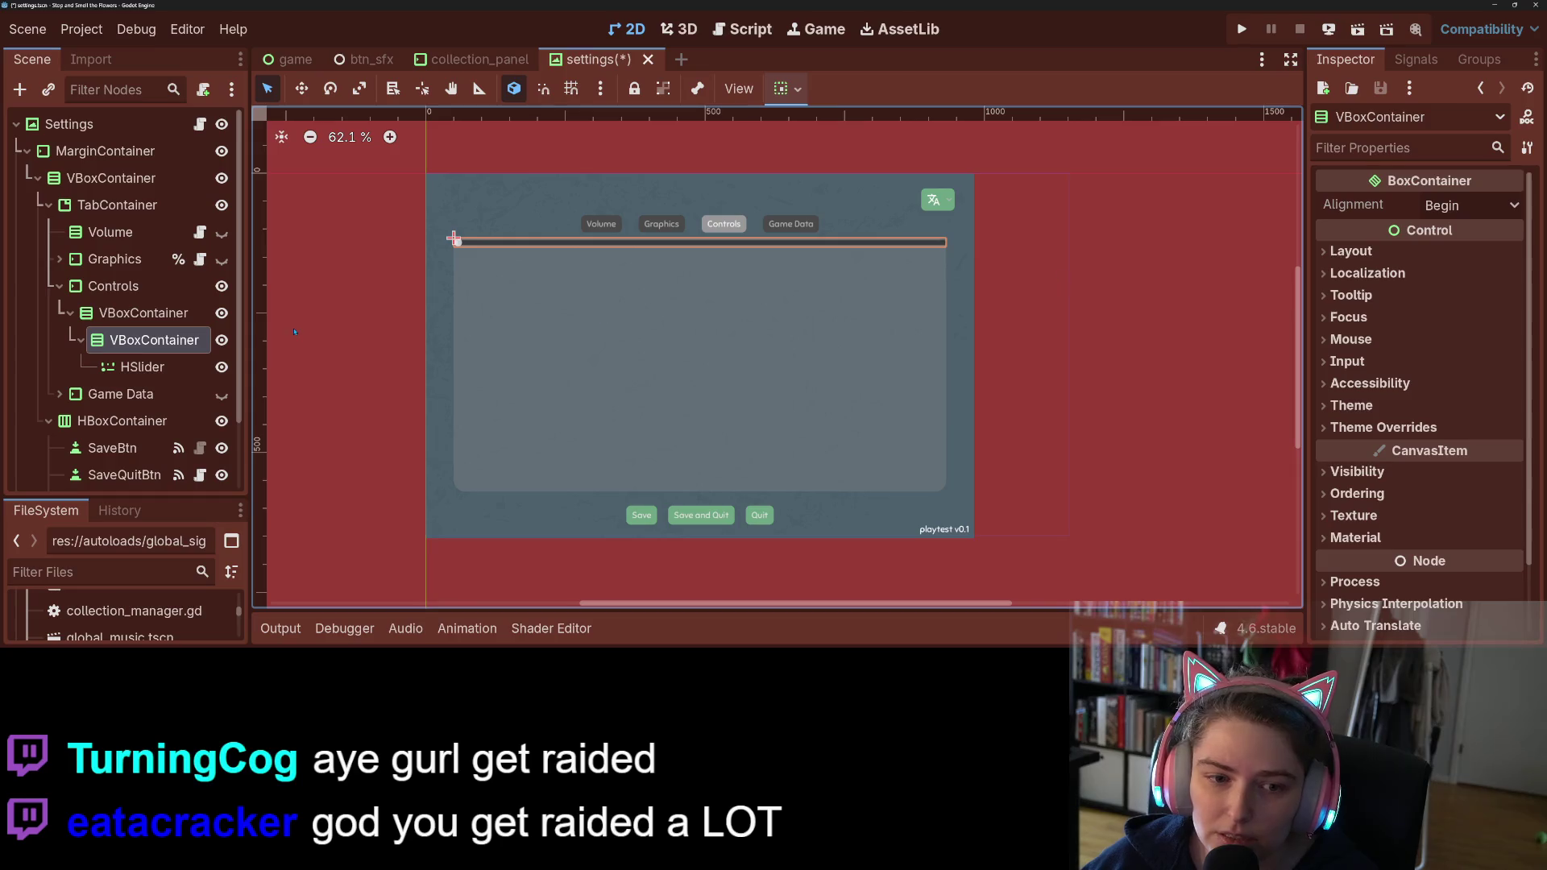
Step: Add a Label above the HSlider and begin typing its text as 'Pan Steng'
right_click(165, 339)
click(242, 87)
text(slilab)
key(Return)
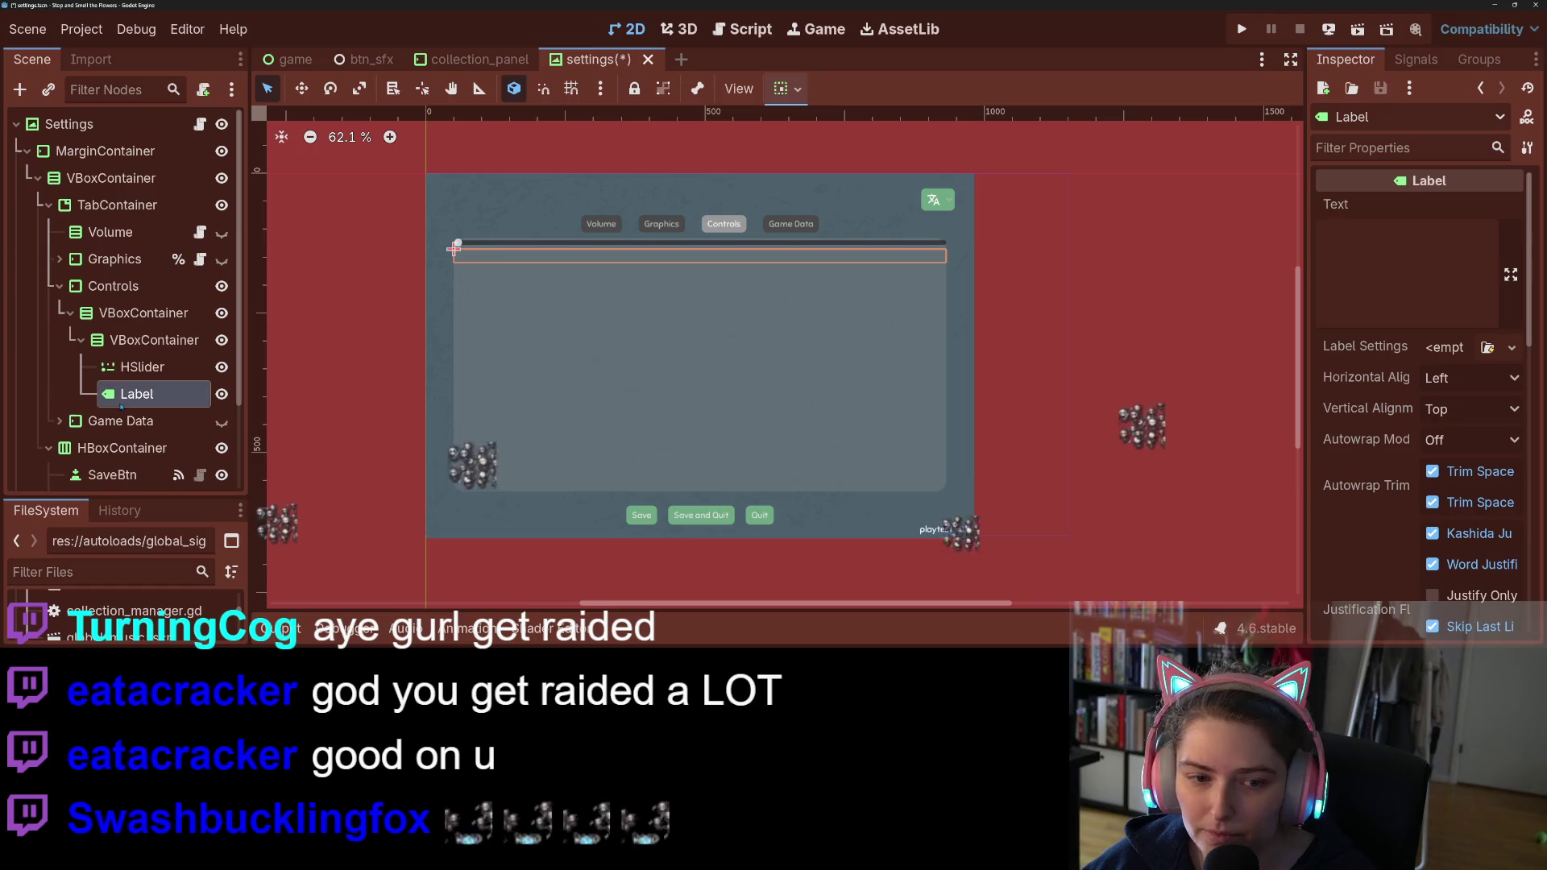
drag(133, 394, 128, 359)
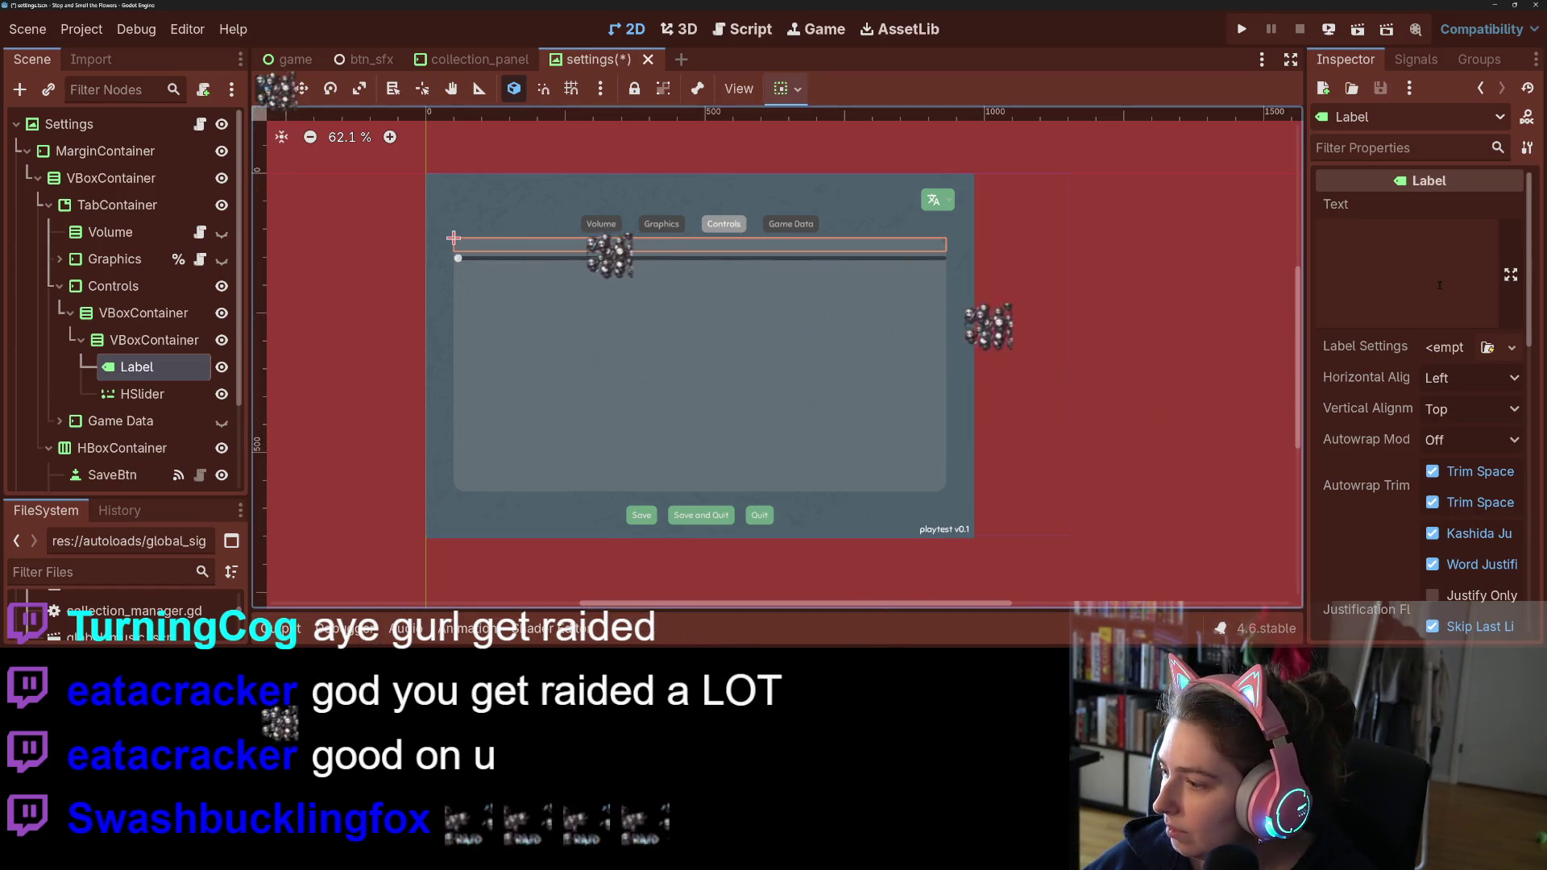
click(1439, 286)
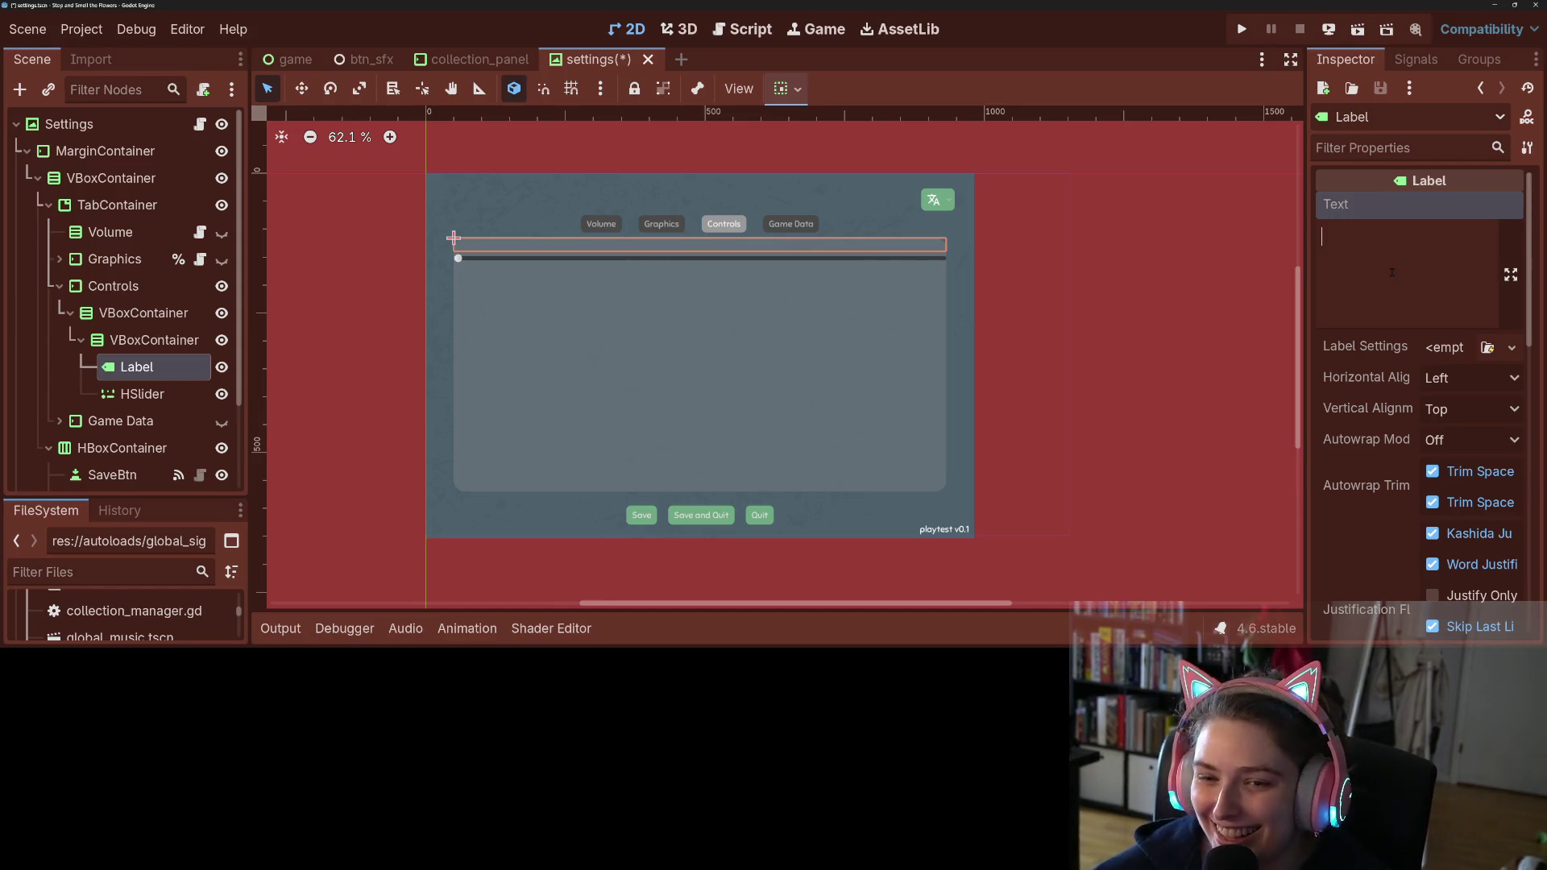
text(Pan)
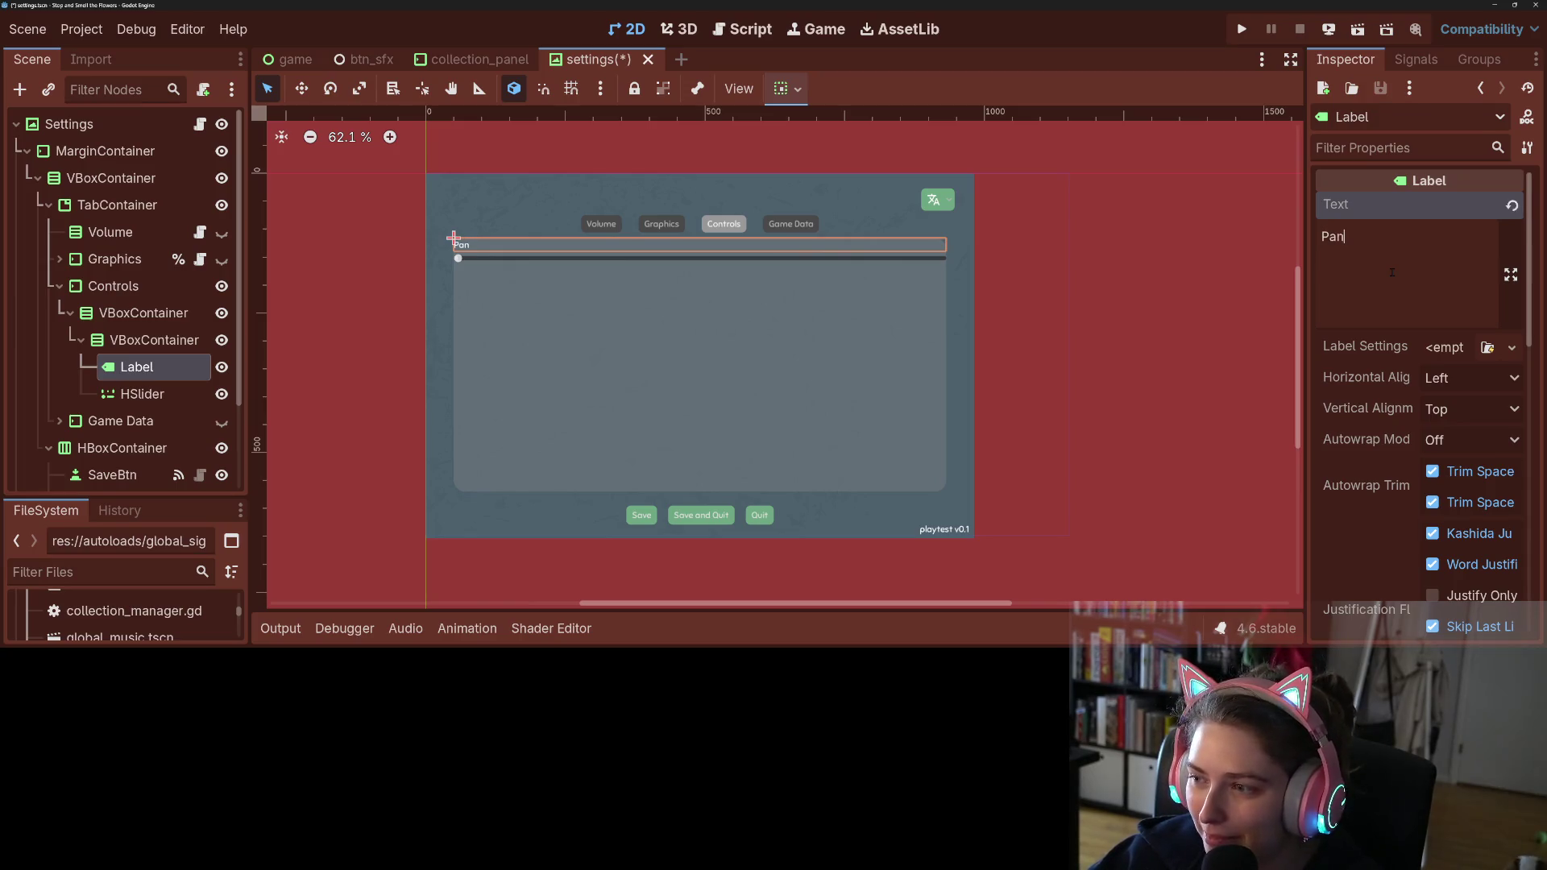
text( Steng)
Step: Correct the label to 'Pan Strength' and give the HSlider min 0.1 and max 10
key(BackSpace)
key(BackSpace)
key(BackSpace)
text(rength)
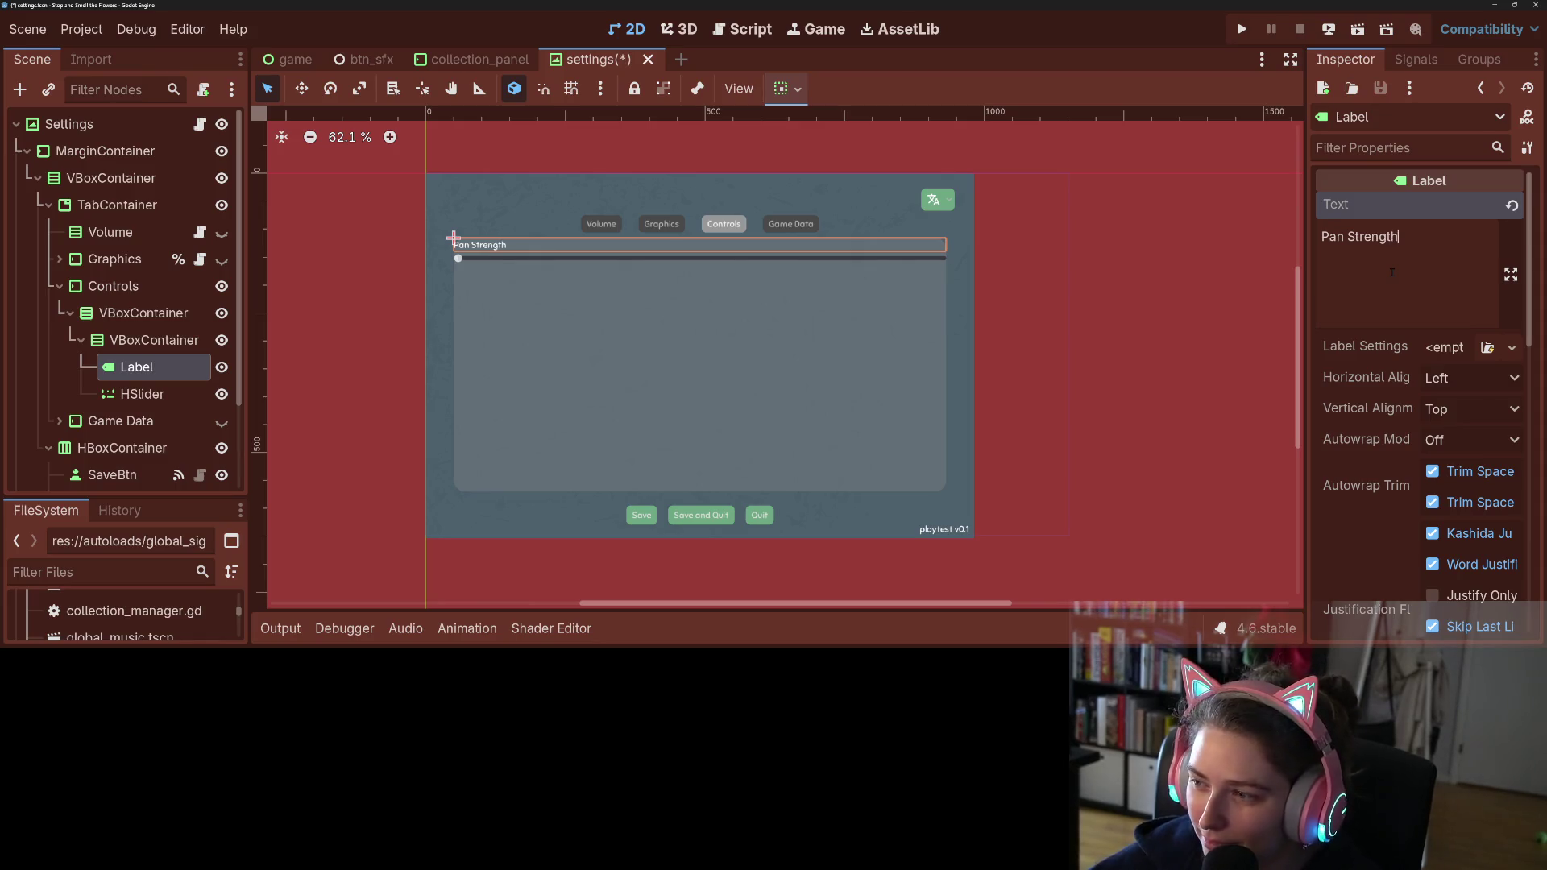
click(129, 393)
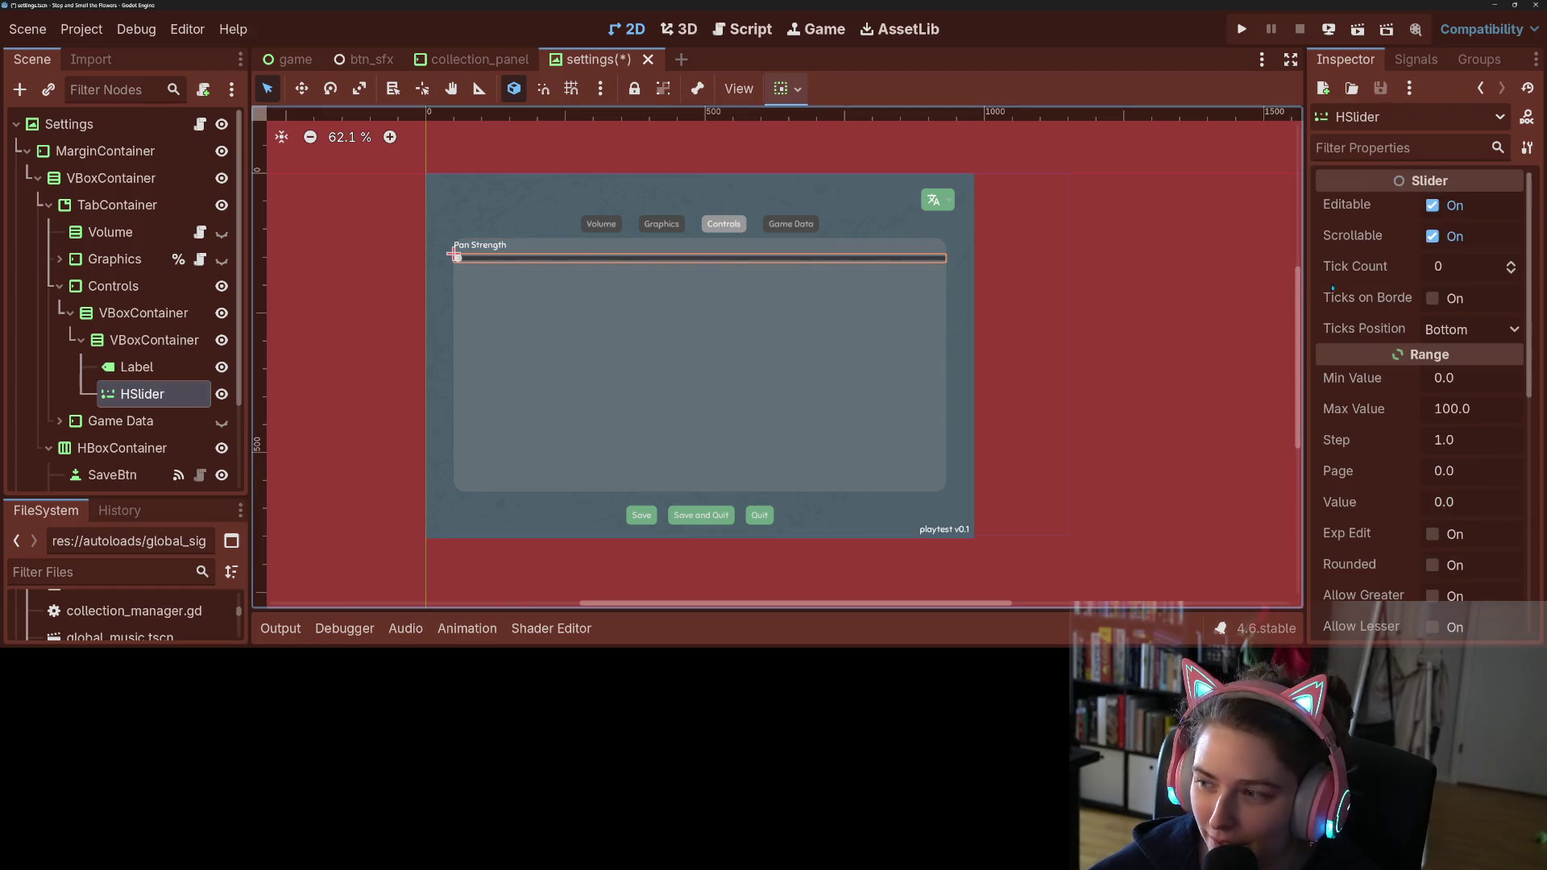
click(1463, 380)
text(0.1)
key(Return)
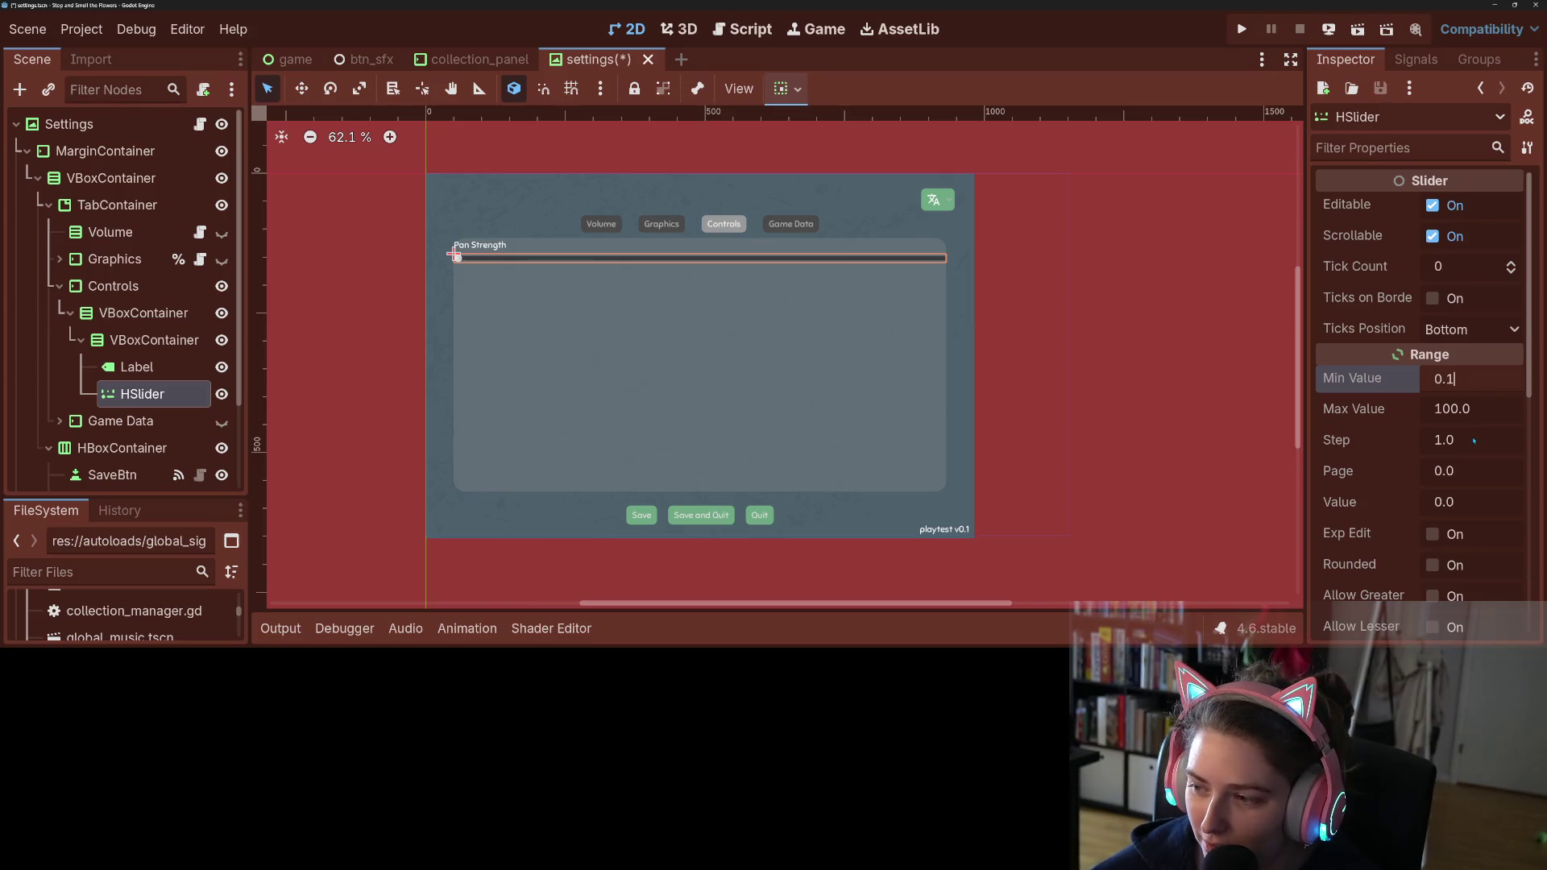
click(1483, 412)
text(10)
key(Return)
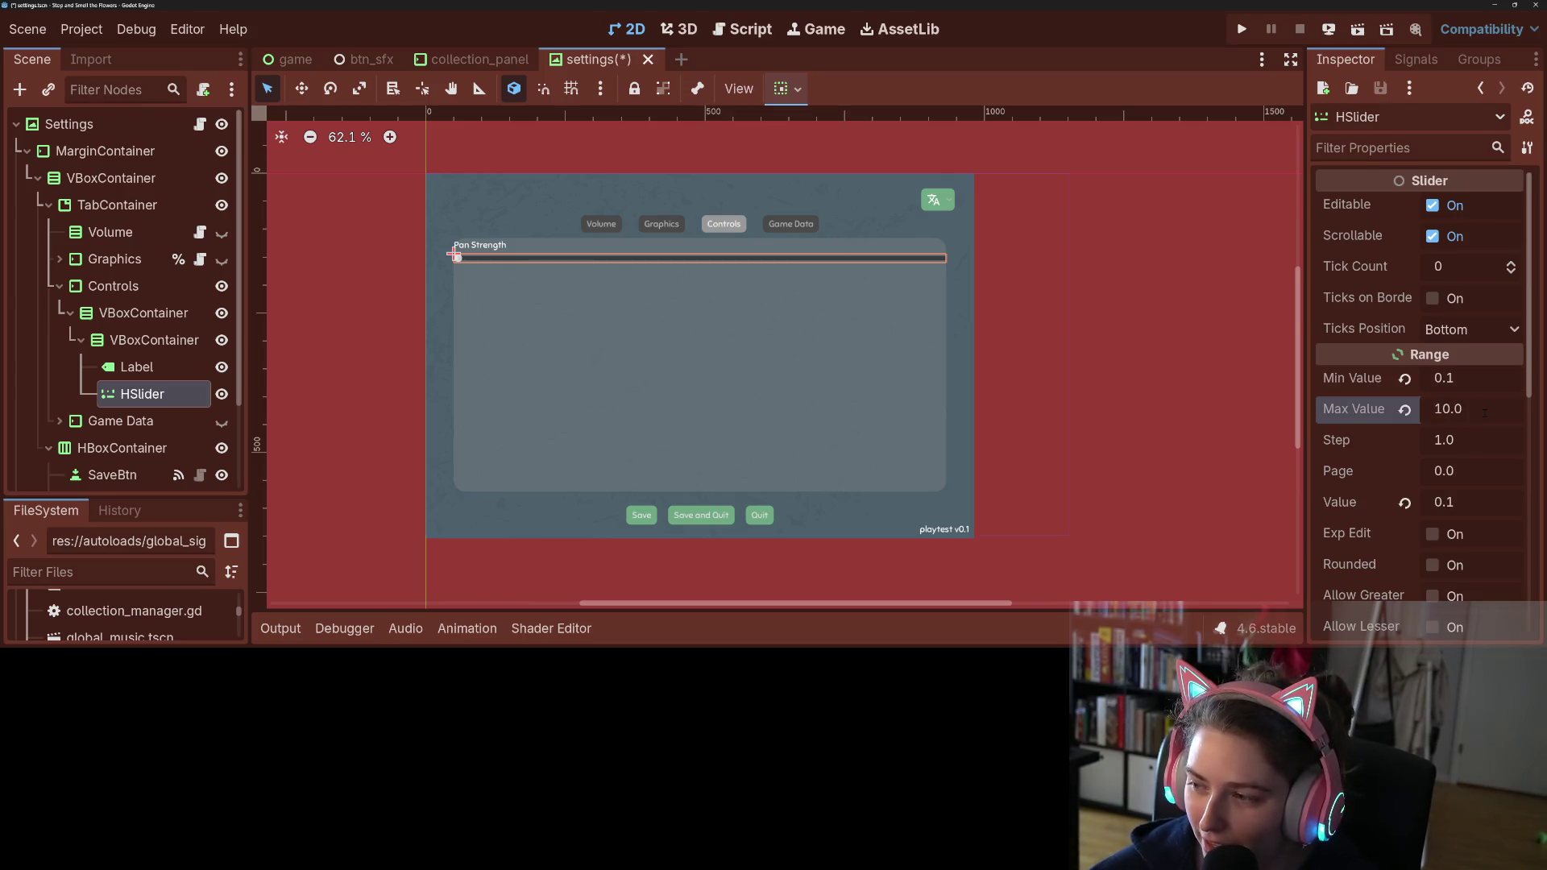
Step: Set the slider step to 0.1 and value to 1, and enable Exp Edit
click(1479, 439)
text(0.1)
key(Return)
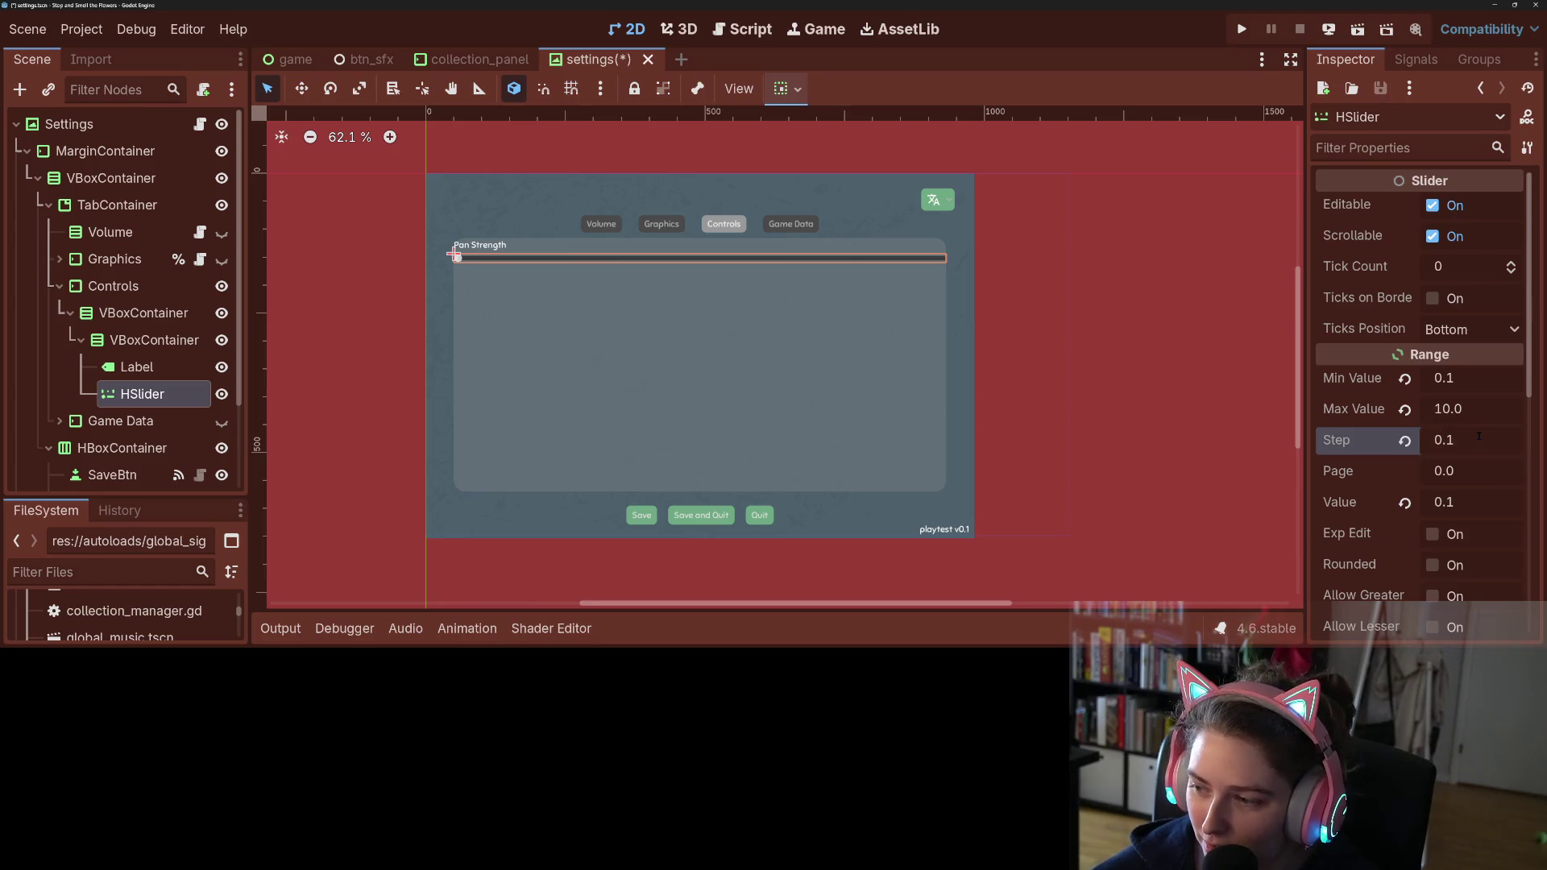
click(1464, 499)
text(1)
key(Return)
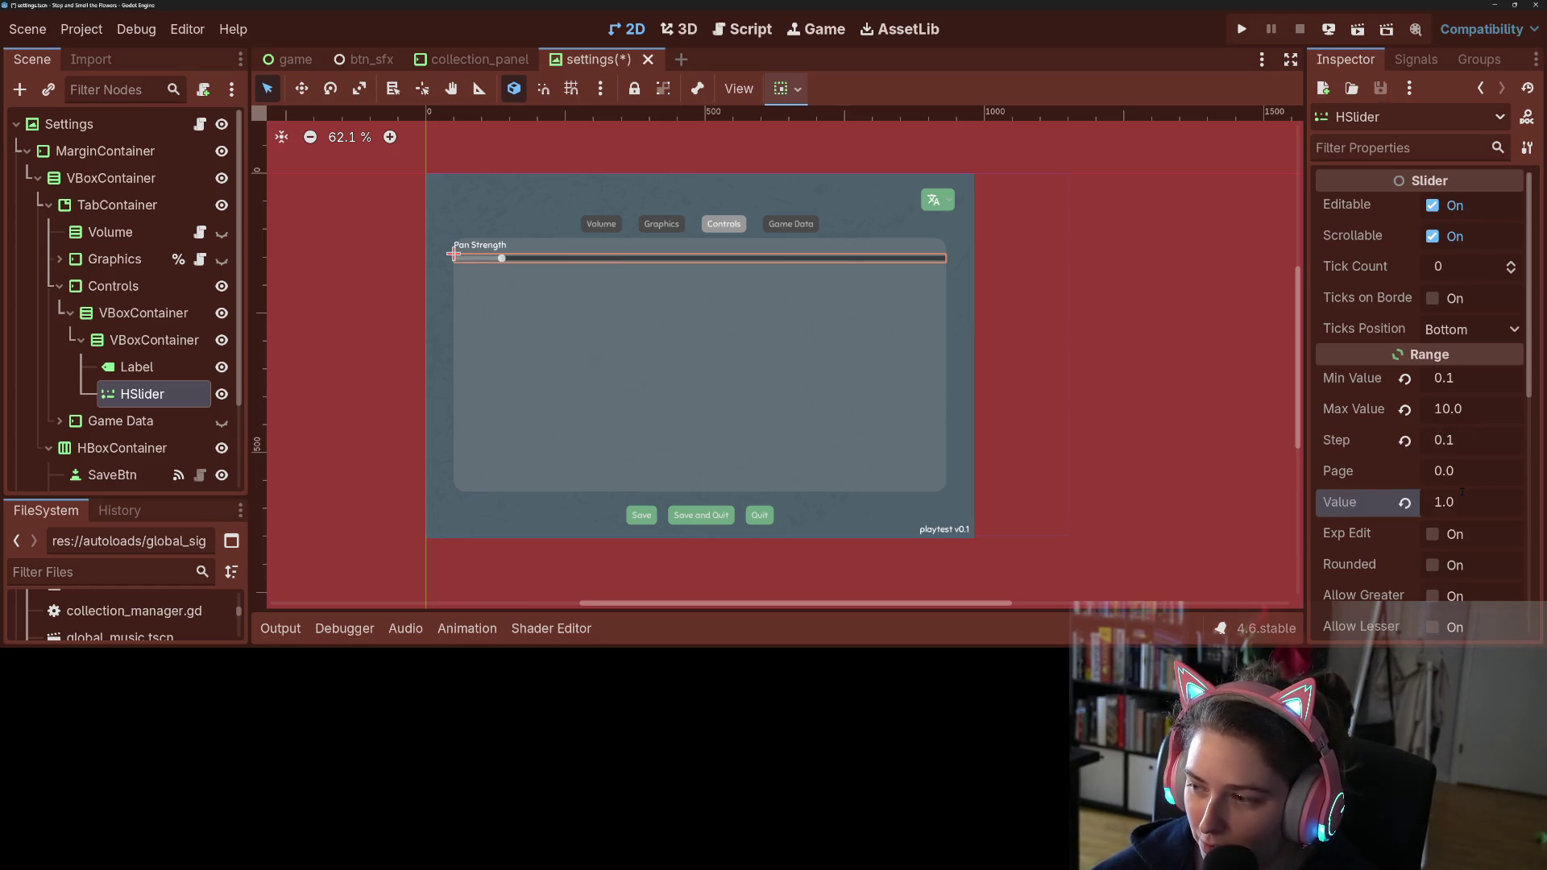
click(1433, 534)
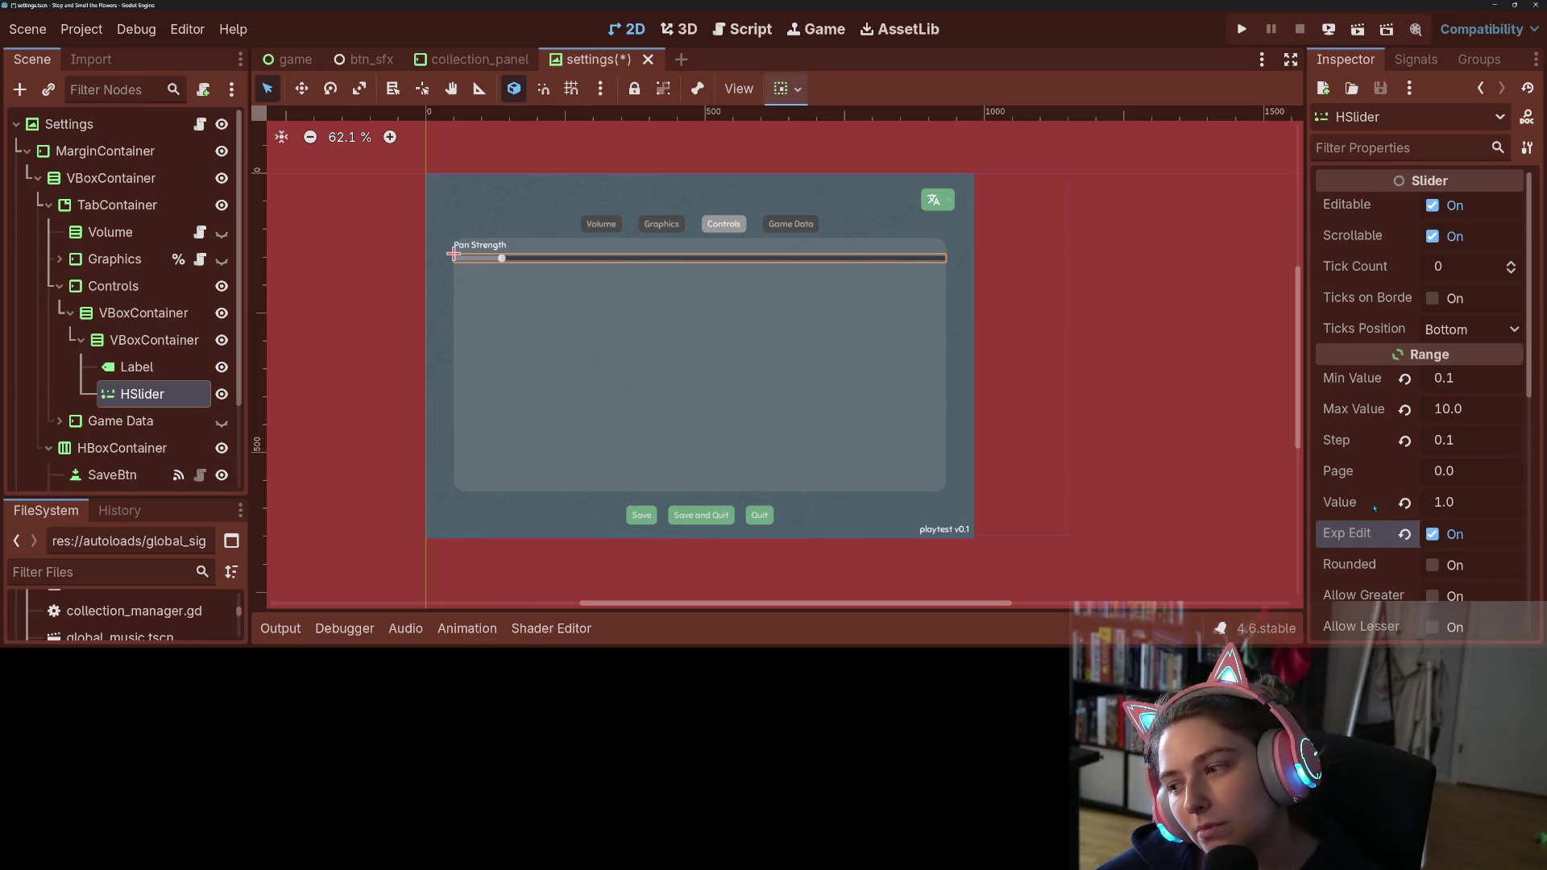
Step: Try slider maximums of 2 and 5, settle back on 10, and save the scene
scroll(1375, 506, down, 2)
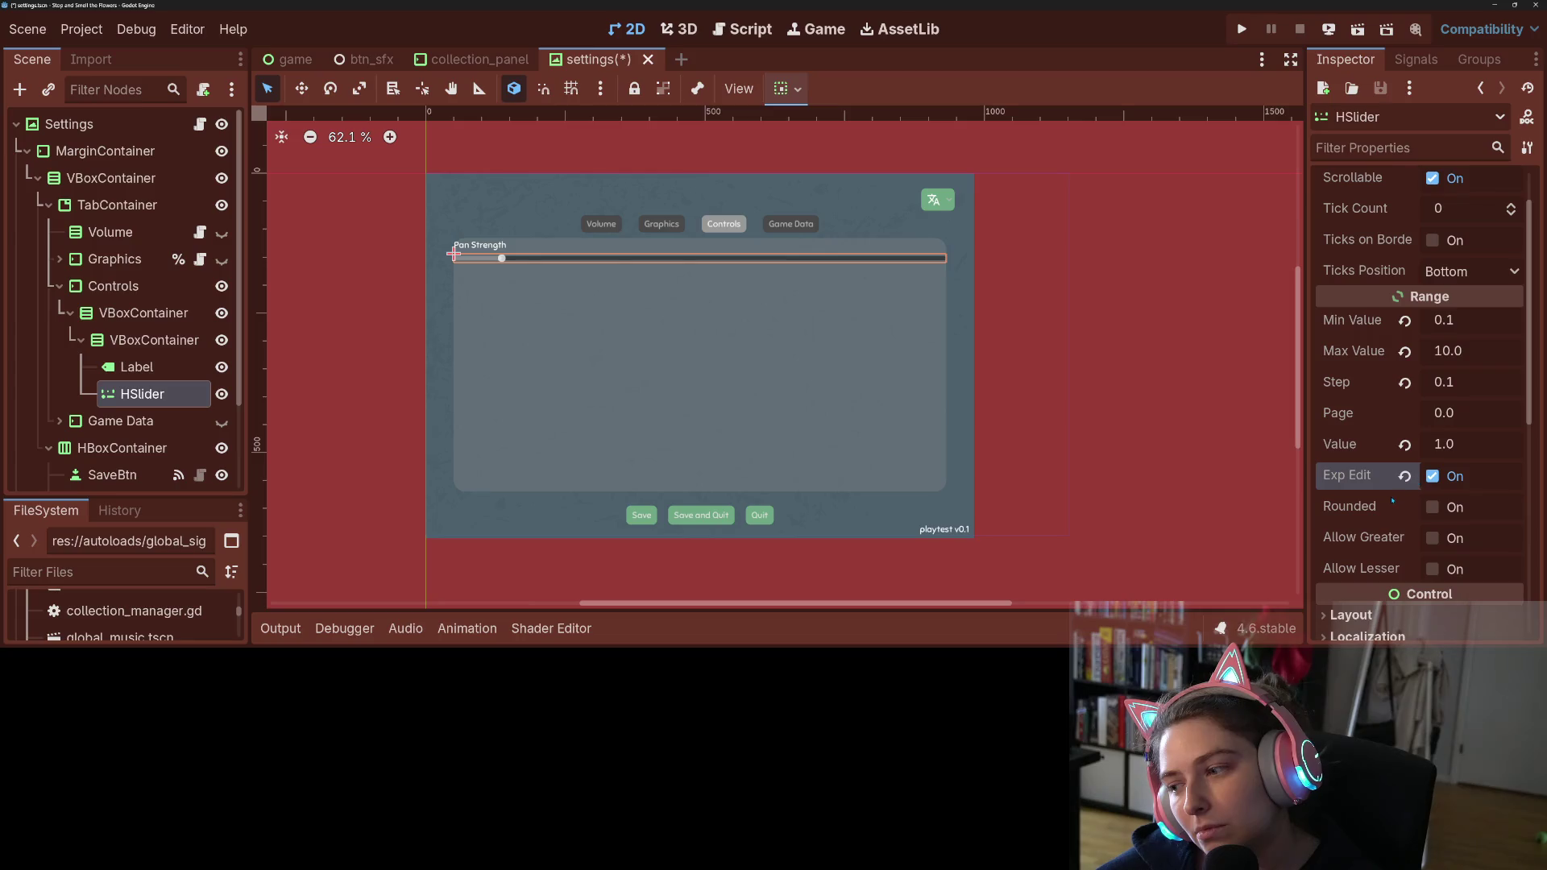
mouse_move(1393, 501)
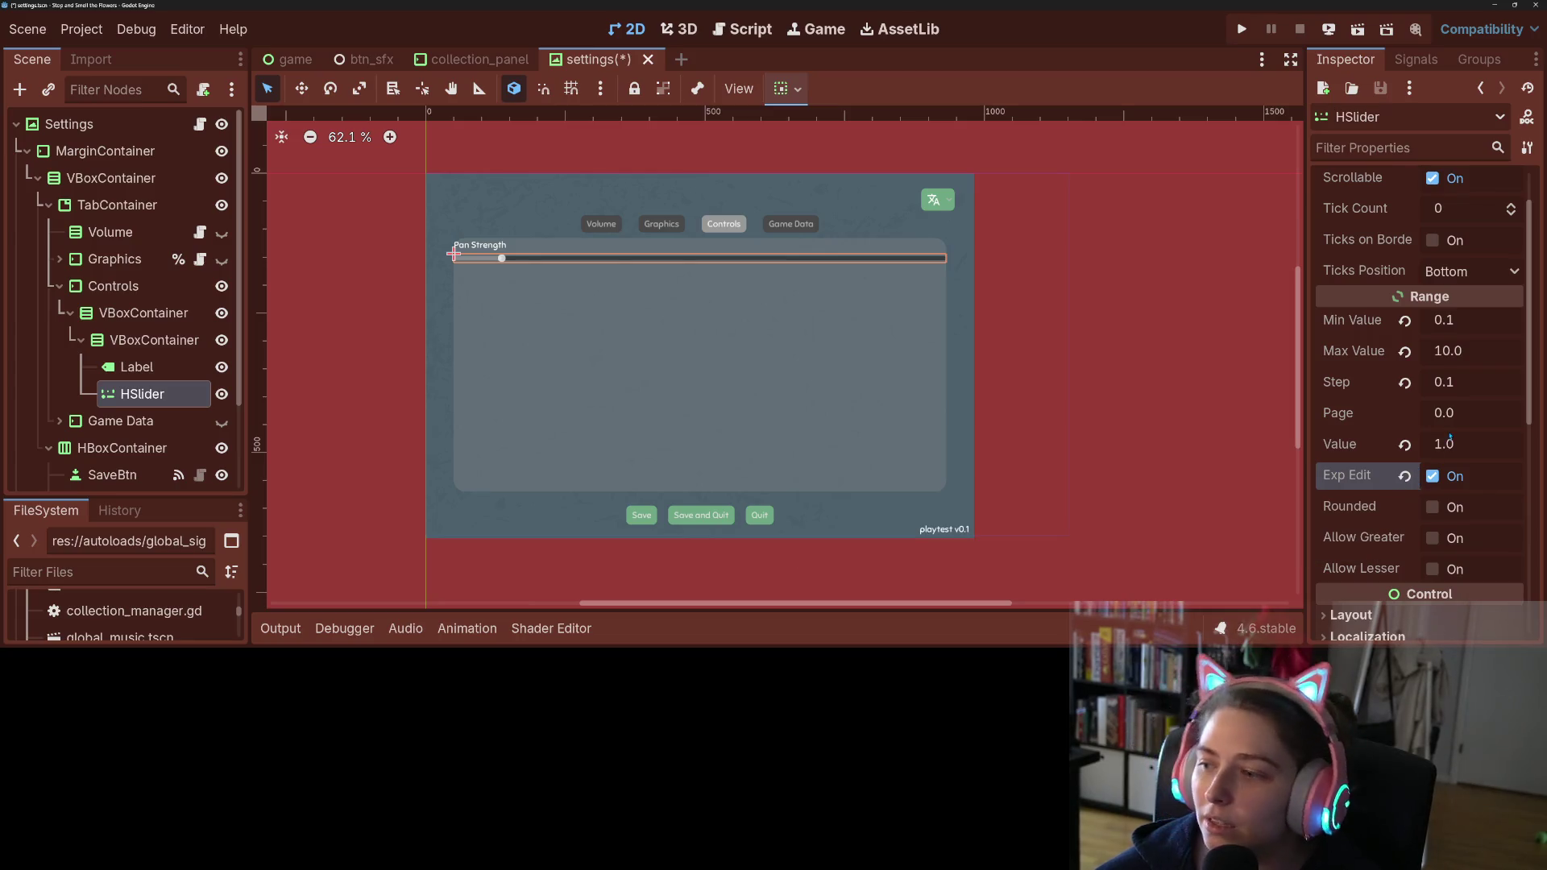
click(1471, 351)
text(2)
key(Return)
click(1472, 349)
text(5)
key(Return)
click(1473, 350)
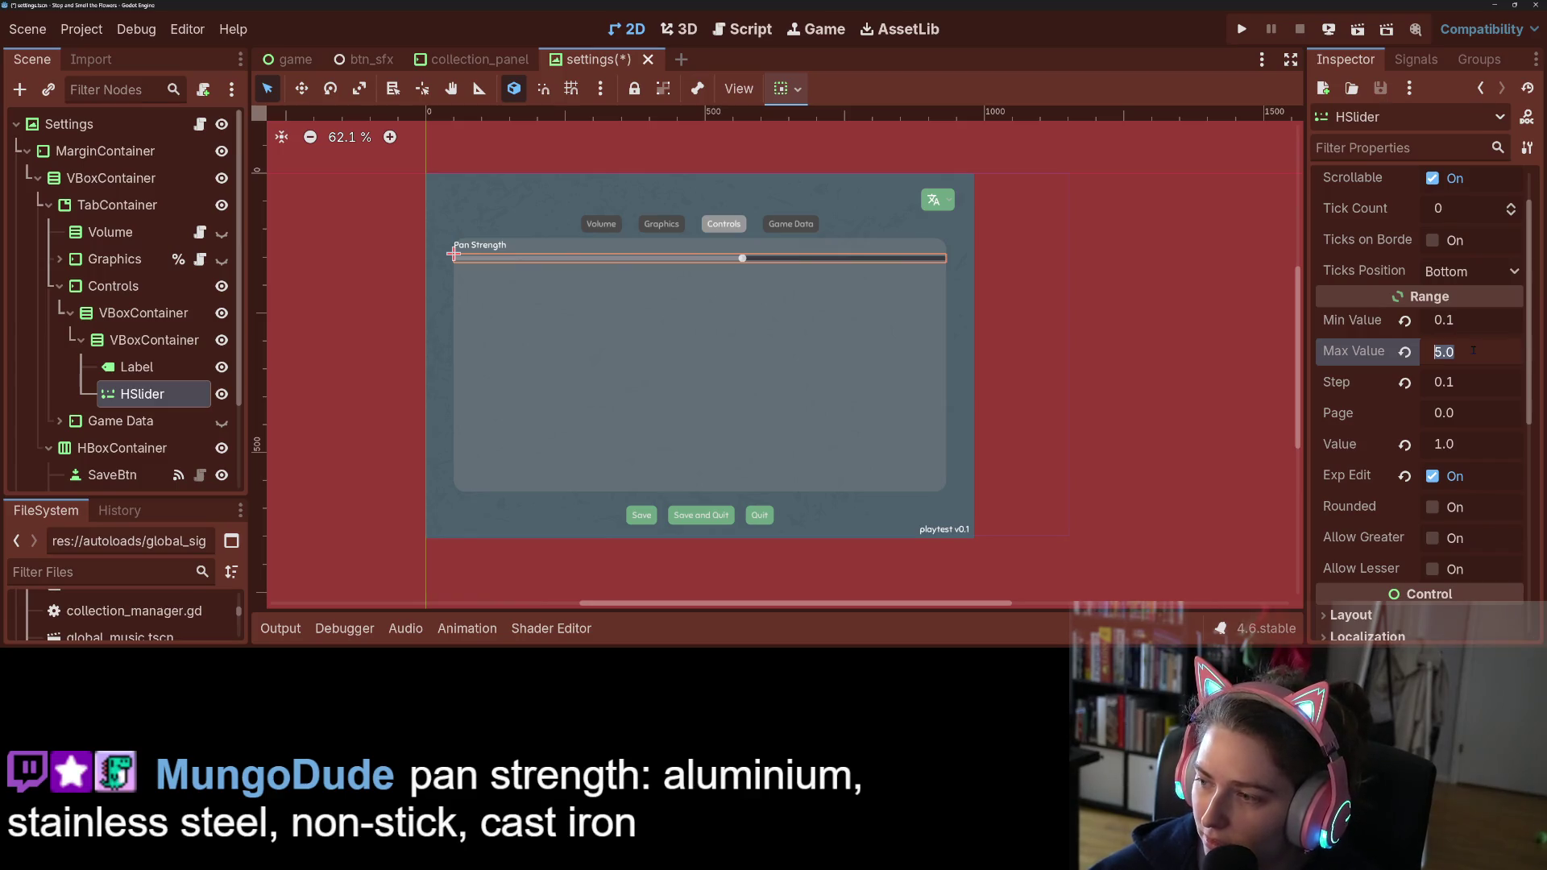
text(10)
key(Return)
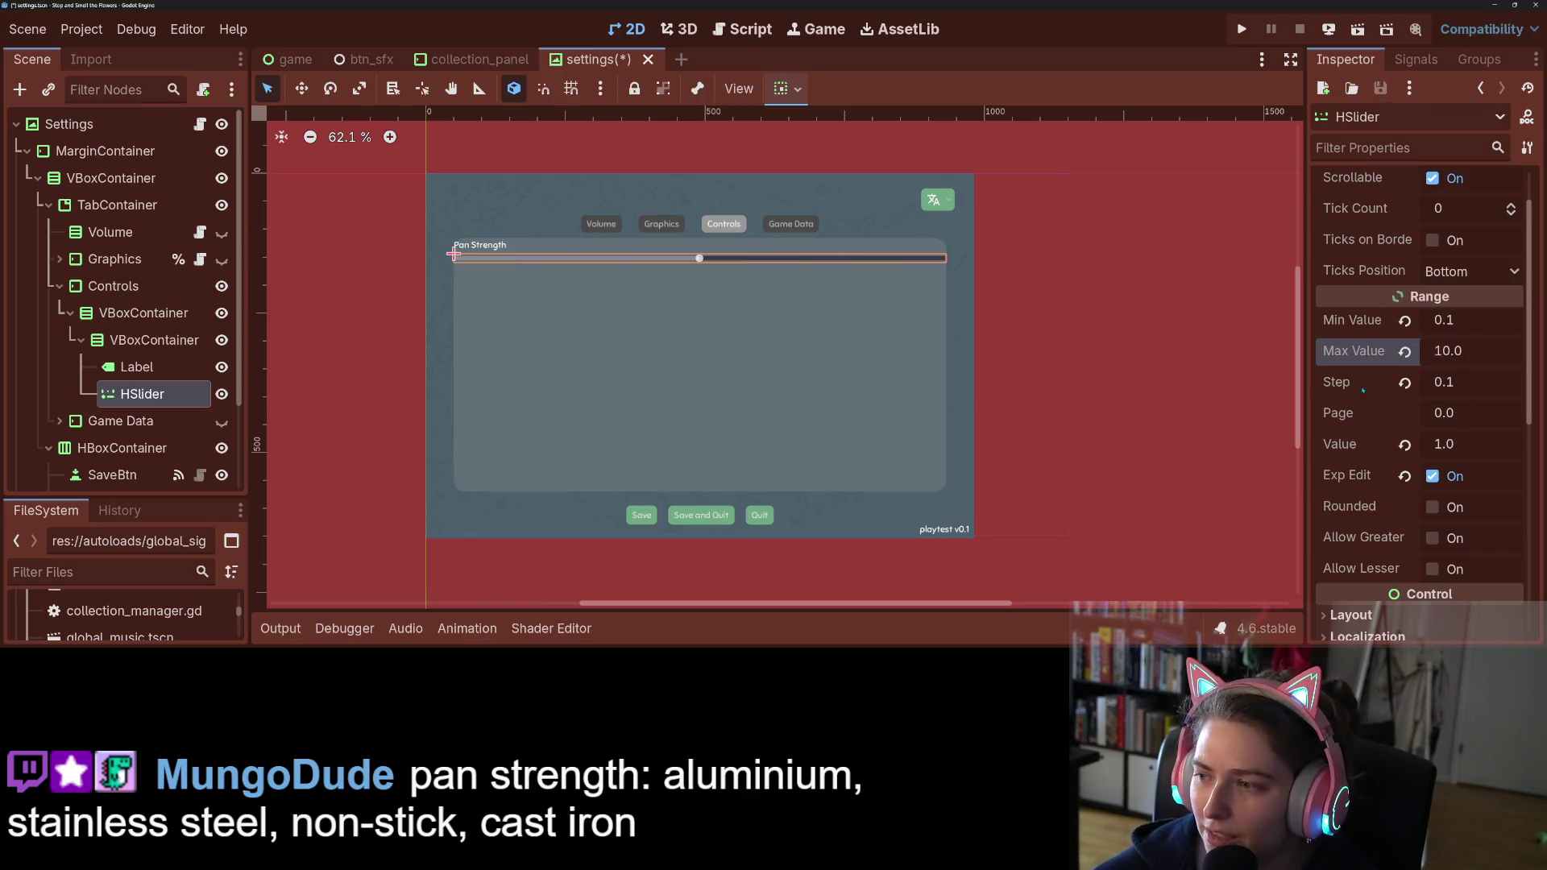
click(1036, 381)
key(ctrl+s)
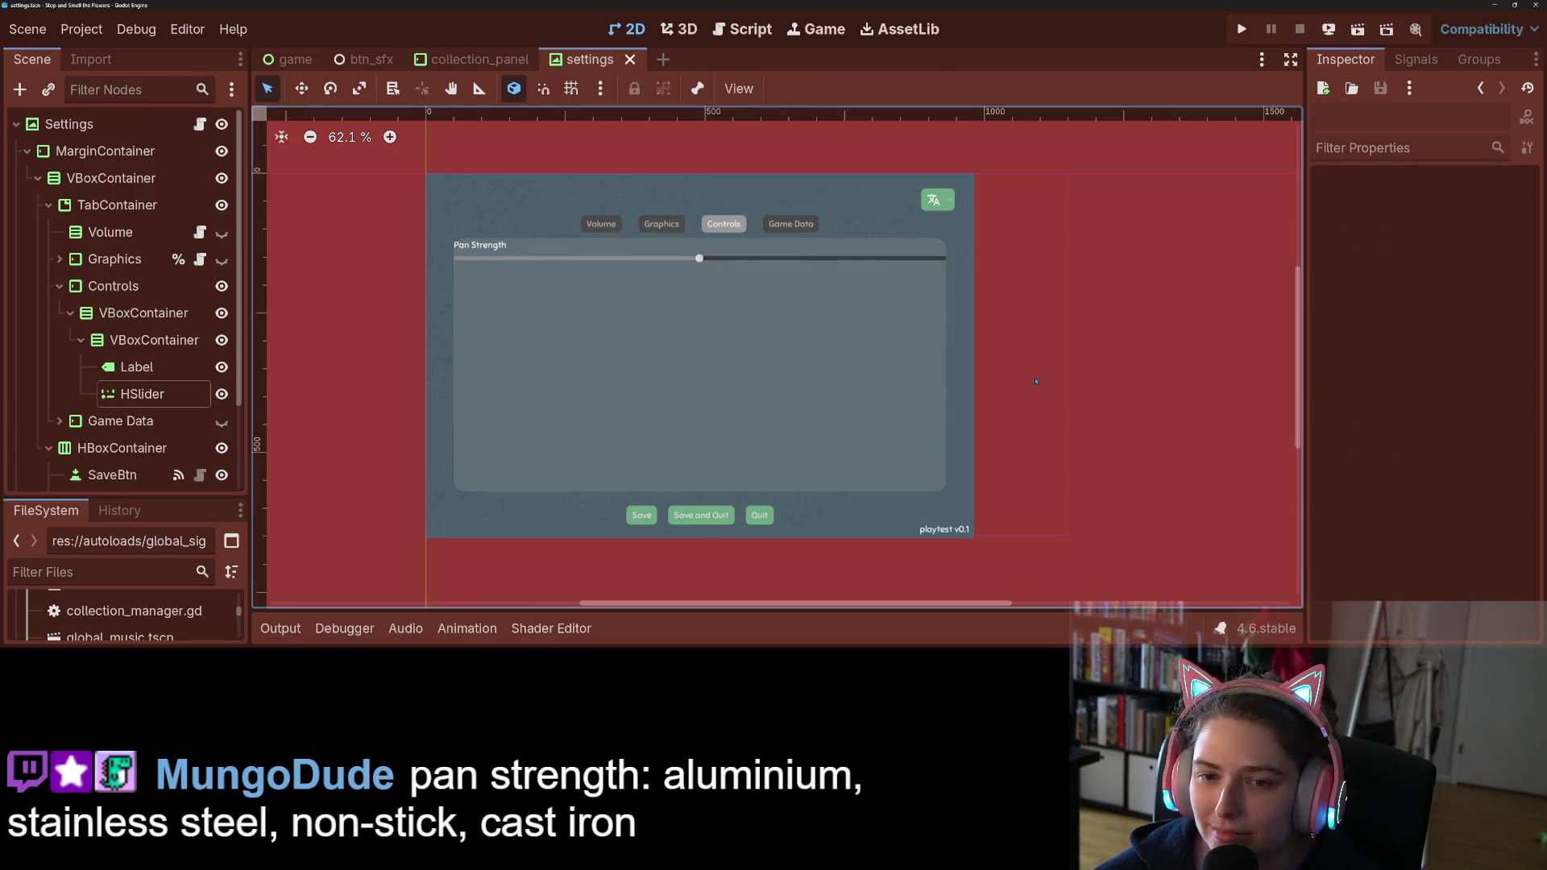
click(889, 260)
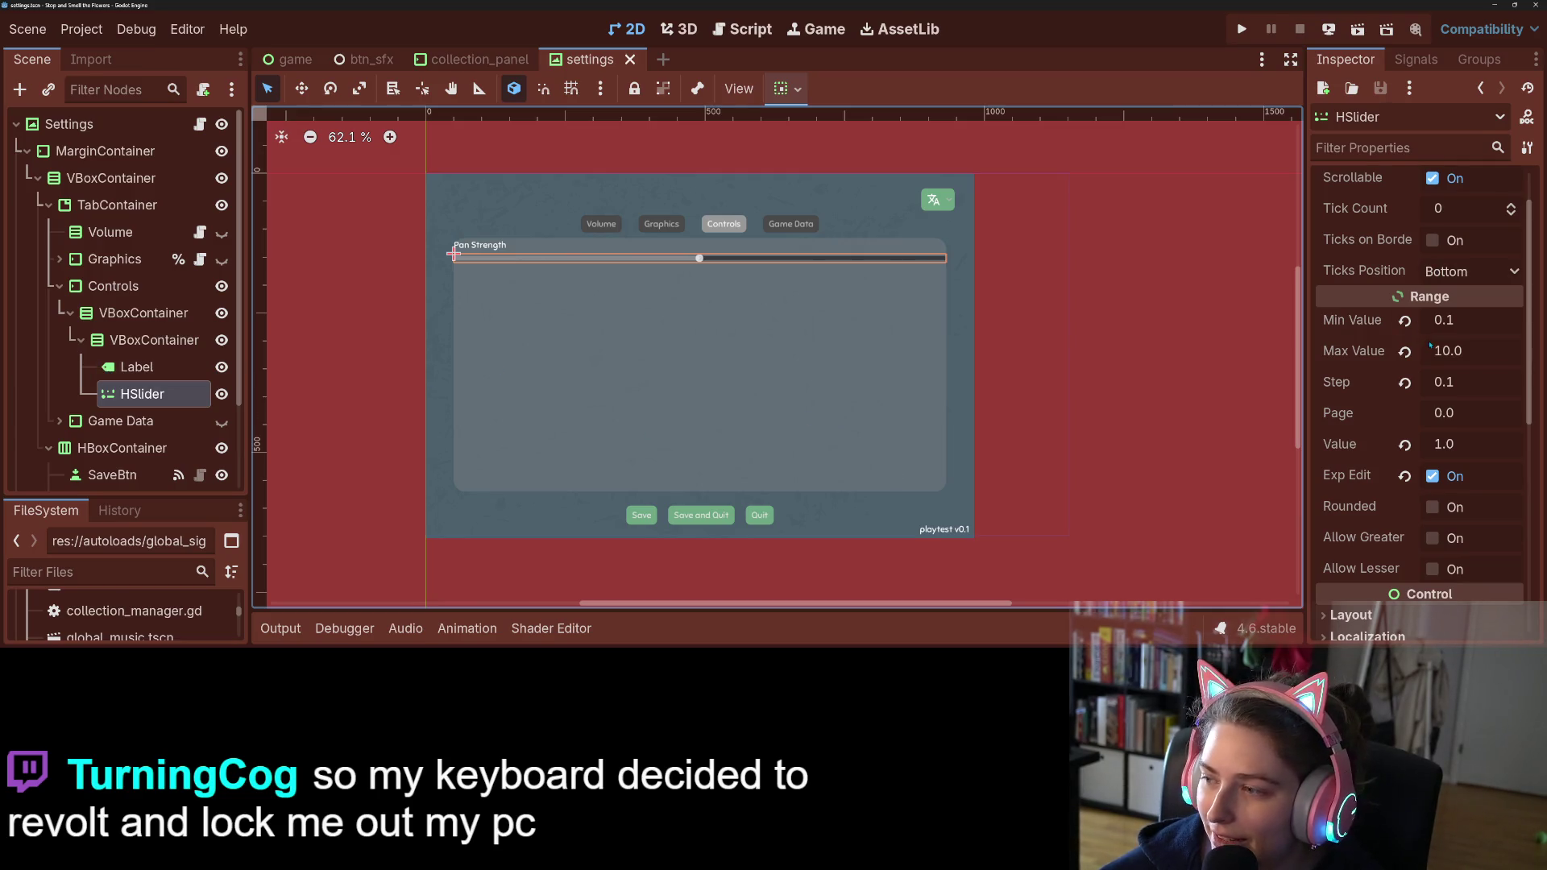
Step: Enable Ticks on Border for the Pan Strength HSlider
click(1438, 241)
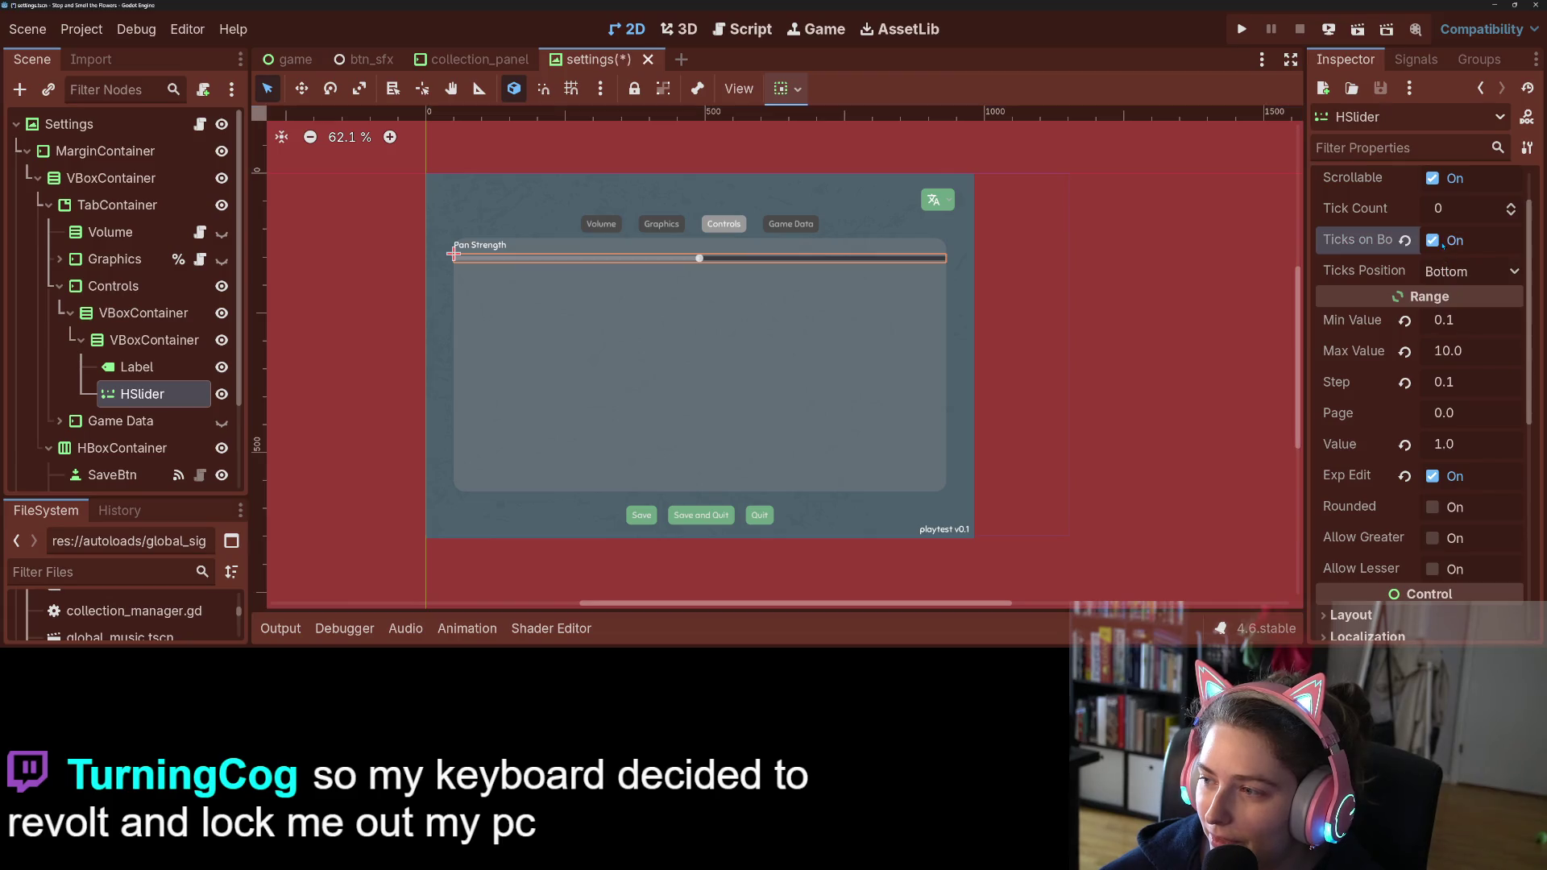
Step: Set the Pan Strength slider's tick count to 5 and preview the ticks
click(1440, 209)
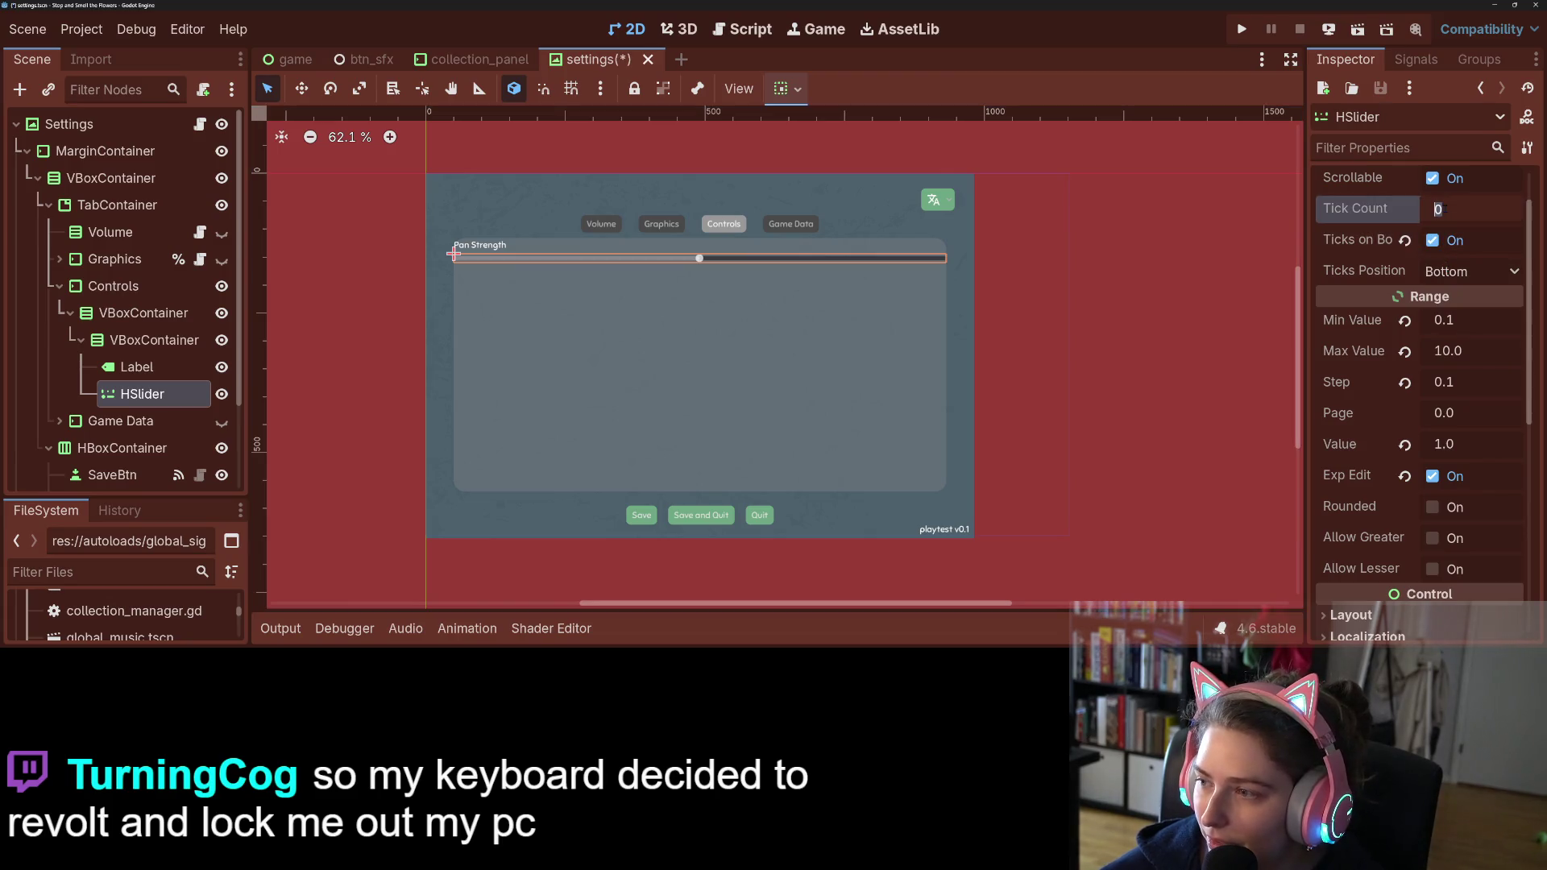
text(3)
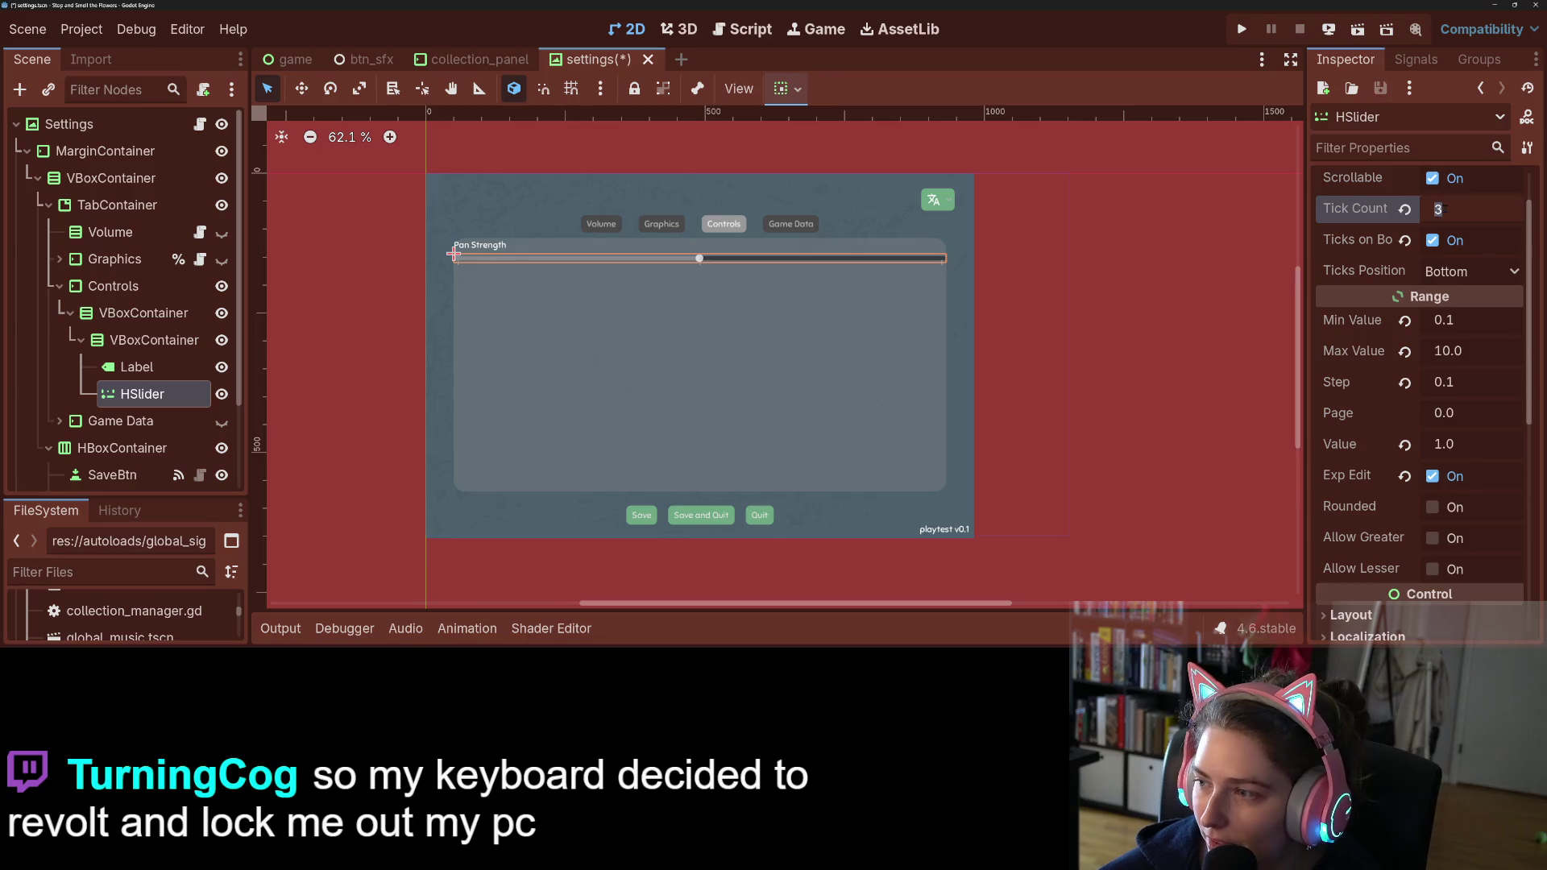
click(1150, 446)
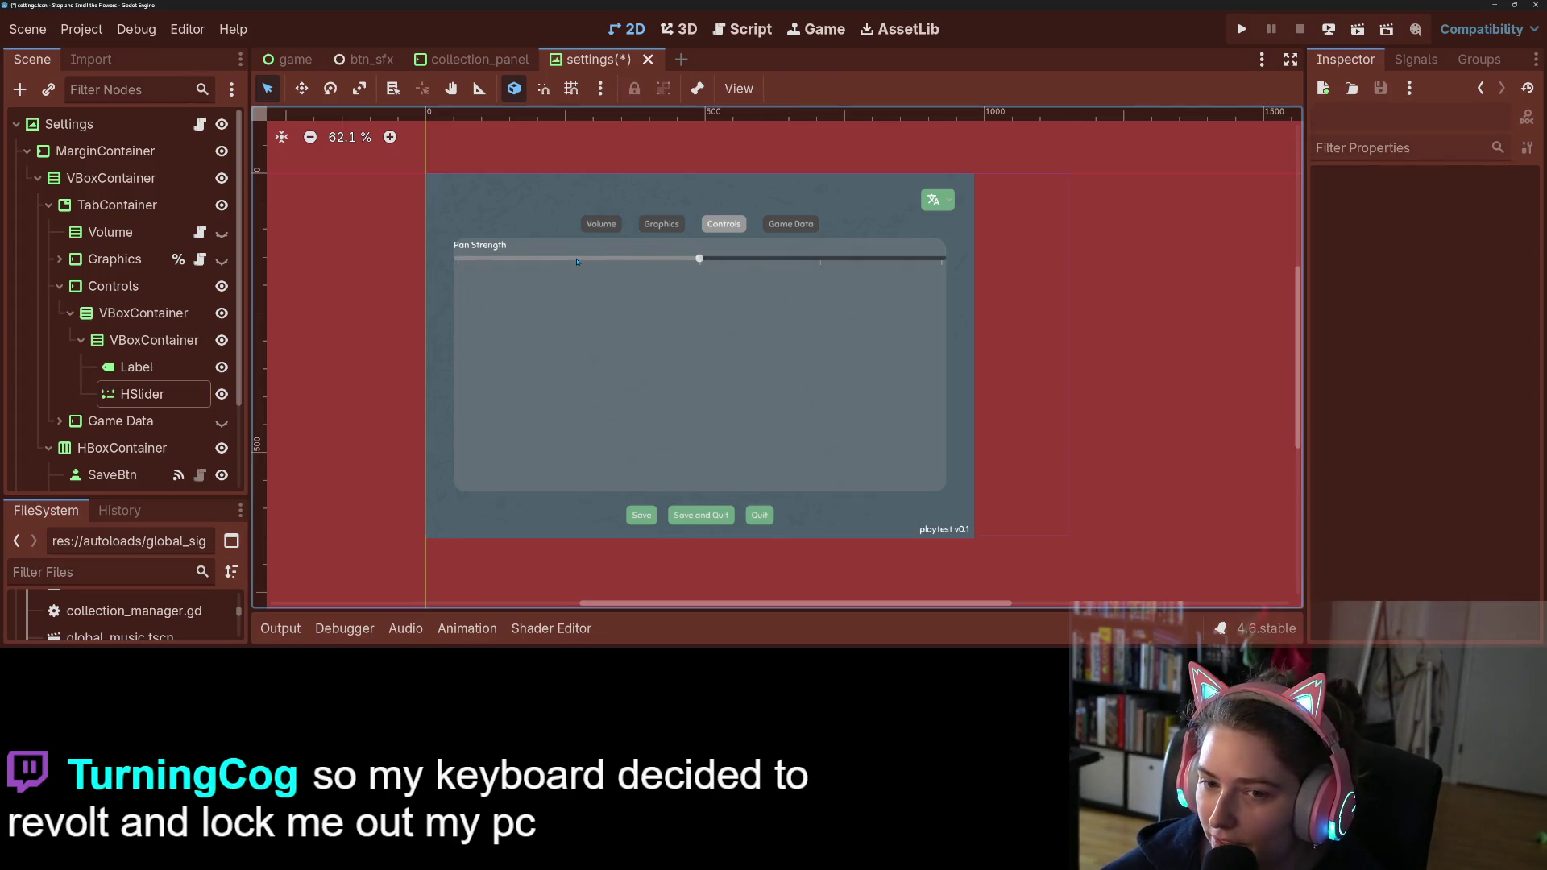
click(136, 366)
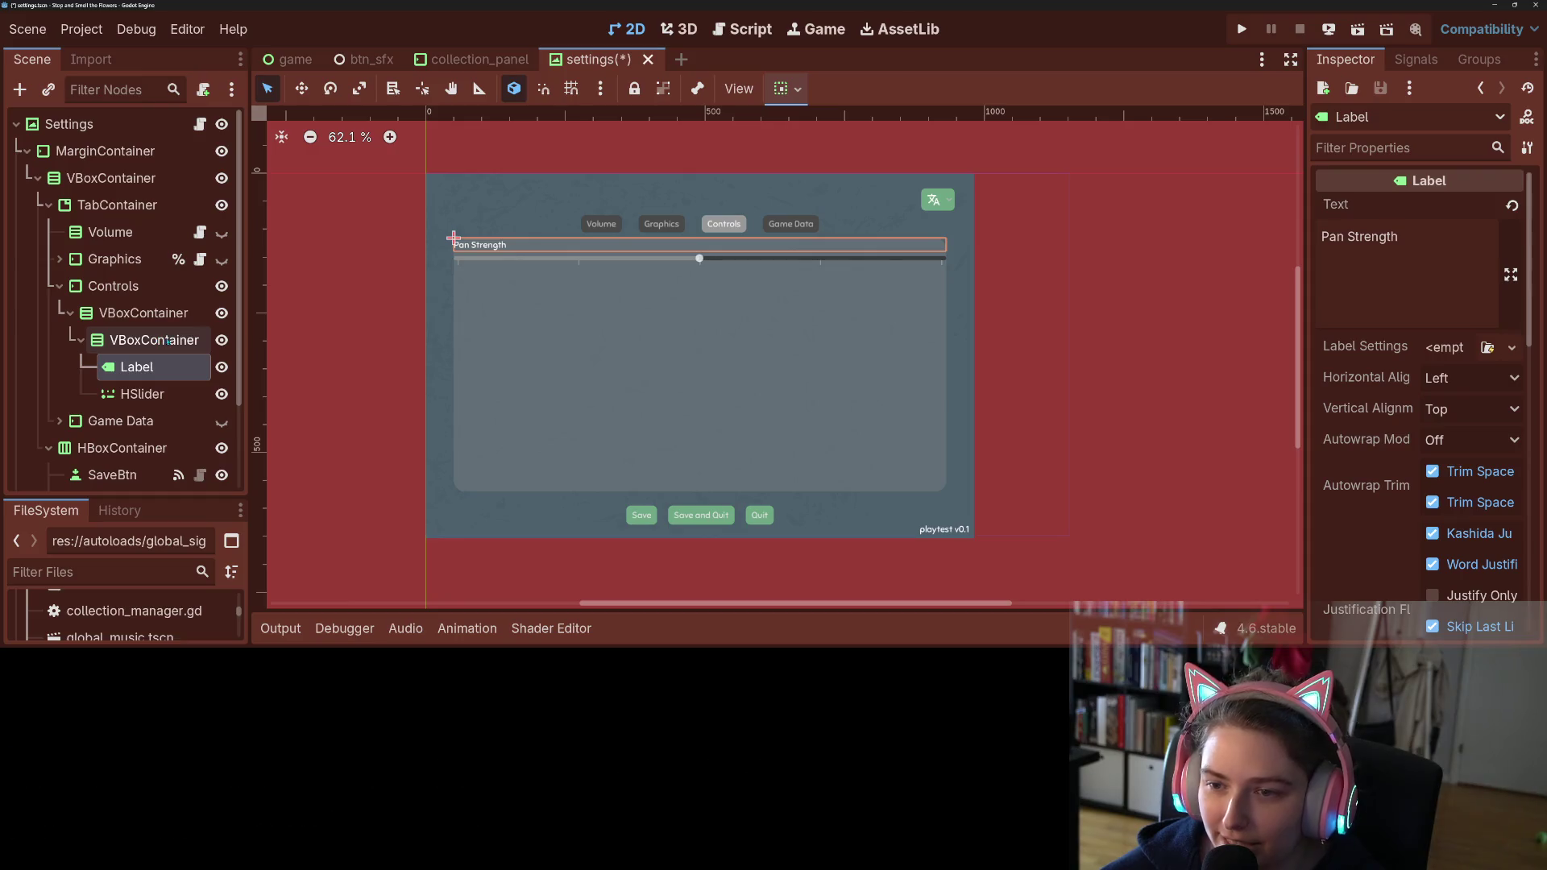
click(141, 394)
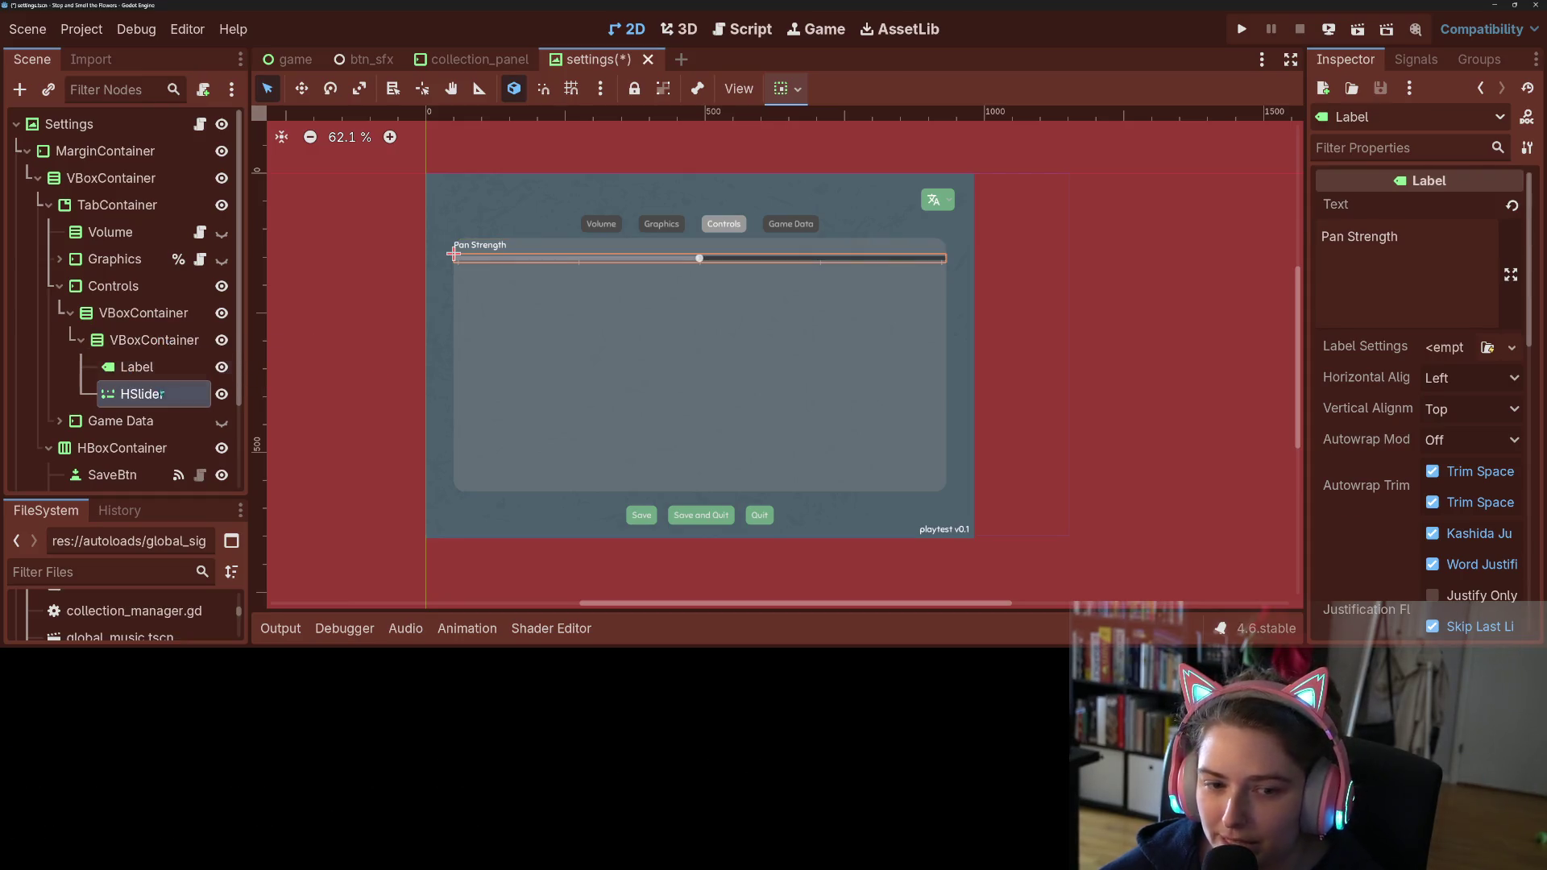
Step: Change the tick position from Center to Both and save the settings scene
click(1466, 271)
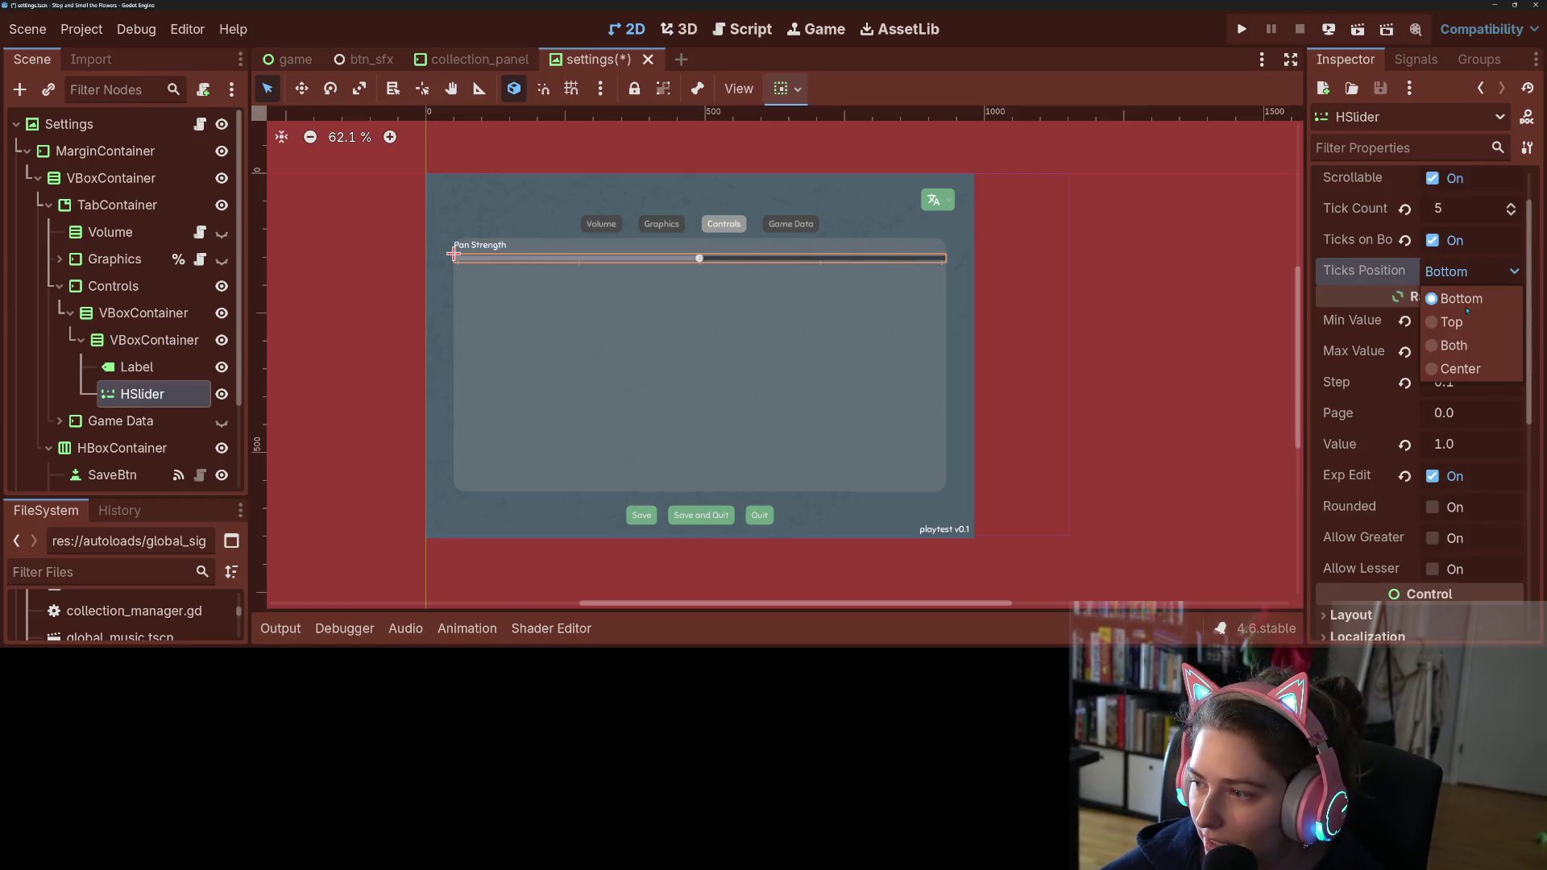
click(1473, 364)
click(1028, 375)
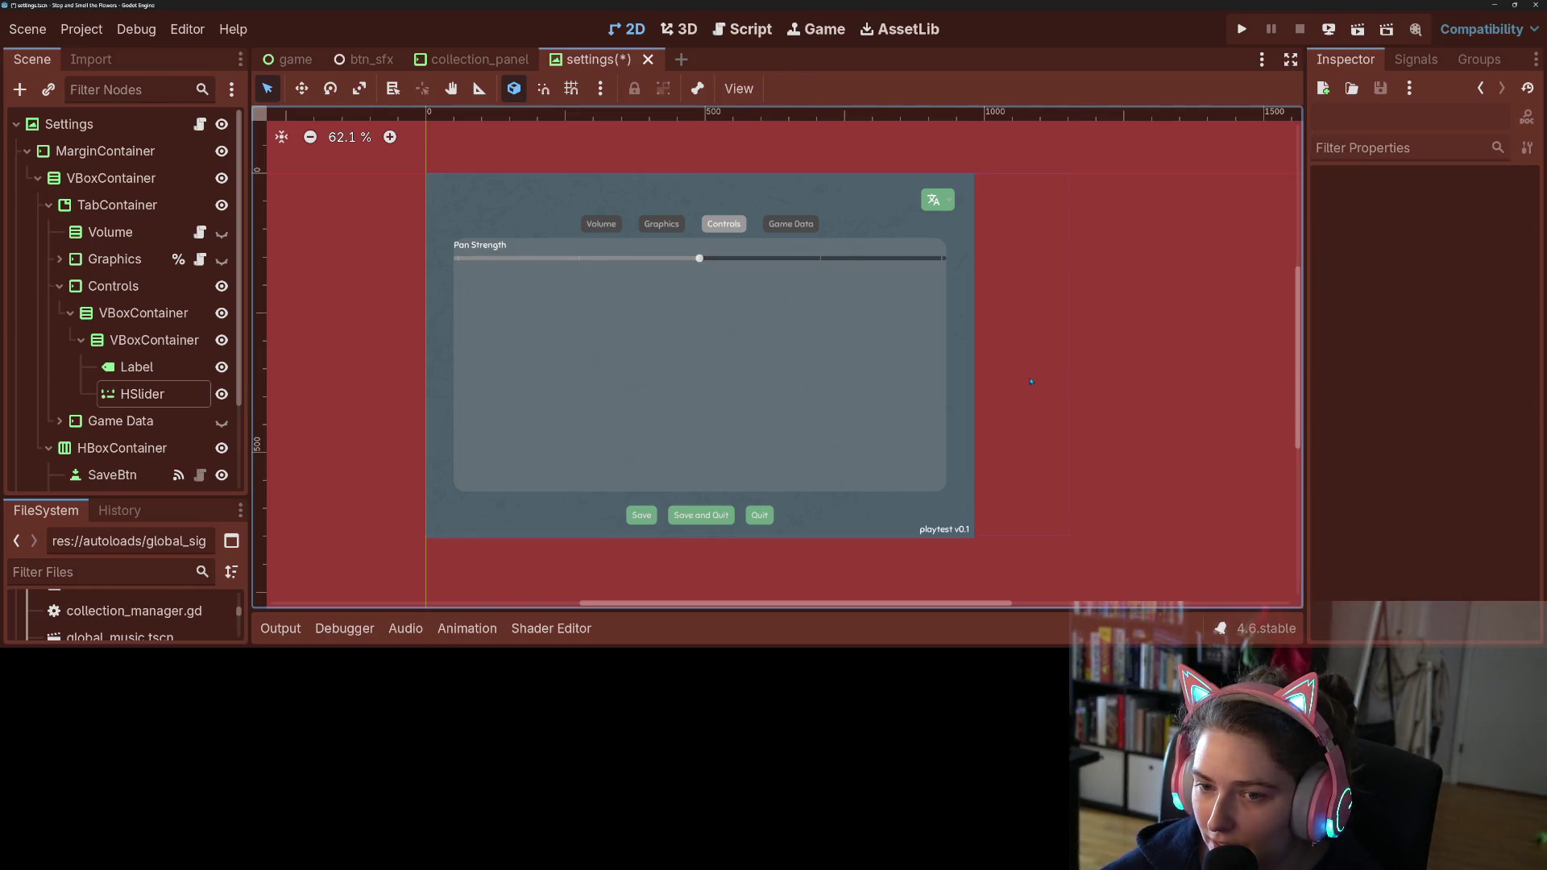
click(1470, 271)
click(1453, 345)
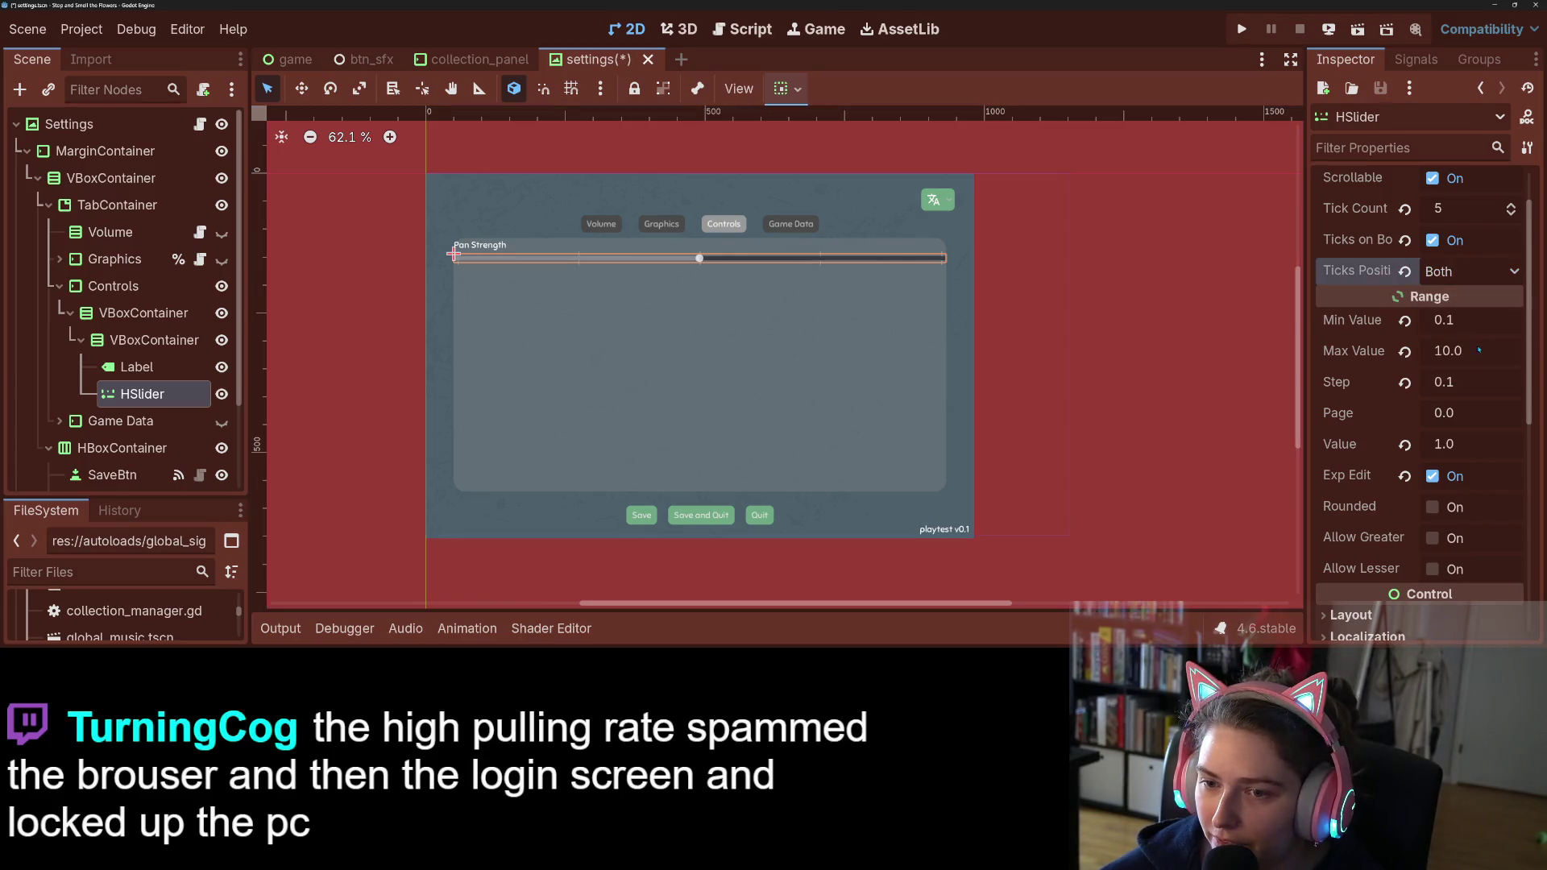
click(1077, 323)
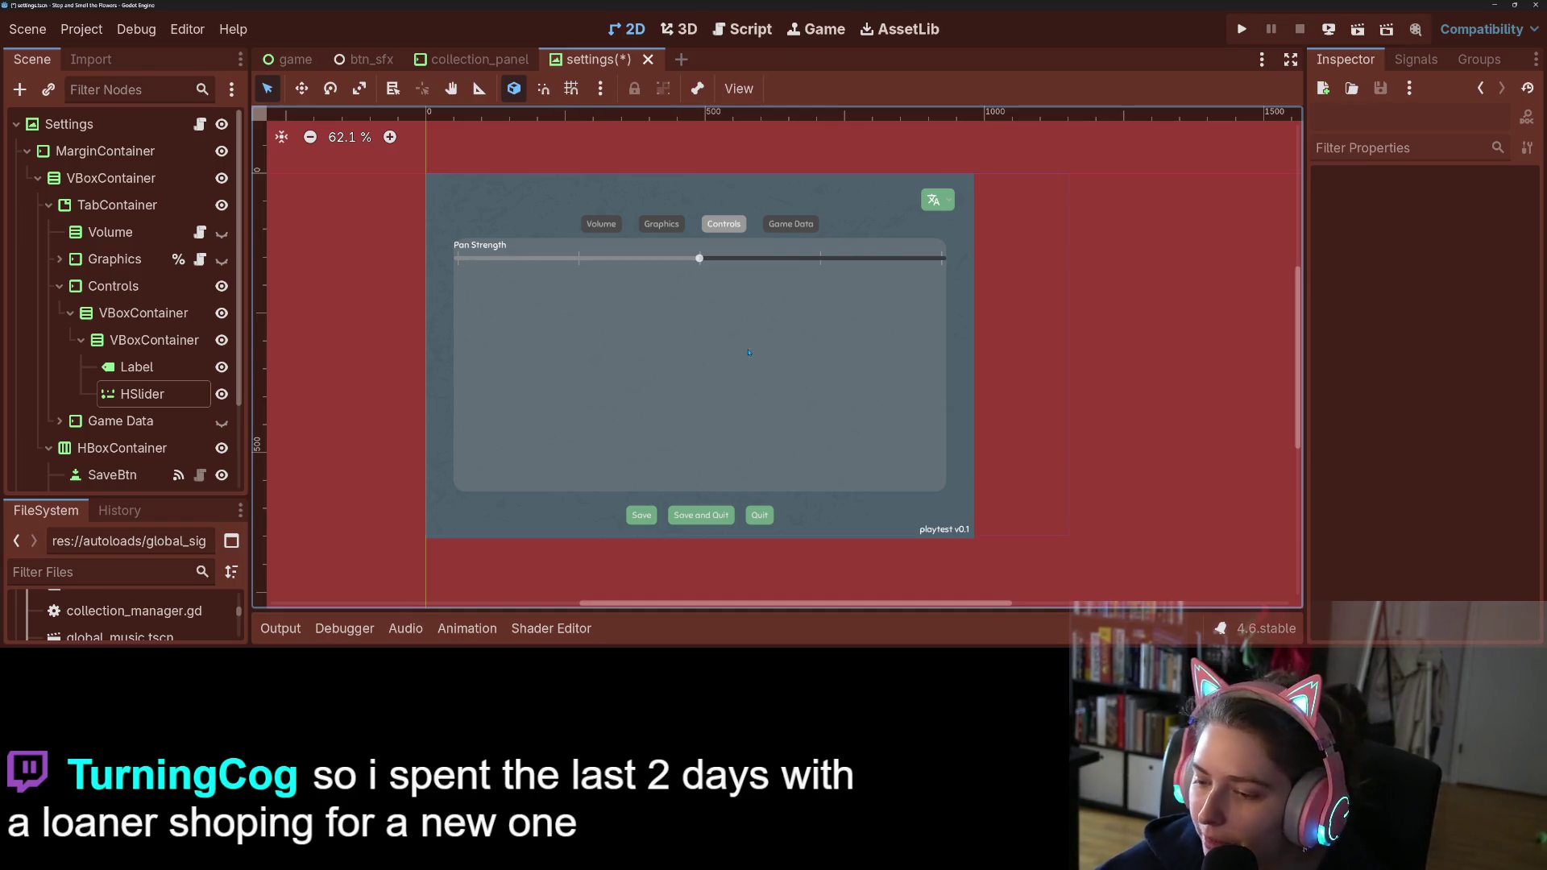
key(ctrl+s)
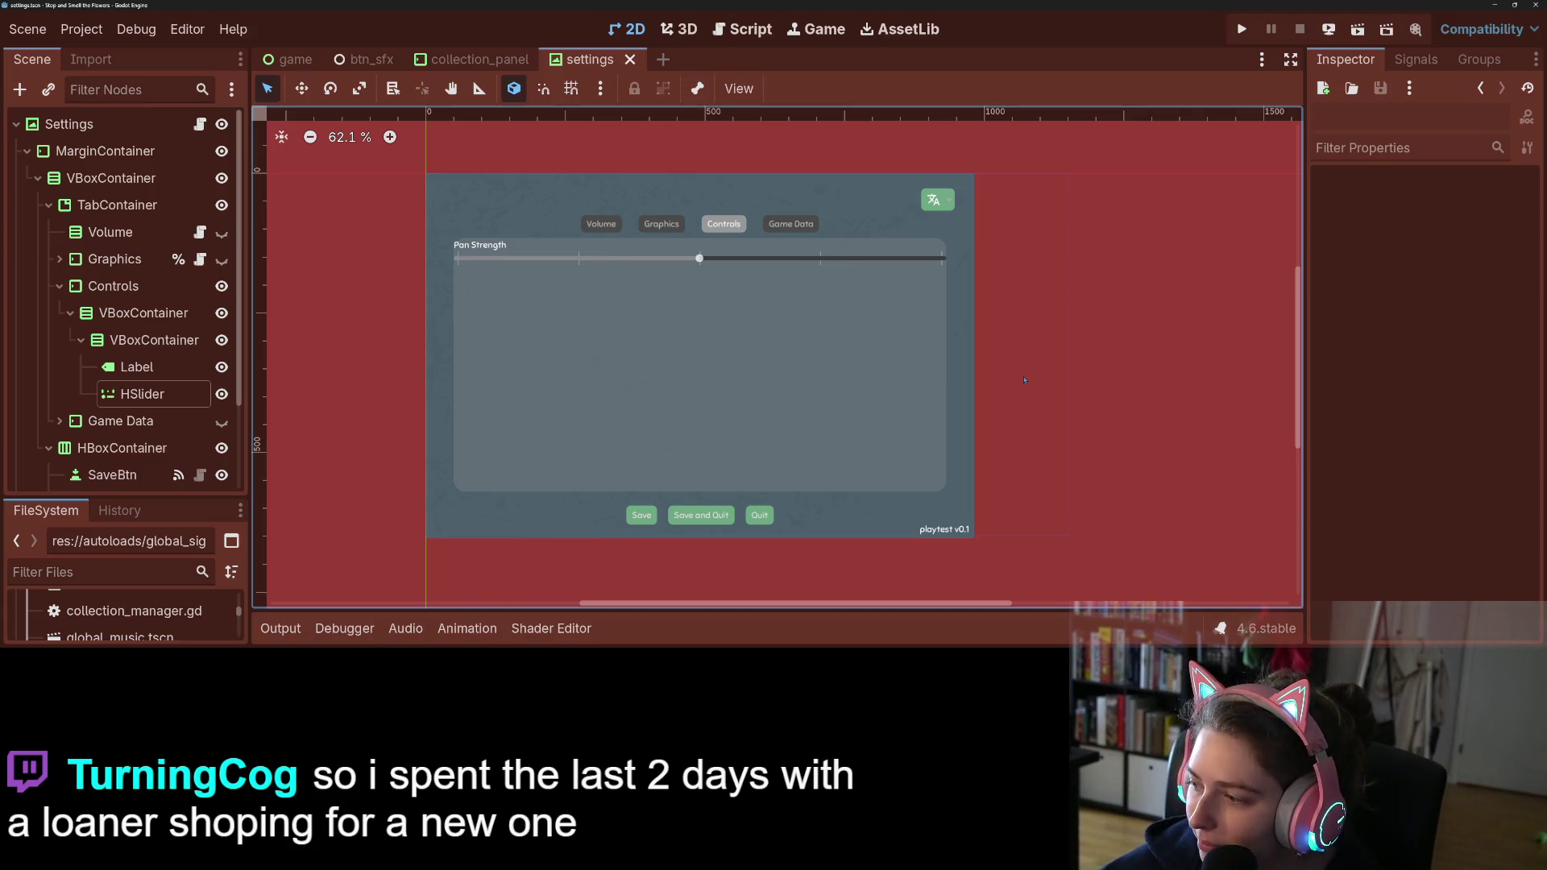
Step: Lowercase the 'S' in the Pan Strength label's text and save the scene
click(910, 392)
click(951, 382)
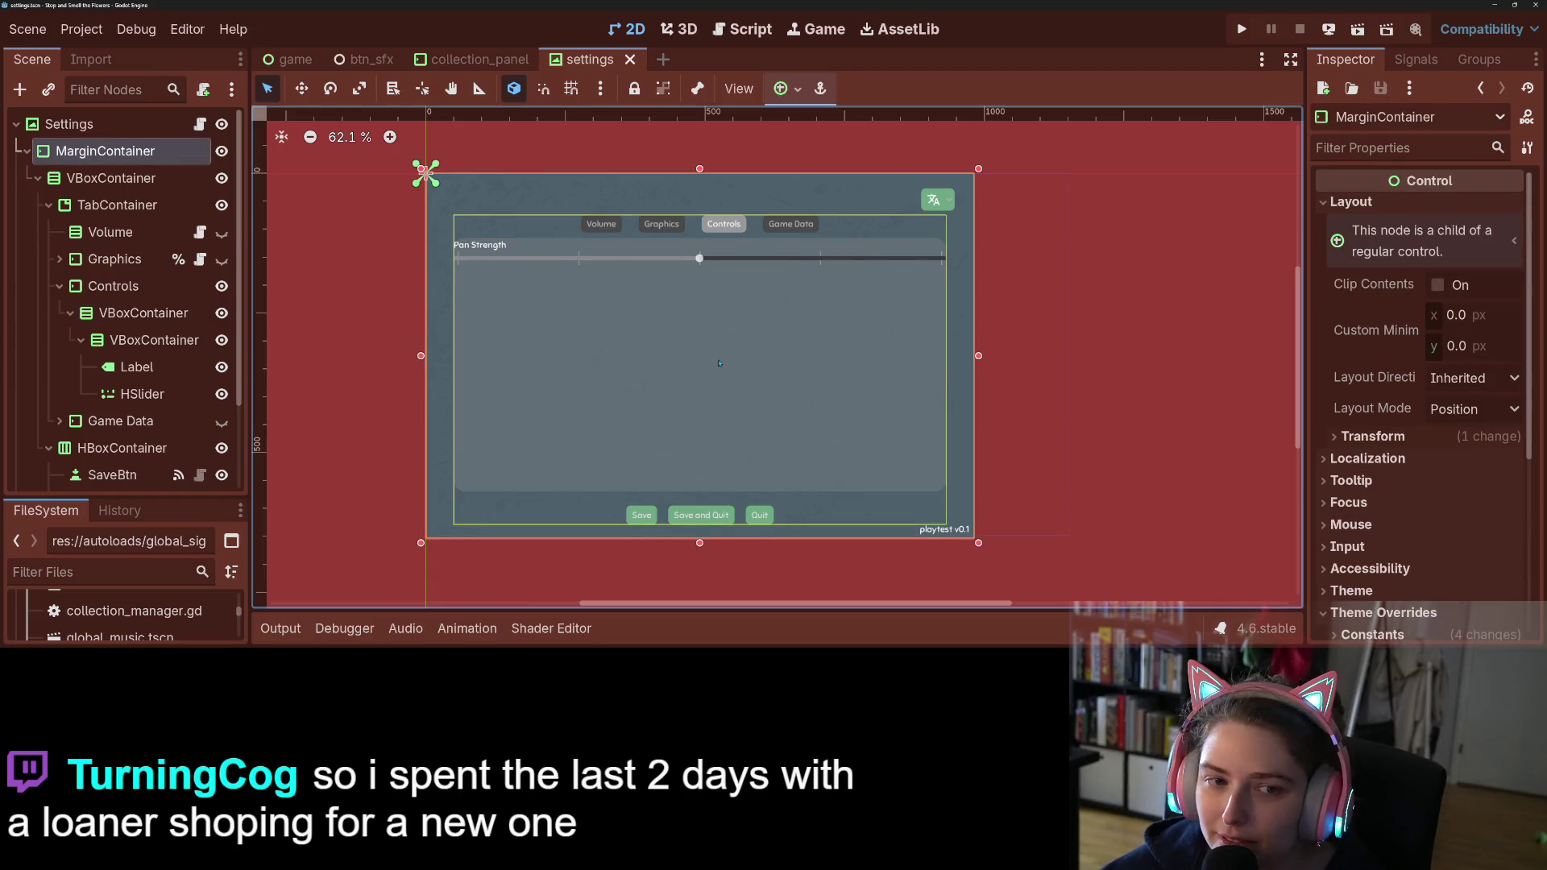
click(614, 433)
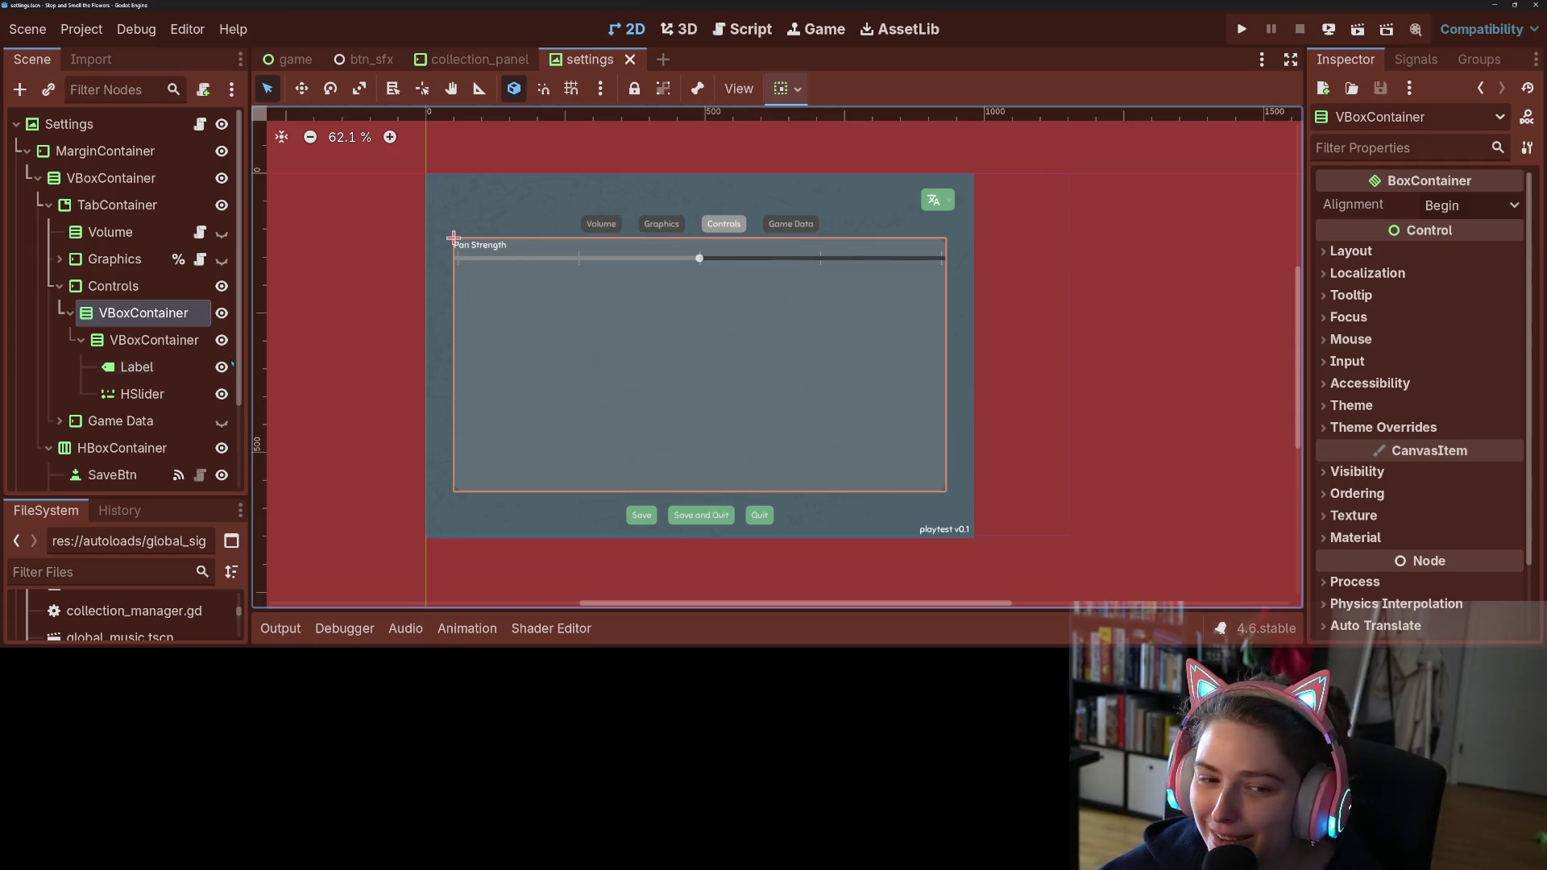
click(174, 371)
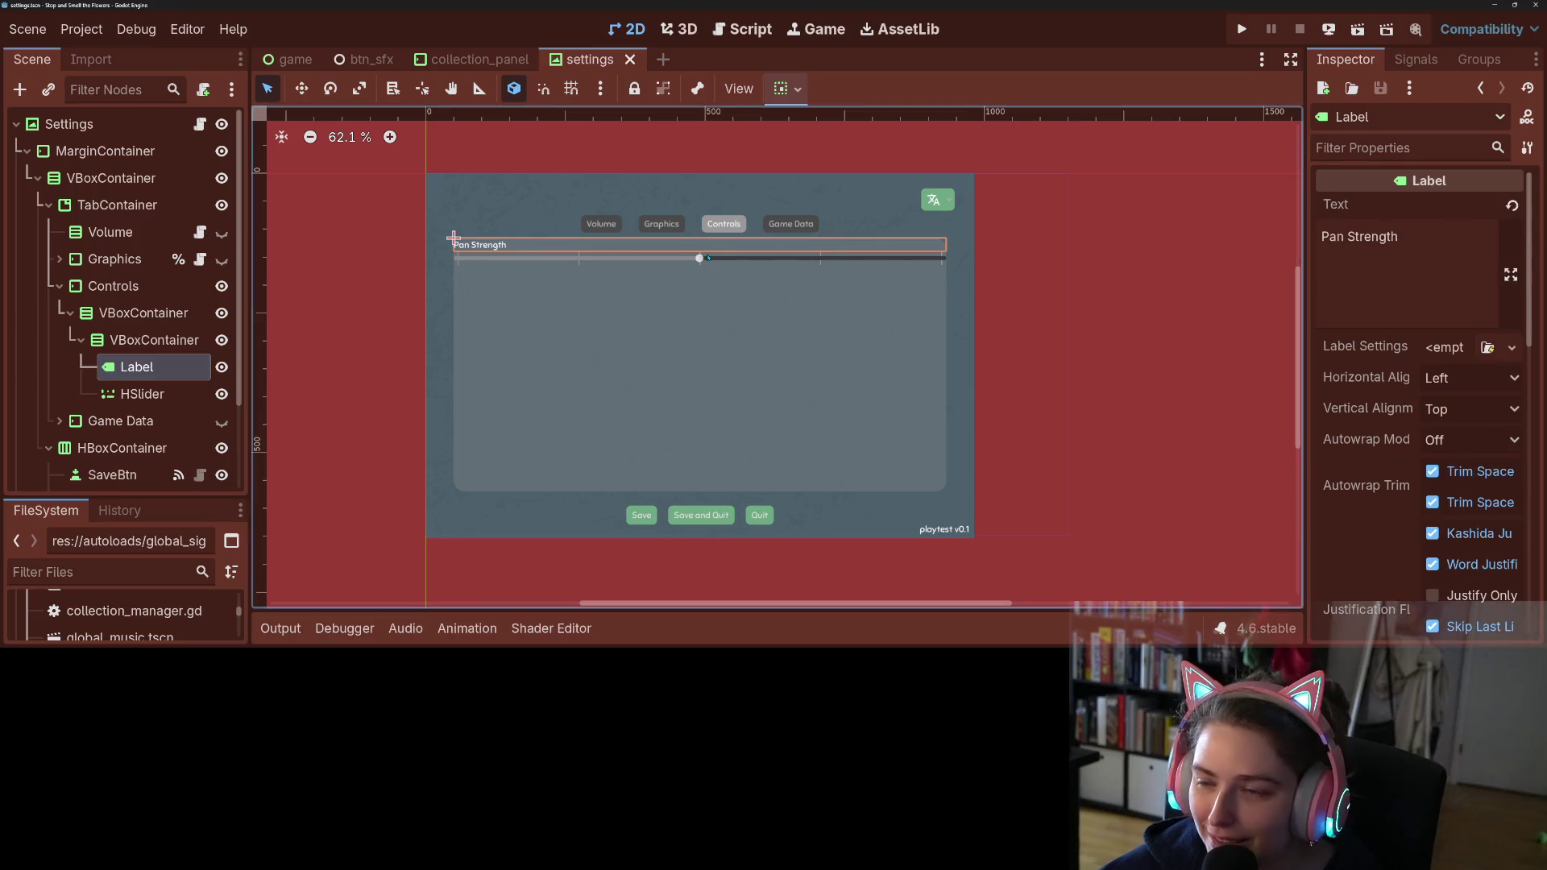
click(1354, 236)
key(BackSpace)
text(s)
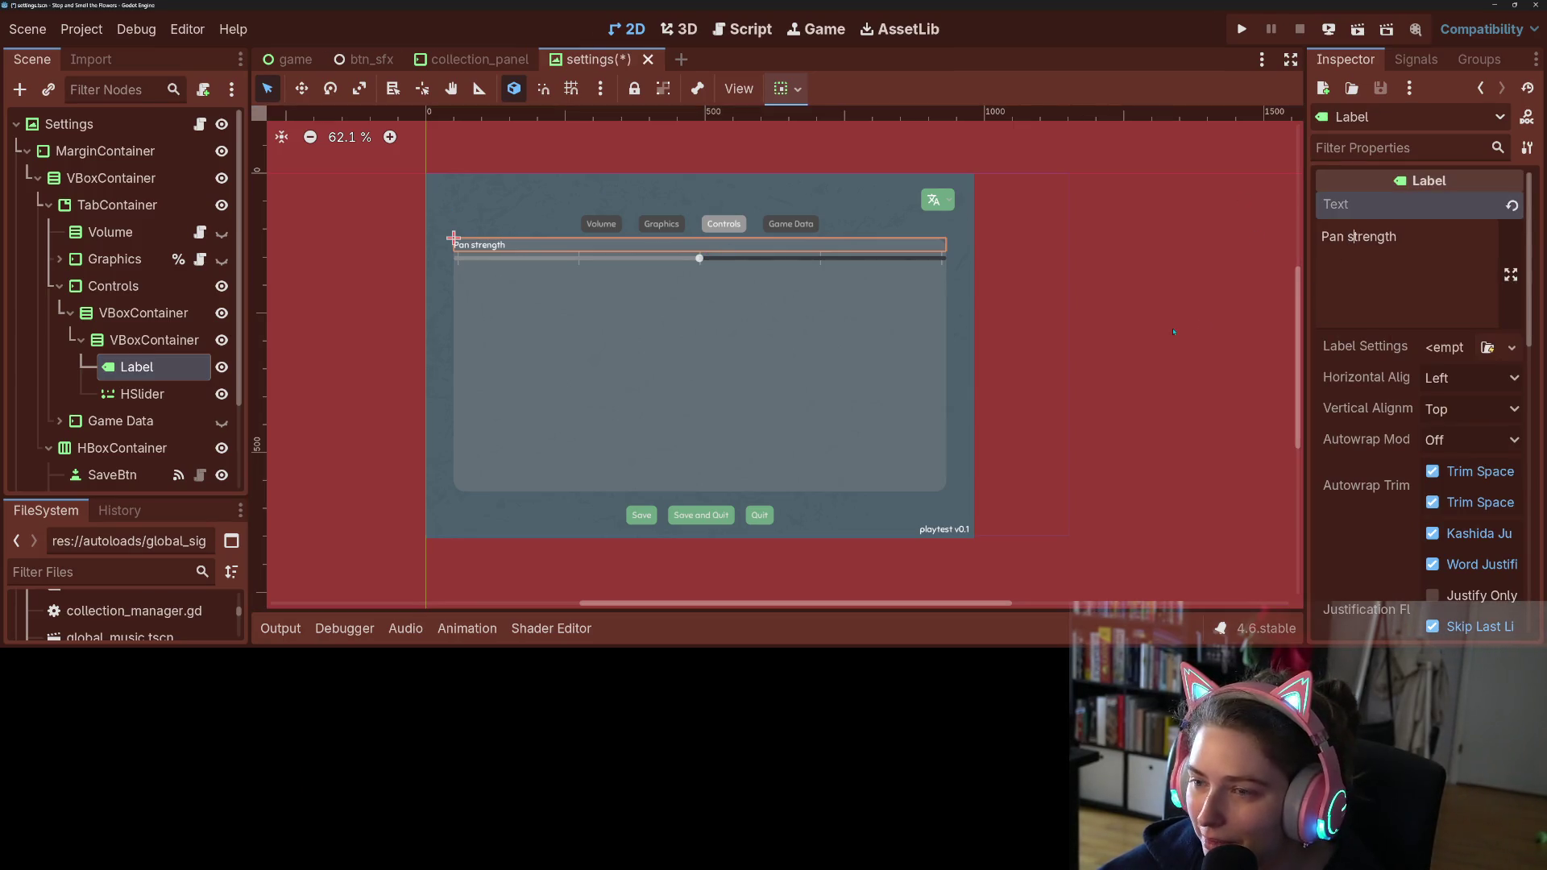
key(ctrl+s)
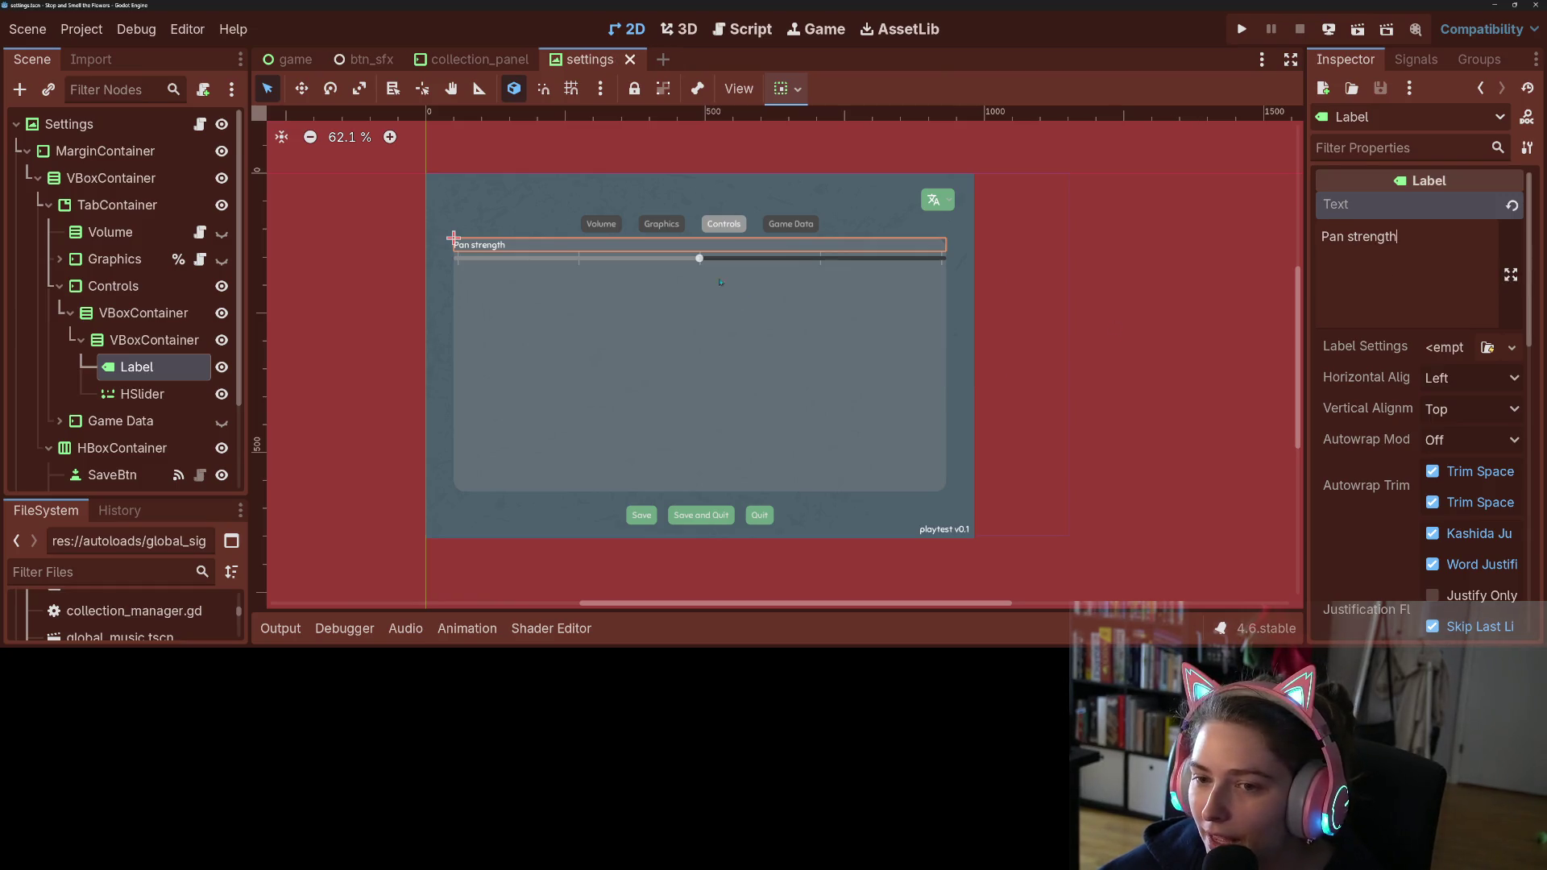
Step: After previewing the other tabs, lowercase the 'p' so the label reads 'pan strength', and save
click(222, 233)
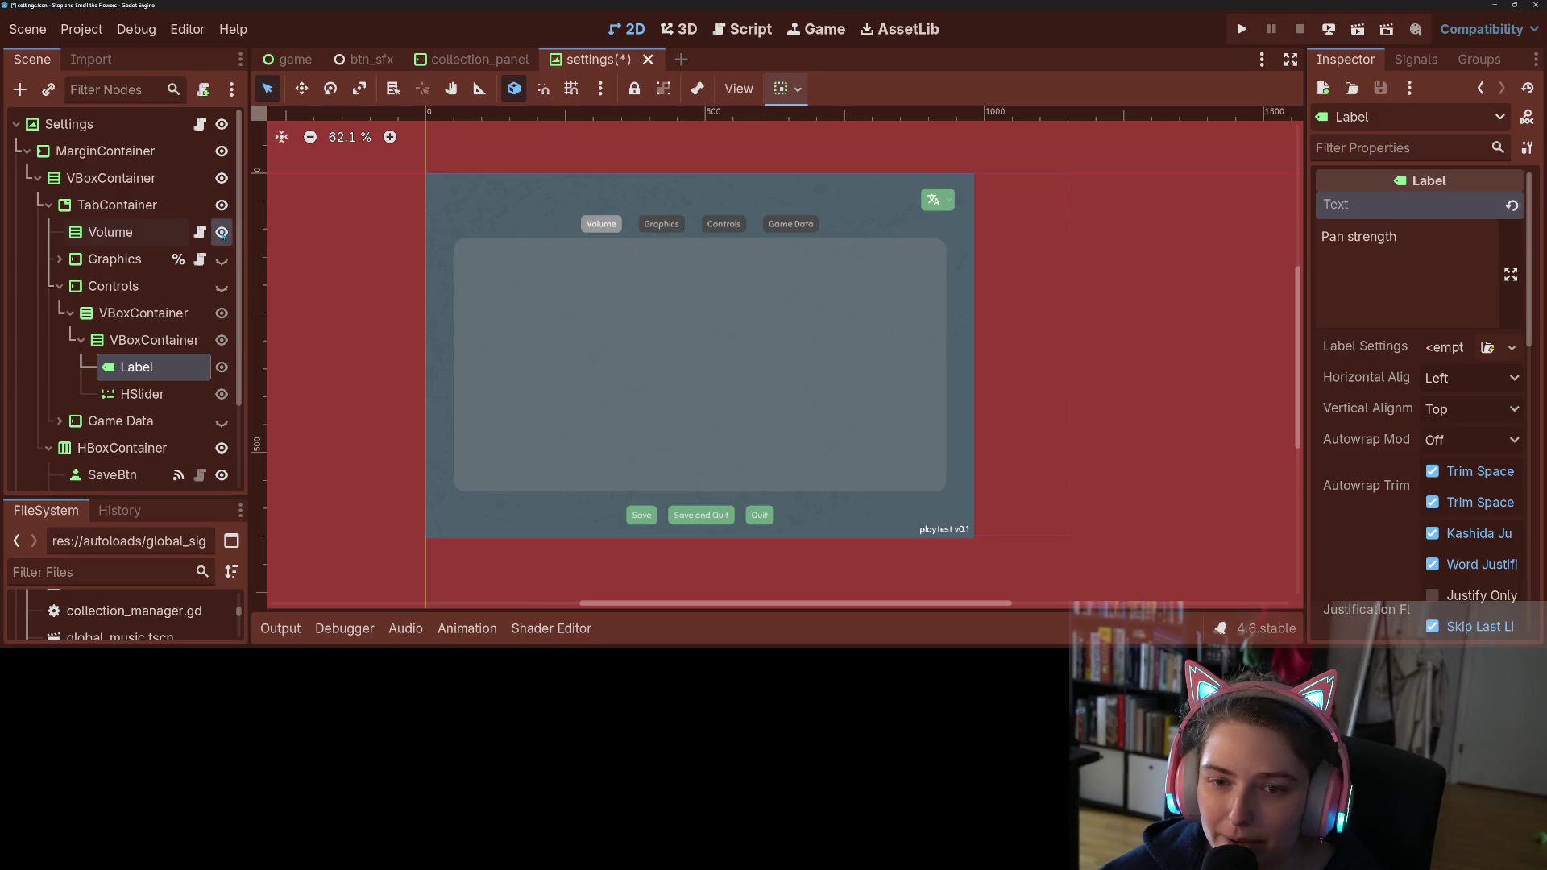
click(222, 260)
click(222, 286)
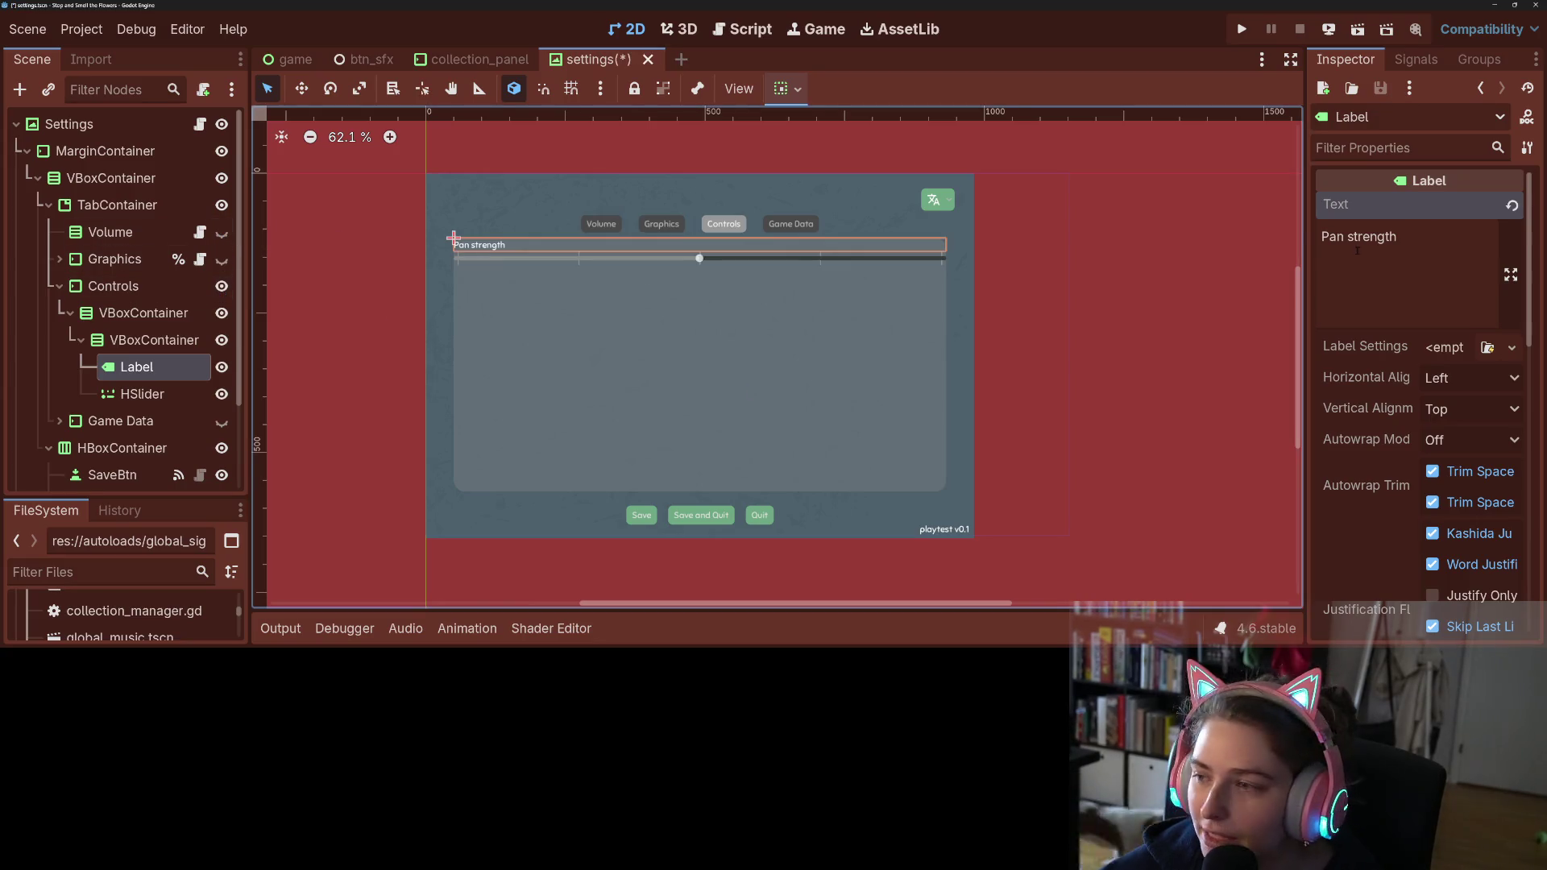
click(1318, 237)
text(p)
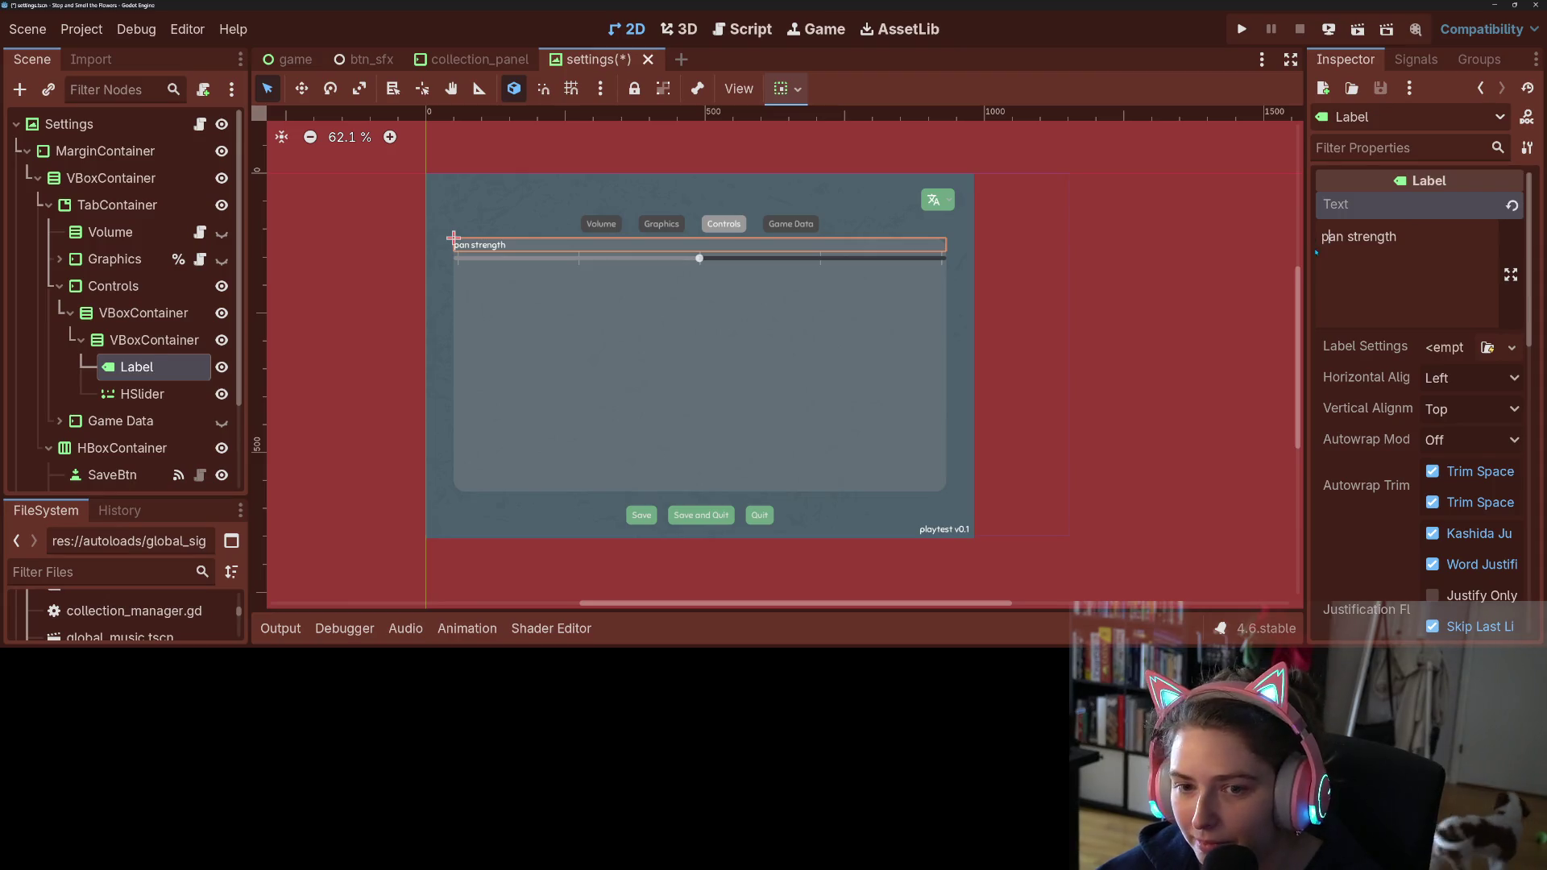
key(ctrl+s)
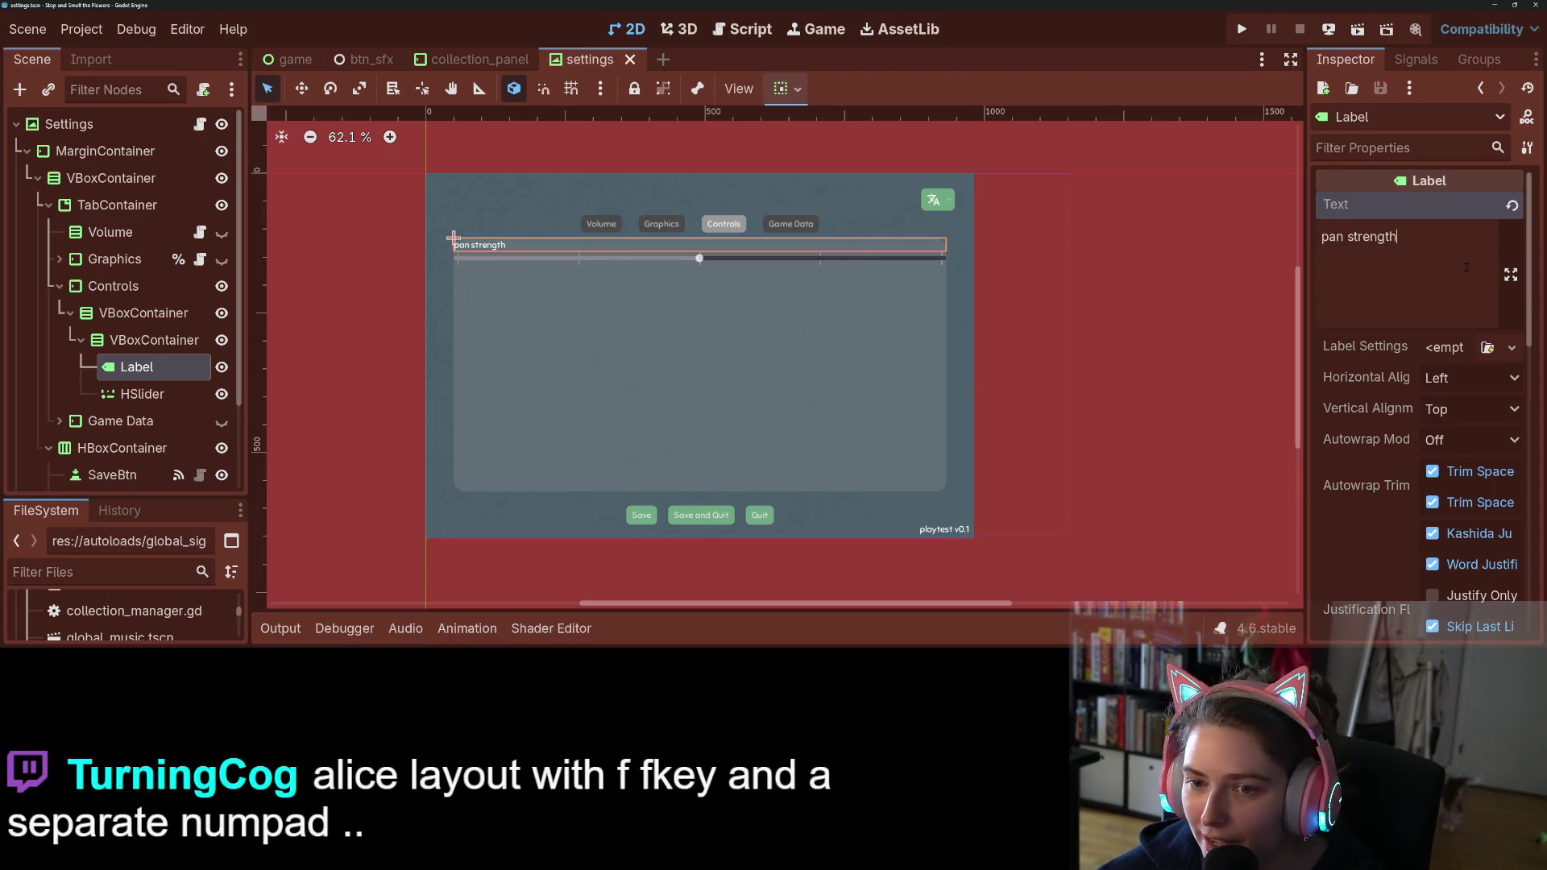
click(993, 393)
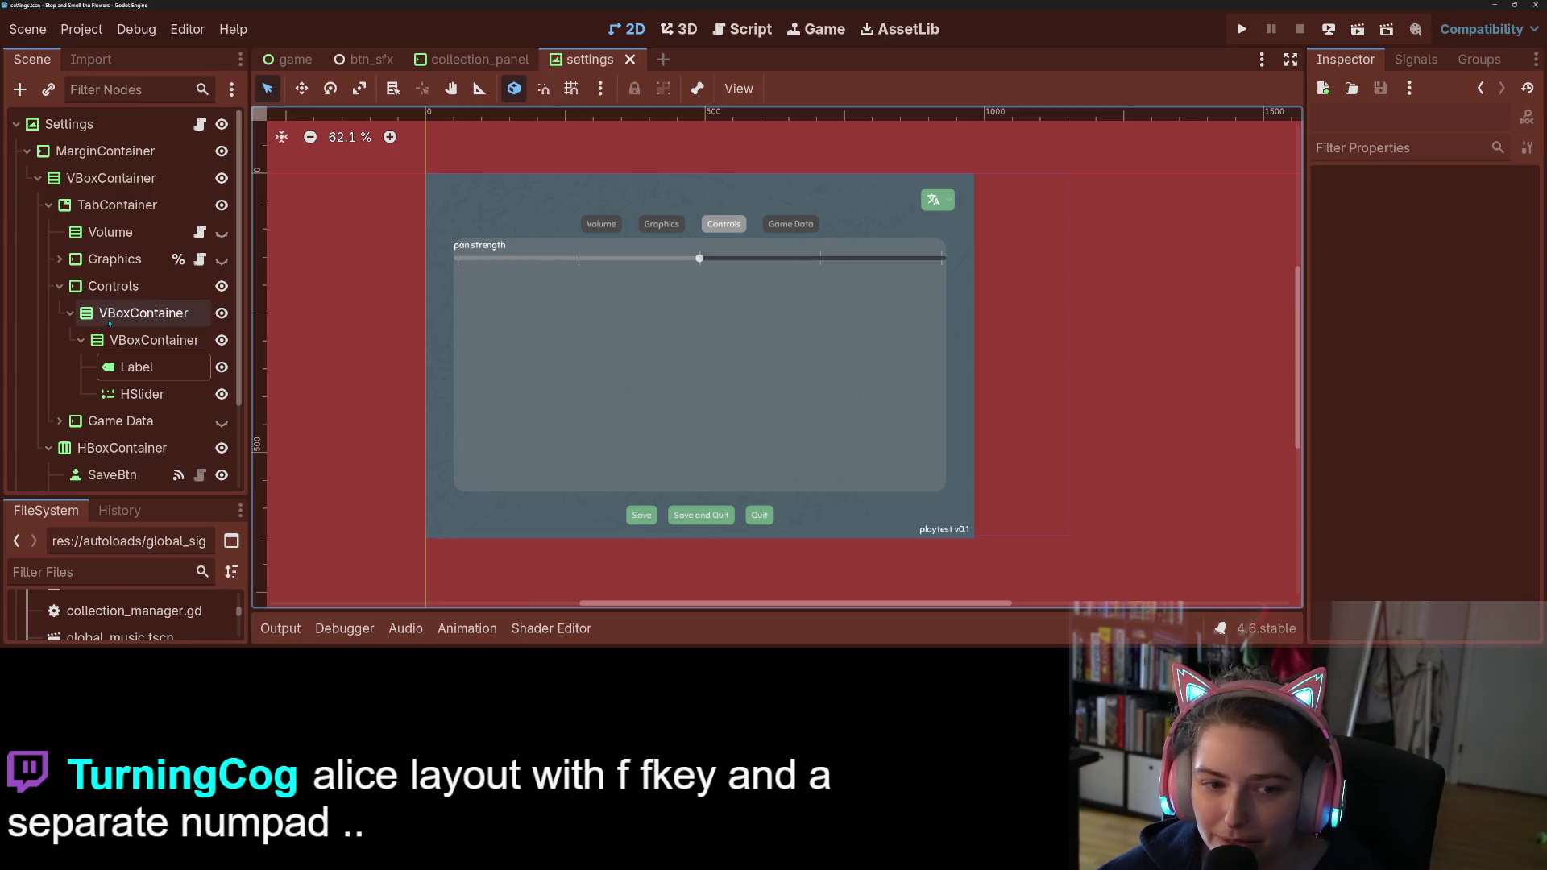
Step: Look up the Graphics tab's margin constants for reference
click(112, 286)
click(114, 259)
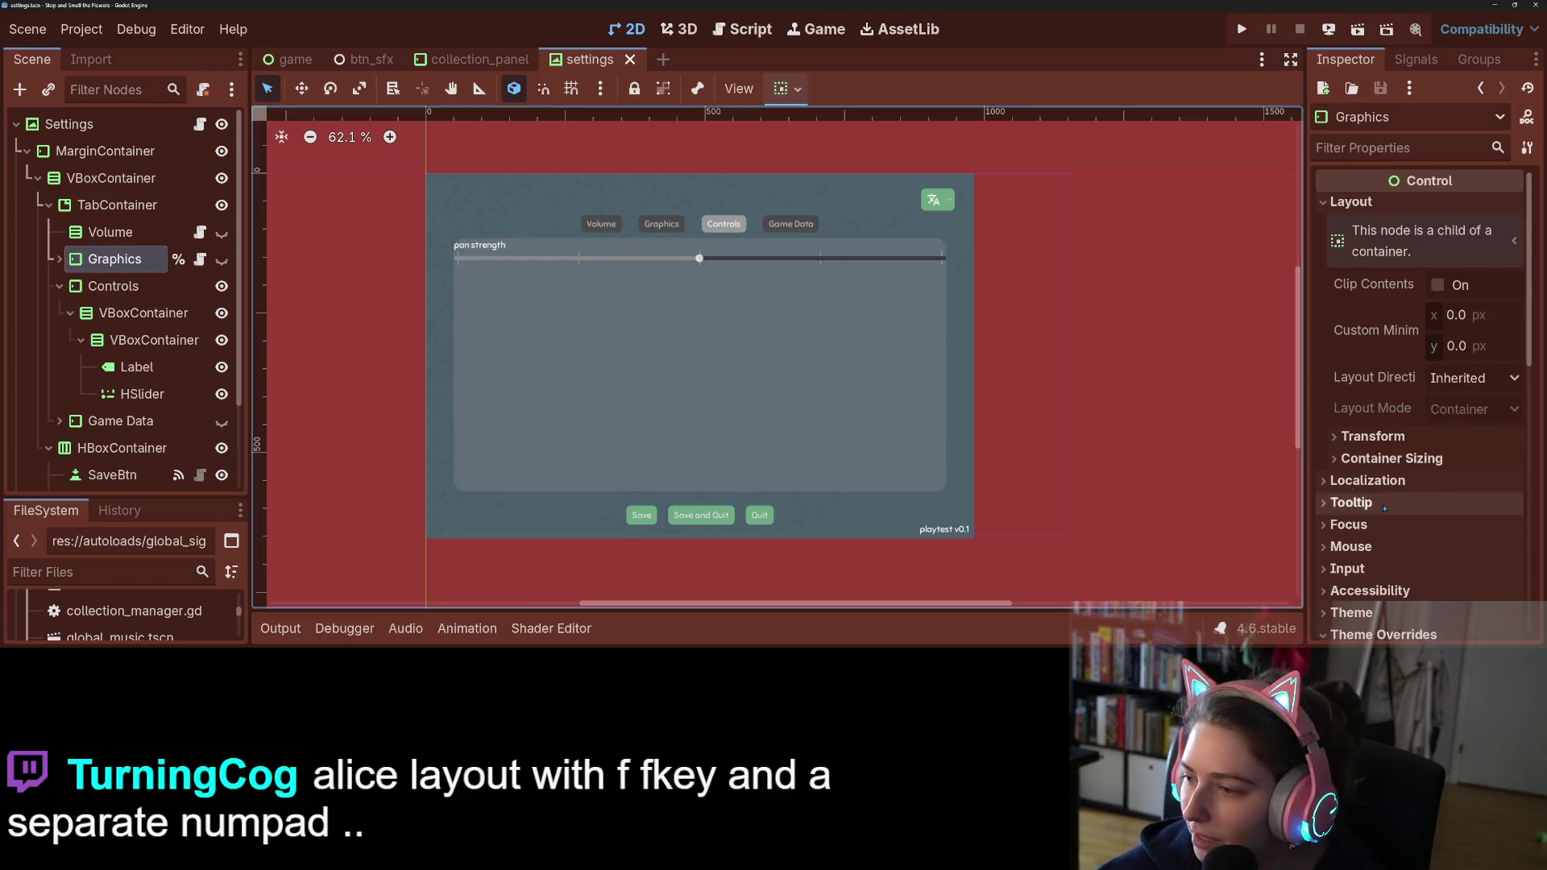
scroll(1383, 385, down, 10)
scroll(1382, 389, up, 8)
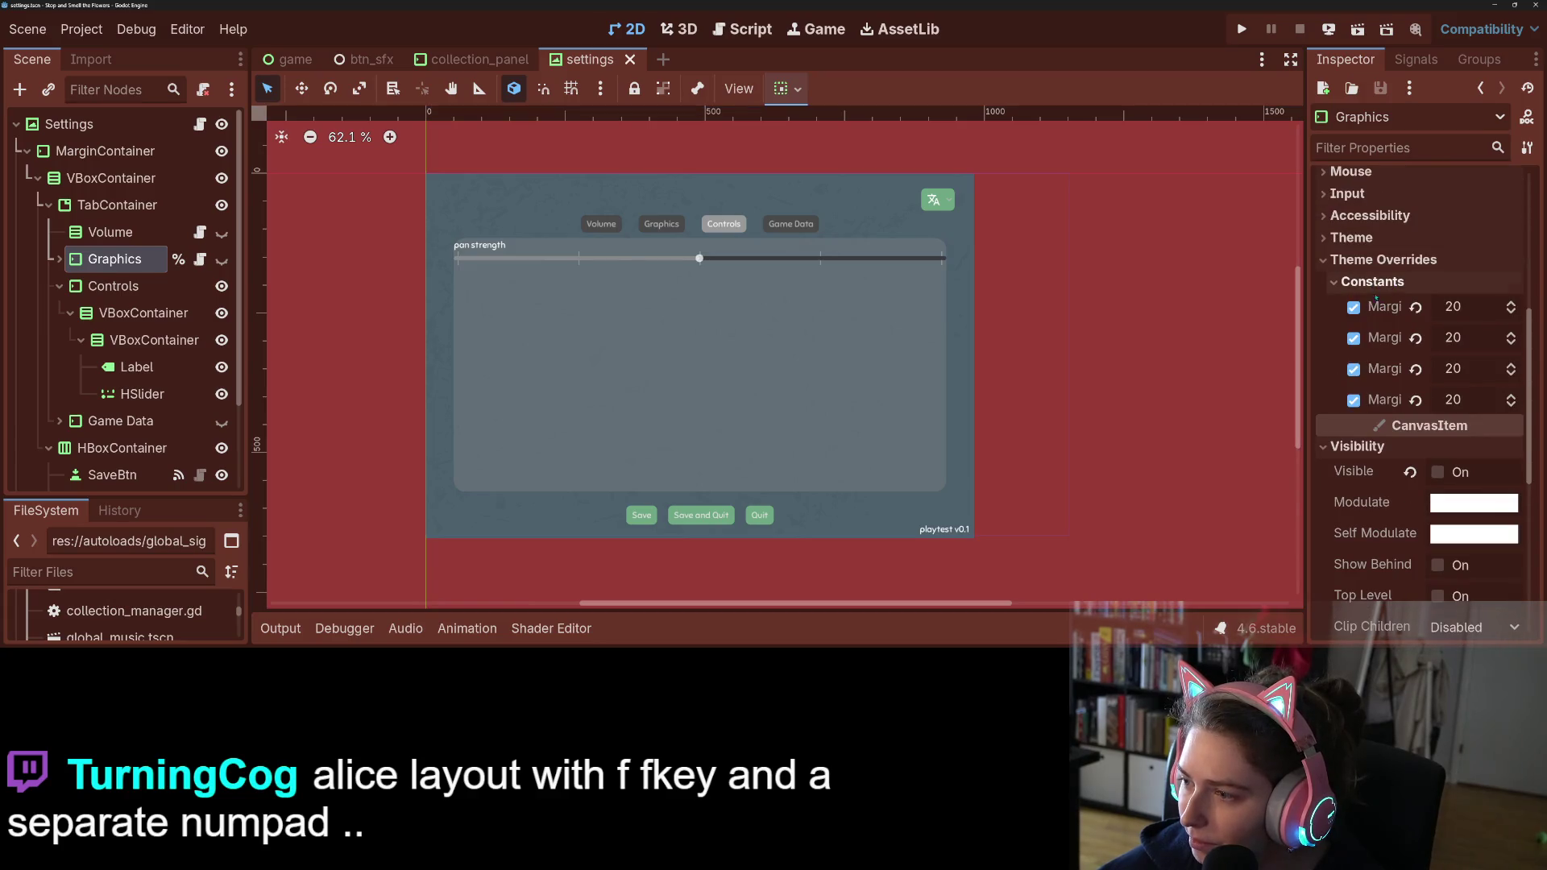
Step: Override the Controls tab's margin constants to 20 on all sides and save
click(113, 286)
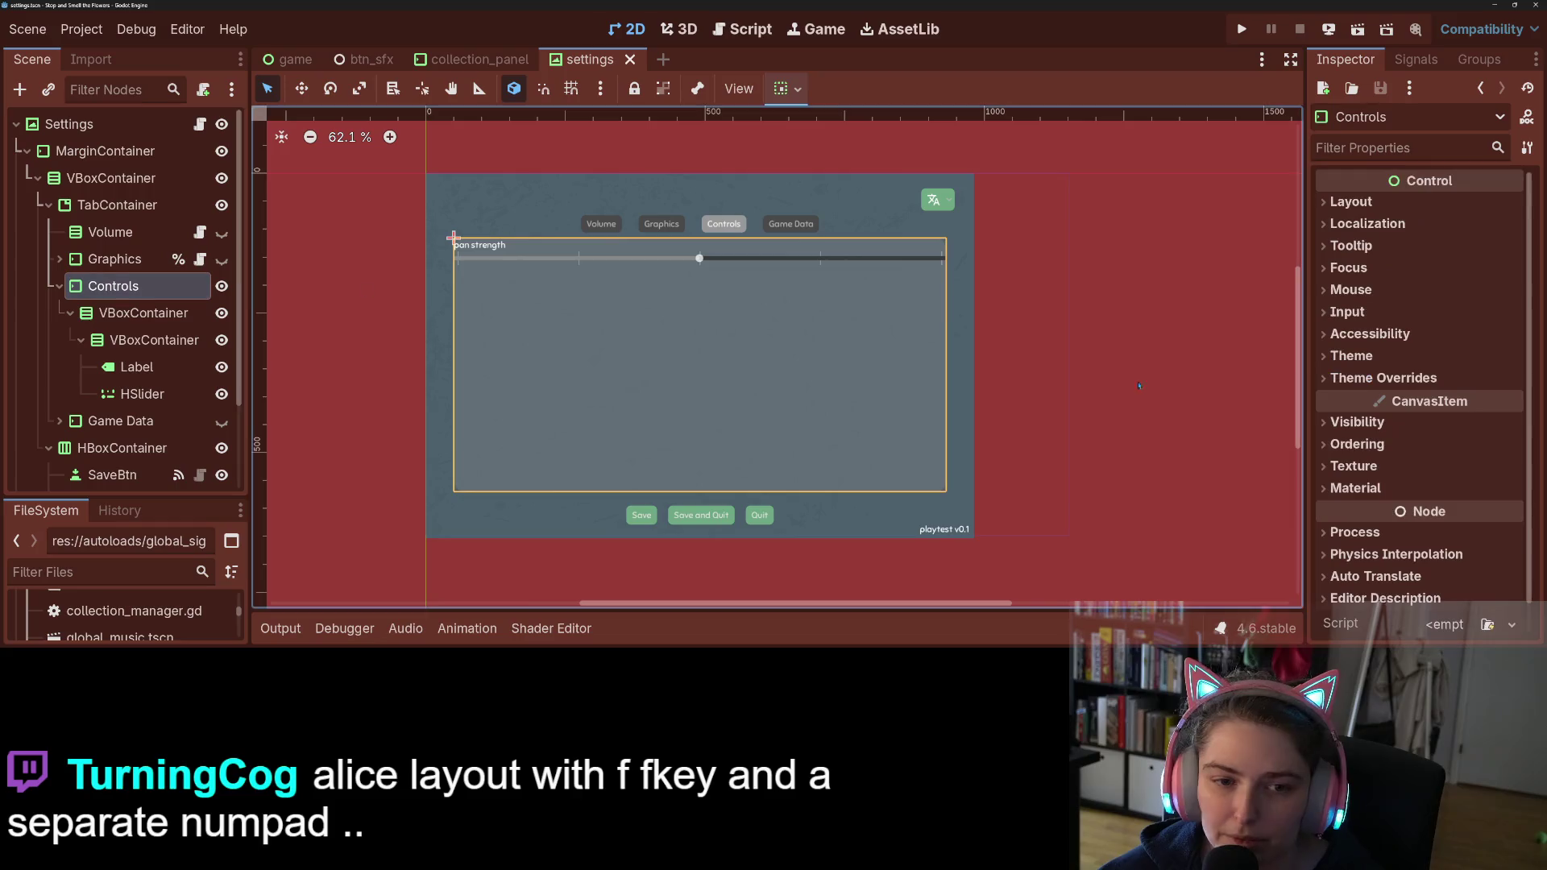
click(1383, 377)
click(1372, 399)
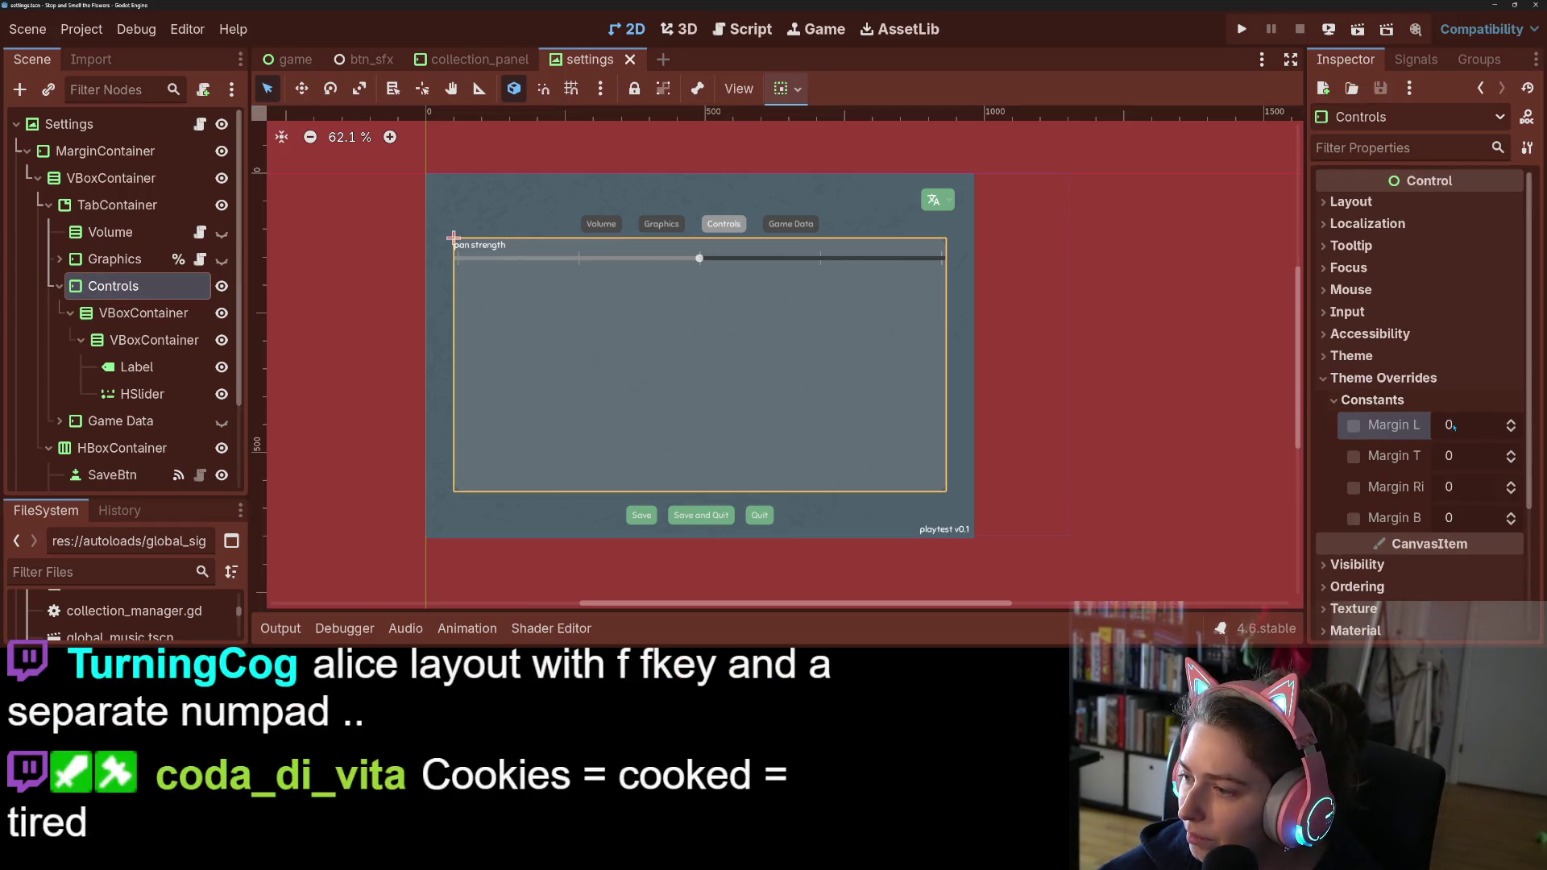
click(1450, 424)
text(20)
key(Tab)
text(20)
key(Tab)
text(20)
key(Tab)
text(20)
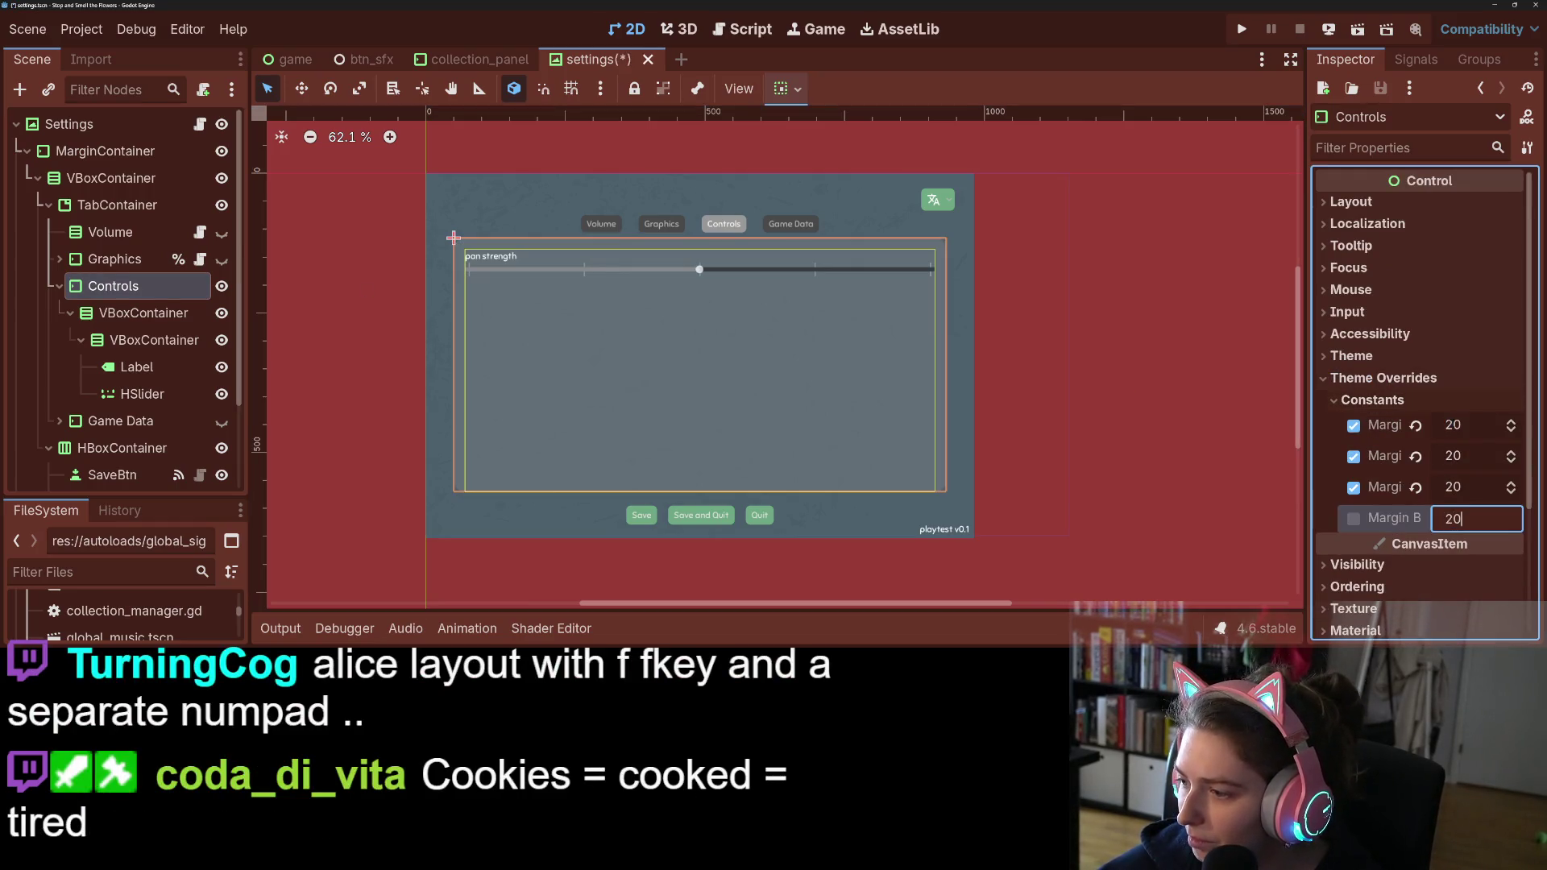
key(Return)
click(1046, 486)
key(ctrl+s)
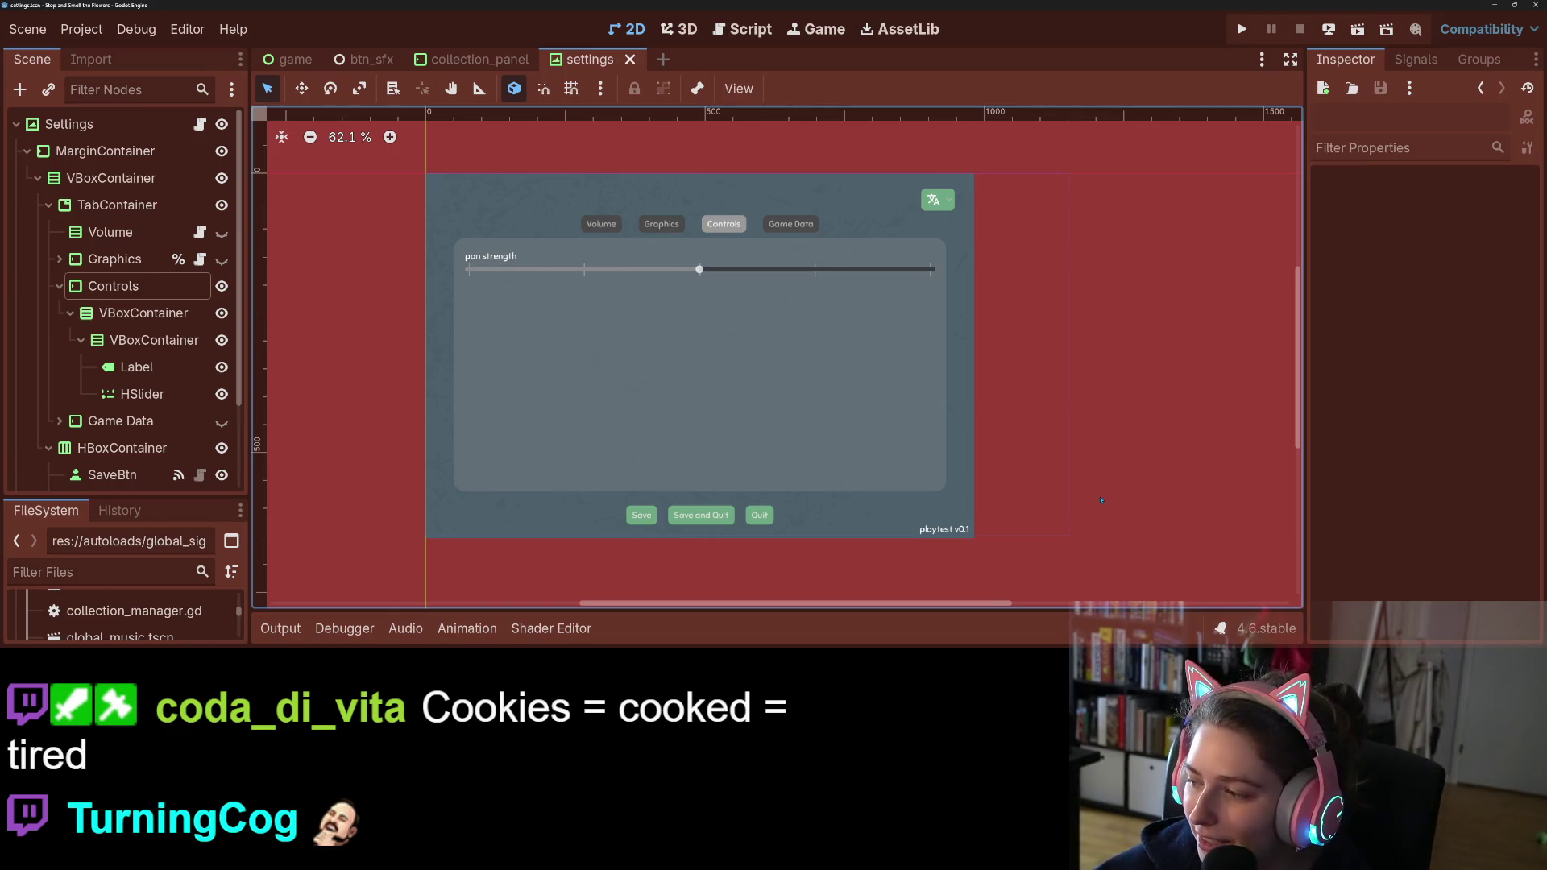
Step: Inspect the Controls child containers and the pan strength label's text, then switch to the sheet
click(859, 440)
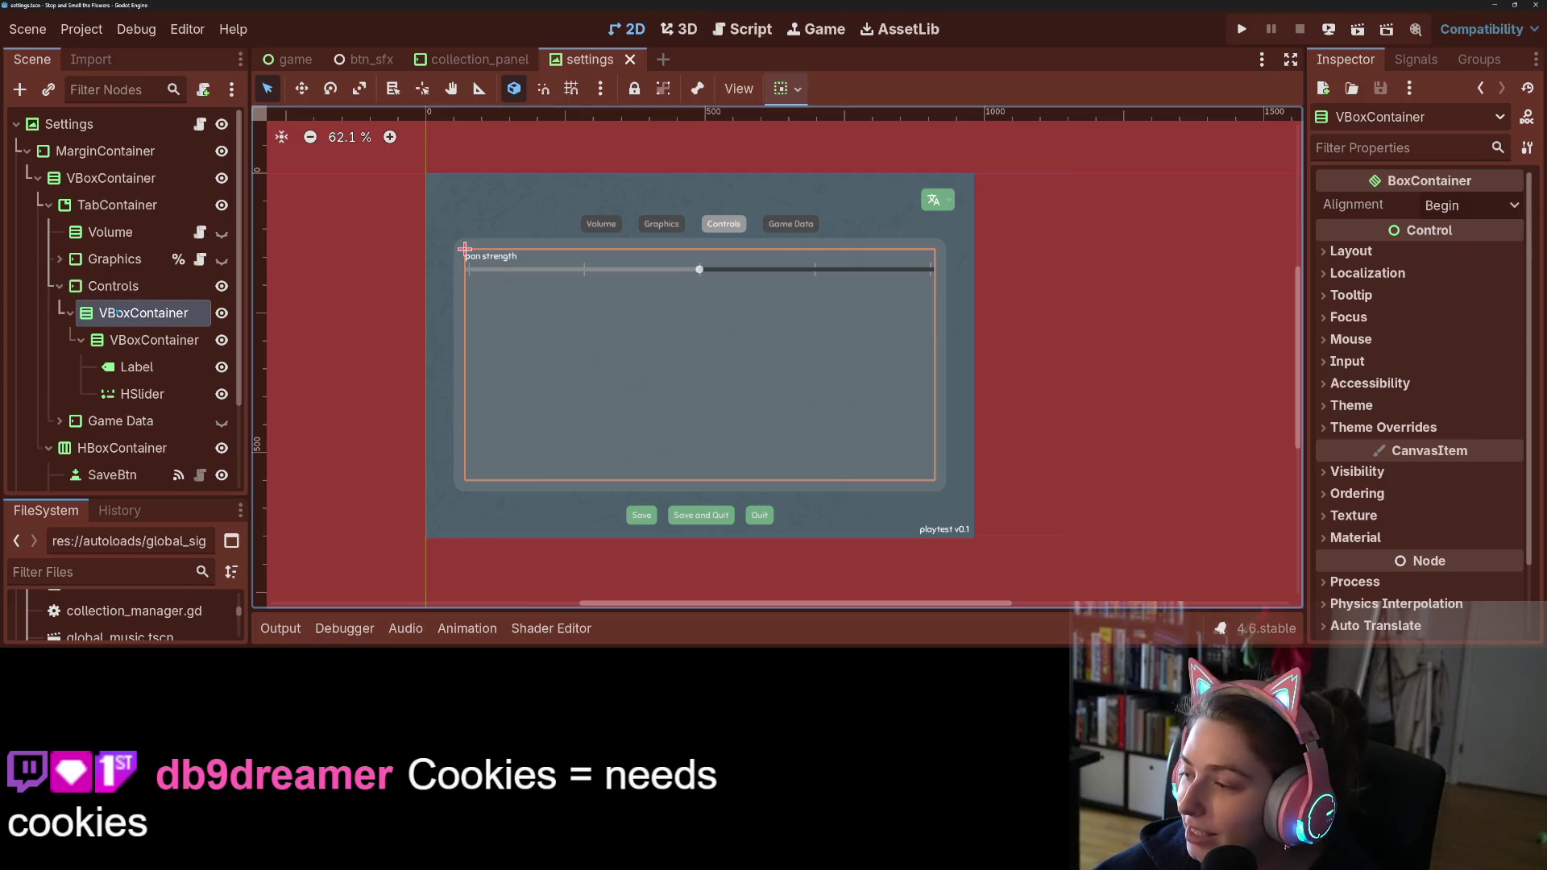
click(117, 340)
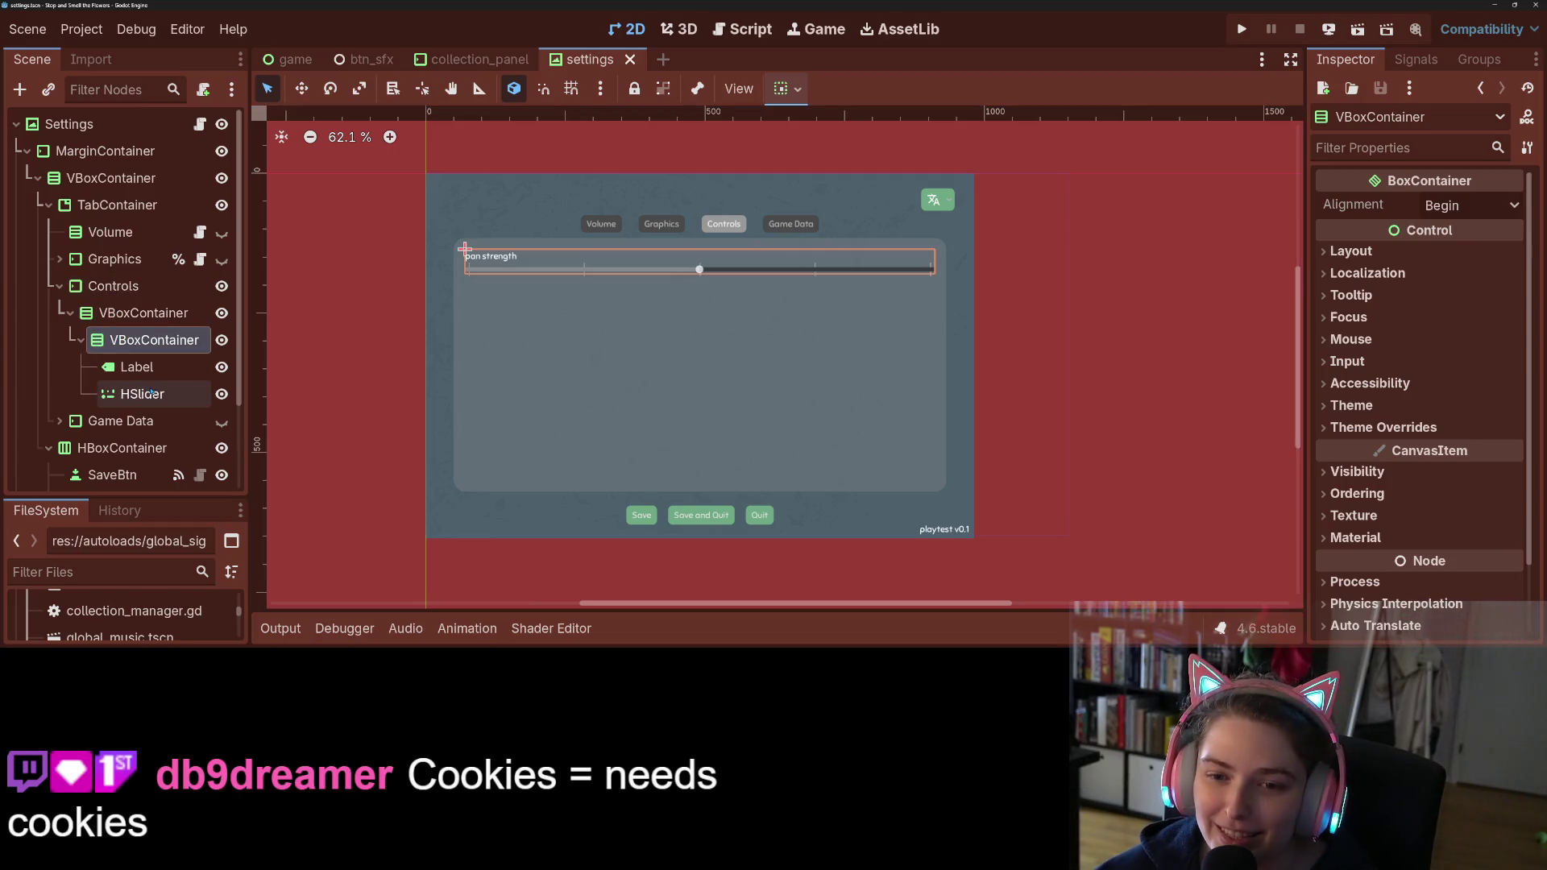
click(133, 367)
click(1358, 236)
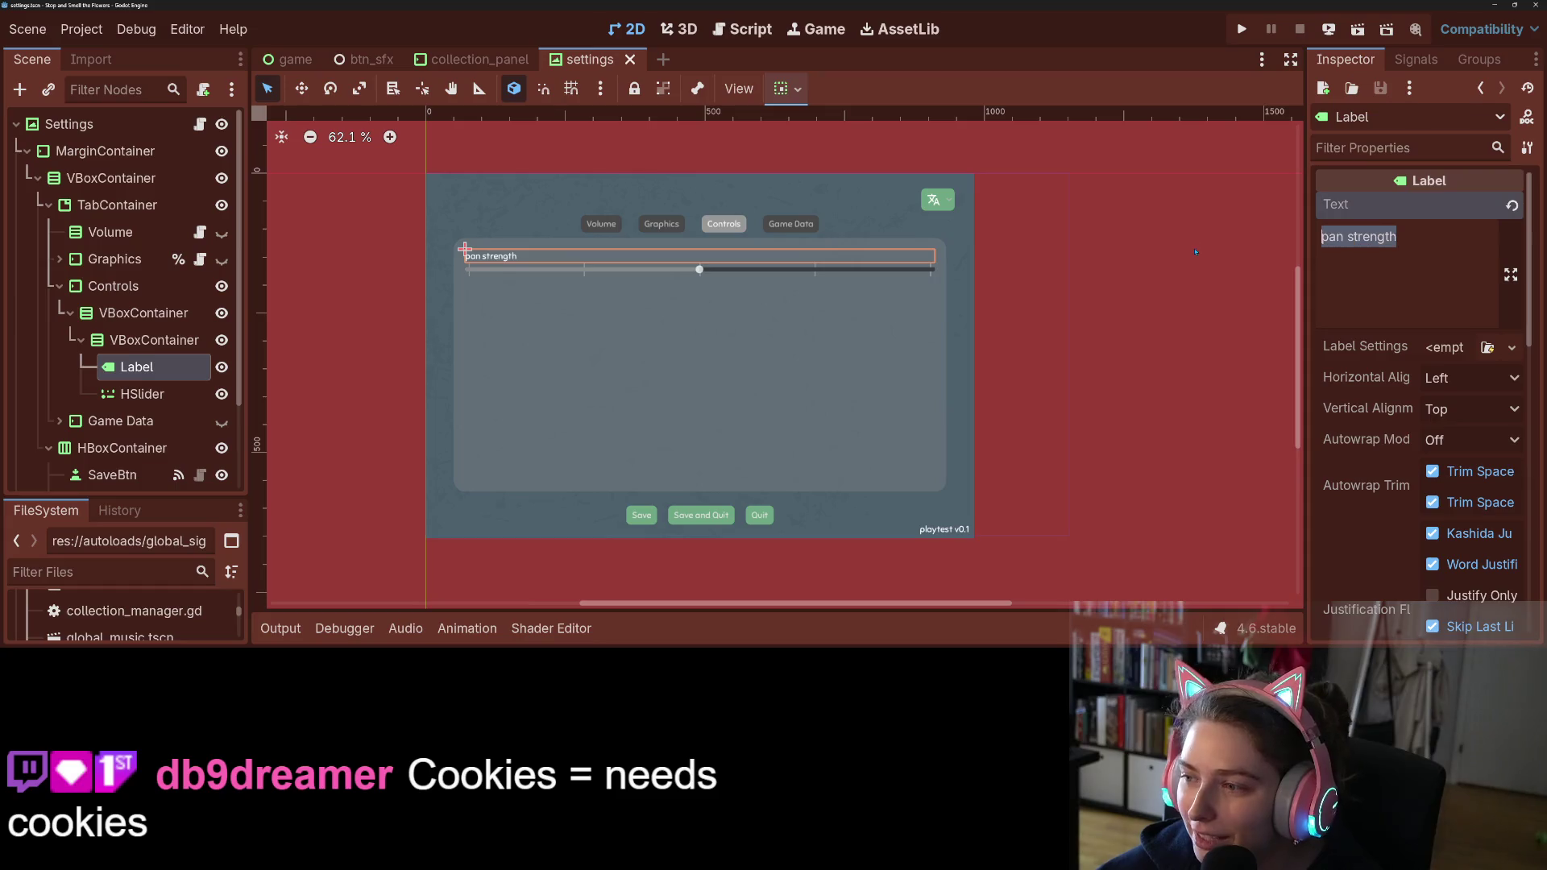
click(1192, 251)
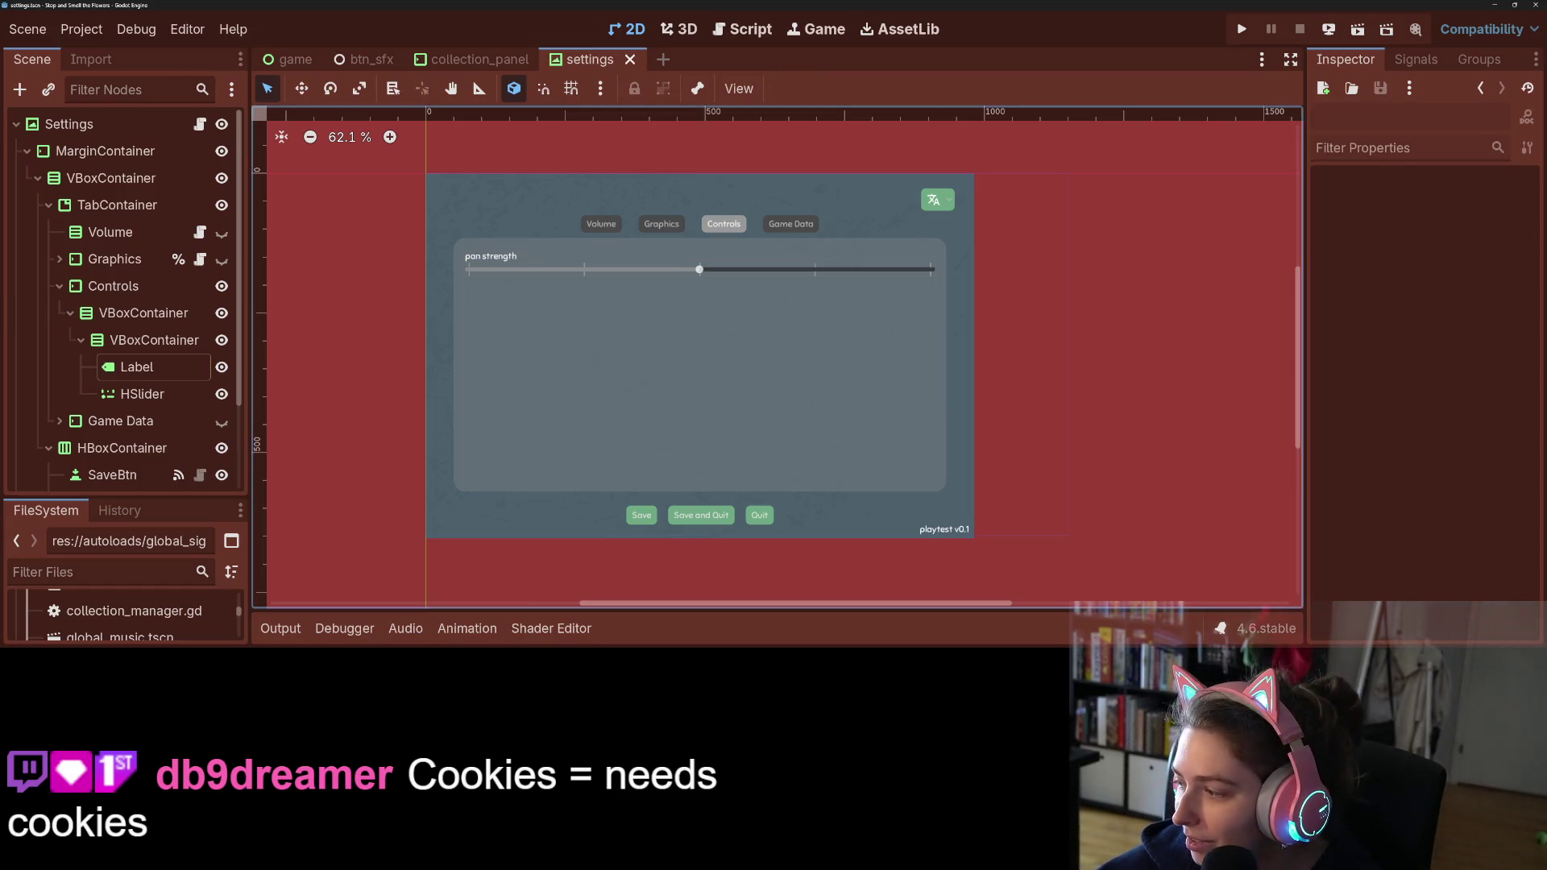
key(alt+Tab)
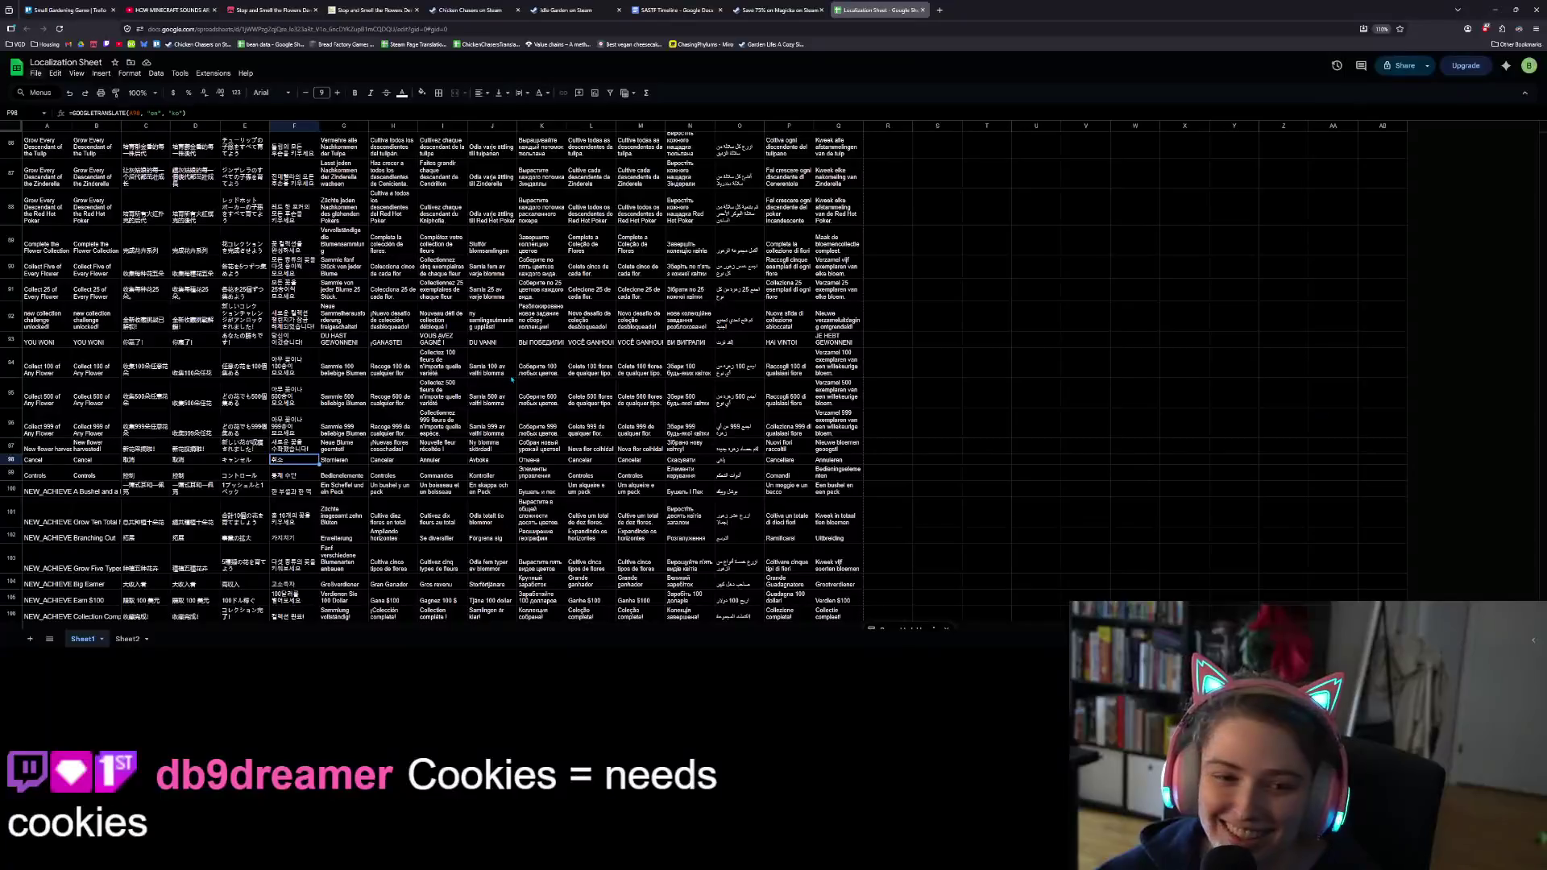
Step: Insert a blank row above row 100 and enter 'pan strength' in A100
click(12, 488)
right_click(11, 489)
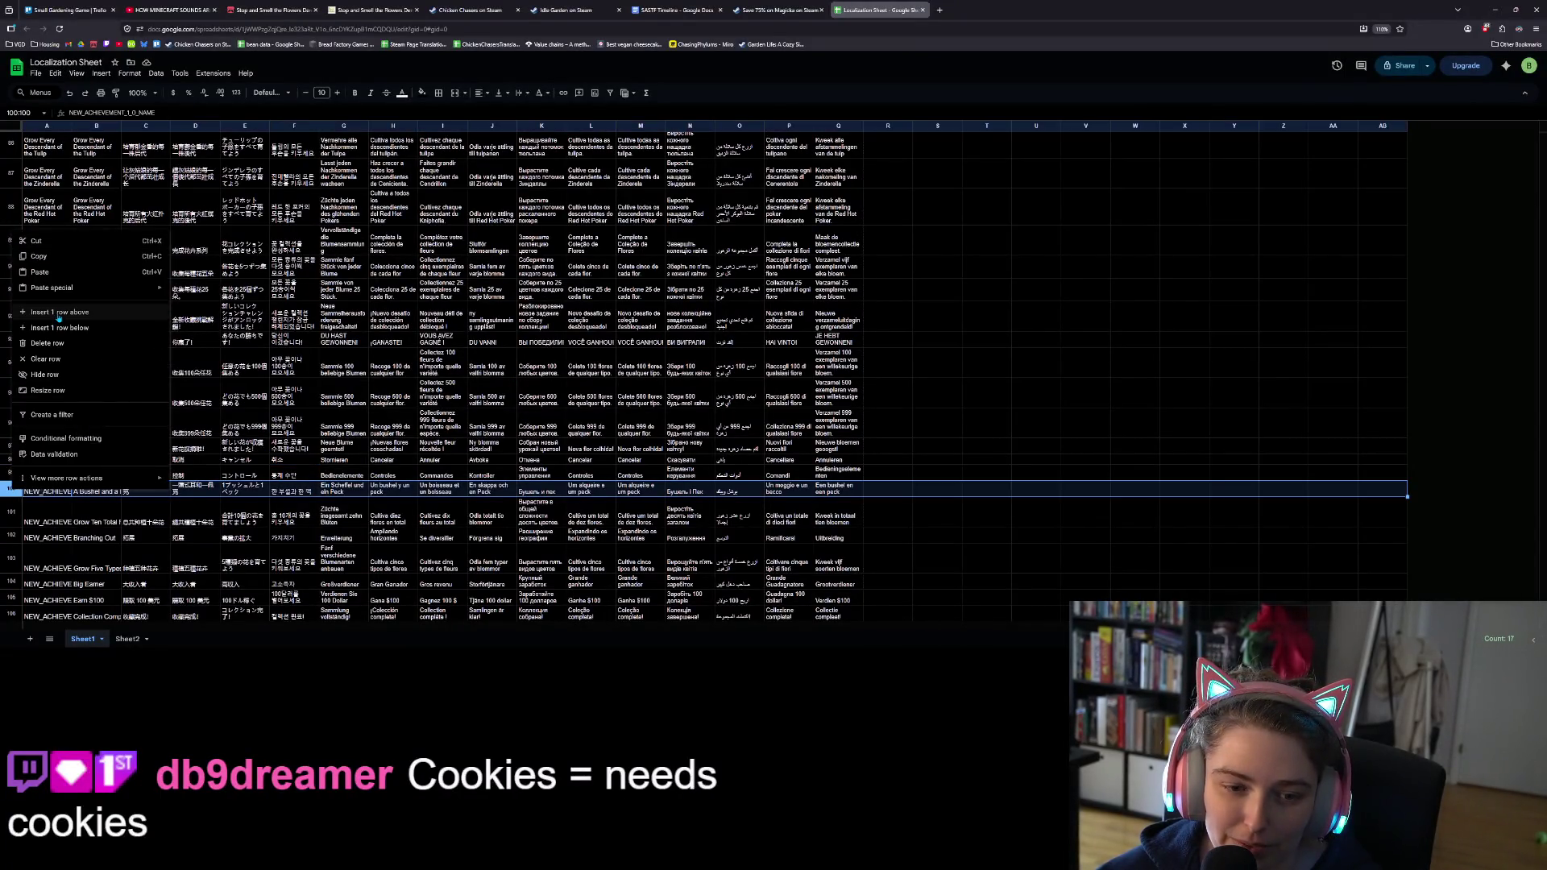
click(56, 320)
click(58, 485)
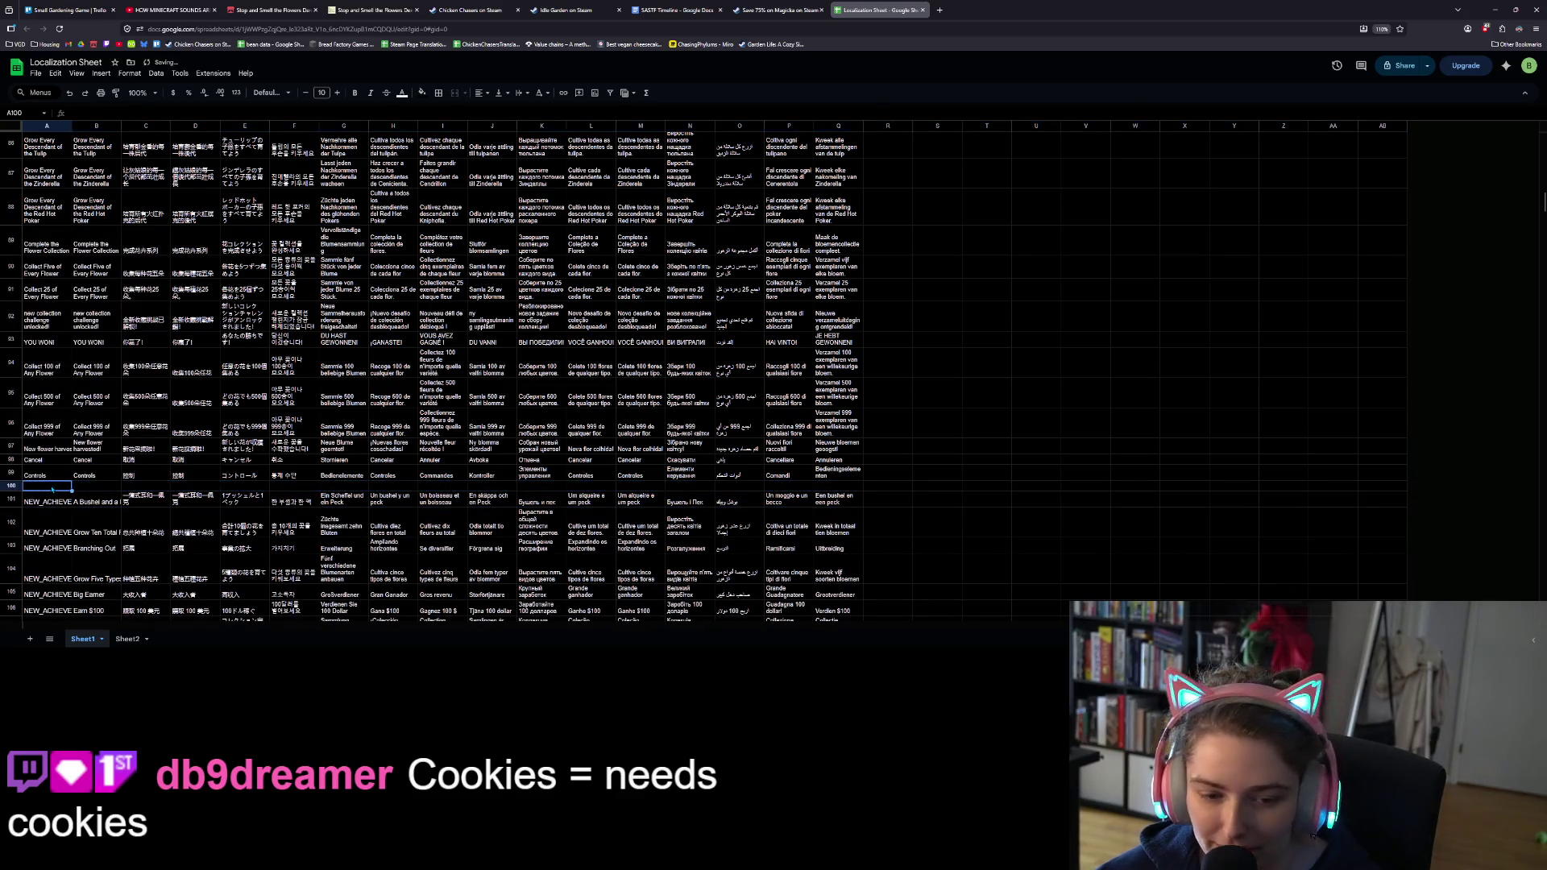
text(pan strength)
Step: Fill the GOOGLETRANSLATE formulas down into row 100, then return to Godot
drag(88, 475, 862, 490)
click(835, 512)
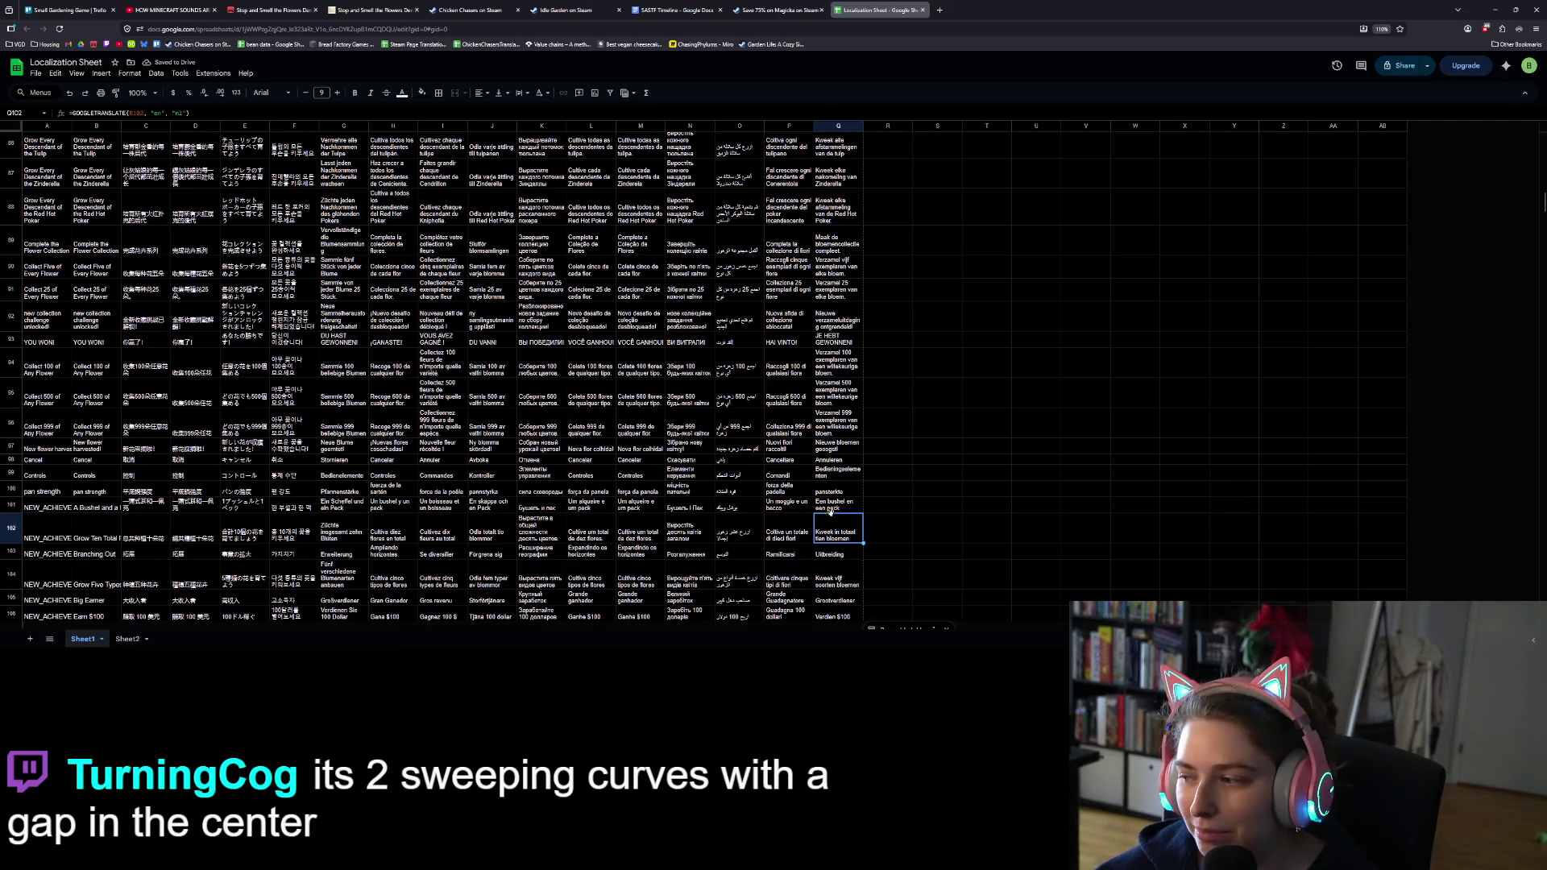
click(911, 476)
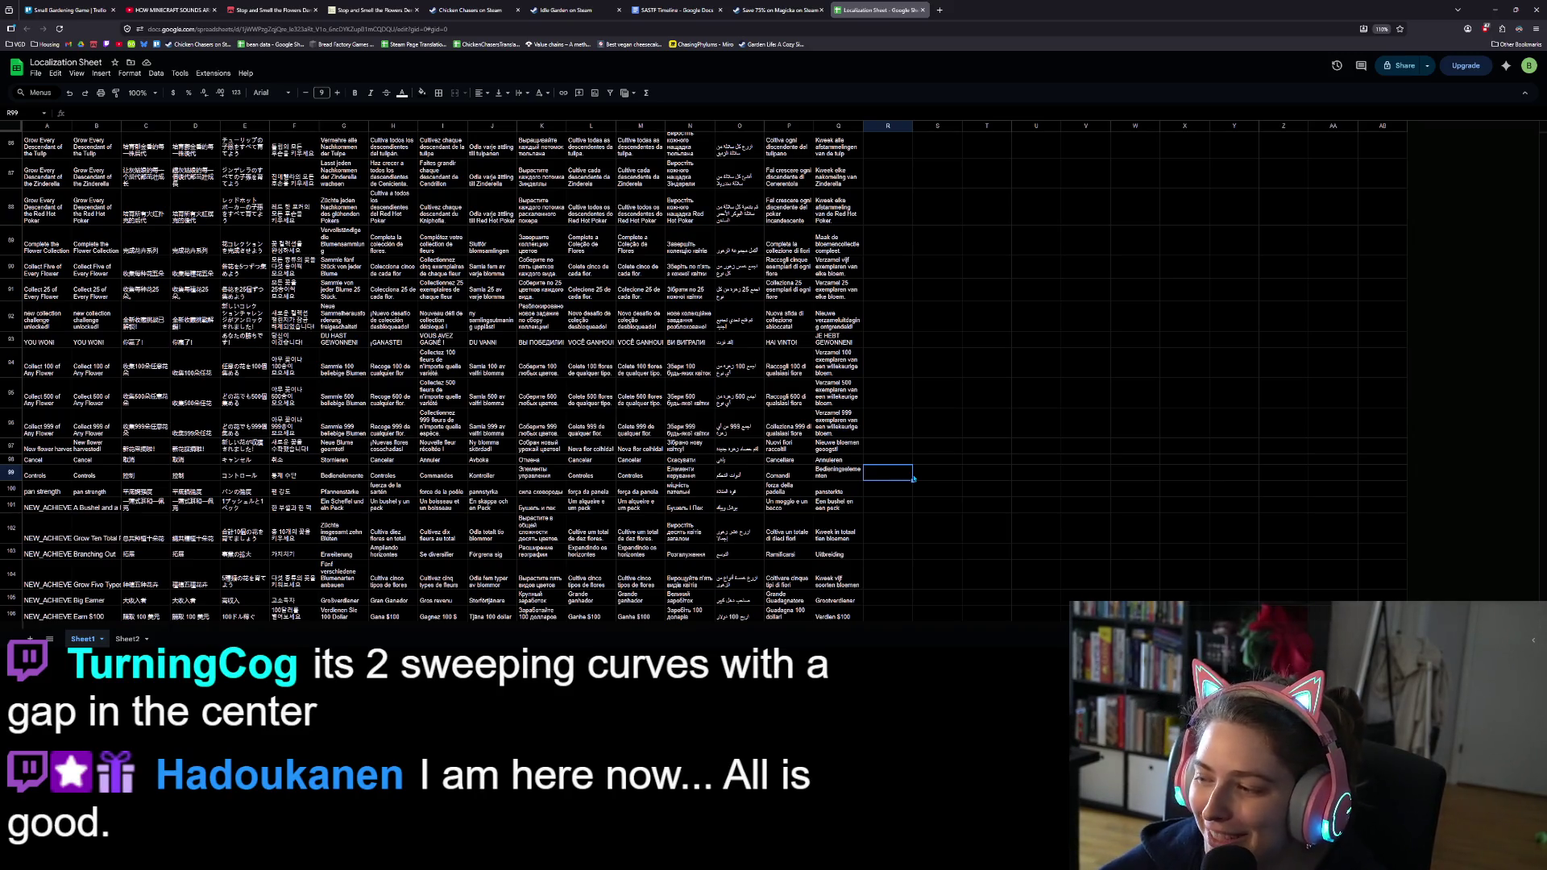
click(959, 448)
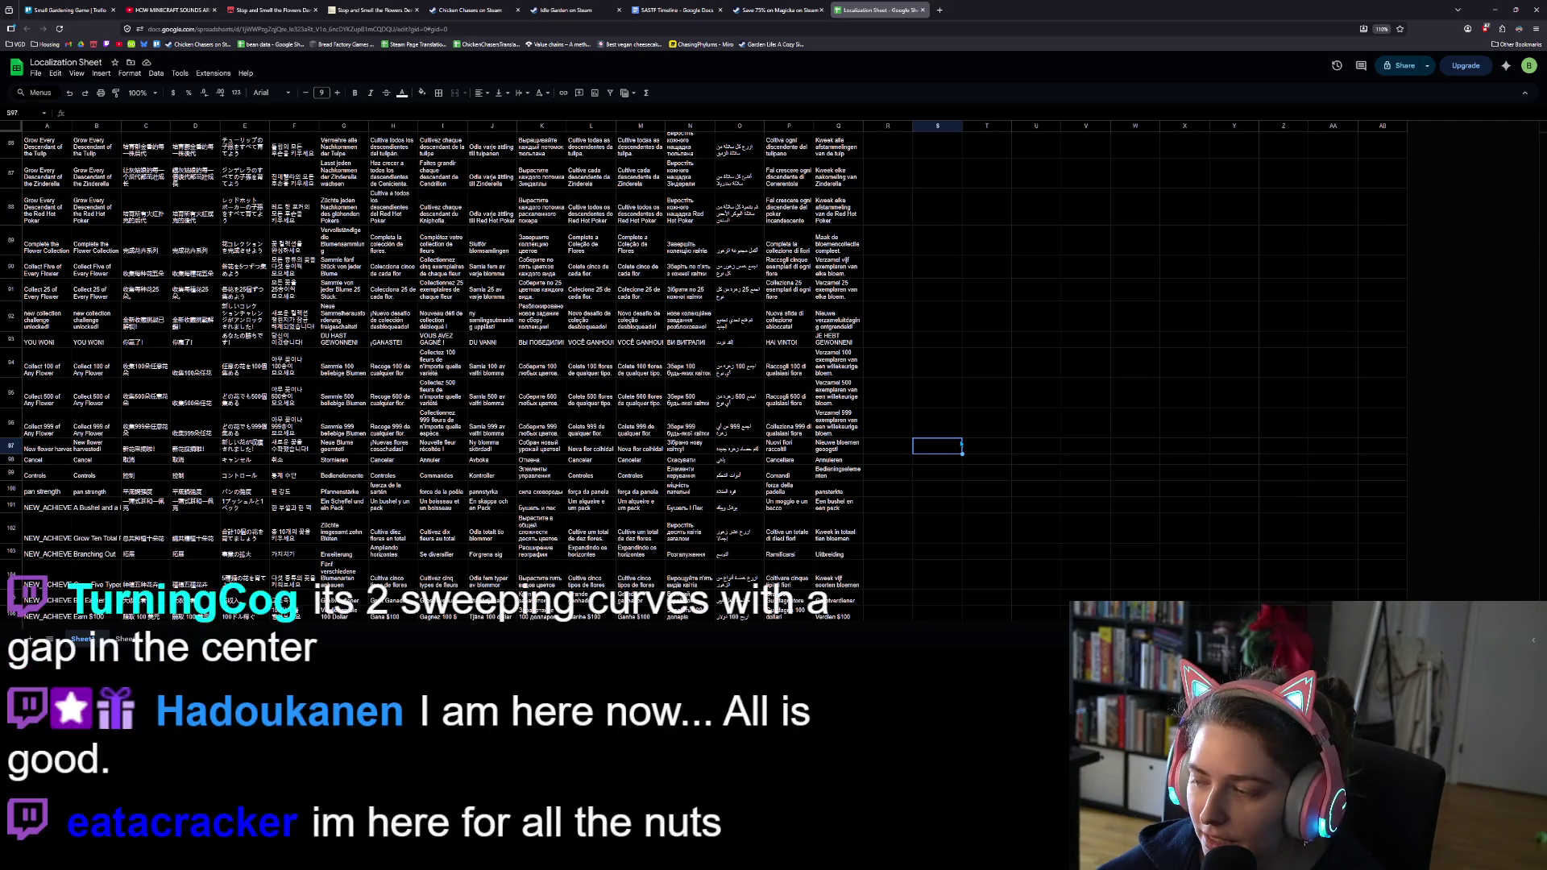
click(1494, 9)
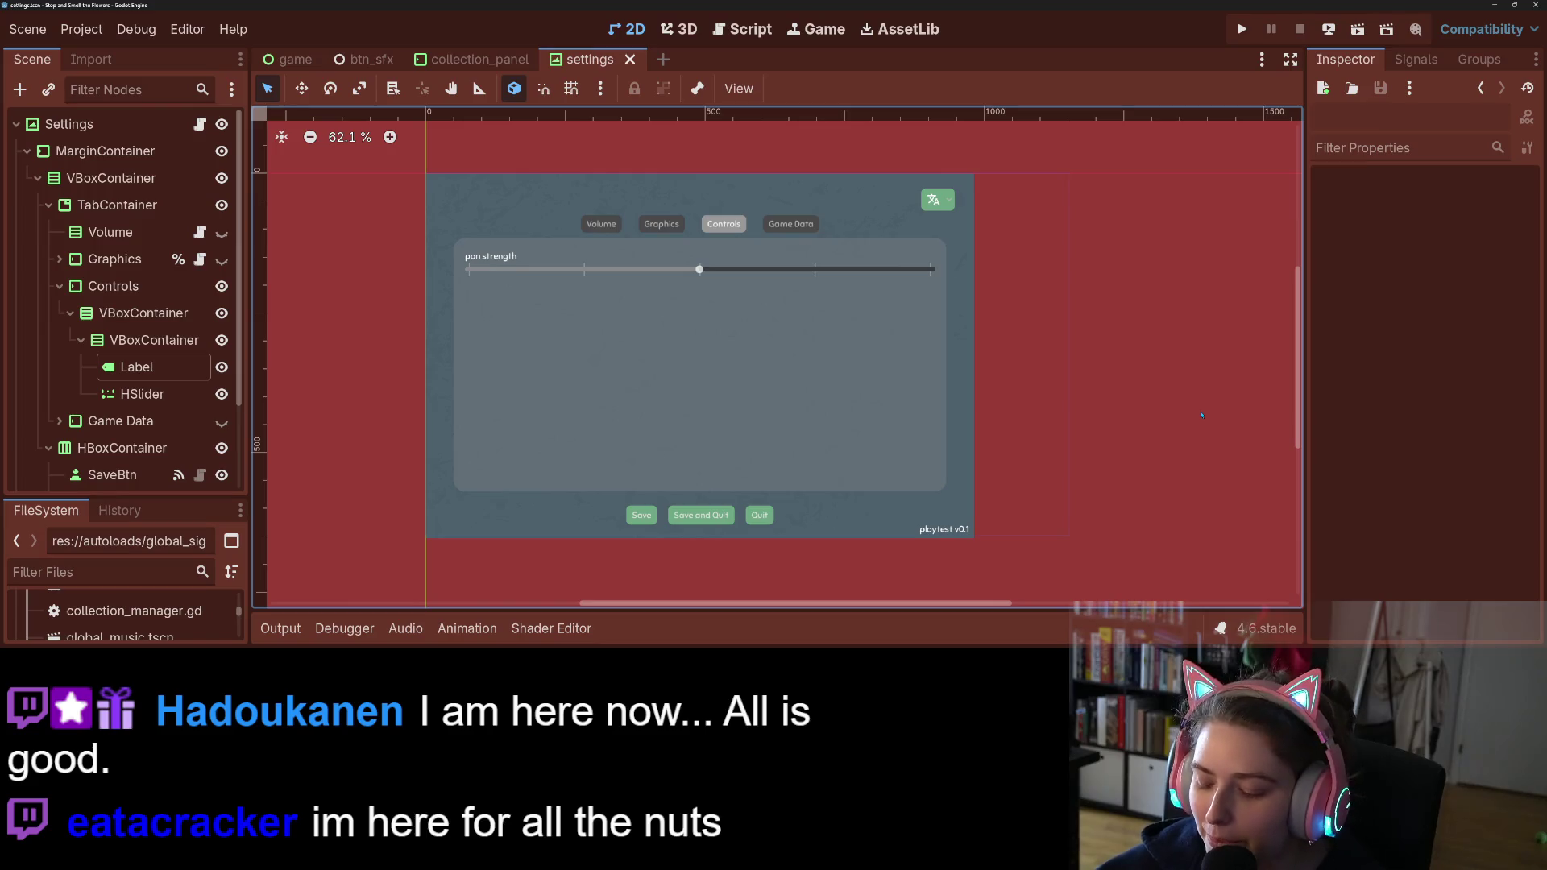
Step: Rename the Controls tab's HSlider node to PanStrengthSlider
click(181, 394)
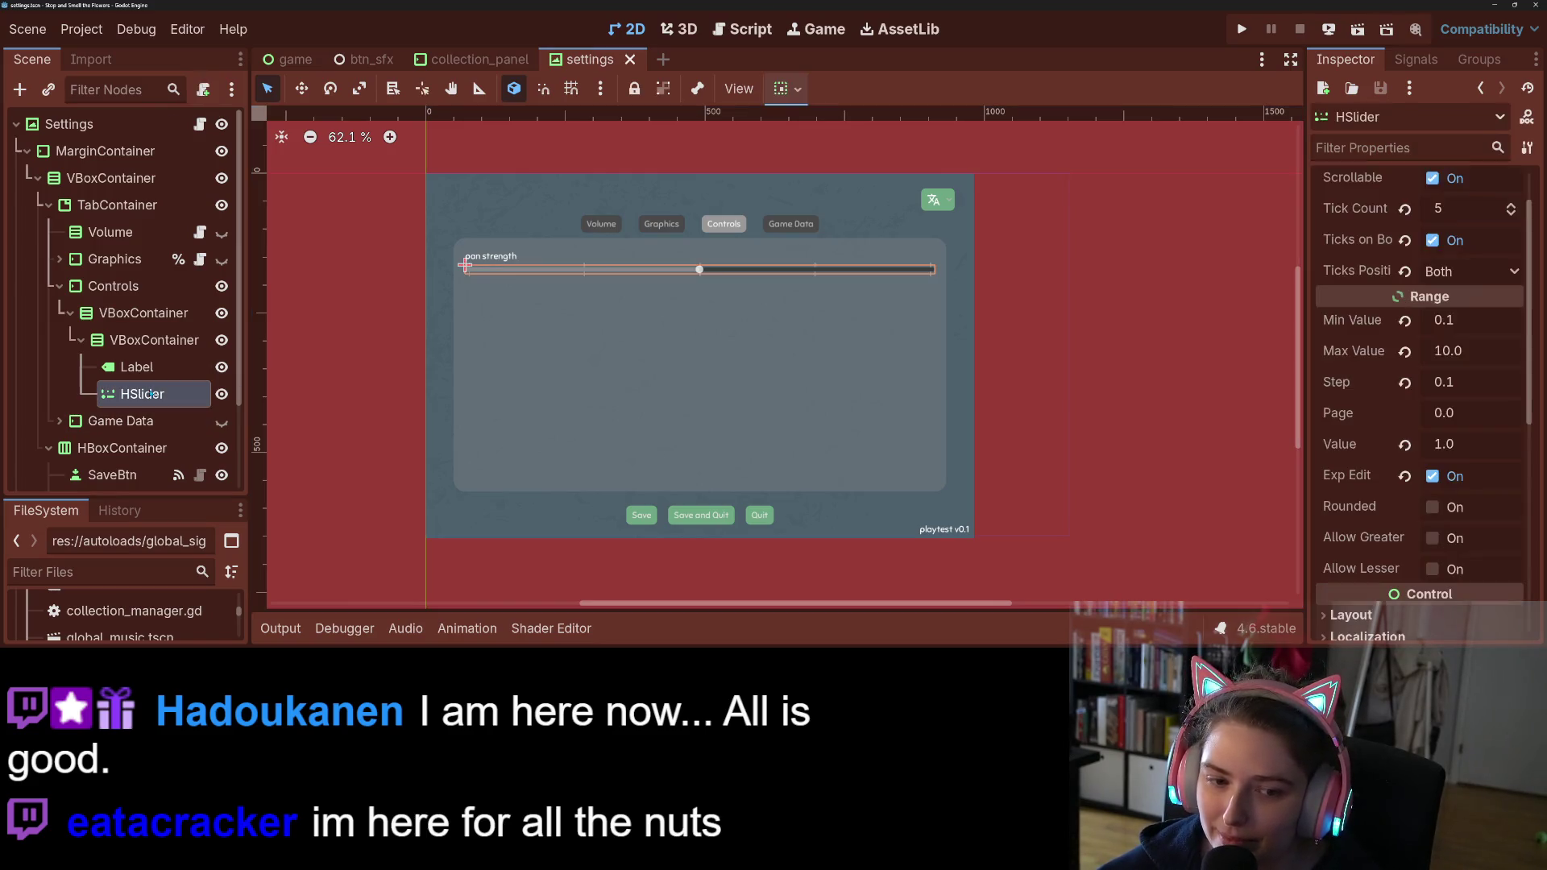
click(180, 394)
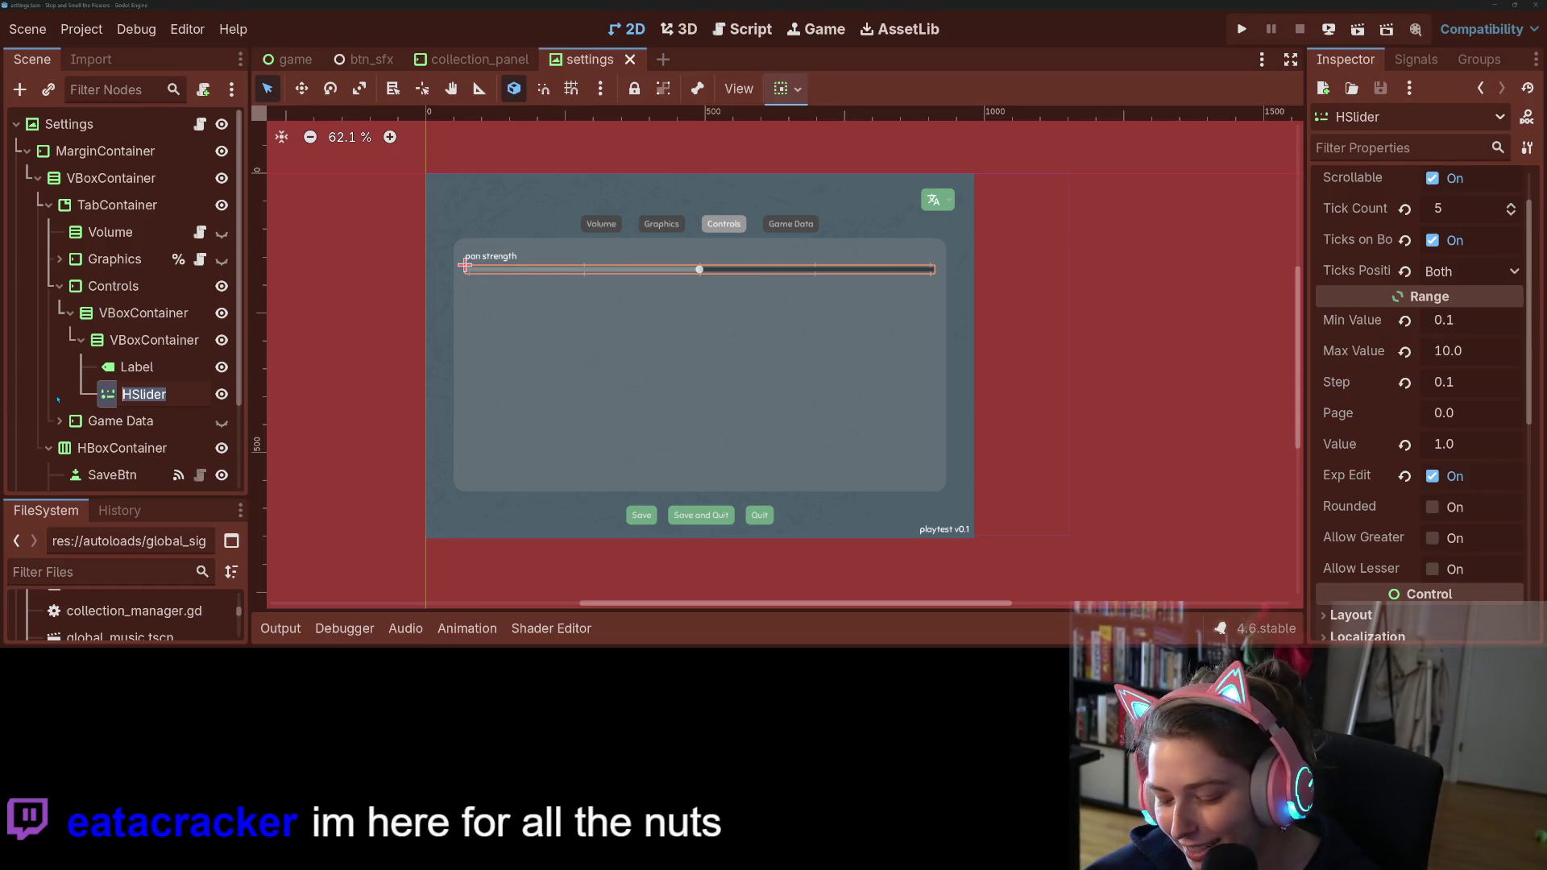
text(PanS)
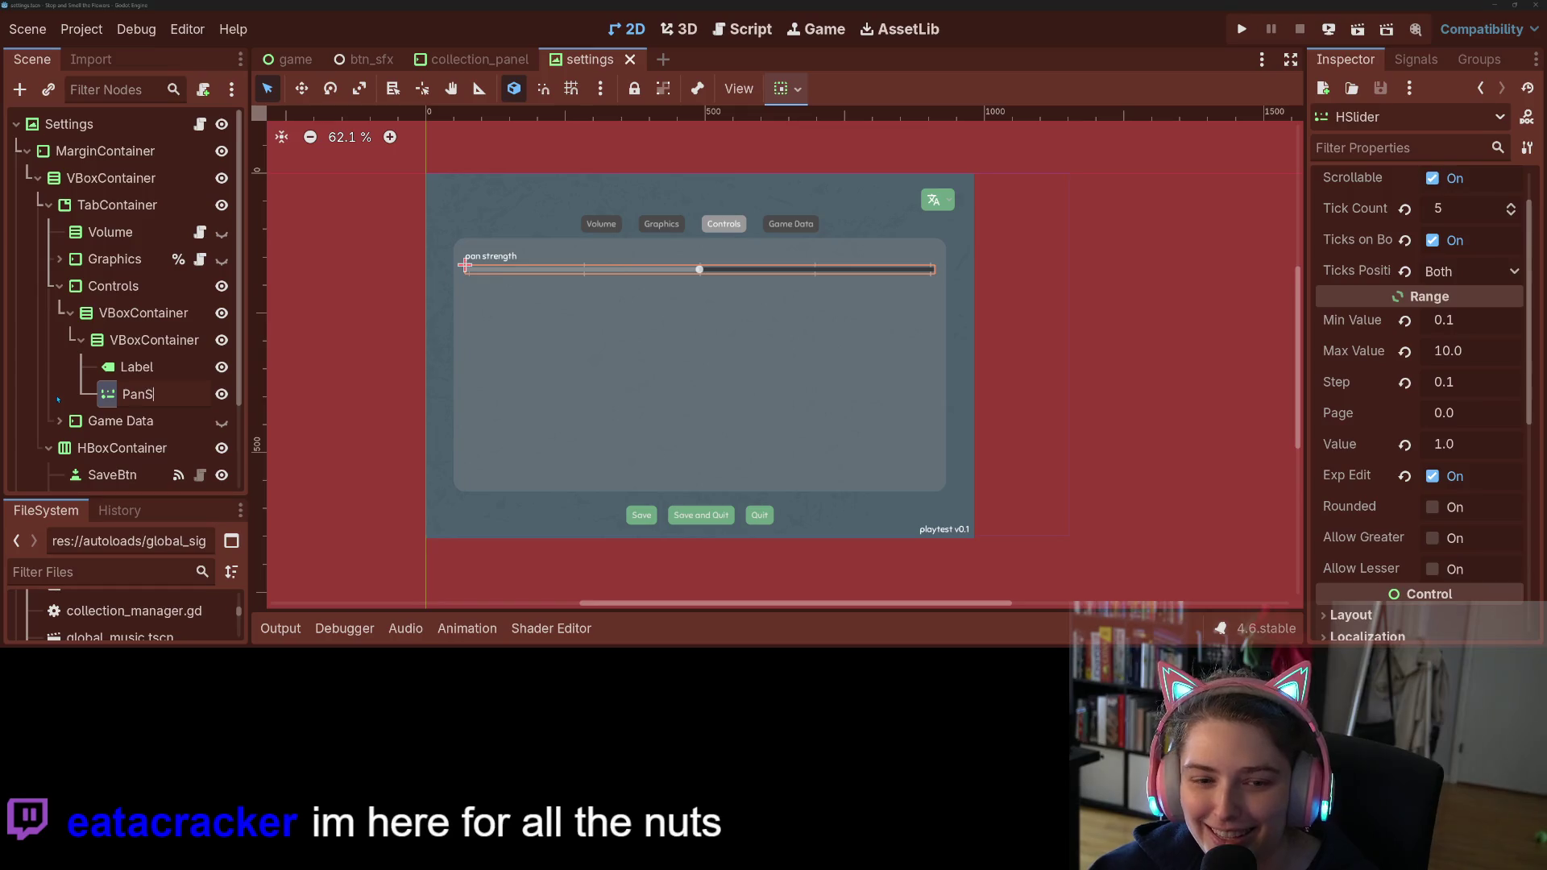
text(trengthSlider)
key(Return)
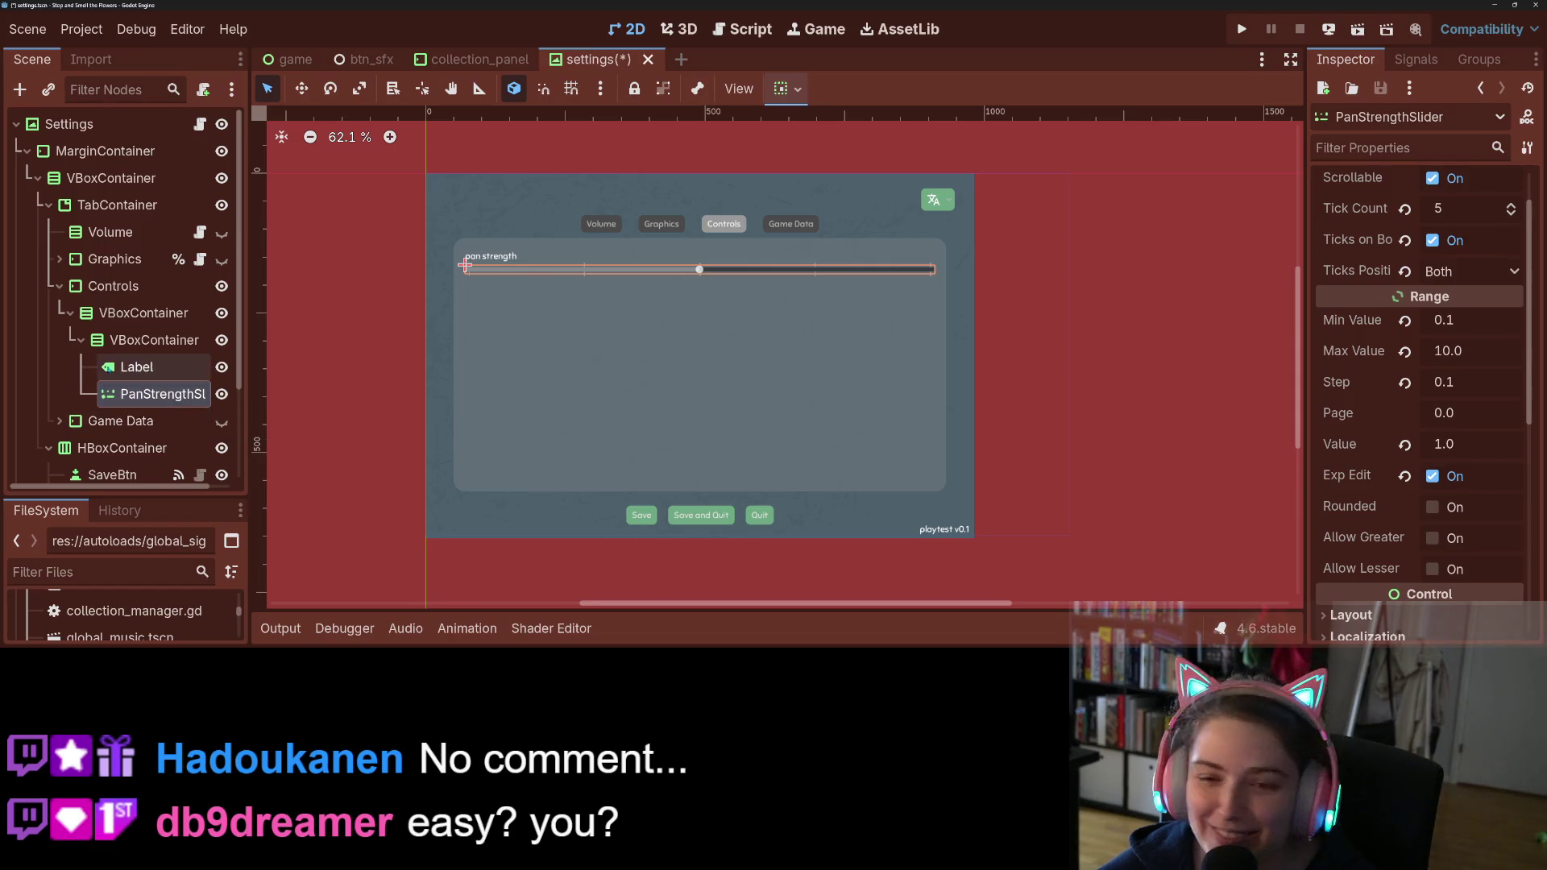
Step: Add a new HBoxContainer child under the Controls container
right_click(131, 322)
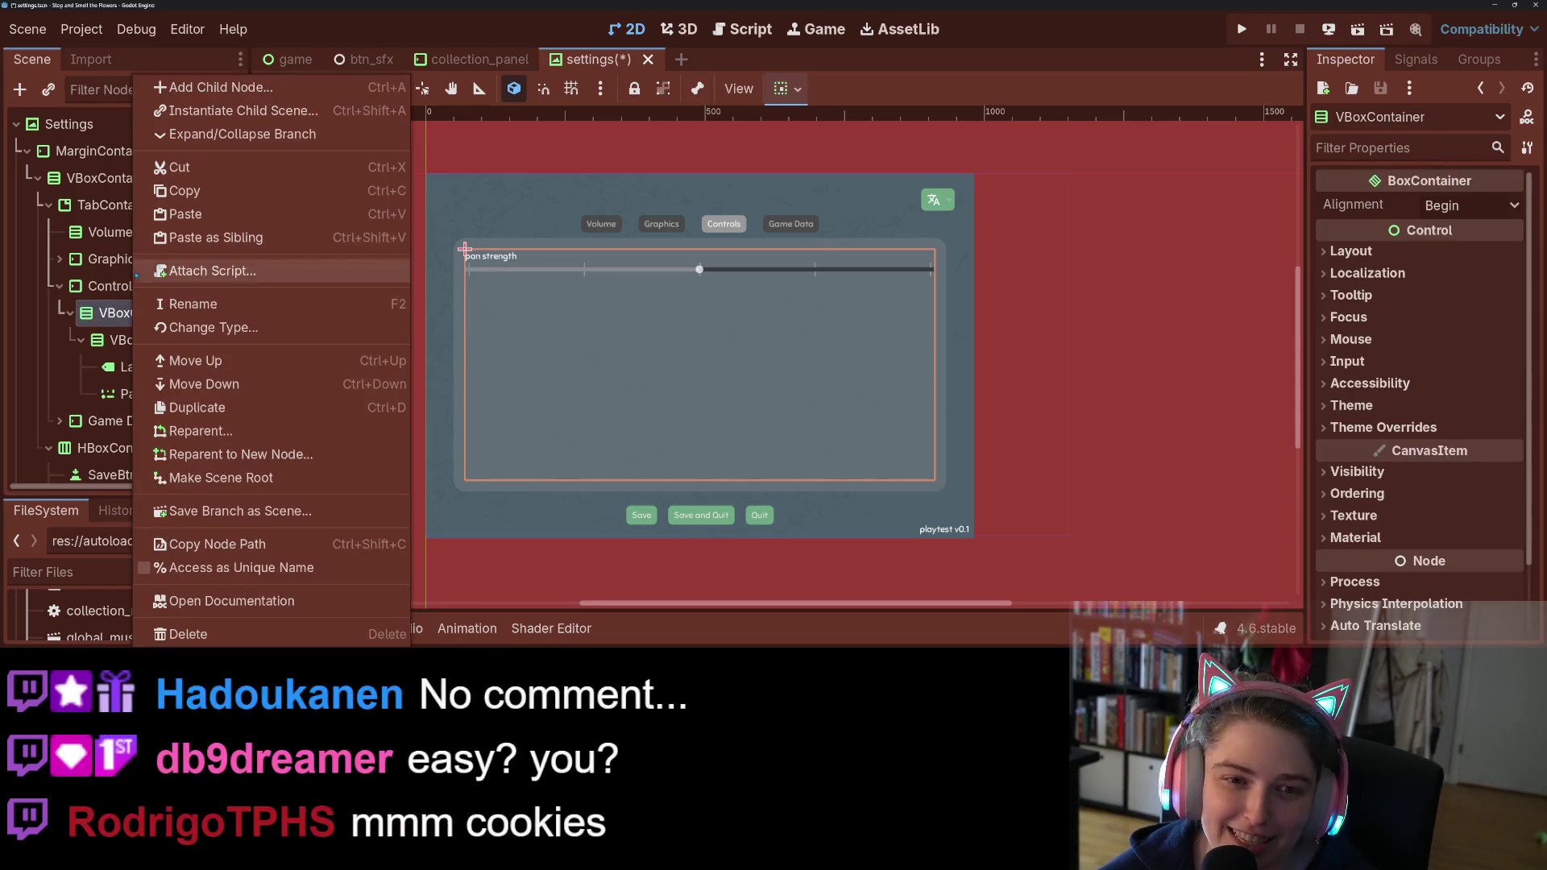
click(104, 307)
right_click(105, 313)
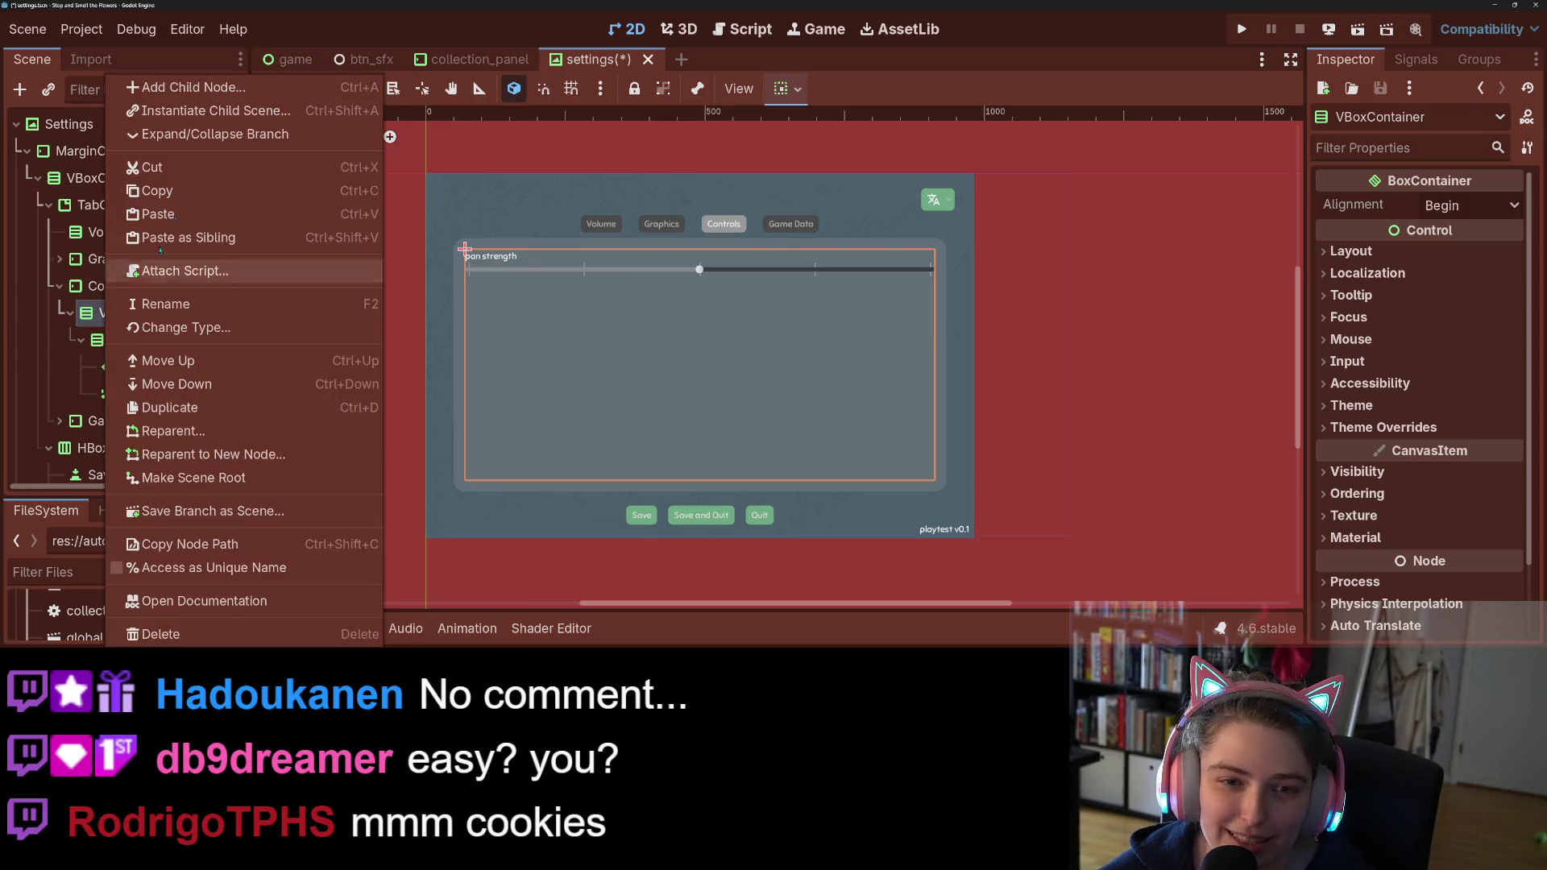
click(216, 86)
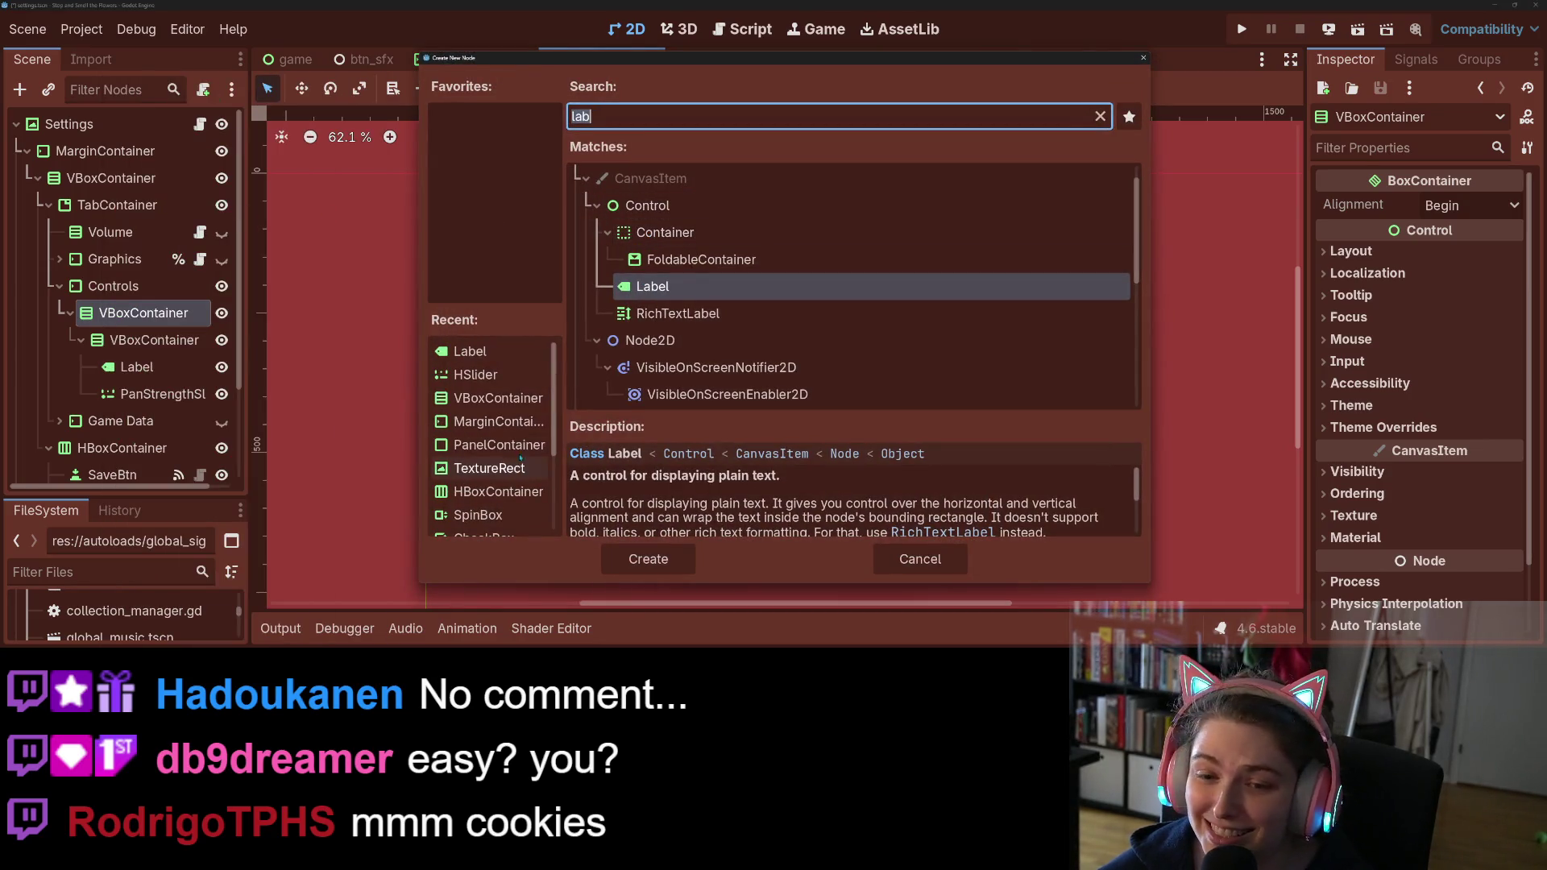
click(497, 491)
click(649, 559)
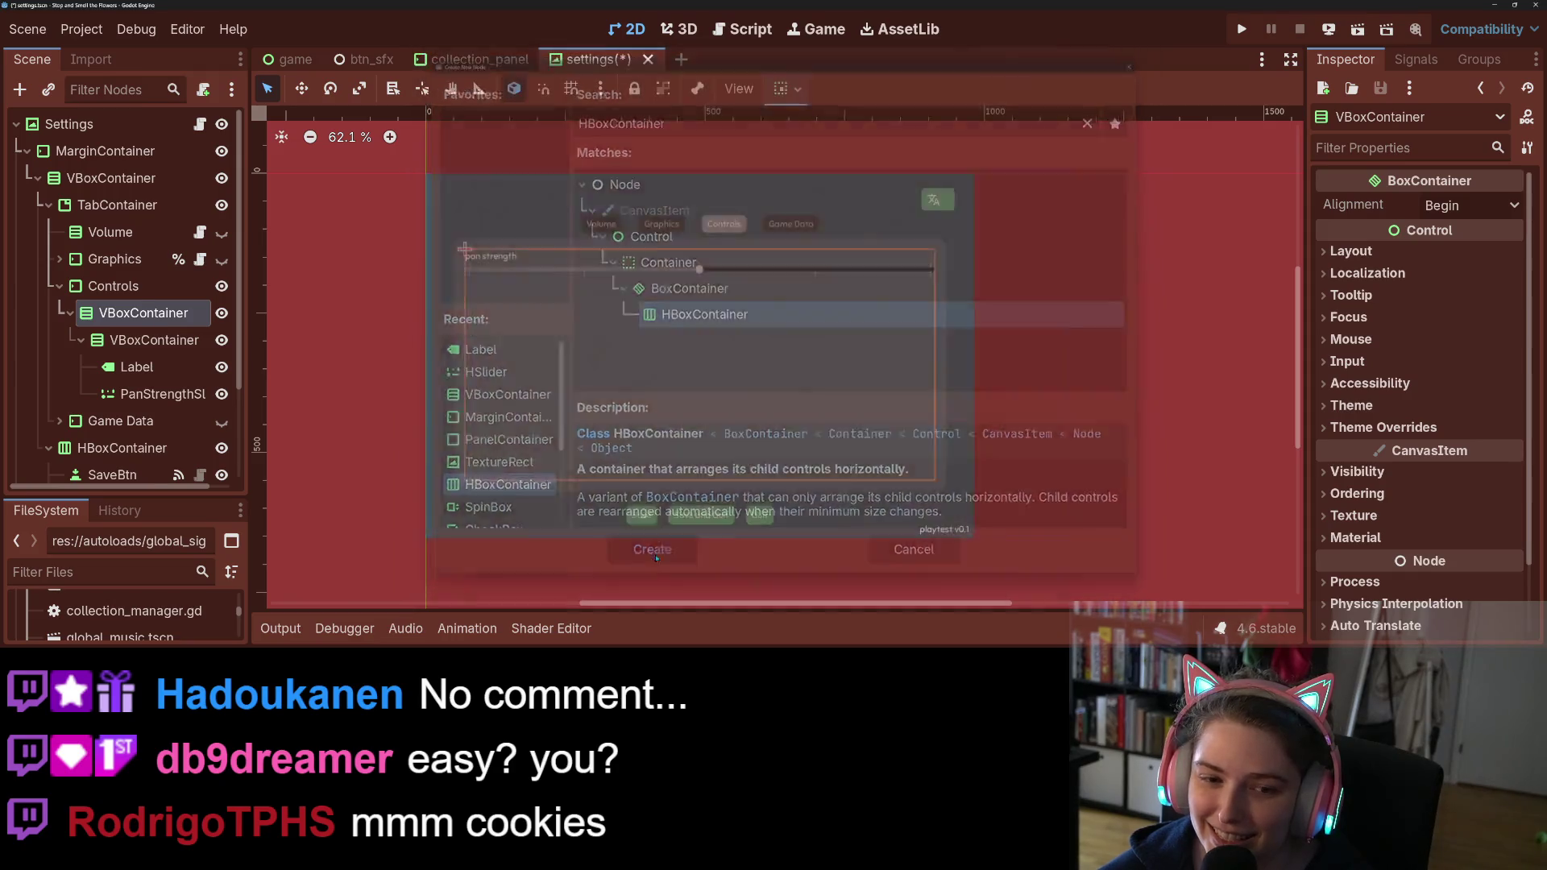
Step: Add a Label and a CheckBox as children of the new HBoxContainer
right_click(172, 430)
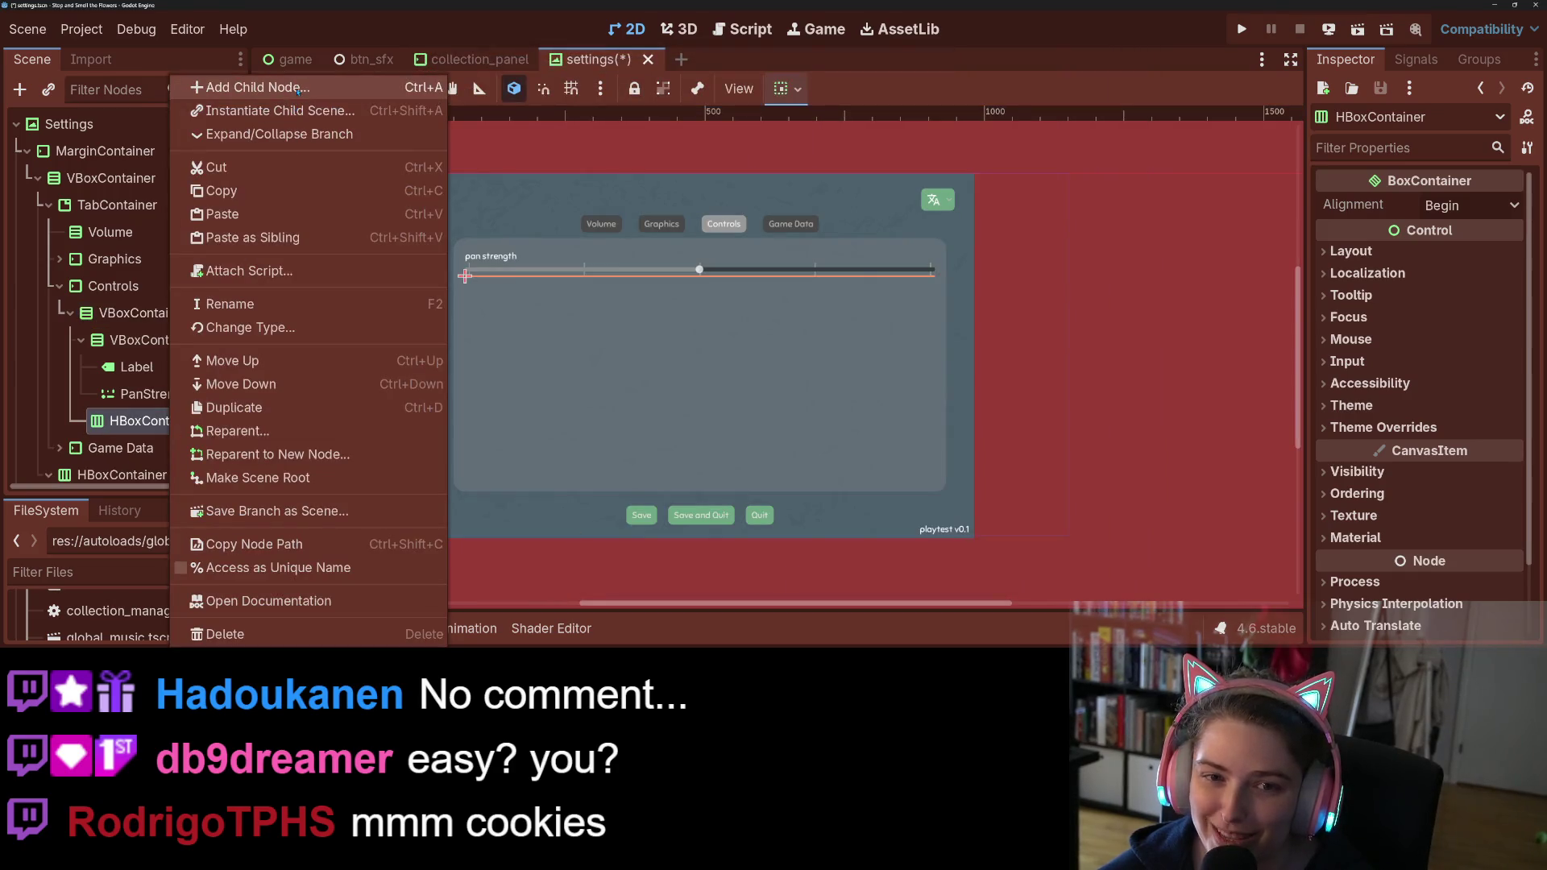
click(331, 83)
click(471, 375)
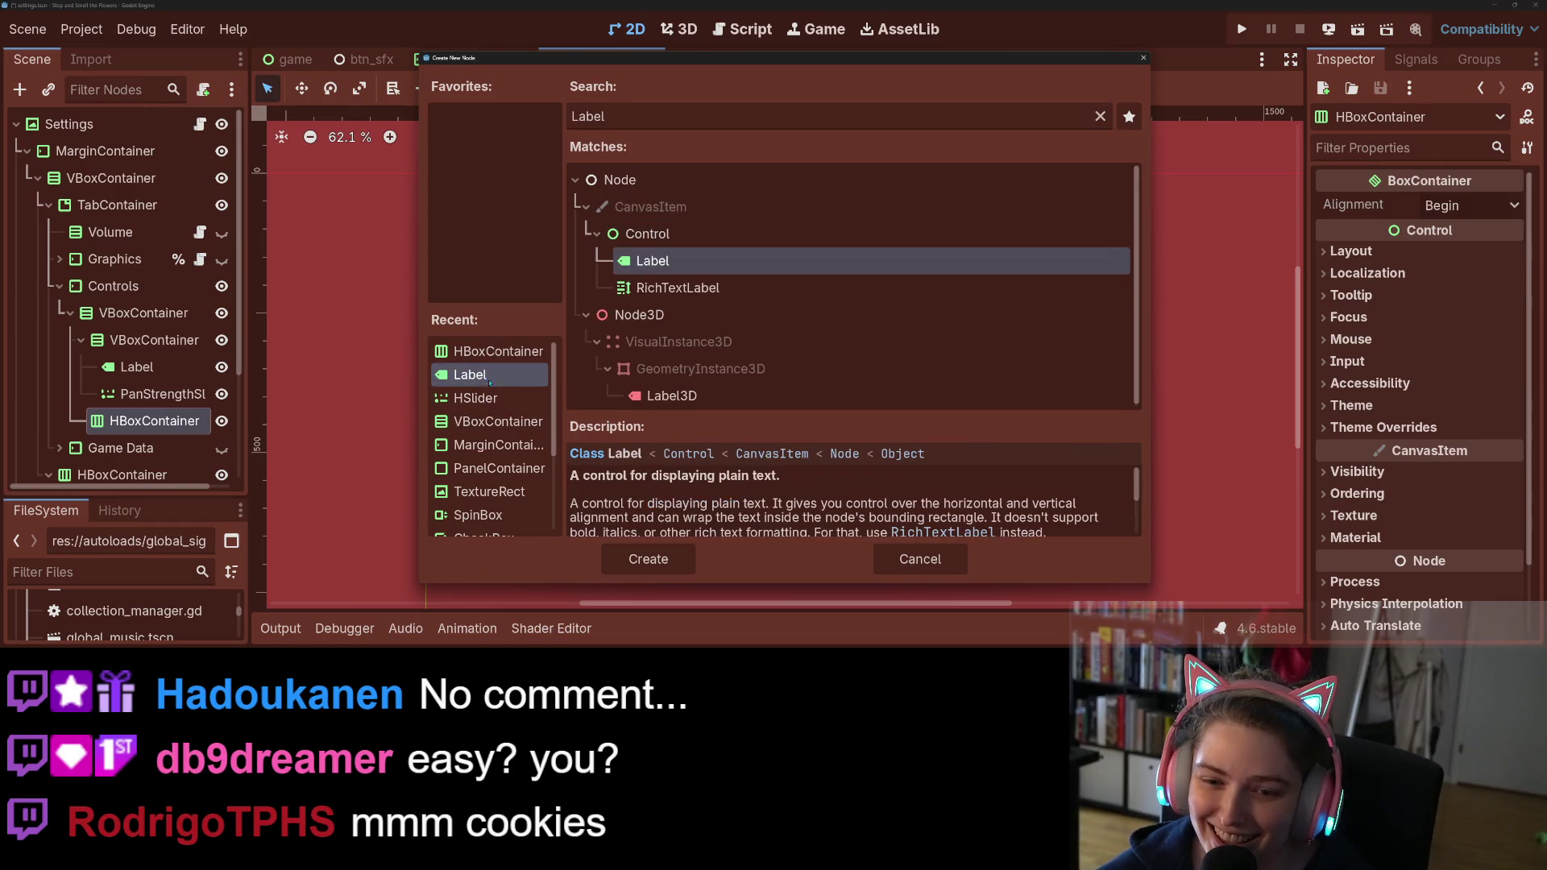
click(649, 559)
click(142, 421)
right_click(142, 426)
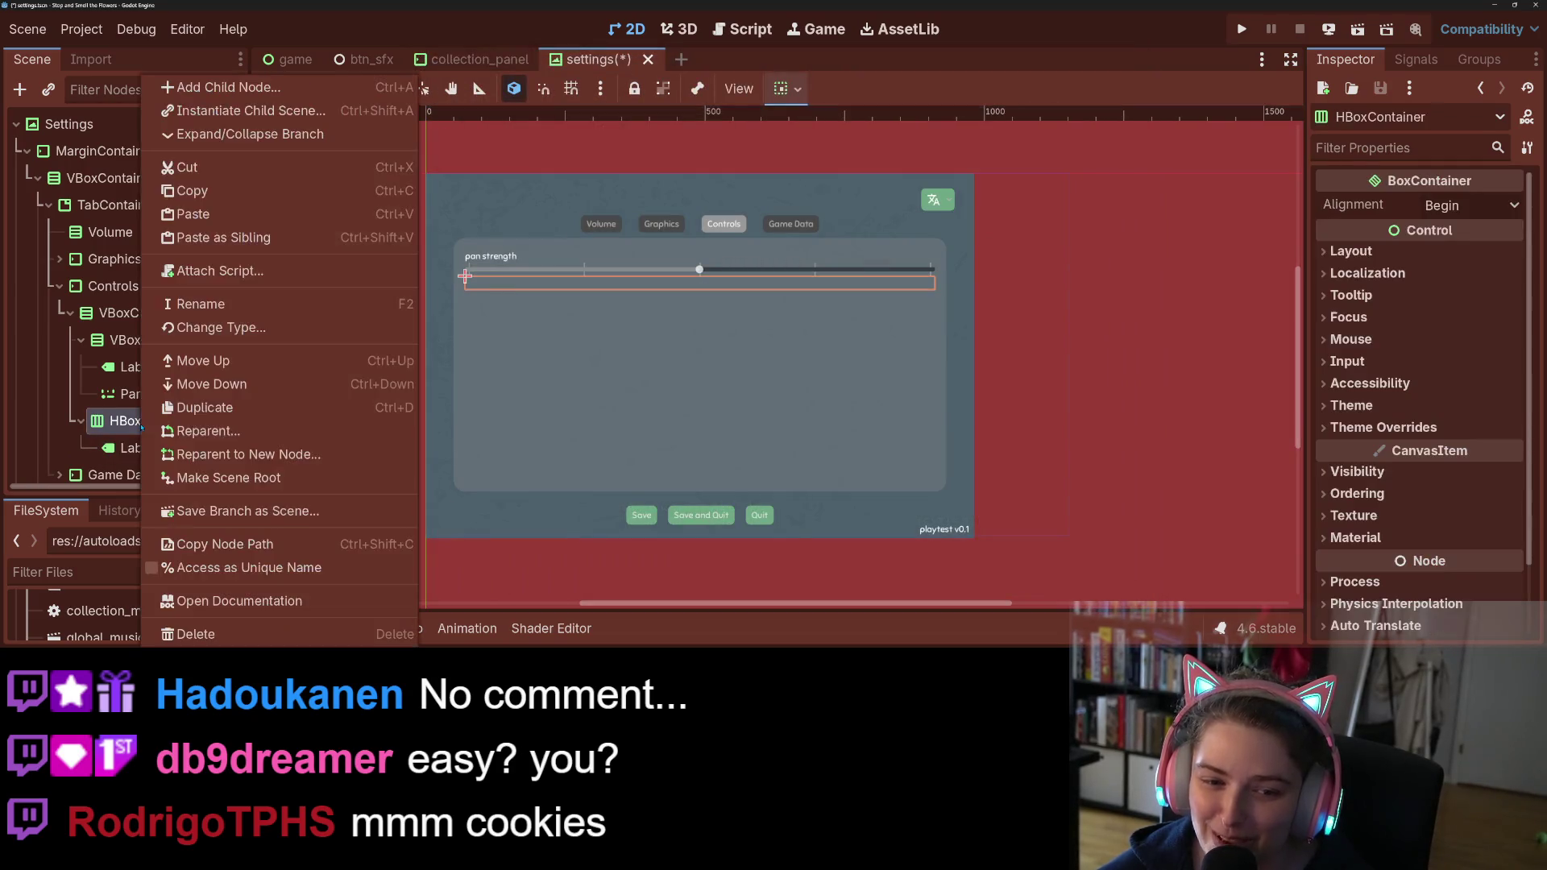
click(218, 87)
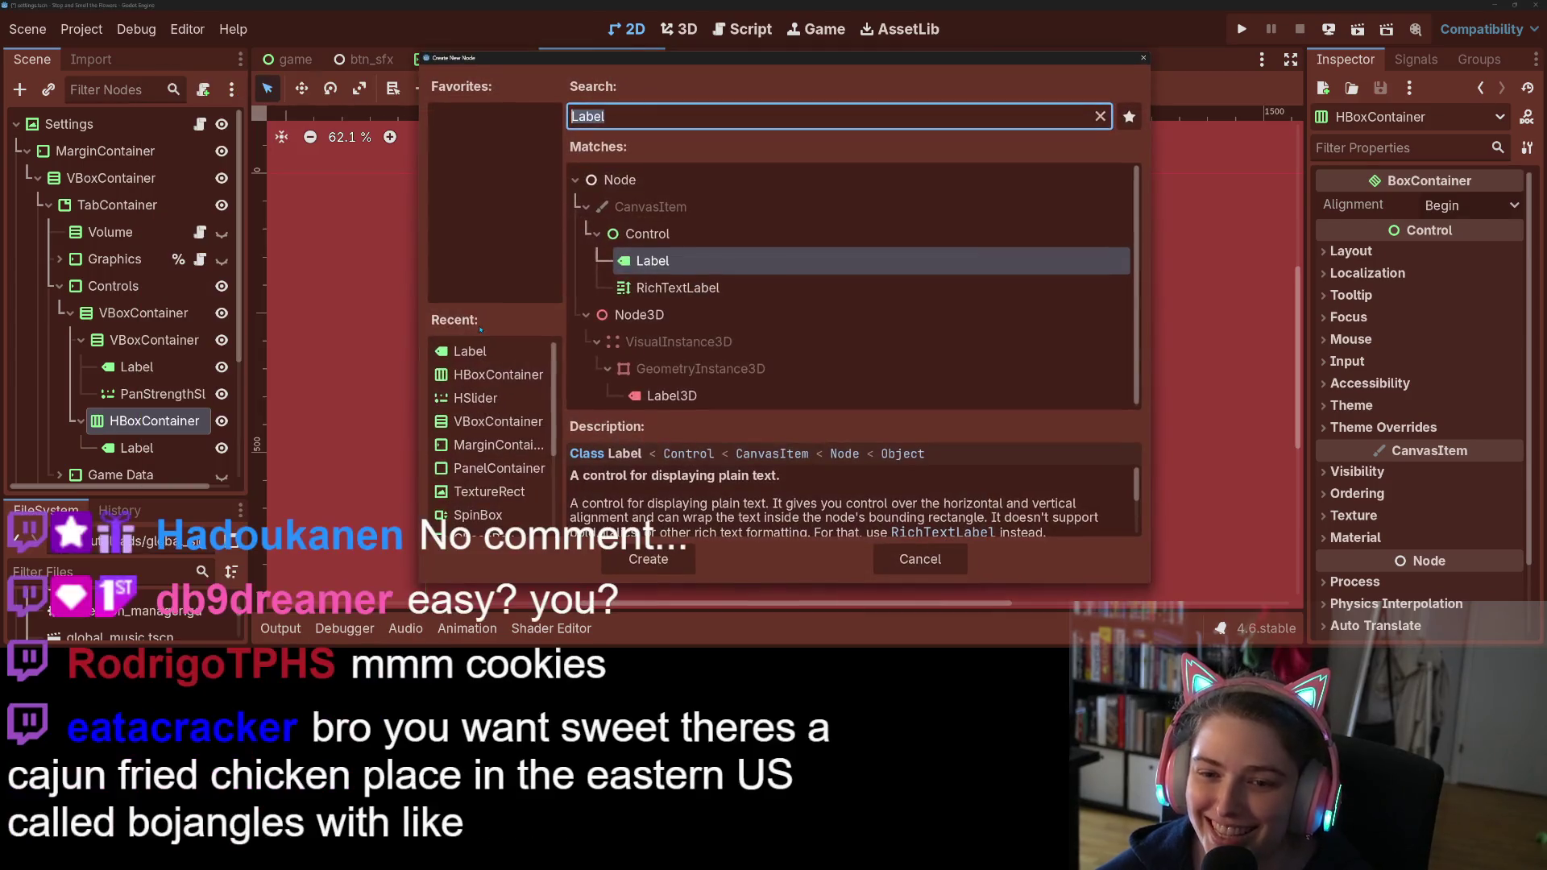
scroll(514, 451, down, 3)
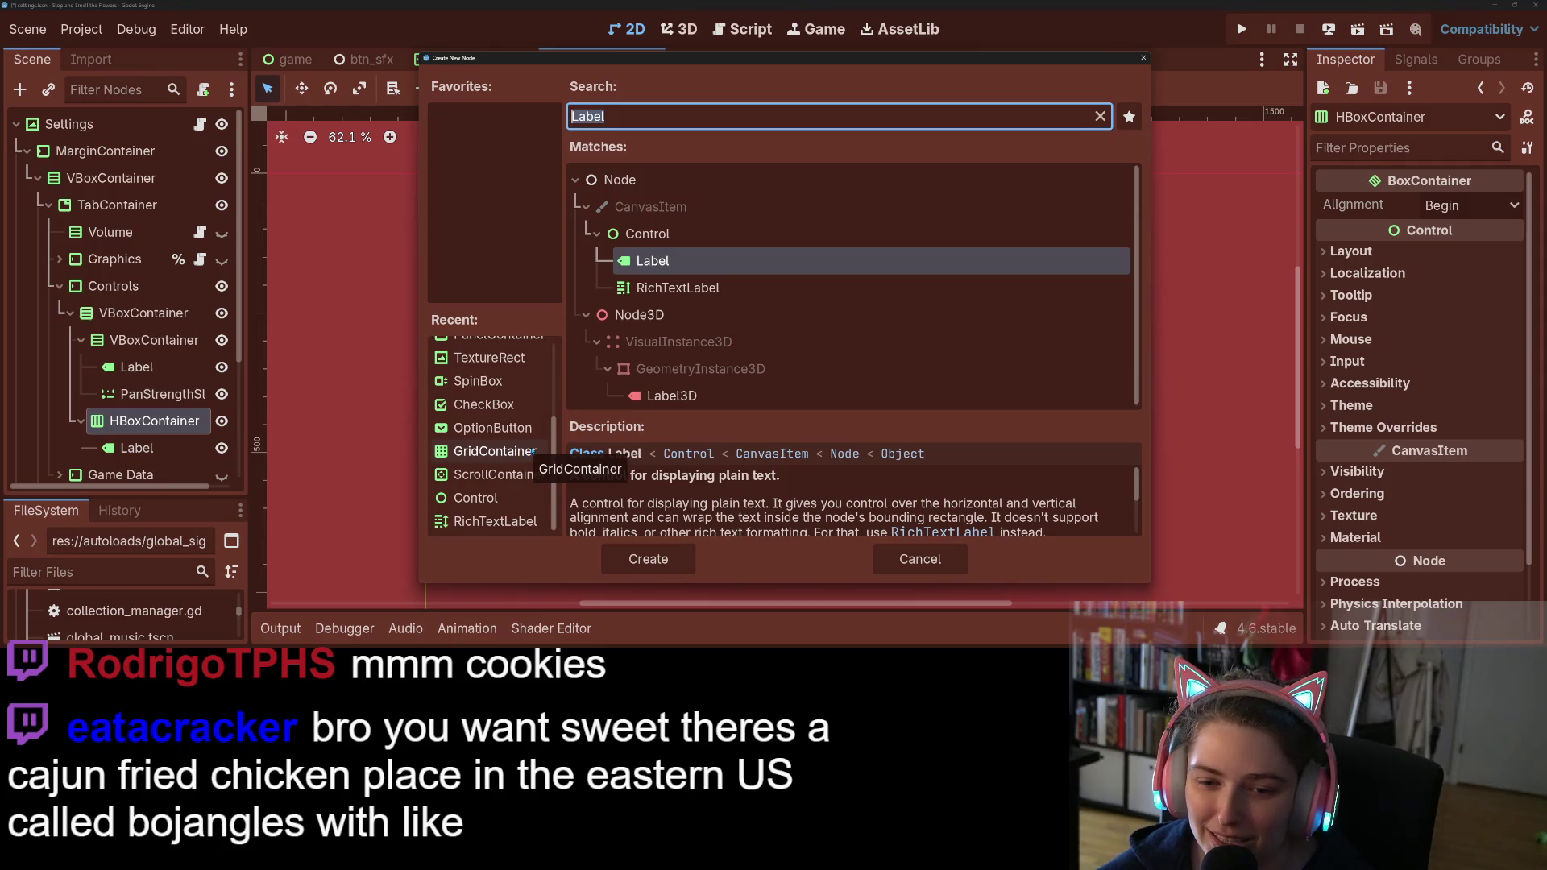
click(503, 409)
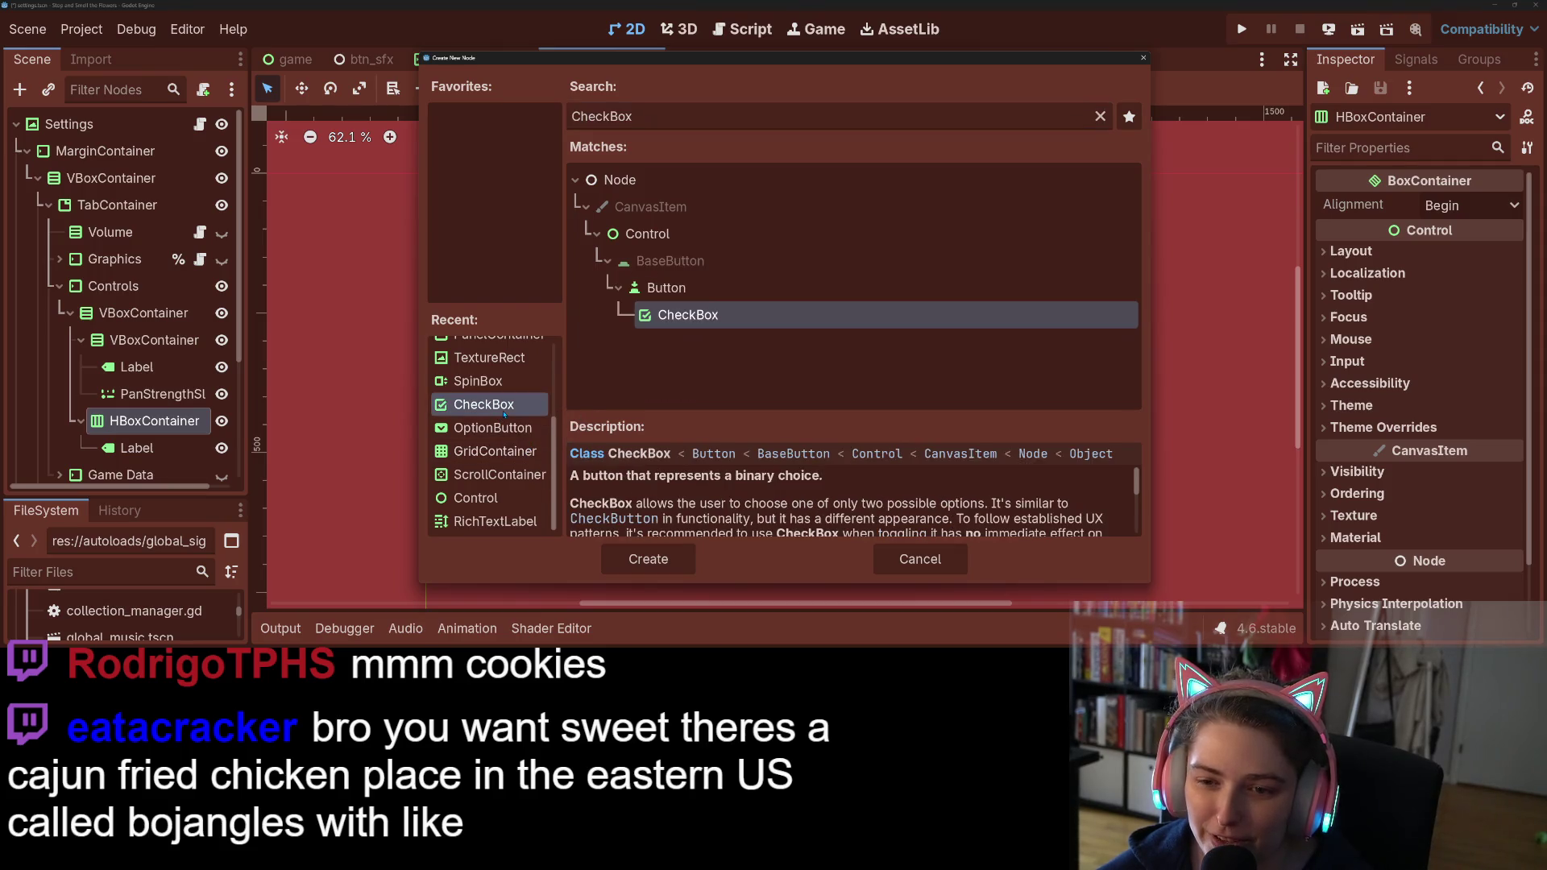
click(648, 559)
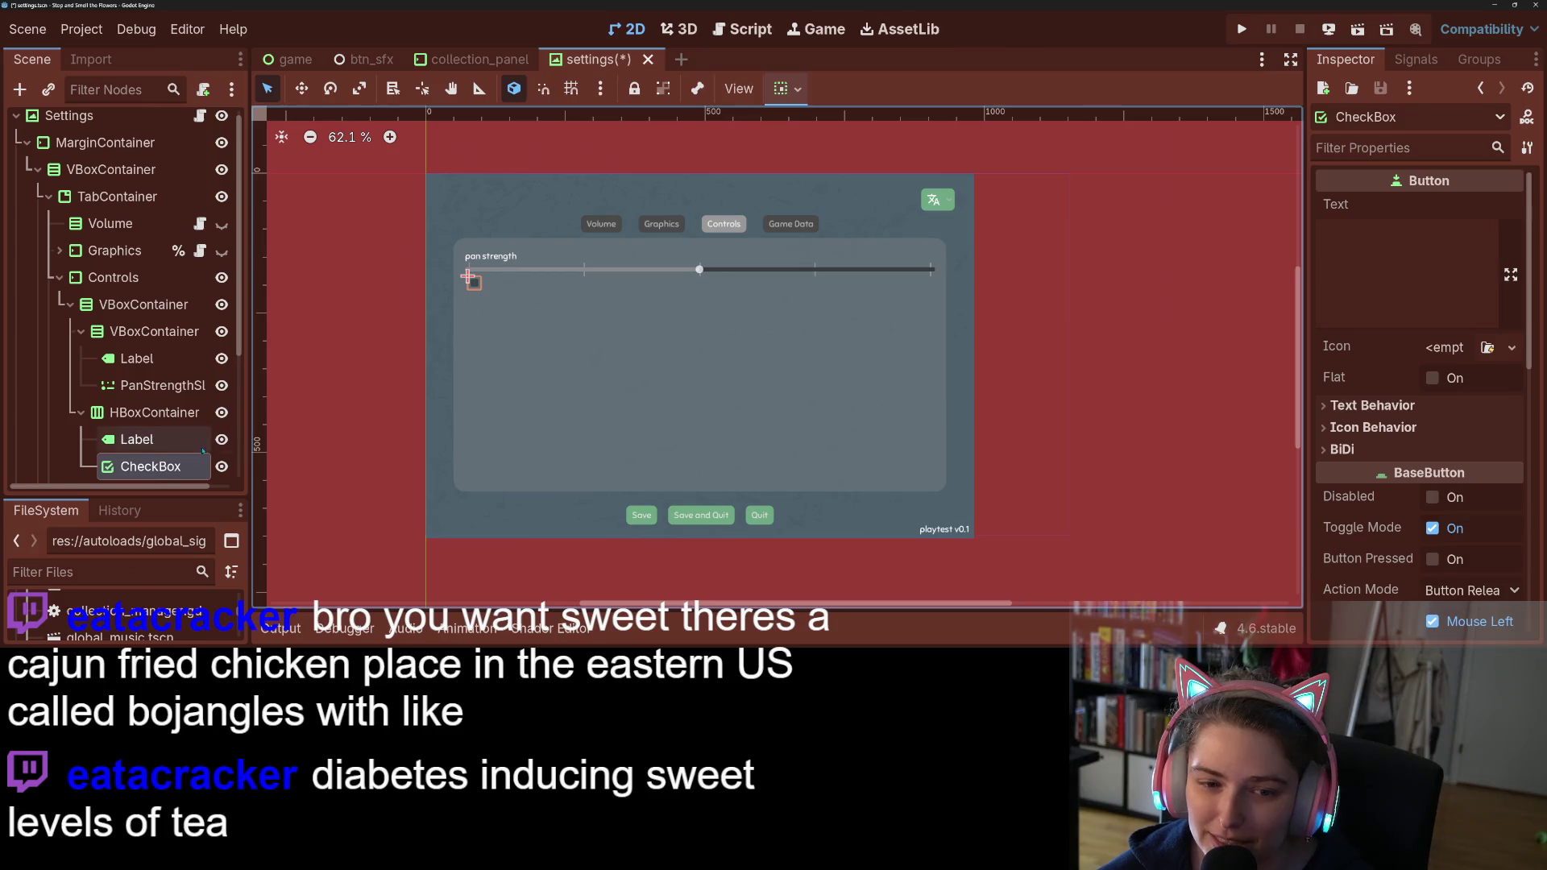
Step: Set the new Label's text to 'invert pan' and check it against the CheckBox
click(137, 439)
click(1401, 264)
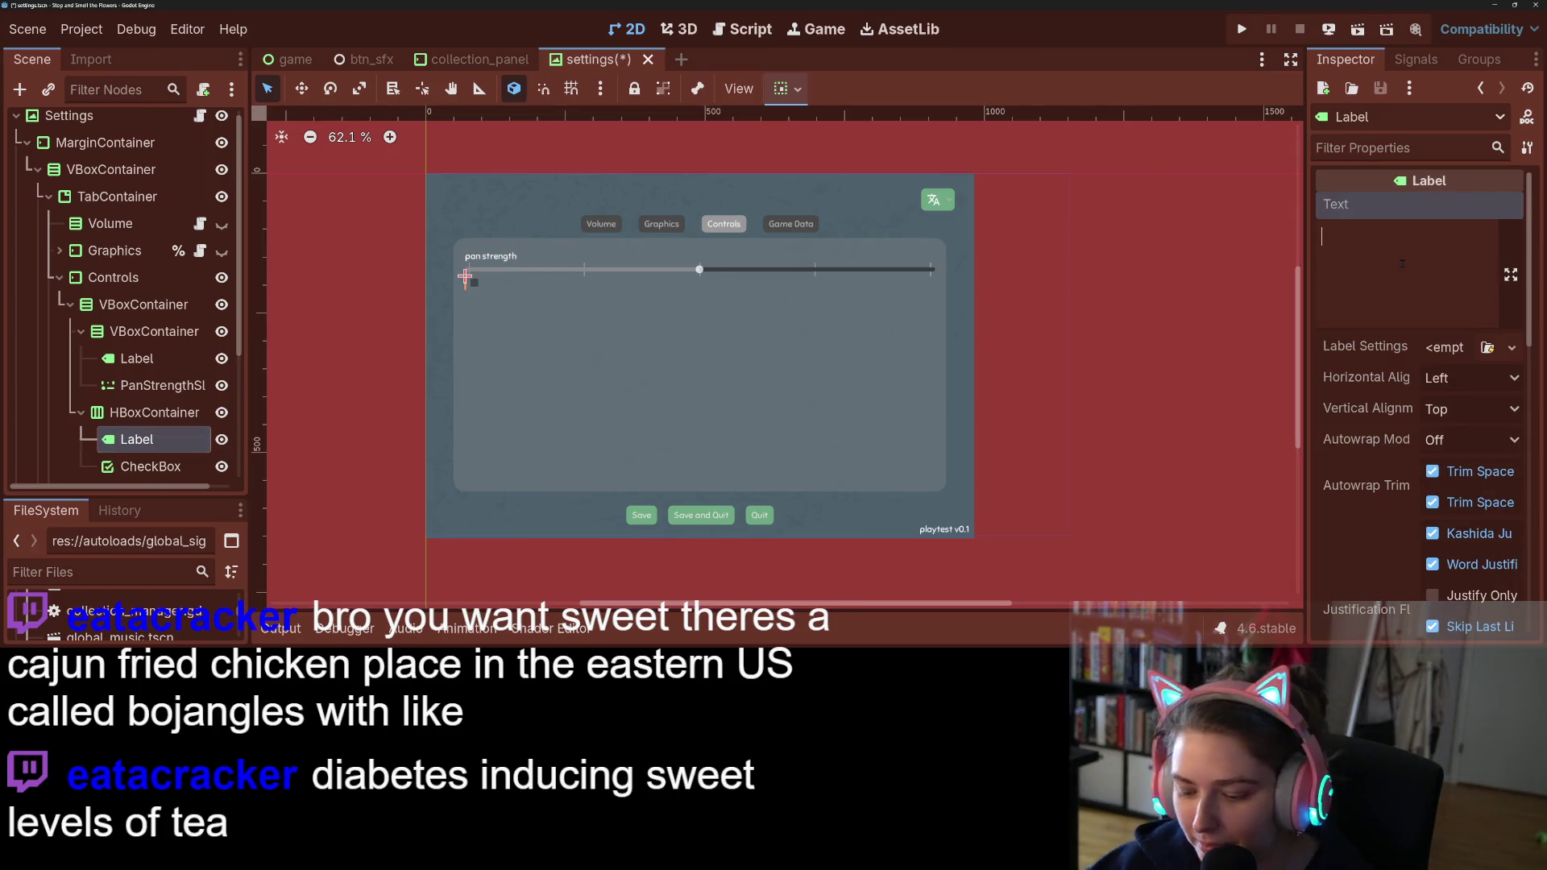
text(invert pan)
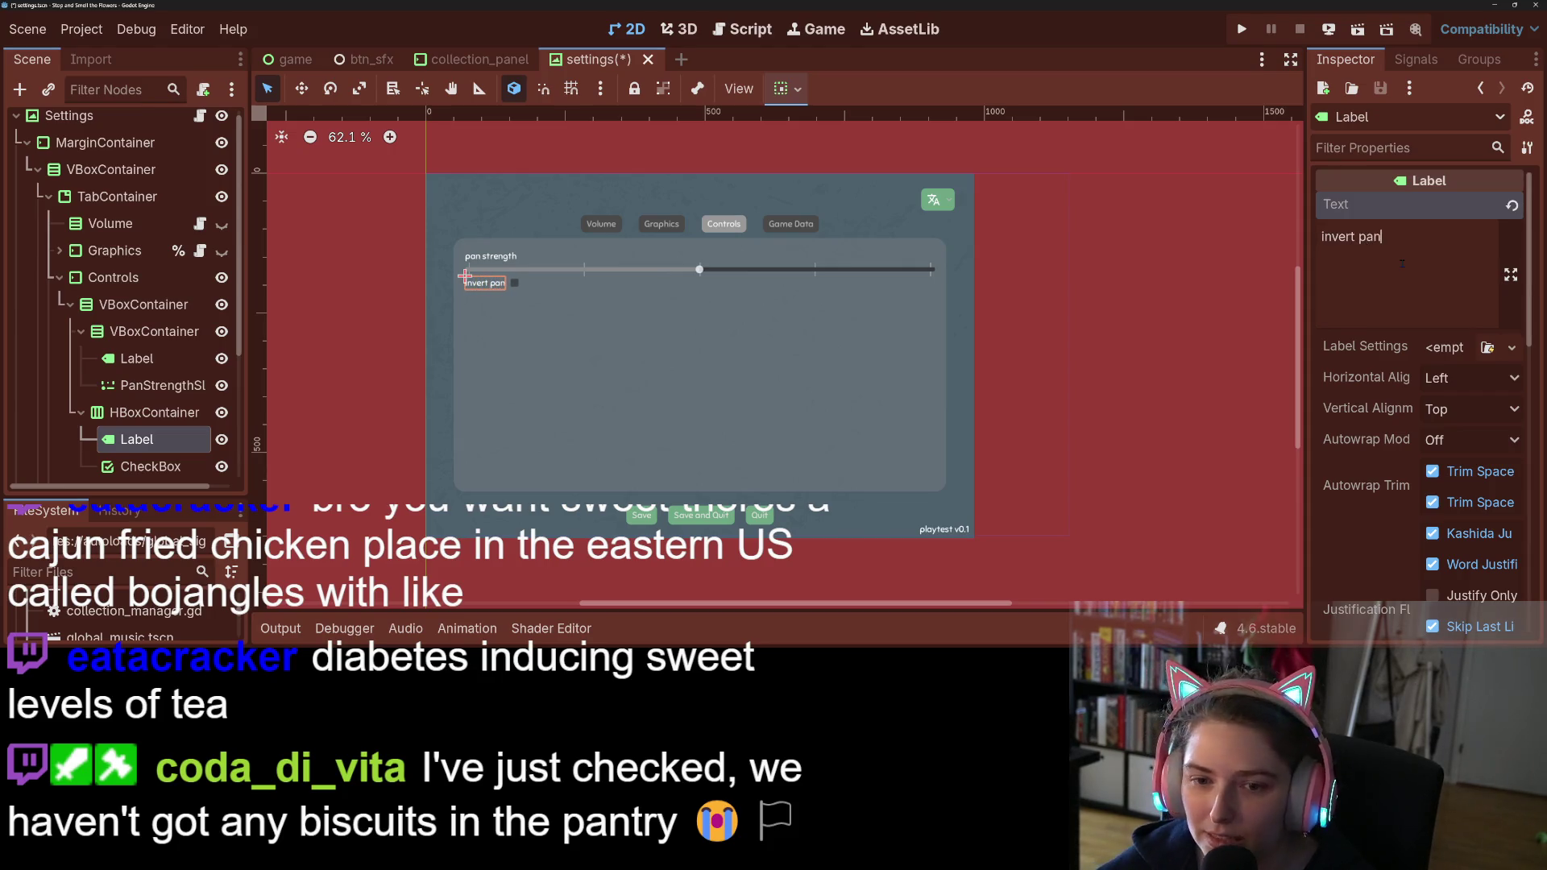
click(517, 298)
click(514, 284)
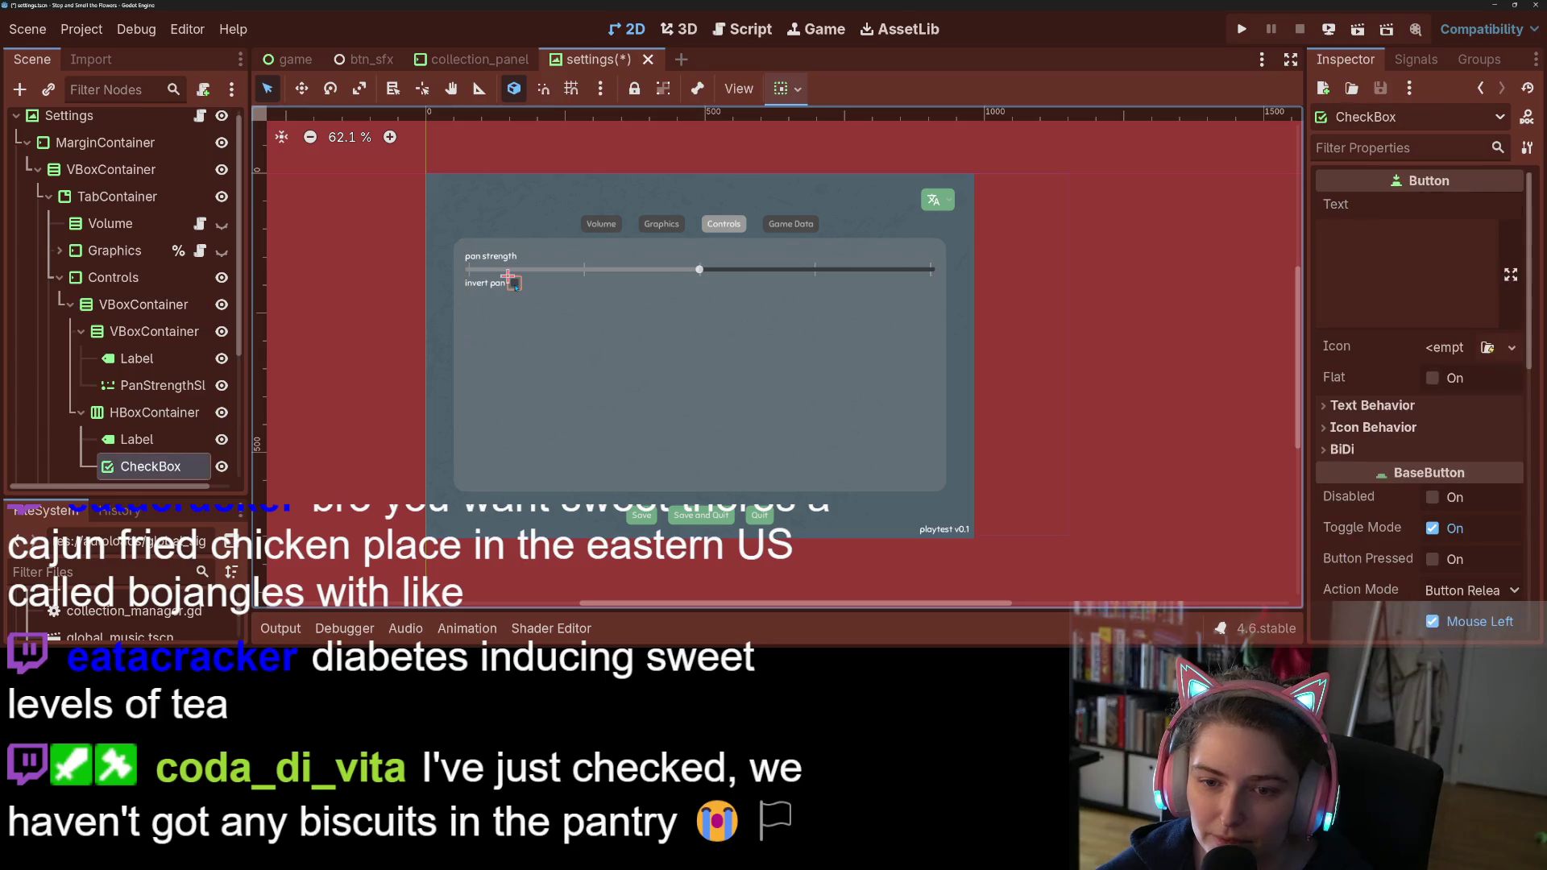
click(500, 285)
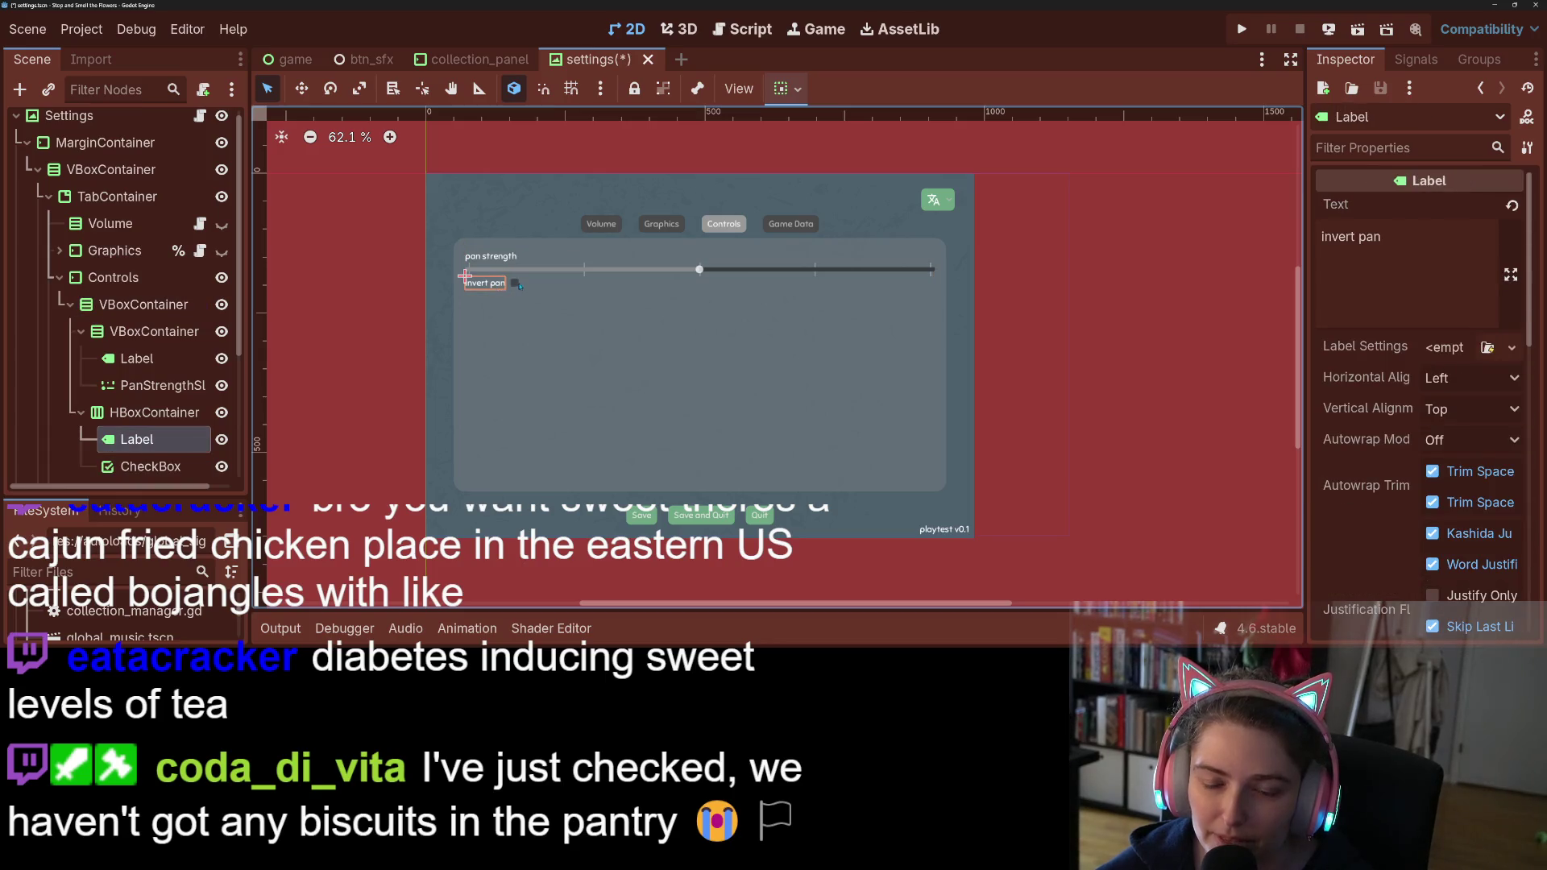
click(520, 285)
scroll(520, 286, up, 1)
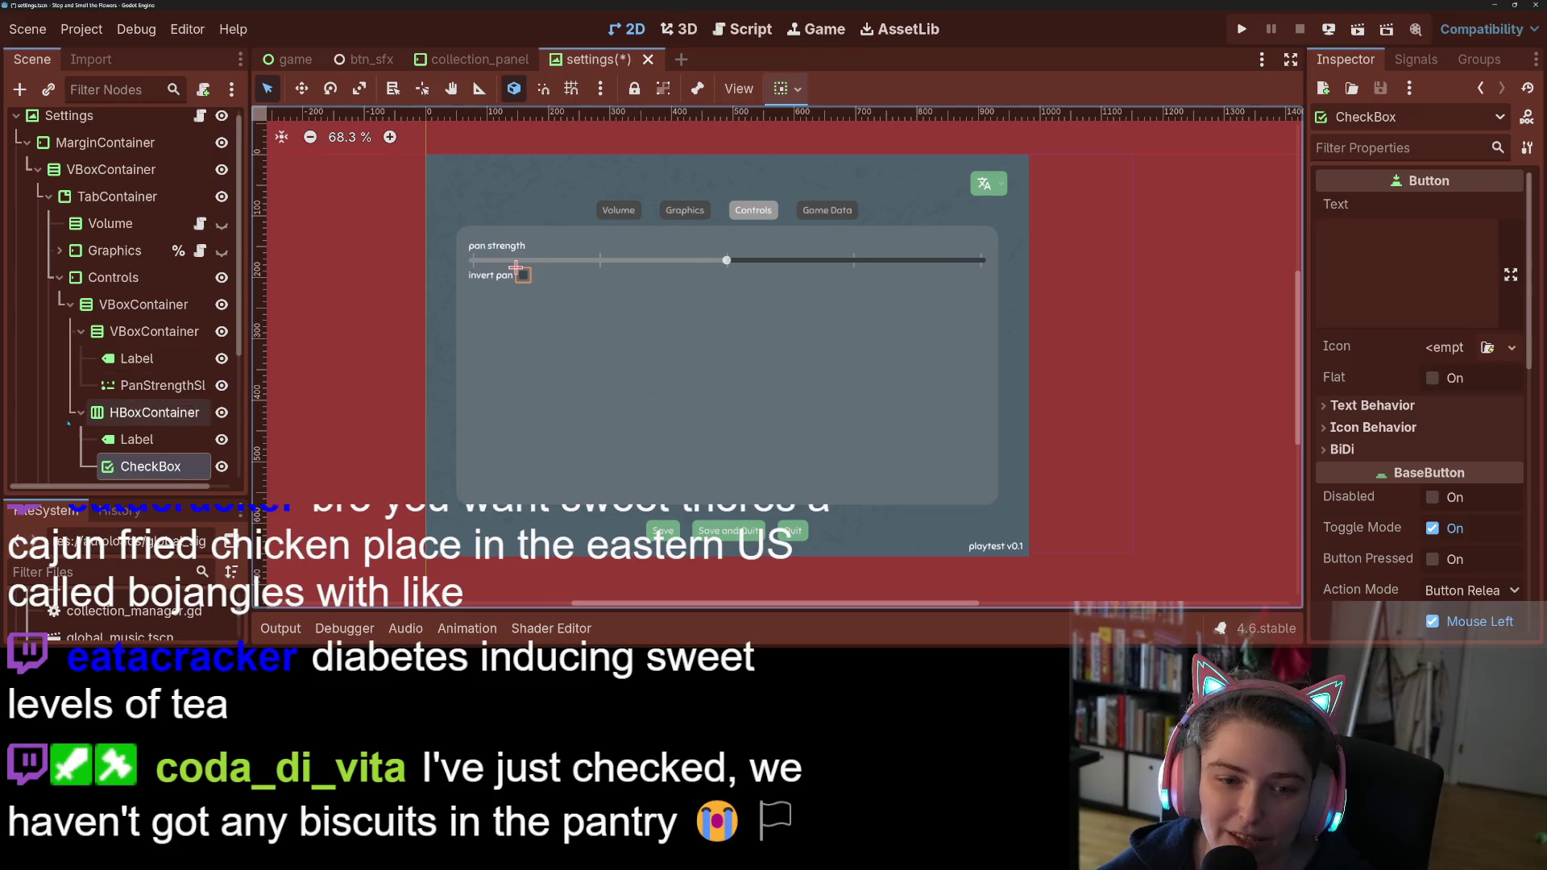
Step: Enable the outer VBoxContainer's Separation override at 20 and preview the spacing
click(107, 297)
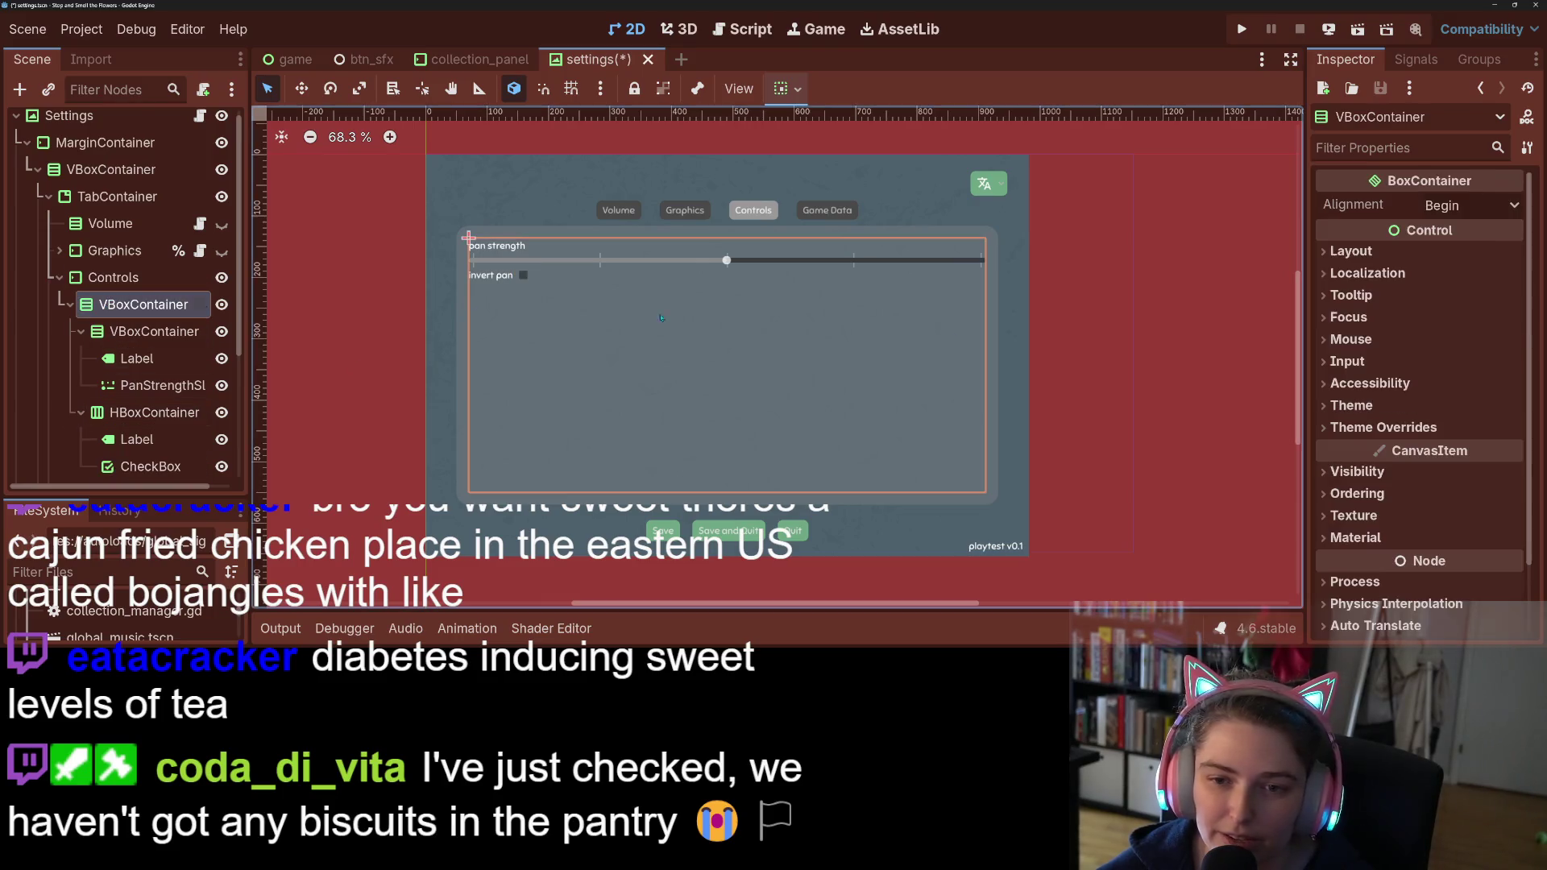
click(1434, 428)
click(1371, 449)
click(1353, 475)
click(1458, 474)
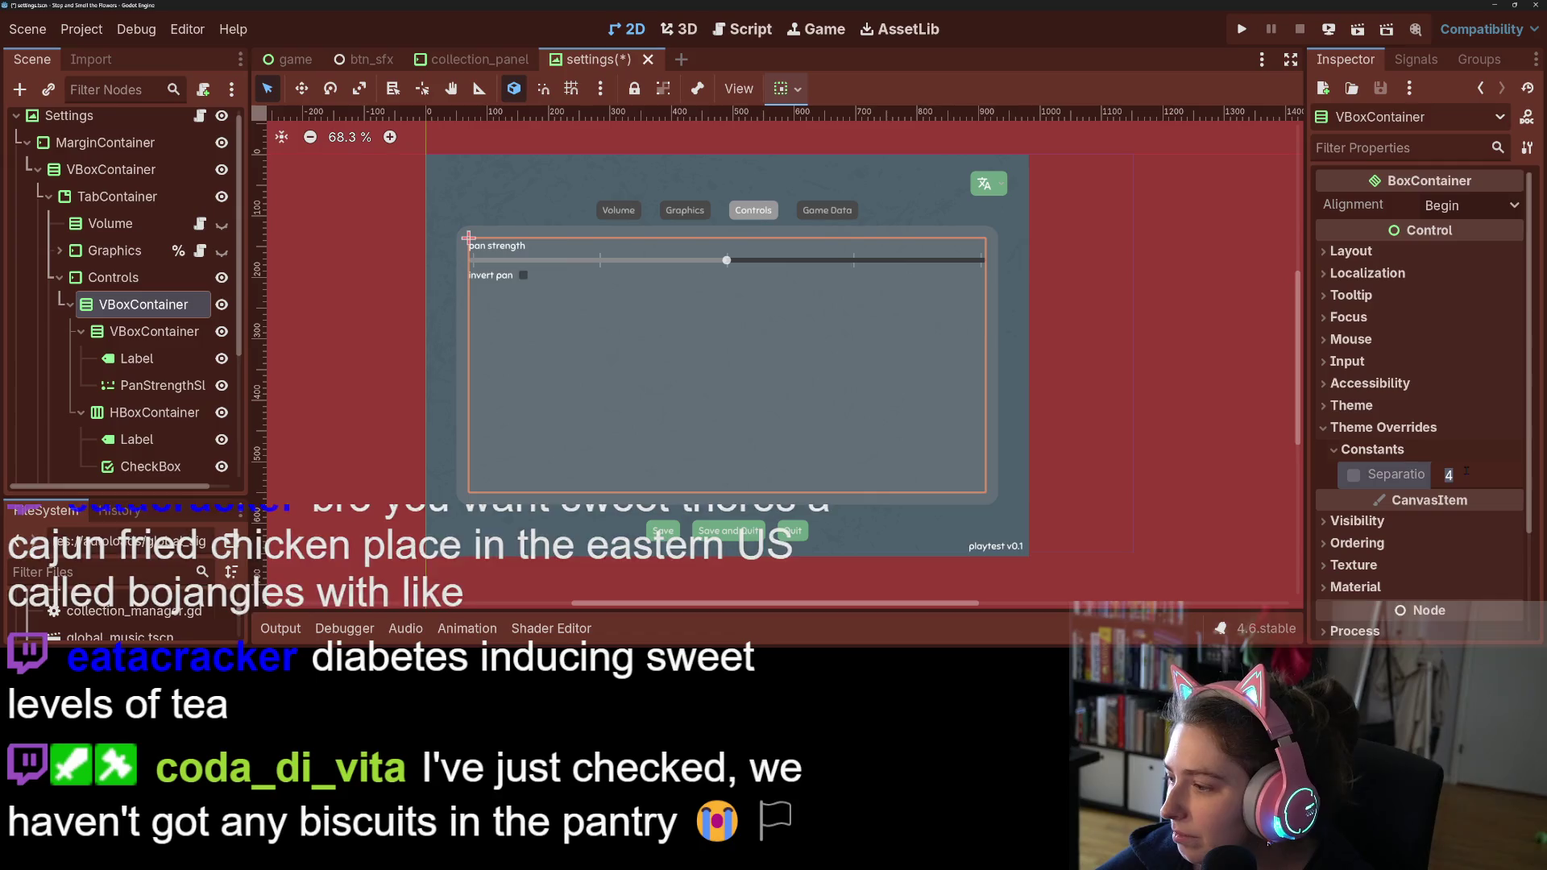
text(20)
scroll(1053, 519, down, 2)
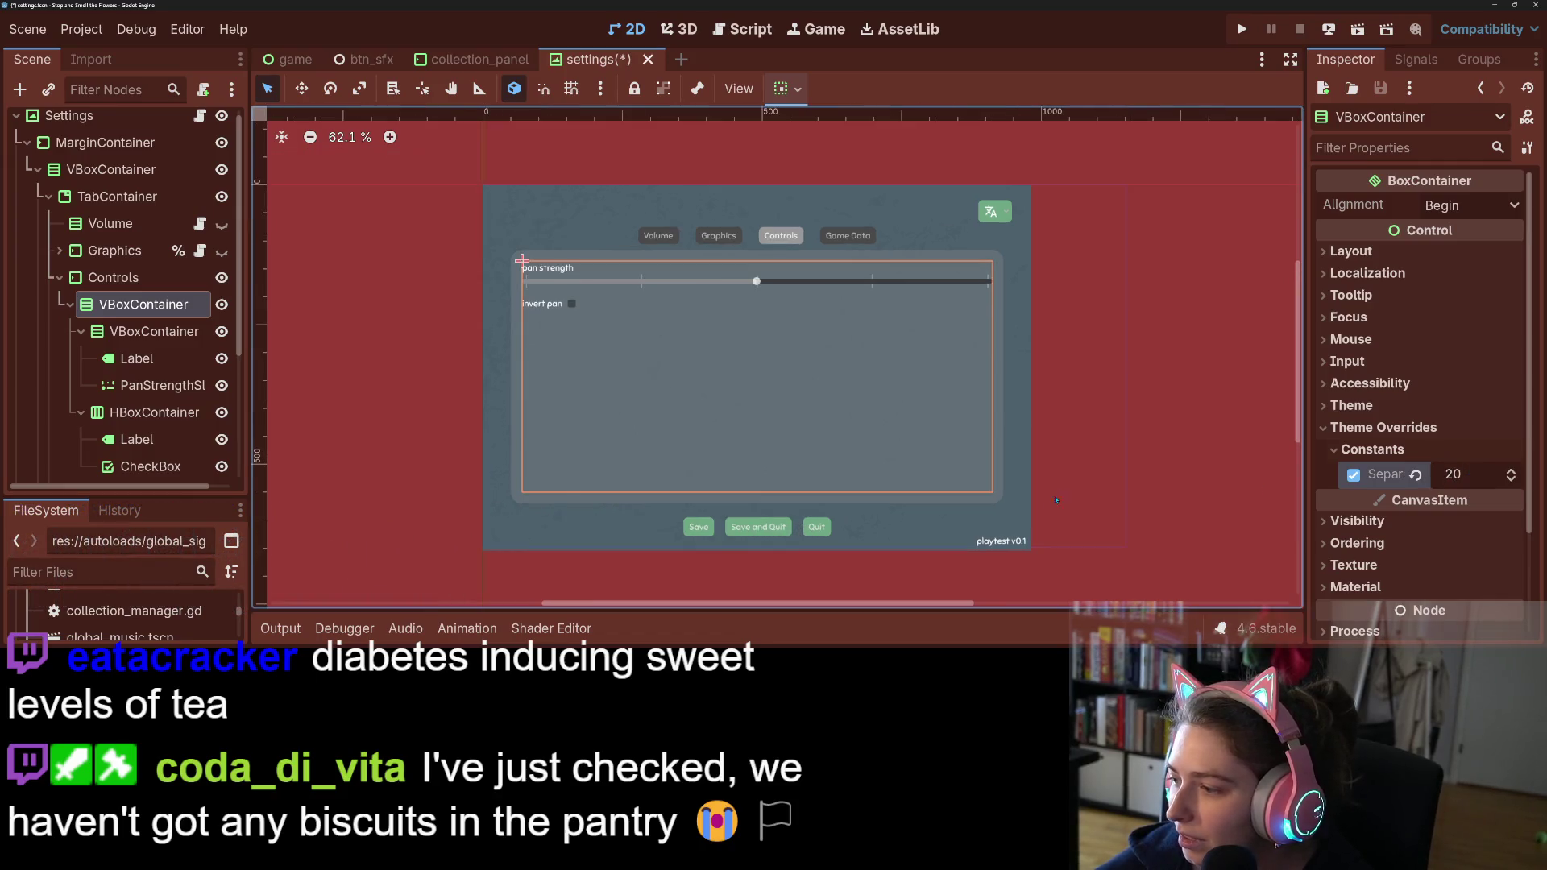
scroll(1072, 500, up, 1)
click(1097, 462)
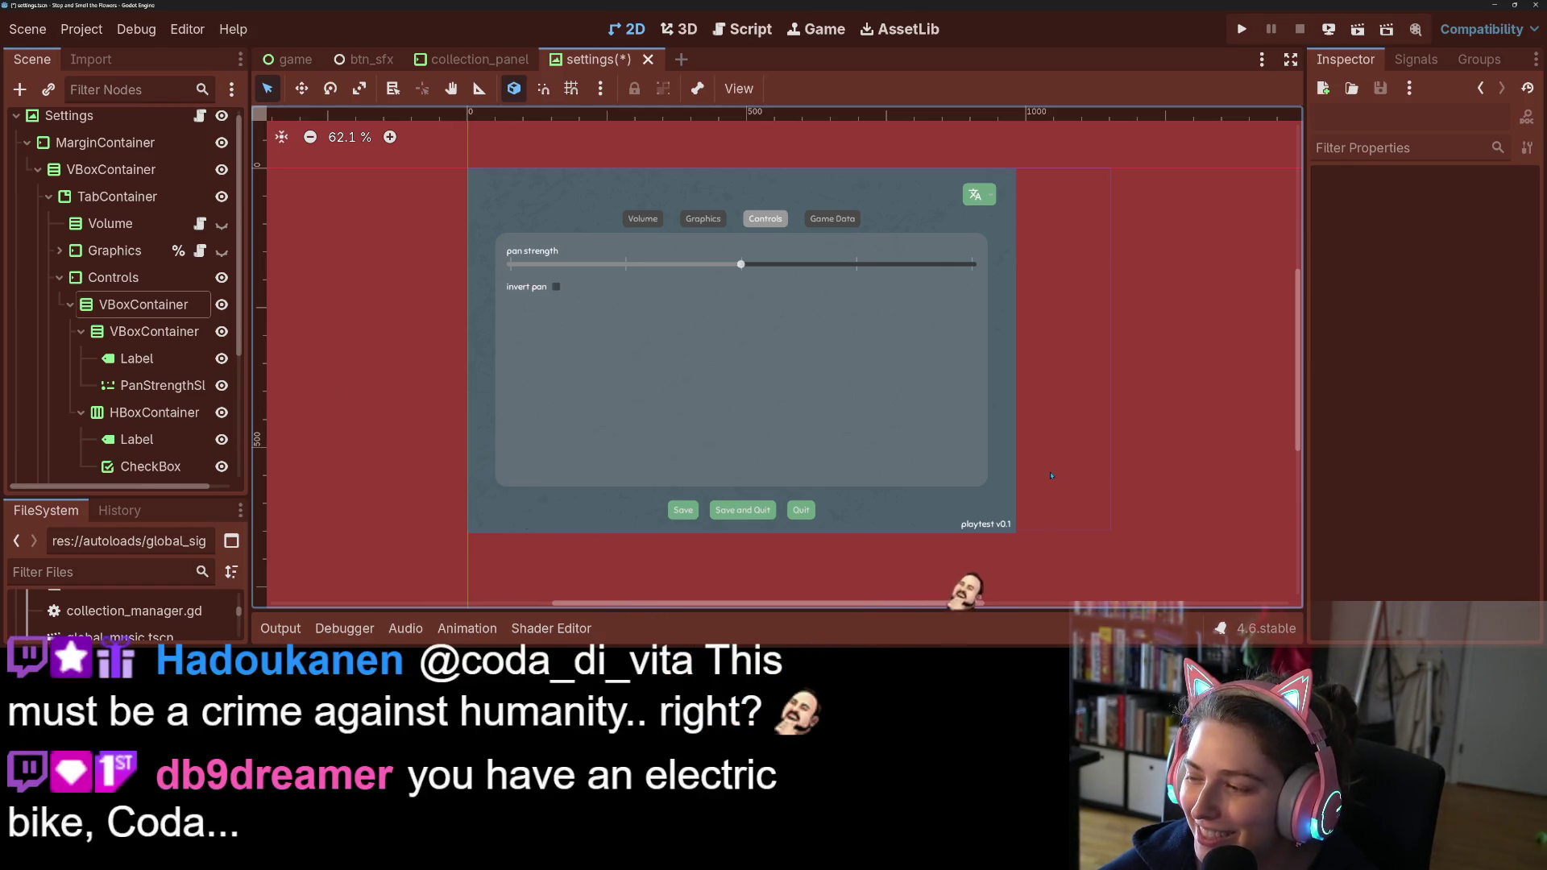
Step: Raise the VBoxContainer's separation to 30 and save the settings scene
click(926, 451)
click(413, 413)
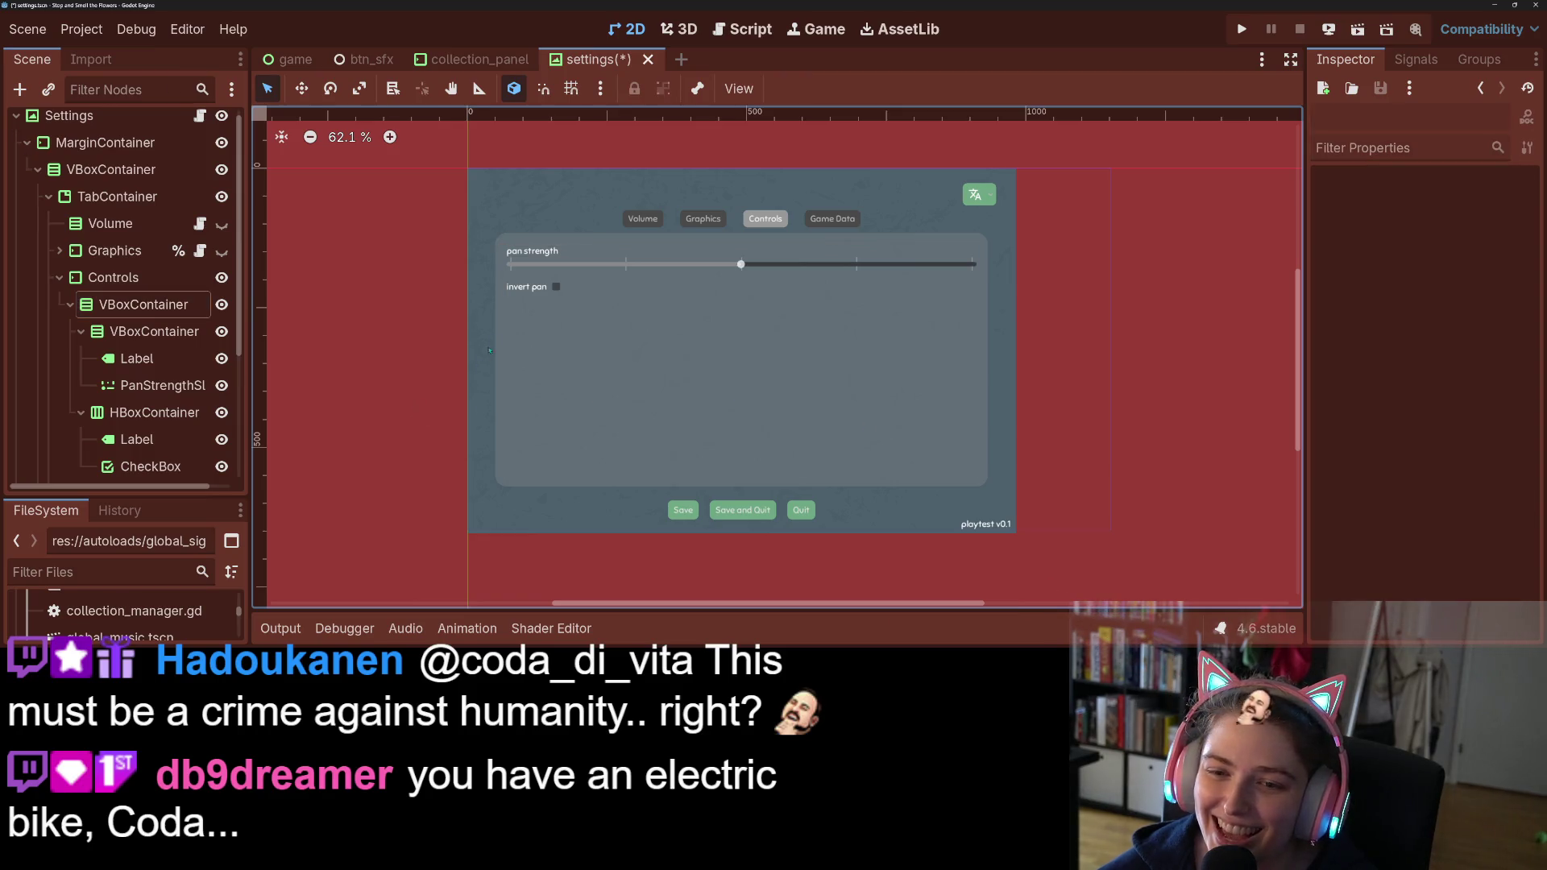
click(527, 322)
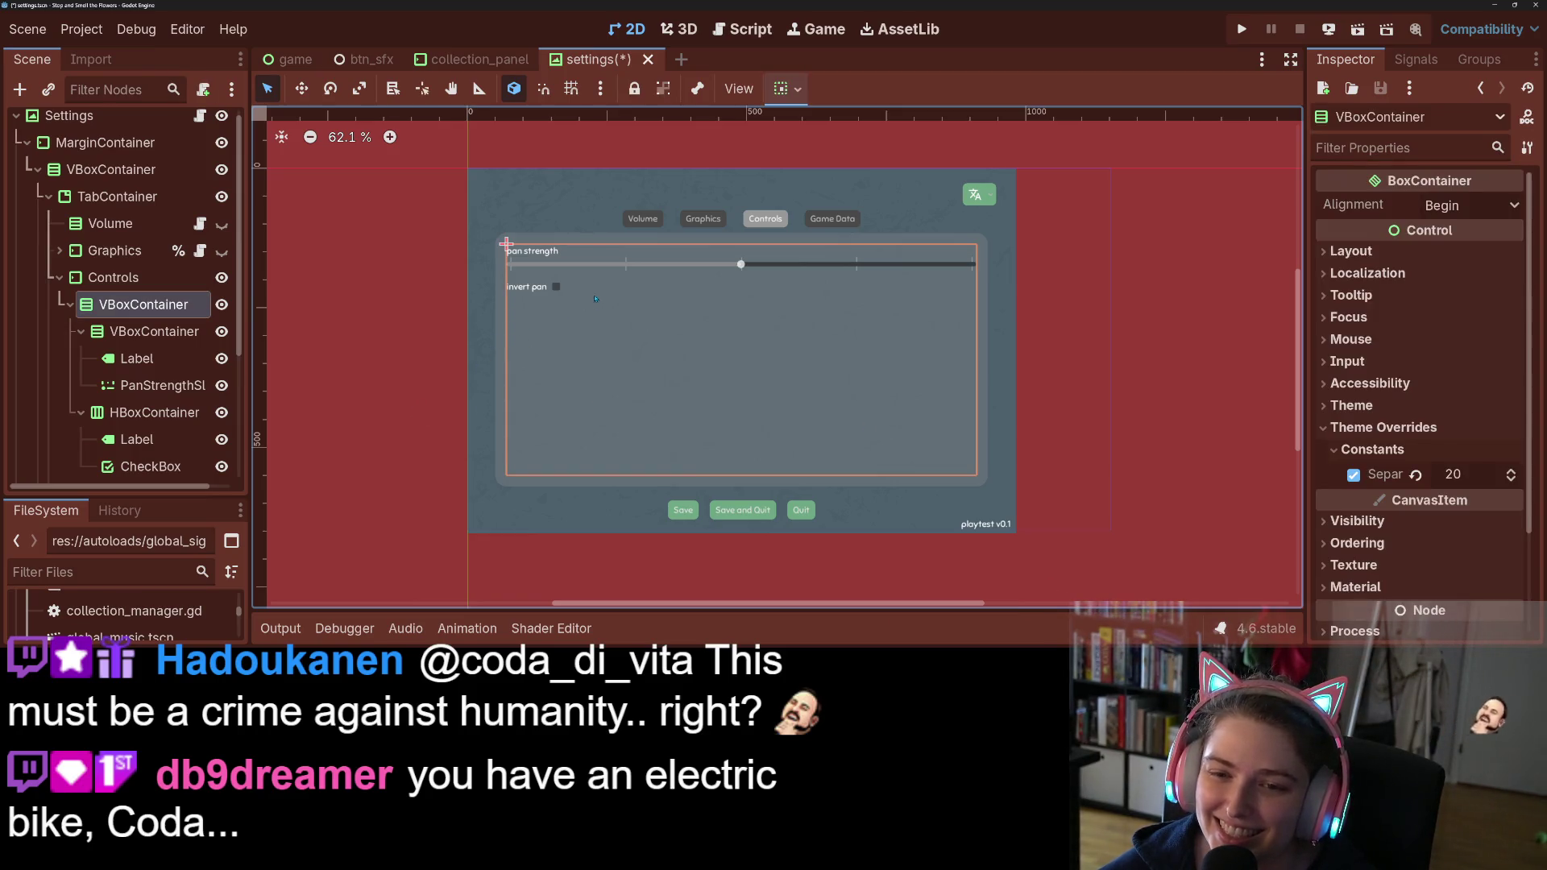
click(545, 292)
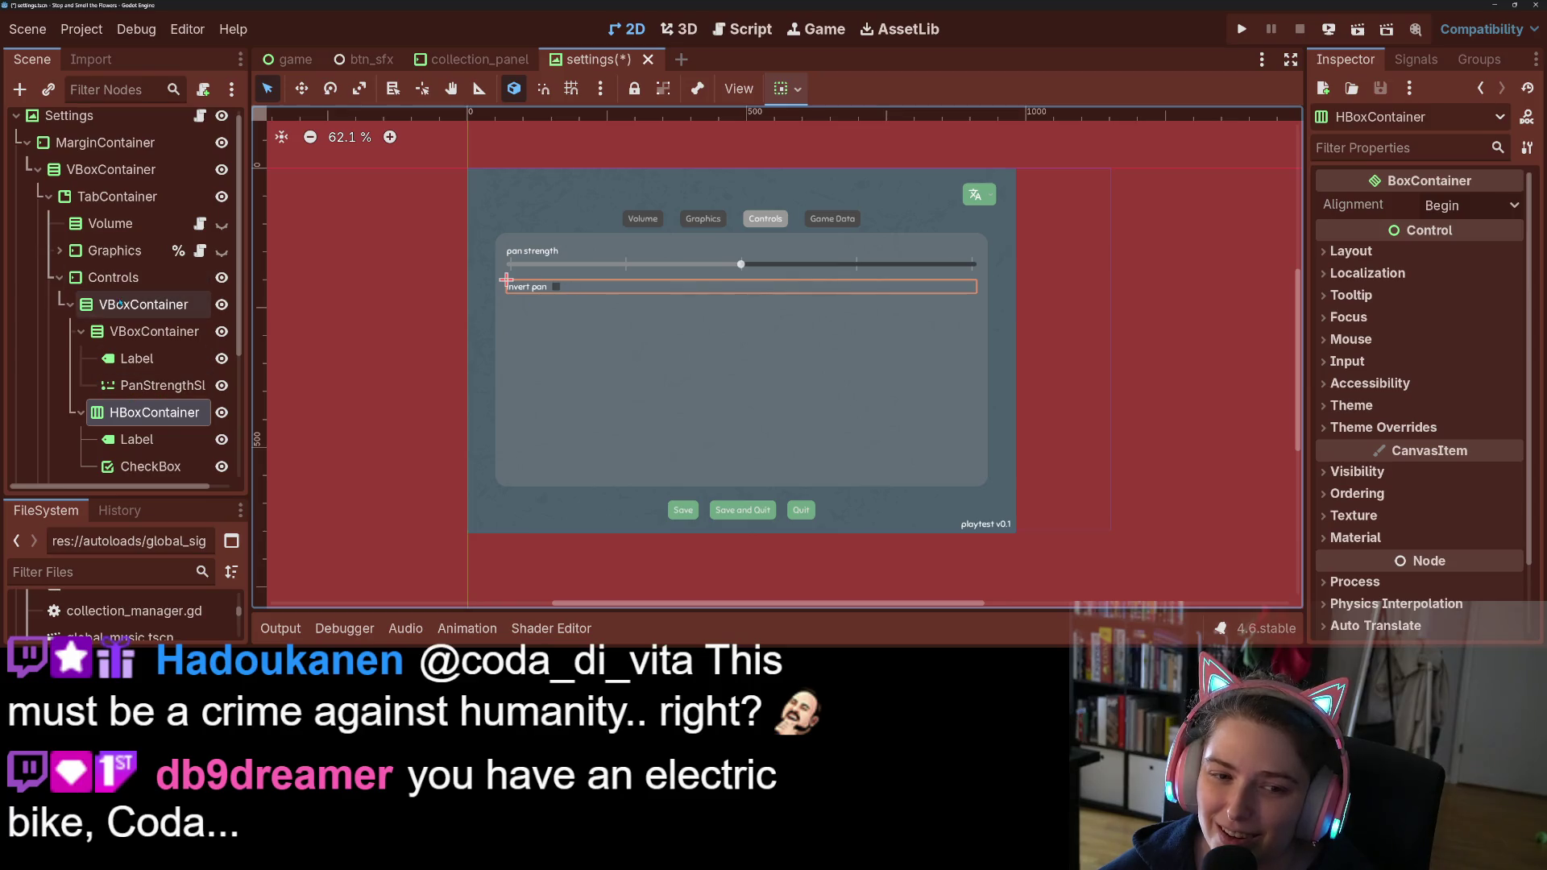
click(144, 304)
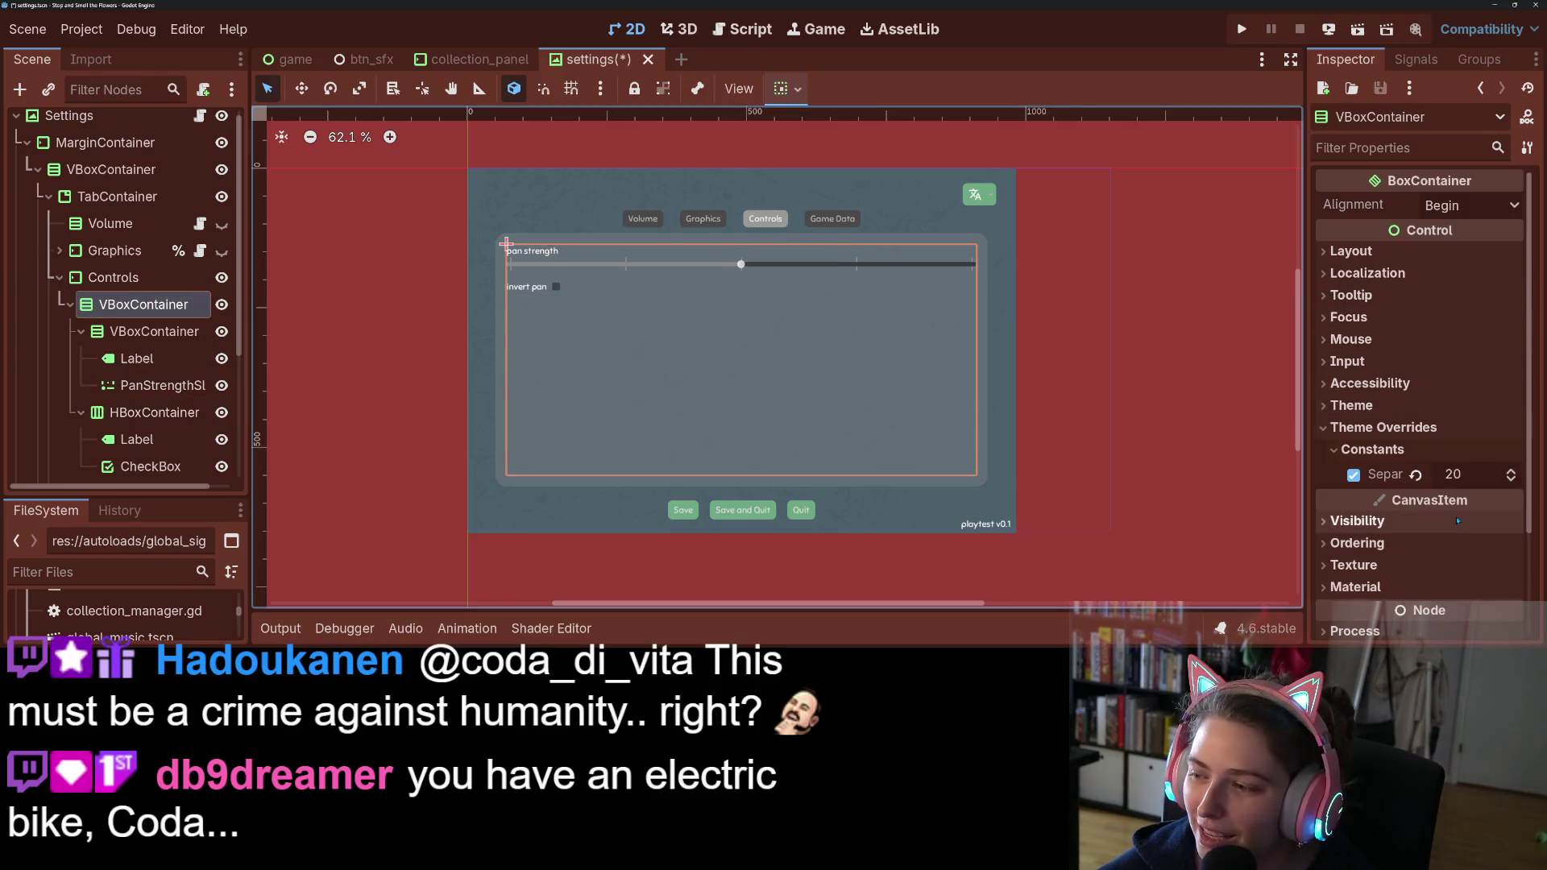
click(1485, 470)
text(30)
key(Return)
click(1224, 496)
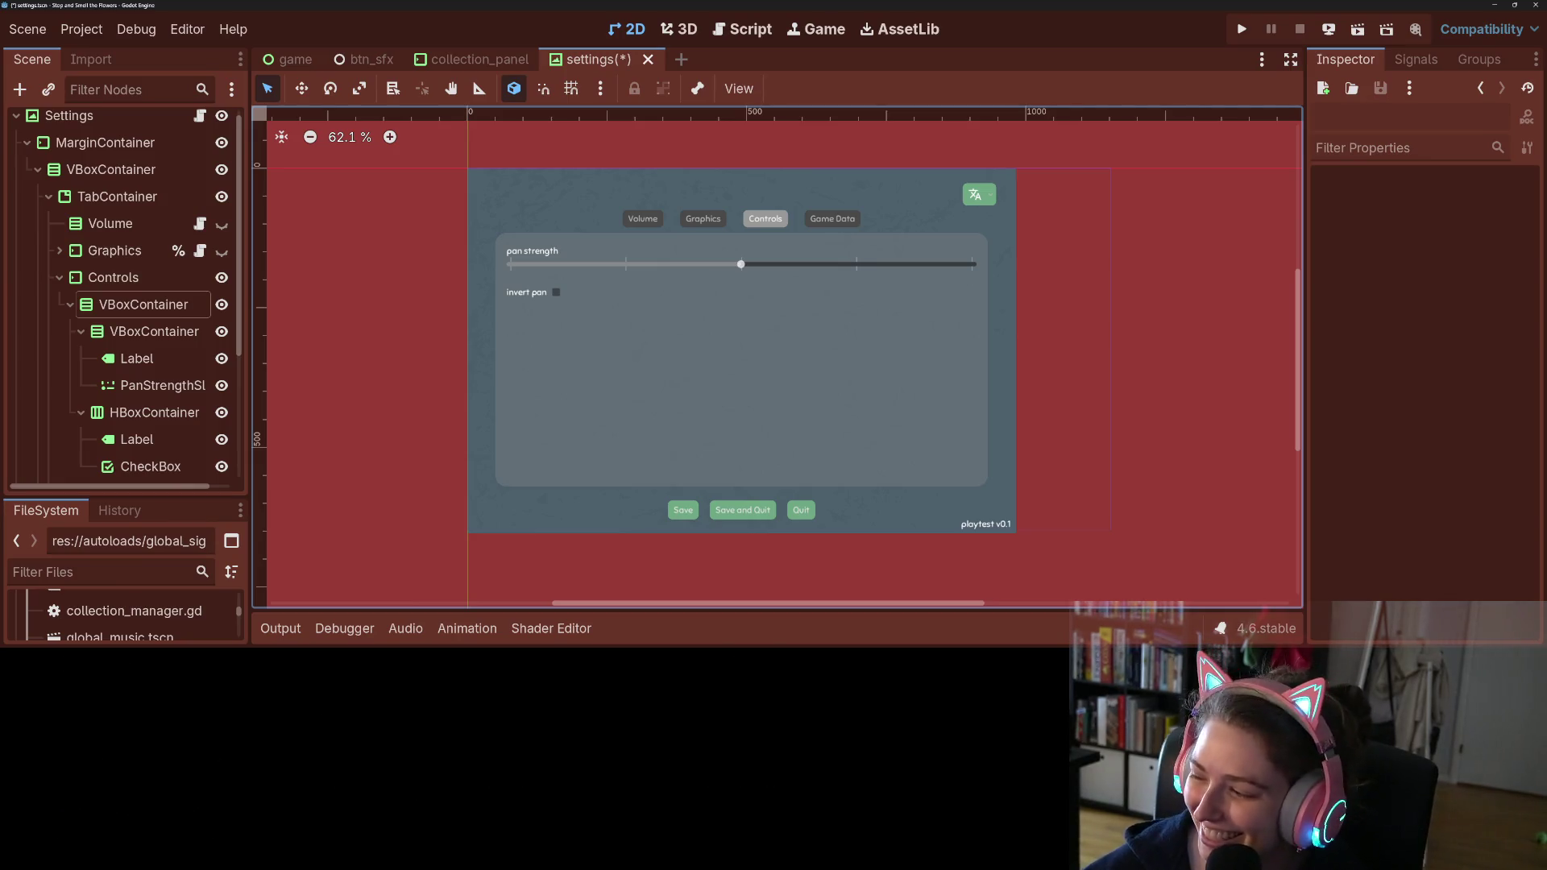
click(747, 380)
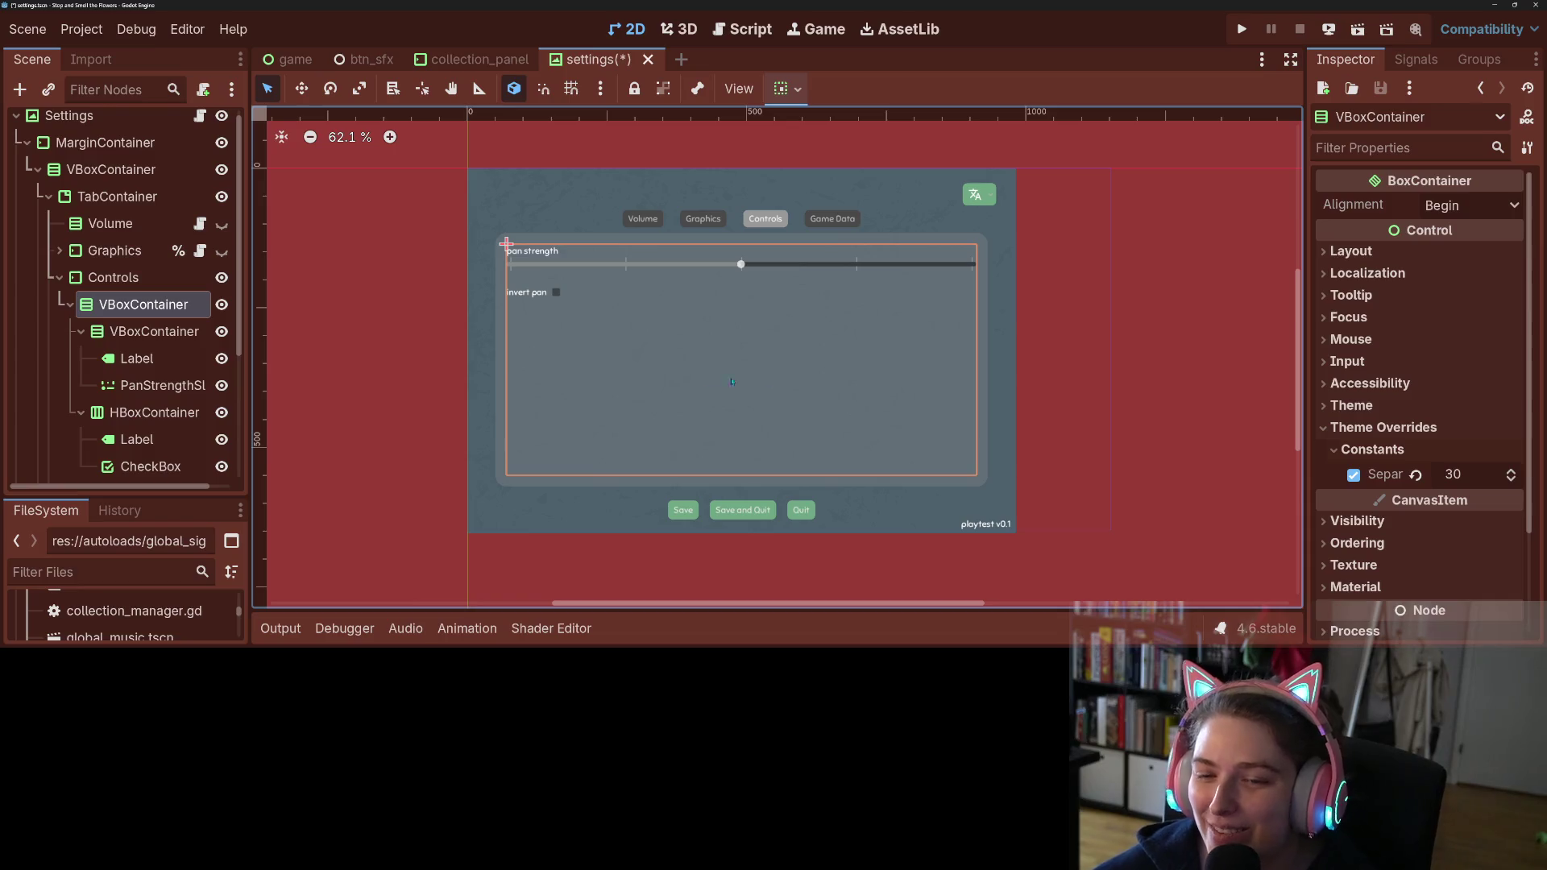
key(ctrl+s)
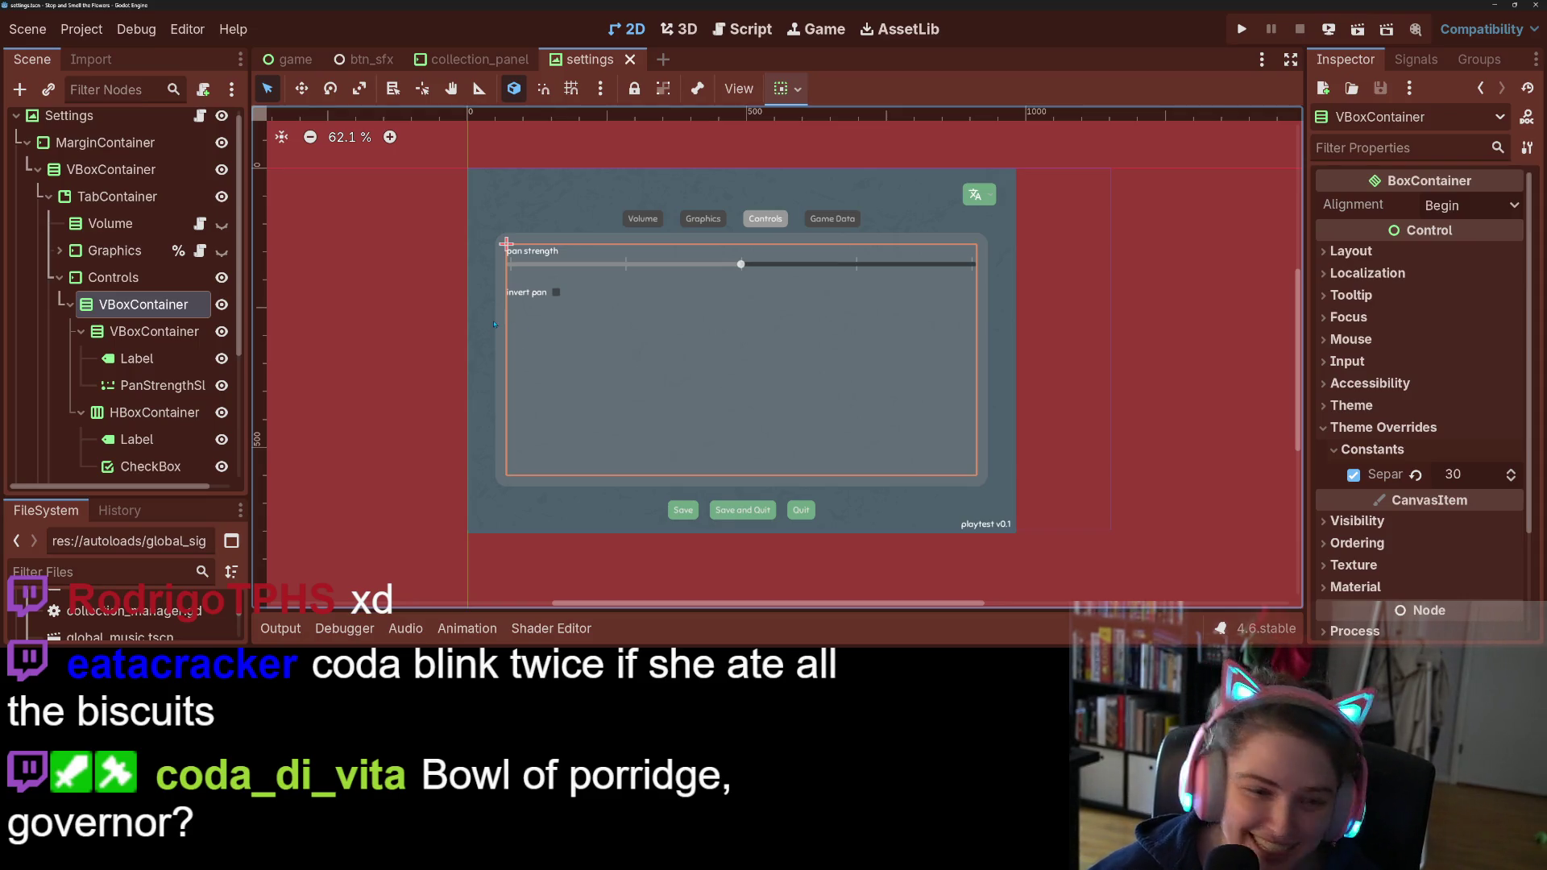
Step: Rename the CheckBox node to InvertPanCheckBox and recheck the invert pan label's text
click(166, 465)
click(164, 462)
text(Invert)
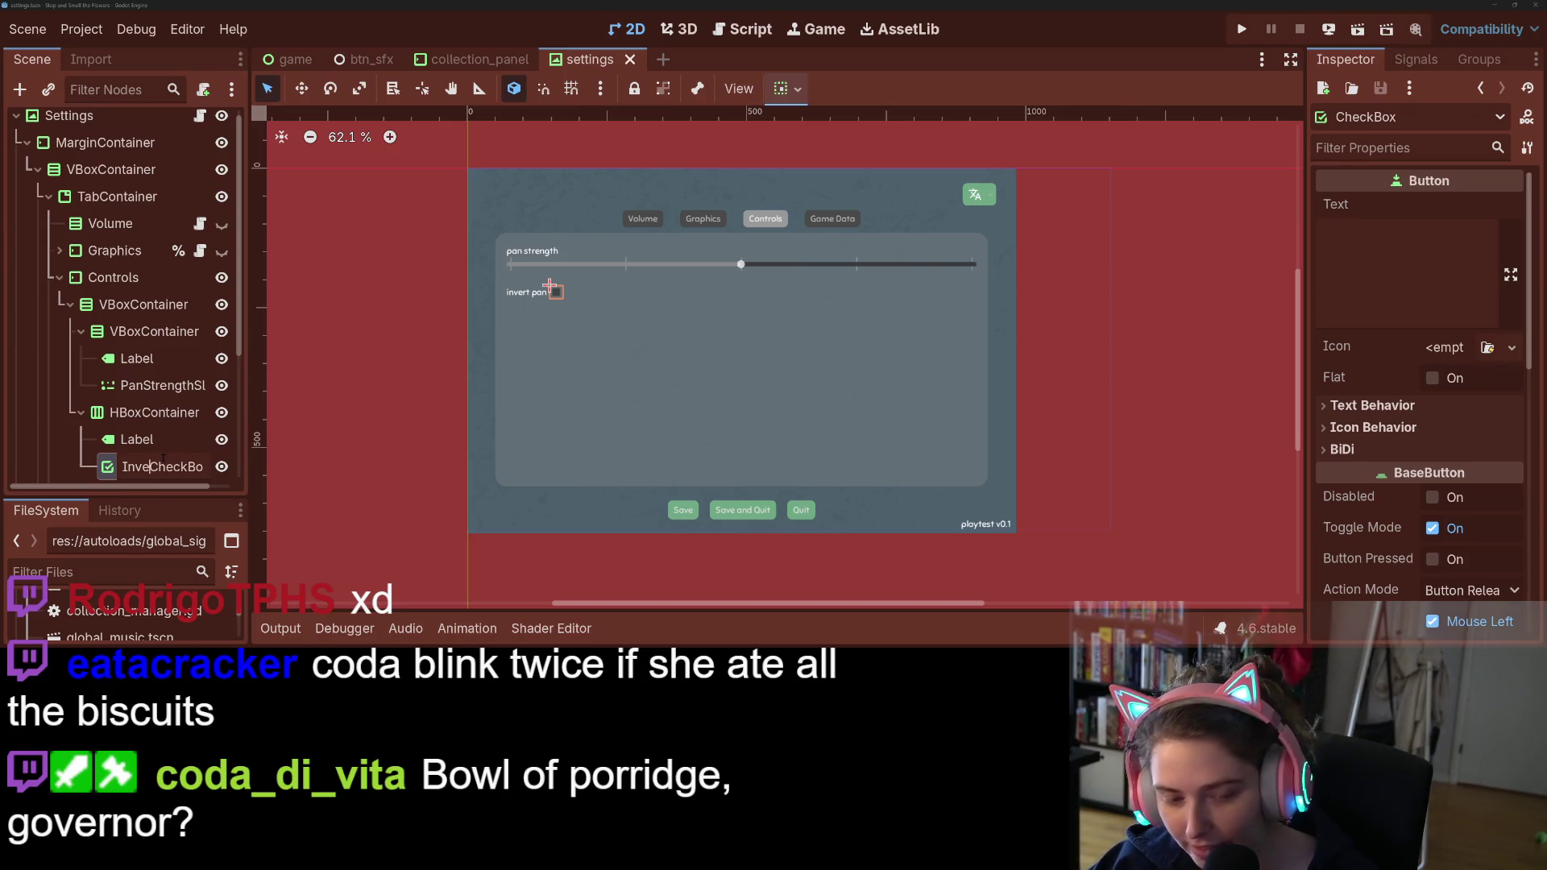
text(Pan)
key(Return)
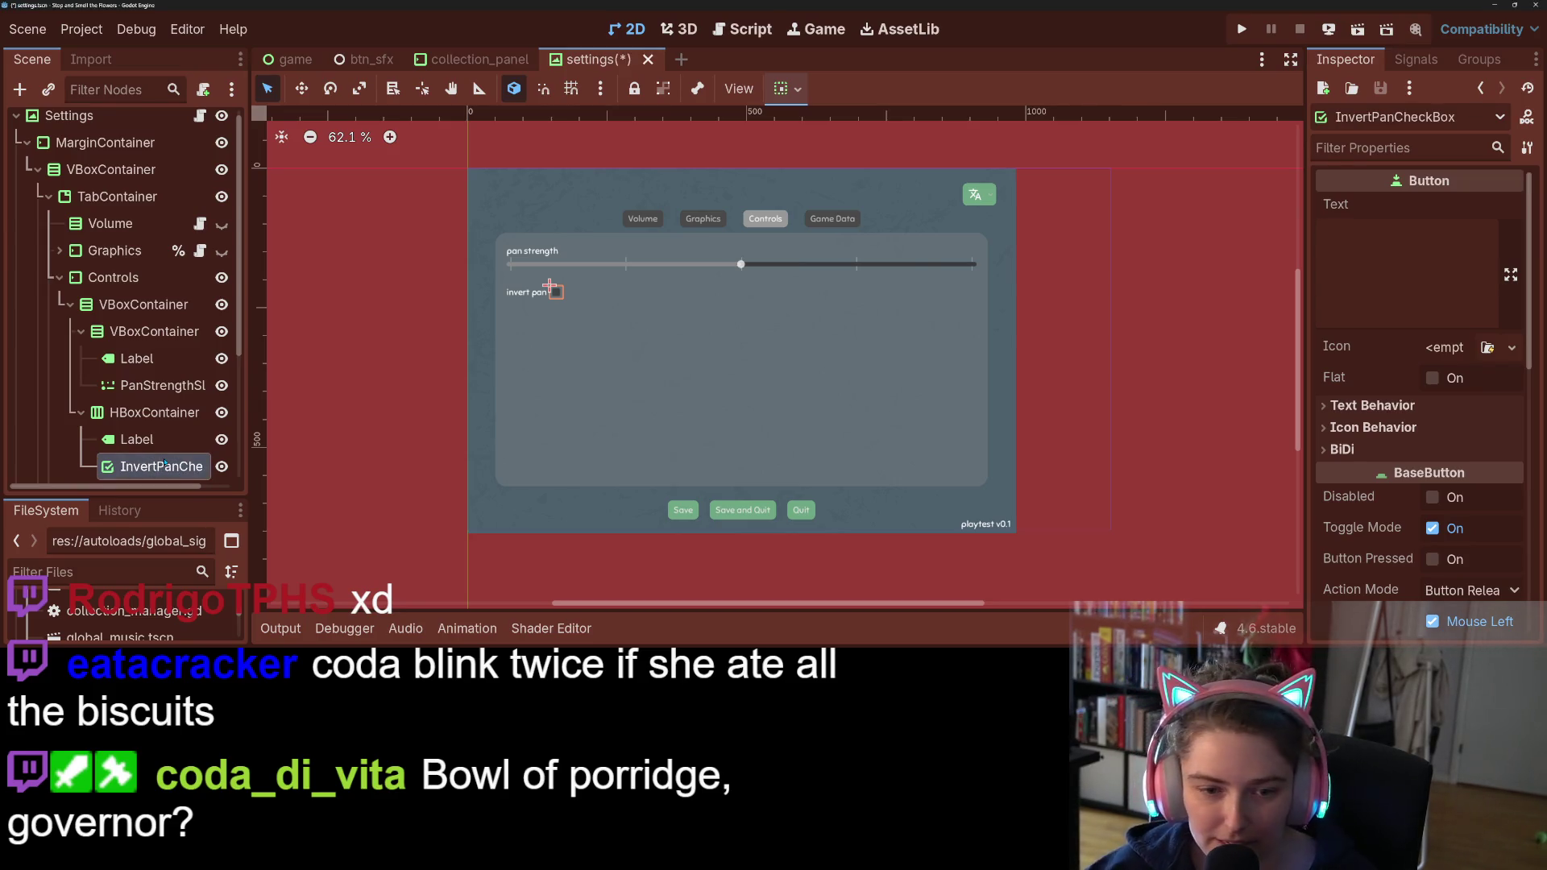
click(164, 447)
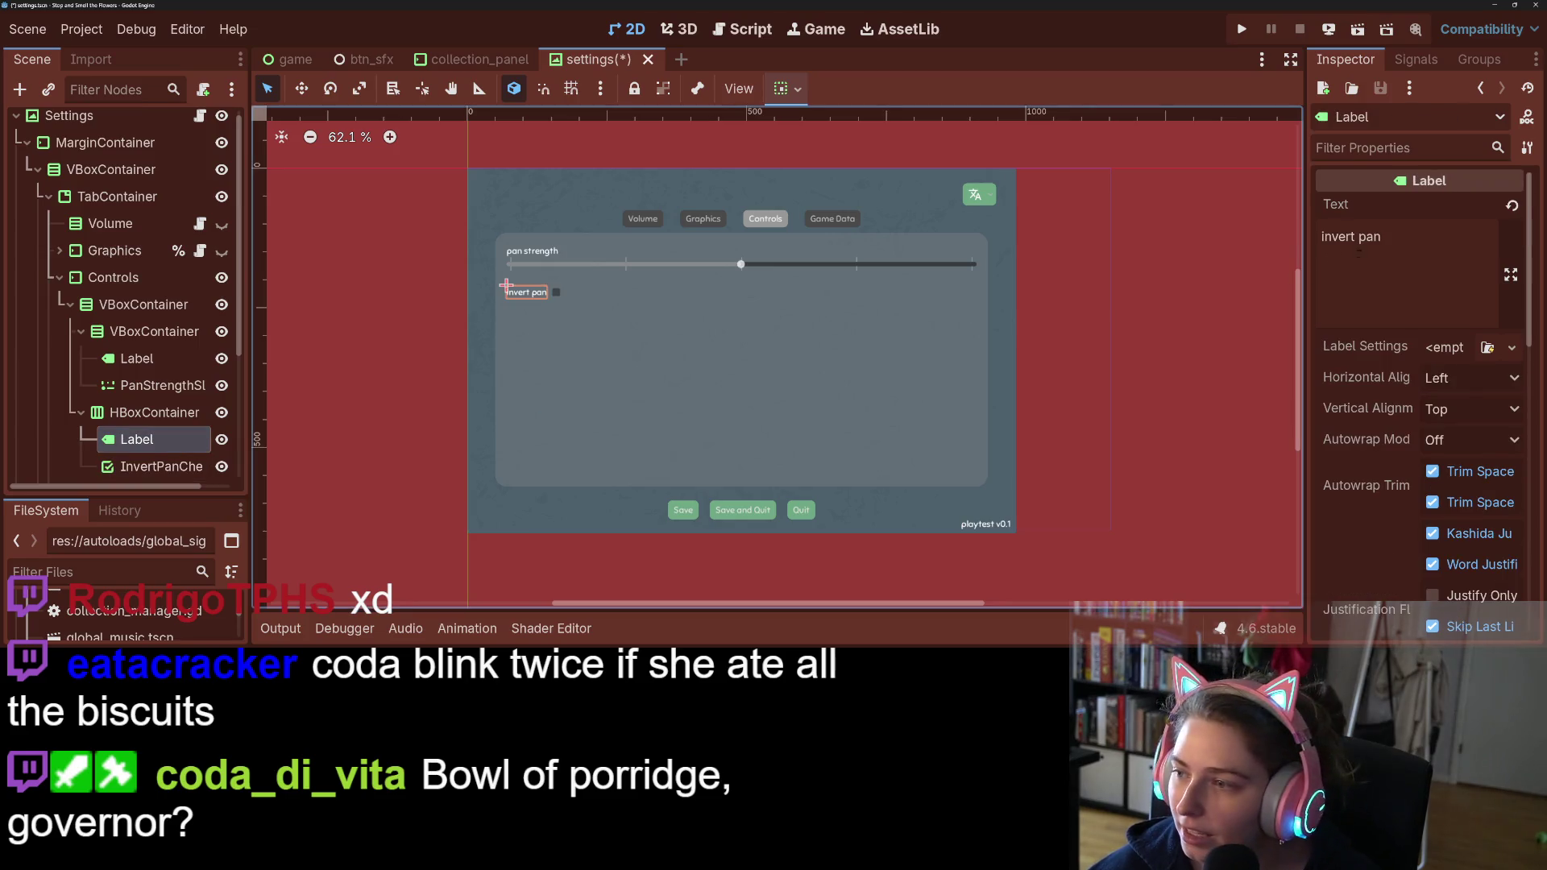
triple_click(1350, 255)
click(1263, 249)
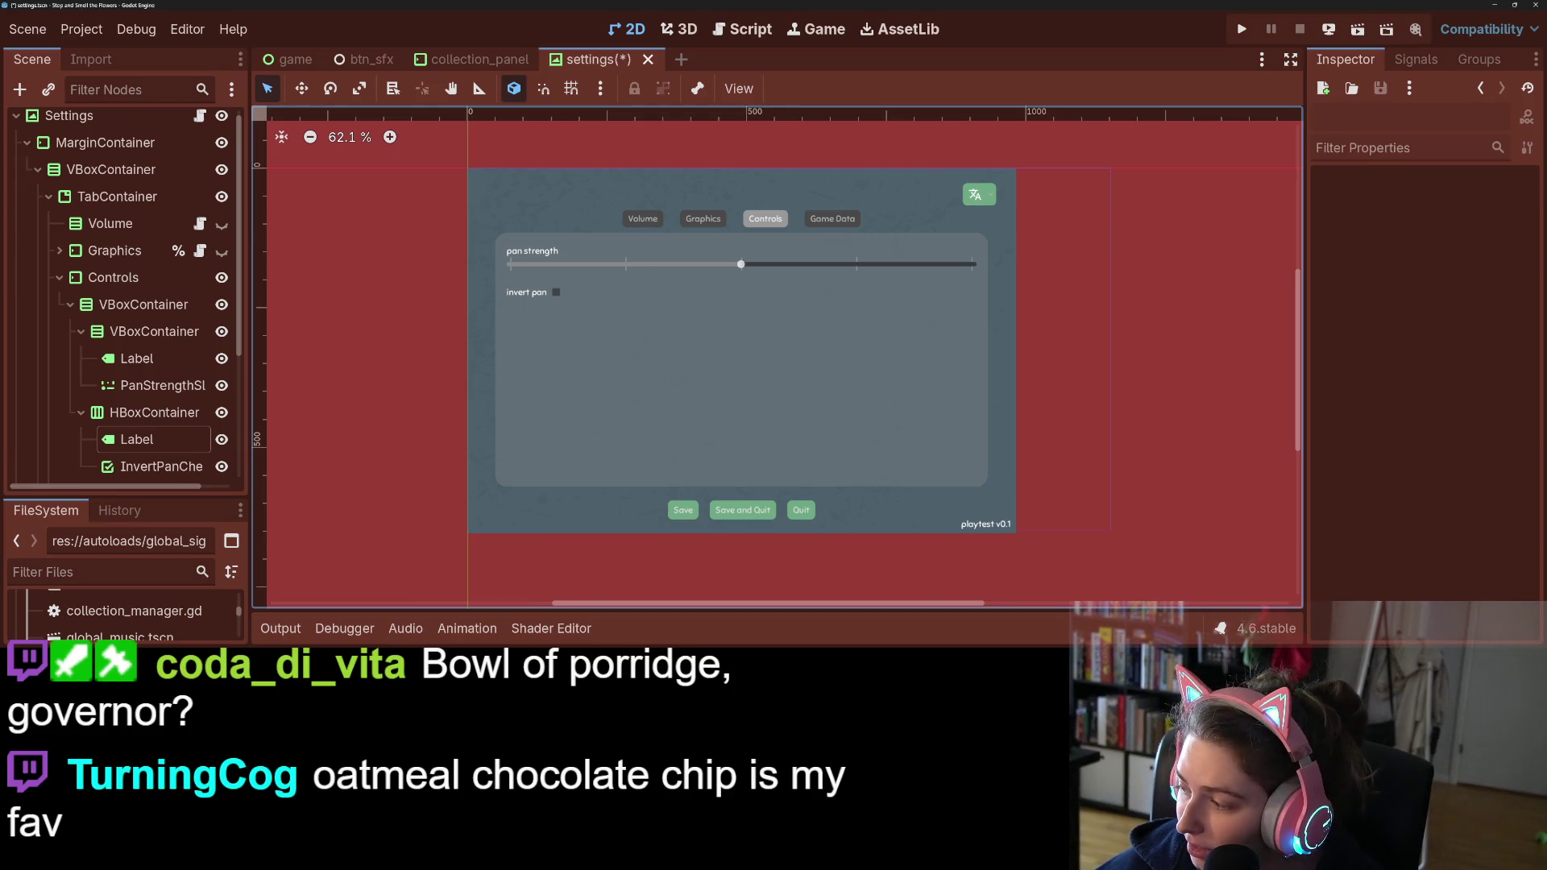
Step: In the spreadsheet, insert a row above row 101 and enter 'invert pan' in A101
key(alt+Tab)
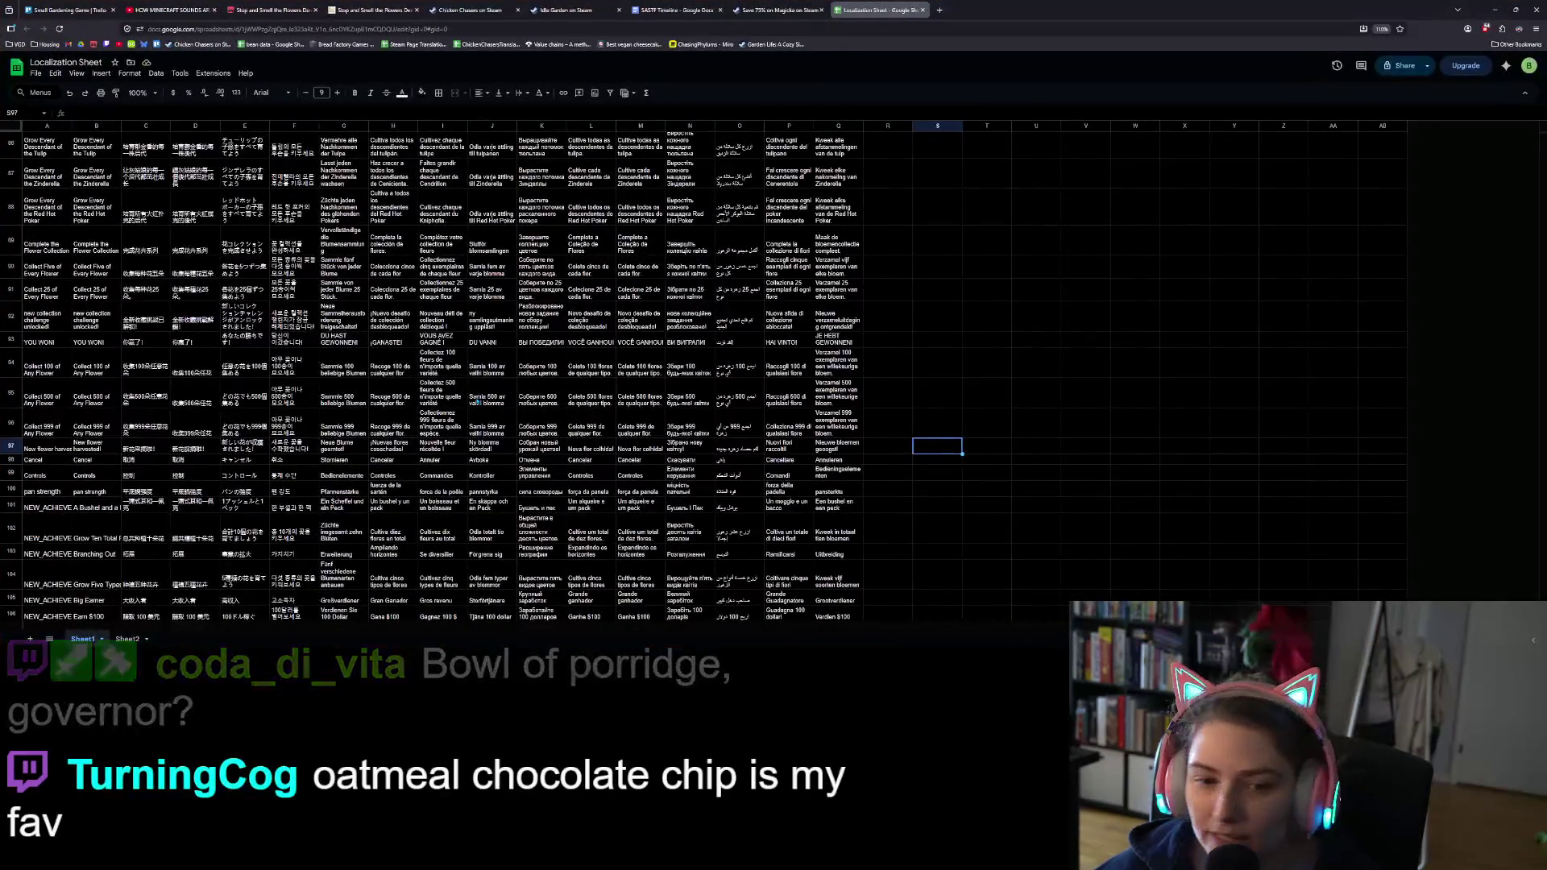
right_click(10, 505)
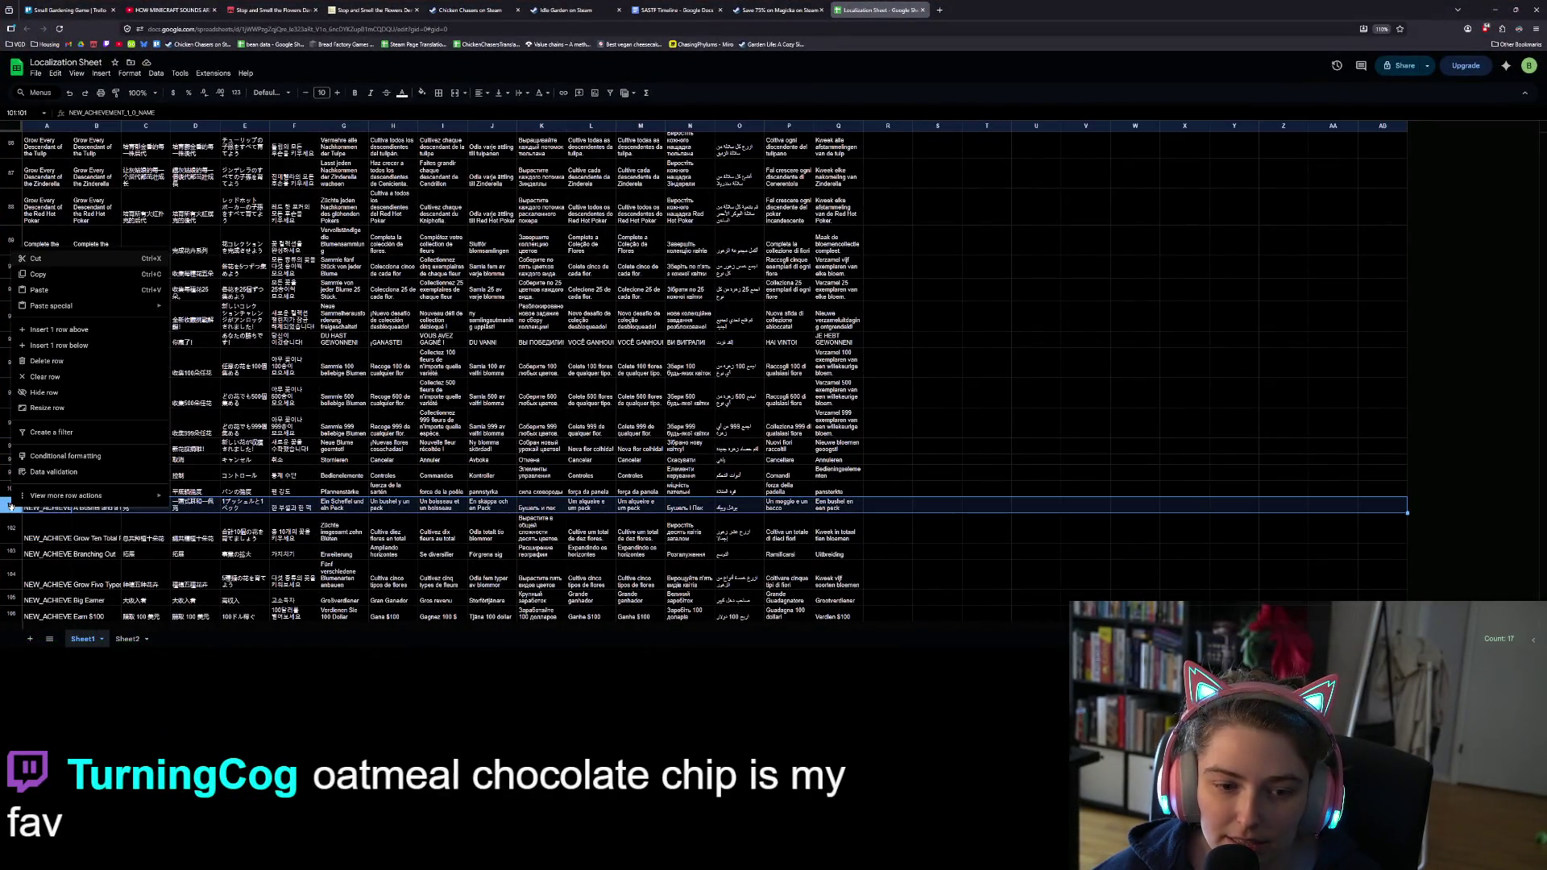
click(58, 329)
click(41, 503)
text(invert pan)
Step: Fill row 100's translation formulas down into row 101, then return to Godot
drag(89, 491, 862, 506)
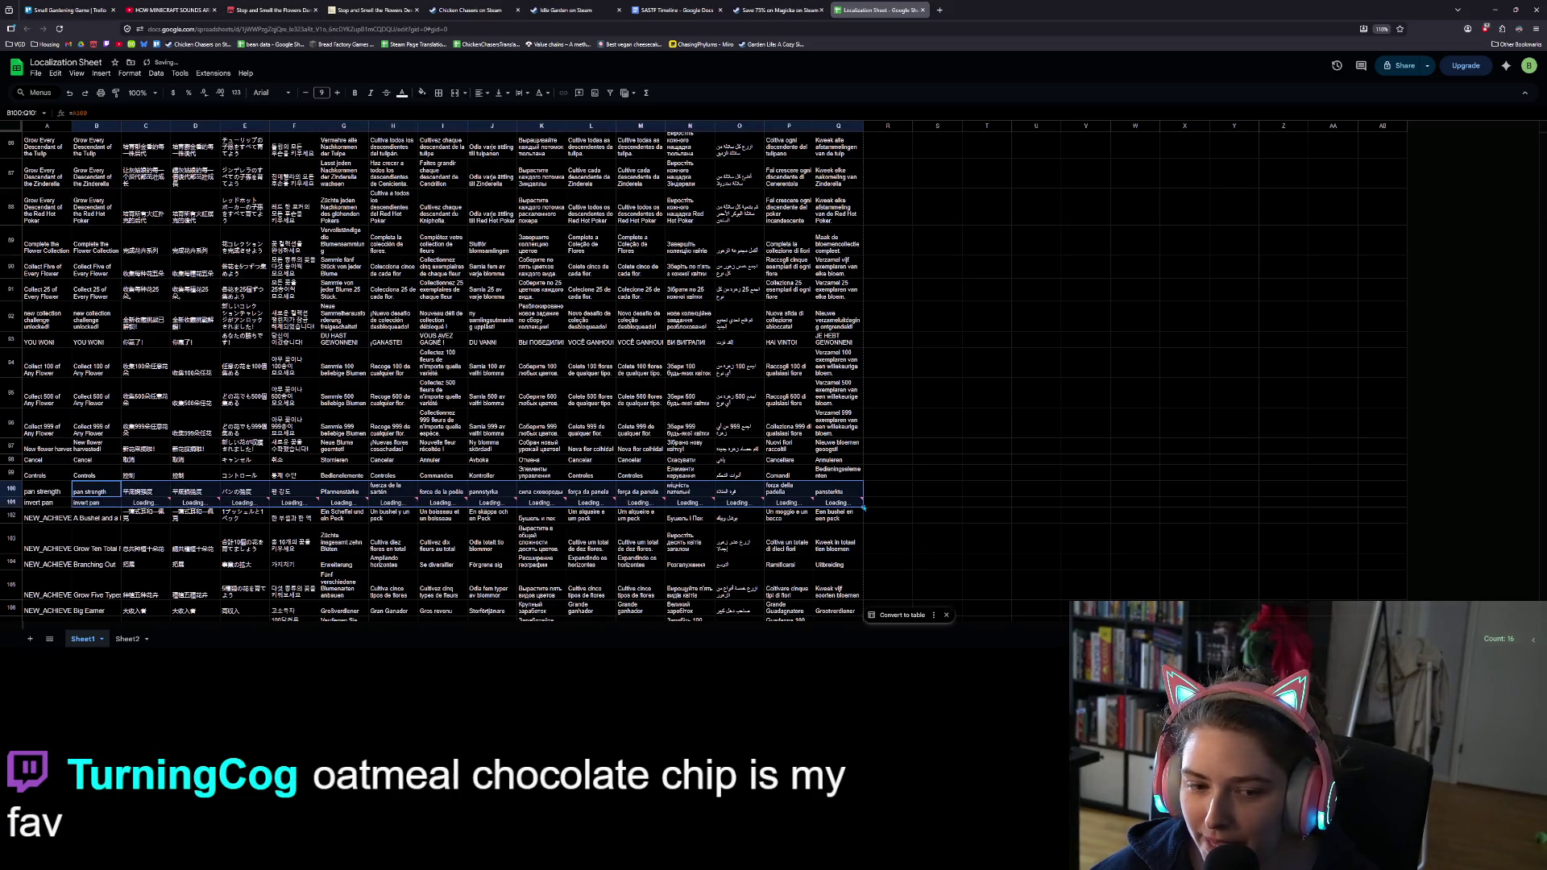
click(912, 542)
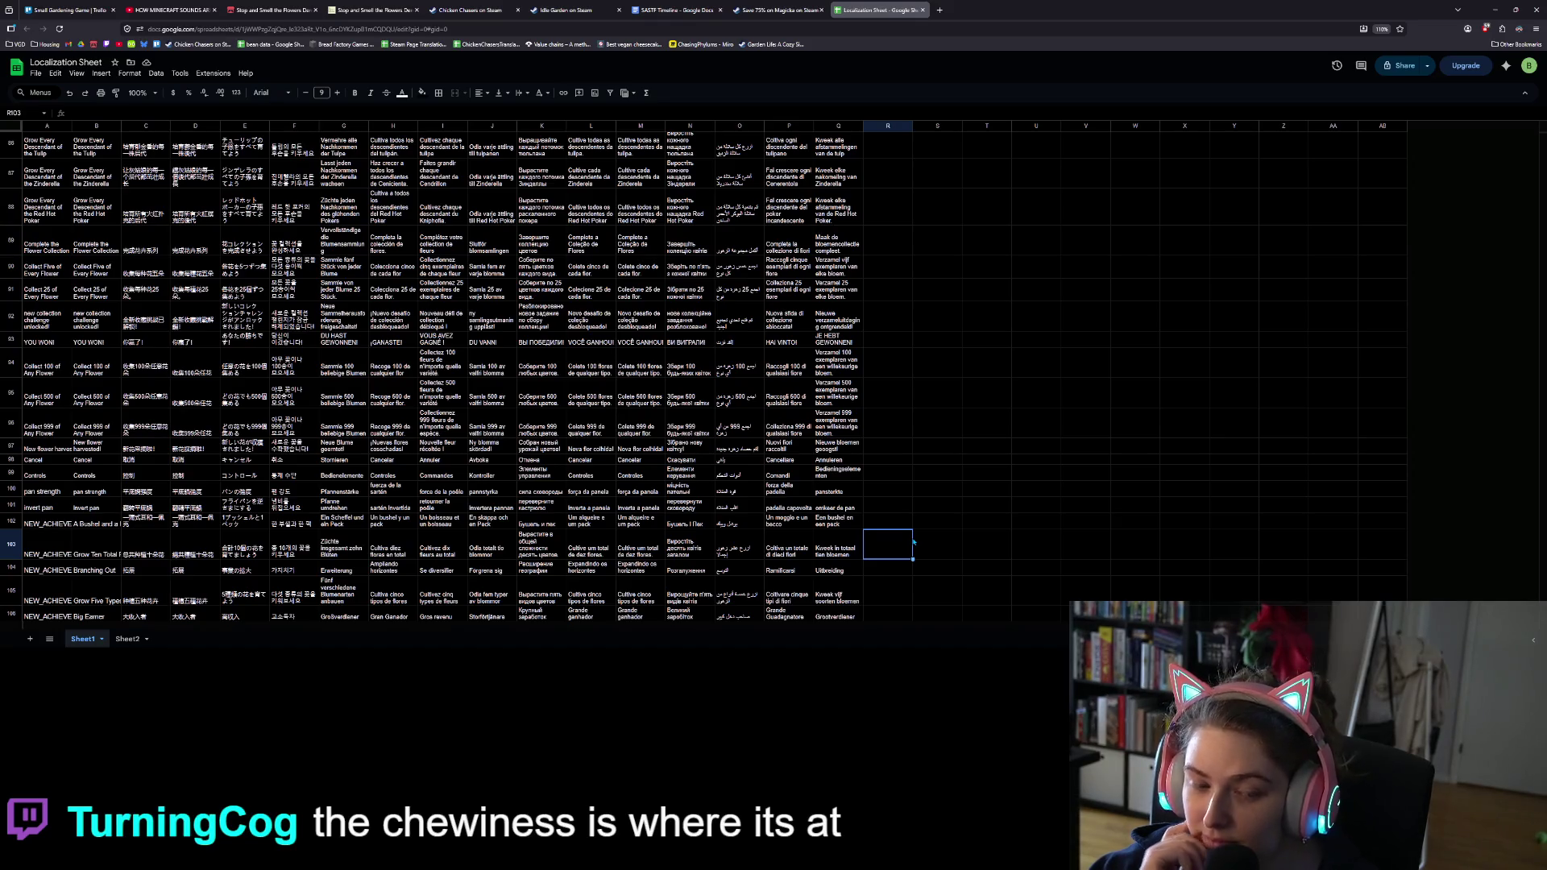
click(957, 396)
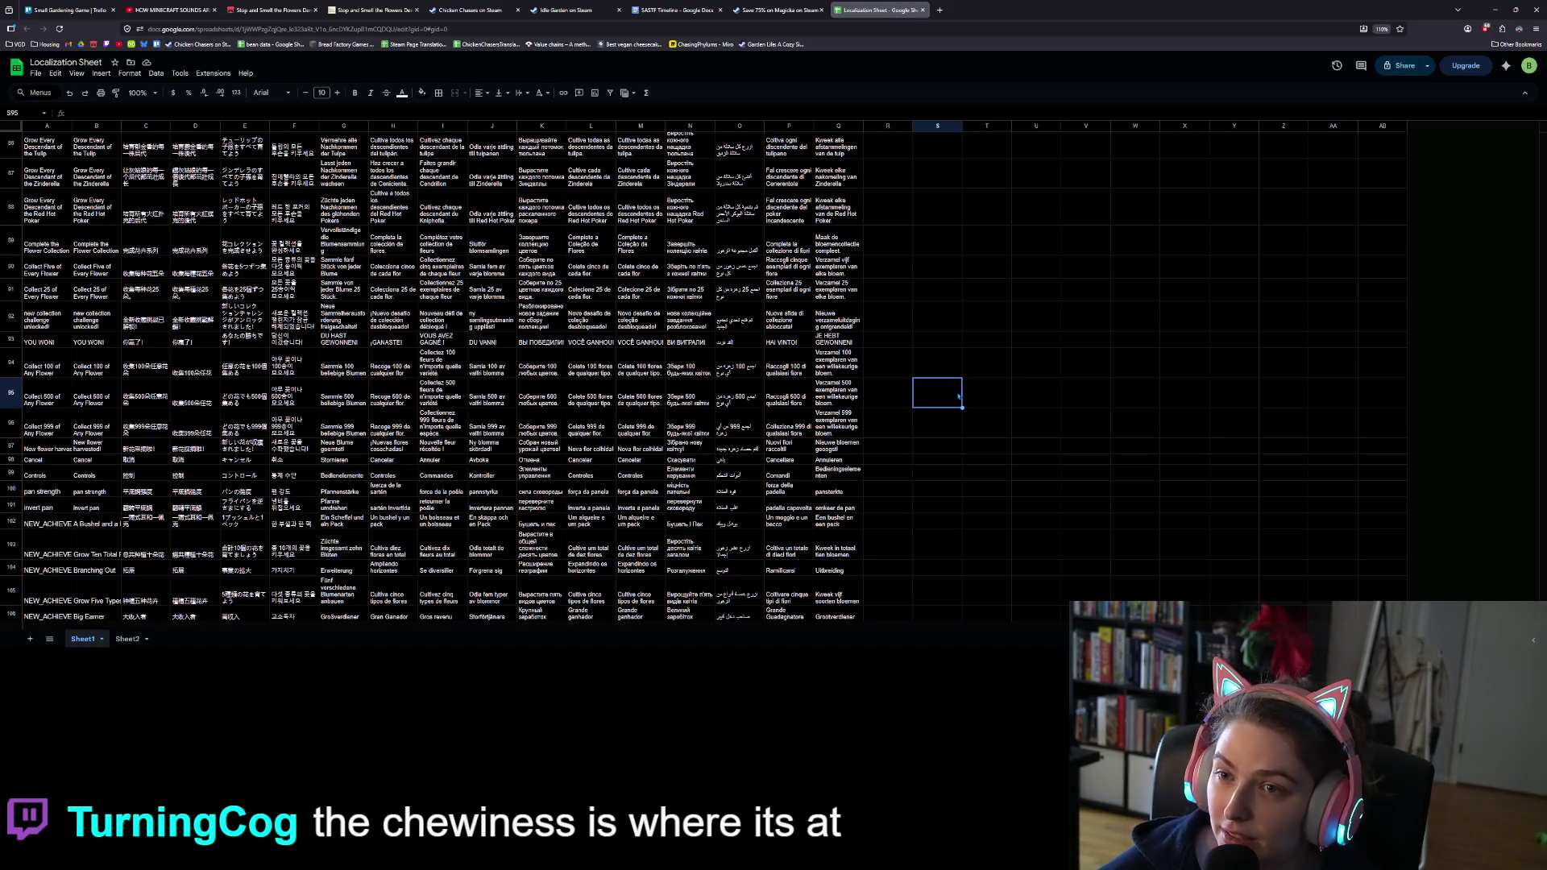
click(1496, 11)
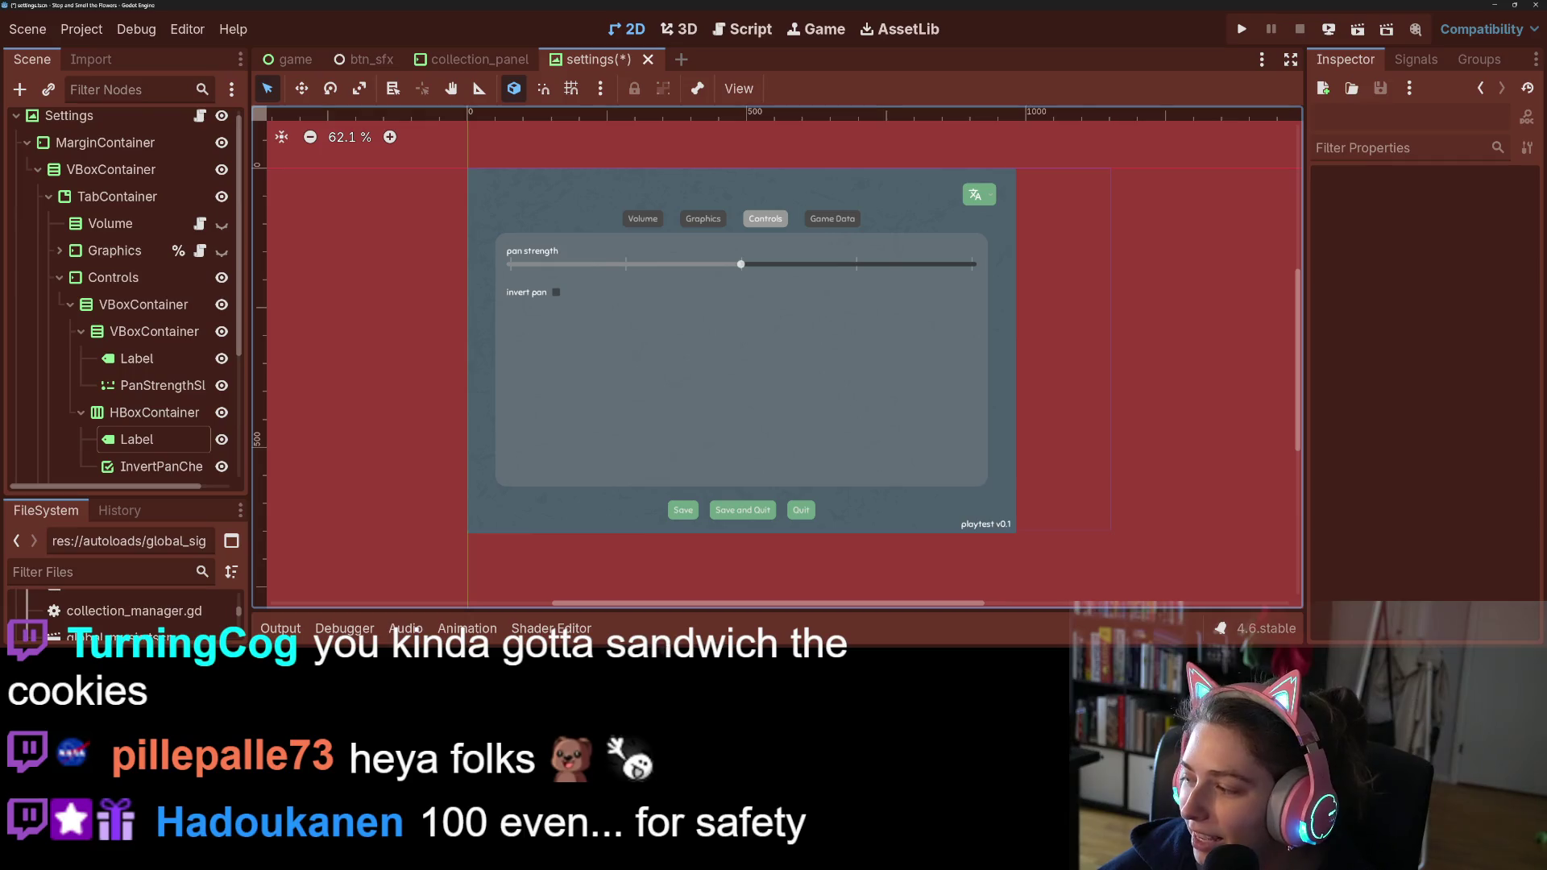
Step: Scroll the Localization Sheet to the top, then inspect the translation formula in C8 and the [Language] key in A3
key(alt+Tab)
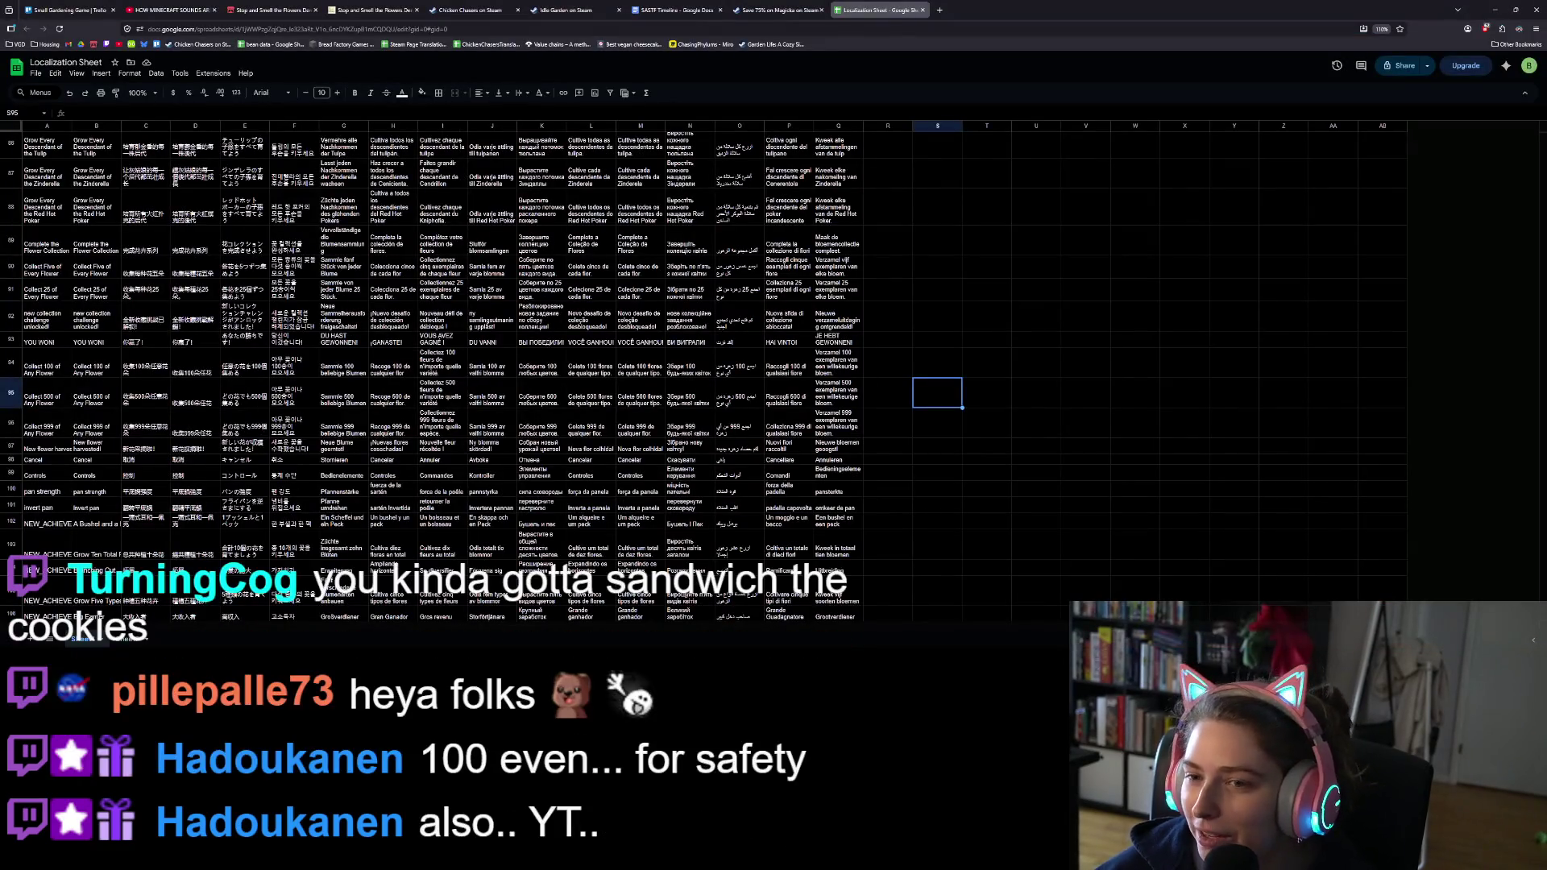
scroll(829, 459, up, 20)
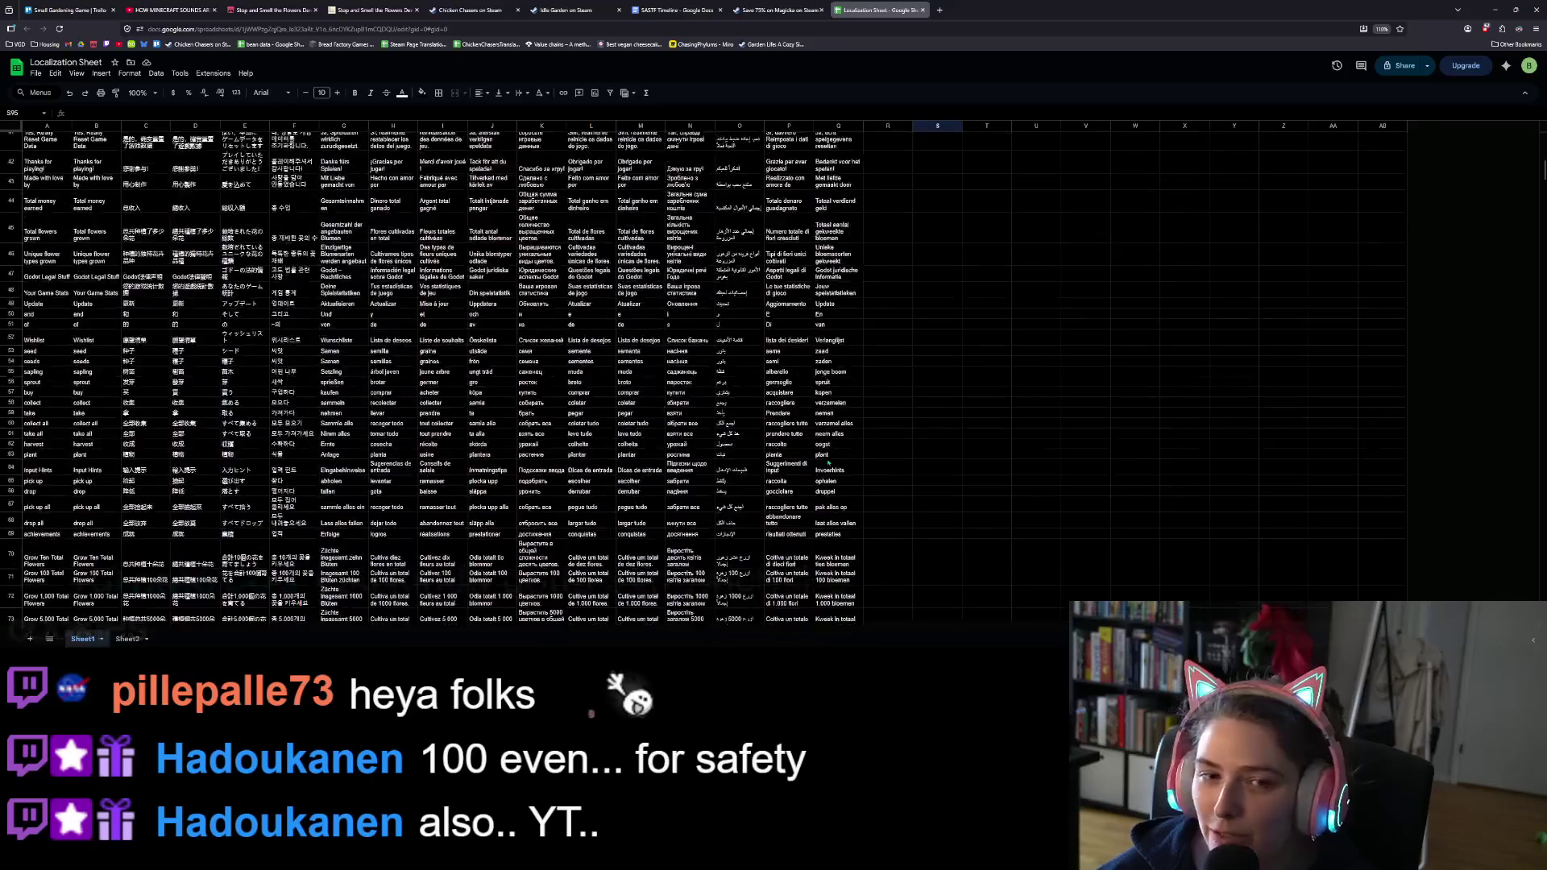
scroll(828, 460, up, 8)
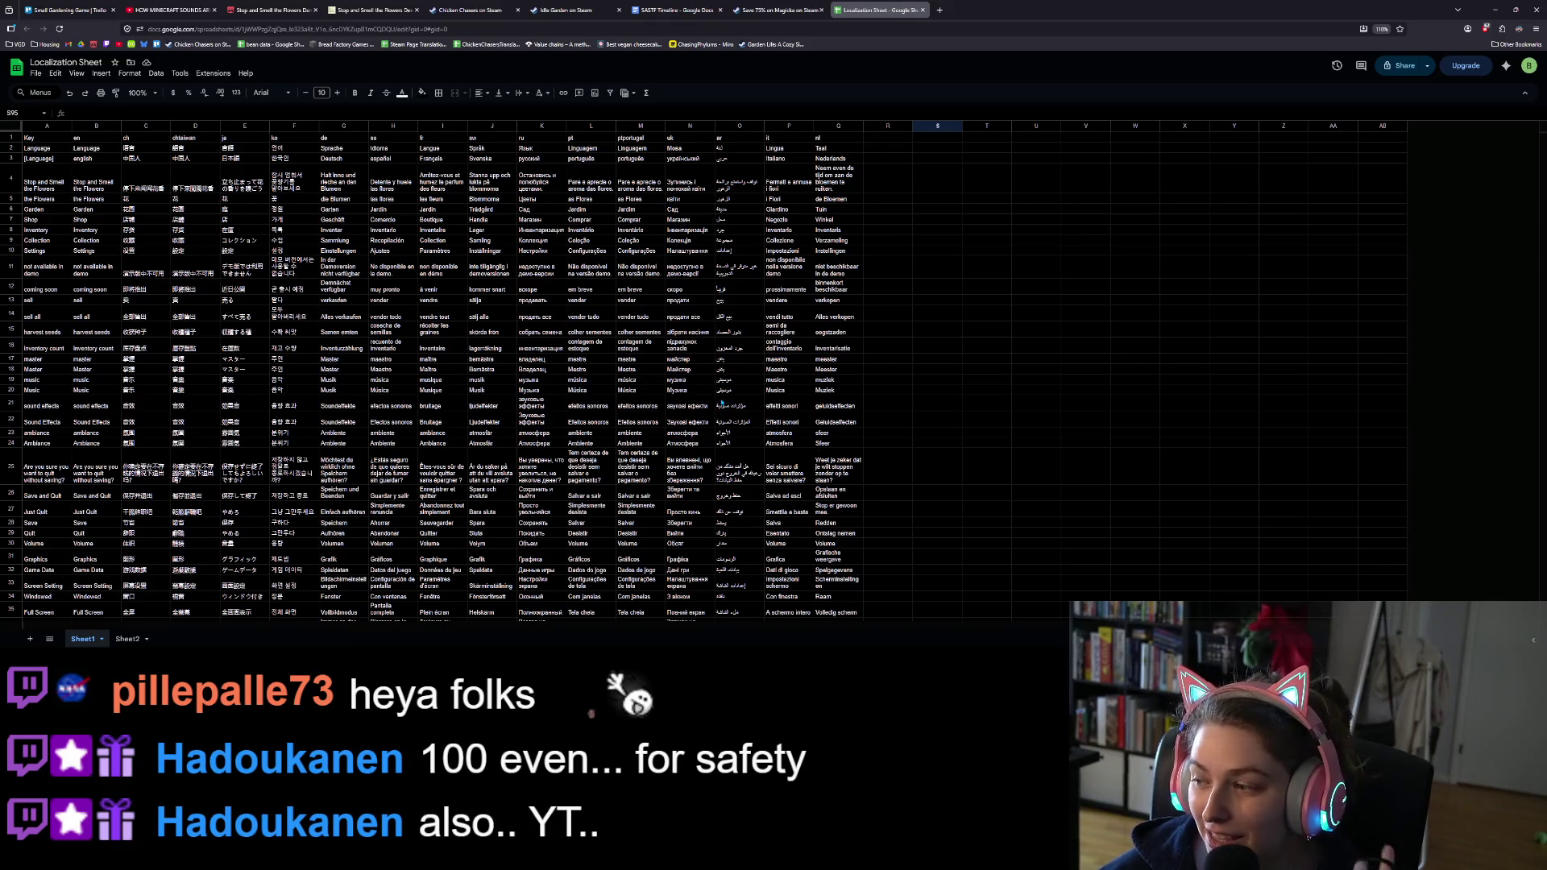
click(127, 231)
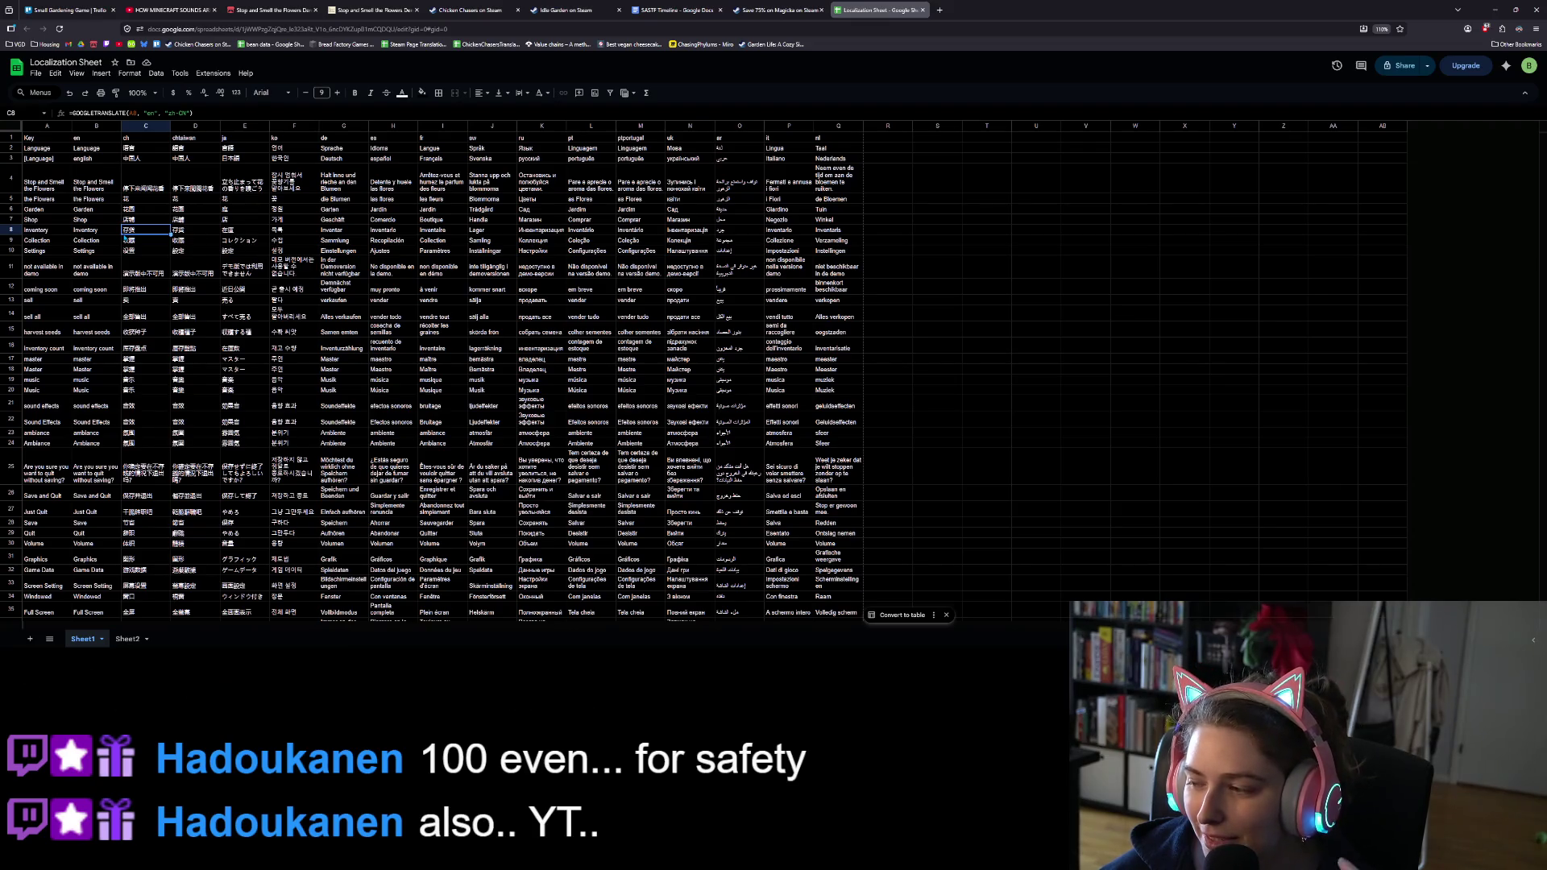
click(54, 159)
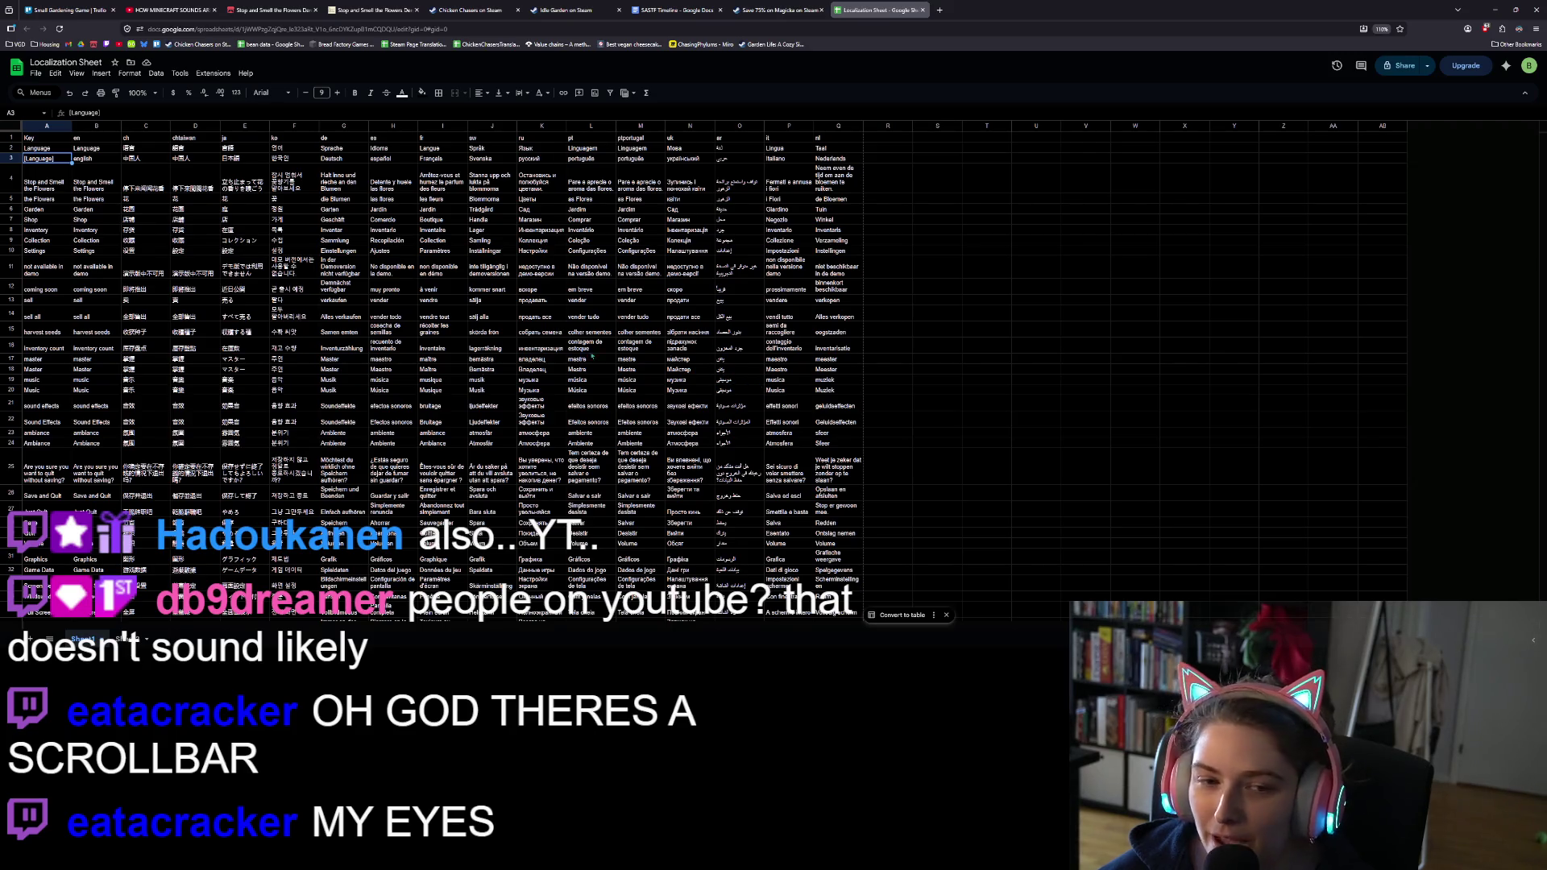
click(53, 223)
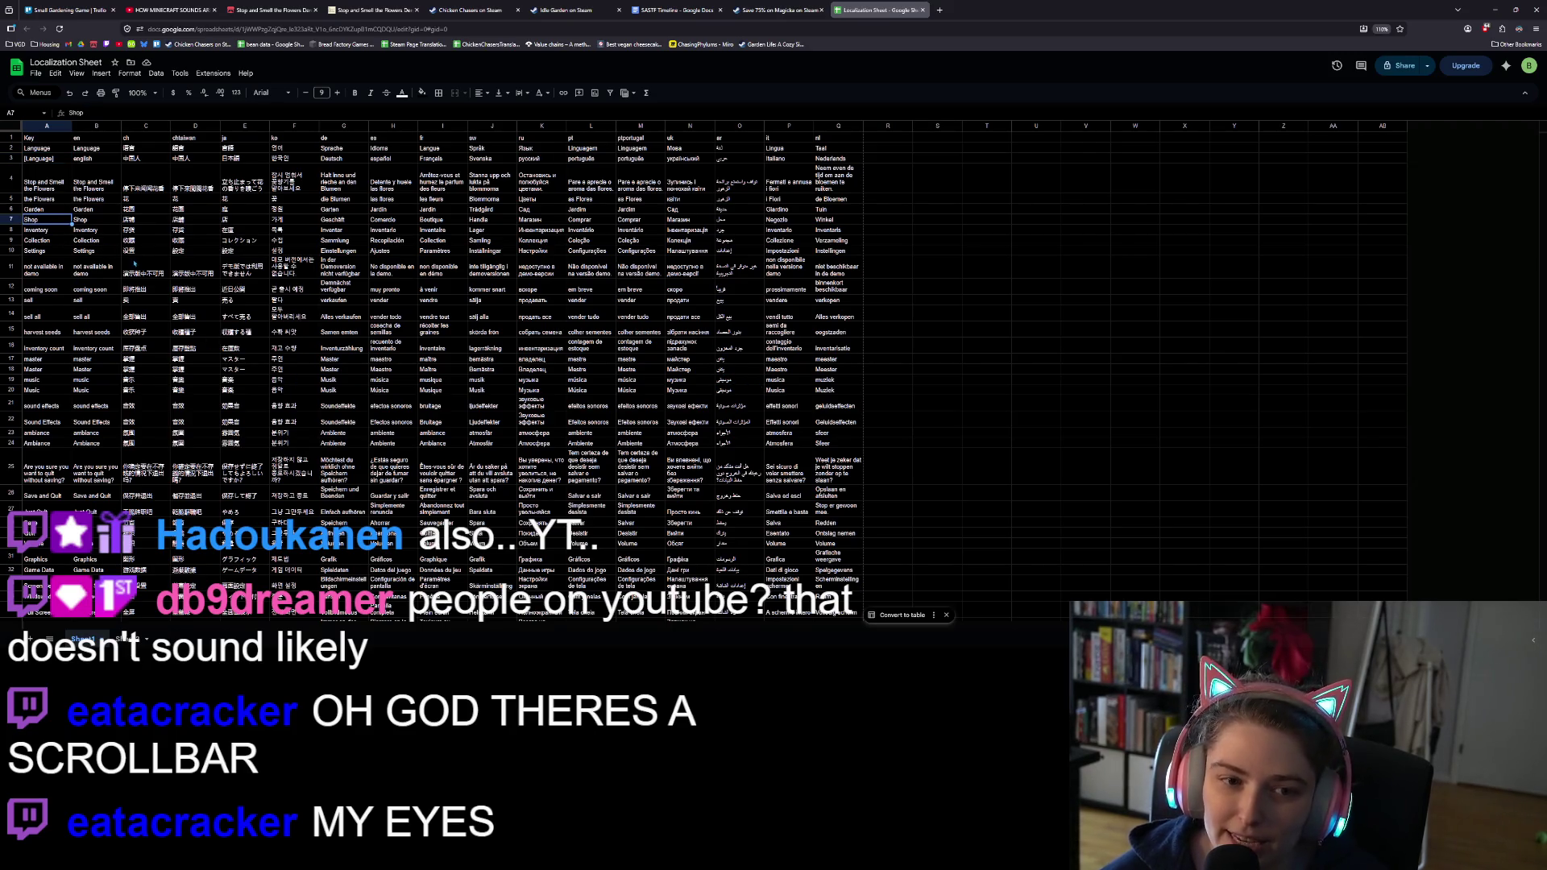
key(ctrl+plus)
key(ctrl+plus)
key(ctrl+plus)
key(ctrl+plus)
scroll(103, 292, down, 1)
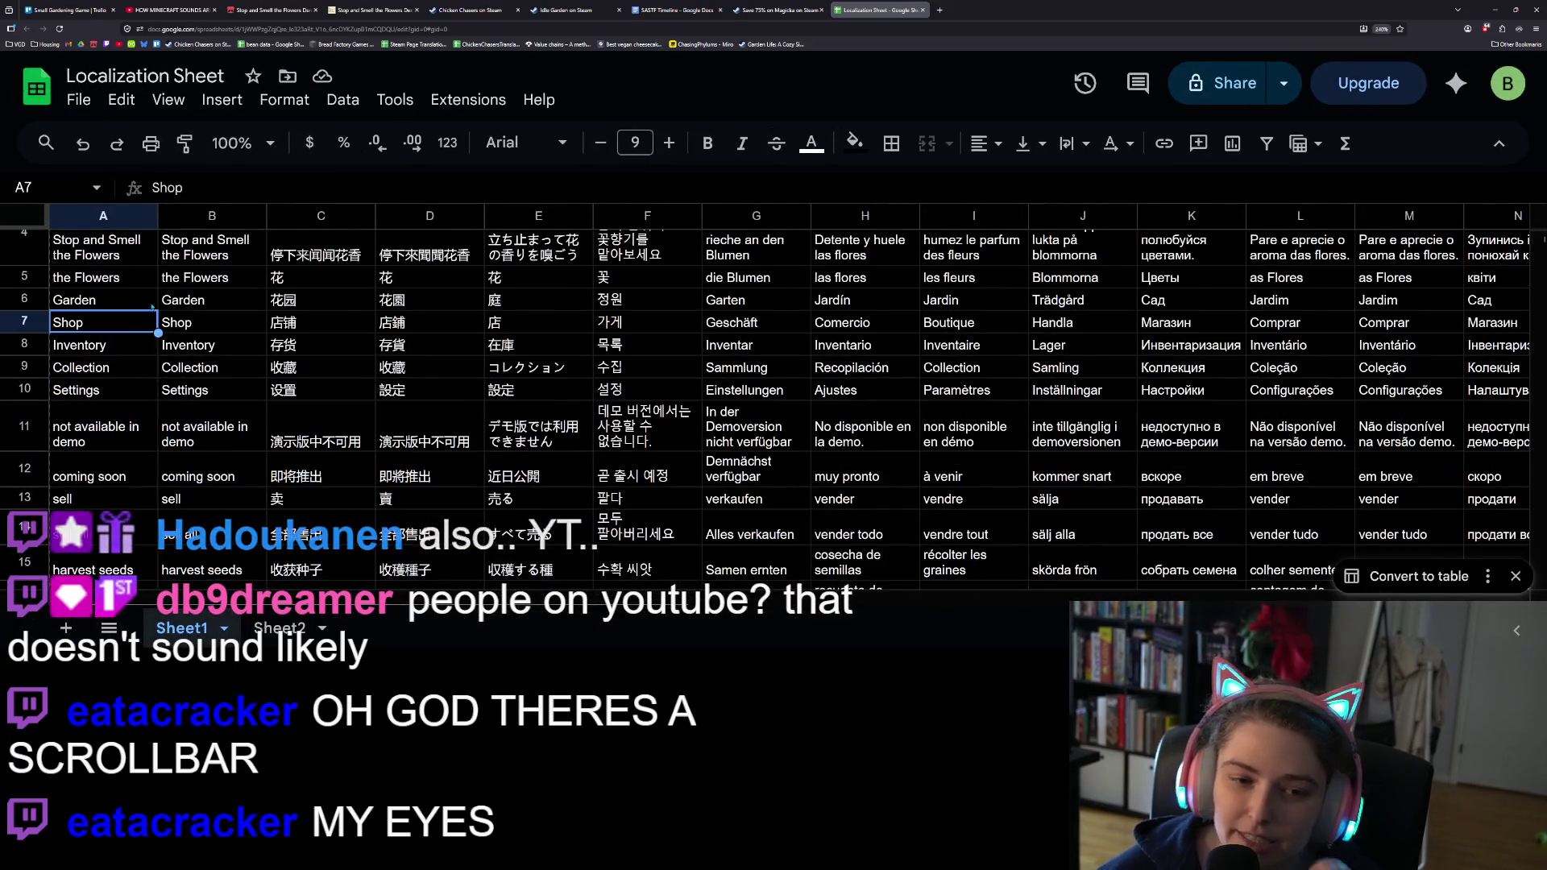
click(102, 282)
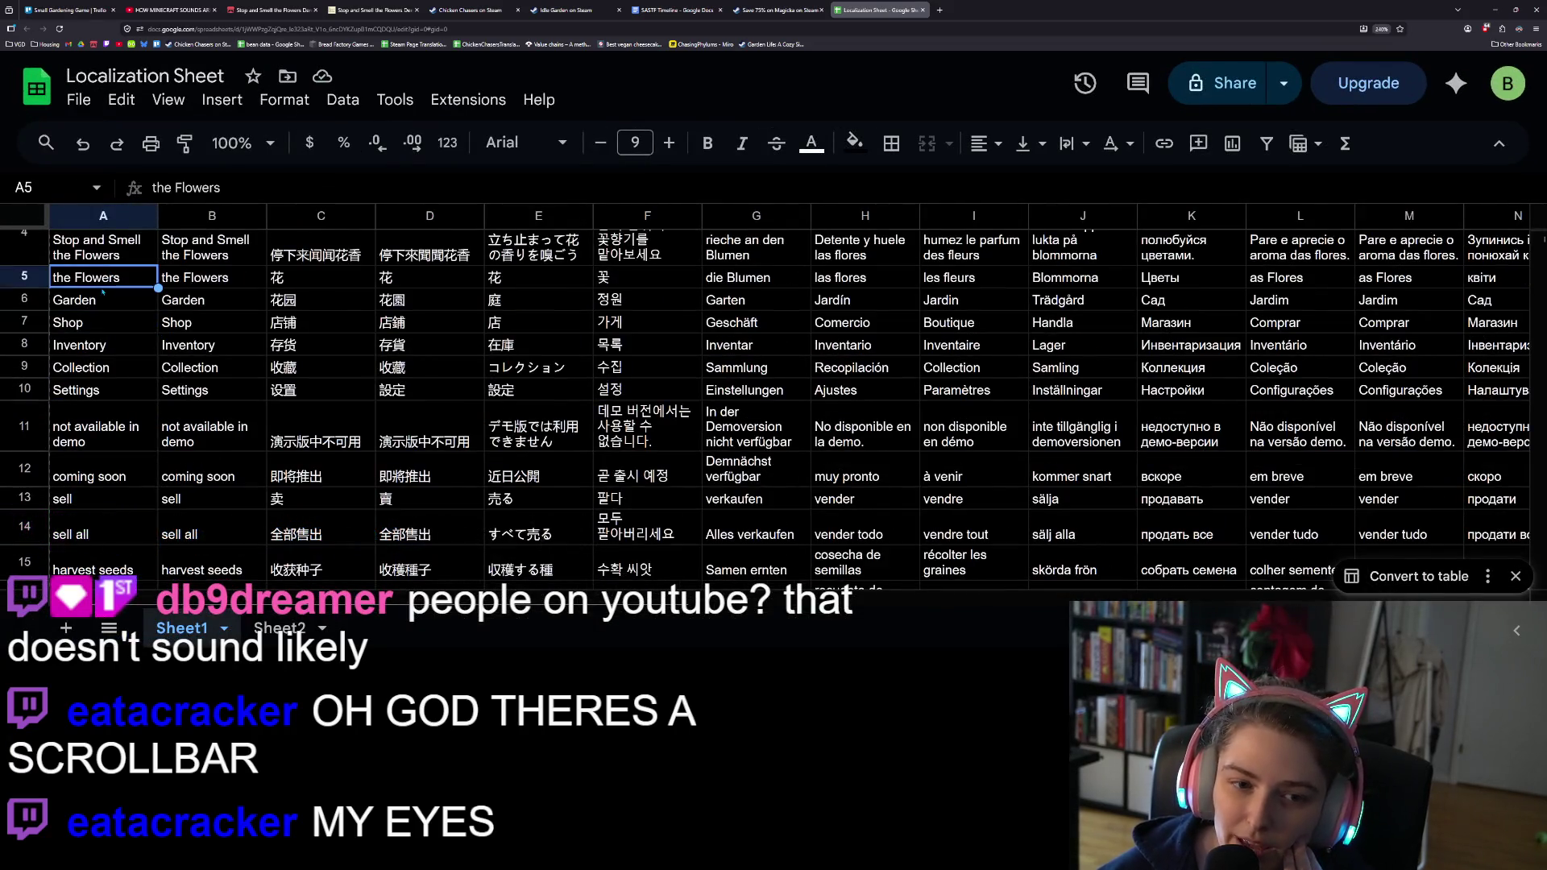
click(119, 387)
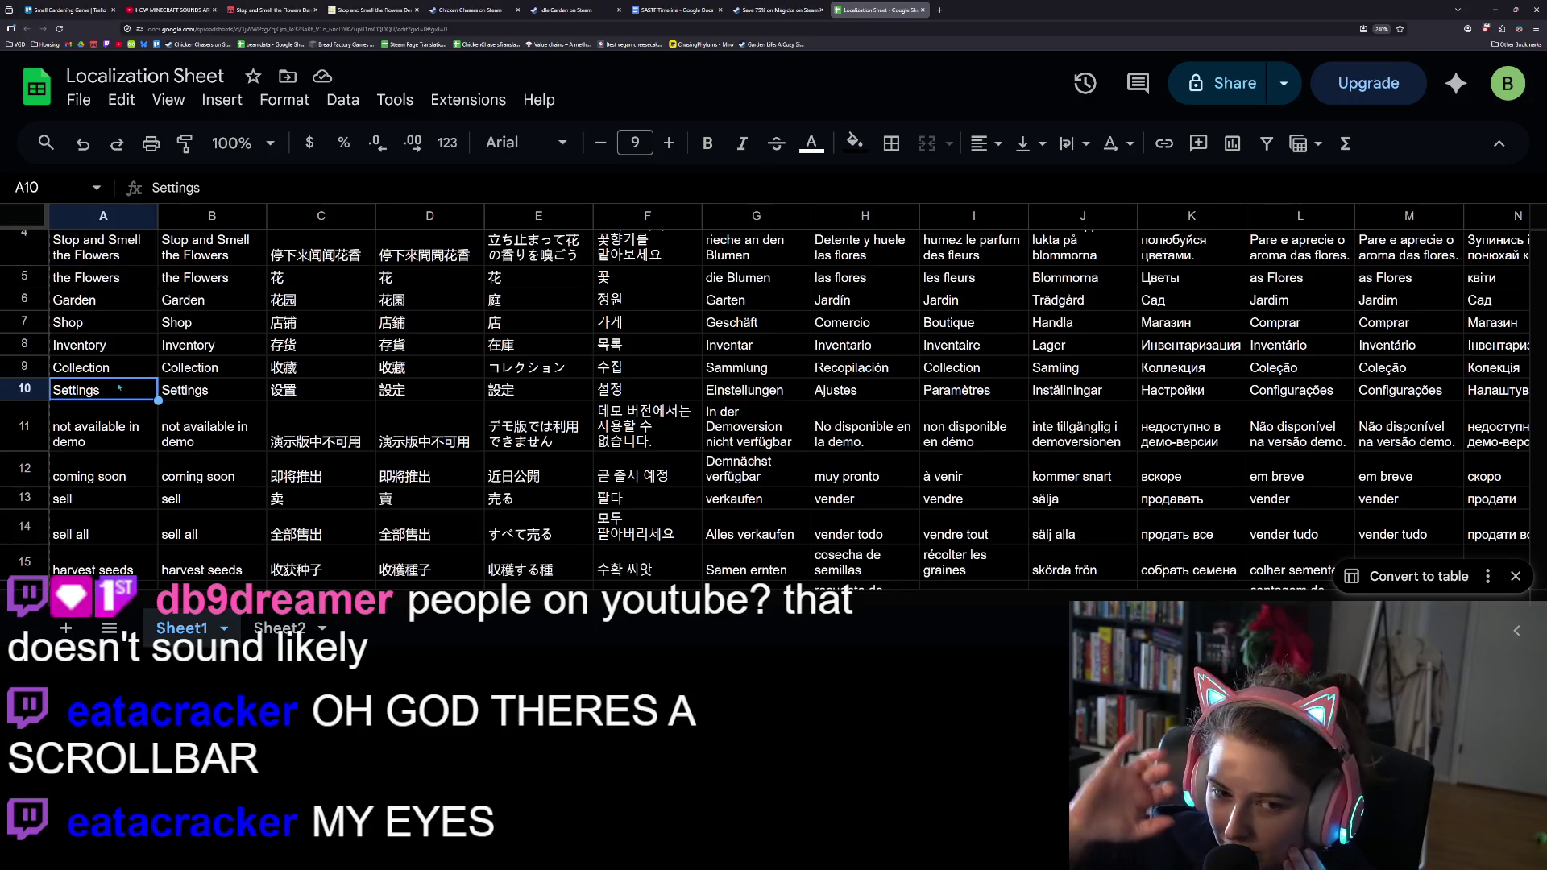
scroll(119, 388, up, 2)
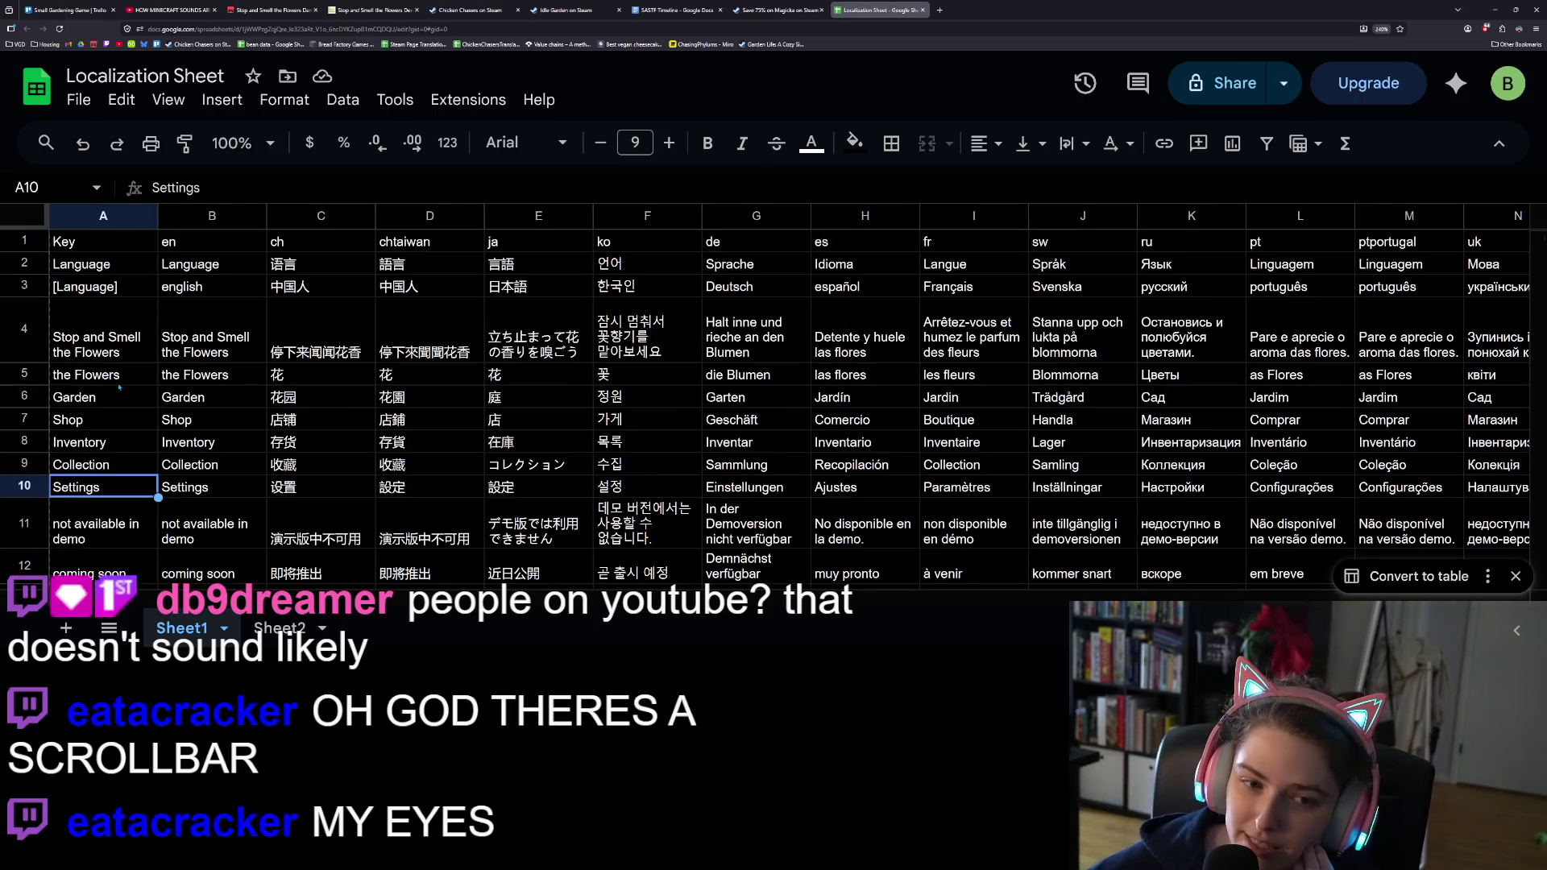
click(113, 355)
scroll(114, 371, down, 2)
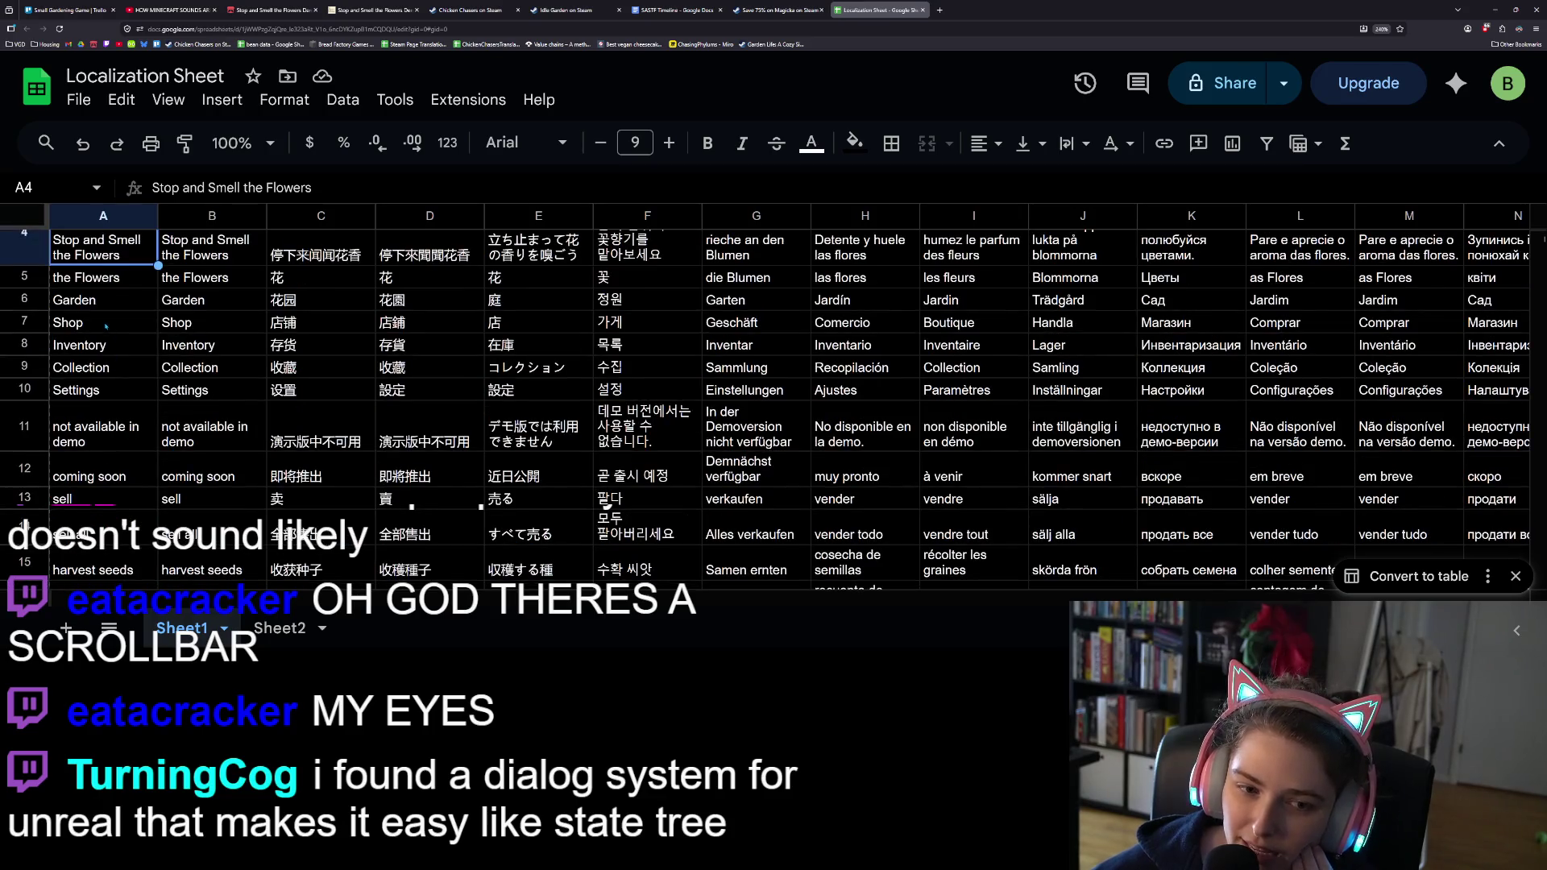
click(111, 391)
scroll(111, 393, down, 2)
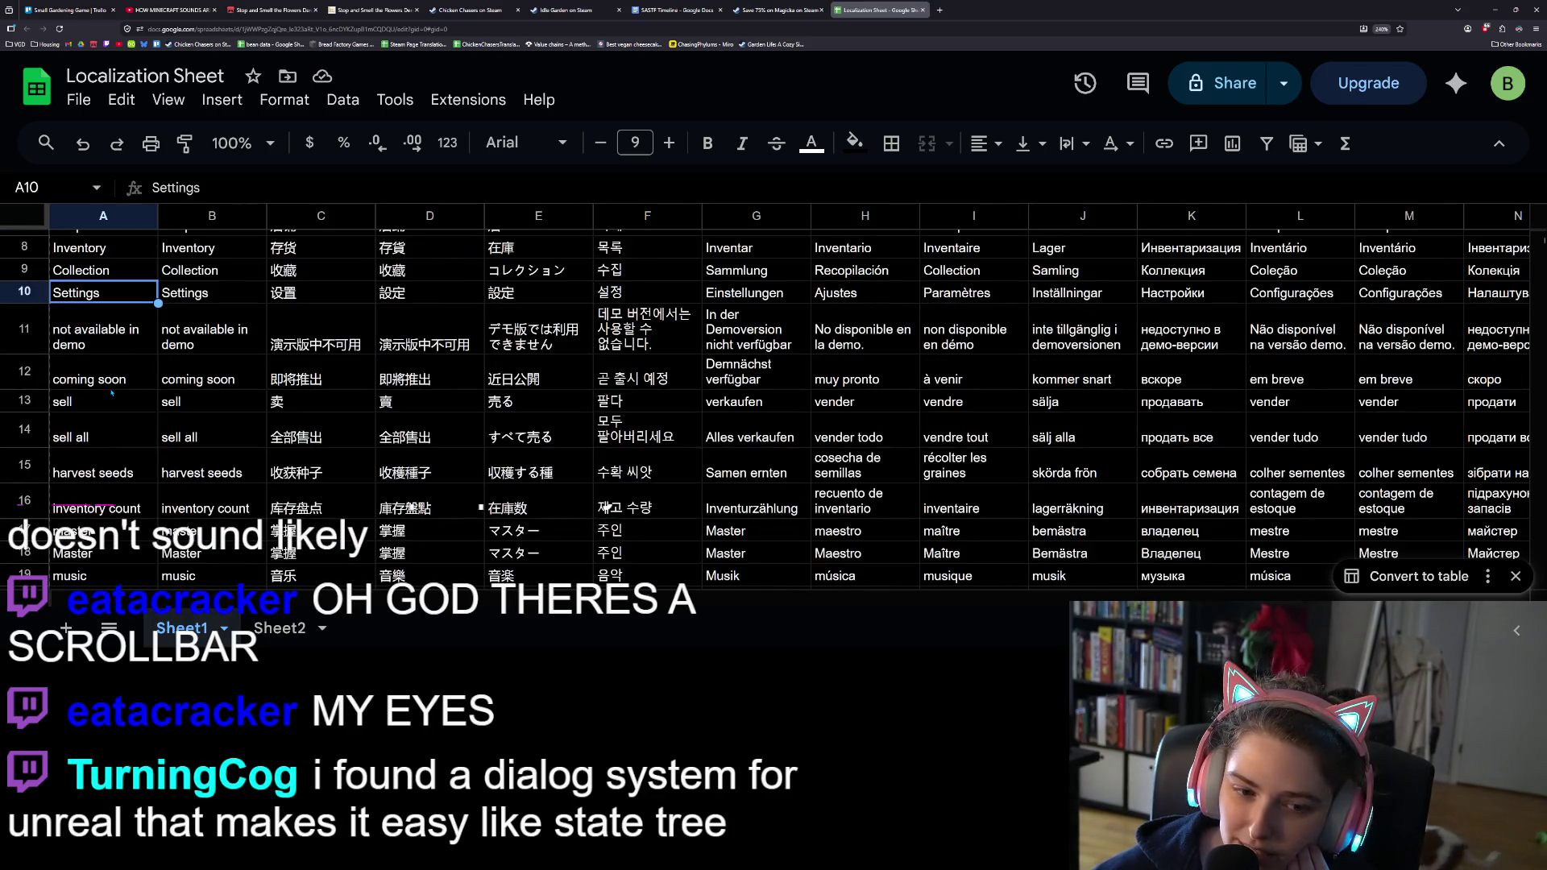
key(Down)
key(Down)
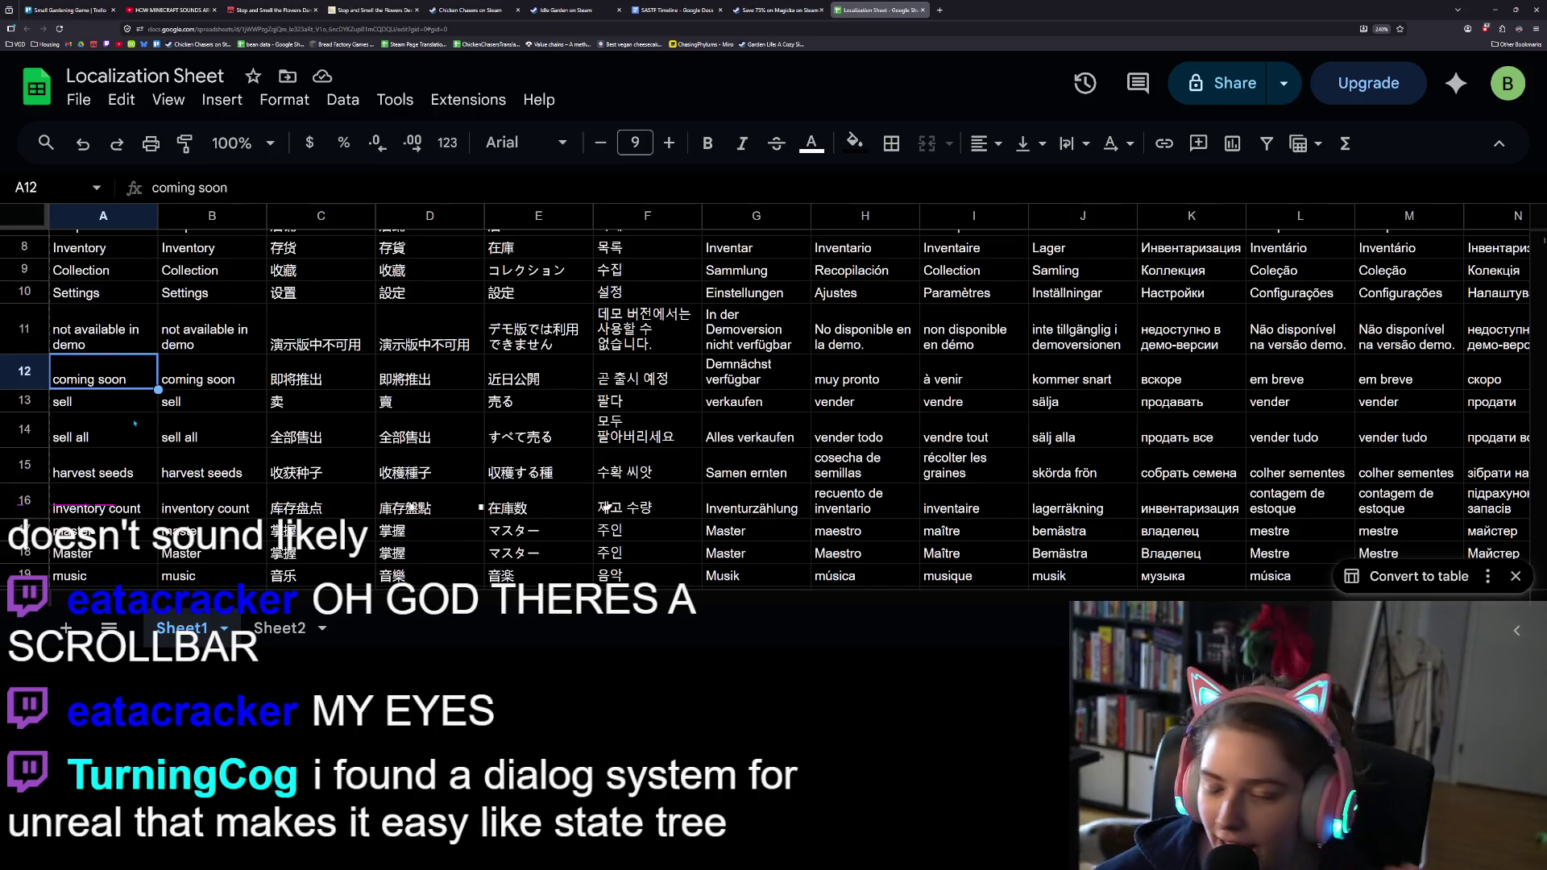
key(Down)
key(Down)
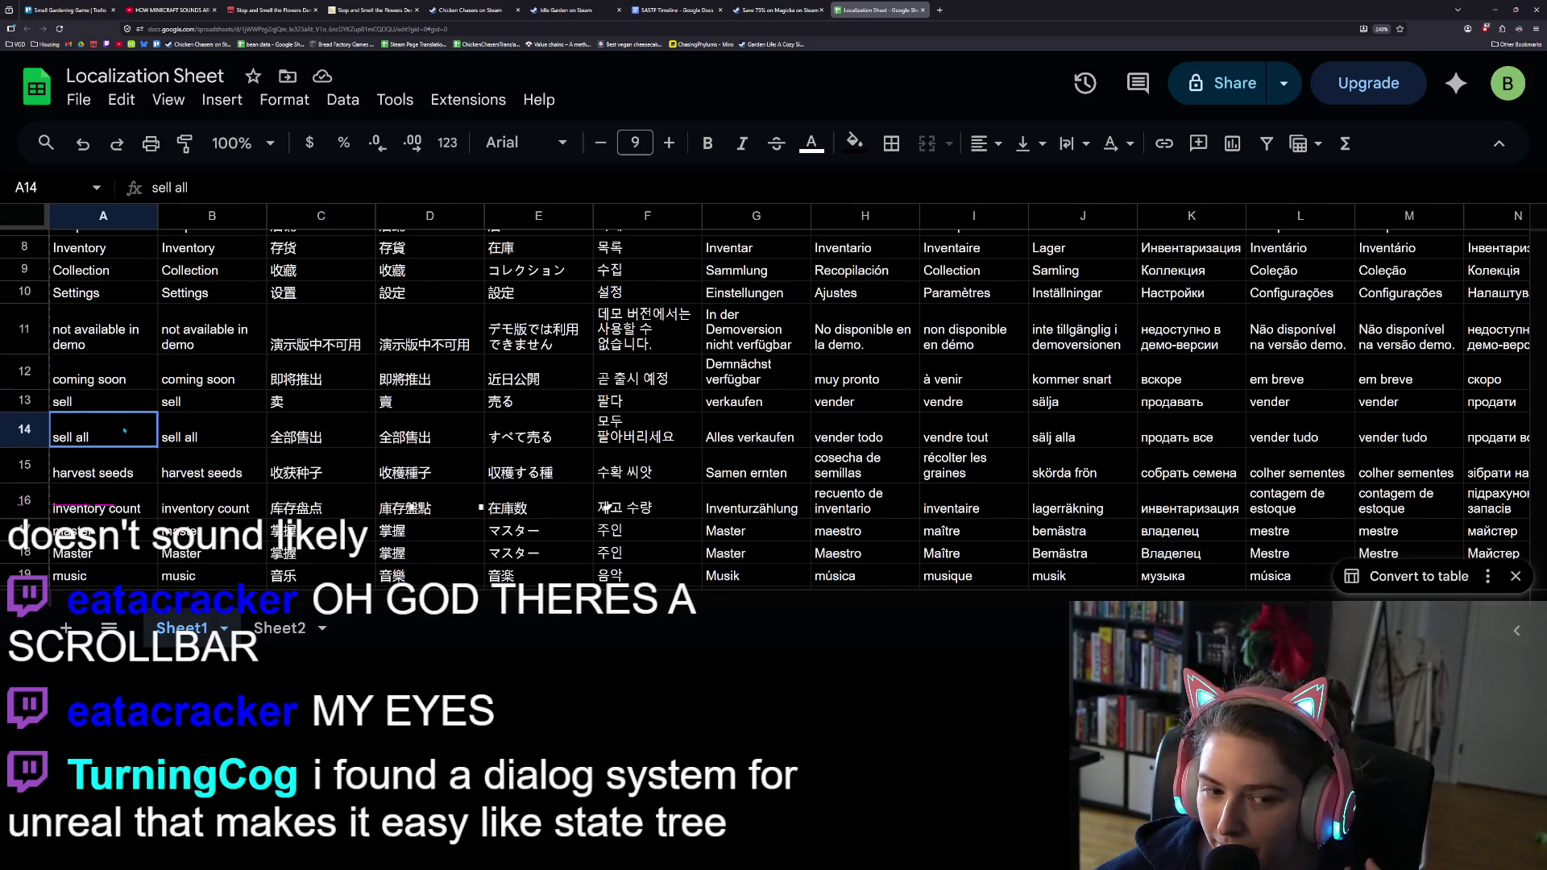
scroll(135, 460, down, 2)
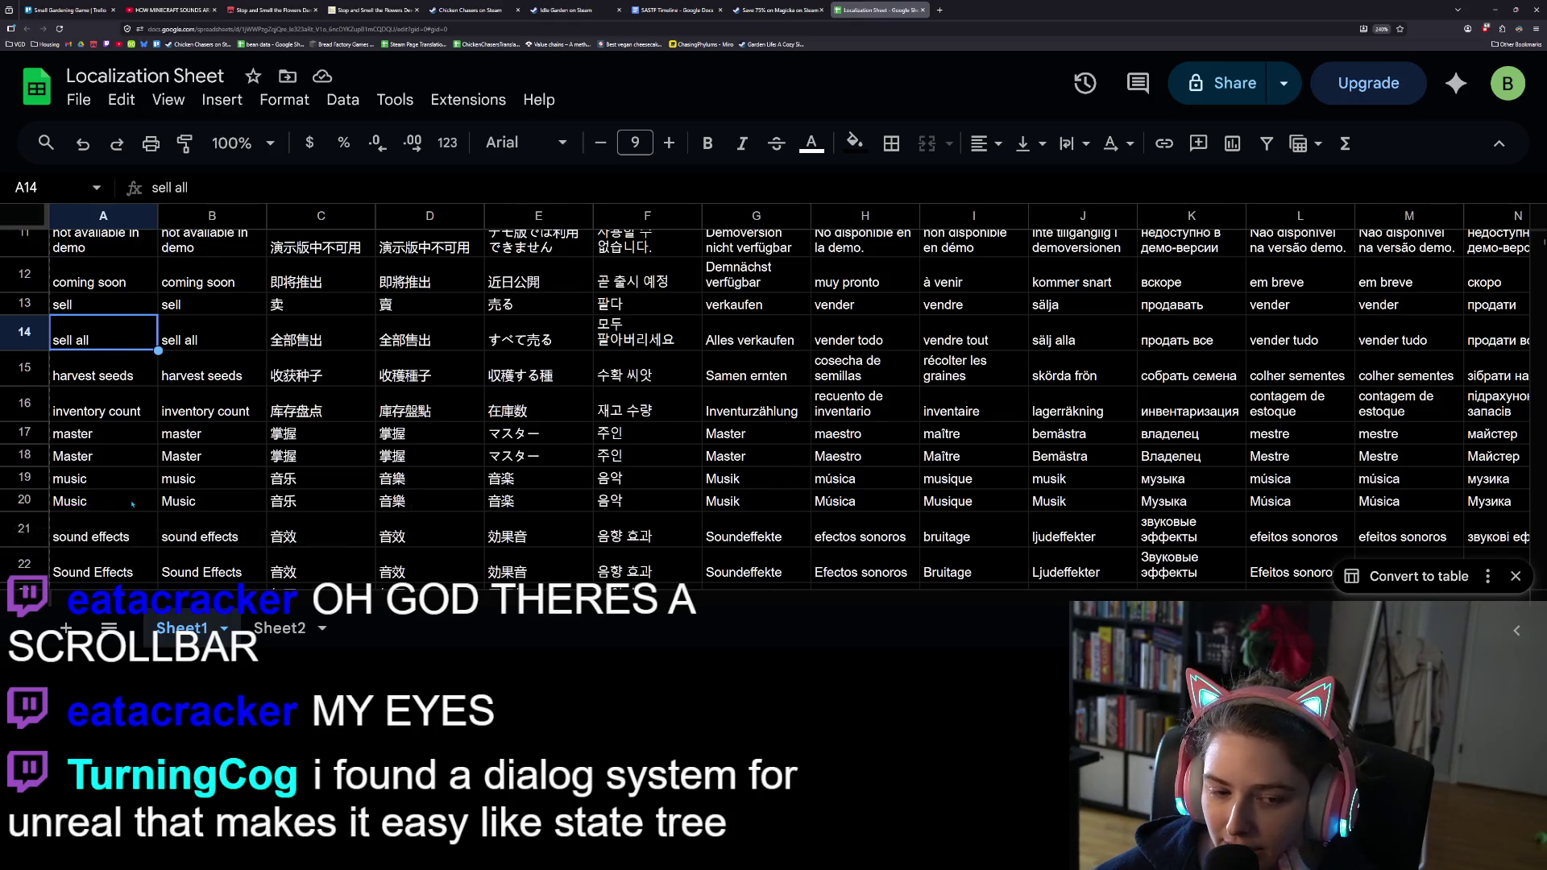
scroll(146, 485, down, 2)
key(Down)
key(Down)
key(Down)
key(Right)
key(Right)
key(Right)
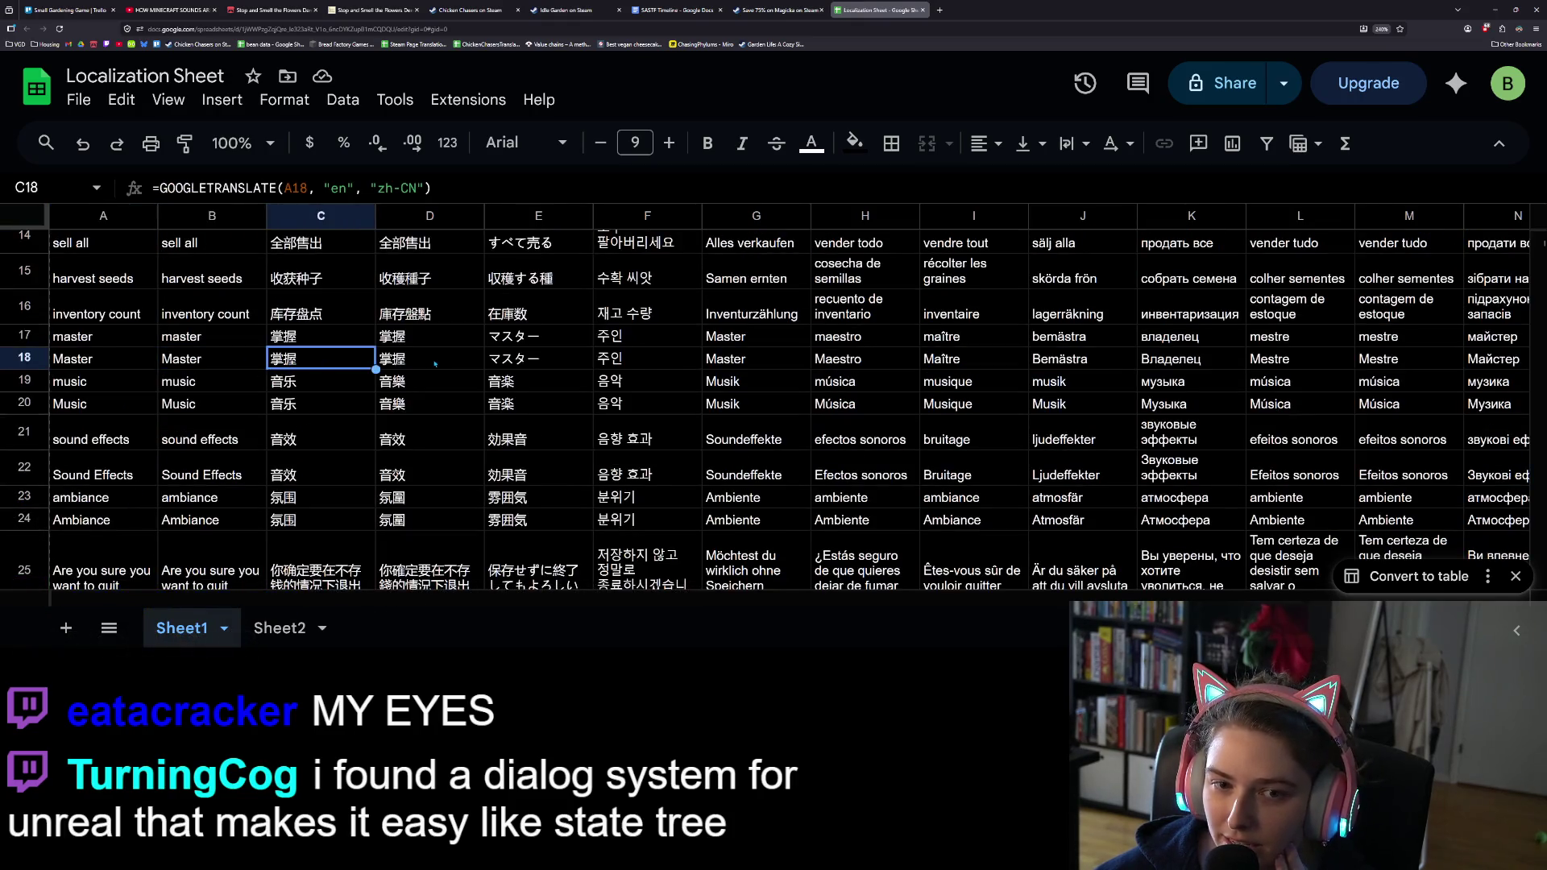
key(Right)
key(Right)
key(Up)
key(Right)
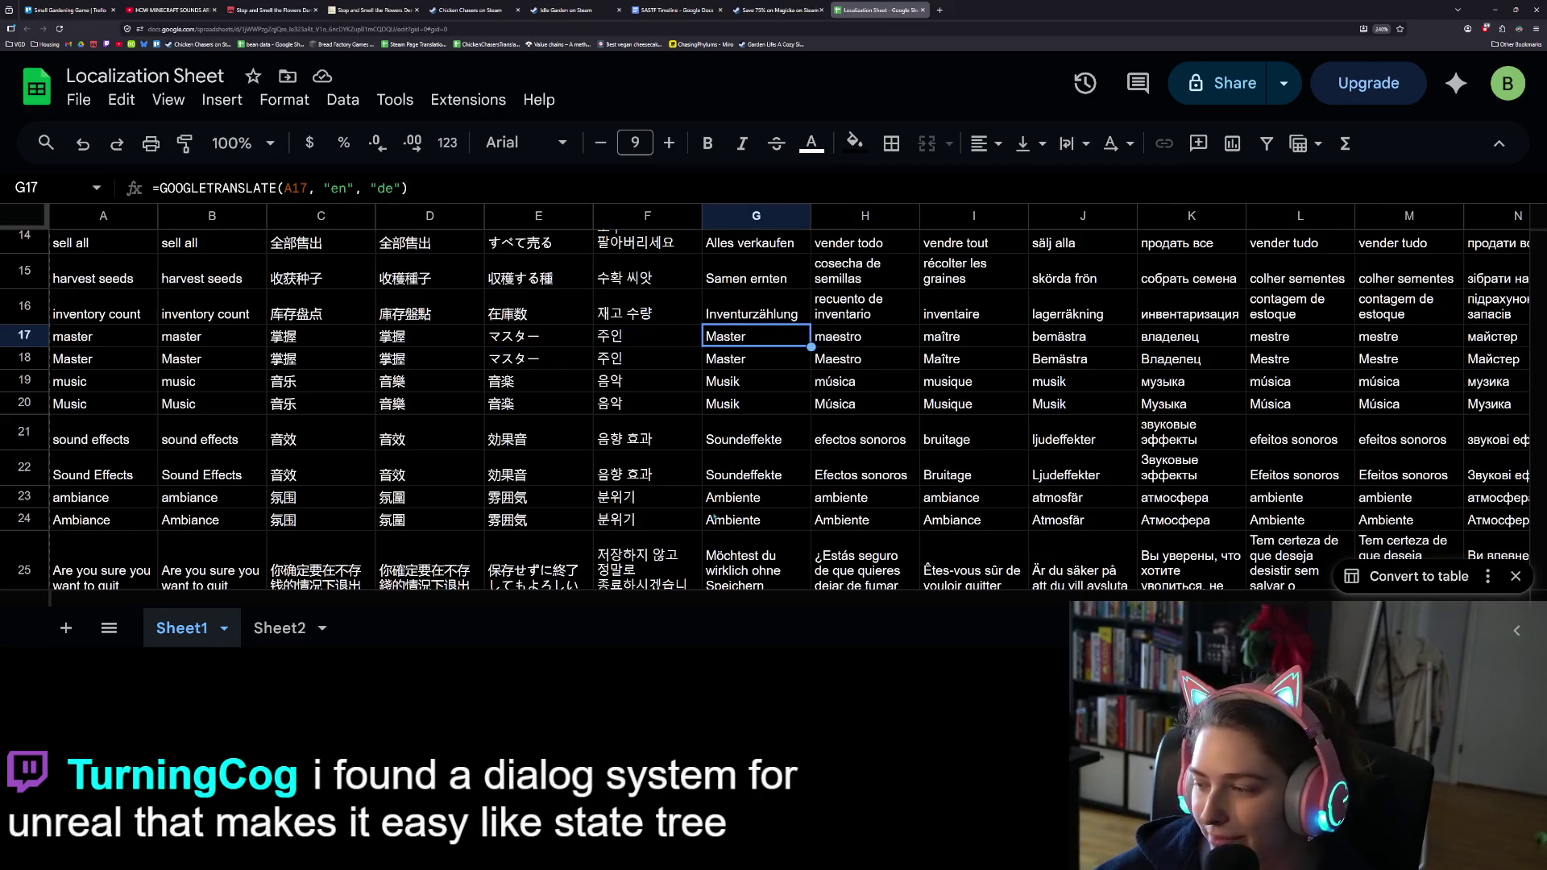
scroll(596, 550, up, 5)
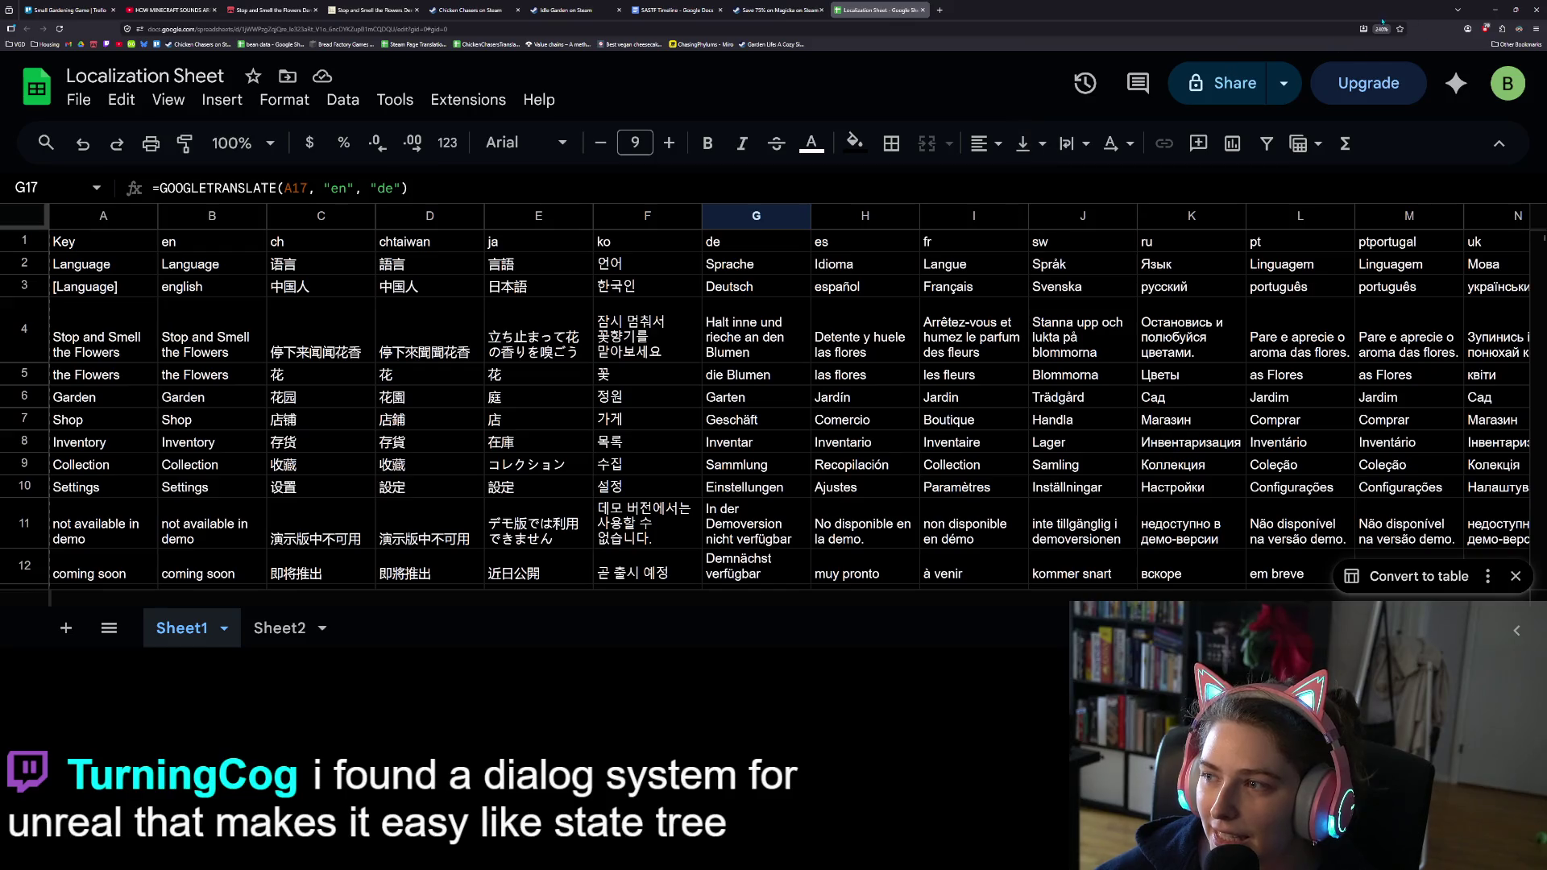
key(ctrl+0)
scroll(798, 341, down, 3)
scroll(798, 341, down, 10)
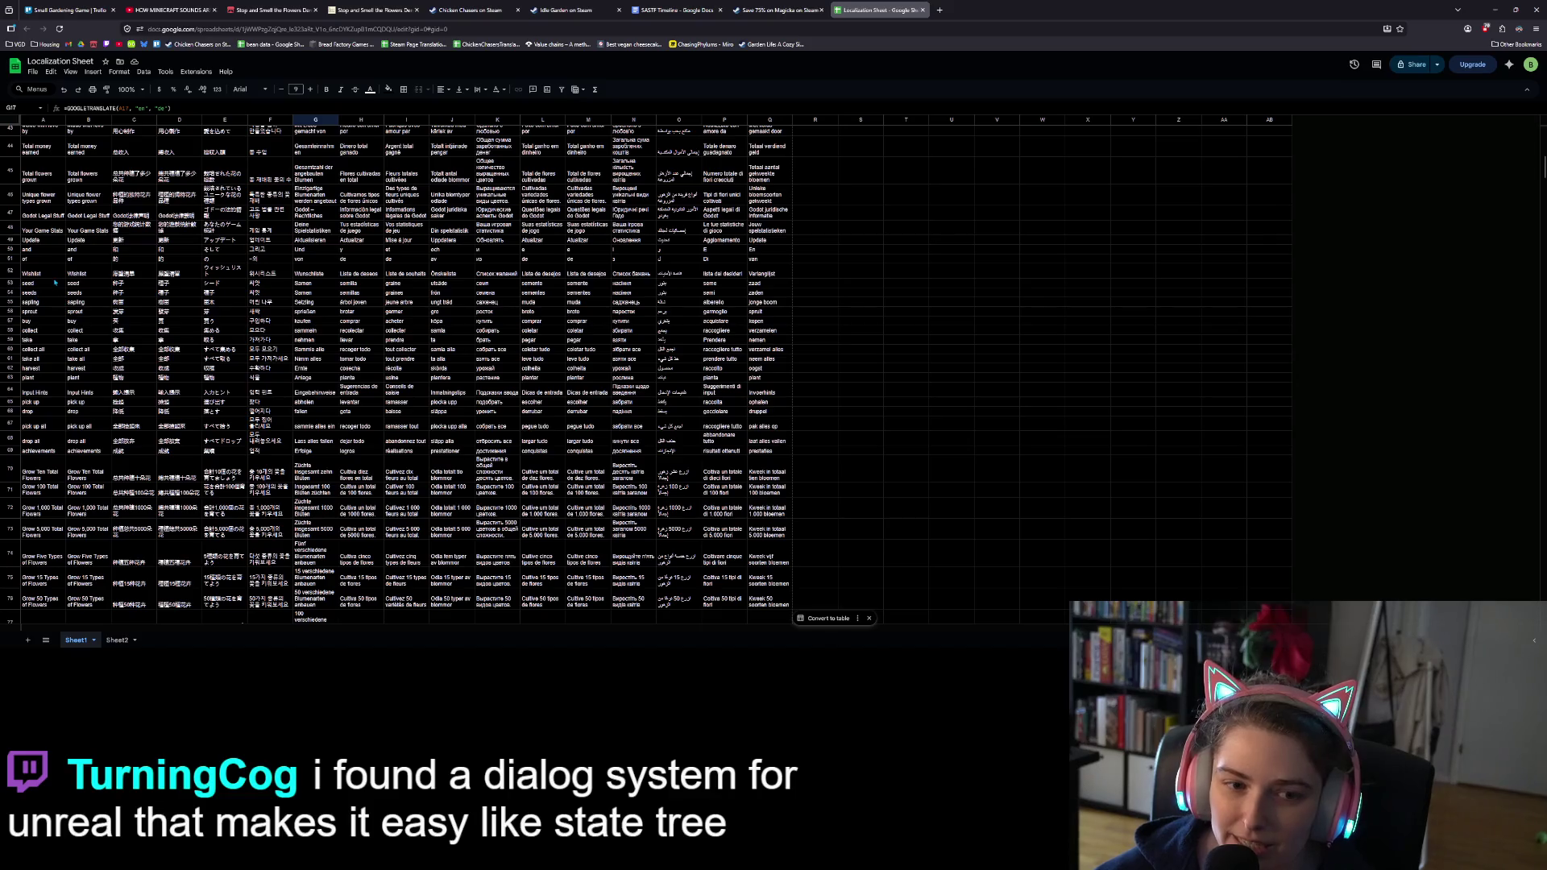
scroll(55, 283, down, 3)
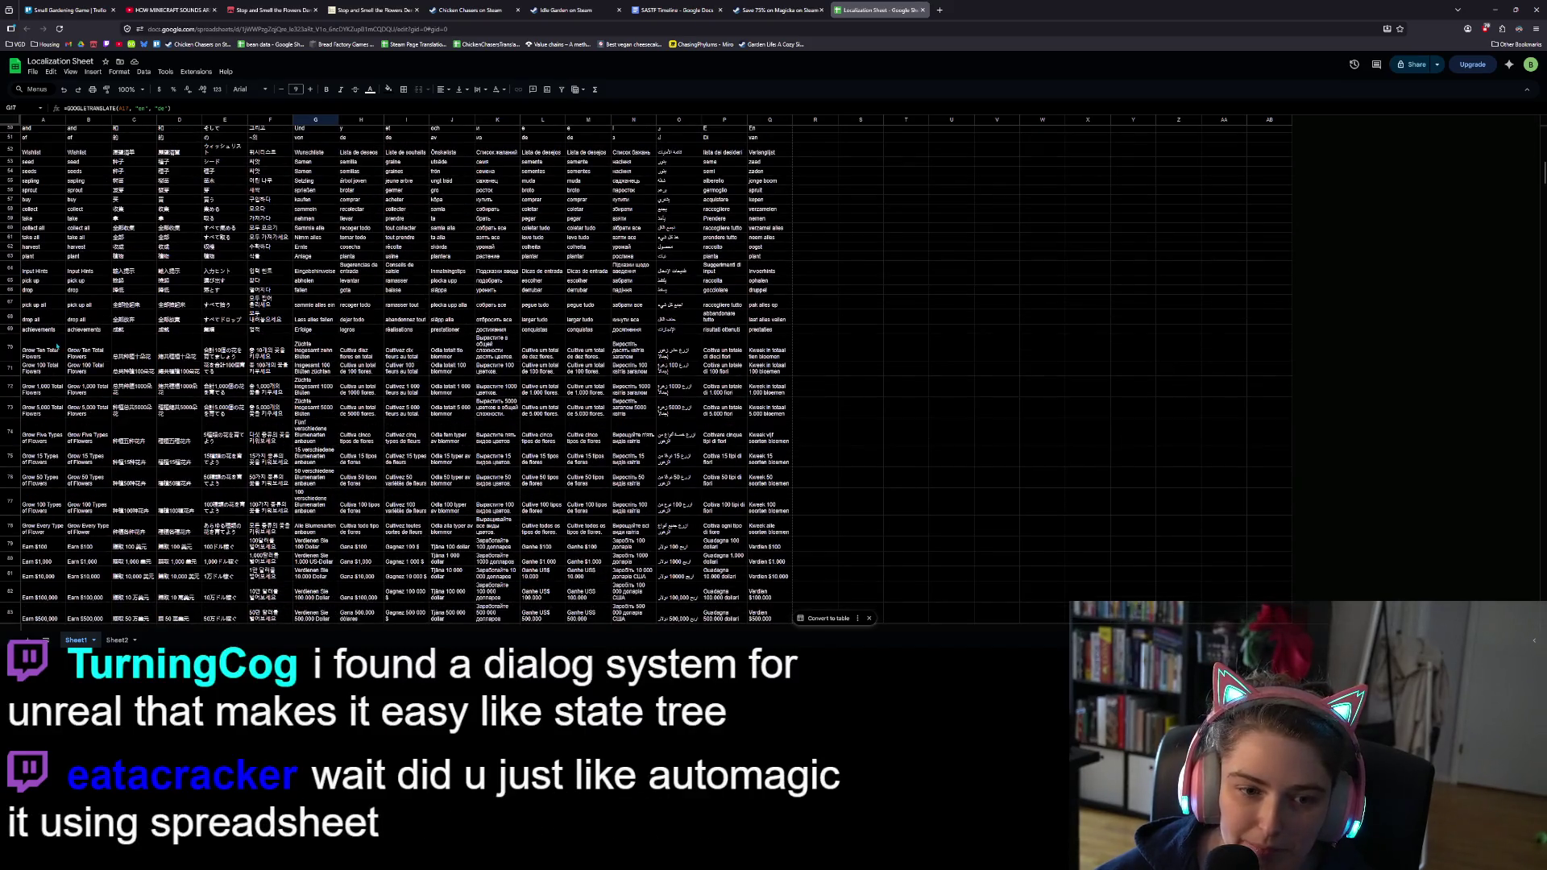
mouse_move(57, 345)
mouse_down()
mouse_move(121, 403)
mouse_move(110, 628)
mouse_move(111, 578)
mouse_up()
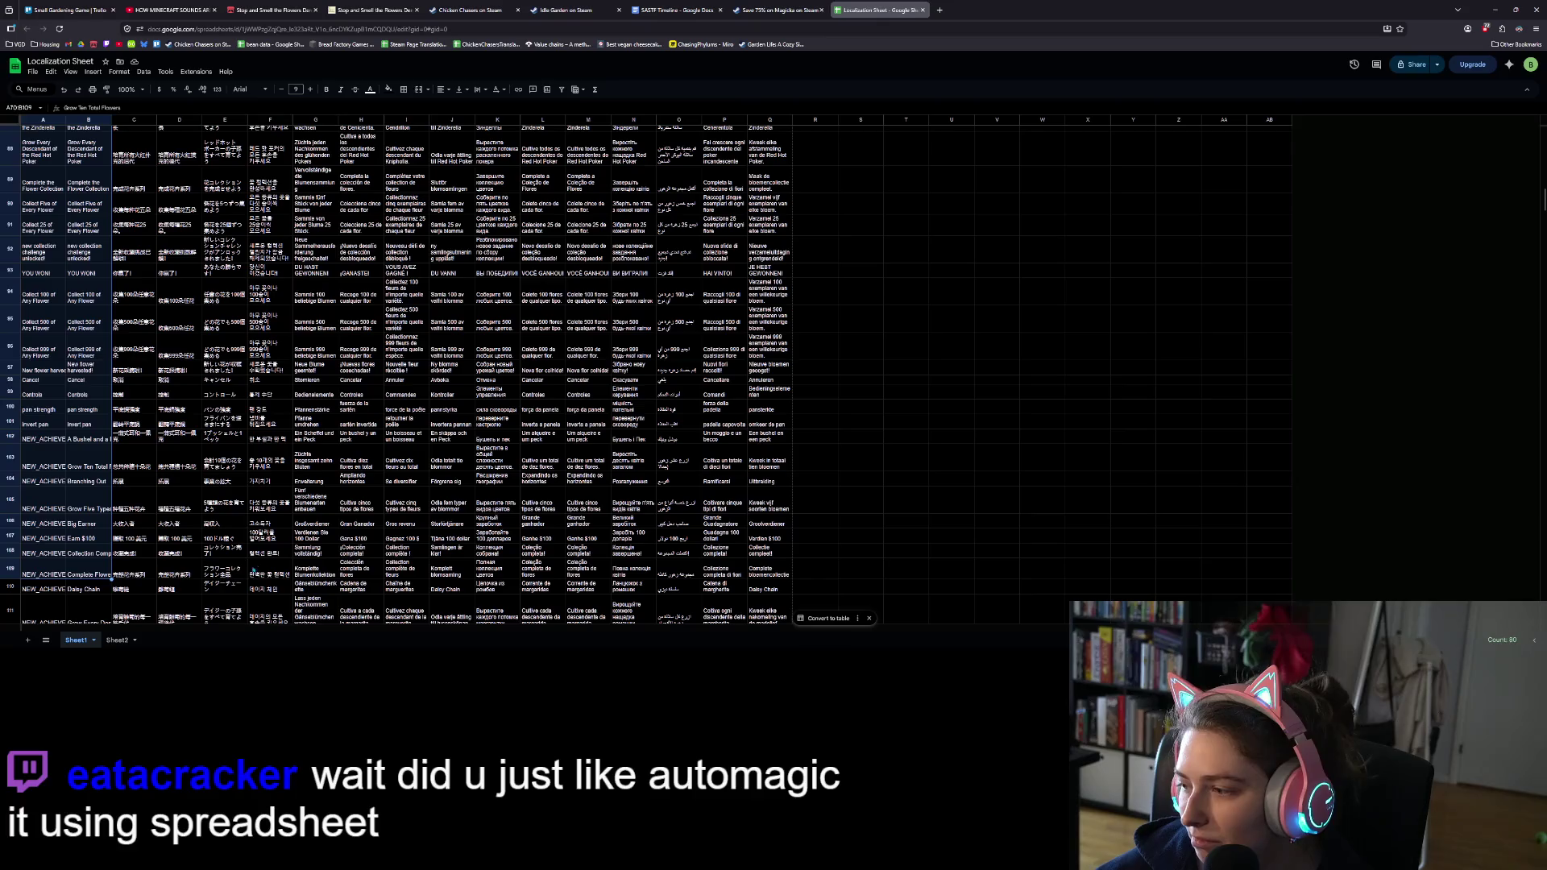
click(268, 574)
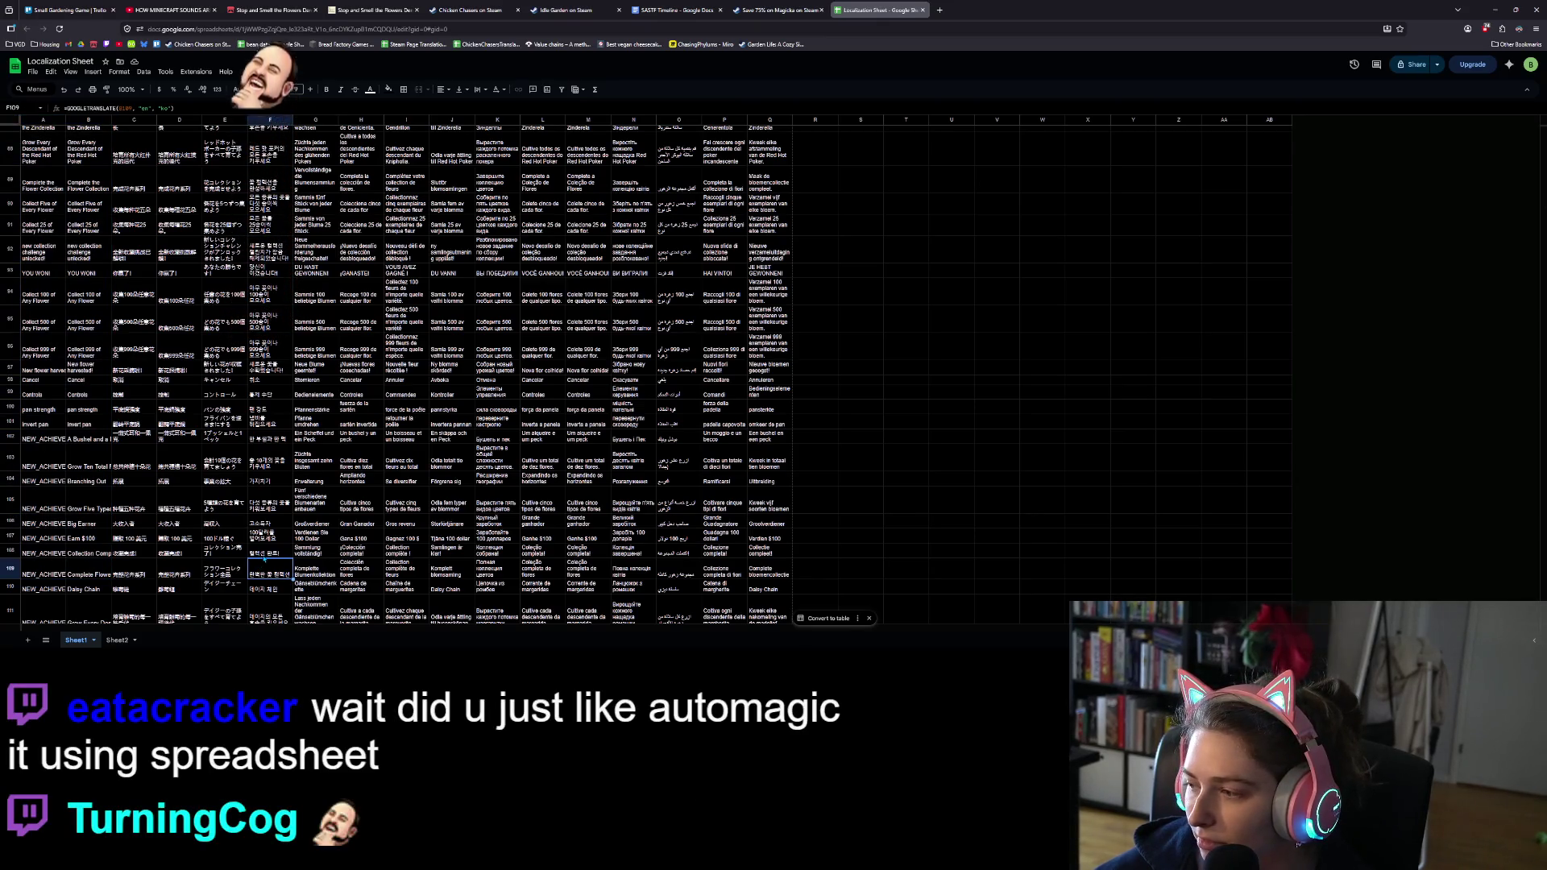
scroll(698, 331, up, 5)
click(698, 331)
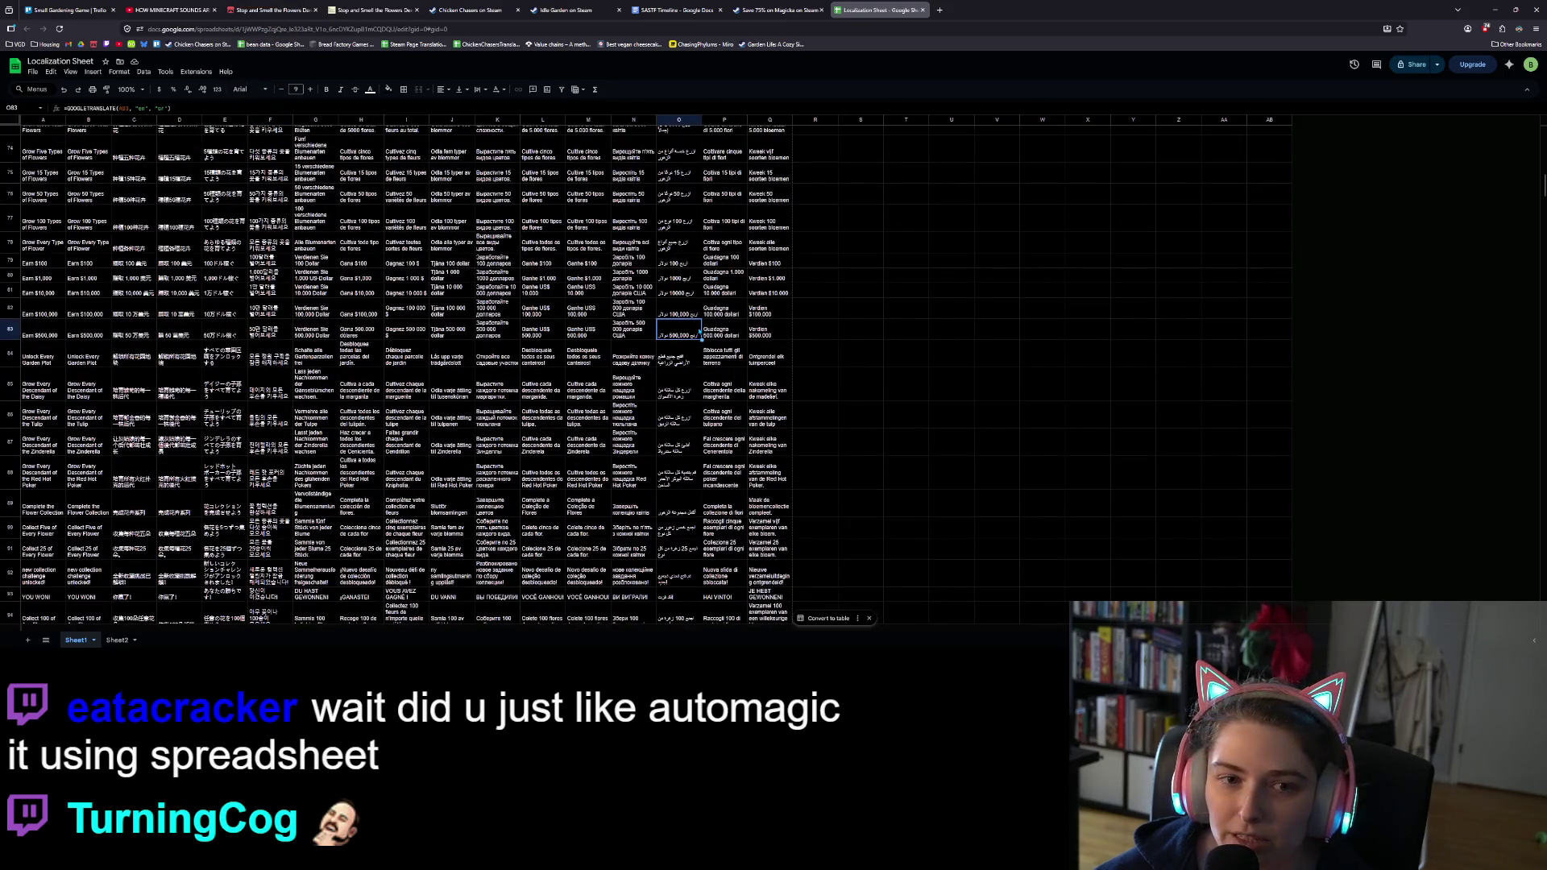
scroll(538, 414, up, 15)
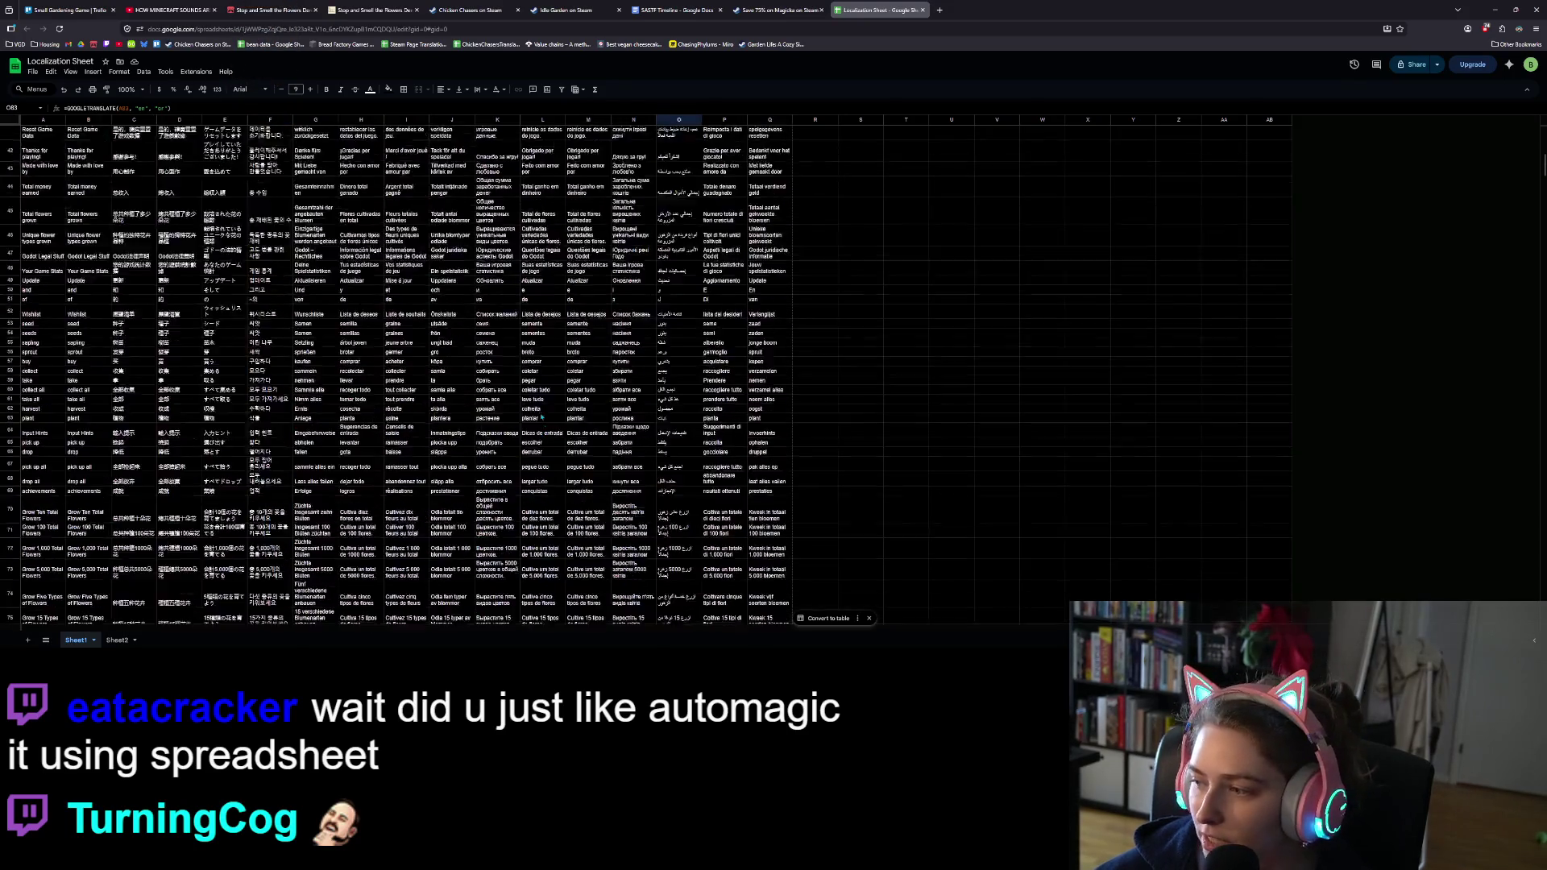
scroll(538, 414, up, 4)
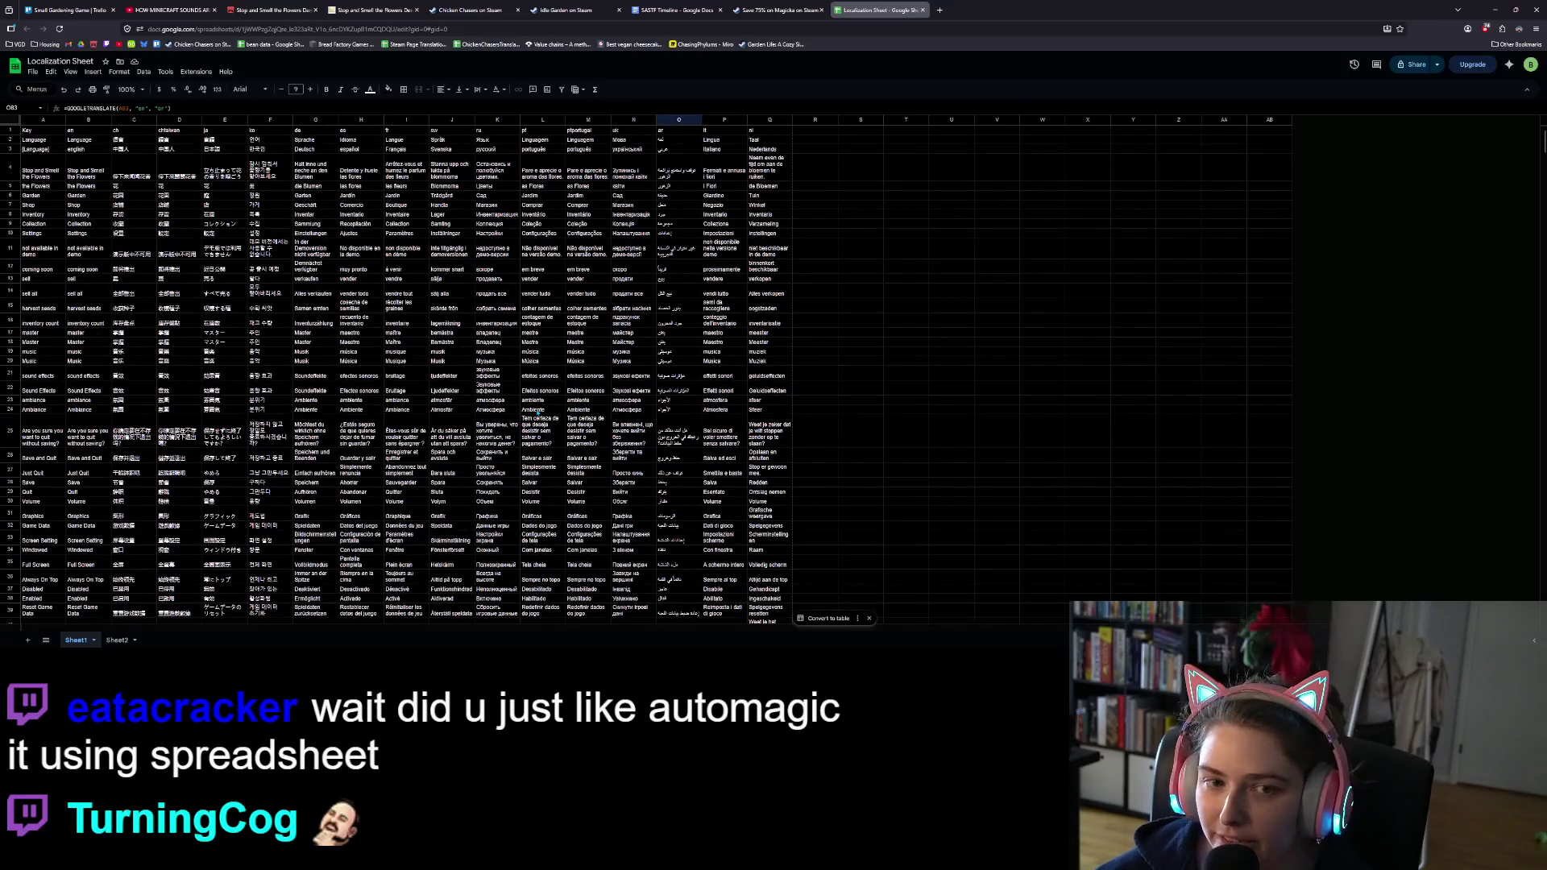
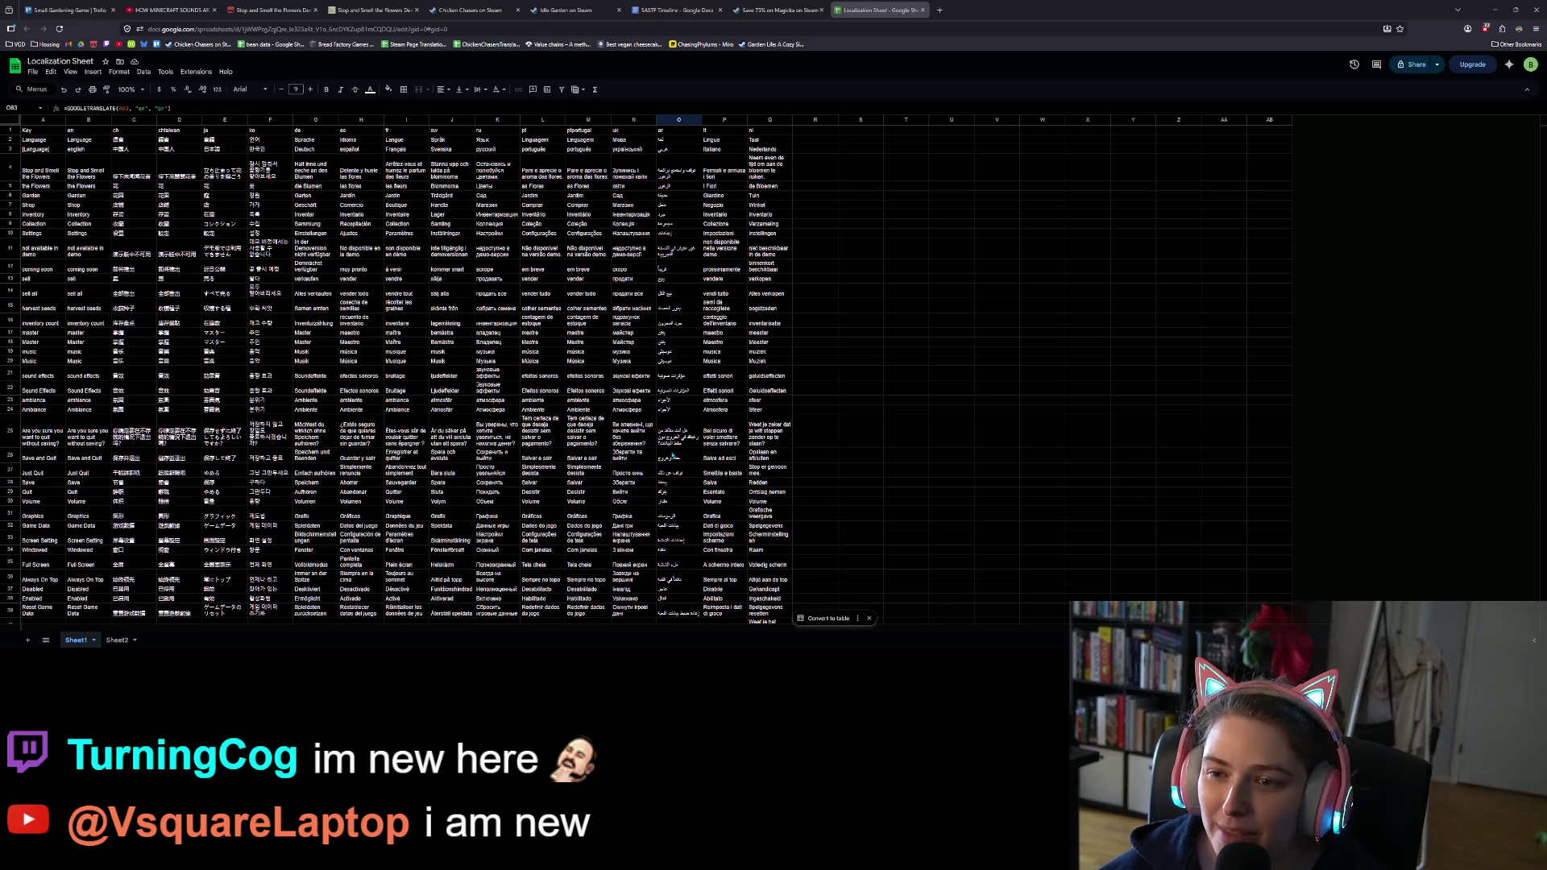
Step: Scroll through the translations sheet and select an empty cell beside the translations
ctrl+scroll(672, 456, down, 1)
scroll(680, 447, down, 2)
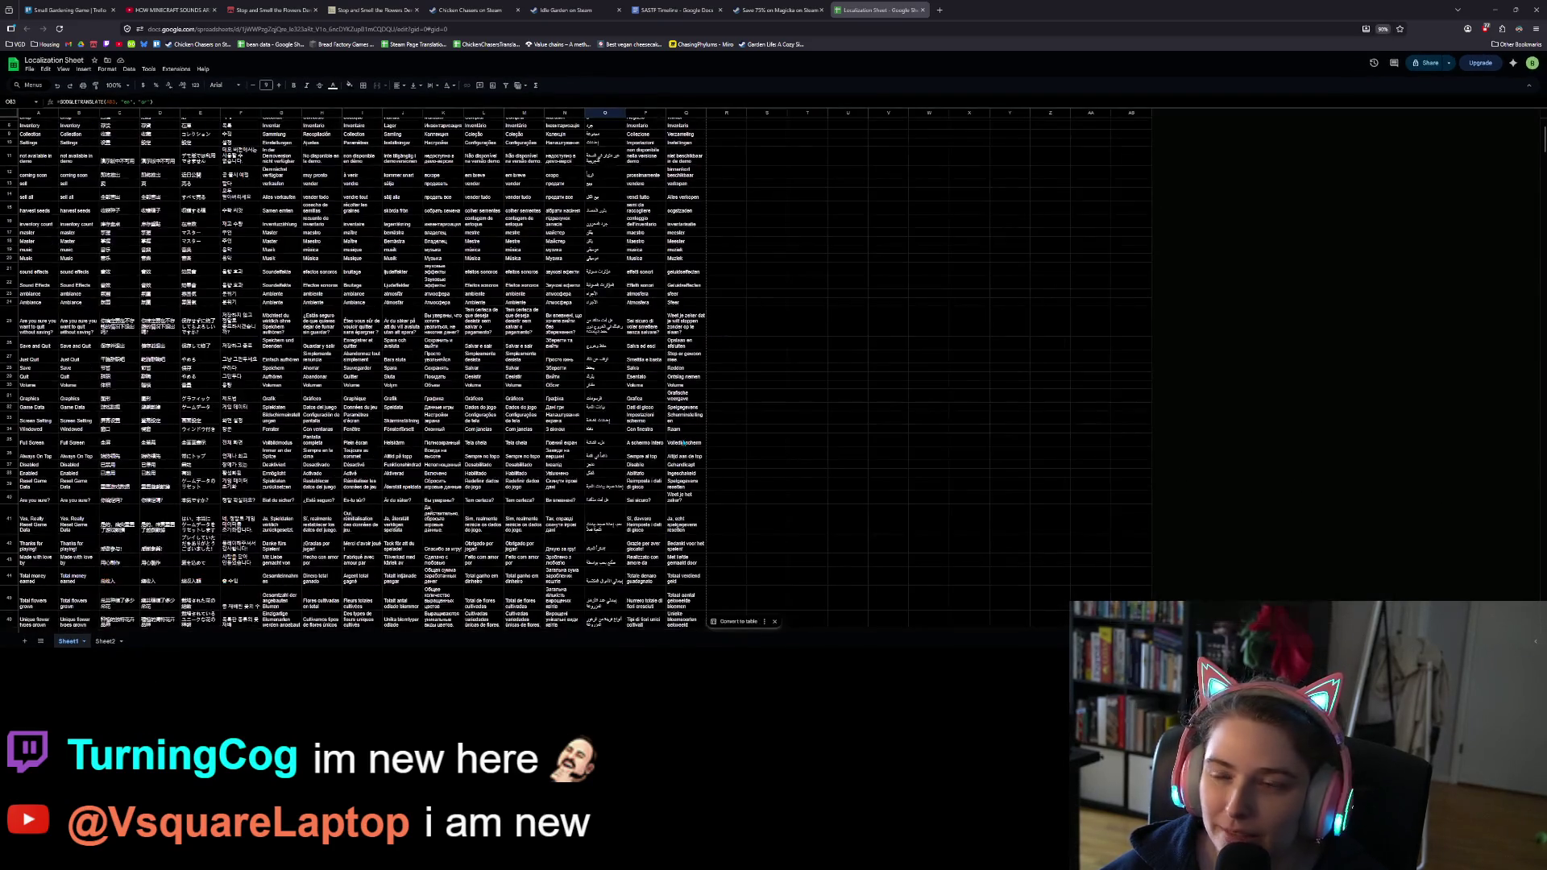
ctrl+scroll(682, 443, up, 1)
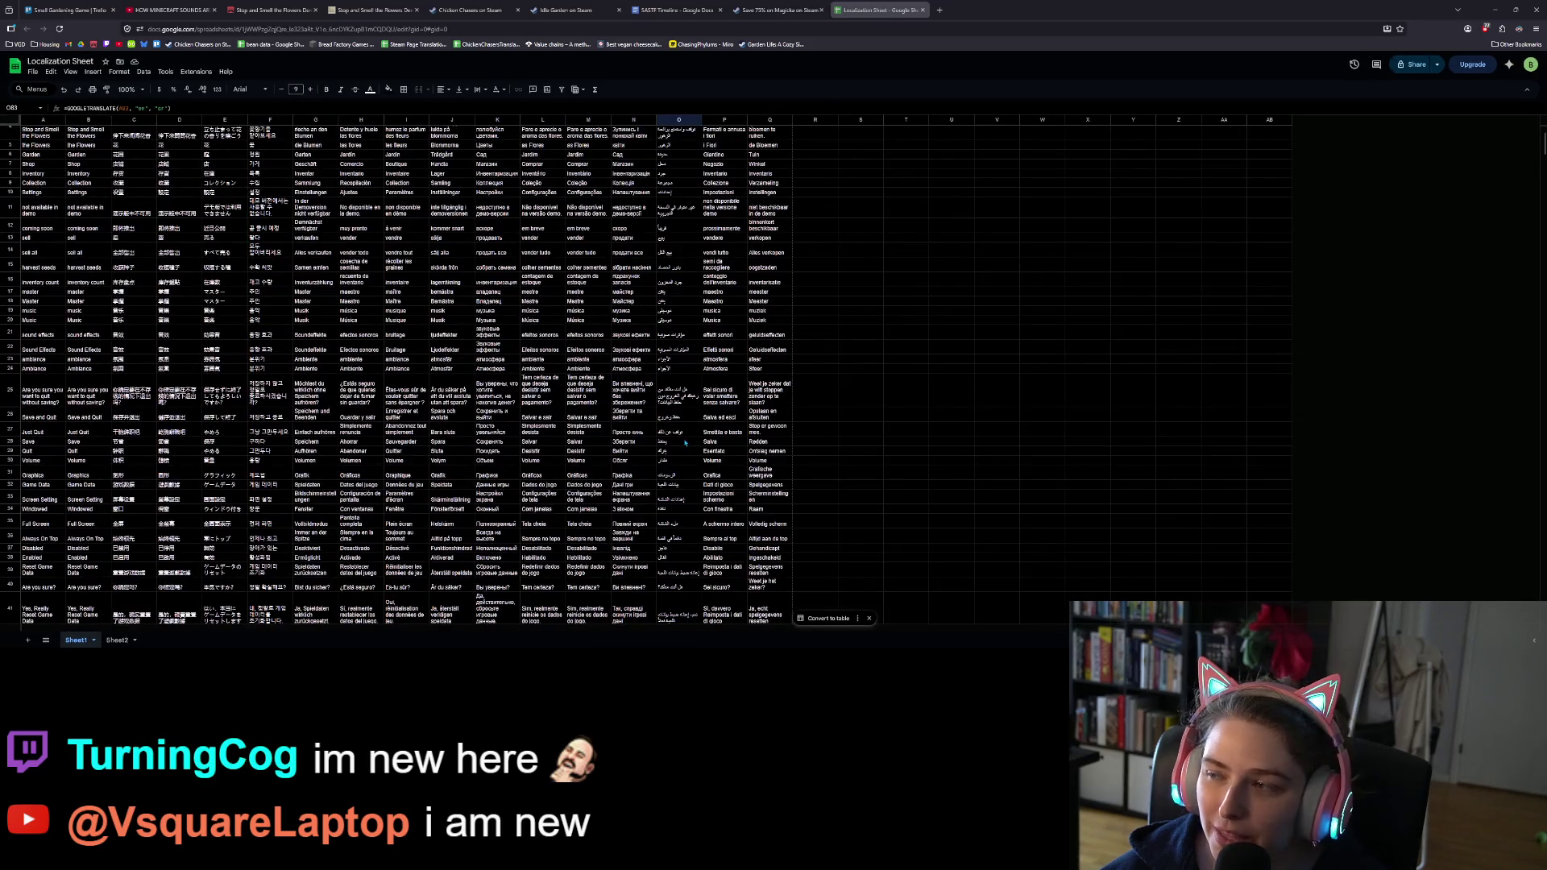
scroll(685, 441, down, 15)
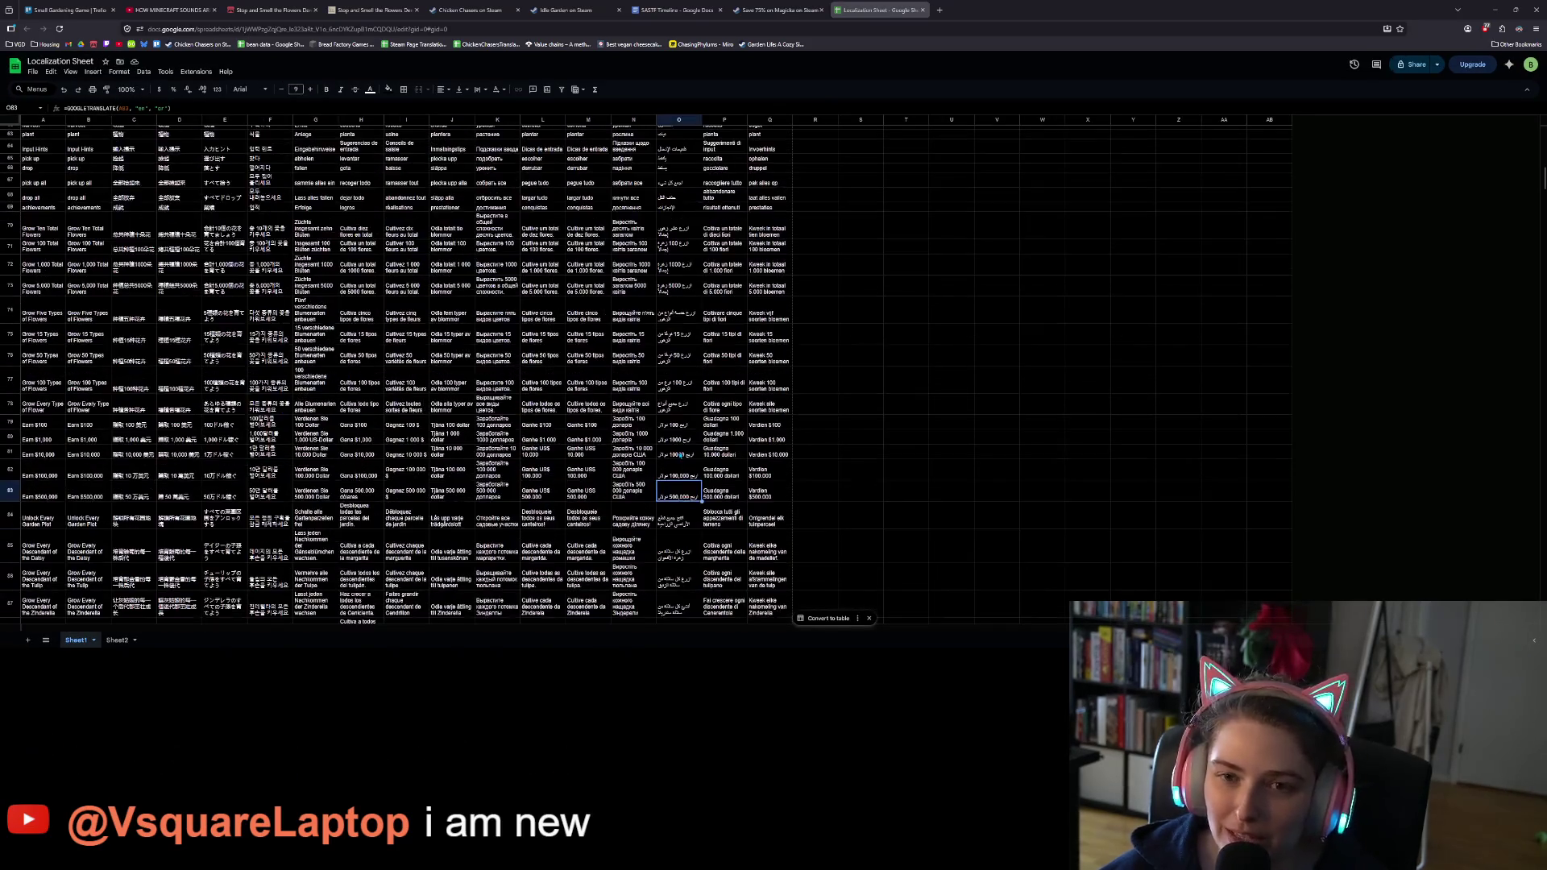
scroll(681, 455, down, 1)
click(969, 479)
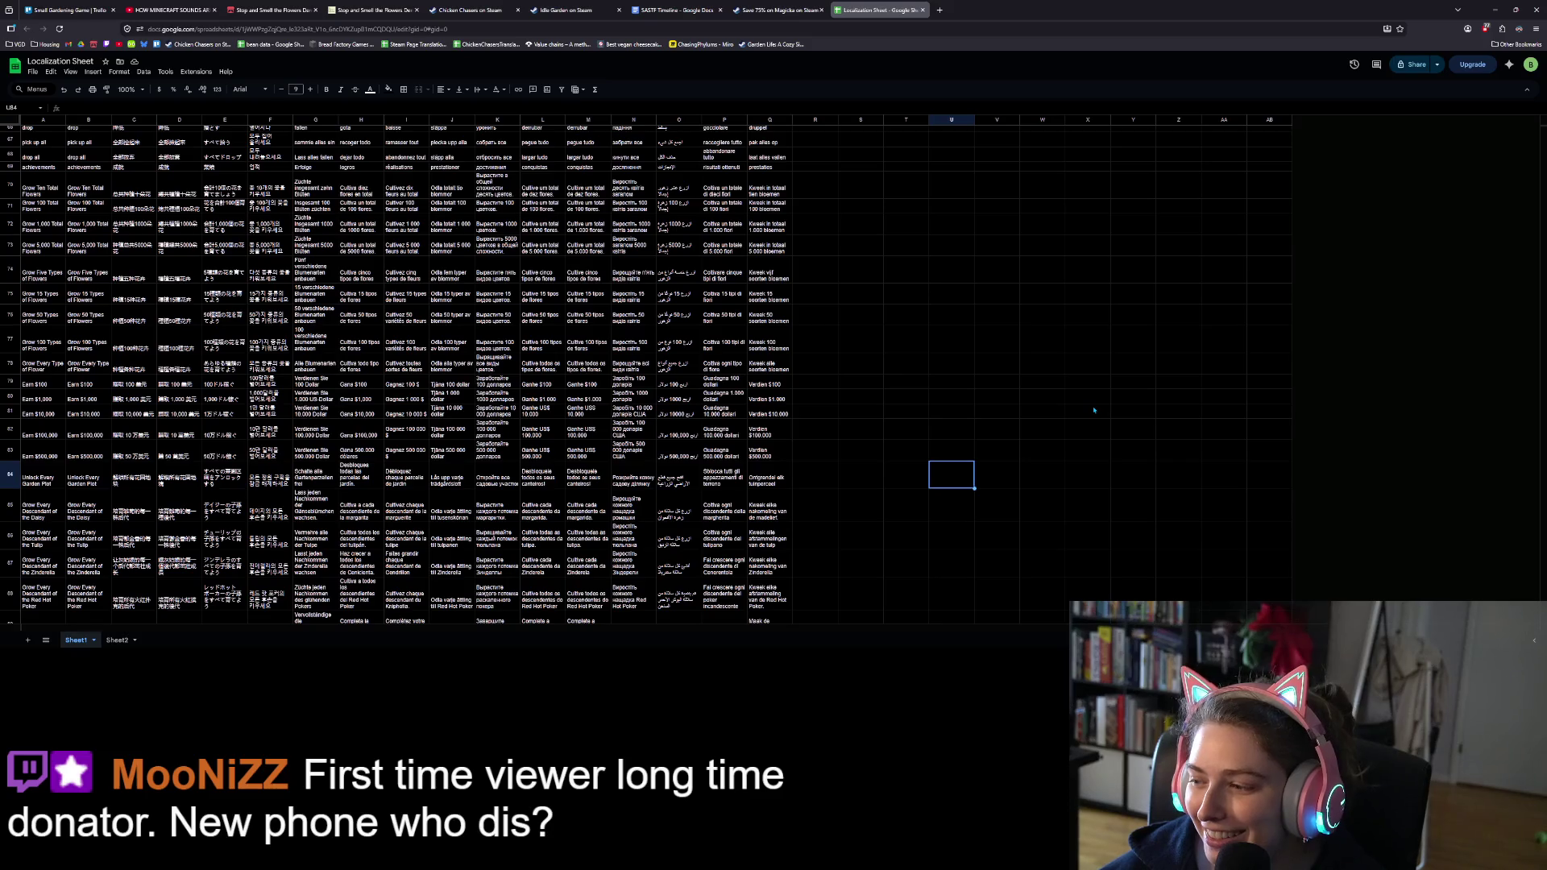
Step: Save the settings scene in Godot and widen the Scene dock so InvertPanCheckBox shows fully
click(1495, 8)
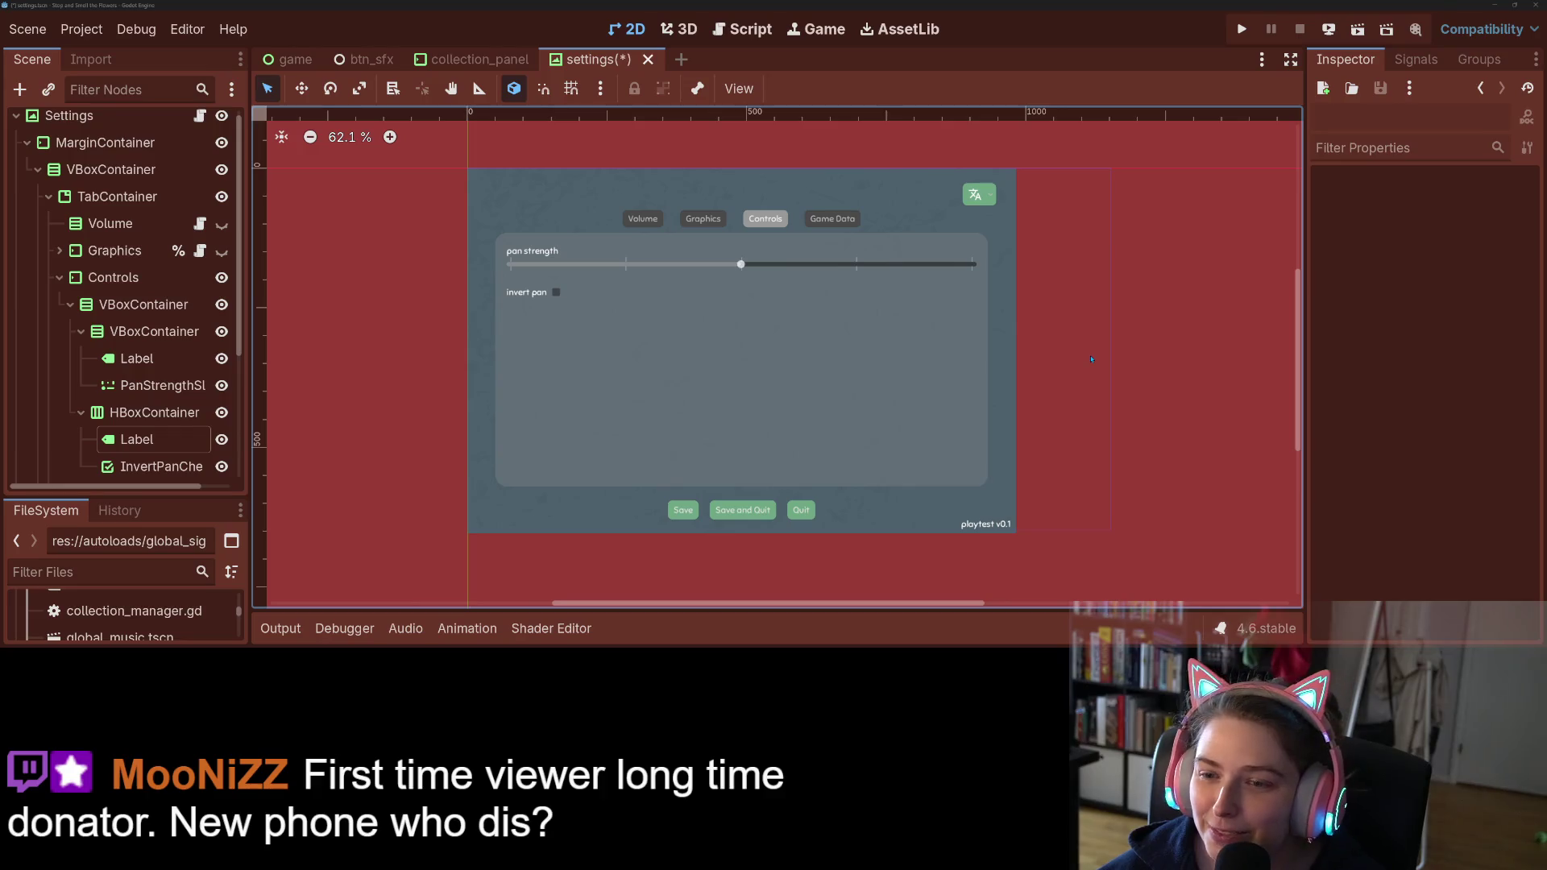
key(ctrl+s)
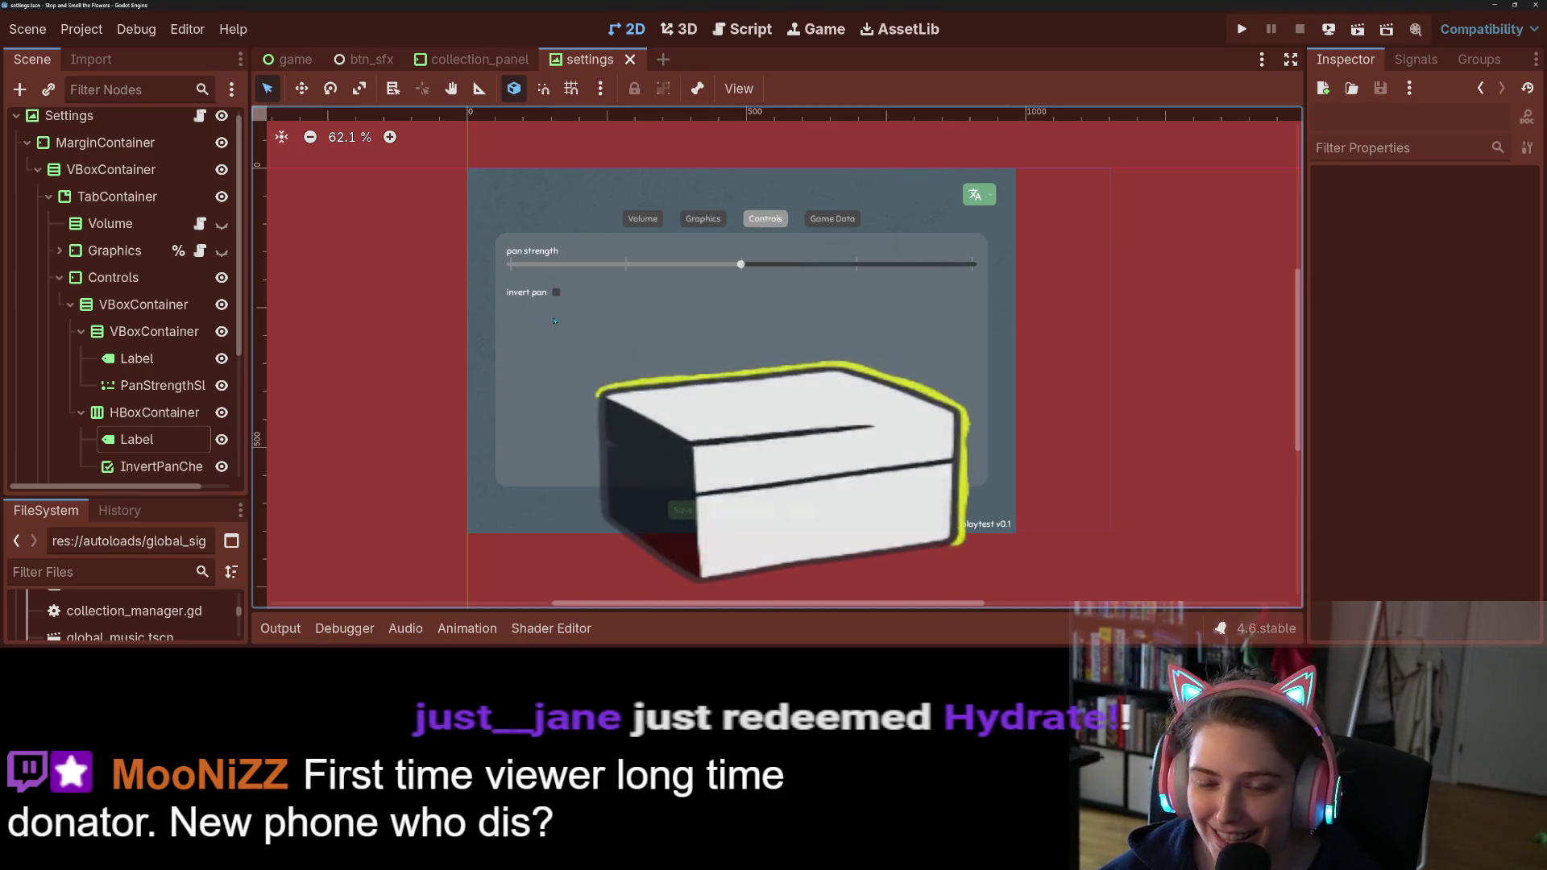
click(555, 292)
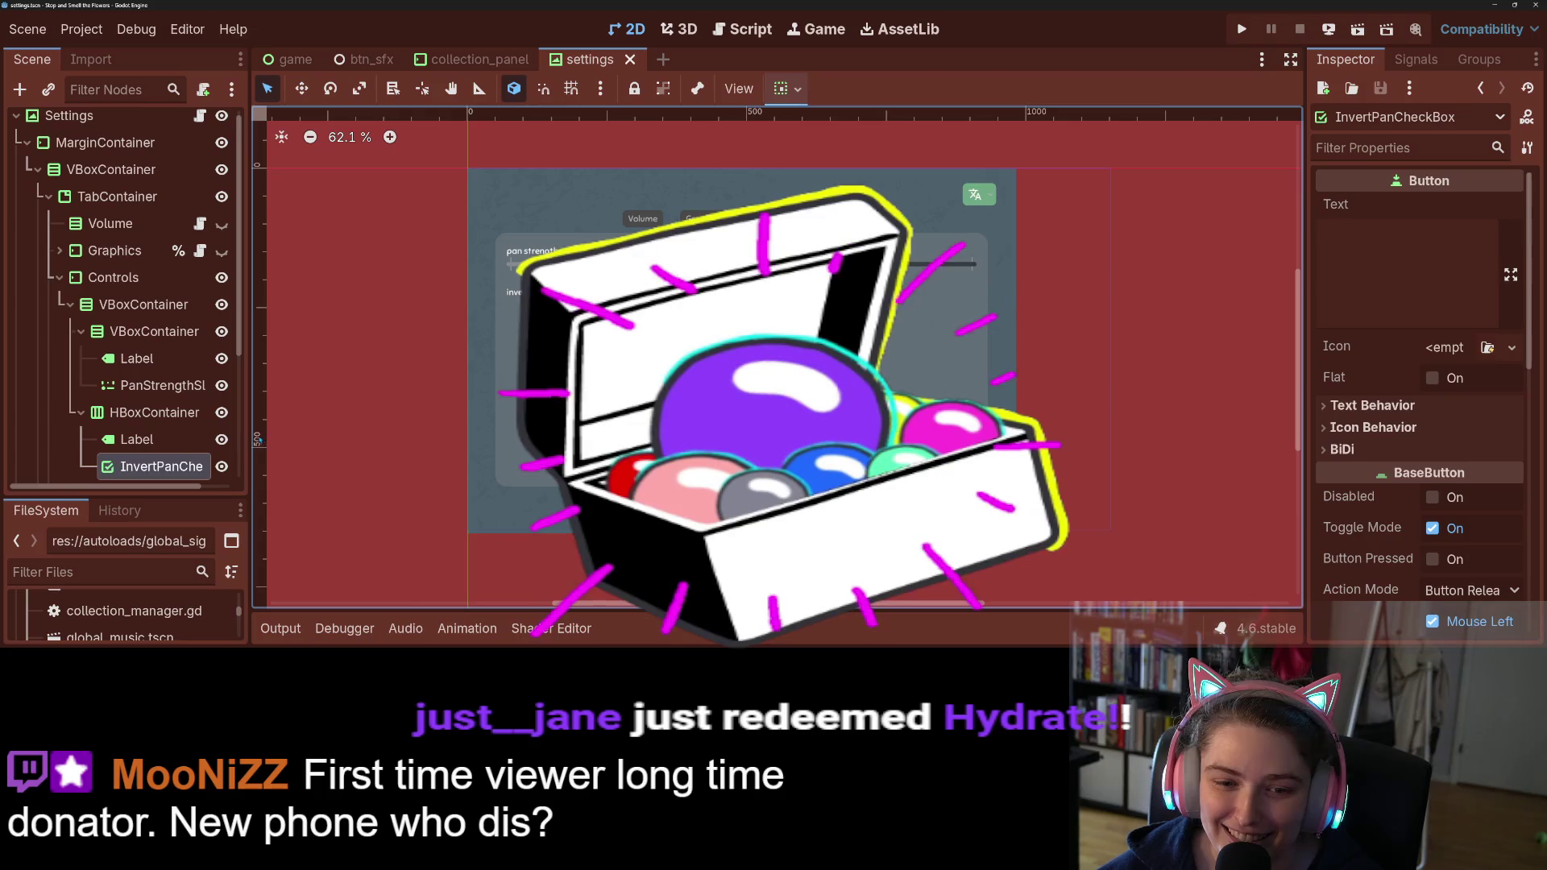
drag(249, 363, 394, 363)
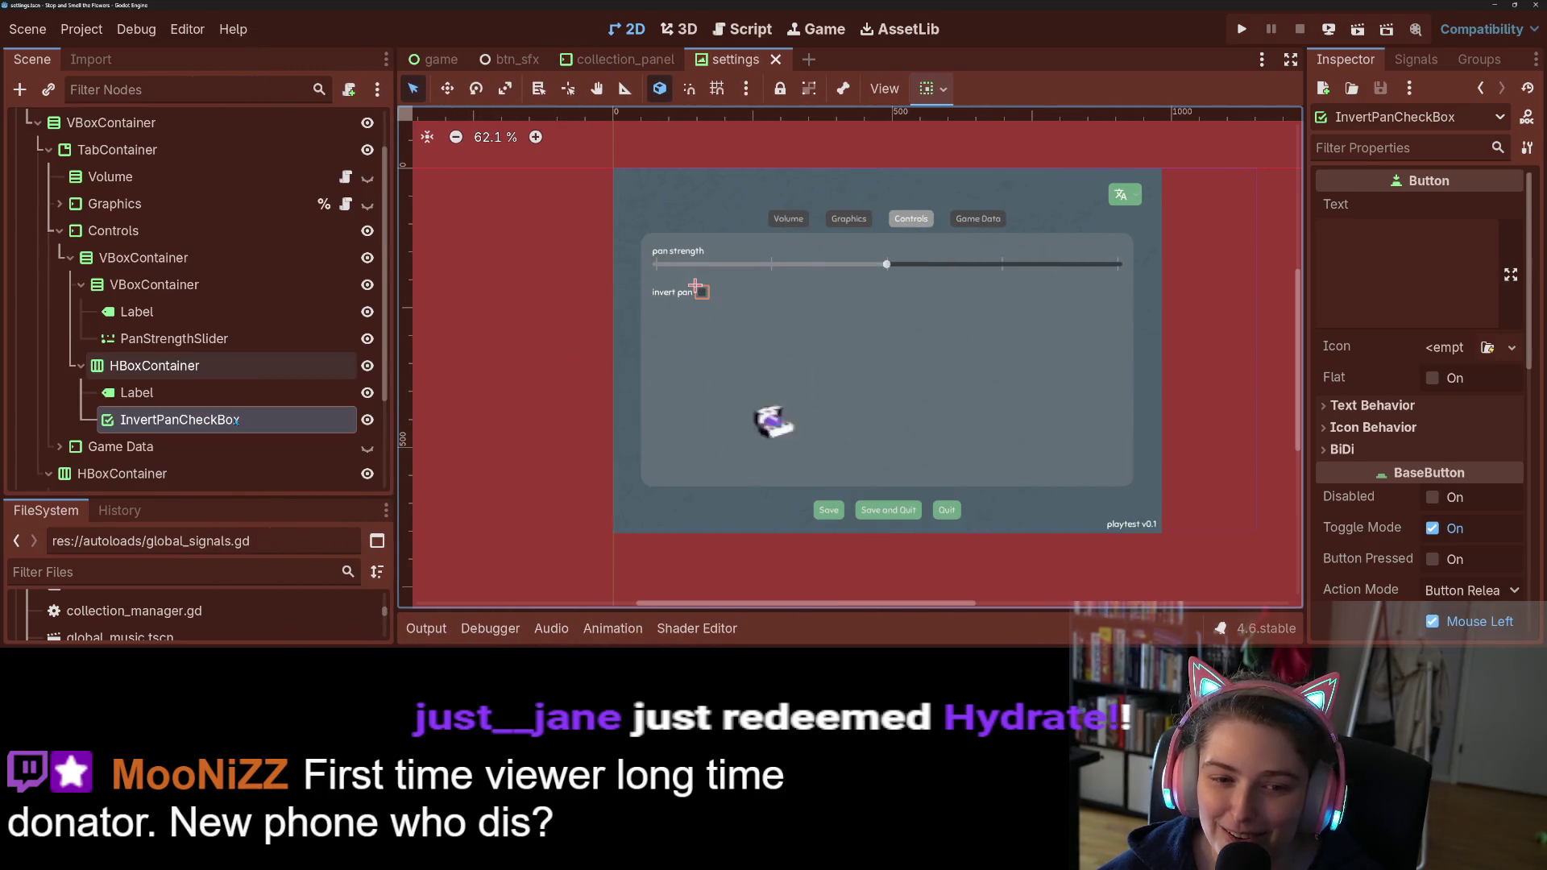
click(173, 338)
right_click(225, 338)
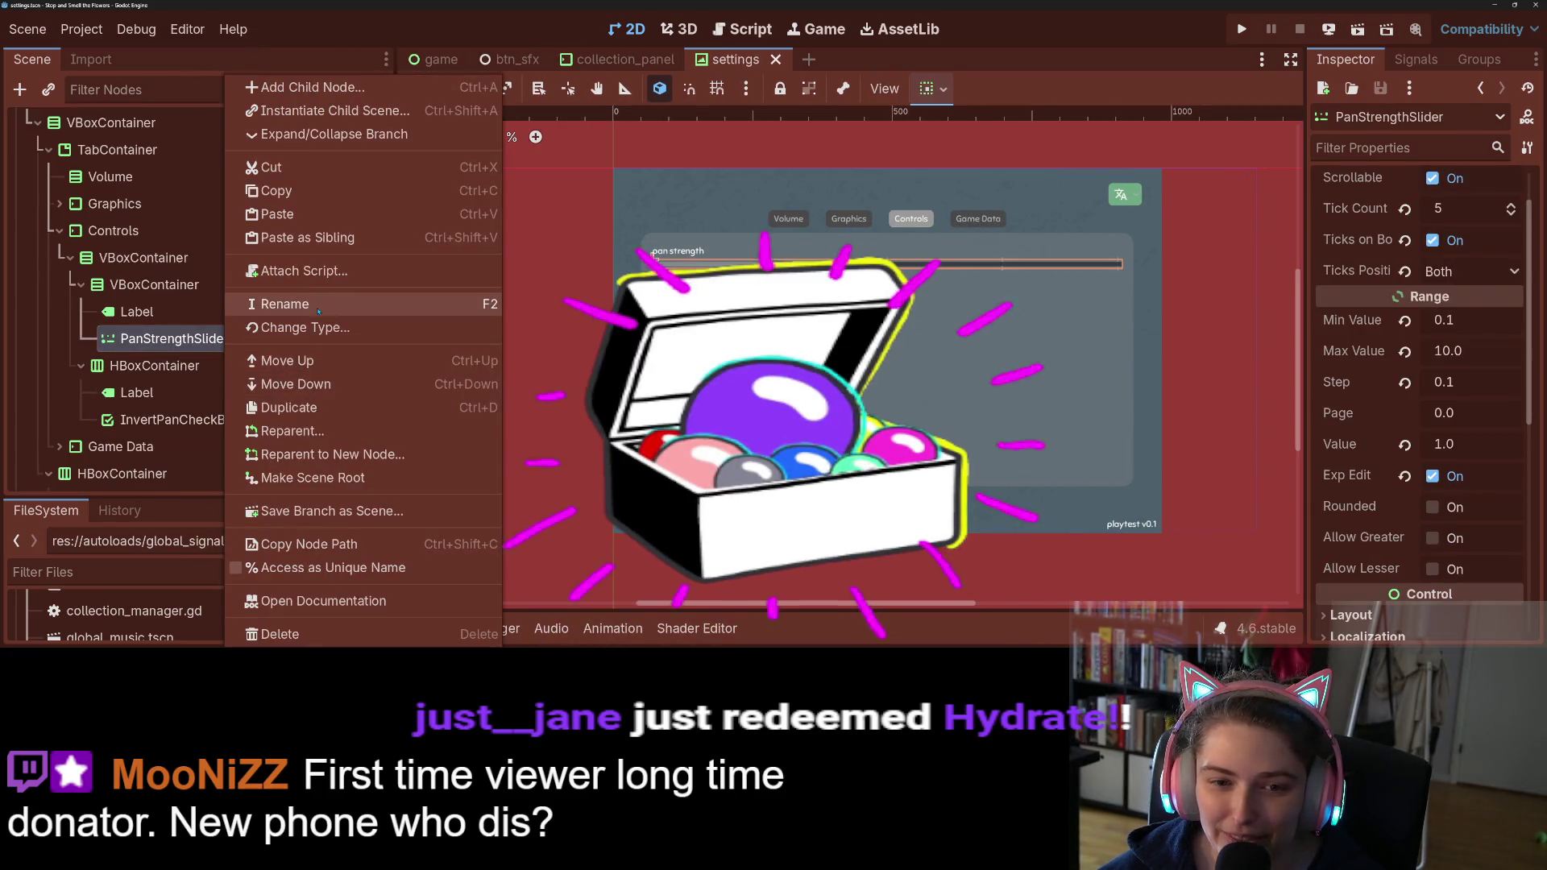
click(197, 338)
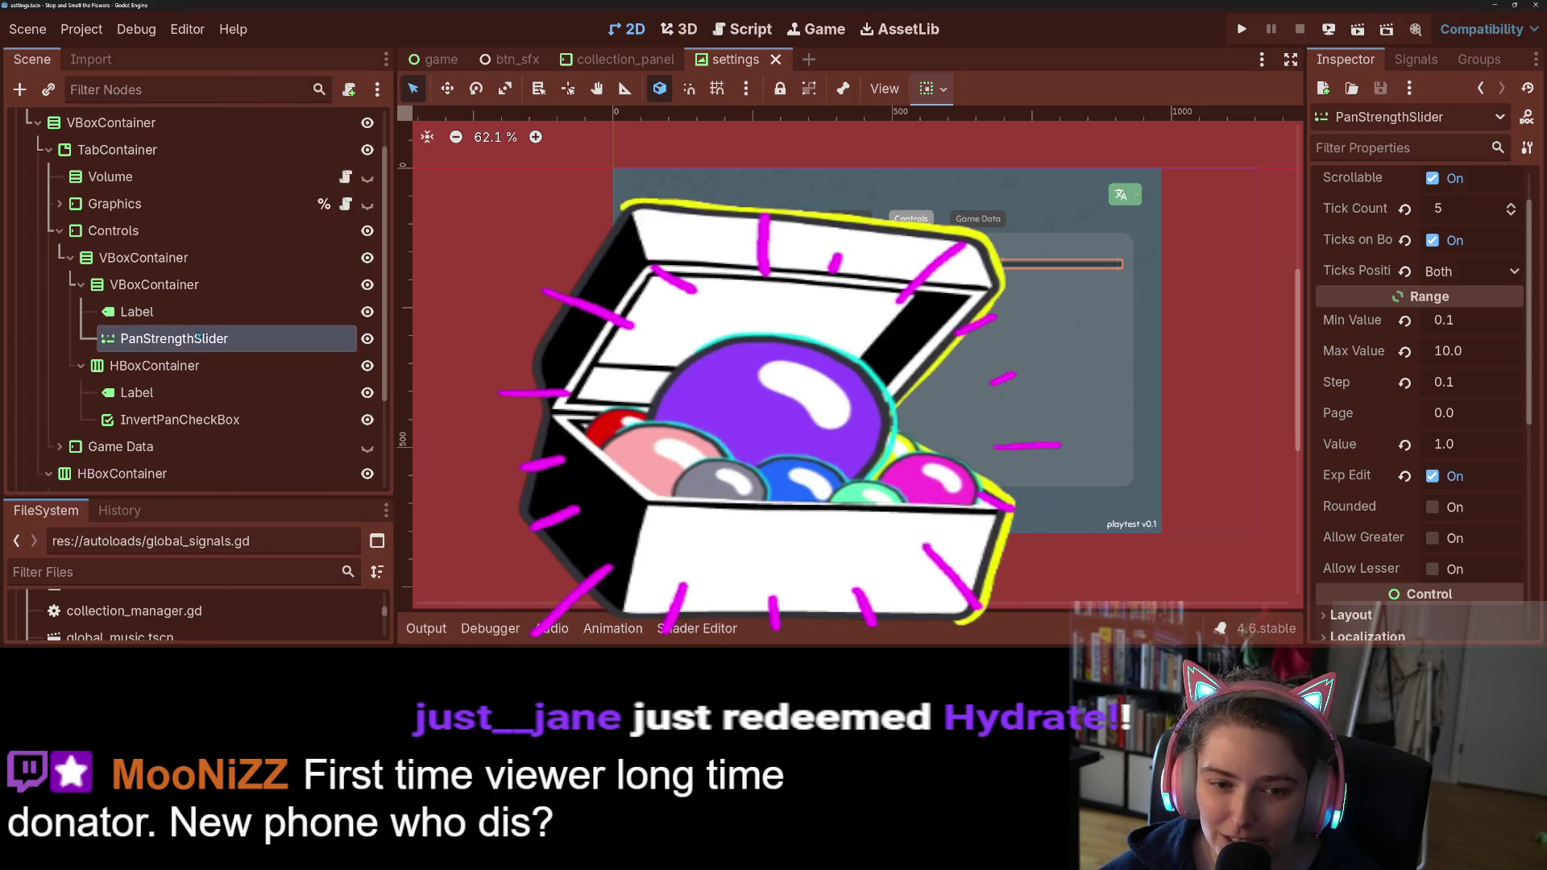
Step: Review the horizontal scroll and pan_dir.x inversion lines of collection_scroll_box.gd in the Script workspace
click(735, 31)
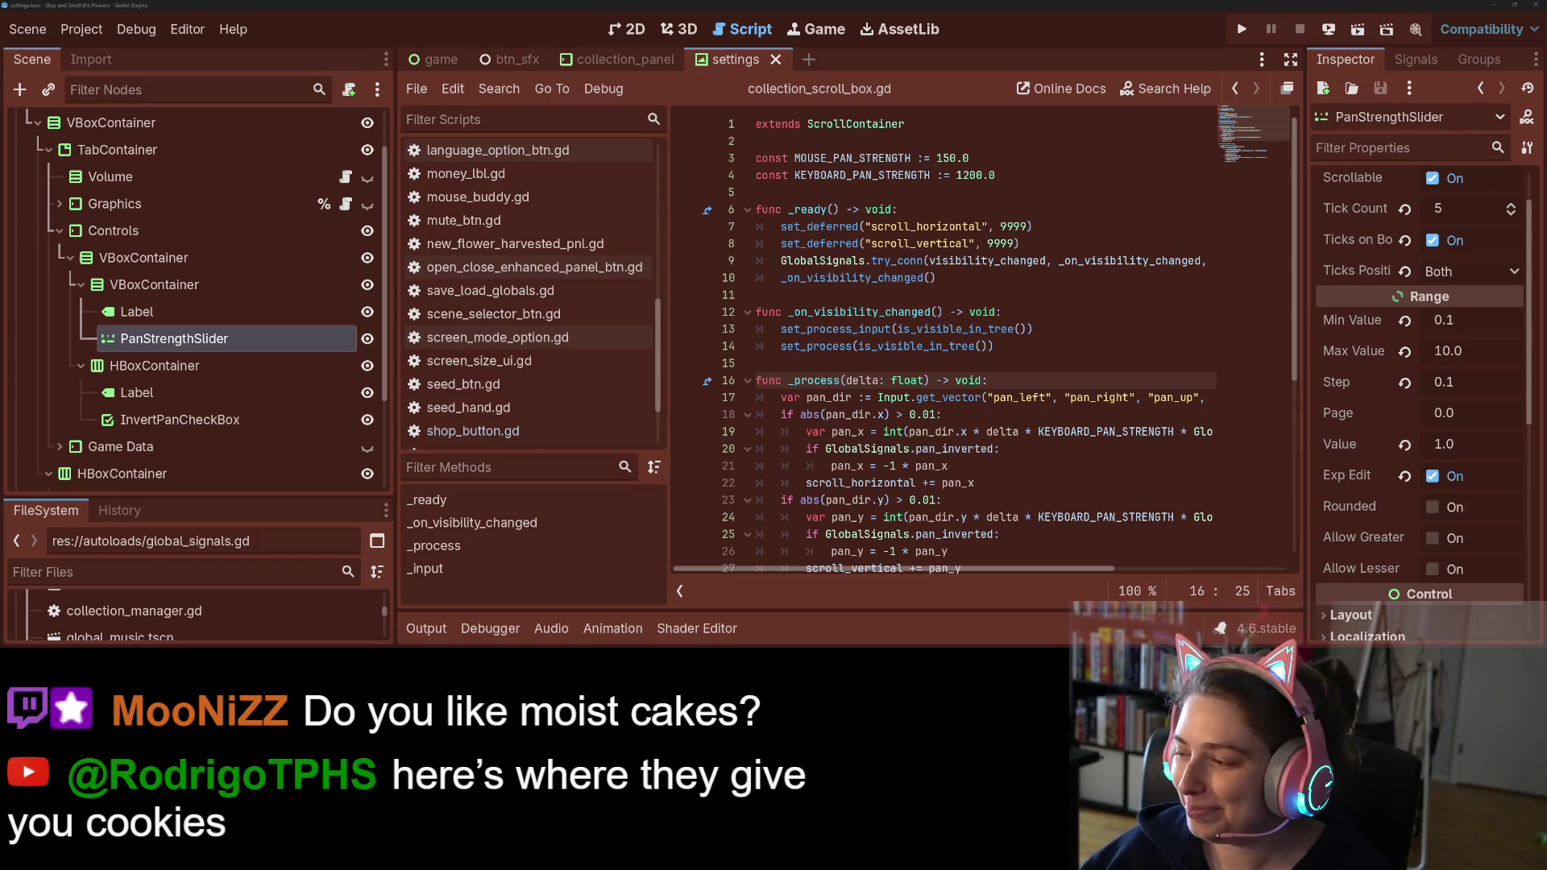
click(1027, 476)
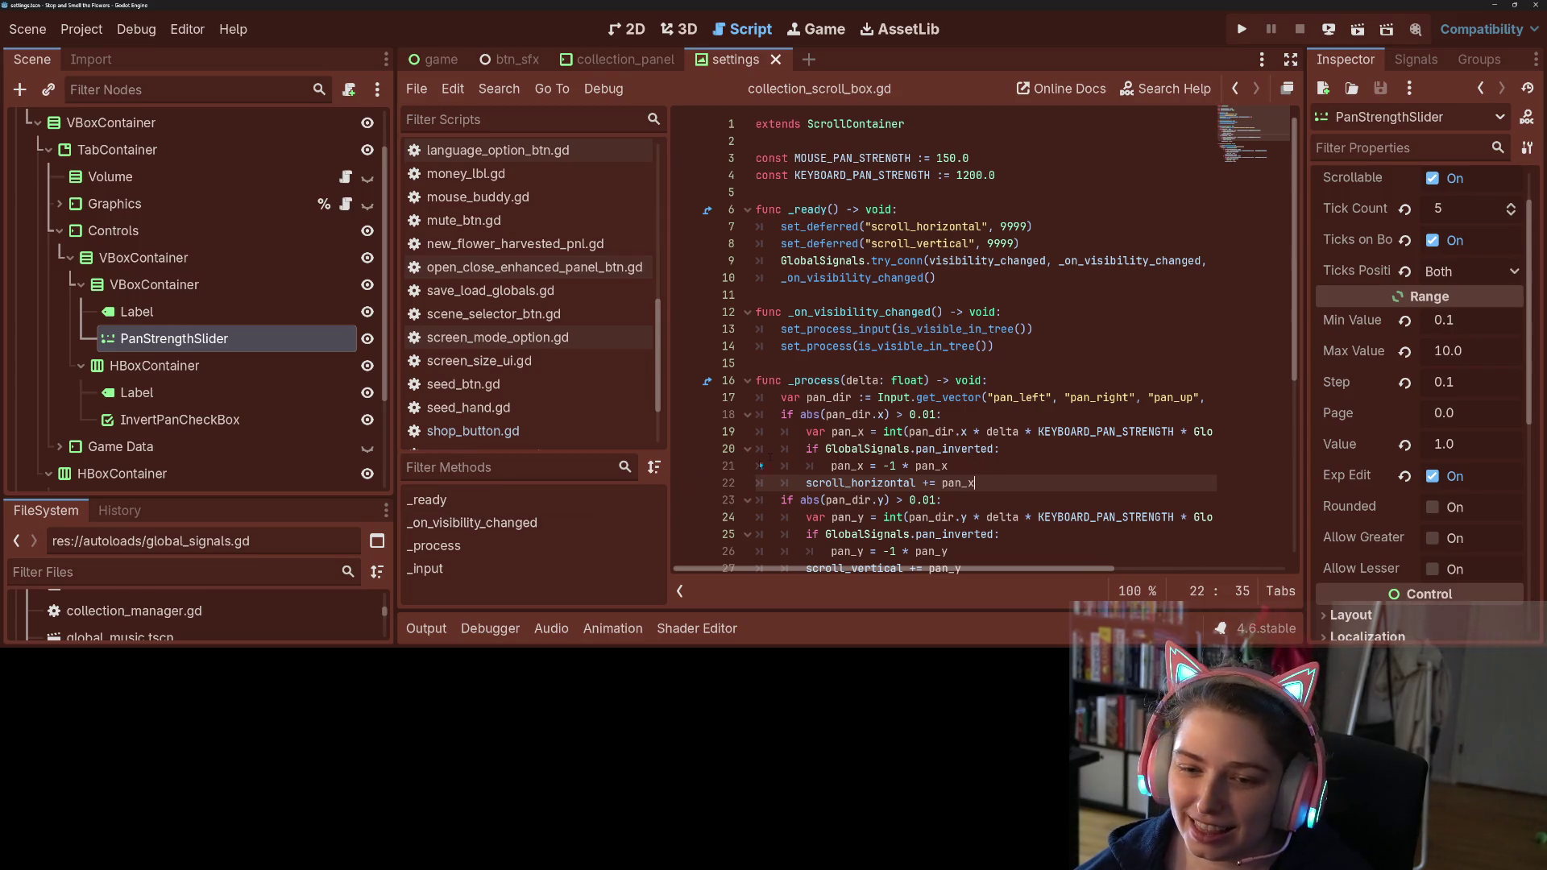
click(951, 414)
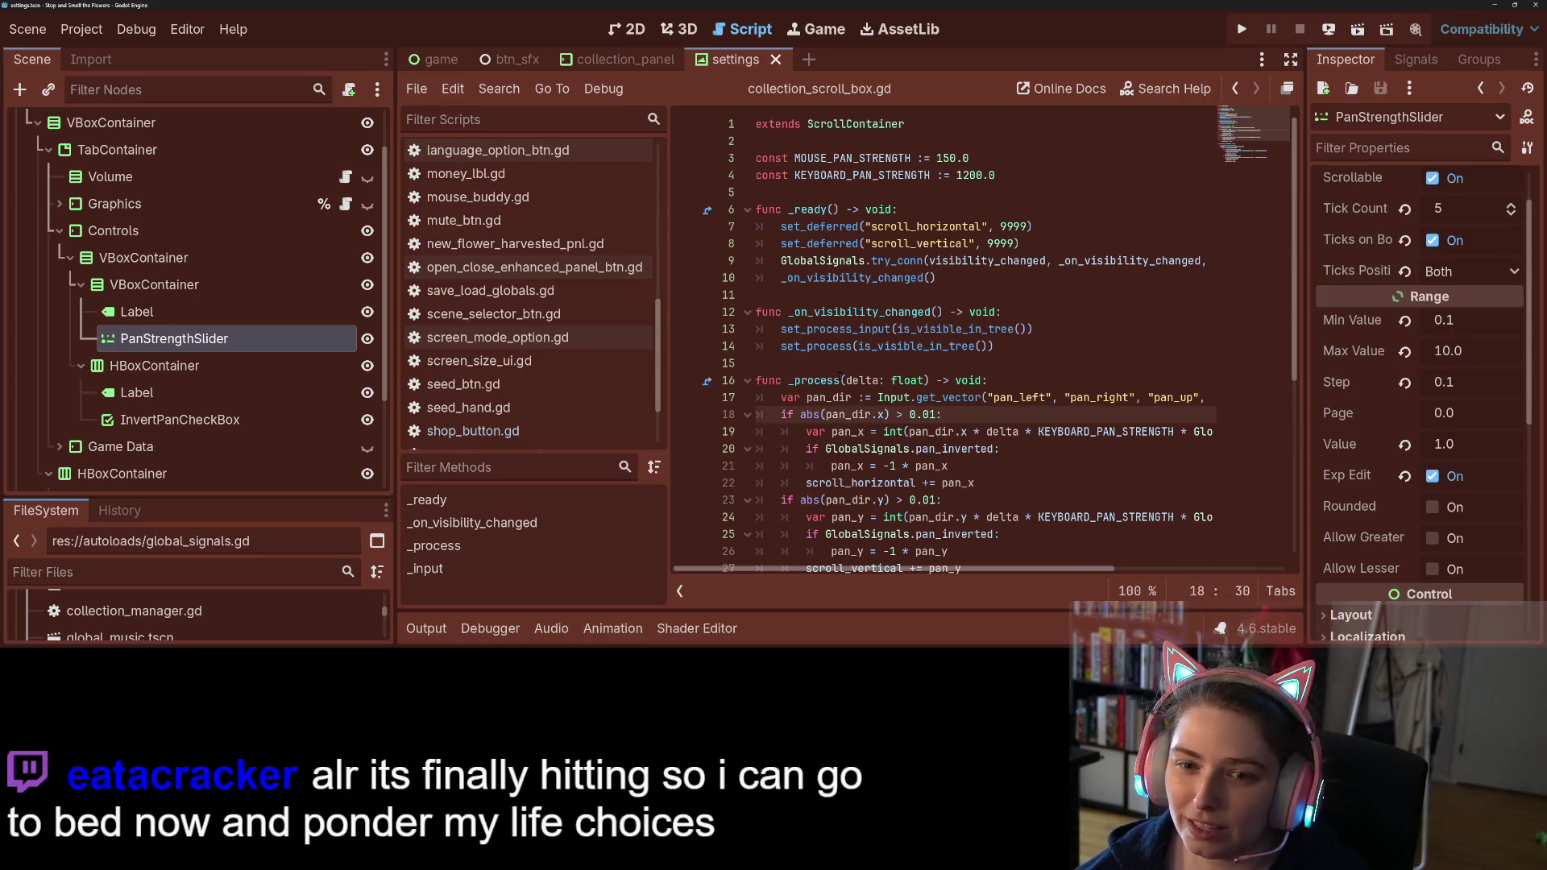
Step: Attach a new pan_strength_slider.gd script saved in res://scenes/ui to PanStrengthSlider
right_click(295, 338)
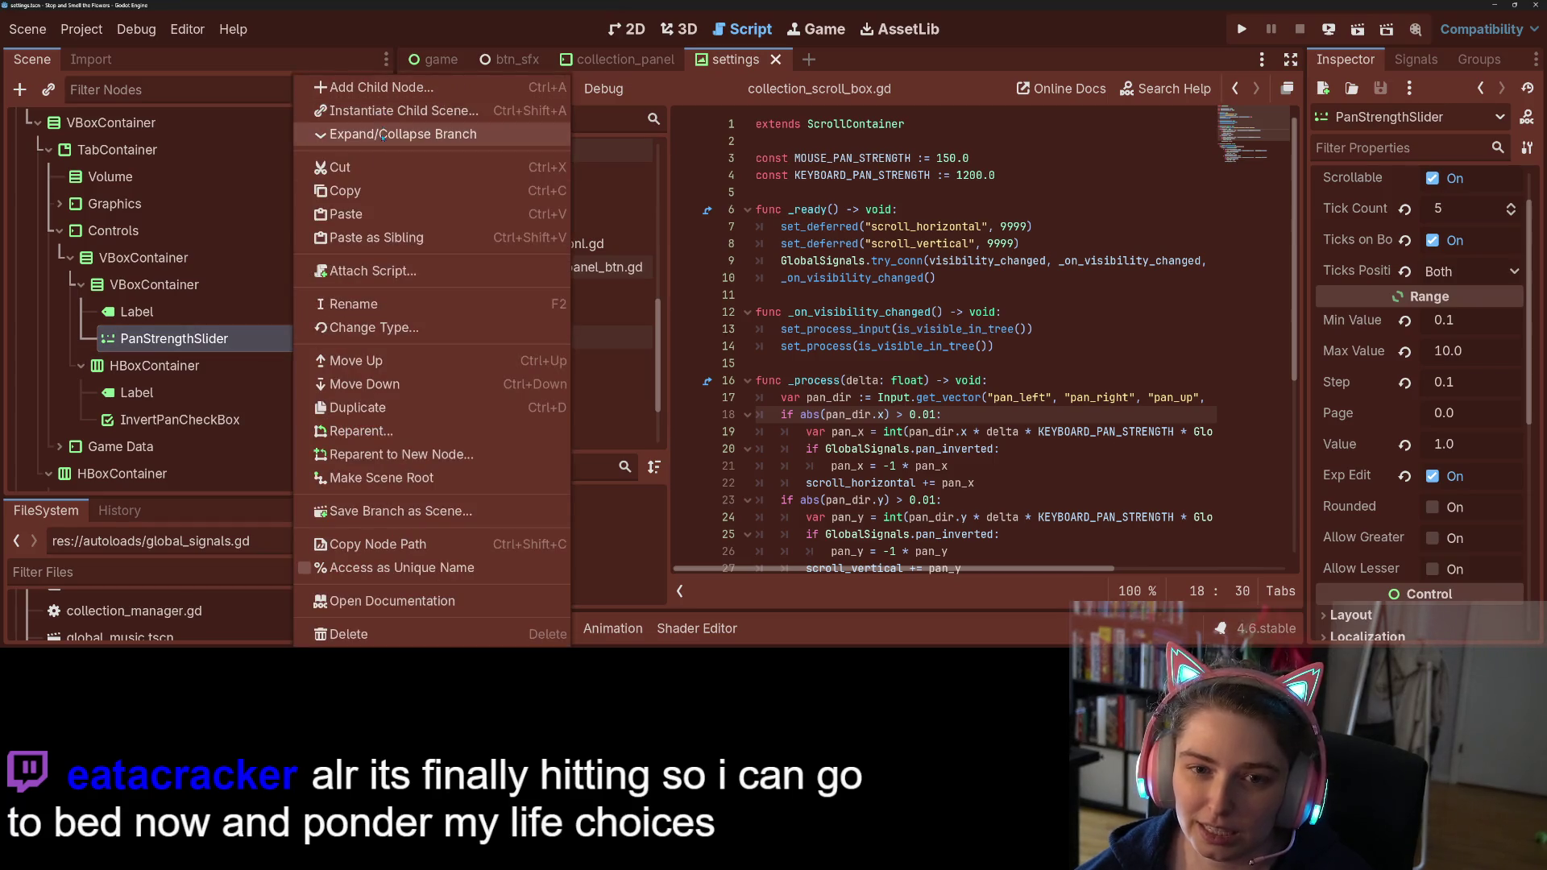
click(338, 270)
click(965, 299)
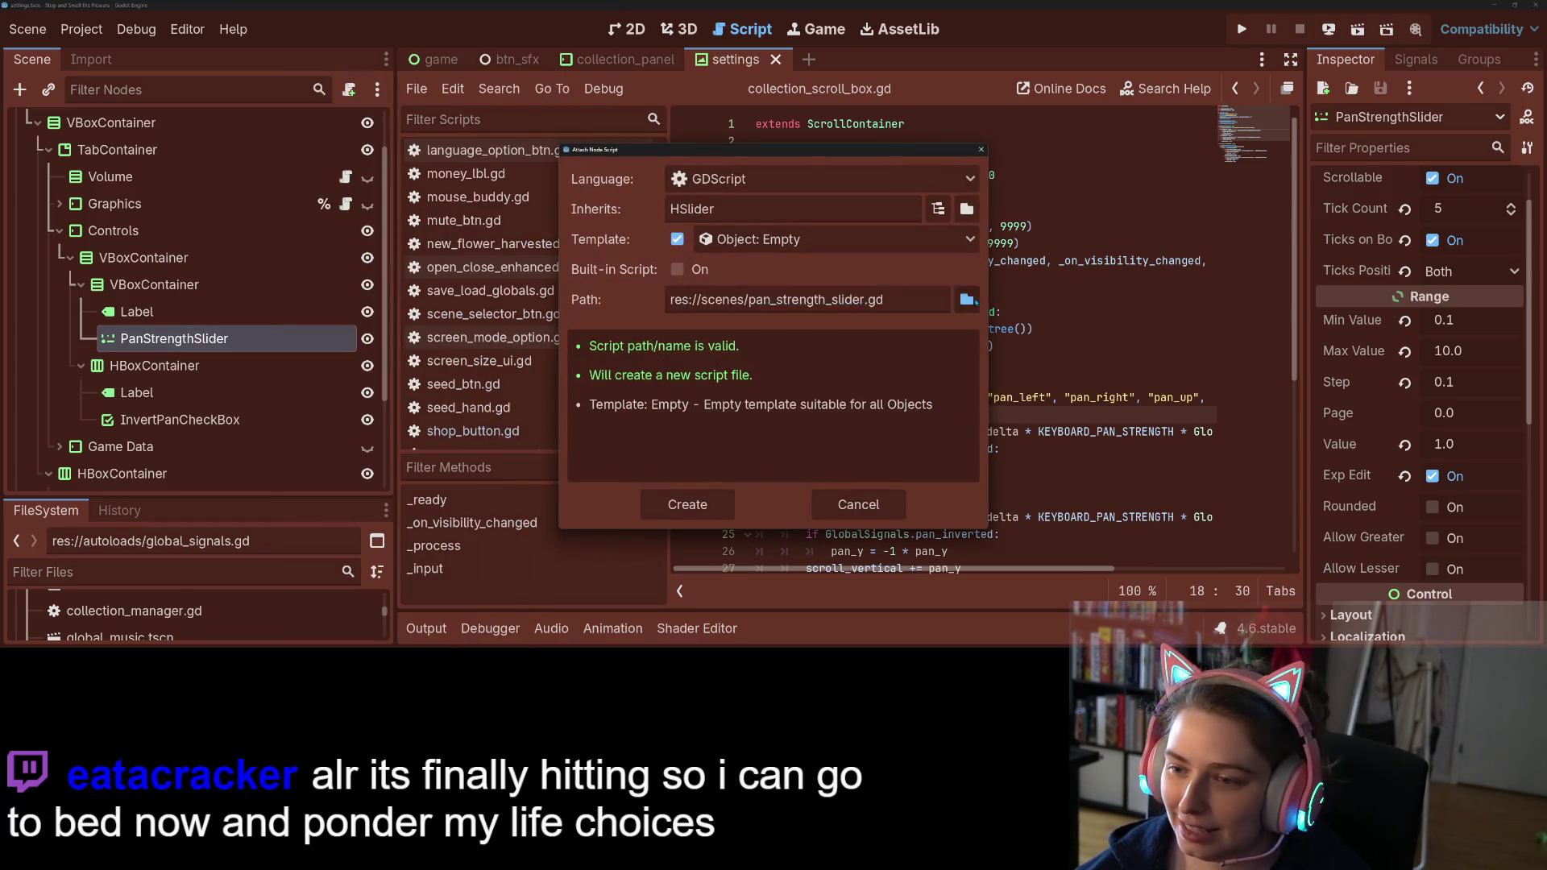
double_click(483, 172)
click(629, 571)
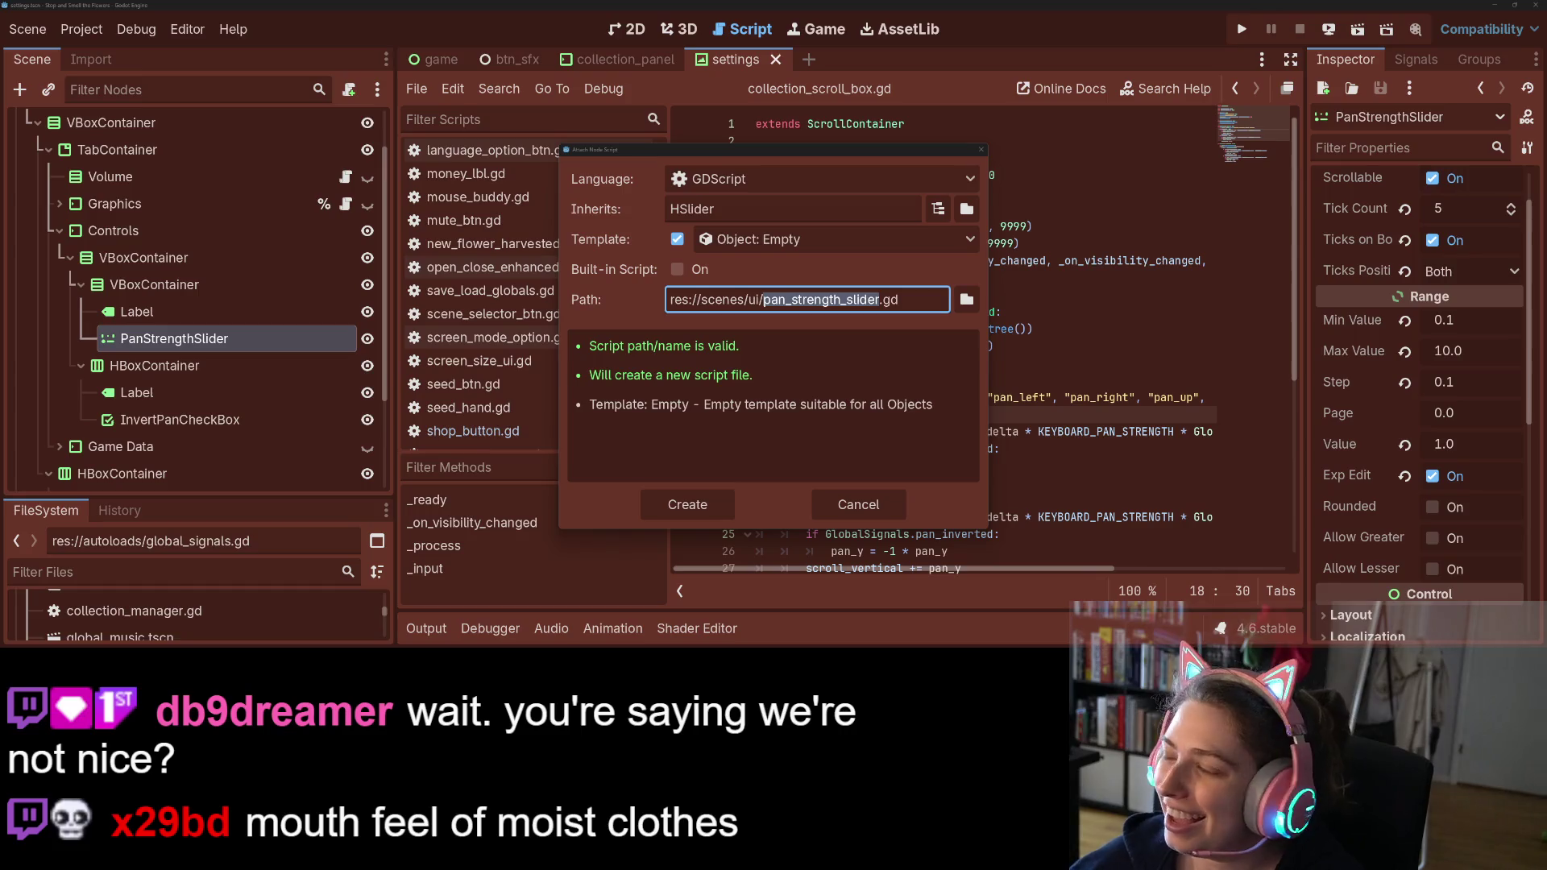
click(705, 508)
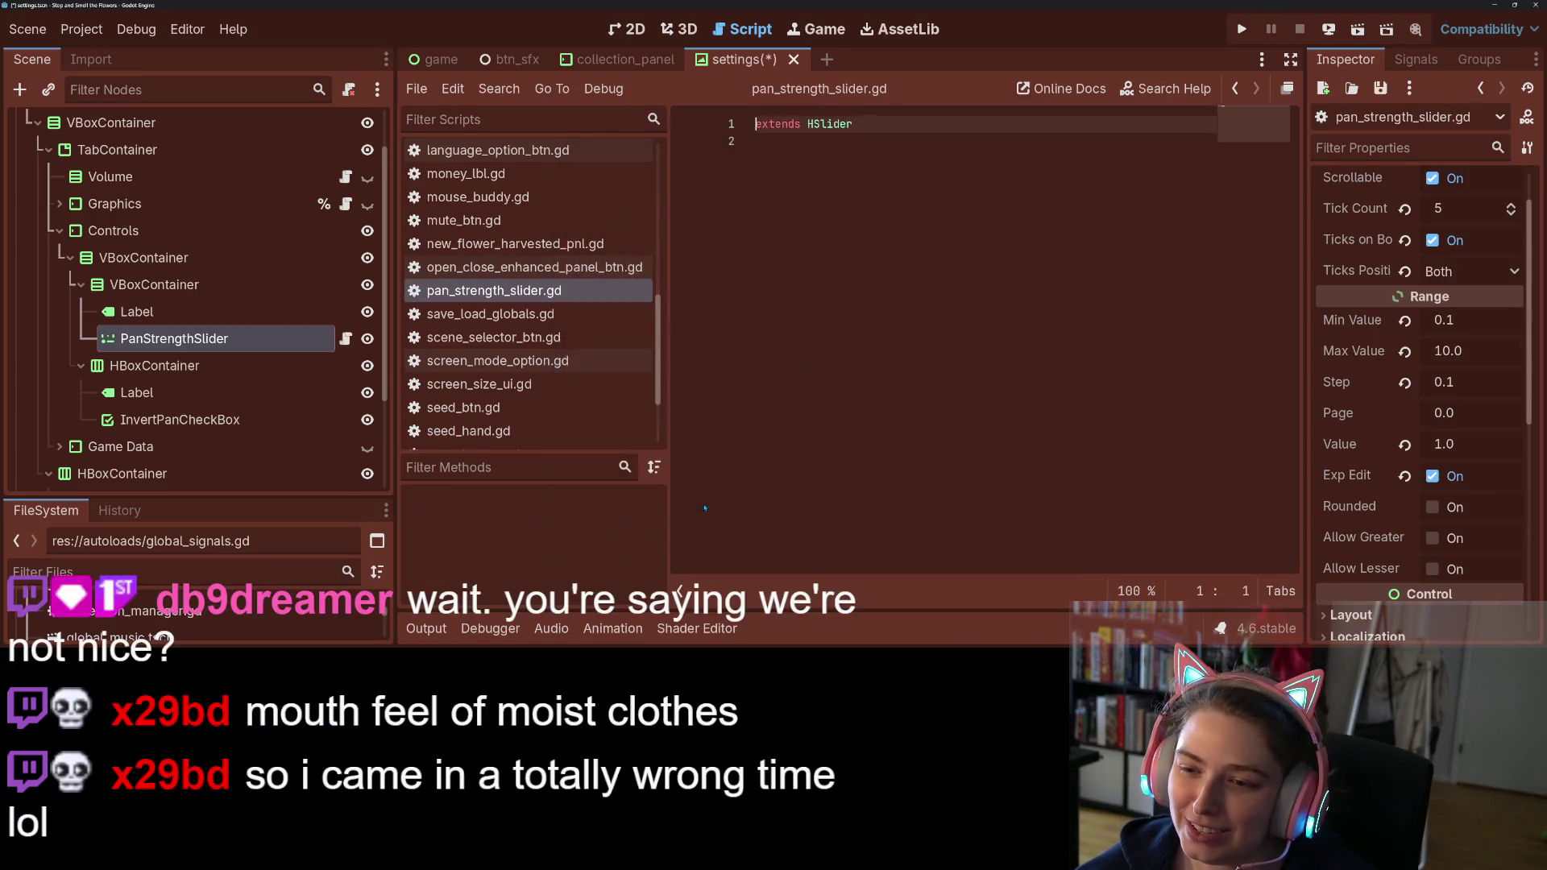
Step: Select InvertPanCheckBox and cancel out of the Change Type option
click(704, 508)
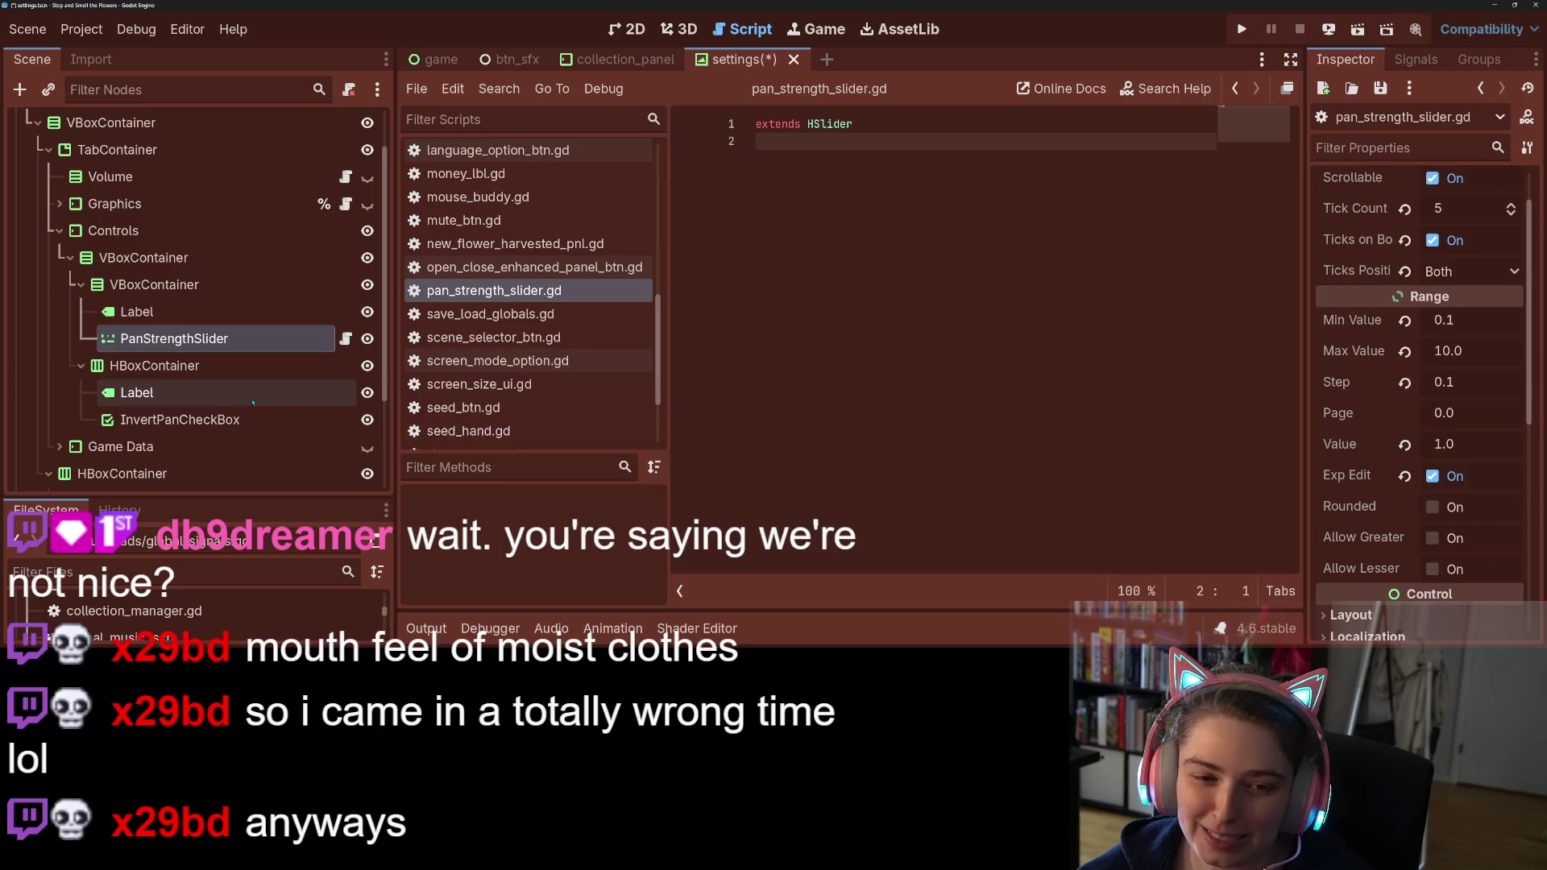
click(220, 419)
right_click(242, 419)
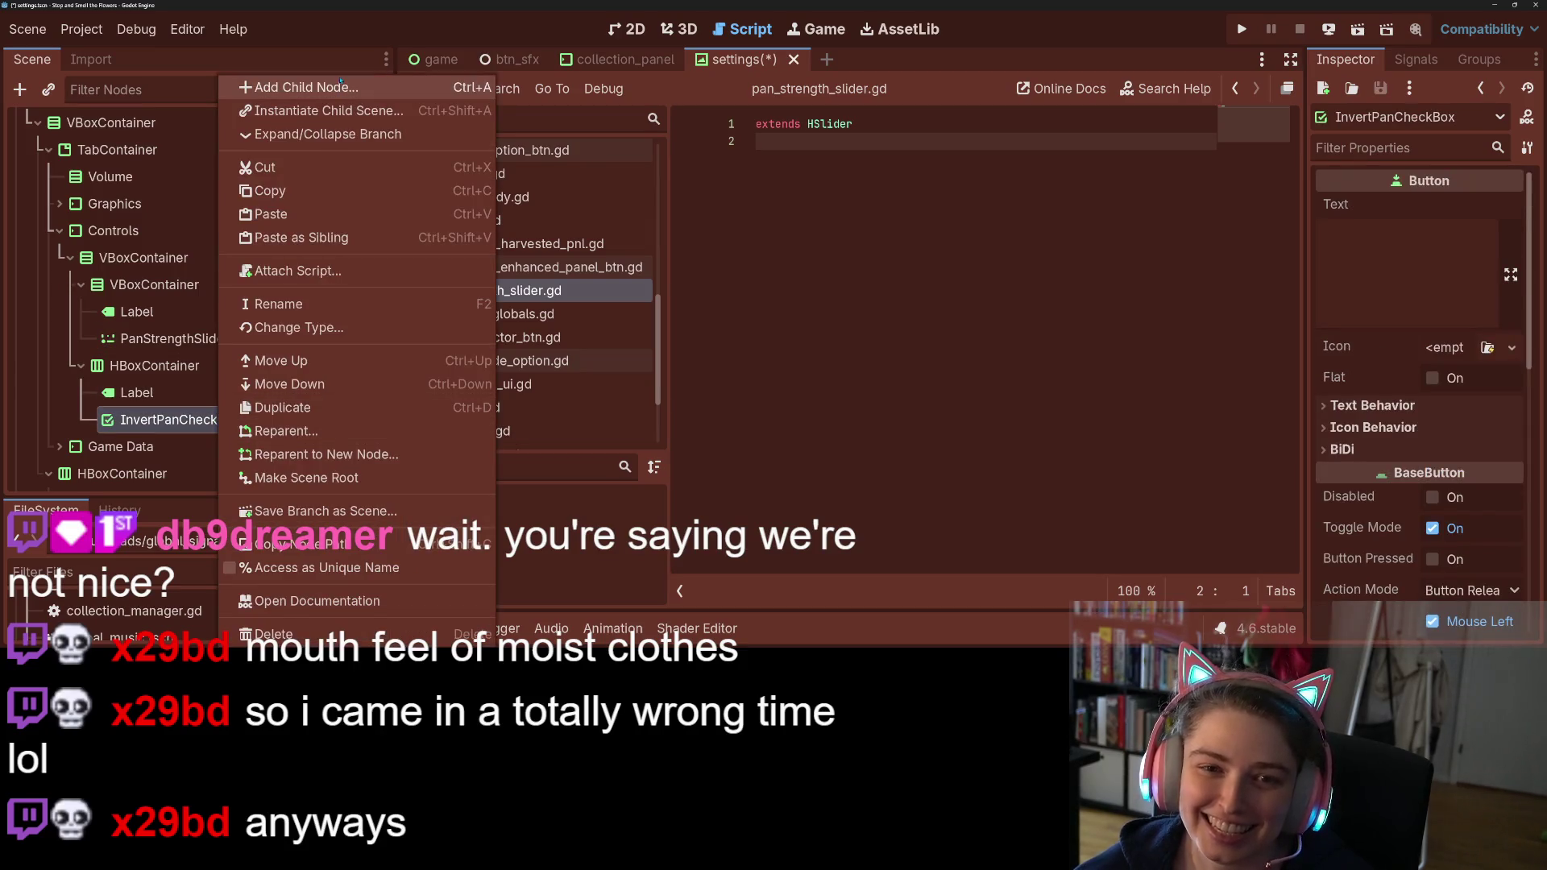
click(451, 322)
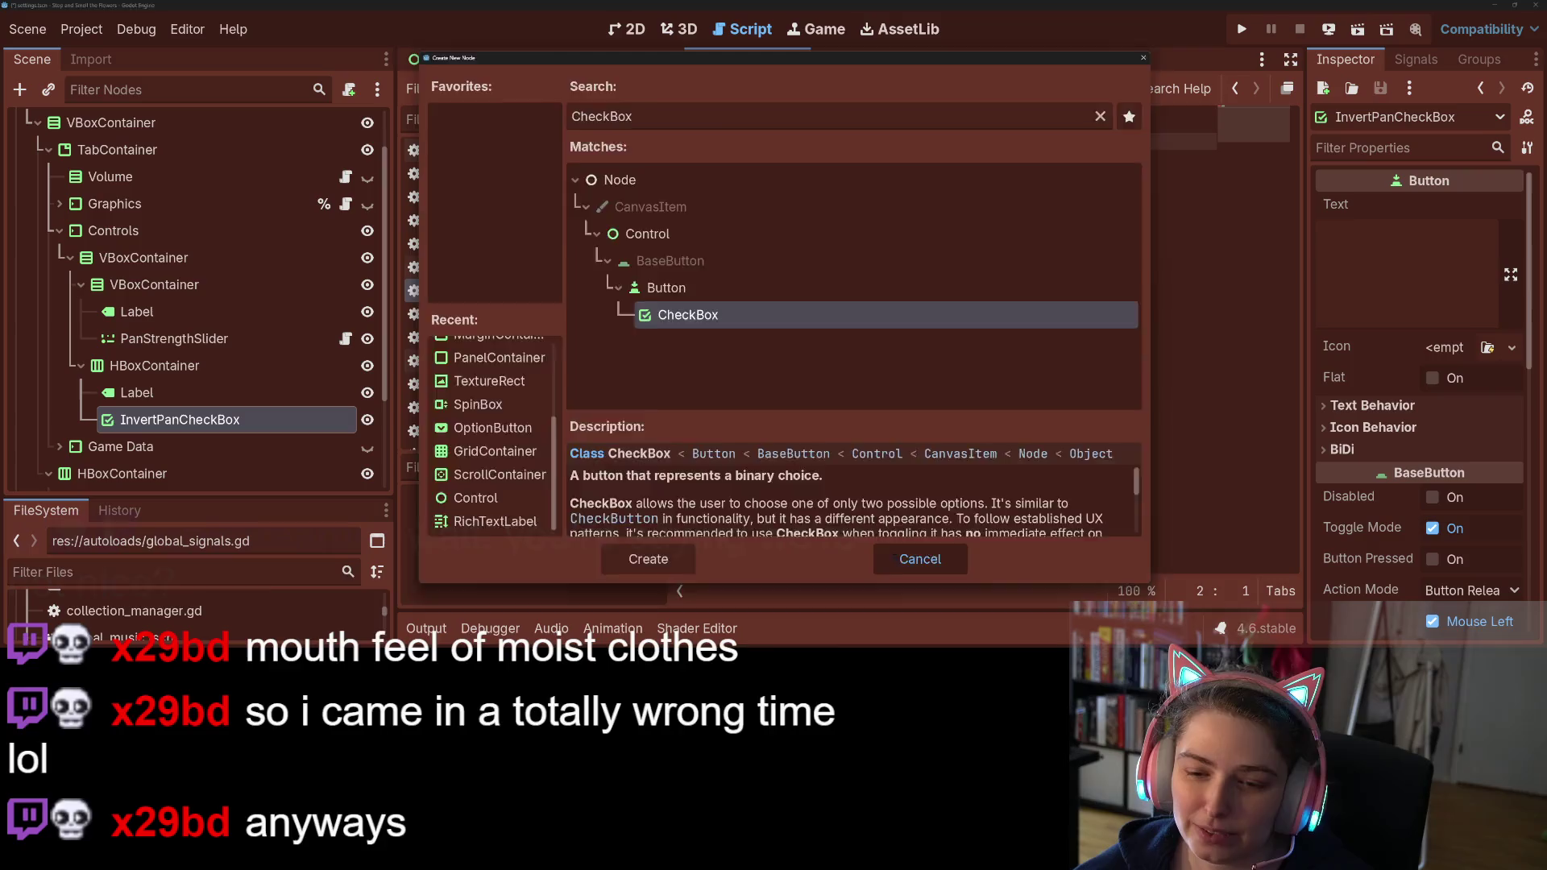
key(Escape)
Step: Attach invert_pan_check_box.gd in res://scenes/ui to InvertPanCheckBox and delete its template _process function
right_click(313, 421)
click(362, 271)
click(967, 280)
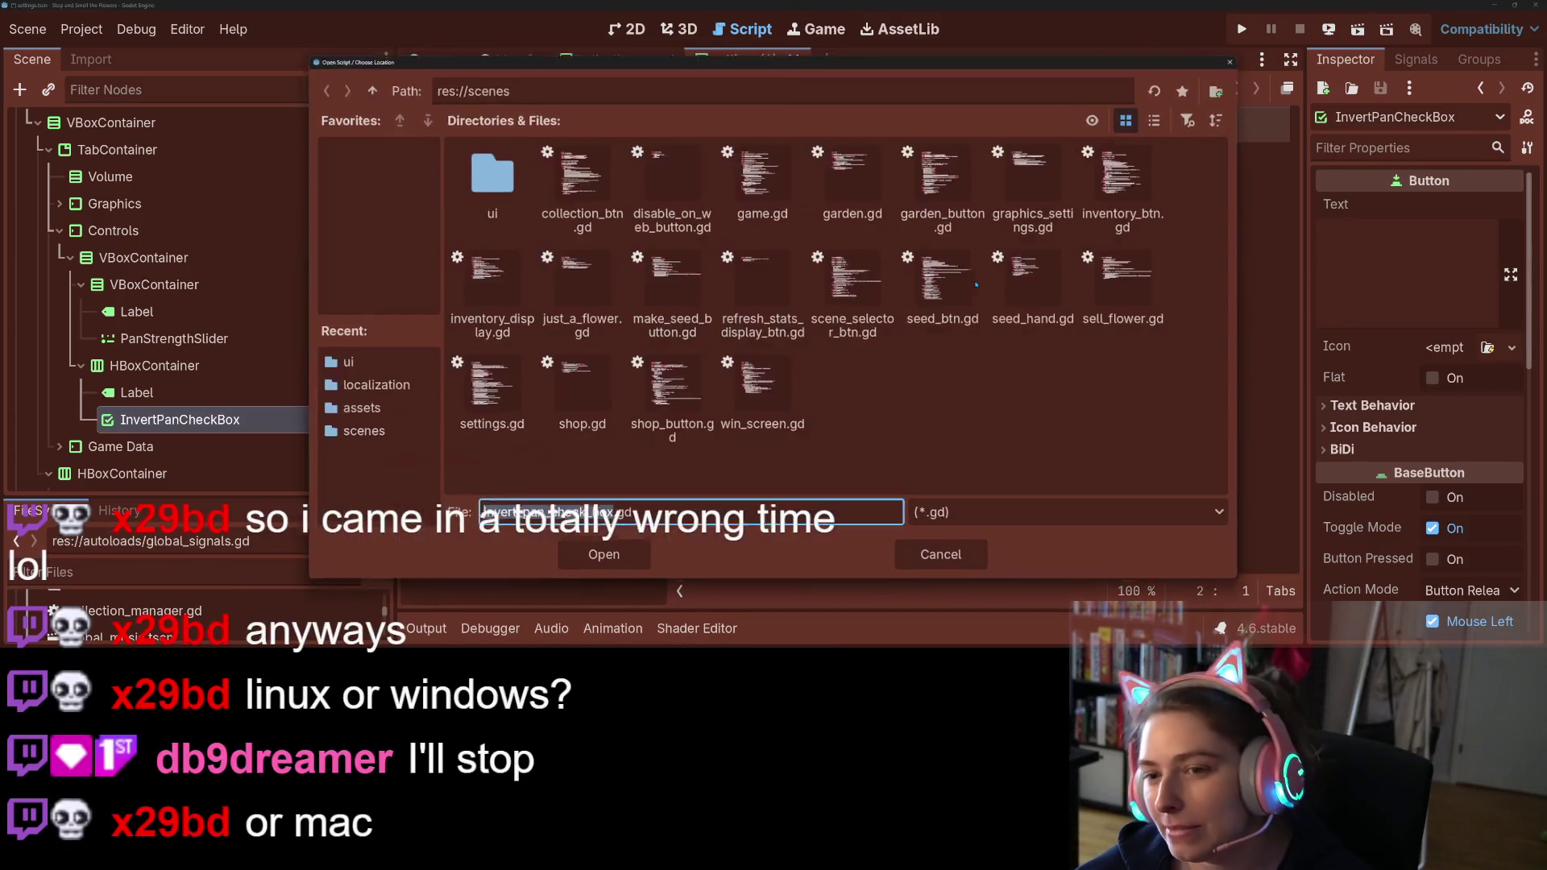
double_click(488, 174)
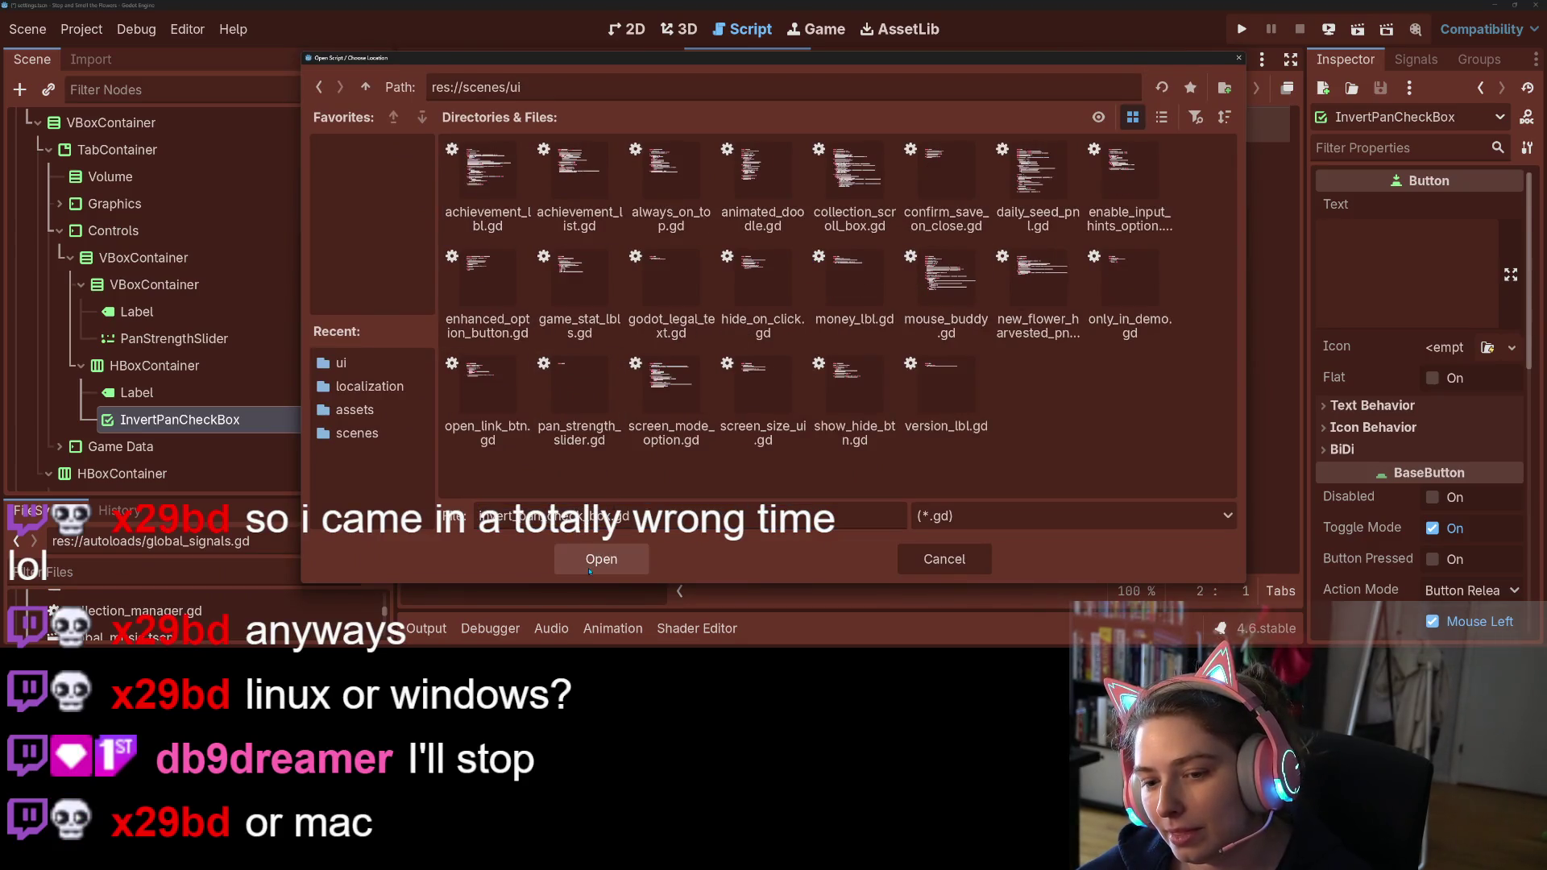
click(601, 559)
click(687, 486)
drag(818, 313, 767, 241)
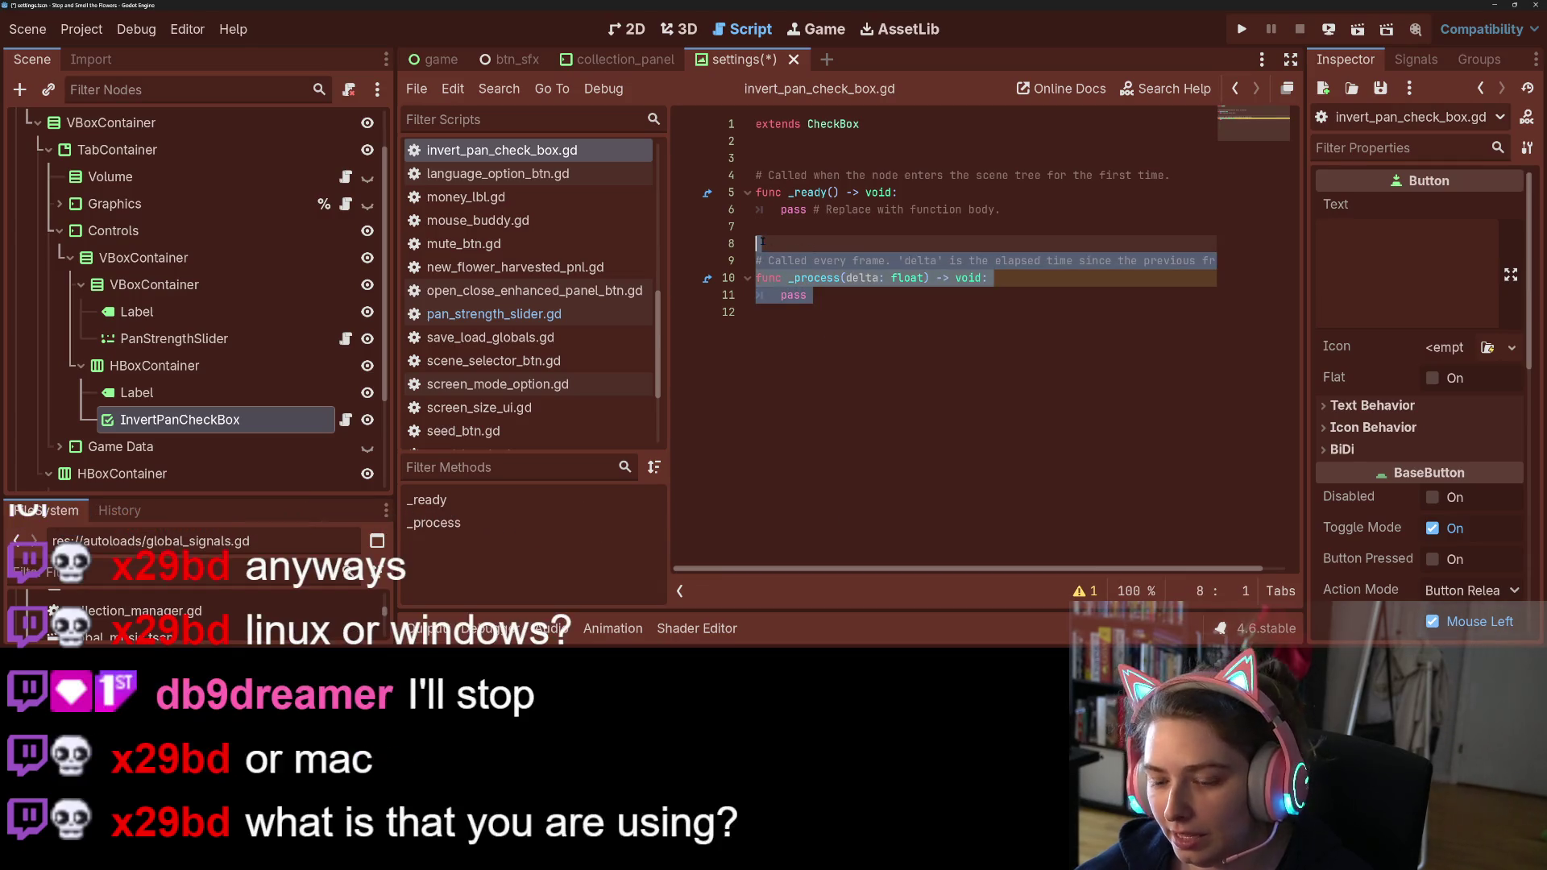
key(Delete)
Step: Write _pressed() setting GlobalSignals.pan_inverted = not GlobalSignals.pan_inverted, and save
text(func )
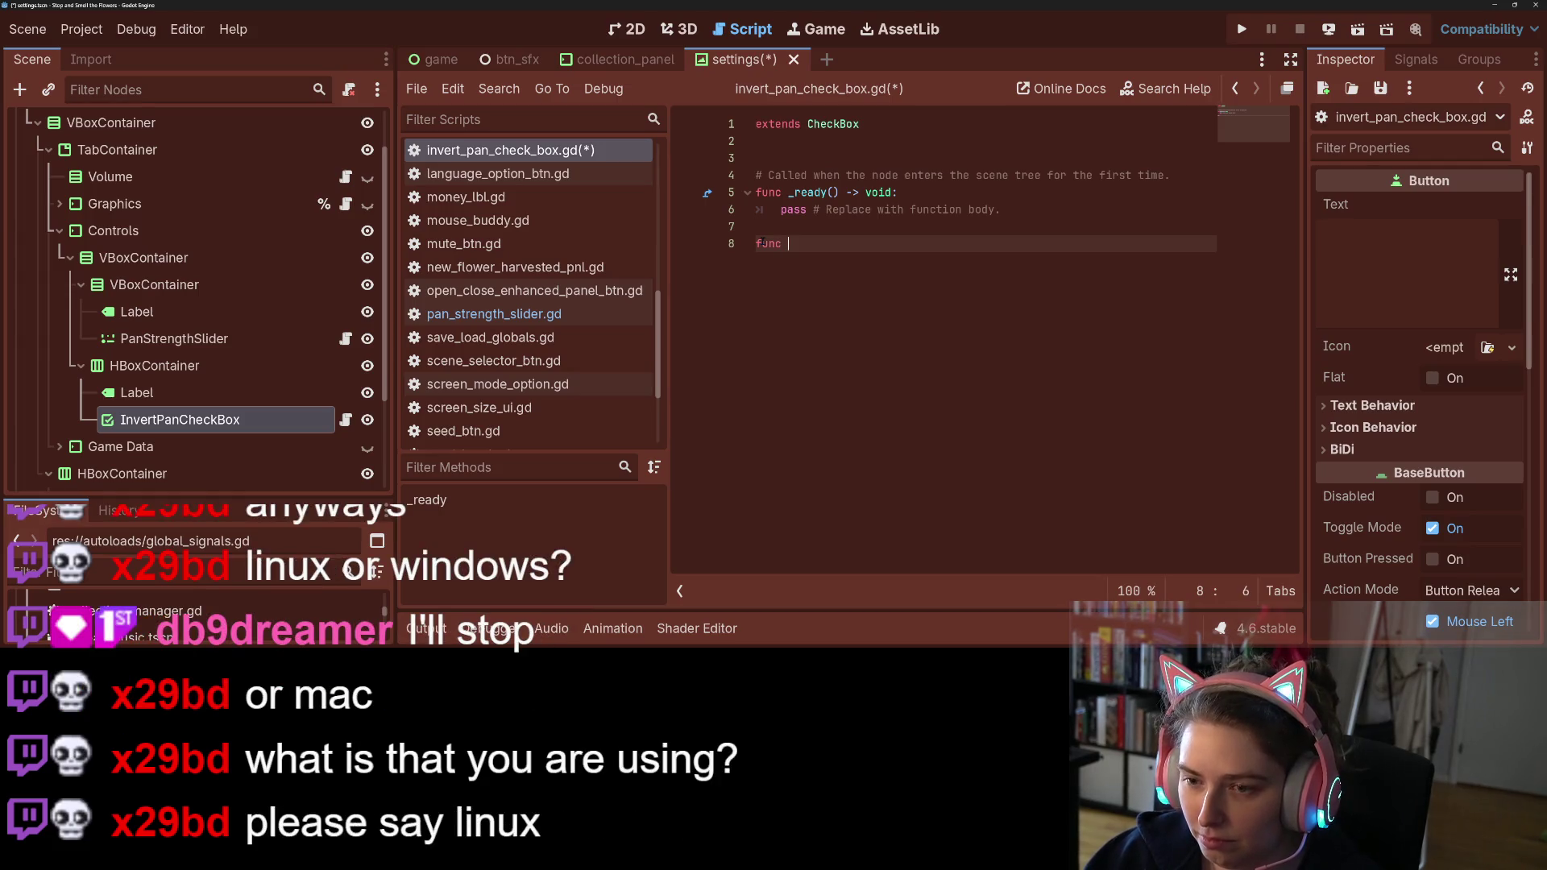
text(_pre)
key(Return)
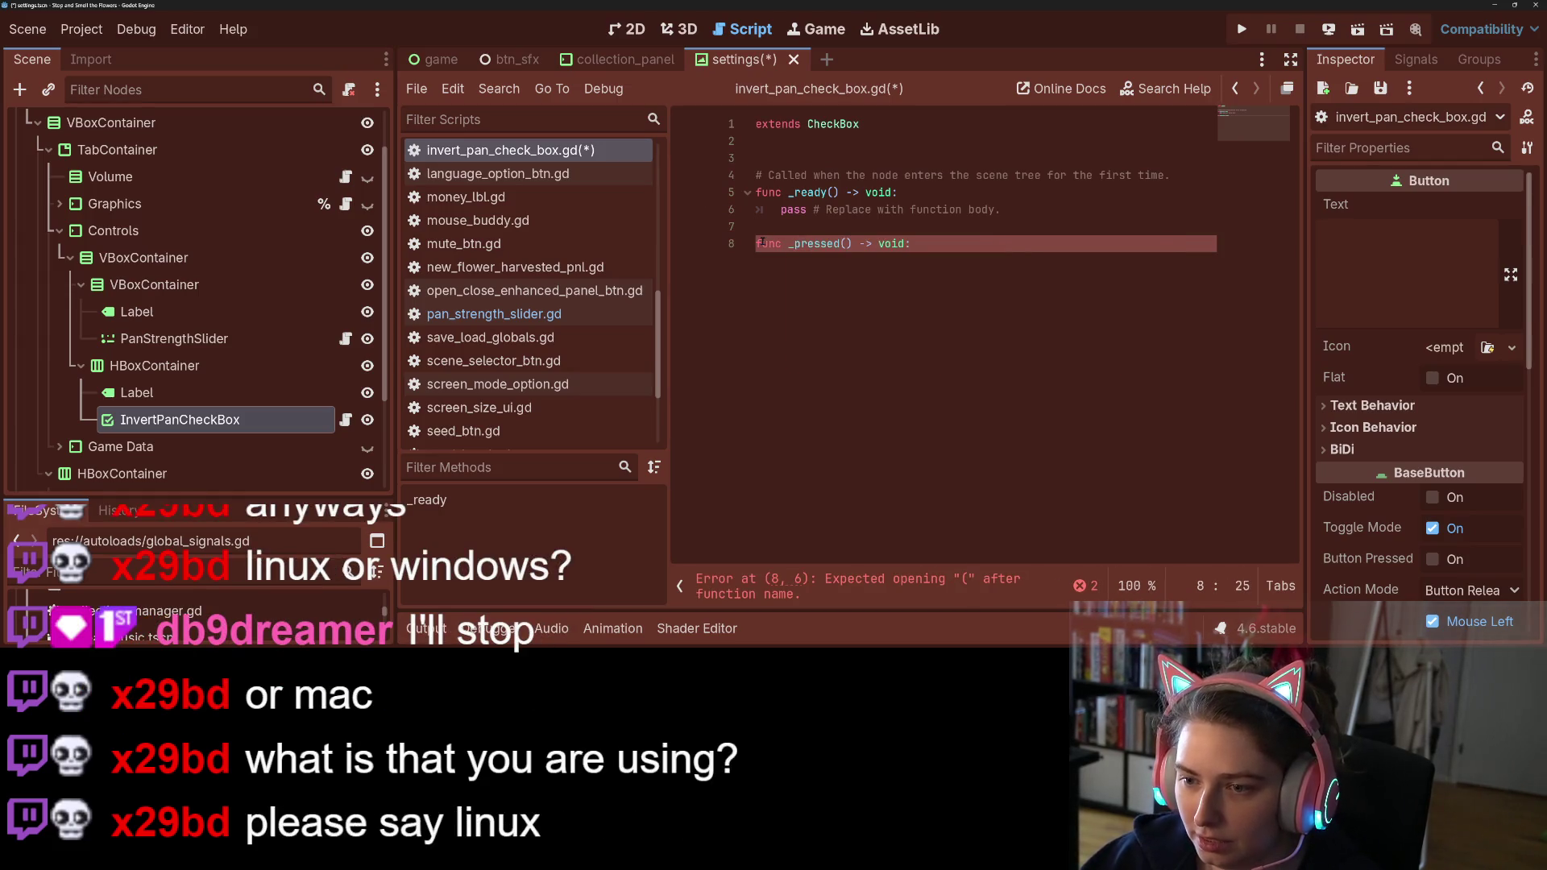
key(Return)
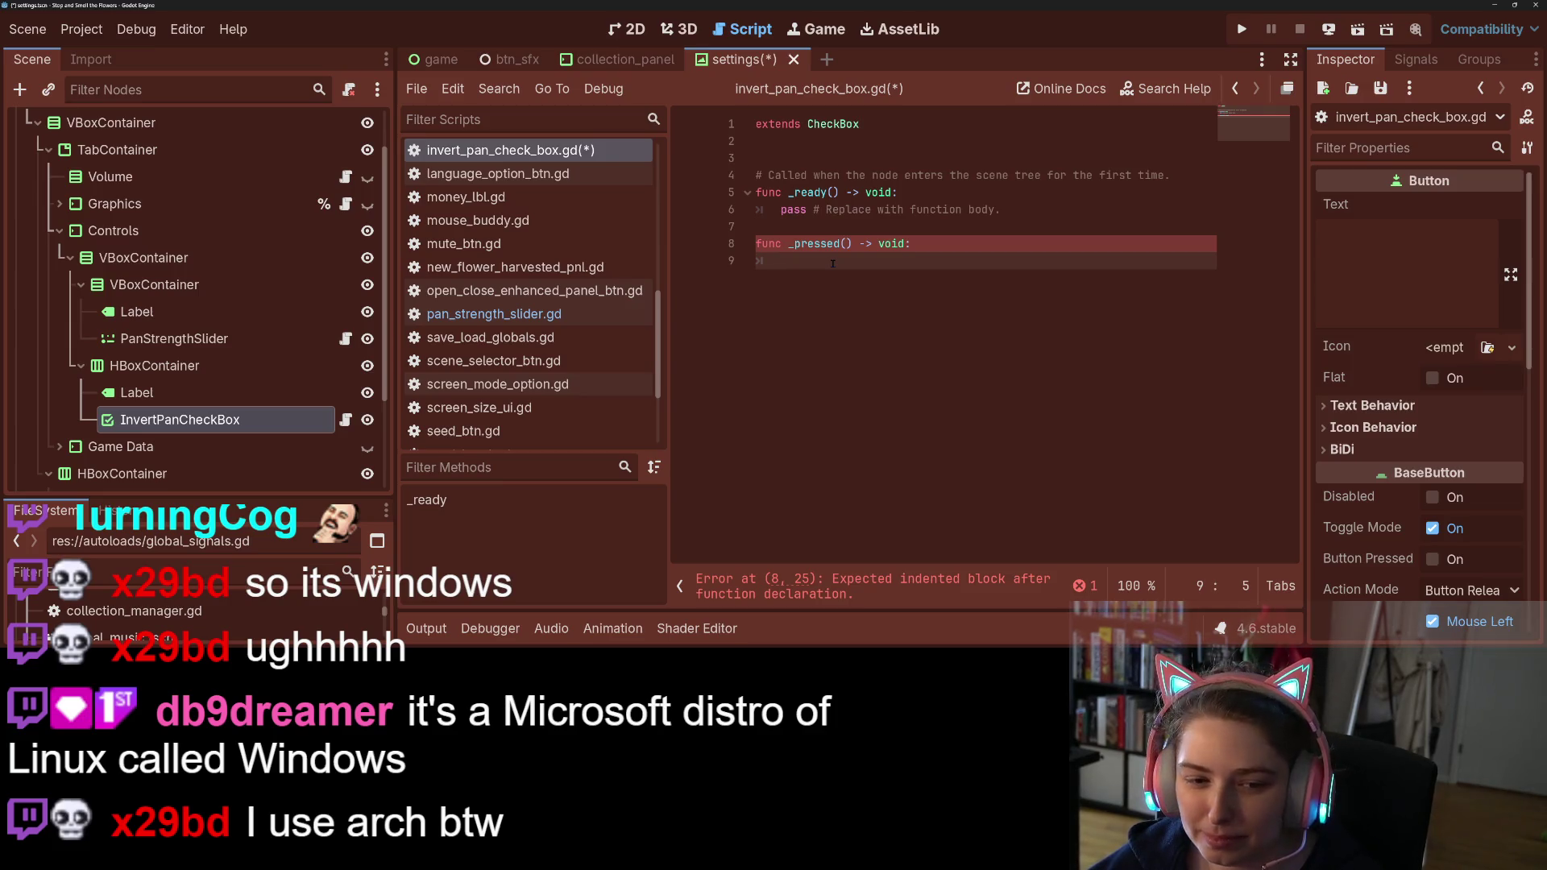
text(G)
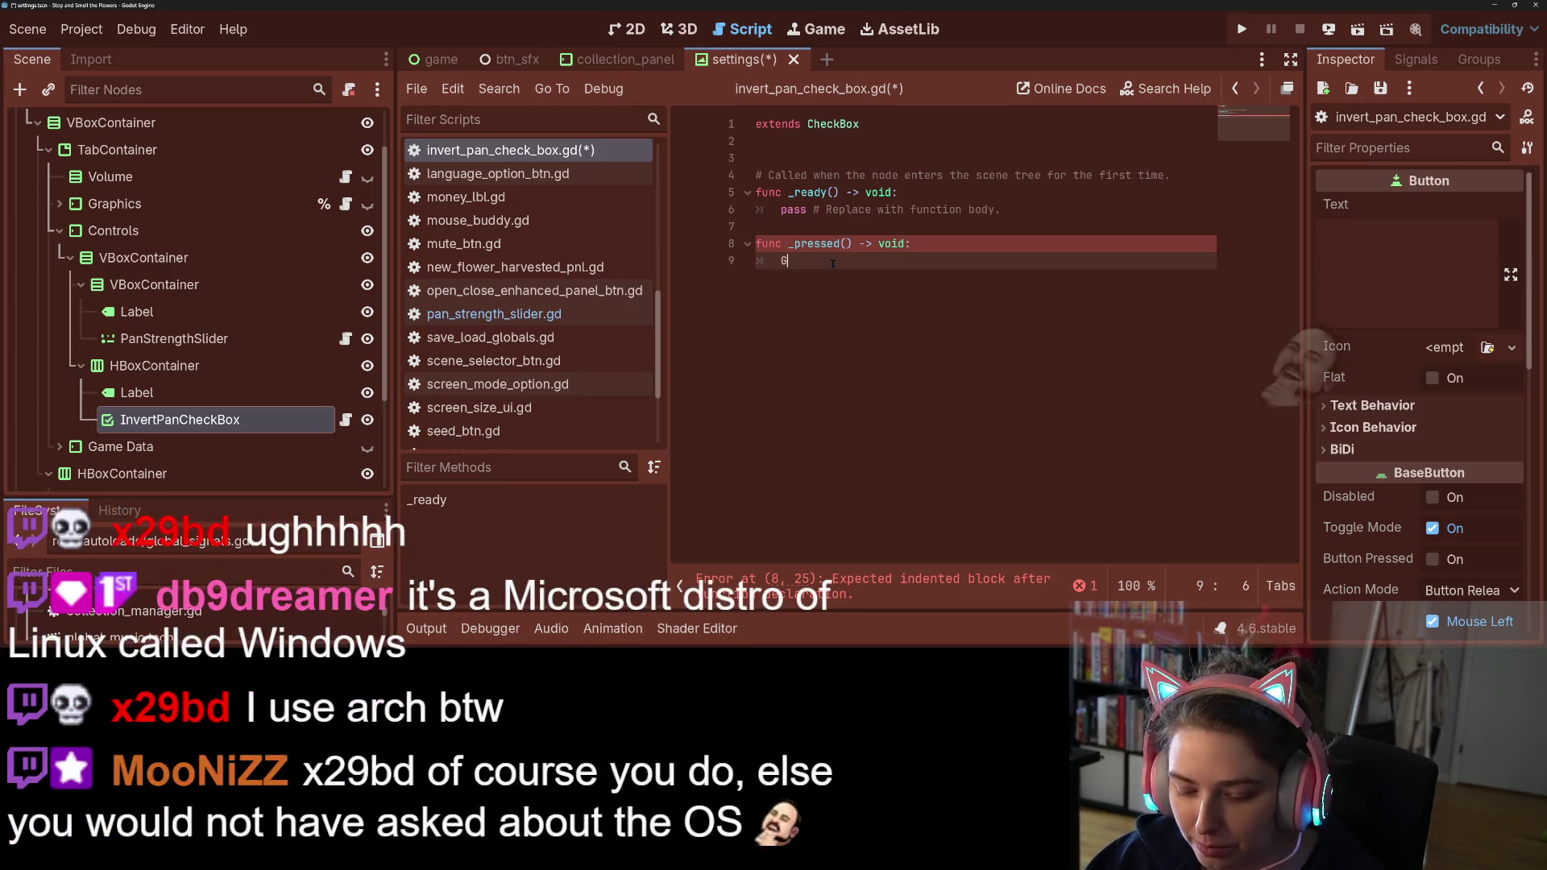
text(lobalSignals)
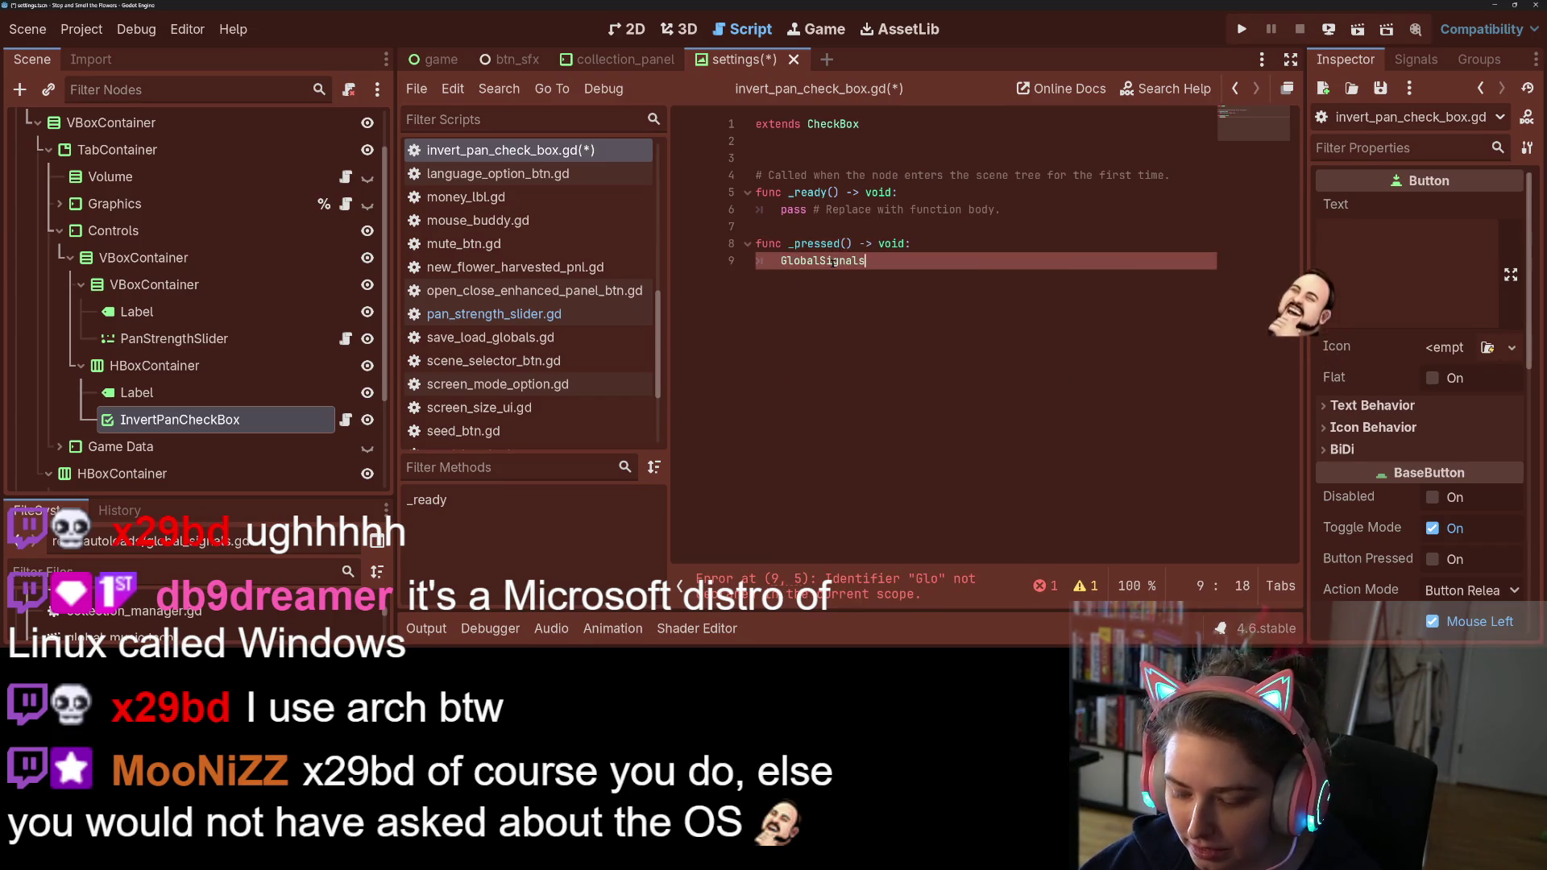
text(.pan)
key(Return)
text(= not )
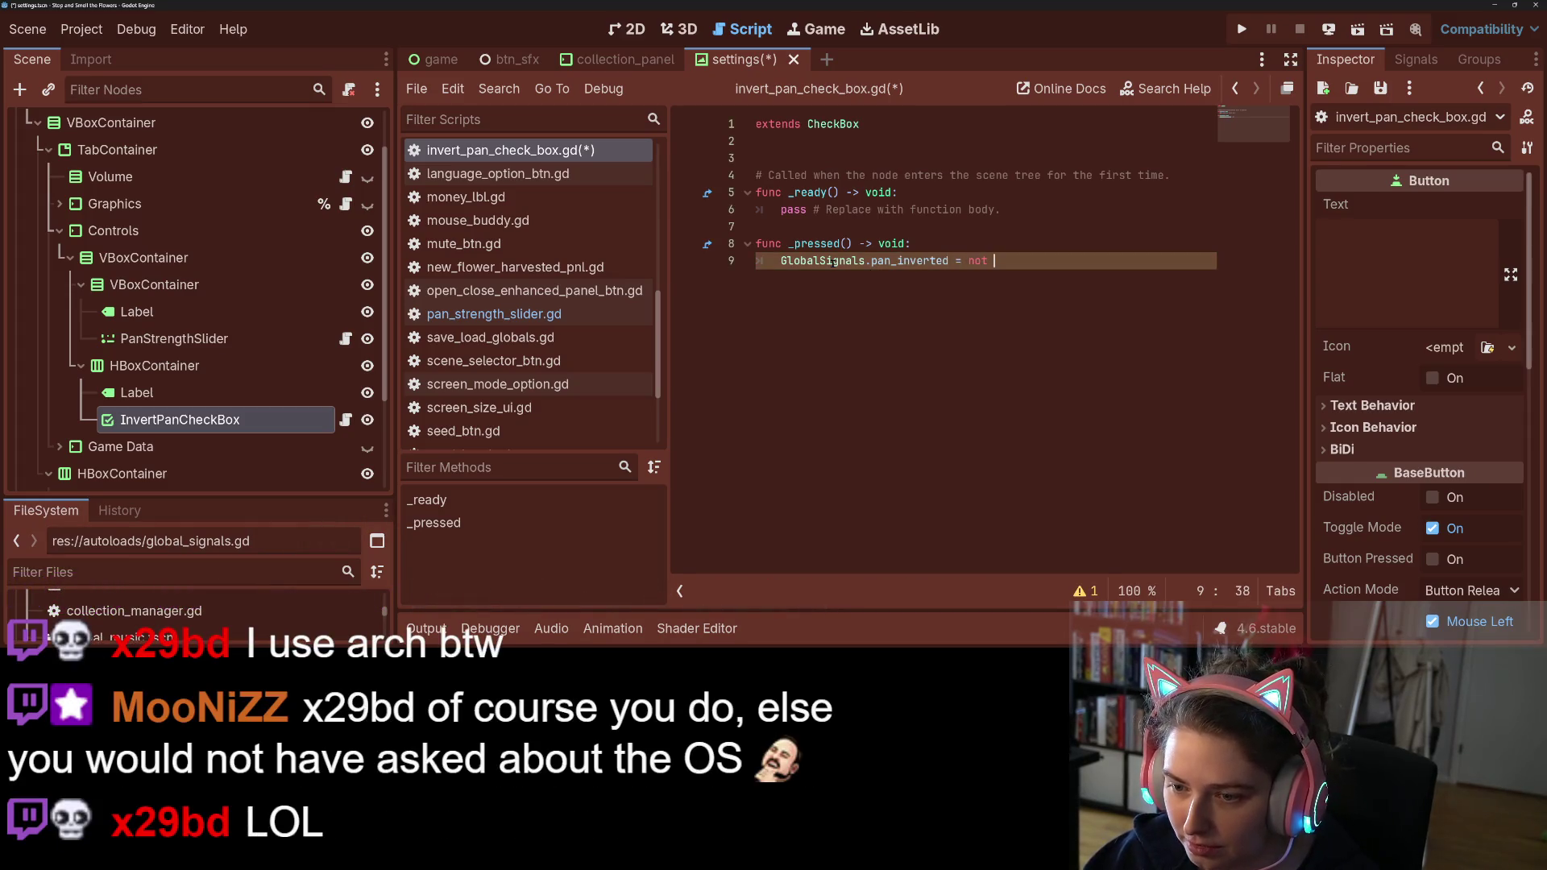
text(Glob)
key(Return)
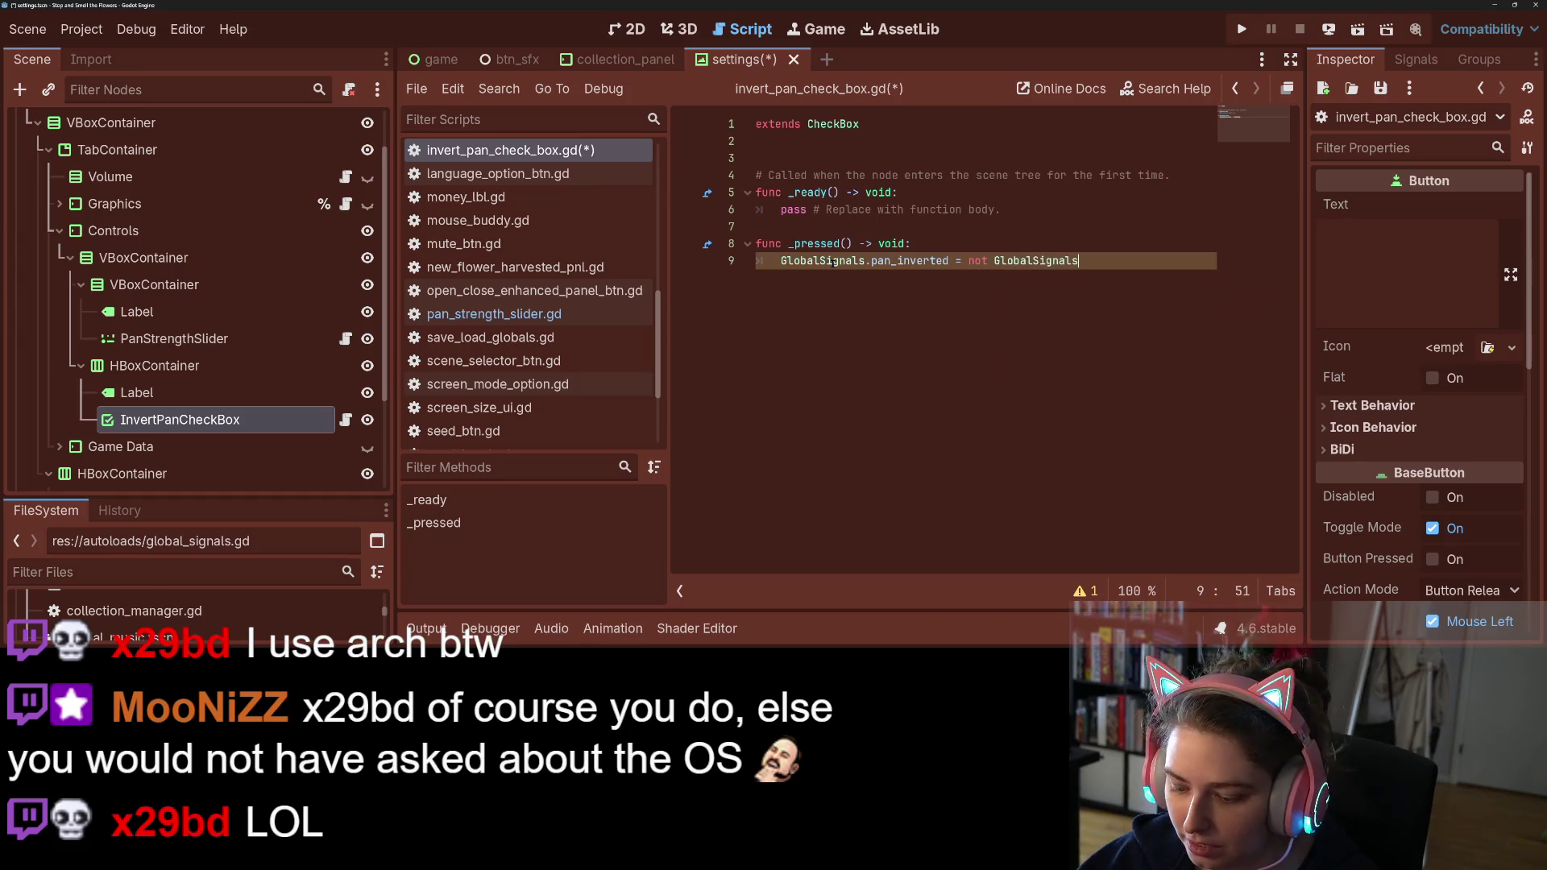
text(.pan)
key(Return)
key(ctrl+s)
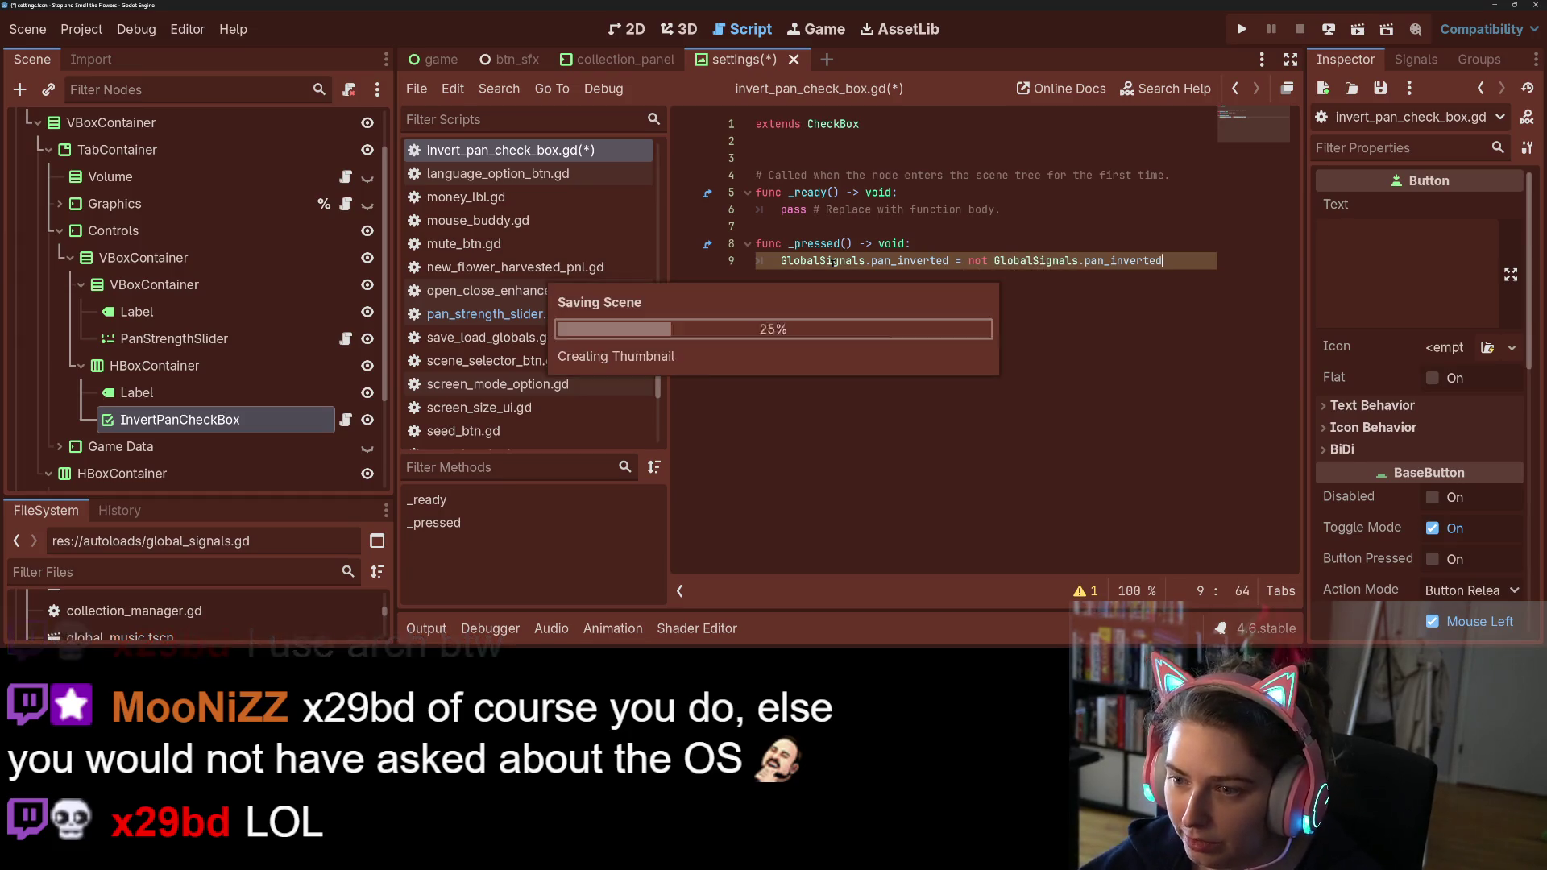
key(Return)
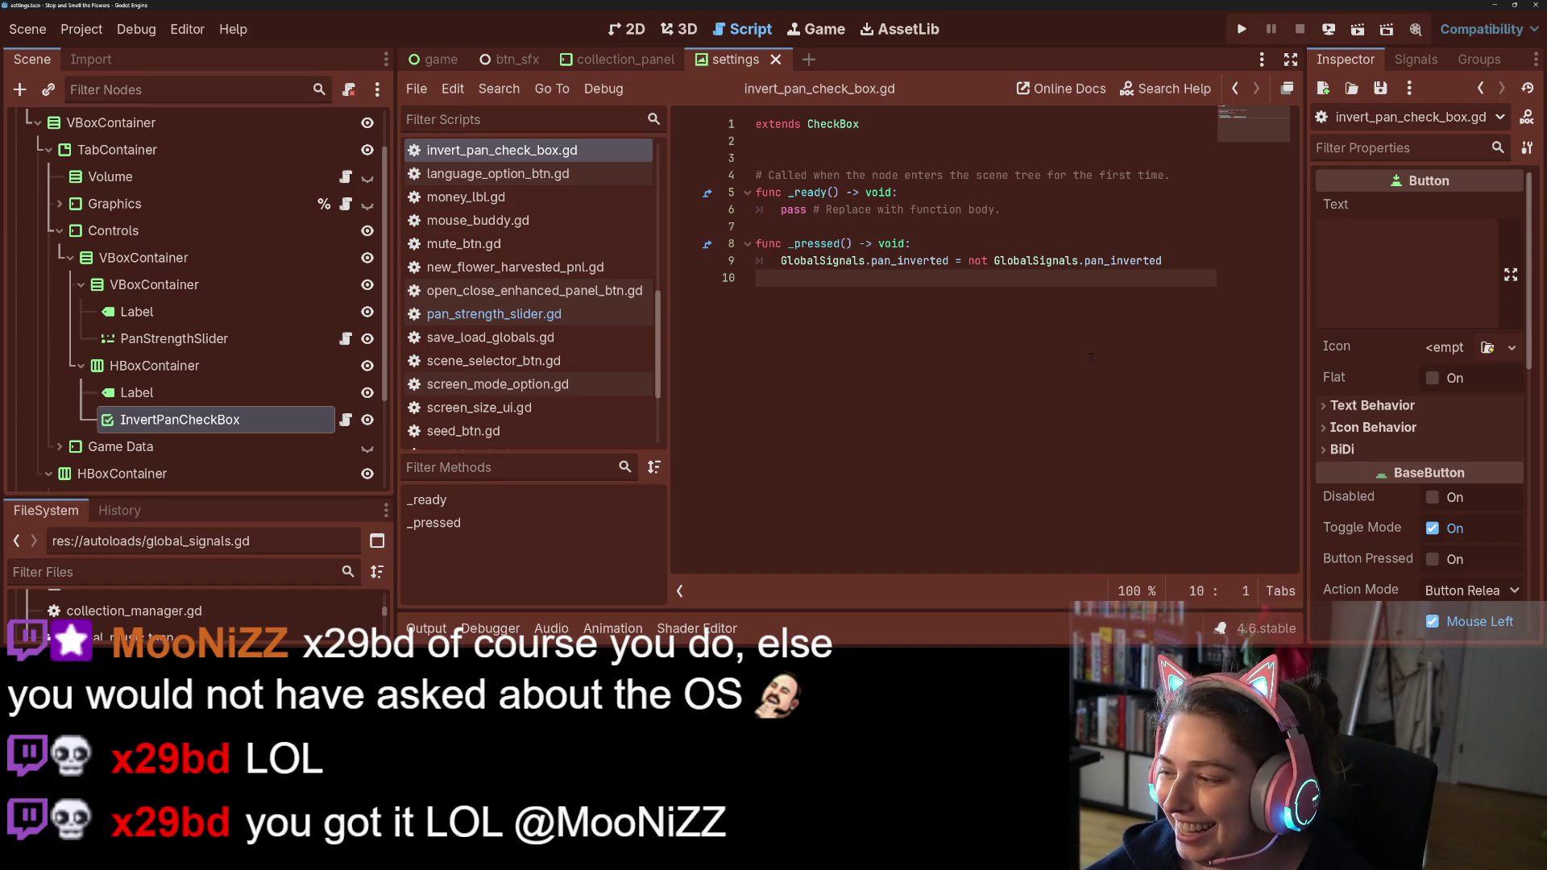
Step: Add an _on_hover() -> void function that calls BtnSfx.play_hoovered()
click(819, 228)
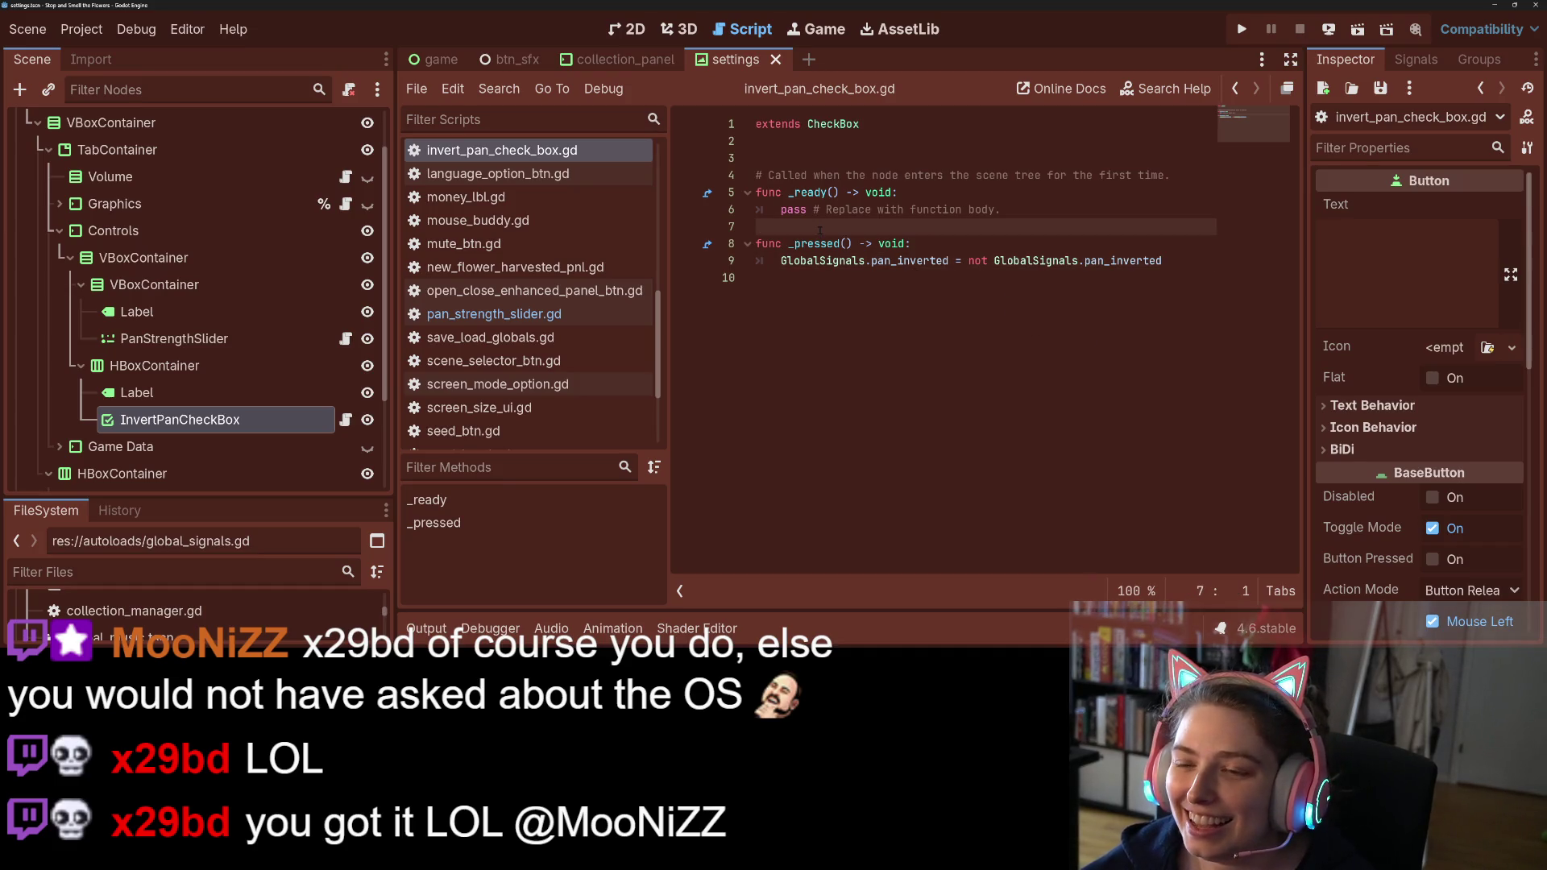
key(Return)
key(Return)
key(Up)
text(func _)
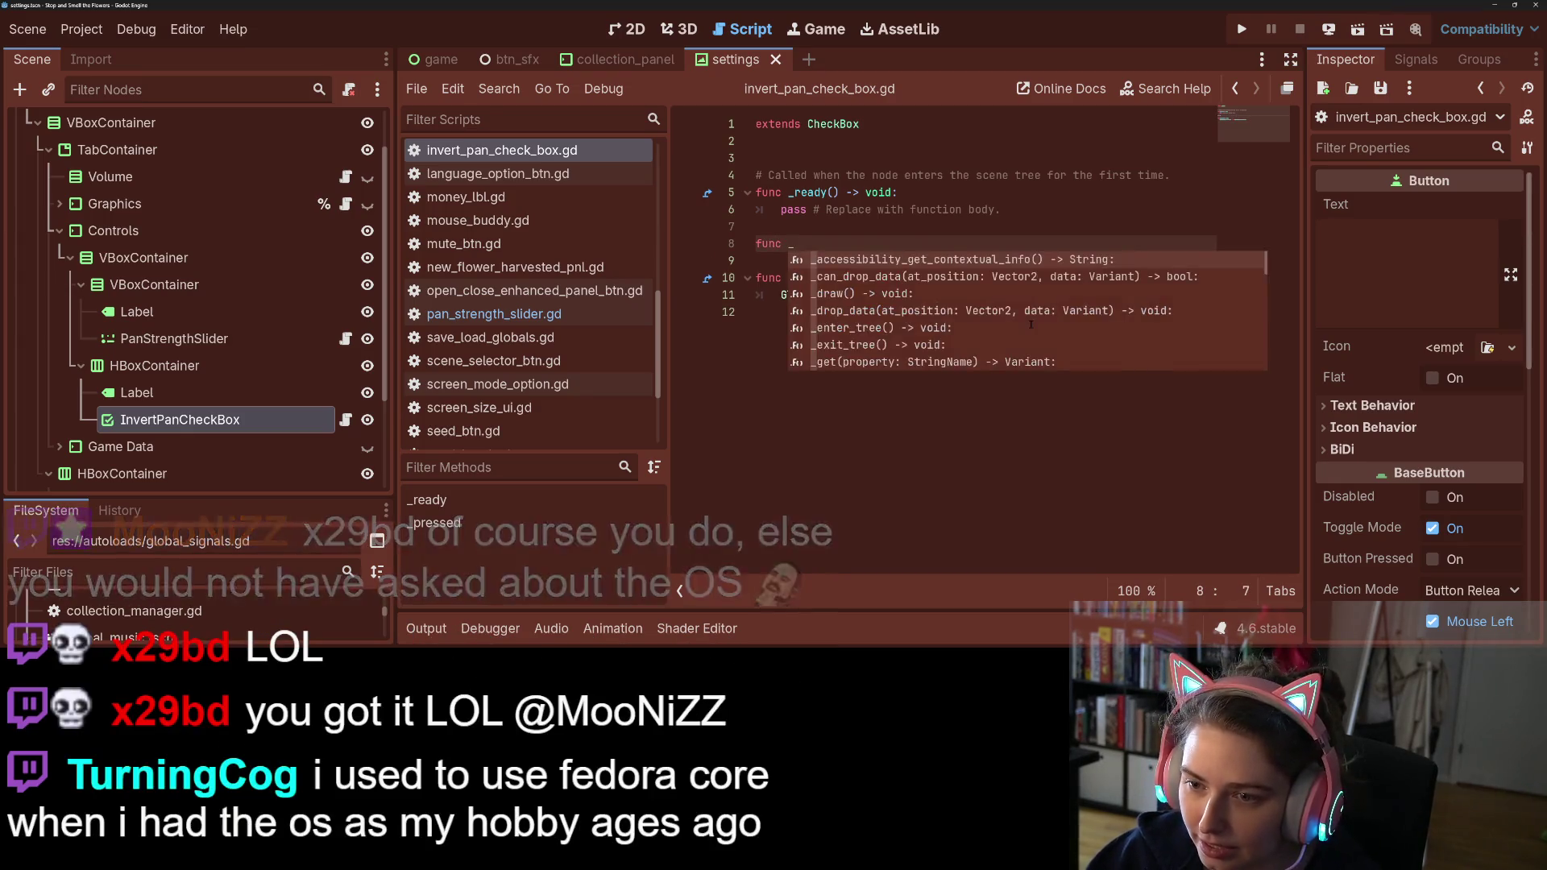
text(mou)
key(BackSpace)
key(BackSpace)
key(BackSpace)
text(ov)
key(BackSpace)
key(BackSpace)
key(BackSpace)
text(on_hover() -> v)
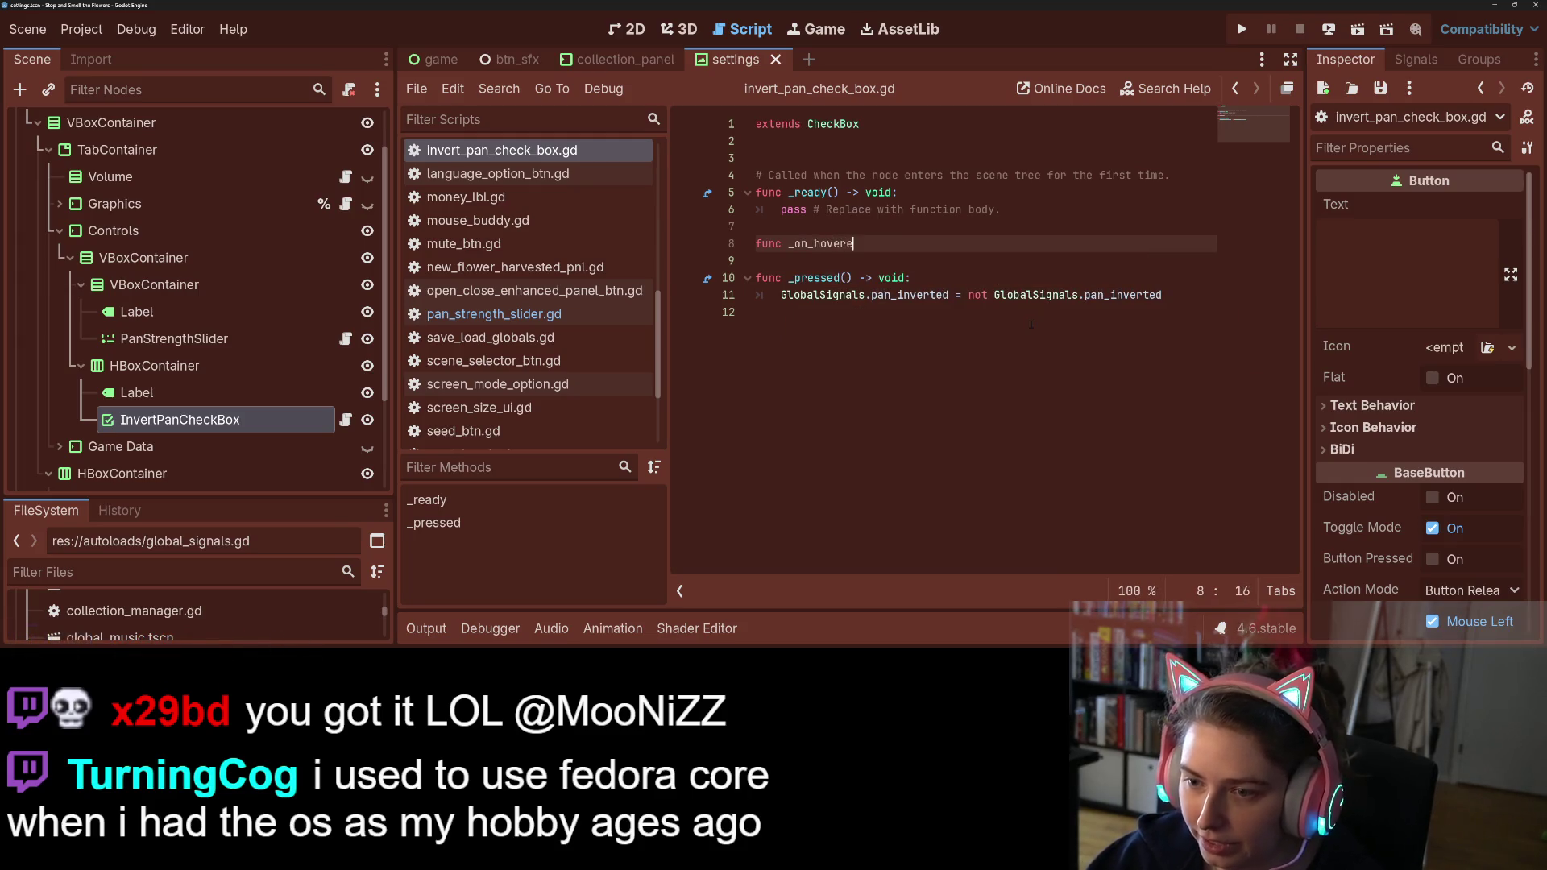
text(oid:)
key(Return)
text(m)
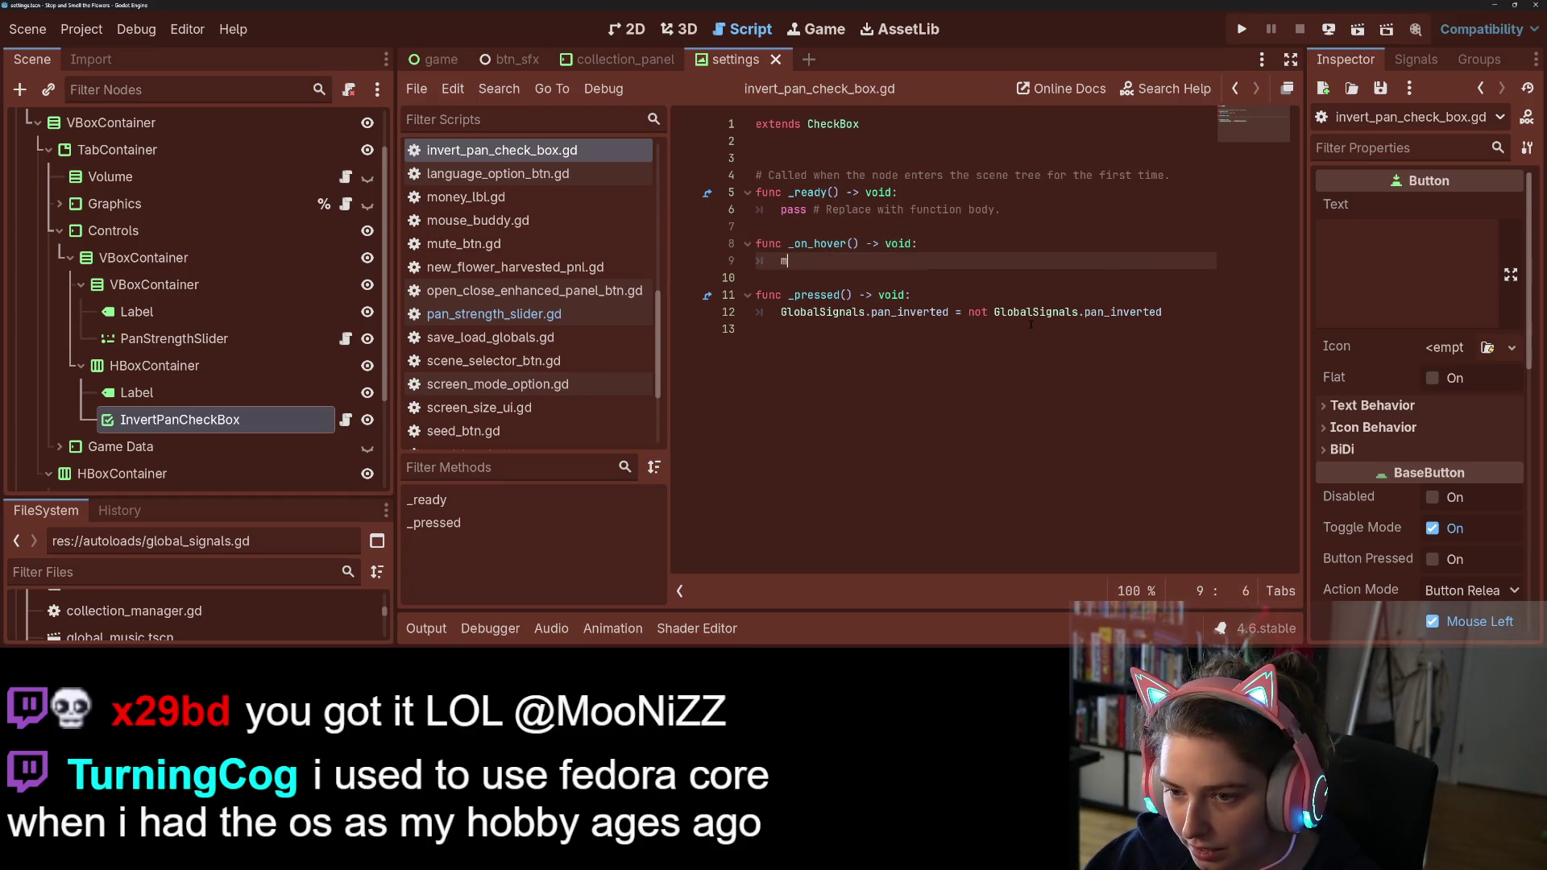
key(BackSpace)
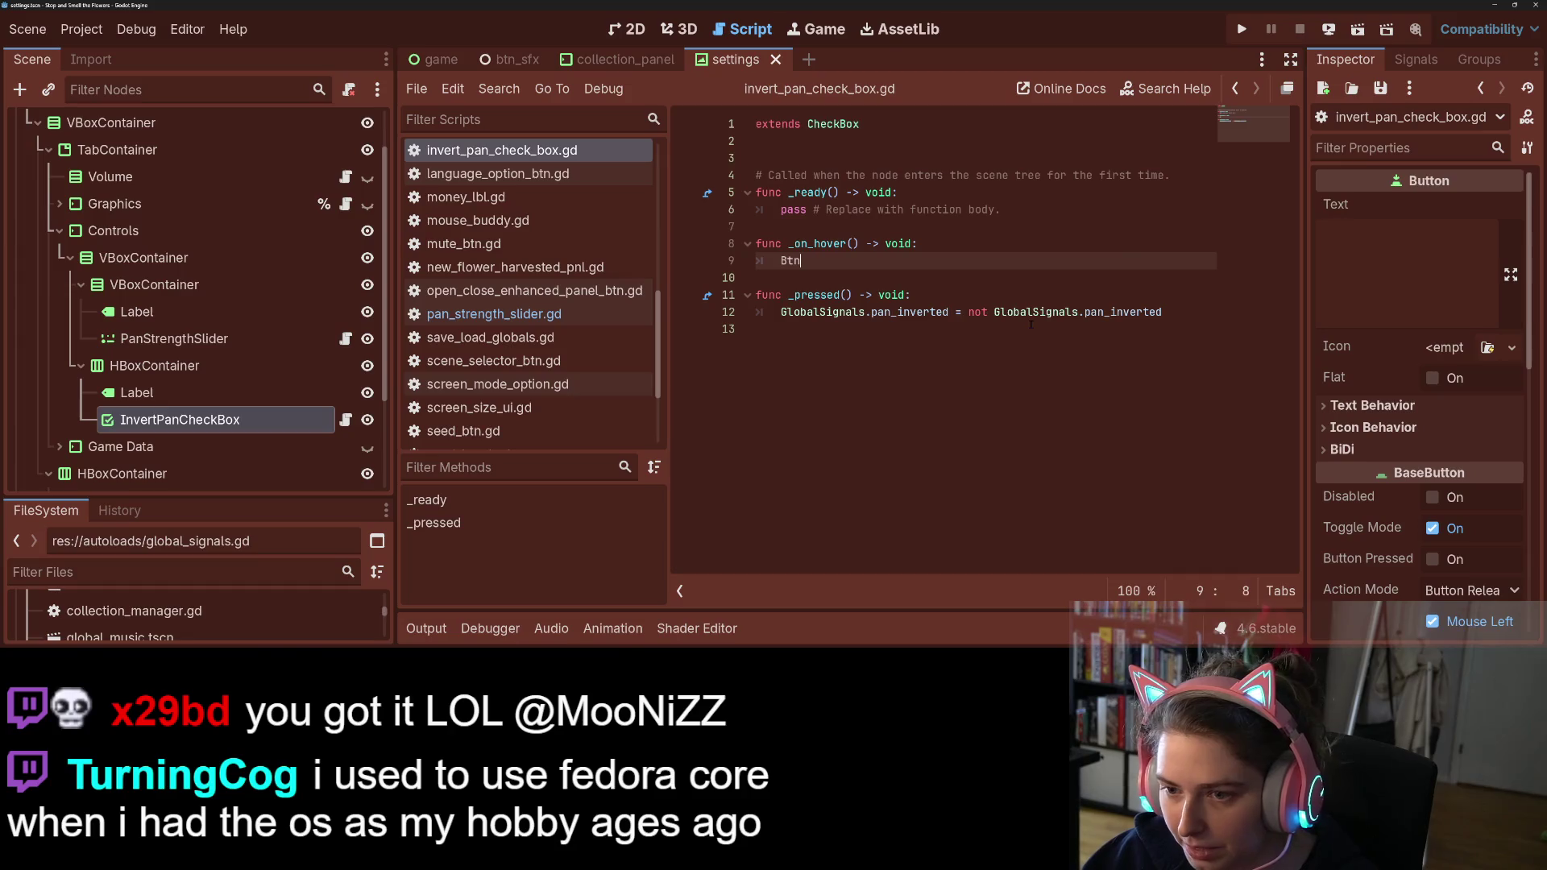
text(Sfx.)
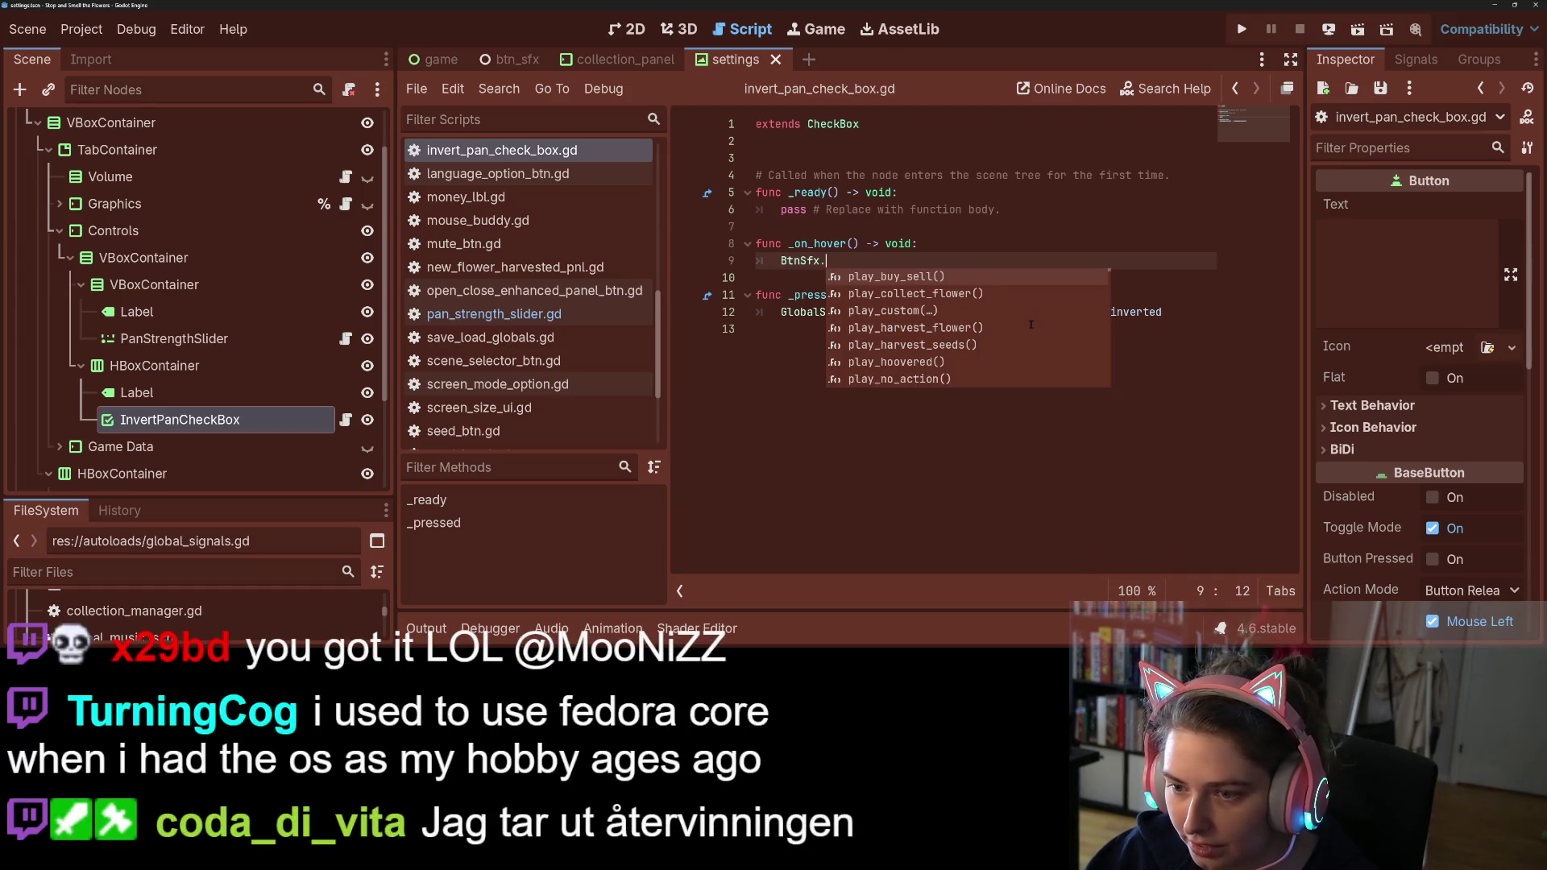
text(playho)
key(Return)
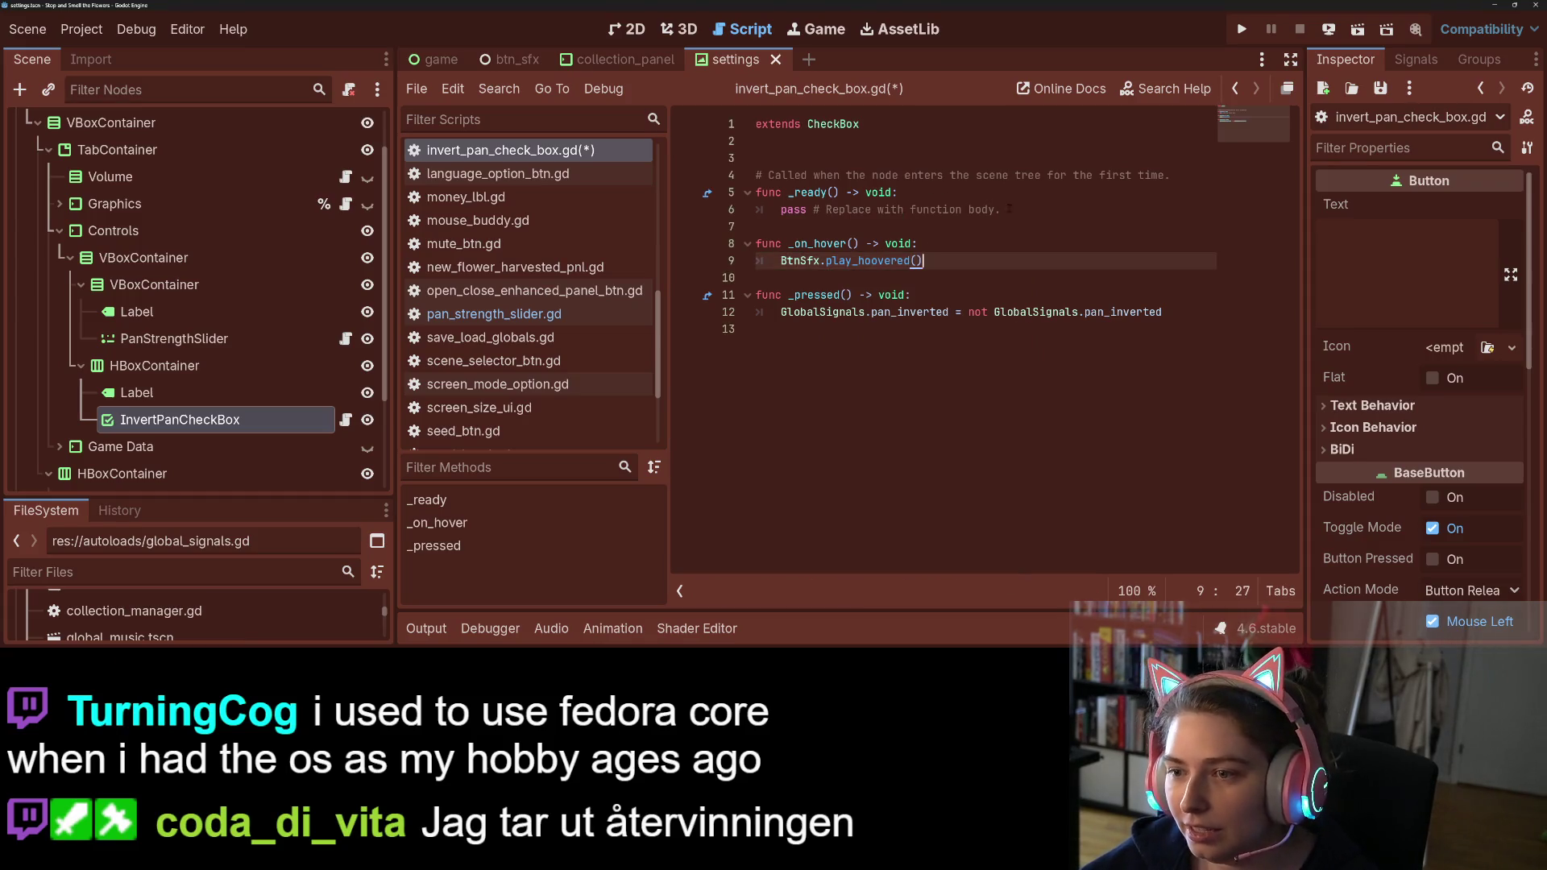
Step: Replace the pass in _ready with mouse_entered.connect(_on_hover) and save
drag(1006, 208, 779, 210)
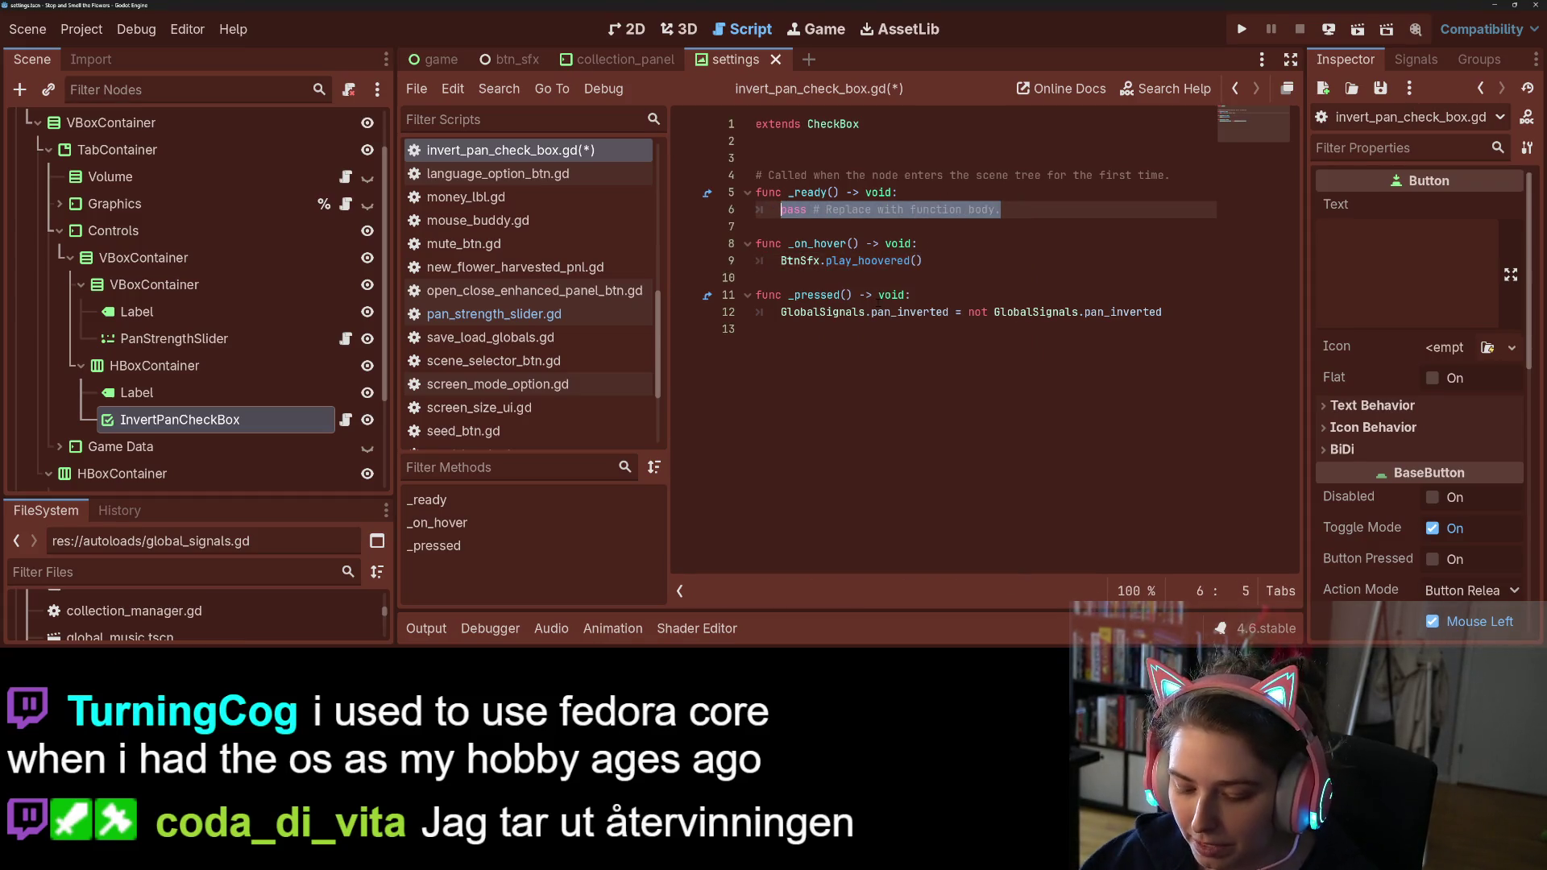
text(mou)
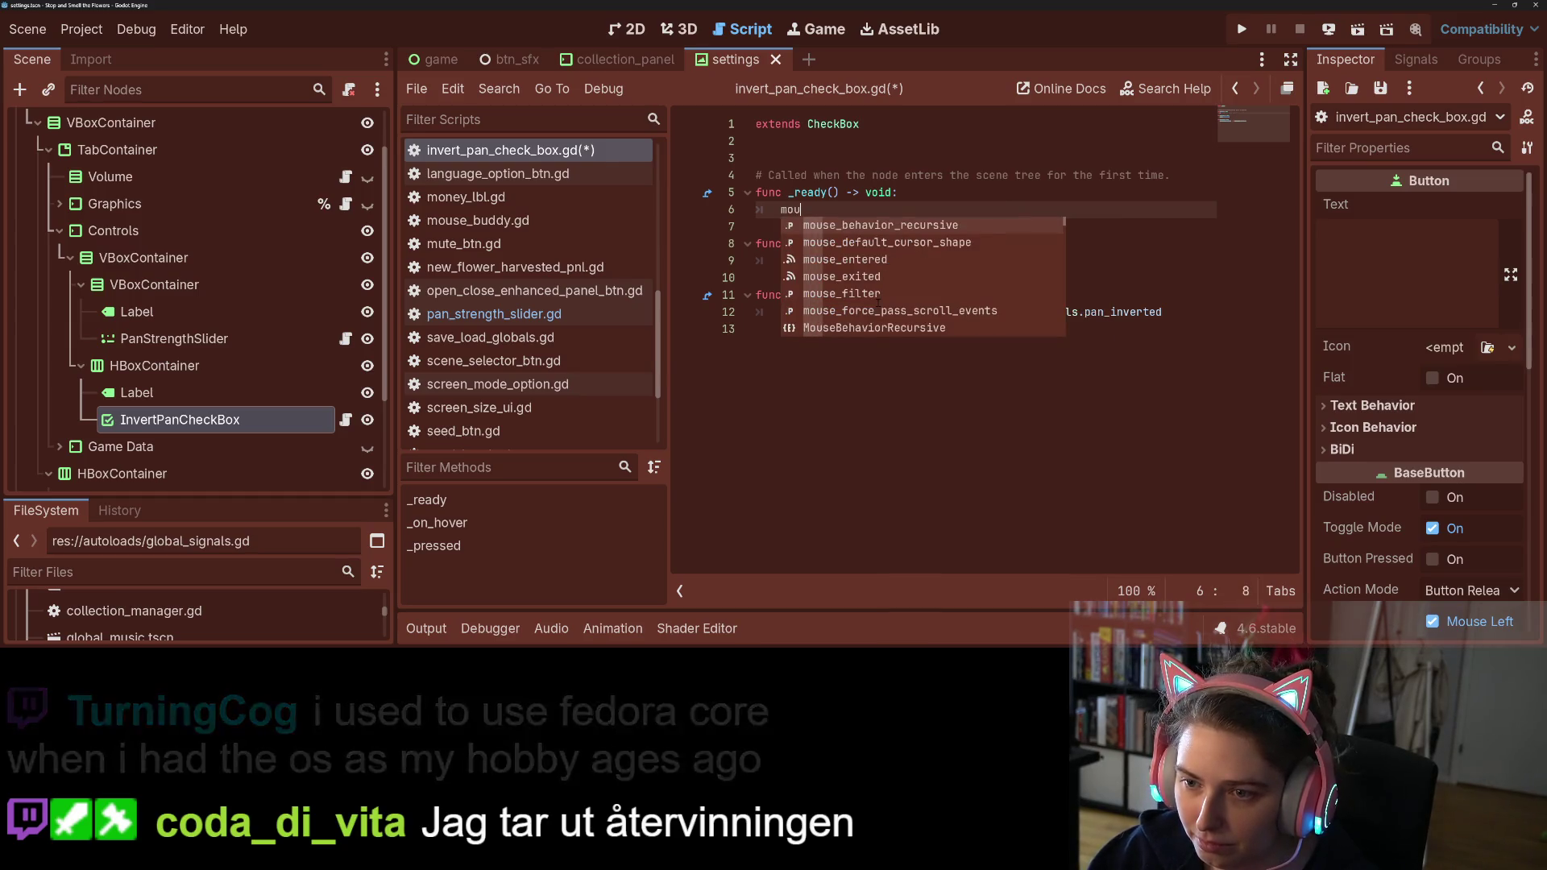
key(Down)
key(Return)
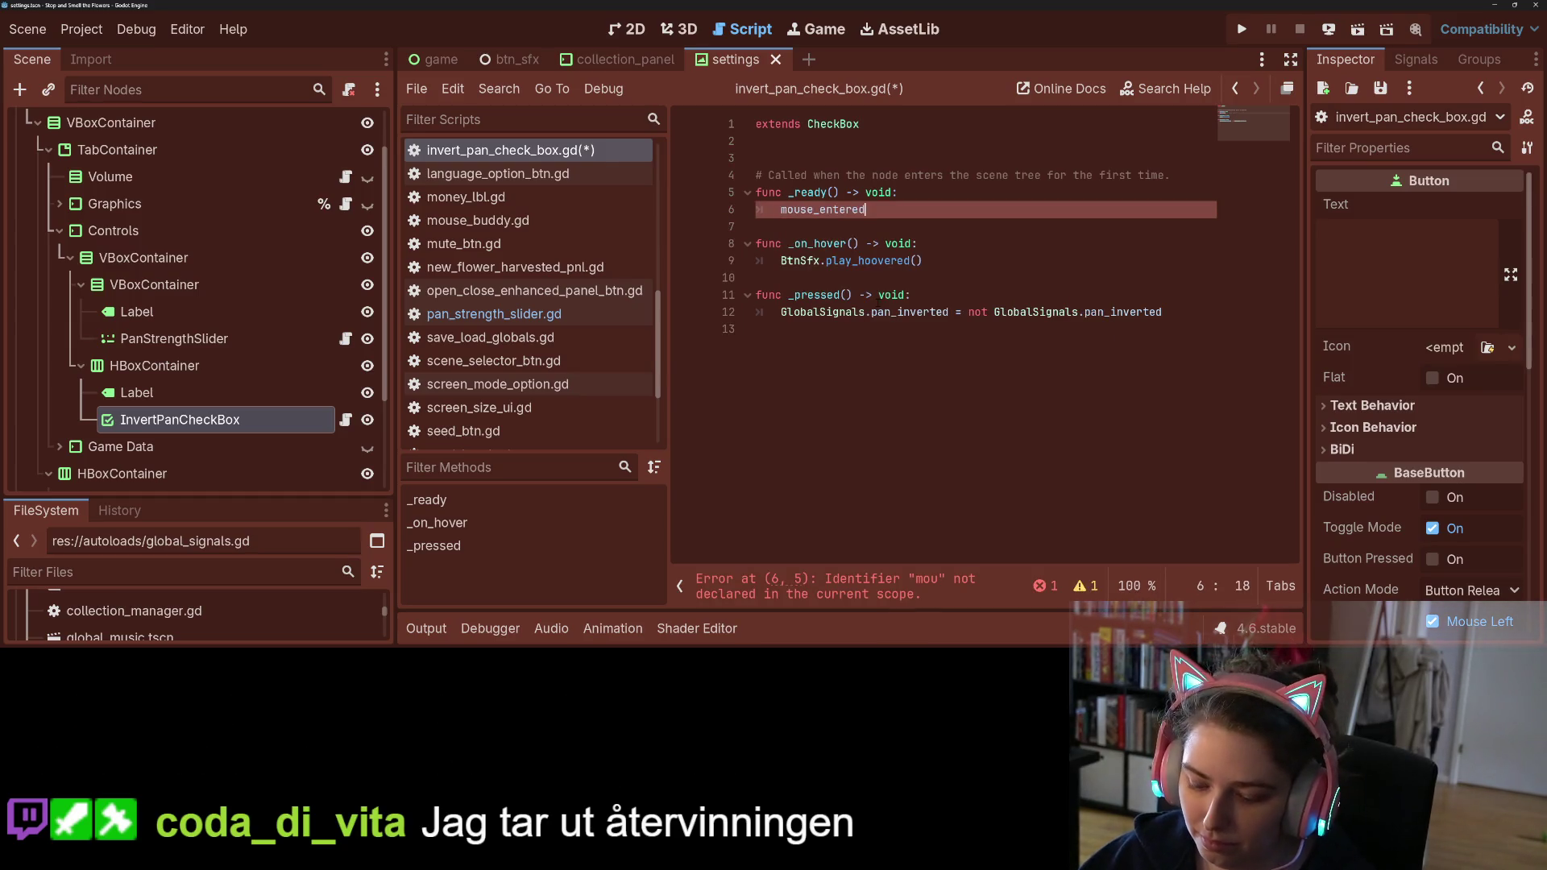
text(.con)
key(Return)
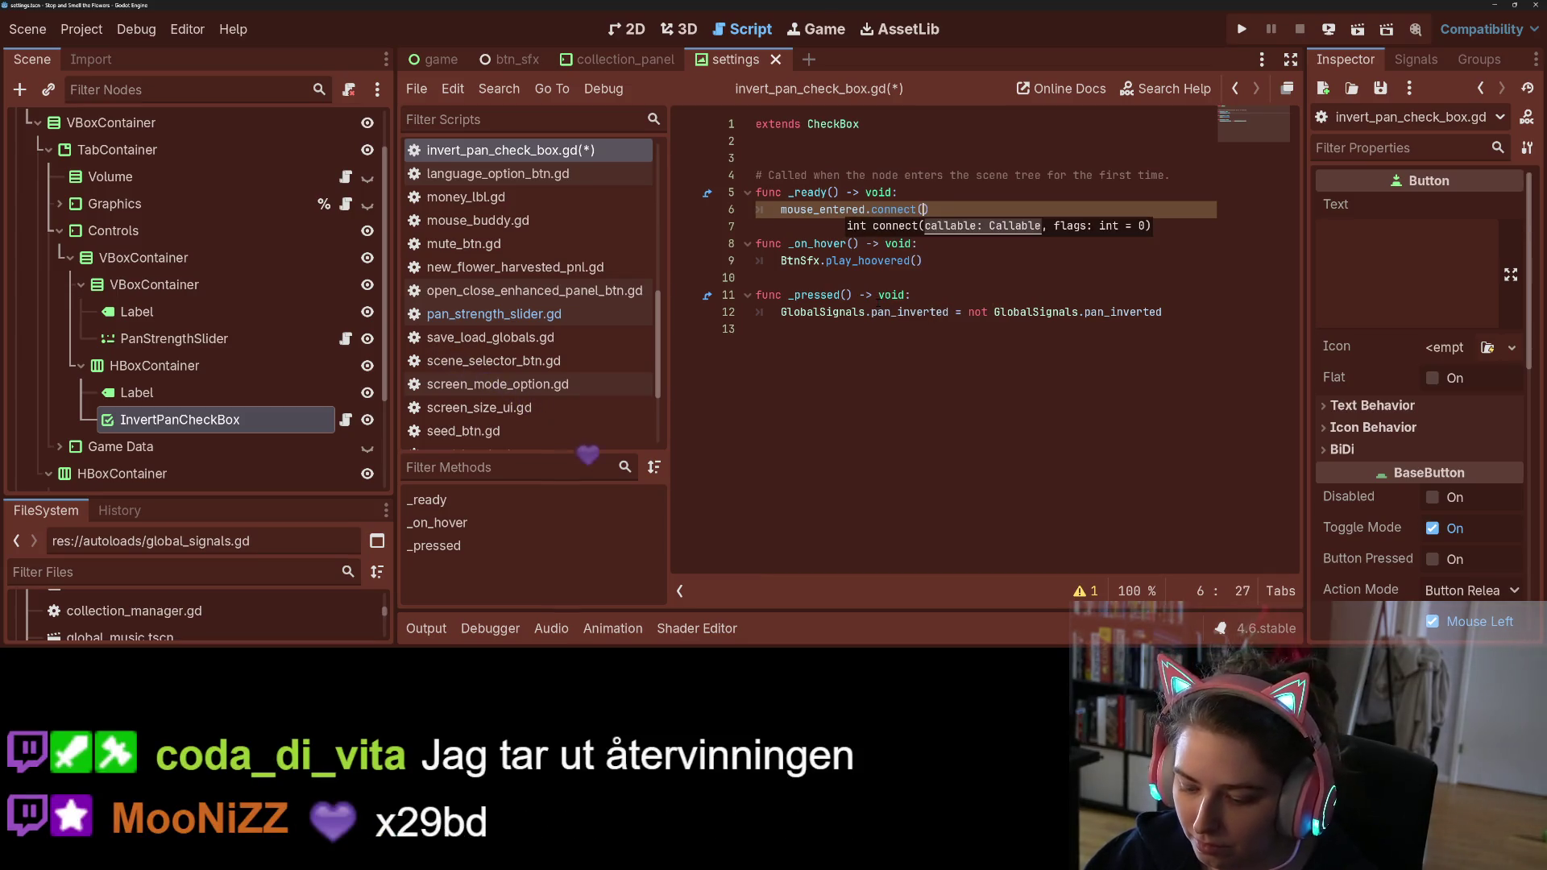
text(_on_hover)
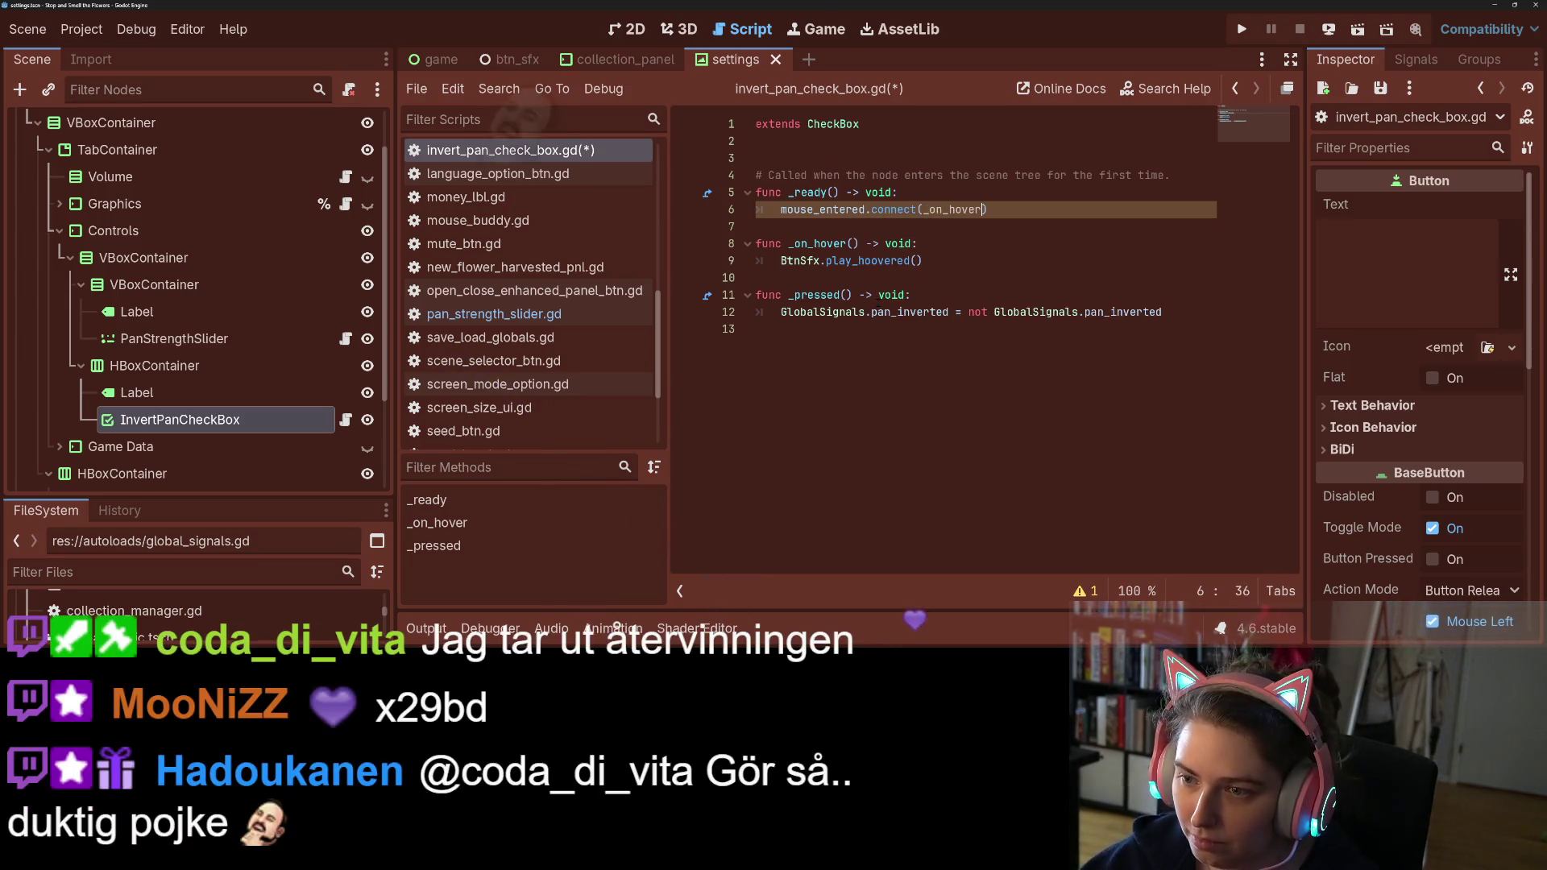
key(ctrl+s)
key(Down)
key(Down)
key(Down)
key(Down)
key(Down)
key(Up)
key(Up)
Step: Call BtnSfx.play_pressed() at the top of _pressed and save the script
click(919, 295)
key(Return)
text(BtnSfx.)
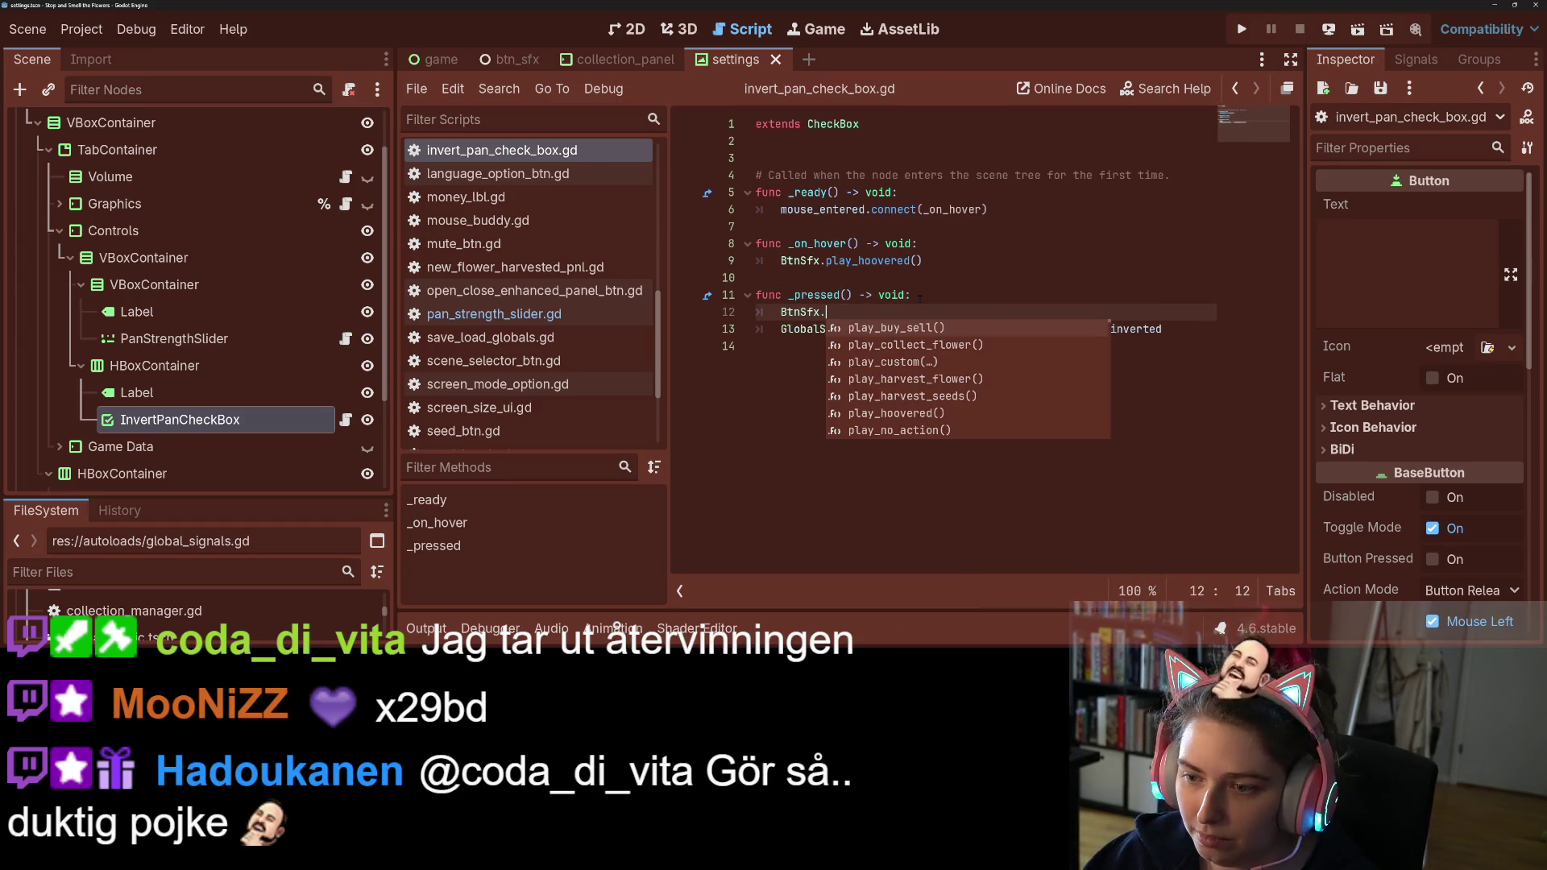
key(Down)
key(Down)
key(Down)
key(Down)
key(Down)
key(Return)
key(ctrl+s)
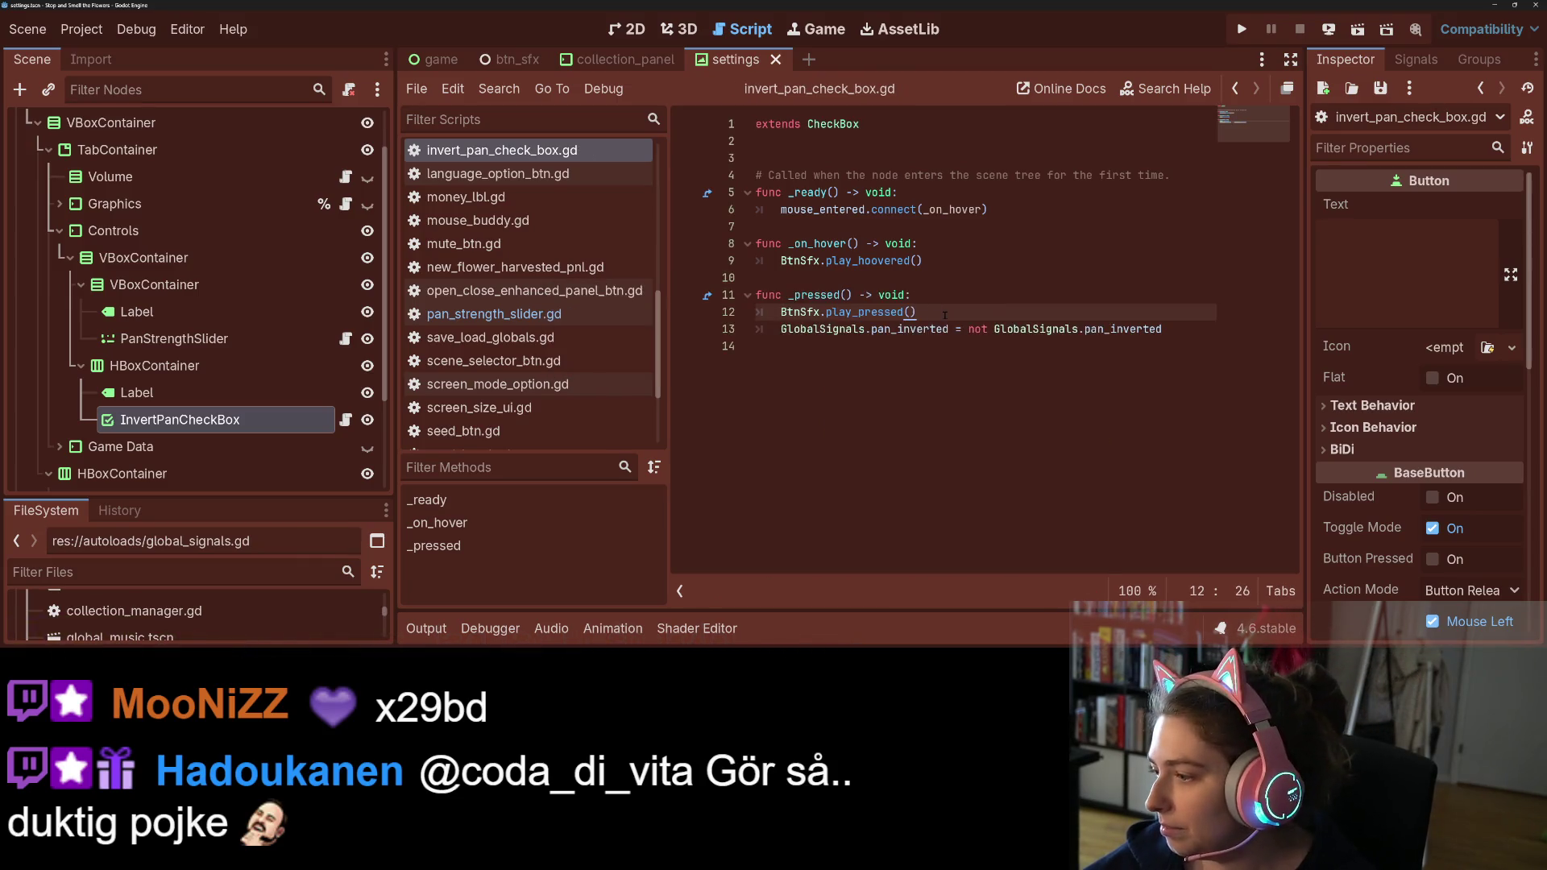
click(949, 339)
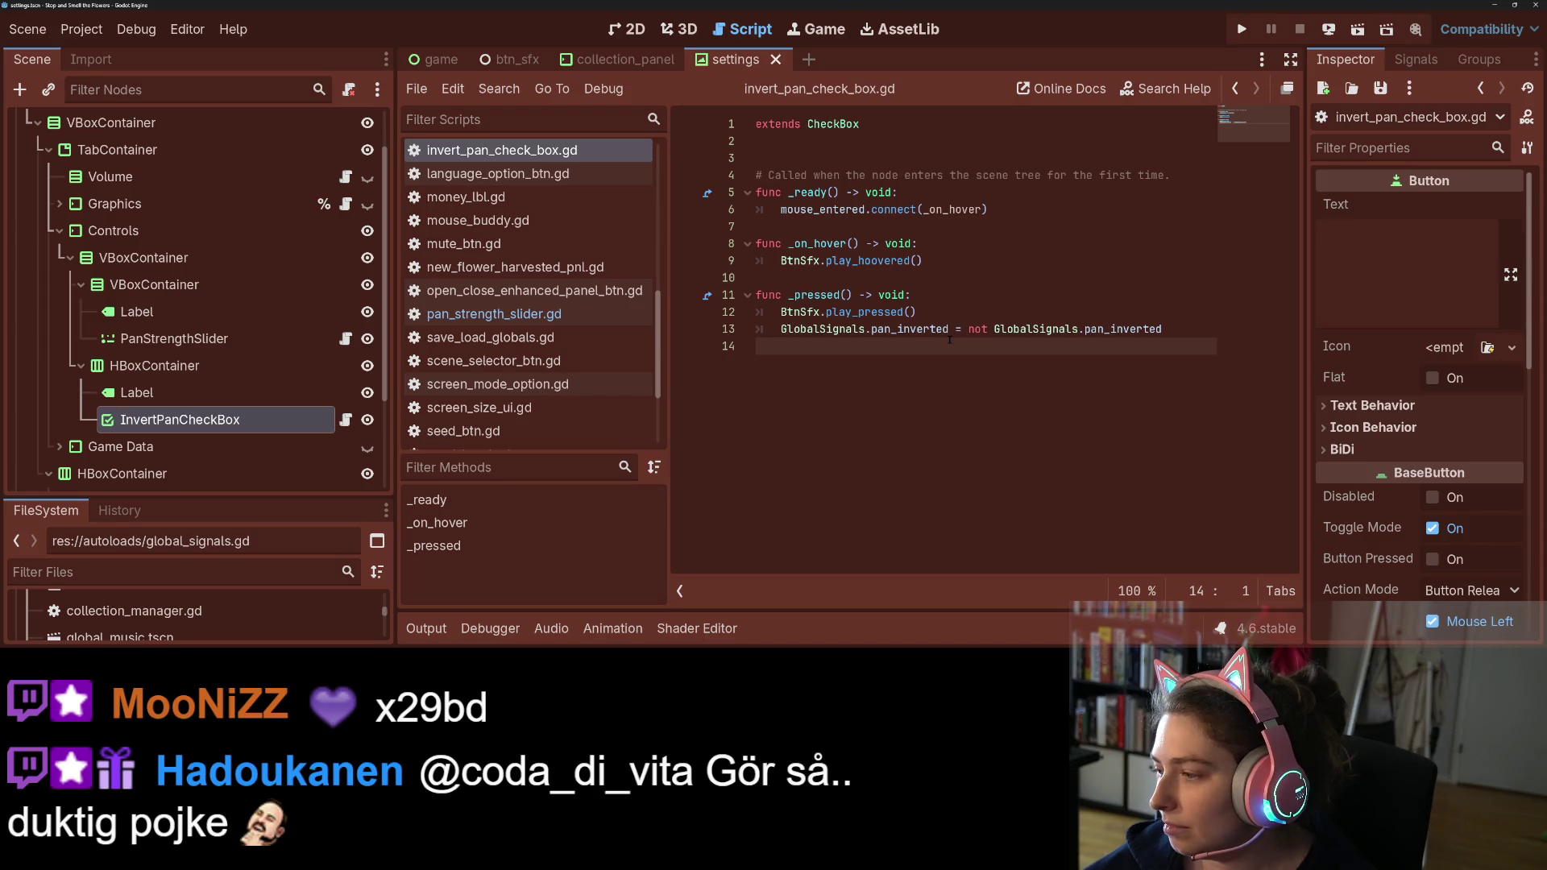